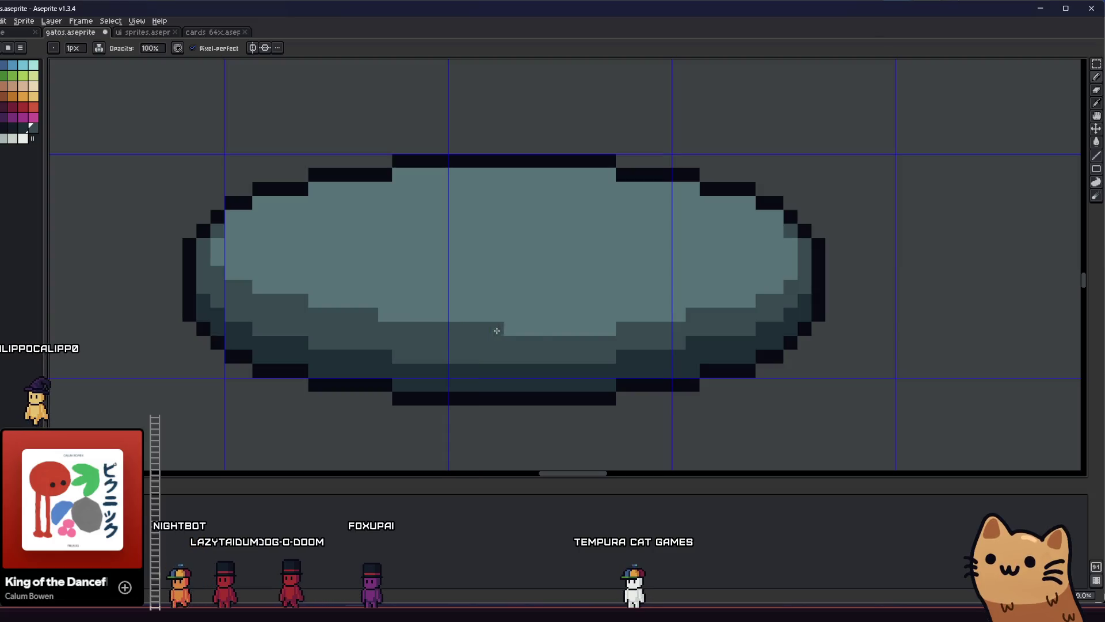
Draw dark pixels along the lower-right edge of the grey saucer oval
{"action": "mouse_move", "coordinate": [634, 313]}
{"action": "left_mouse_down"}
{"action": "mouse_move", "coordinate": [691, 316]}
{"action": "mouse_move", "coordinate": [749, 297]}
{"action": "mouse_move", "coordinate": [693, 301]}
{"action": "left_mouse_up"}
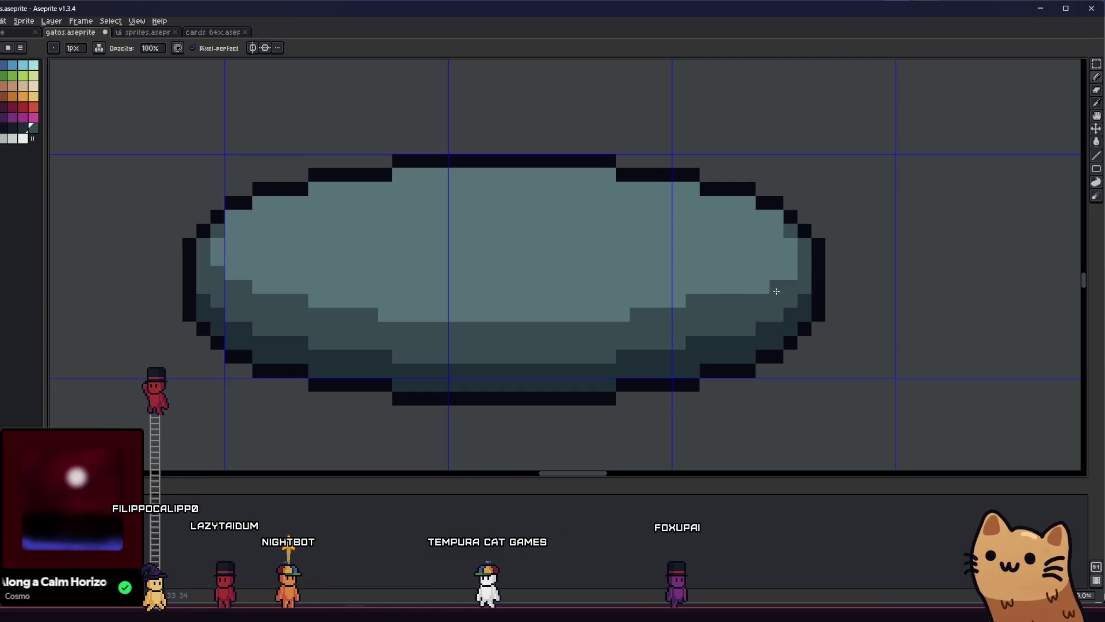
{"action": "scroll", "coordinate": [772, 287], "scroll_direction": "up", "scroll_amount": 1}
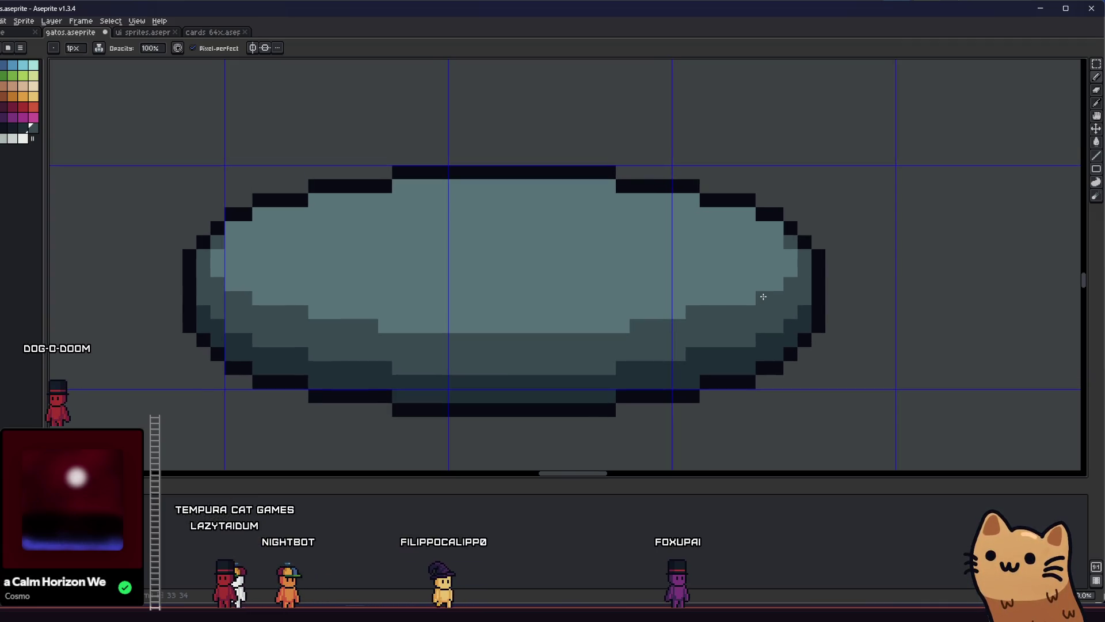
{"action": "scroll", "coordinate": [509, 319], "scroll_direction": "up", "scroll_amount": 1}
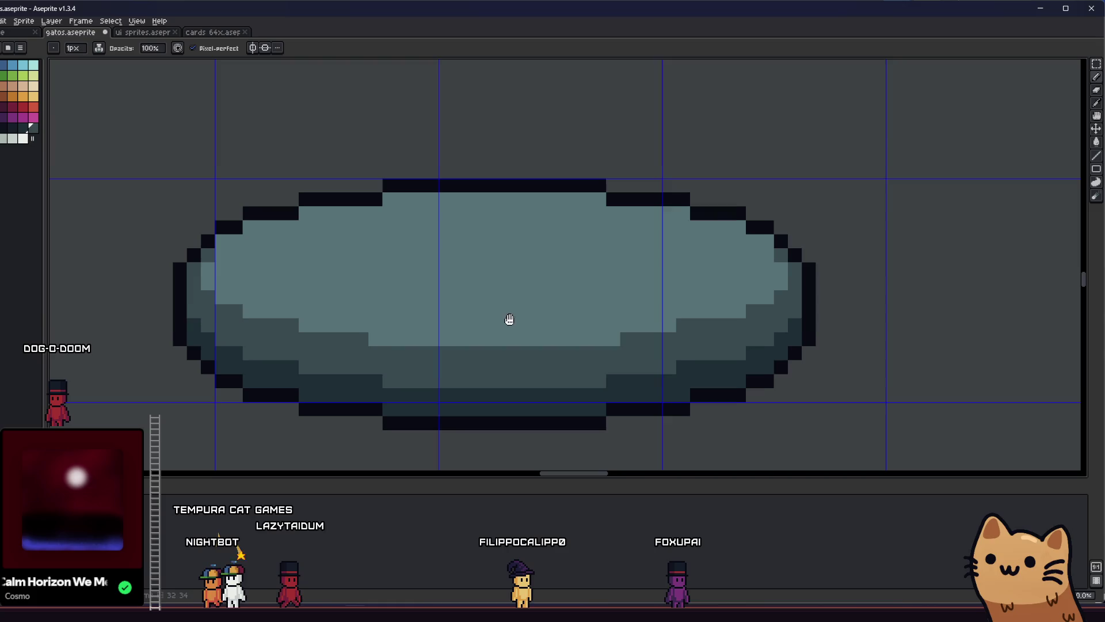
{"action": "key", "text": "i"}
{"action": "scroll", "coordinate": [686, 325], "scroll_direction": "down", "scroll_amount": 3}
{"action": "key", "text": "b"}
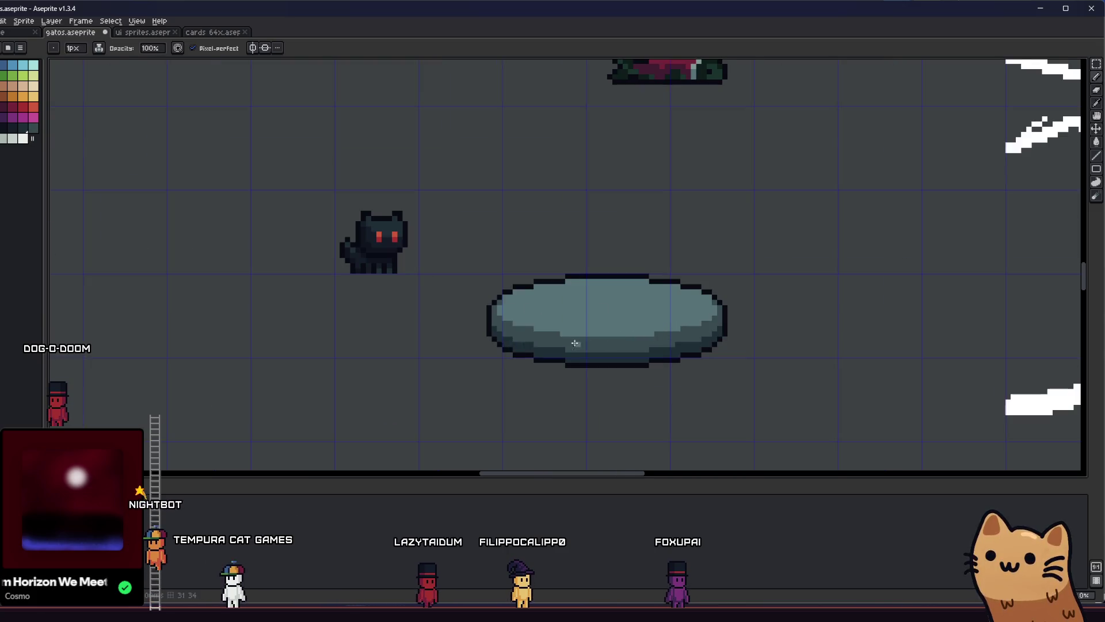
{"action": "scroll", "coordinate": [457, 362], "scroll_direction": "down", "scroll_amount": 4}
{"action": "scroll", "coordinate": [450, 366], "scroll_direction": "down", "scroll_amount": 5}
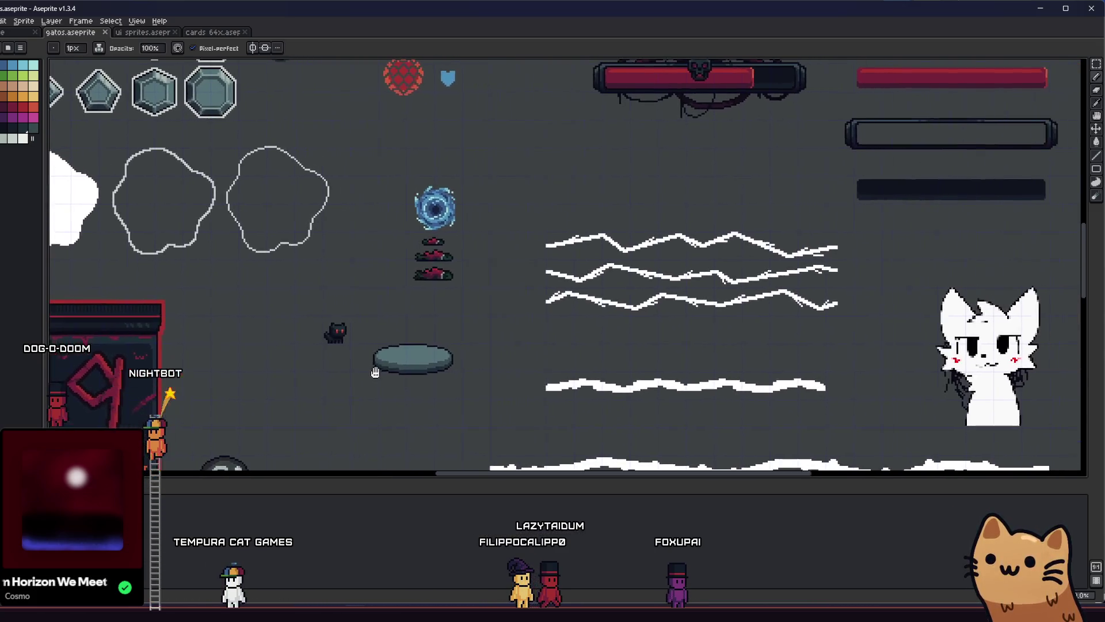
Marquee-select a rectangle around the saucer oval, redoing the selection once
{"action": "key", "text": "m"}
{"action": "scroll", "coordinate": [287, 375], "scroll_direction": "up", "scroll_amount": 7}
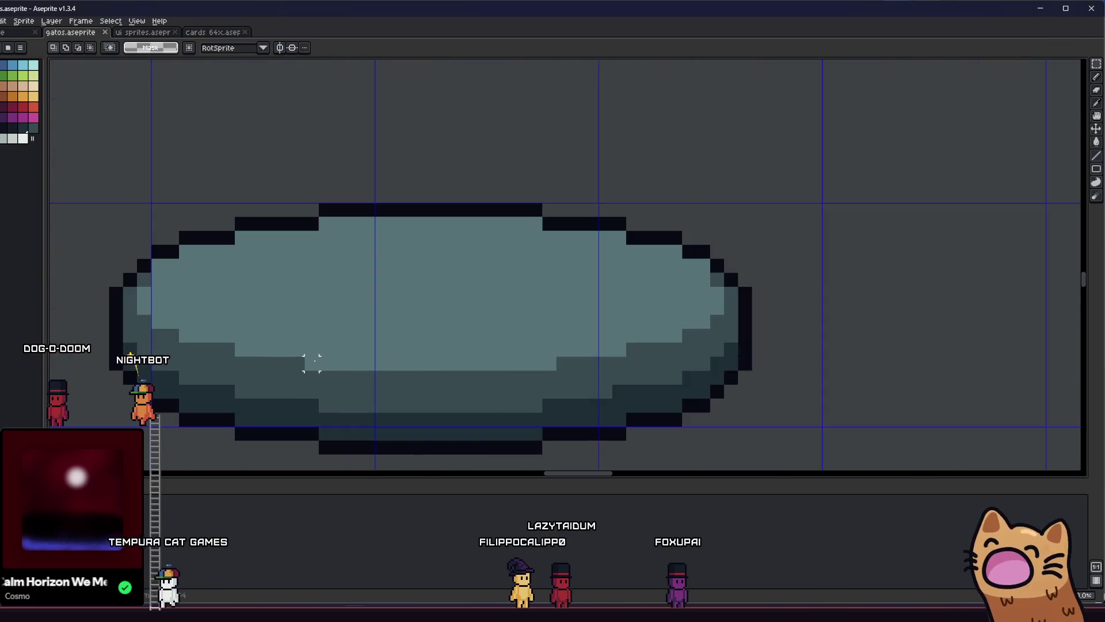
{"action": "mouse_move", "coordinate": [311, 363]}
{"action": "left_mouse_down"}
{"action": "mouse_move", "coordinate": [400, 320]}
{"action": "mouse_move", "coordinate": [478, 329]}
{"action": "left_mouse_up"}
{"action": "scroll", "coordinate": [479, 329], "scroll_direction": "down", "scroll_amount": 2}
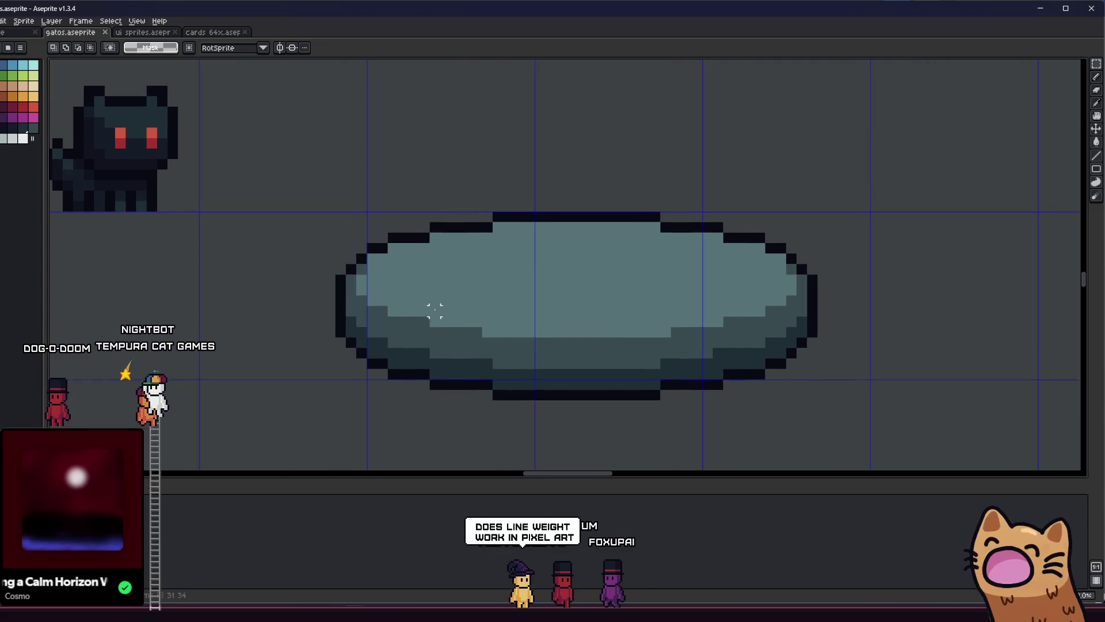
{"action": "mouse_move", "coordinate": [294, 182]}
{"action": "left_mouse_down"}
{"action": "mouse_move", "coordinate": [802, 385]}
{"action": "mouse_move", "coordinate": [871, 395]}
{"action": "left_mouse_up"}
{"action": "key", "text": "ctrl+d"}
{"action": "mouse_move", "coordinate": [328, 216]}
{"action": "left_mouse_down"}
{"action": "mouse_move", "coordinate": [804, 436]}
{"action": "mouse_move", "coordinate": [837, 395]}
{"action": "mouse_move", "coordinate": [828, 410]}
{"action": "left_mouse_up"}
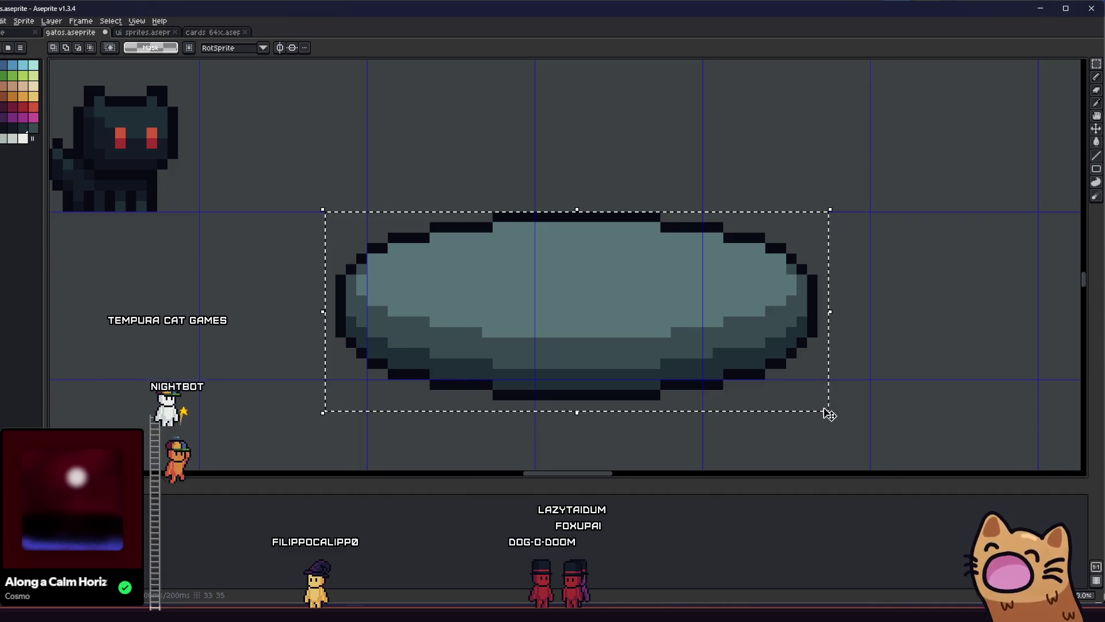
{"action": "scroll", "coordinate": [316, 342], "scroll_direction": "down", "scroll_amount": 1}
{"action": "scroll", "coordinate": [316, 342], "scroll_direction": "down", "scroll_amount": 1}
Outline the selected saucer oval with a dark palette colour
{"action": "left_click_drag", "start_coordinate": [290, 263], "coordinate": [574, 412]}
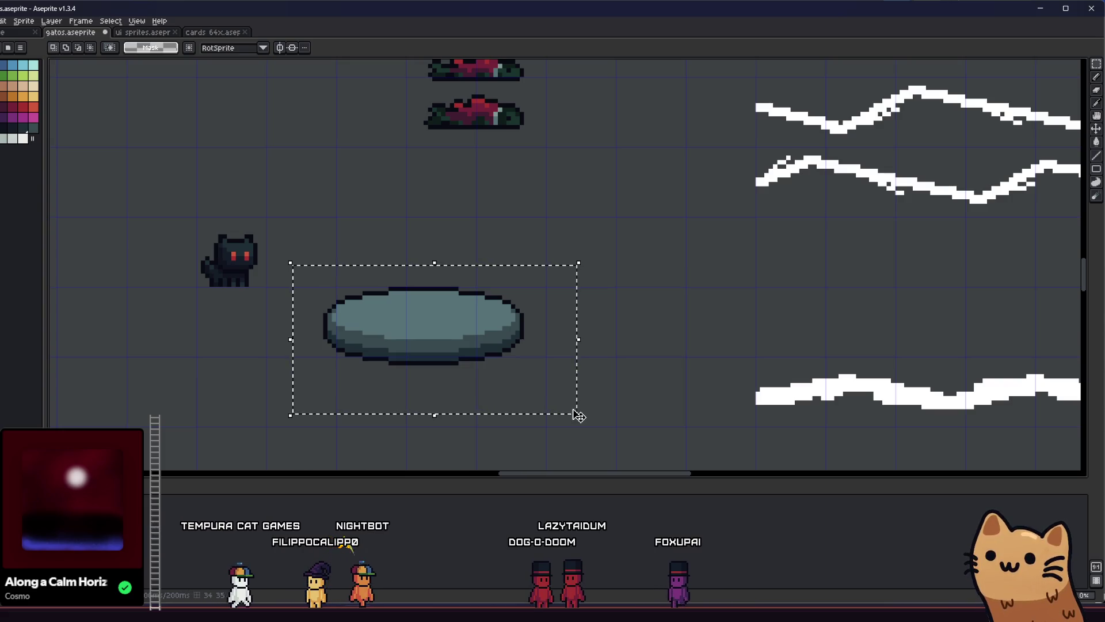
{"action": "key", "text": "shift+o"}
{"action": "left_click", "coordinate": [653, 317]}
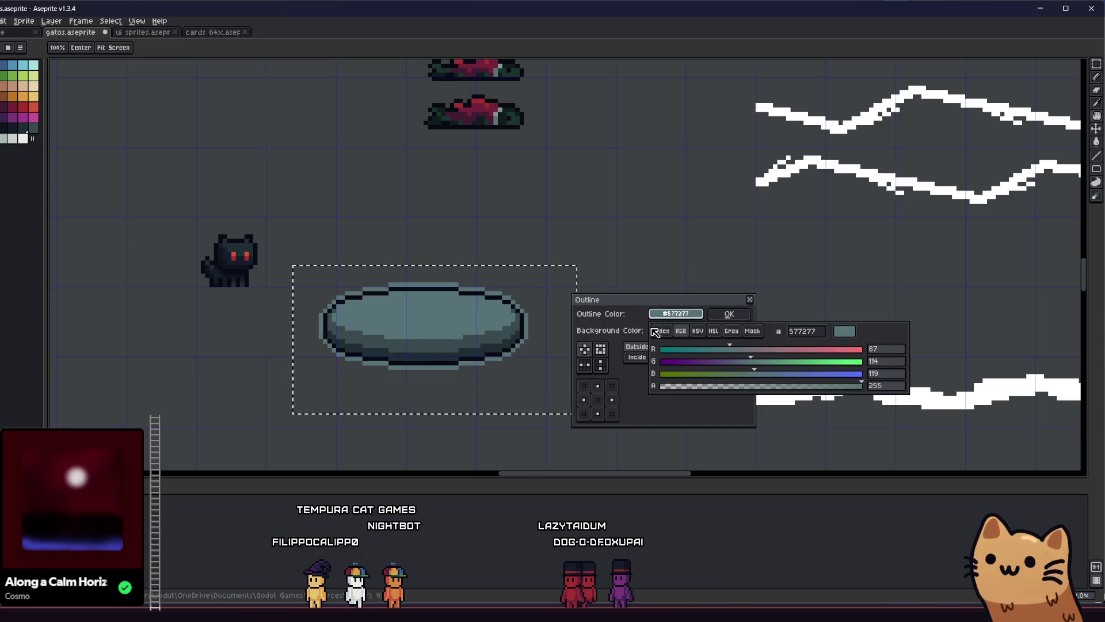
{"action": "left_click", "coordinate": [657, 334]}
{"action": "left_click", "coordinate": [662, 352]}
{"action": "left_click", "coordinate": [637, 338]}
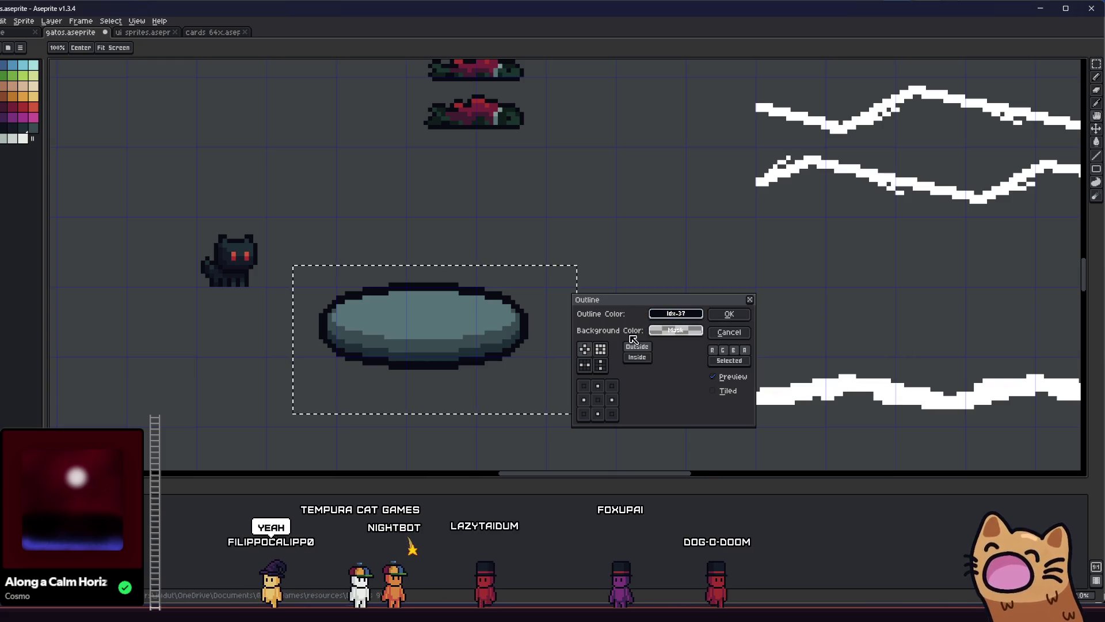
{"action": "left_click", "coordinate": [728, 314]}
Inspect the outlined oval from several views, sampling its colours
{"action": "scroll", "coordinate": [625, 320], "scroll_direction": "down", "scroll_amount": 2}
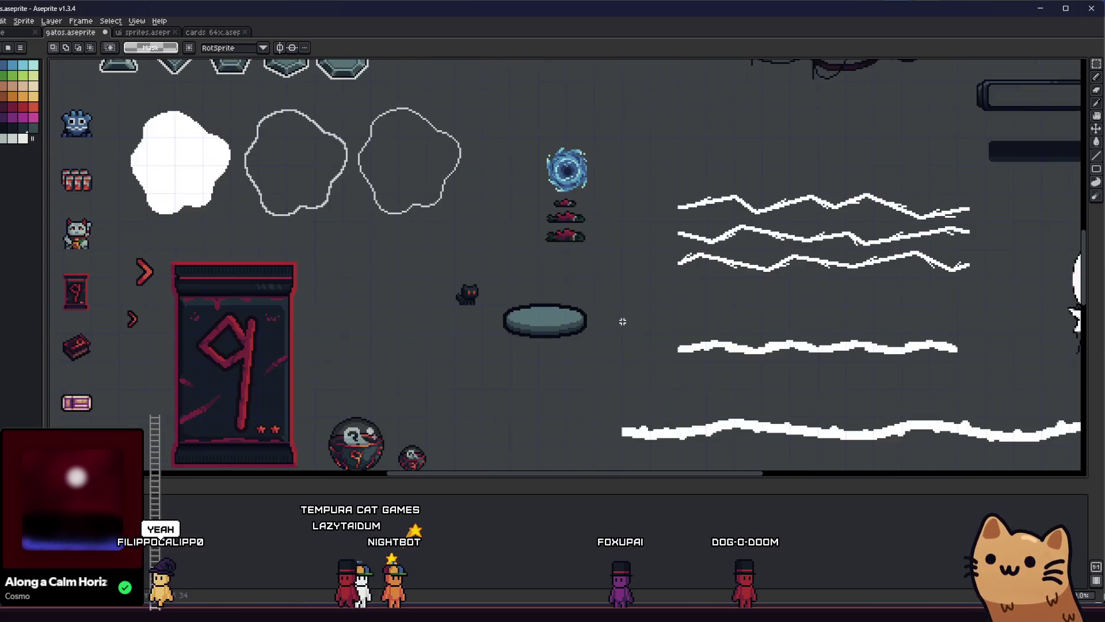
{"action": "scroll", "coordinate": [410, 318], "scroll_direction": "up", "scroll_amount": 3}
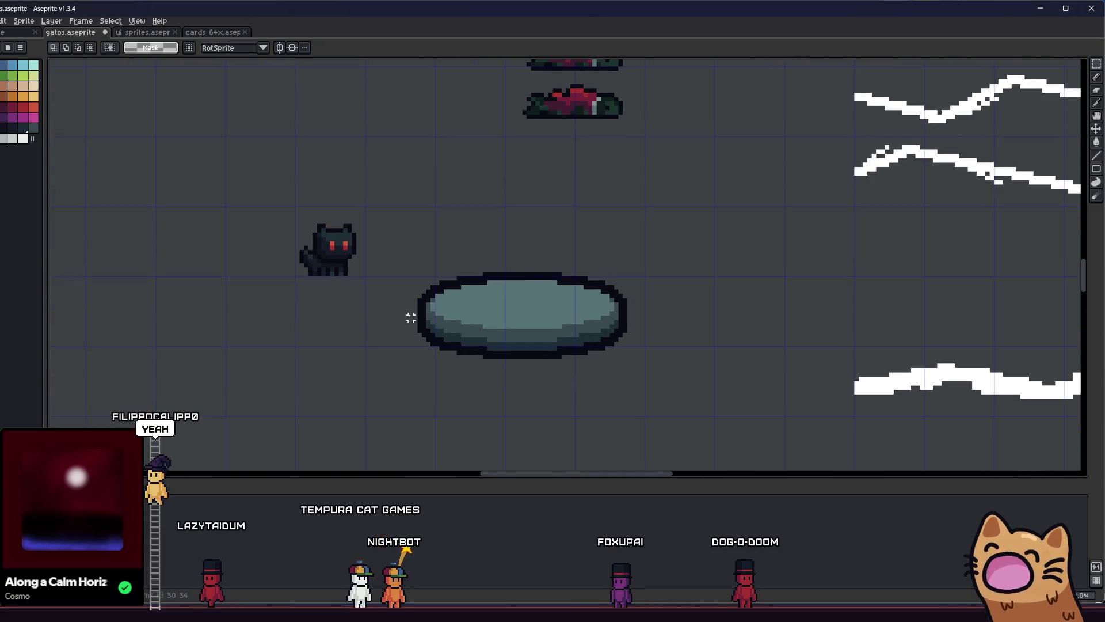
{"action": "left_click_drag", "start_coordinate": [410, 318], "coordinate": [314, 296]}
{"action": "scroll", "coordinate": [417, 323], "scroll_direction": "down", "scroll_amount": 1}
{"action": "left_click_drag", "start_coordinate": [417, 323], "coordinate": [348, 329]}
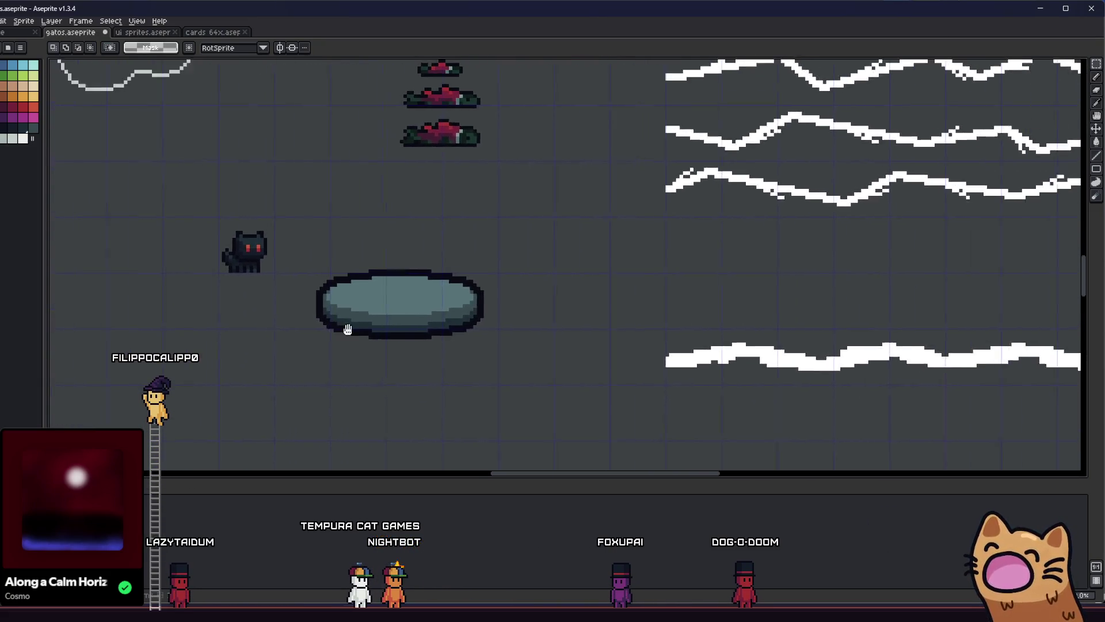
{"action": "scroll", "coordinate": [318, 330], "scroll_direction": "down", "scroll_amount": 1}
{"action": "scroll", "coordinate": [312, 320], "scroll_direction": "up", "scroll_amount": 2}
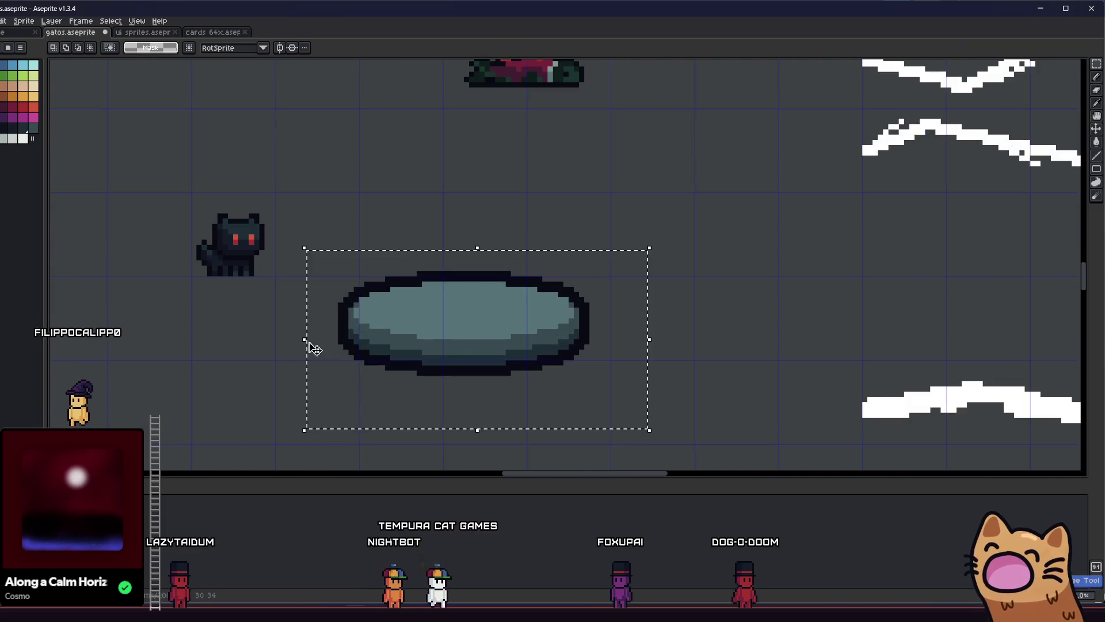
{"action": "scroll", "coordinate": [308, 328], "scroll_direction": "up", "scroll_amount": 2}
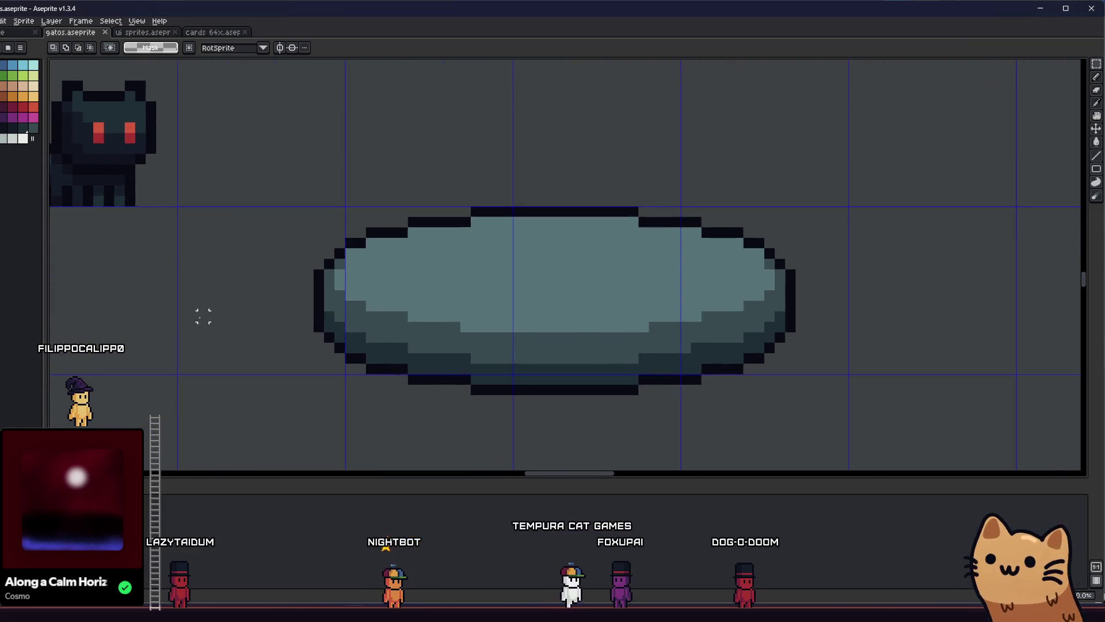
{"action": "scroll", "coordinate": [309, 303], "scroll_direction": "down", "scroll_amount": 1}
{"action": "scroll", "coordinate": [366, 293], "scroll_direction": "up", "scroll_amount": 3}
{"action": "key", "text": "i"}
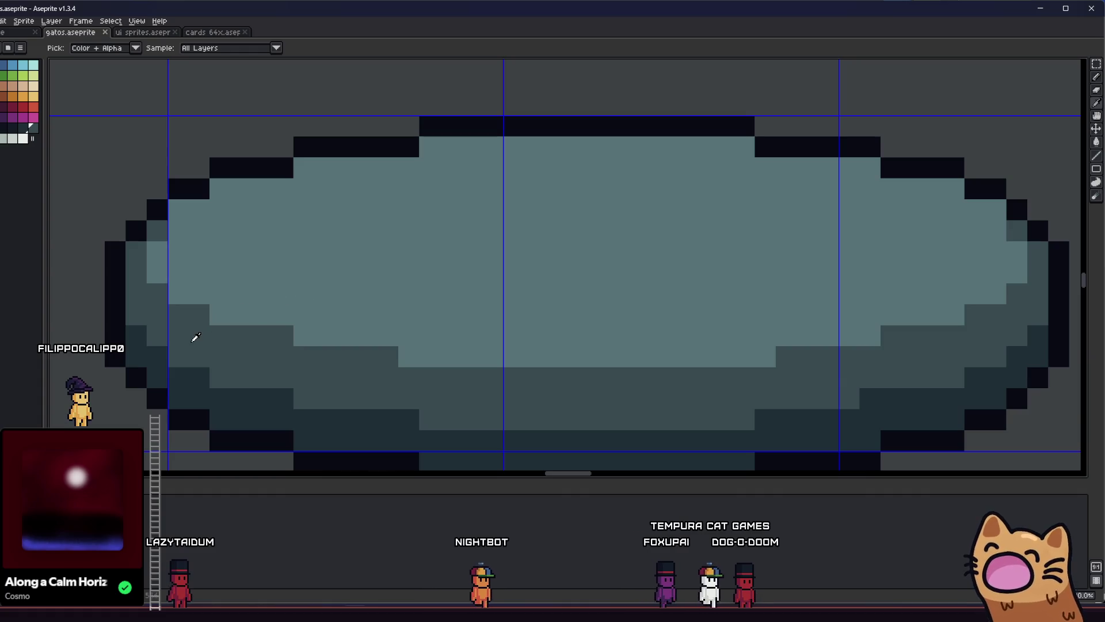
{"action": "scroll", "coordinate": [194, 333], "scroll_direction": "down", "scroll_amount": 1}
{"action": "key", "text": "b"}
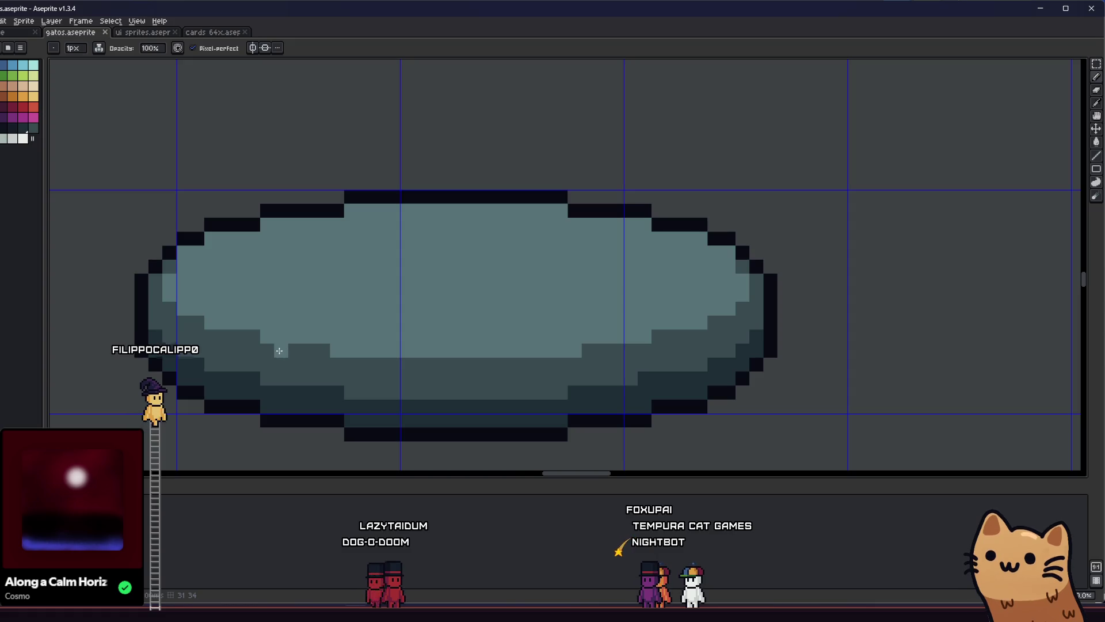
{"action": "scroll", "coordinate": [311, 351], "scroll_direction": "down", "scroll_amount": 9}
{"action": "scroll", "coordinate": [316, 387], "scroll_direction": "up", "scroll_amount": 6}
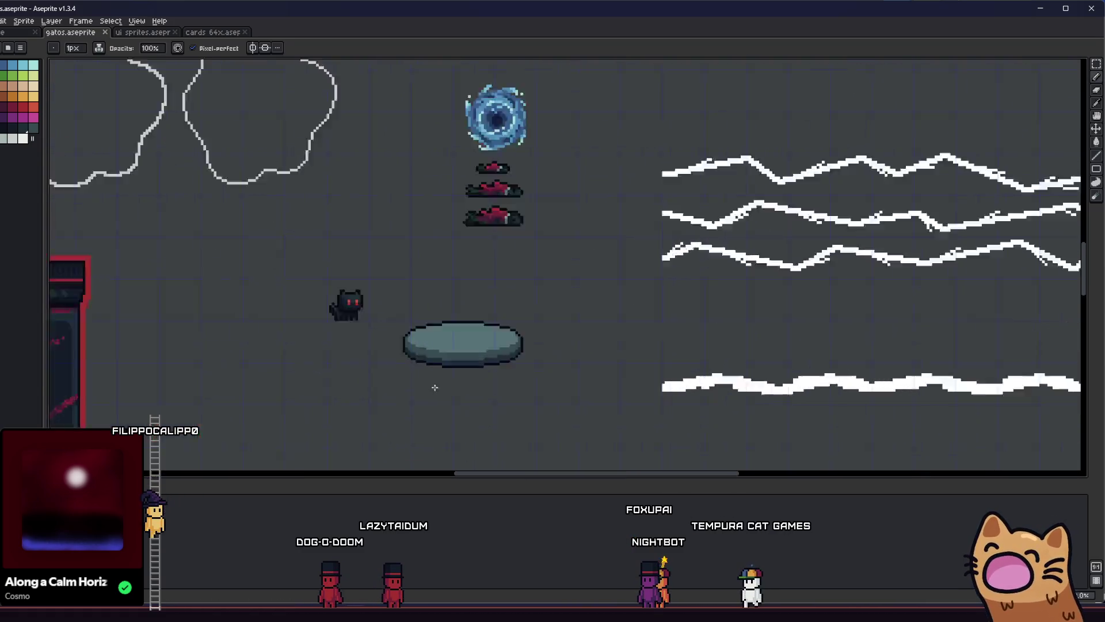
{"action": "key", "text": "i"}
{"action": "scroll", "coordinate": [438, 360], "scroll_direction": "up", "scroll_amount": 2}
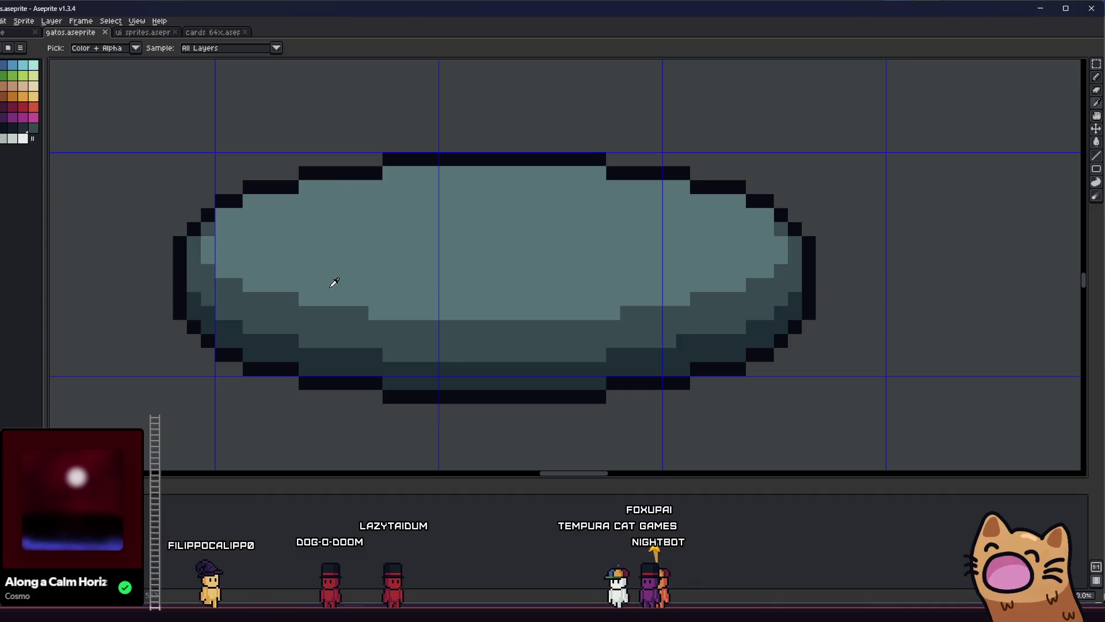
{"action": "left_click_drag", "start_coordinate": [333, 284], "coordinate": [290, 334]}
{"action": "key", "text": "b"}
{"action": "scroll", "coordinate": [286, 300], "scroll_direction": "down", "scroll_amount": 1}
{"action": "left_click_drag", "start_coordinate": [395, 297], "coordinate": [402, 302]}
Try a thicker outline and undo it, then draw a circular dome outline atop the oval
{"action": "key", "text": "shift+o"}
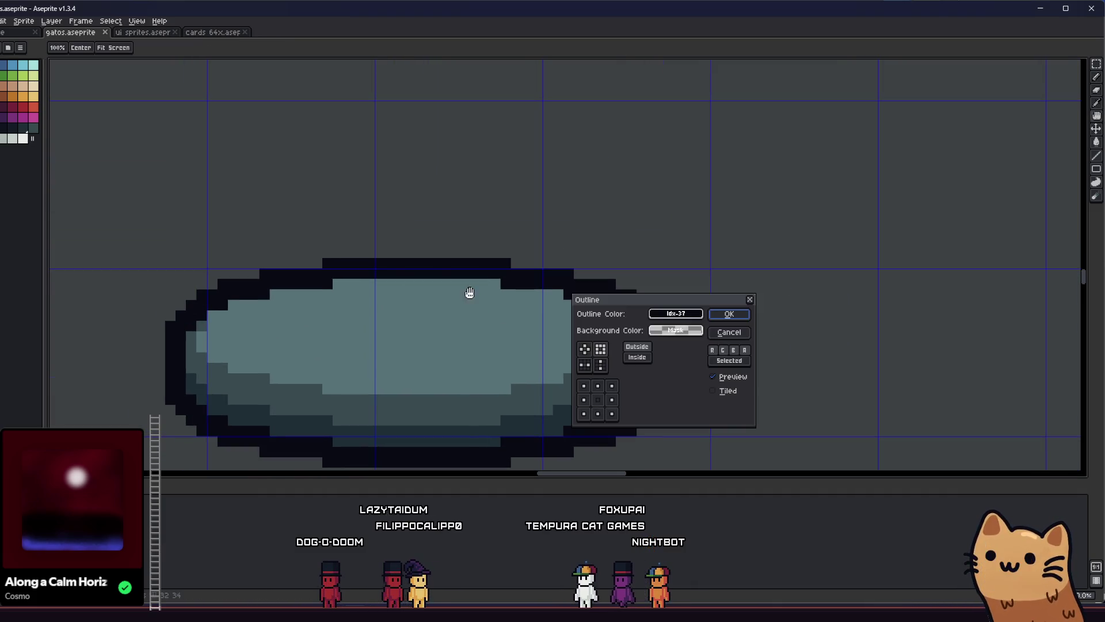
{"action": "key", "text": "Return"}
{"action": "key", "text": "shift+u"}
{"action": "key", "text": "ctrl+z"}
{"action": "mouse_move", "coordinate": [334, 238]}
{"action": "left_mouse_down"}
{"action": "mouse_move", "coordinate": [437, 341]}
{"action": "mouse_move", "coordinate": [538, 375]}
{"action": "mouse_move", "coordinate": [550, 334]}
{"action": "mouse_move", "coordinate": [612, 367]}
{"action": "mouse_move", "coordinate": [563, 323]}
{"action": "mouse_move", "coordinate": [582, 338]}
{"action": "mouse_move", "coordinate": [579, 369]}
{"action": "mouse_move", "coordinate": [578, 358]}
{"action": "left_mouse_up"}
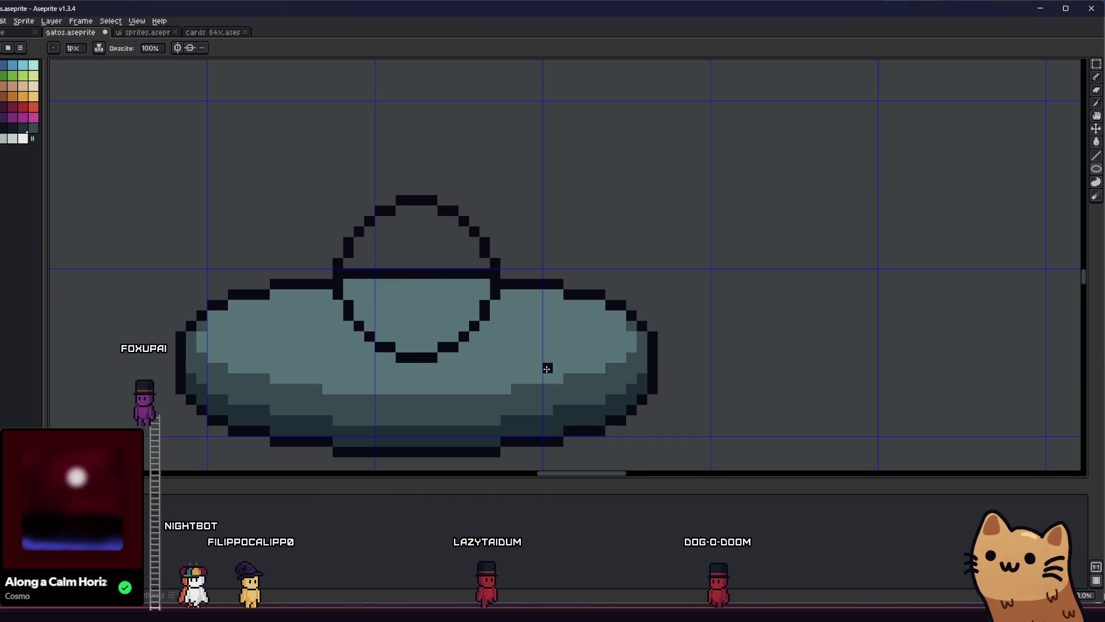
Redraw the dome's curve with the Pencil into a stepped arch and a straight lower line
{"action": "key", "text": "i"}
{"action": "scroll", "coordinate": [403, 363], "scroll_direction": "down", "scroll_amount": 1}
{"action": "scroll", "coordinate": [380, 343], "scroll_direction": "up", "scroll_amount": 3}
{"action": "key", "text": "b"}
{"action": "scroll", "coordinate": [381, 406], "scroll_direction": "up", "scroll_amount": 2}
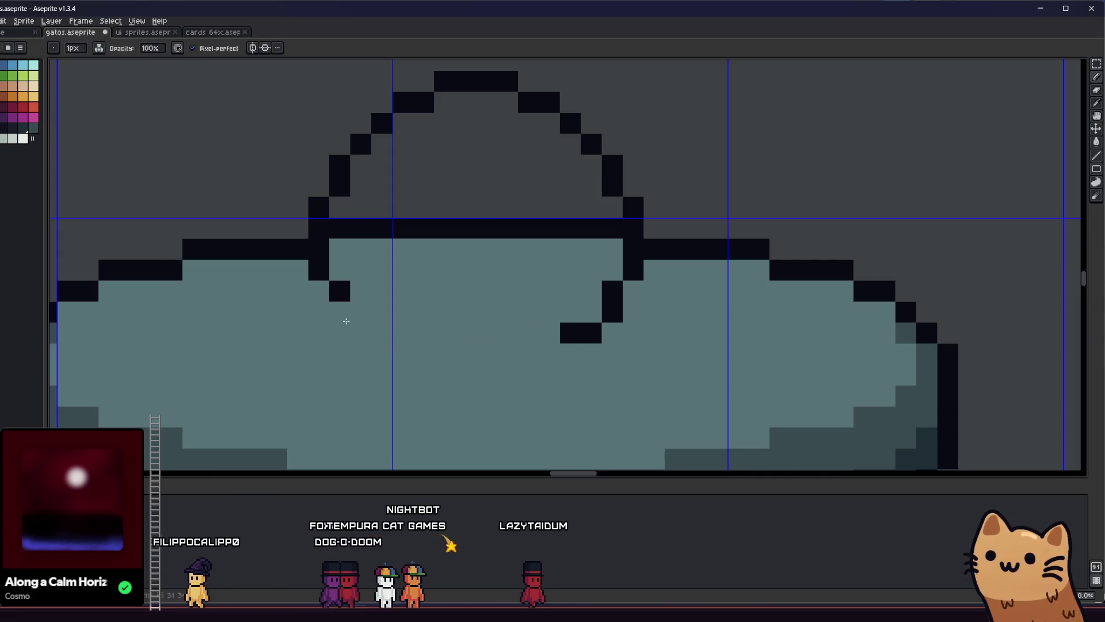
{"action": "key", "text": "ctrl+z"}
{"action": "left_click_drag", "start_coordinate": [593, 312], "coordinate": [572, 314]}
{"action": "left_click", "coordinate": [416, 321]}
{"action": "key", "text": "ctrl+z"}
{"action": "left_click_drag", "start_coordinate": [356, 312], "coordinate": [452, 333]}
{"action": "left_click", "coordinate": [544, 327]}
{"action": "left_click_drag", "start_coordinate": [521, 328], "coordinate": [461, 328]}
Select the dome and nudge it down with the arrow key
{"action": "scroll", "coordinate": [403, 365], "scroll_direction": "down", "scroll_amount": 5}
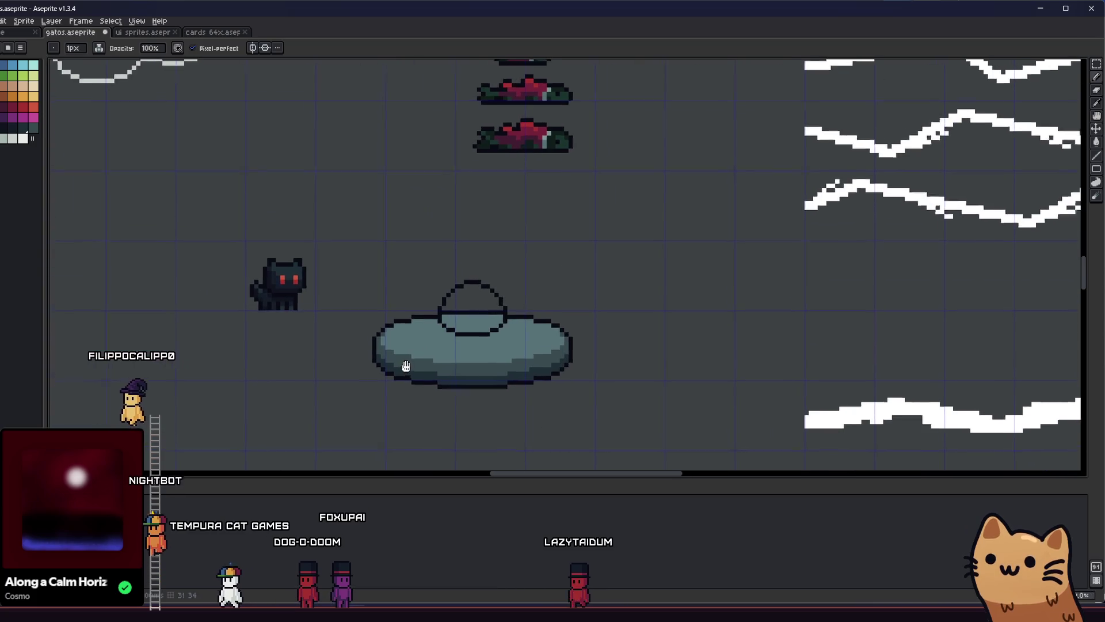
{"action": "mouse_move", "coordinate": [412, 371]}
{"action": "left_mouse_down"}
{"action": "mouse_move", "coordinate": [558, 395]}
{"action": "mouse_move", "coordinate": [708, 389]}
{"action": "mouse_move", "coordinate": [365, 385]}
{"action": "left_mouse_up"}
{"action": "scroll", "coordinate": [365, 385], "scroll_direction": "down", "scroll_amount": 3}
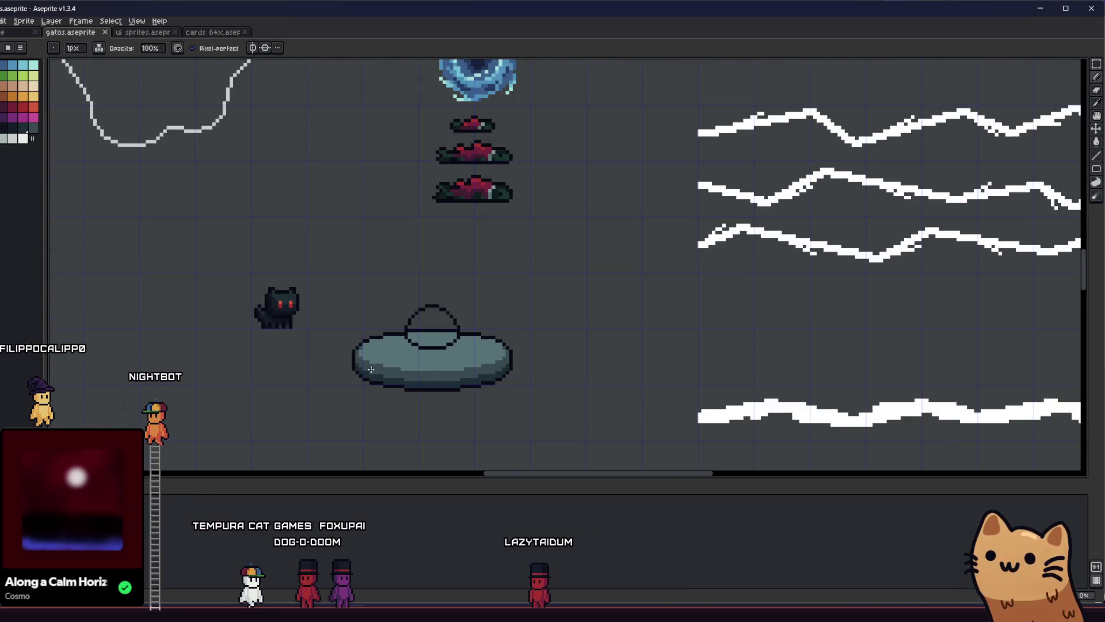
{"action": "scroll", "coordinate": [371, 369], "scroll_direction": "up", "scroll_amount": 6}
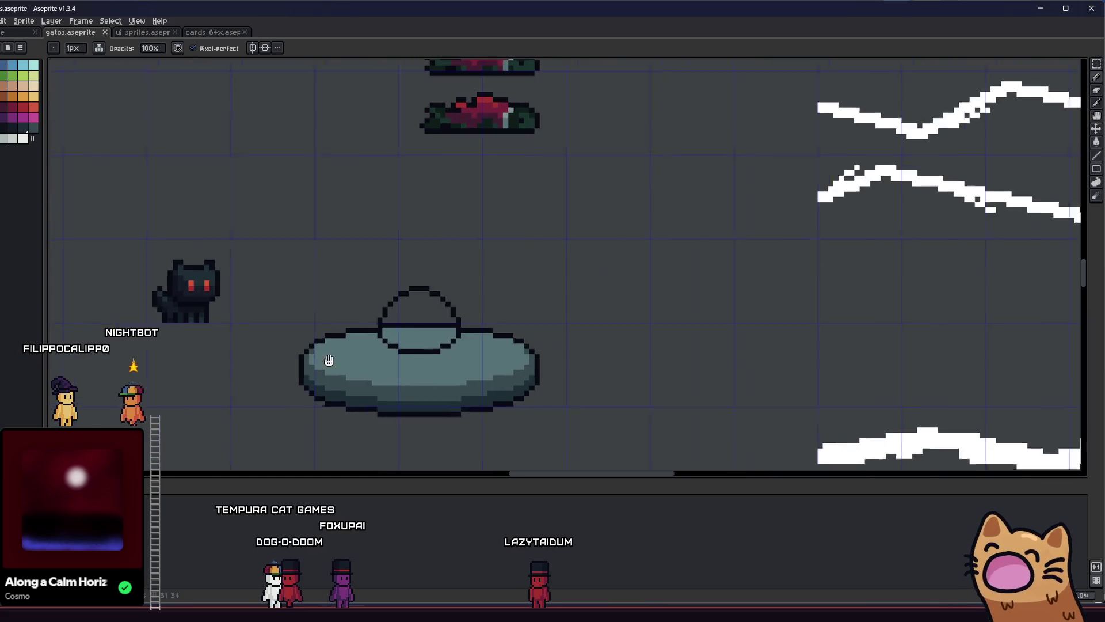
{"action": "left_click_drag", "start_coordinate": [314, 239], "coordinate": [488, 392]}
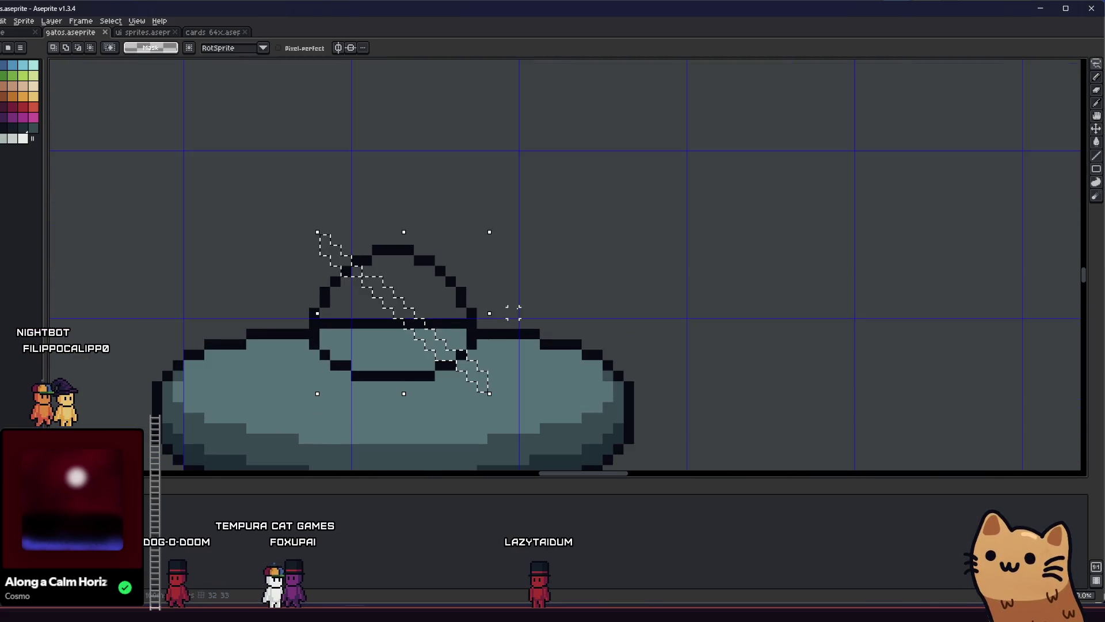
{"action": "scroll", "coordinate": [315, 320], "scroll_direction": "up", "scroll_amount": 1}
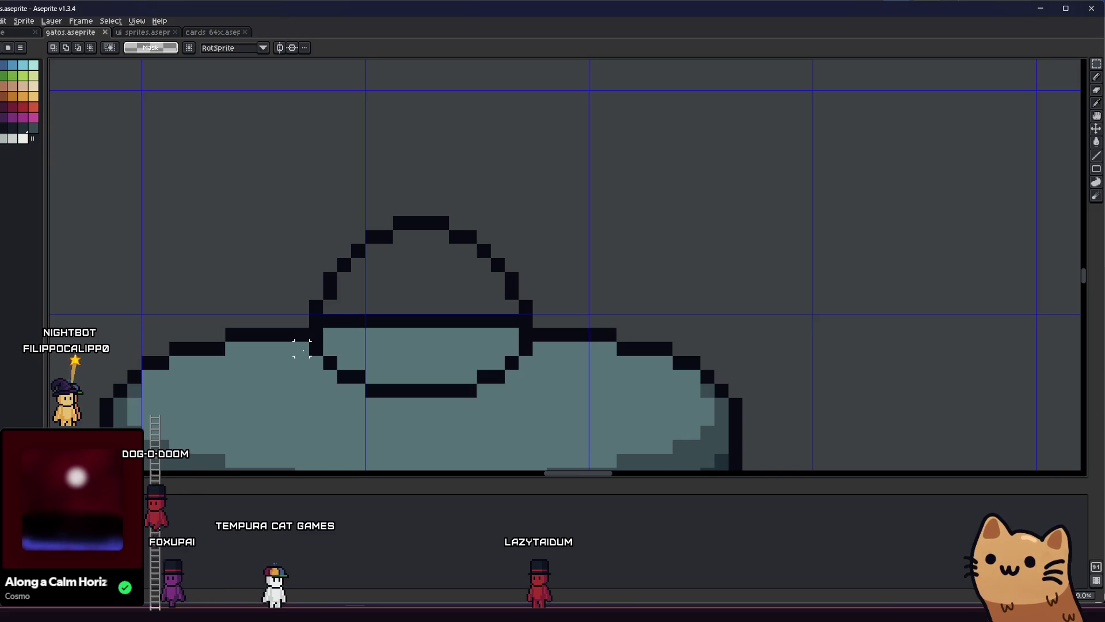
{"action": "left_click_drag", "start_coordinate": [316, 391], "coordinate": [533, 214]}
{"action": "key", "text": "Down"}
{"action": "key", "text": "Down"}
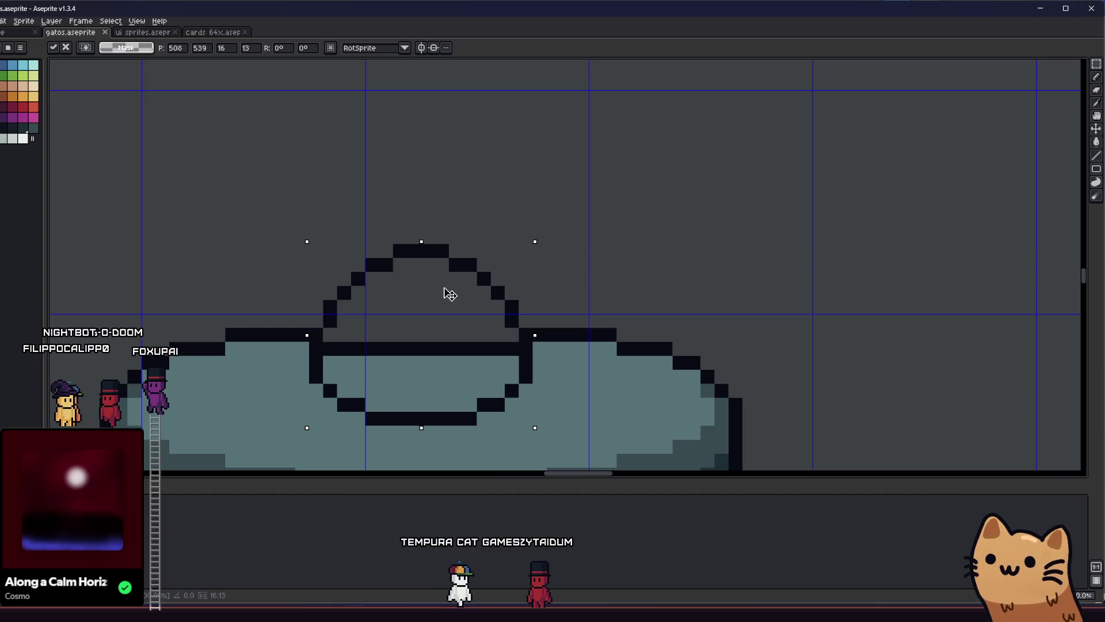
Commit the dome, then lift the dome's window band up one pixel
{"action": "left_click", "coordinate": [596, 307]}
{"action": "scroll", "coordinate": [554, 292], "scroll_direction": "down", "scroll_amount": 5}
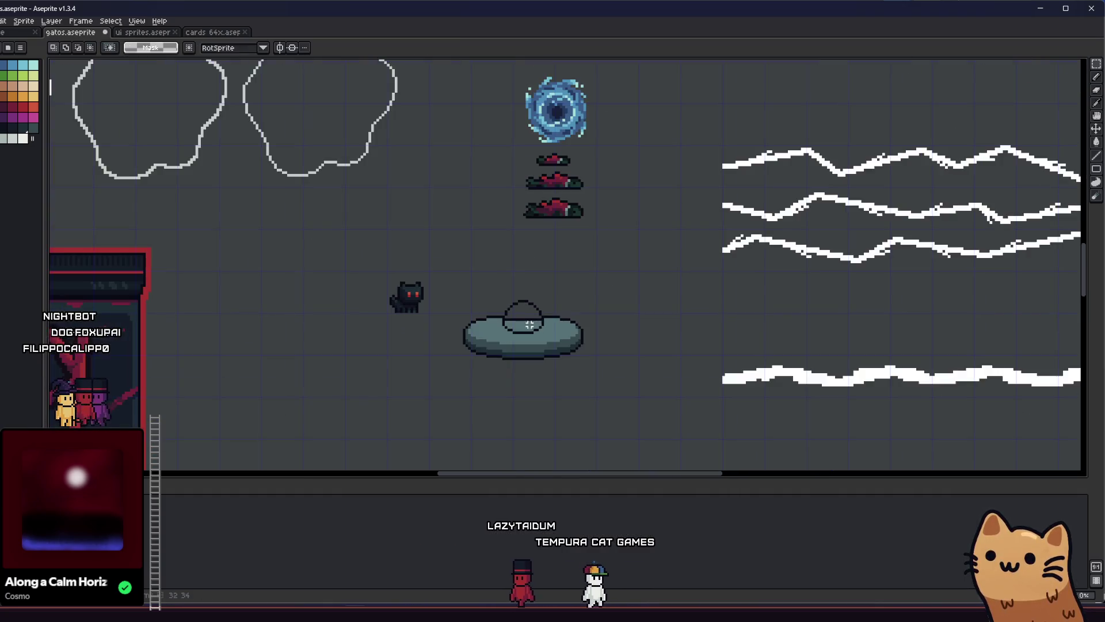
{"action": "scroll", "coordinate": [554, 300], "scroll_direction": "up", "scroll_amount": 6}
{"action": "left_click_drag", "start_coordinate": [452, 299], "coordinate": [720, 298]}
{"action": "key", "text": "Up"}
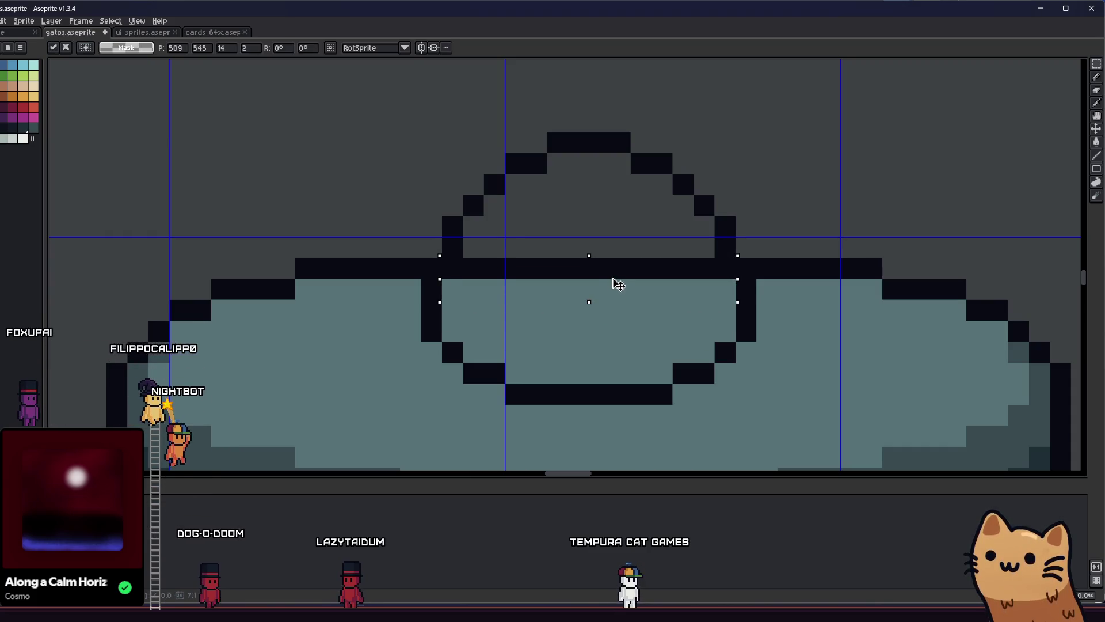
{"action": "key", "text": "Return"}
Look over the red-framed arcade sprite and compare the artwork hidden and shown
{"action": "scroll", "coordinate": [455, 323], "scroll_direction": "down", "scroll_amount": 3}
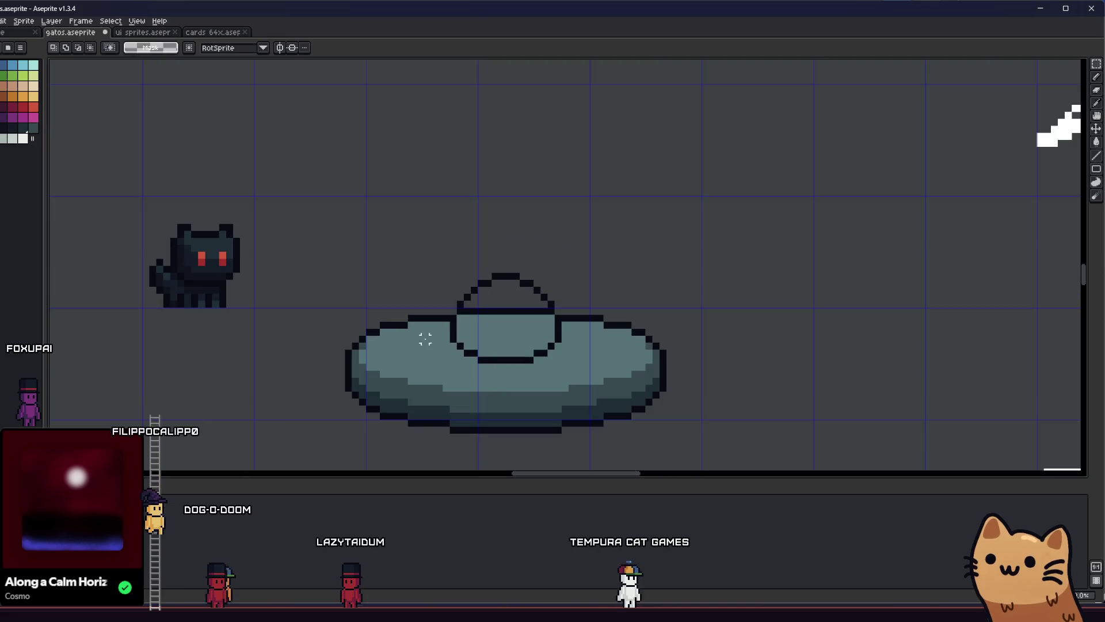
{"action": "scroll", "coordinate": [296, 306], "scroll_direction": "down", "scroll_amount": 3}
{"action": "mouse_move", "coordinate": [404, 365]}
{"action": "left_mouse_down"}
{"action": "mouse_move", "coordinate": [711, 360]}
{"action": "mouse_move", "coordinate": [575, 353]}
{"action": "left_mouse_up"}
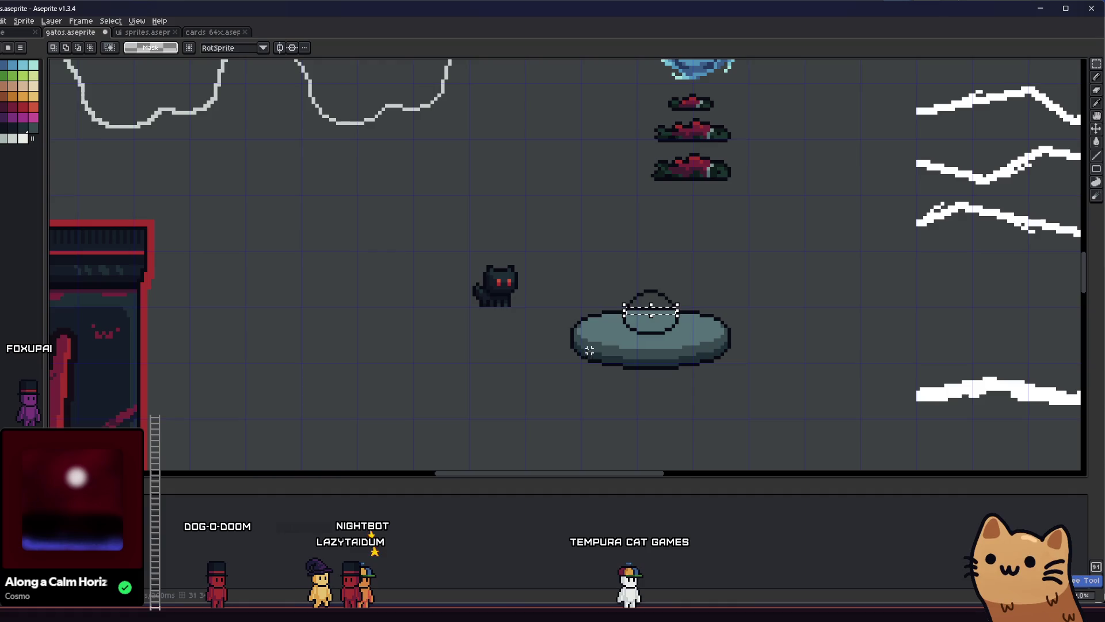
{"action": "key", "text": "ctrl+z"}
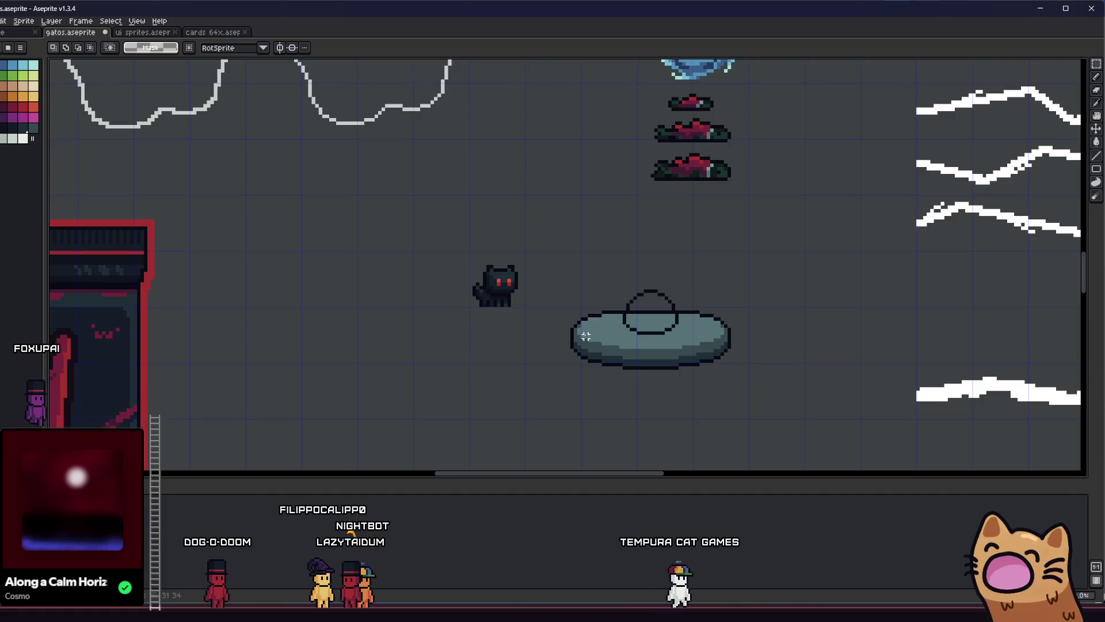
{"action": "mouse_move", "coordinate": [558, 341]}
{"action": "left_mouse_down"}
{"action": "mouse_move", "coordinate": [422, 343]}
{"action": "mouse_move", "coordinate": [283, 327]}
{"action": "left_mouse_up"}
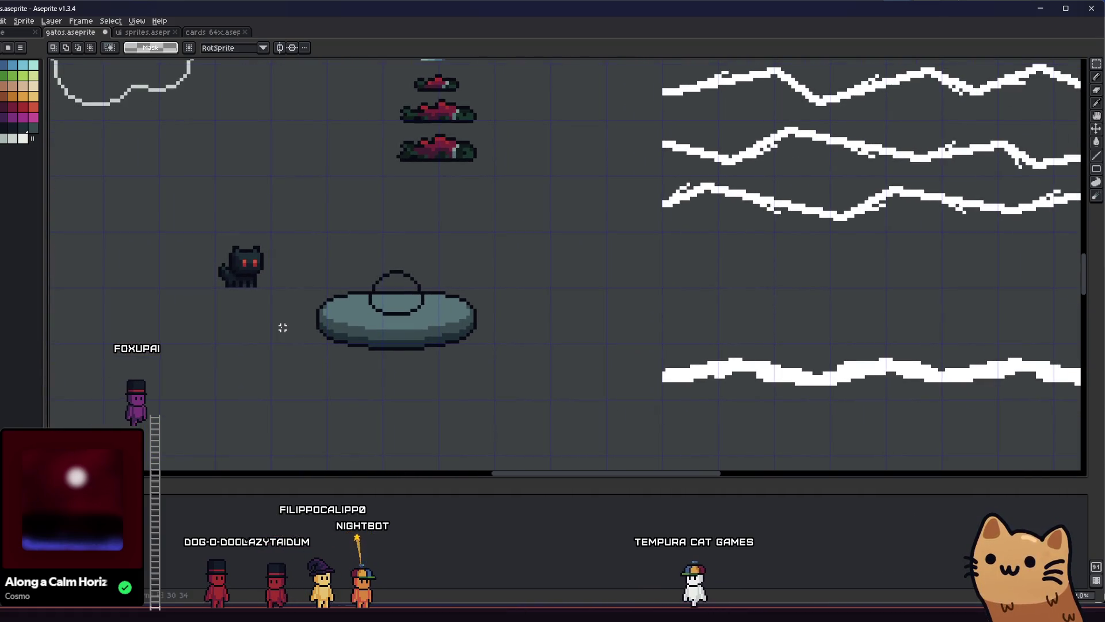
{"action": "key", "text": "Delete"}
{"action": "key", "text": "ctrl+z"}
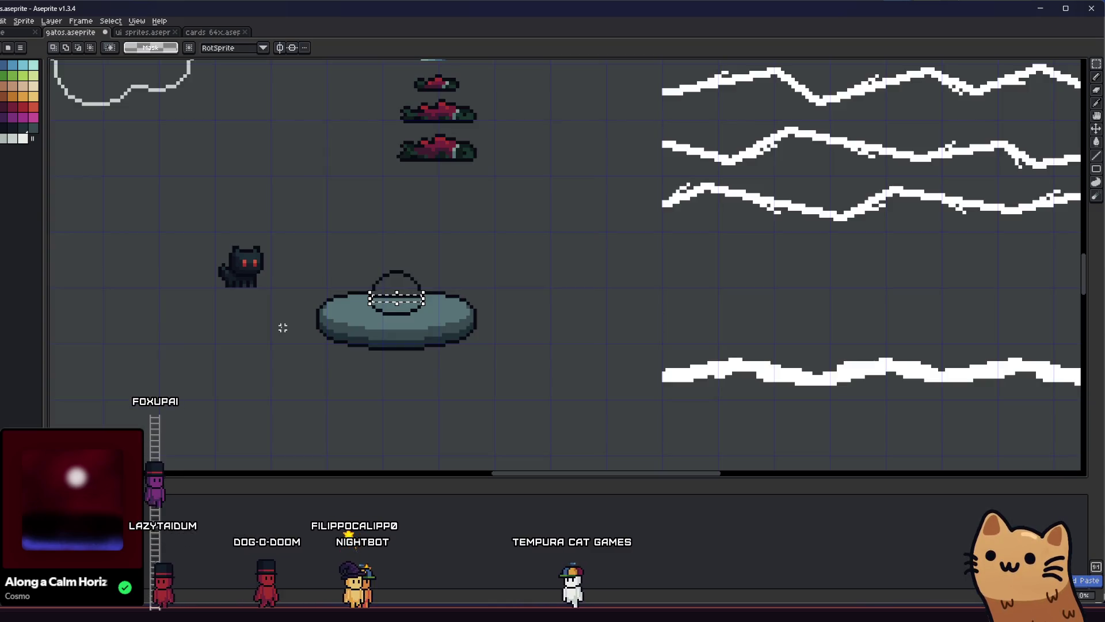
{"action": "scroll", "coordinate": [357, 316], "scroll_direction": "up", "scroll_amount": 1}
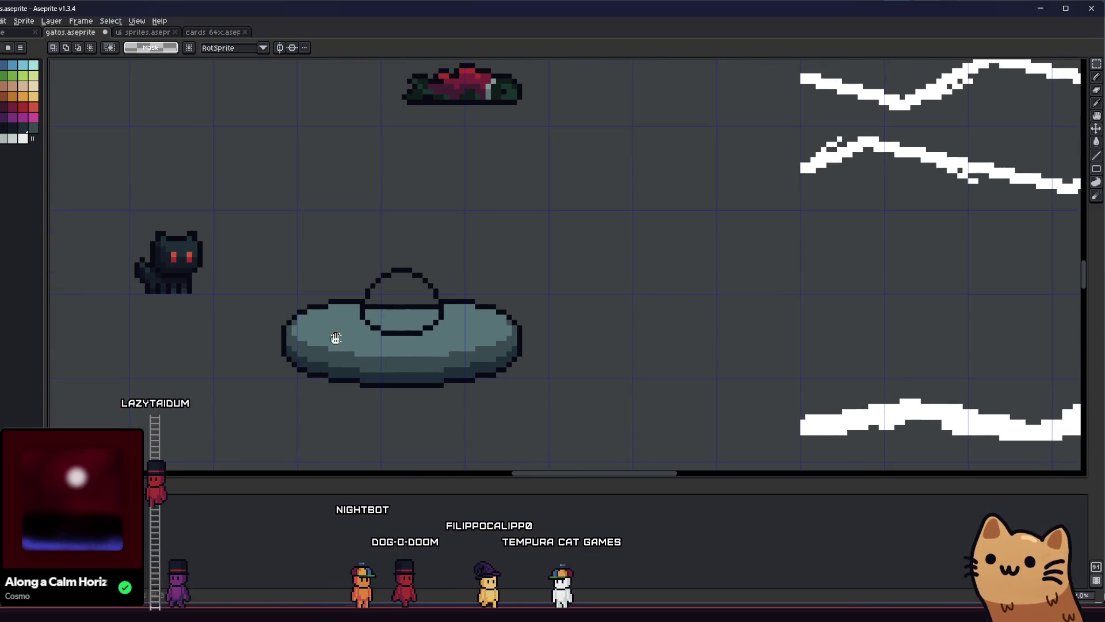
Select a strip across the saucer's top edge, cancel a trial rotation, and mark the dome window band
{"action": "key", "text": "ctrl+u"}
{"action": "key", "text": "Escape"}
{"action": "key", "text": "m"}
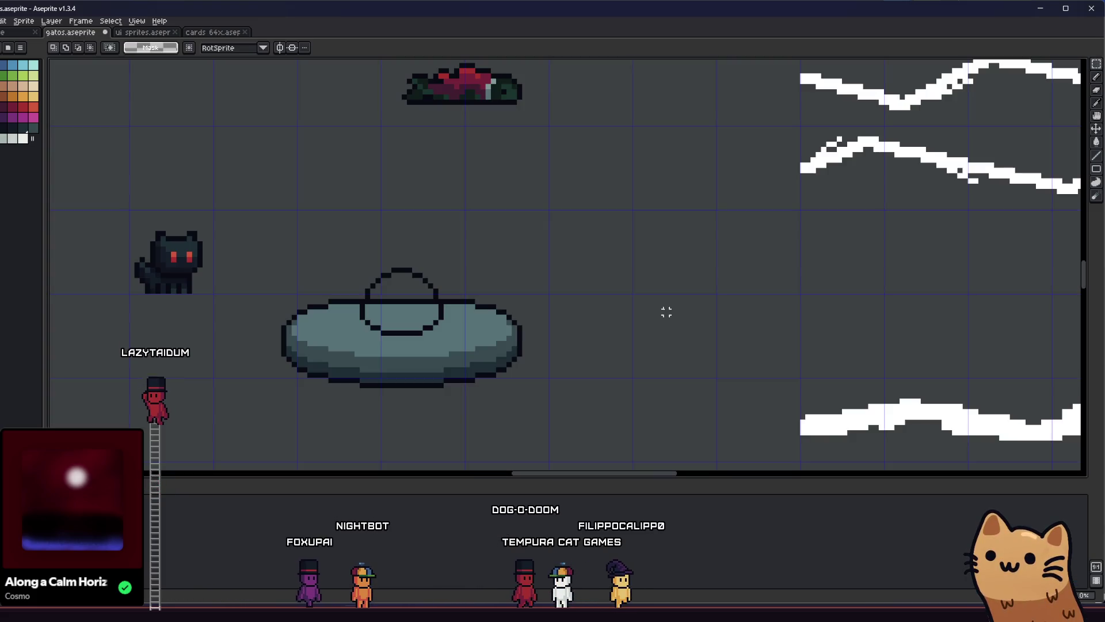
{"action": "scroll", "coordinate": [437, 310], "scroll_direction": "up", "scroll_amount": 3}
{"action": "mouse_move", "coordinate": [480, 263]}
{"action": "left_mouse_down"}
{"action": "mouse_move", "coordinate": [564, 306]}
{"action": "mouse_move", "coordinate": [734, 308]}
{"action": "left_mouse_up"}
{"action": "left_click_drag", "start_coordinate": [648, 296], "coordinate": [492, 297]}
{"action": "key", "text": "Escape"}
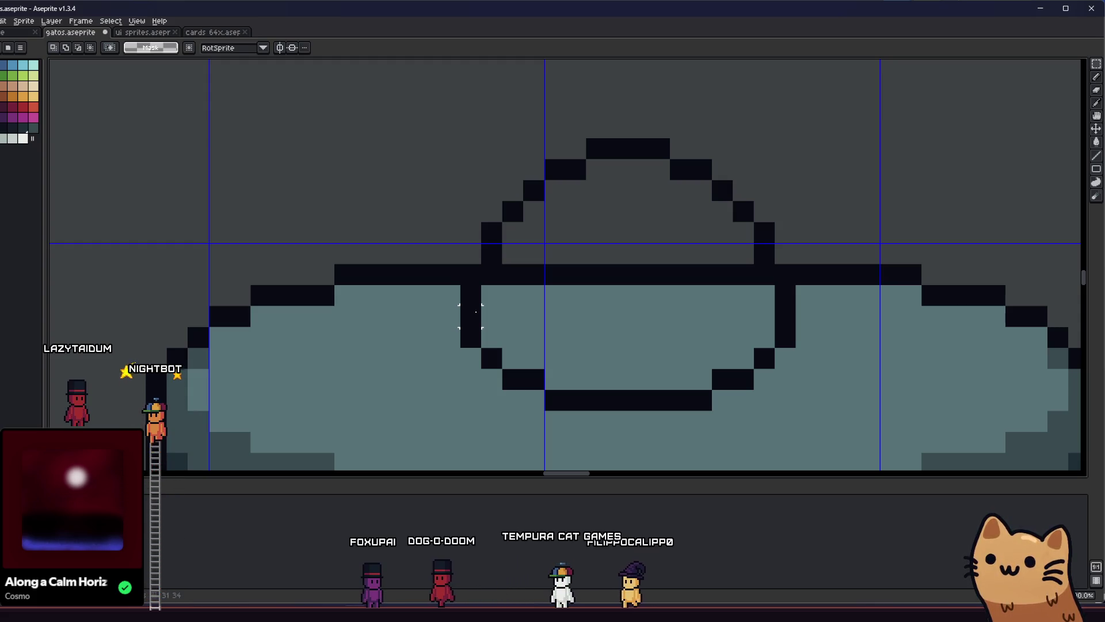
{"action": "left_click_drag", "start_coordinate": [475, 312], "coordinate": [345, 294]}
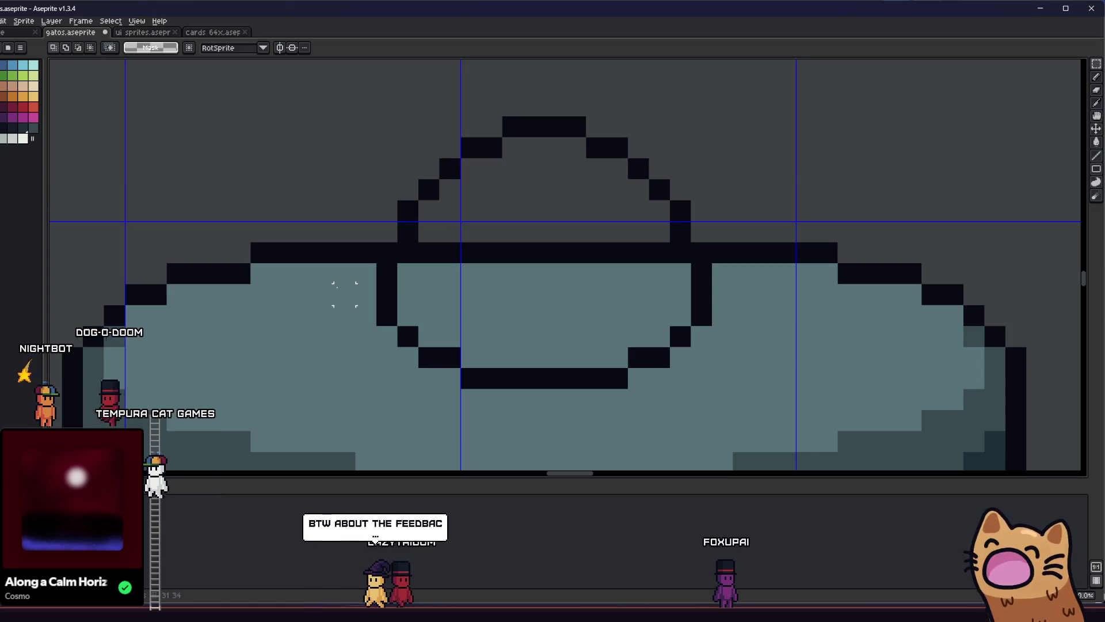
{"action": "left_click_drag", "start_coordinate": [407, 273], "coordinate": [660, 253]}
Undo the stray rectangle and bucket-fill the dome window's grey band with teal
{"action": "key", "text": "ctrl+z"}
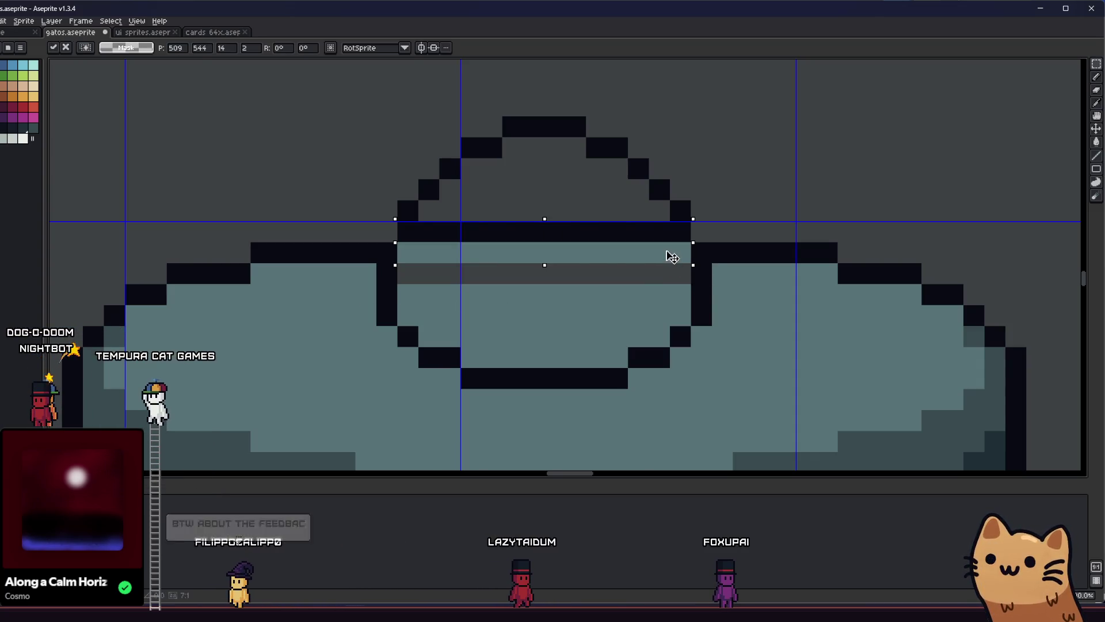
{"action": "left_click_drag", "start_coordinate": [524, 312], "coordinate": [516, 329]}
{"action": "key", "text": "g"}
{"action": "left_click", "coordinate": [457, 292]}
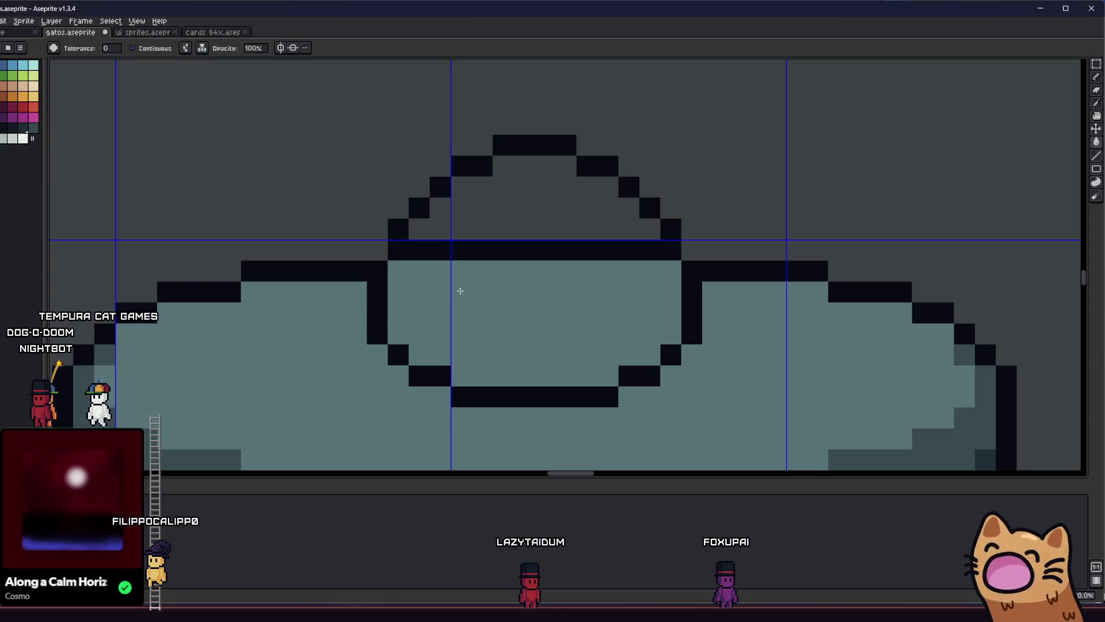
{"action": "scroll", "coordinate": [449, 309], "scroll_direction": "down", "scroll_amount": 4}
{"action": "left_click_drag", "start_coordinate": [446, 368], "coordinate": [483, 331]}
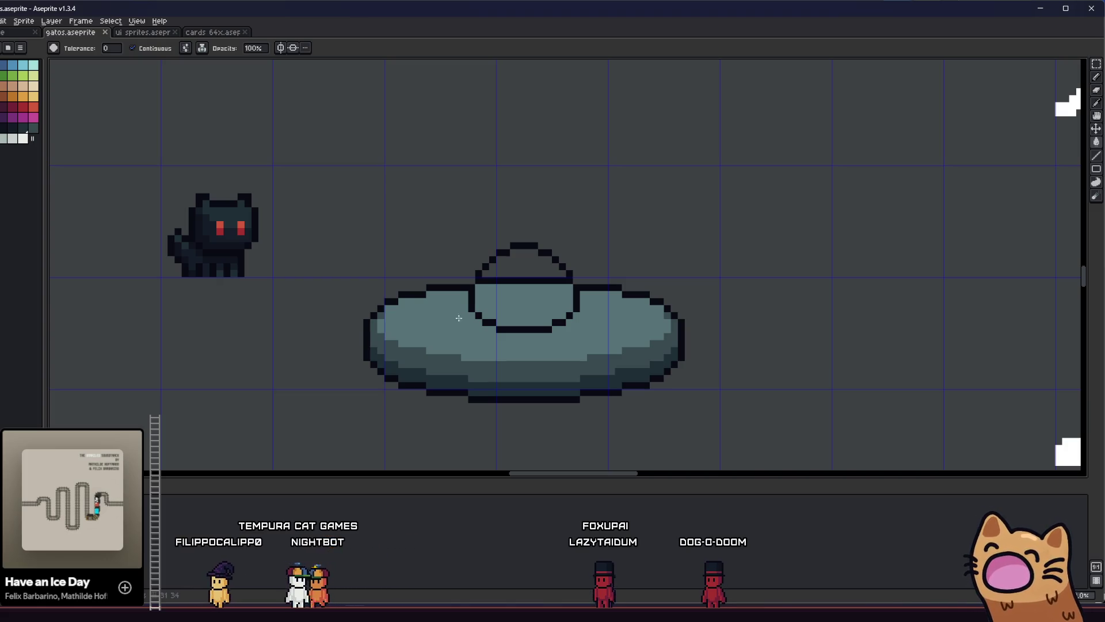
Move the black cat slightly right and down, commit it, and switch to Obsidian's Bity todo board
{"action": "key", "text": "m"}
{"action": "left_click_drag", "start_coordinate": [118, 144], "coordinate": [305, 314]}
{"action": "mouse_move", "coordinate": [221, 244]}
{"action": "left_mouse_down"}
{"action": "mouse_move", "coordinate": [374, 299]}
{"action": "mouse_move", "coordinate": [520, 325]}
{"action": "mouse_move", "coordinate": [264, 242]}
{"action": "mouse_move", "coordinate": [222, 250]}
{"action": "left_mouse_up"}
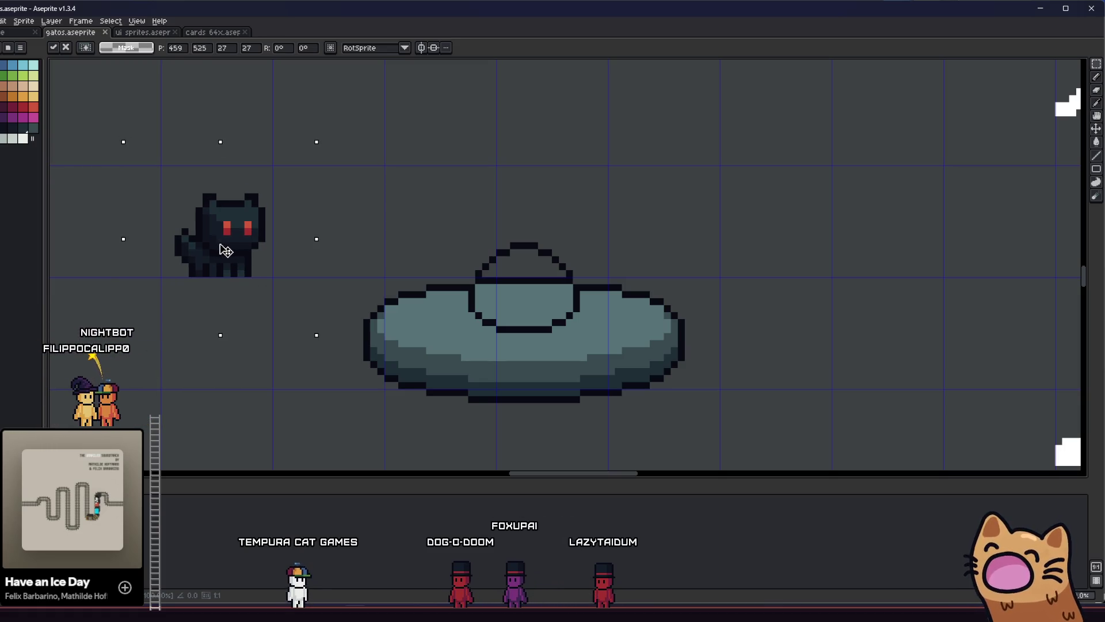
{"action": "left_click", "coordinate": [476, 244]}
{"action": "scroll", "coordinate": [481, 264], "scroll_direction": "down", "scroll_amount": 3}
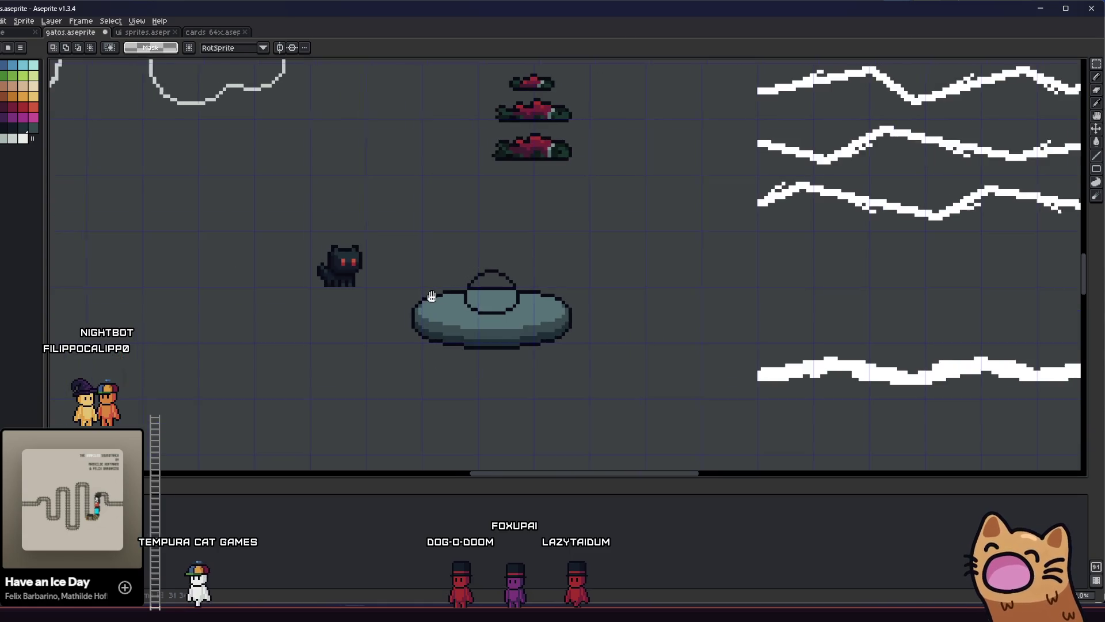
{"action": "scroll", "coordinate": [425, 286], "scroll_direction": "up", "scroll_amount": 2}
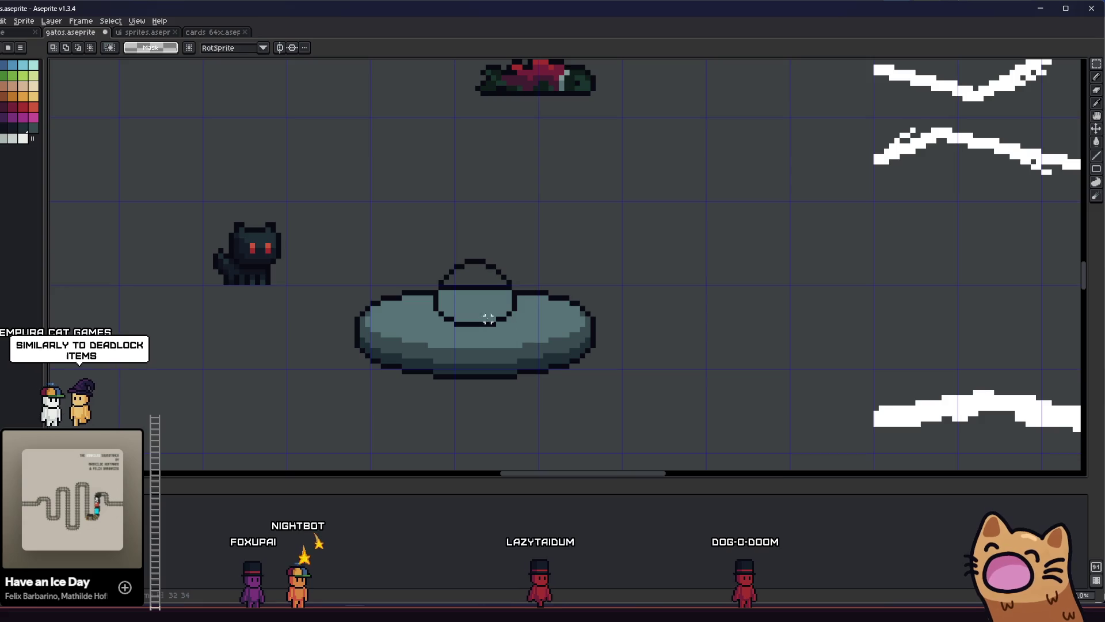
{"action": "left_click_drag", "start_coordinate": [408, 311], "coordinate": [417, 268]}
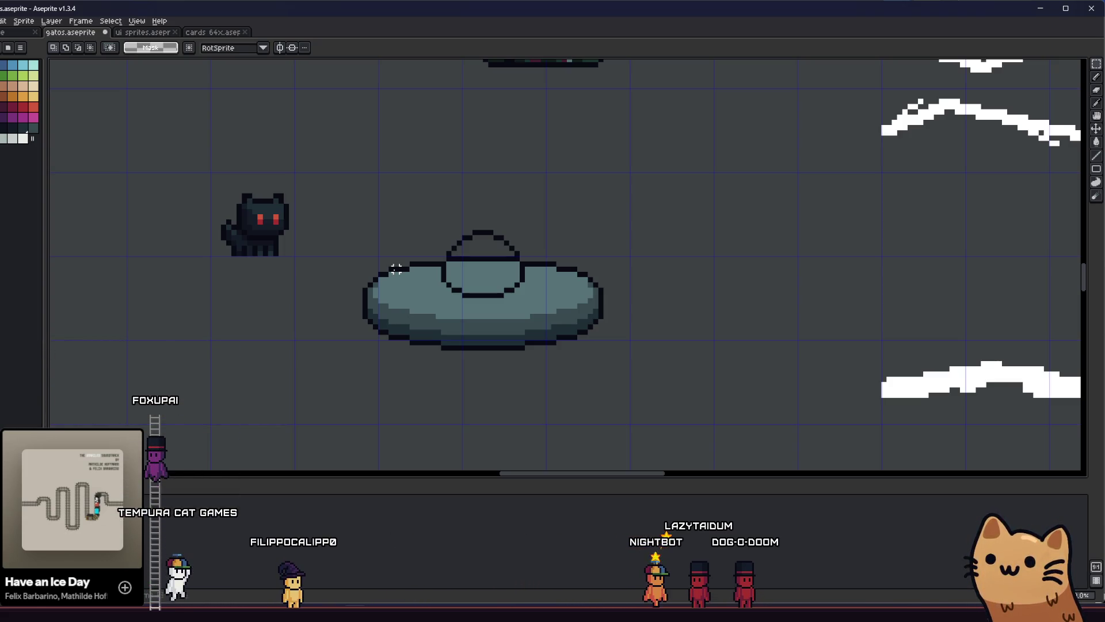
{"action": "left_click_drag", "start_coordinate": [360, 274], "coordinate": [392, 304]}
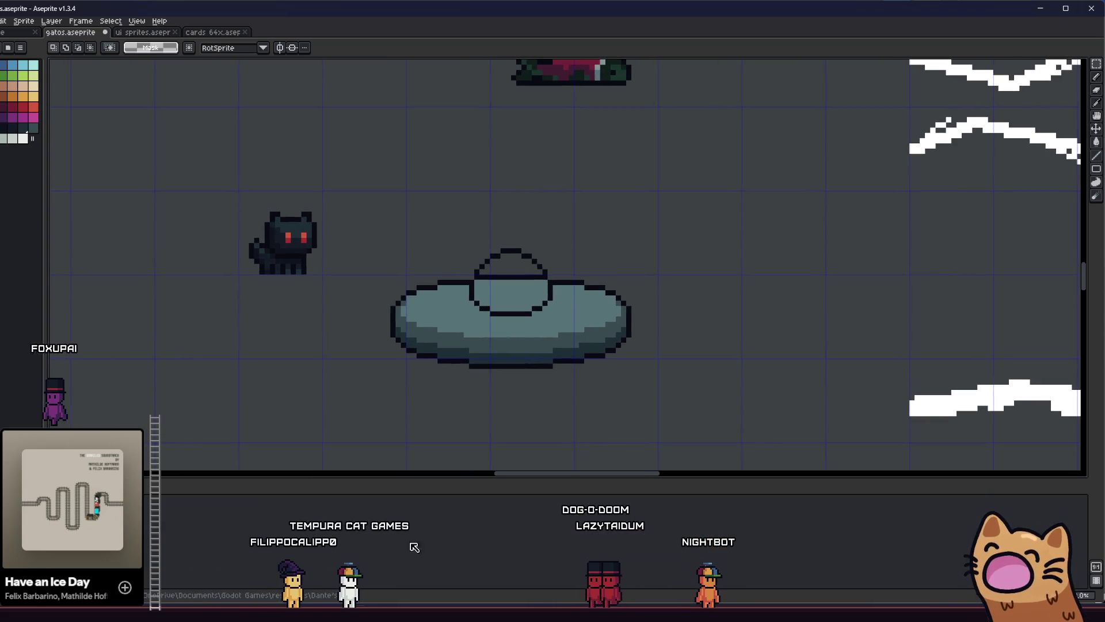
{"action": "key", "text": "alt+Tab"}
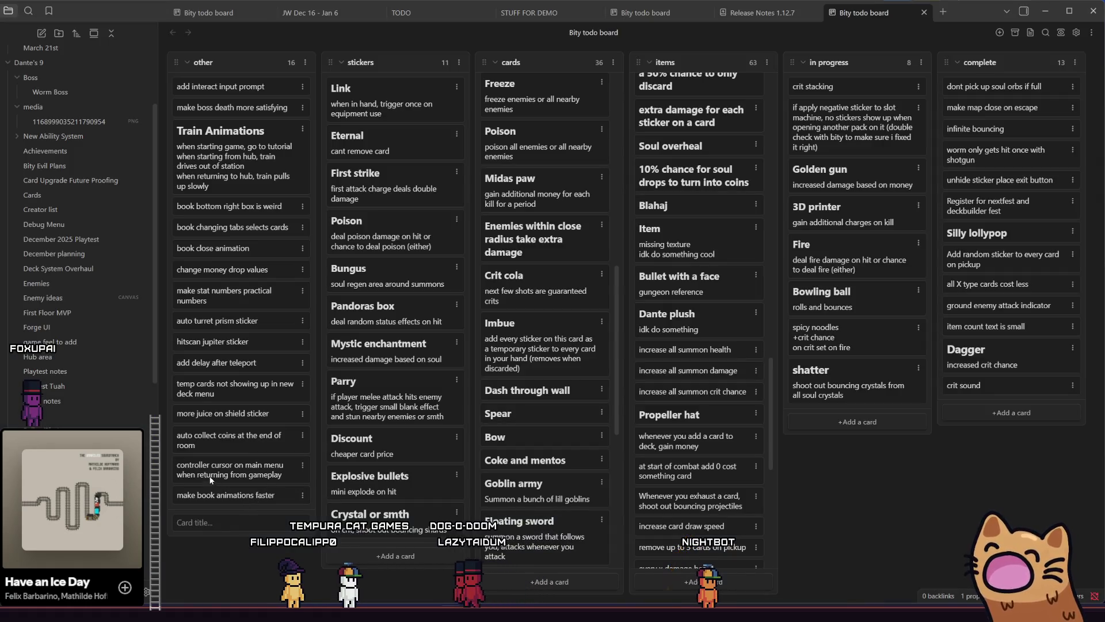
In Quick notes, type 'increase damage based on how many weapon cards you have', fixing typos
{"action": "key", "text": "ctrl+alt+Left"}
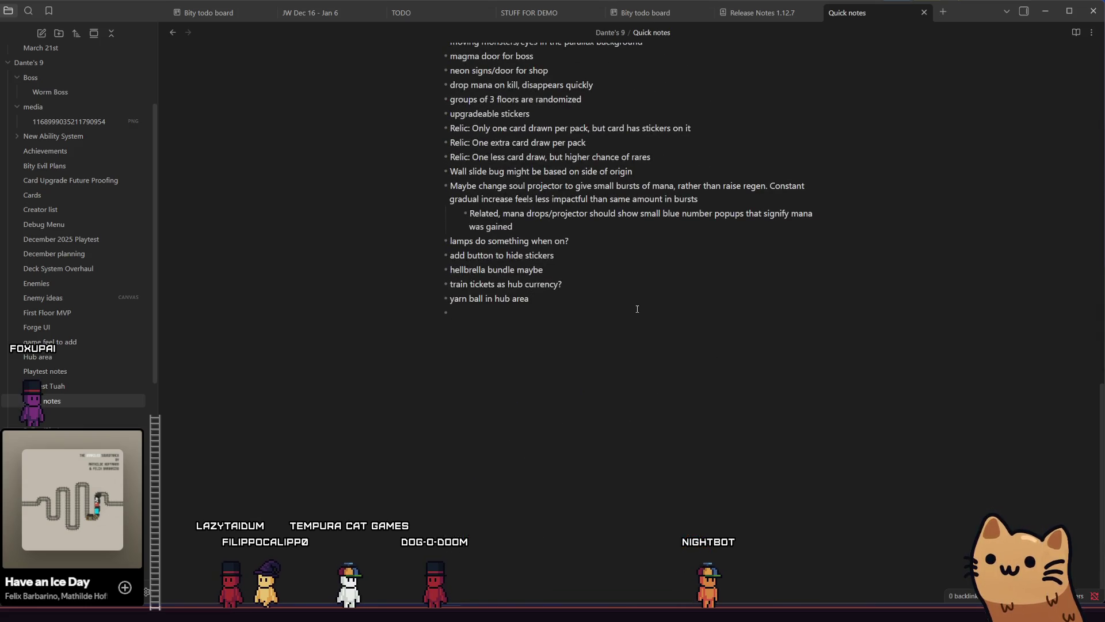
{"action": "key", "text": "BackSpace"}
{"action": "key", "text": "BackSpace"}
{"action": "key", "text": "BackSpace"}
{"action": "type", "text": "increase damage based on how many cards you"}
{"action": "key", "text": "BackSpace"}
{"action": "key", "text": "BackSpace"}
{"action": "key", "text": "BackSpace"}
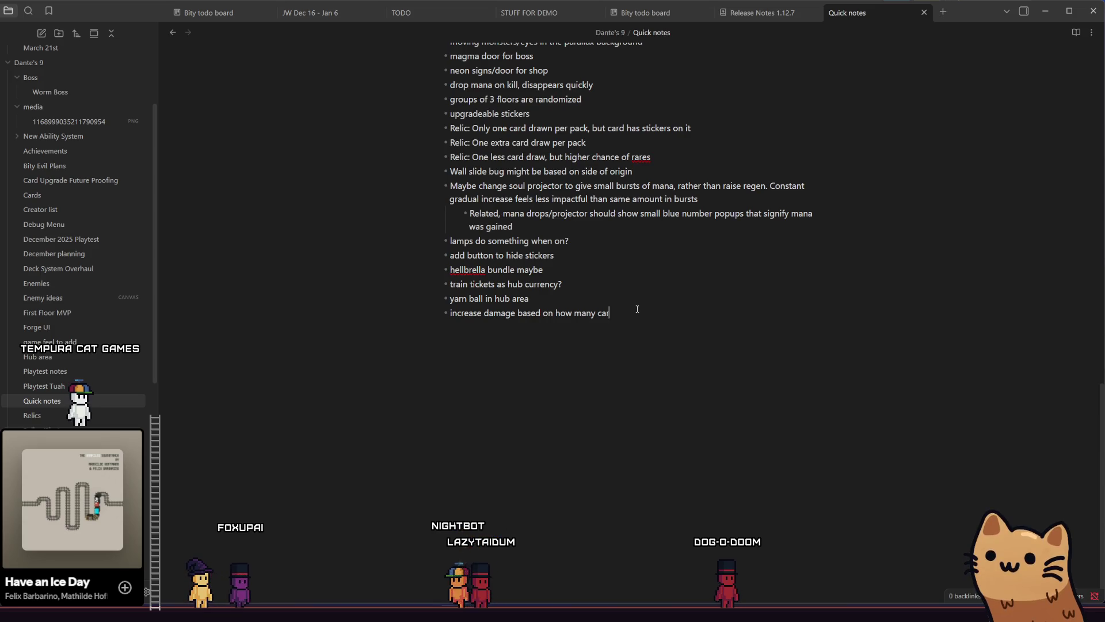
{"action": "type", "text": "u have on t"}
{"action": "type", "text": "h"}
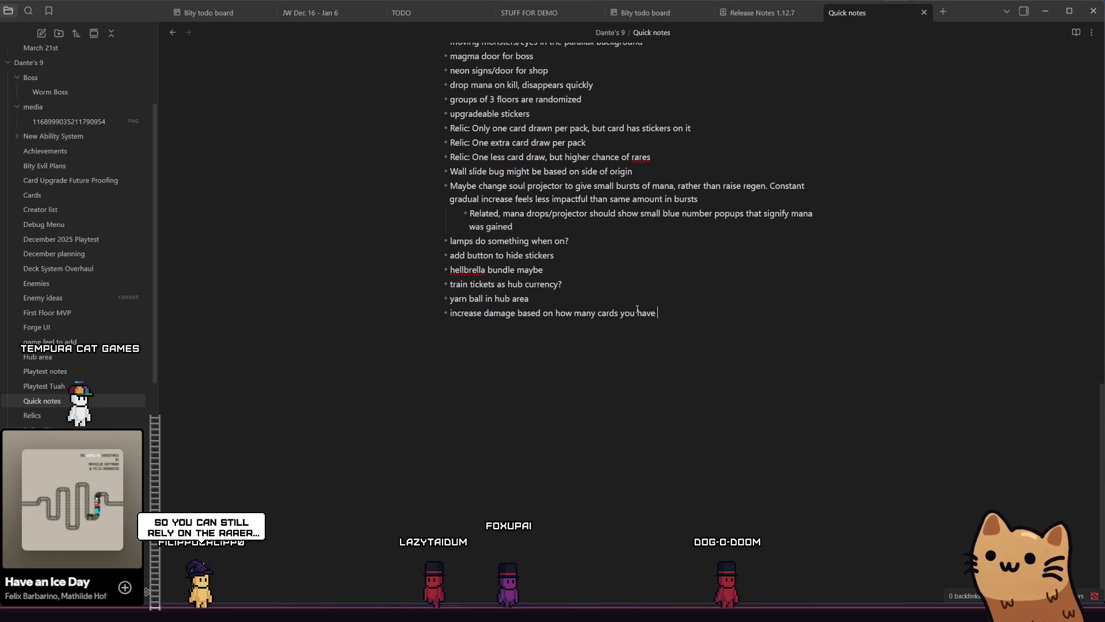
{"action": "key", "text": "BackSpace"}
{"action": "key", "text": "BackSpace"}
{"action": "key", "text": "BackSpace"}
{"action": "type", "text": "weapon"}
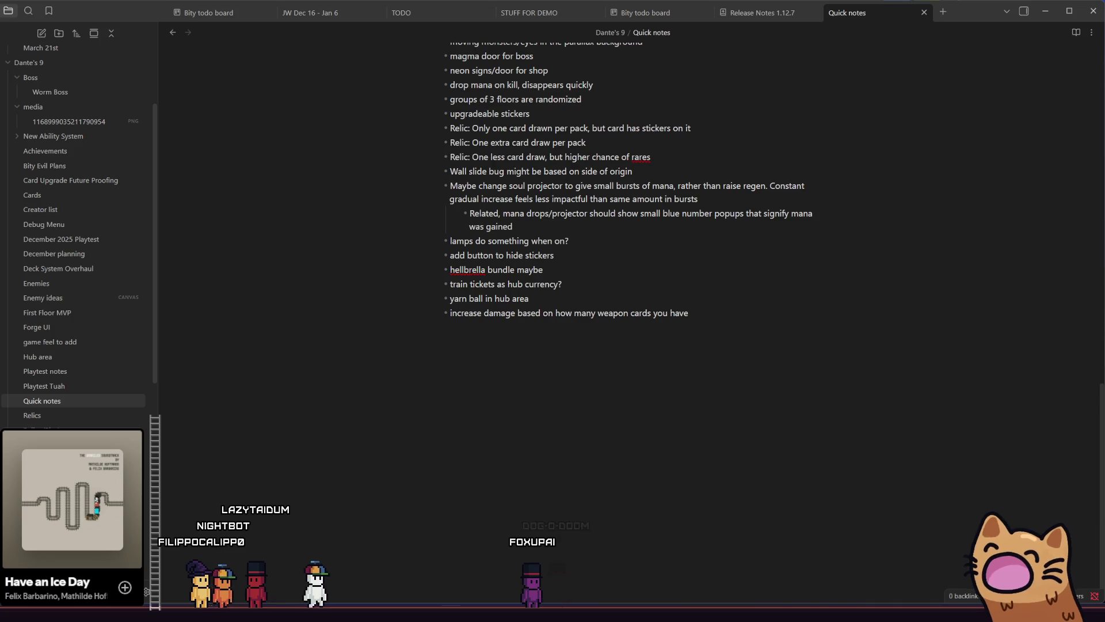
{"action": "key", "text": "alt+Tab"}
Focus line 22 of relic_salmon.gd, then close the VS Code window in front of it
{"action": "left_click", "coordinate": [448, 354]}
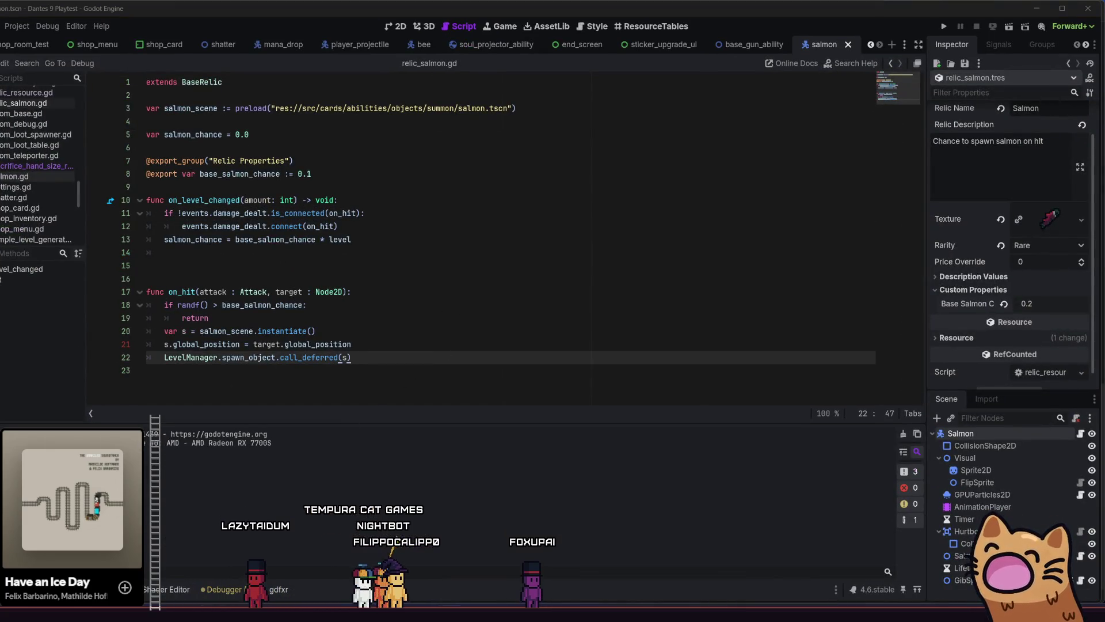
{"action": "mouse_move", "coordinate": [451, 613]}
{"action": "key", "text": "alt+Tab"}
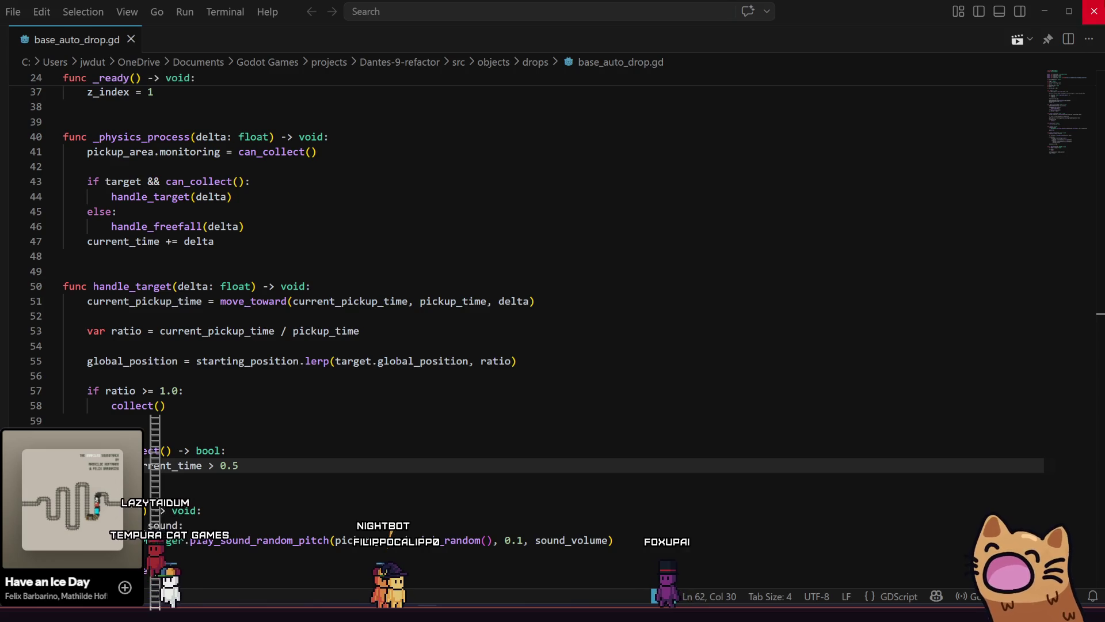
{"action": "left_click", "coordinate": [1094, 11]}
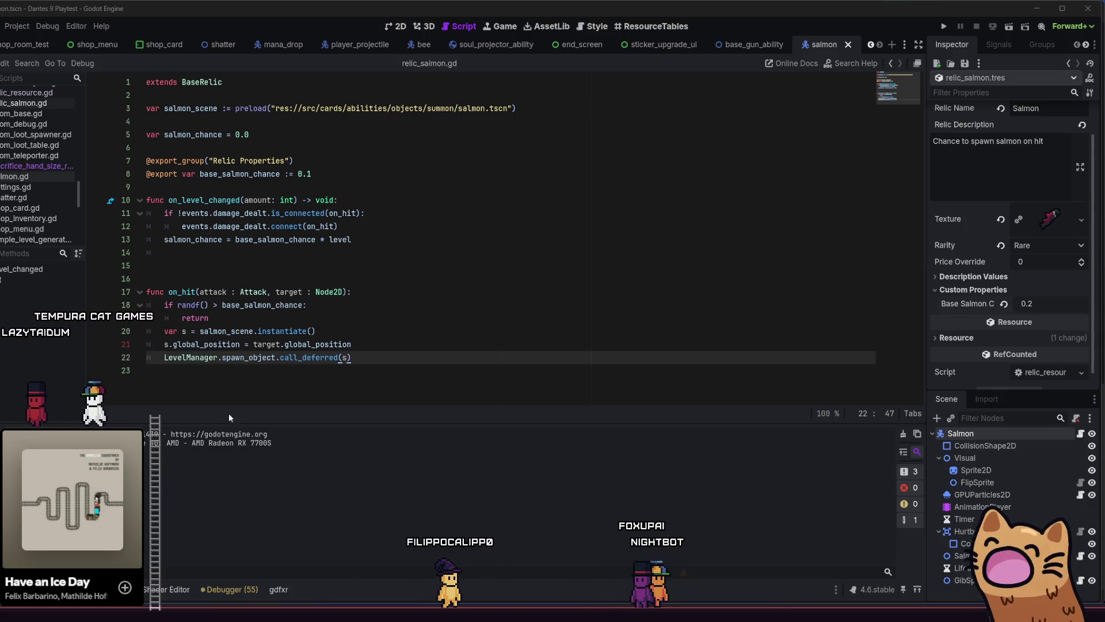
Back in Aseprite, bucket-fill the saucer's cup interior green
{"action": "key", "text": "alt+Tab"}
{"action": "left_click_drag", "start_coordinate": [357, 362], "coordinate": [338, 367]}
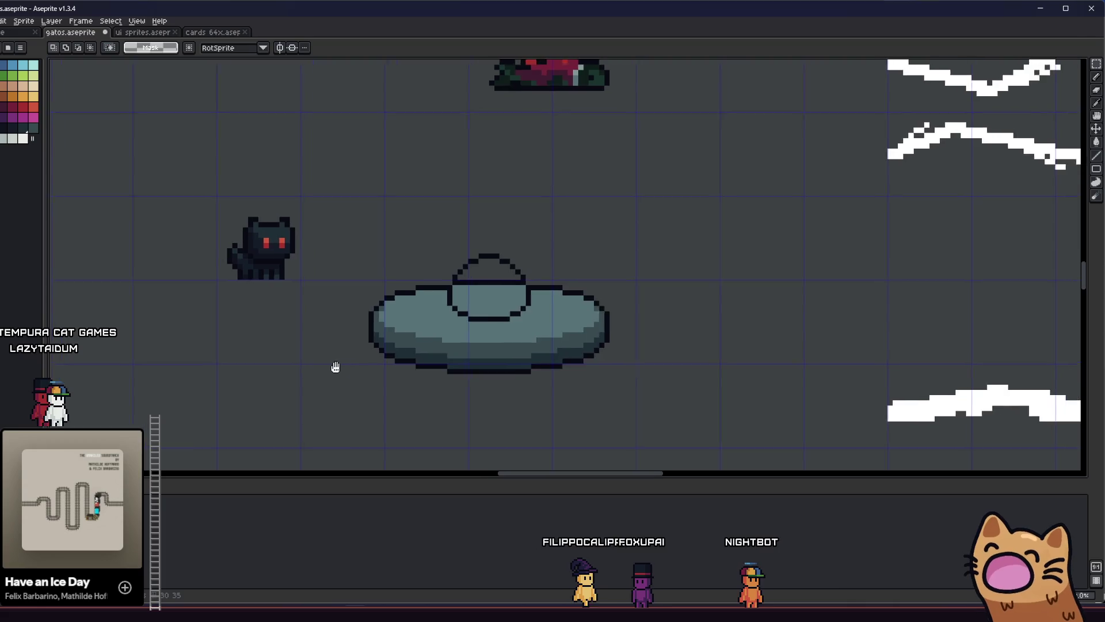
{"action": "scroll", "coordinate": [311, 357], "scroll_direction": "down", "scroll_amount": 1}
{"action": "scroll", "coordinate": [253, 345], "scroll_direction": "up", "scroll_amount": 1}
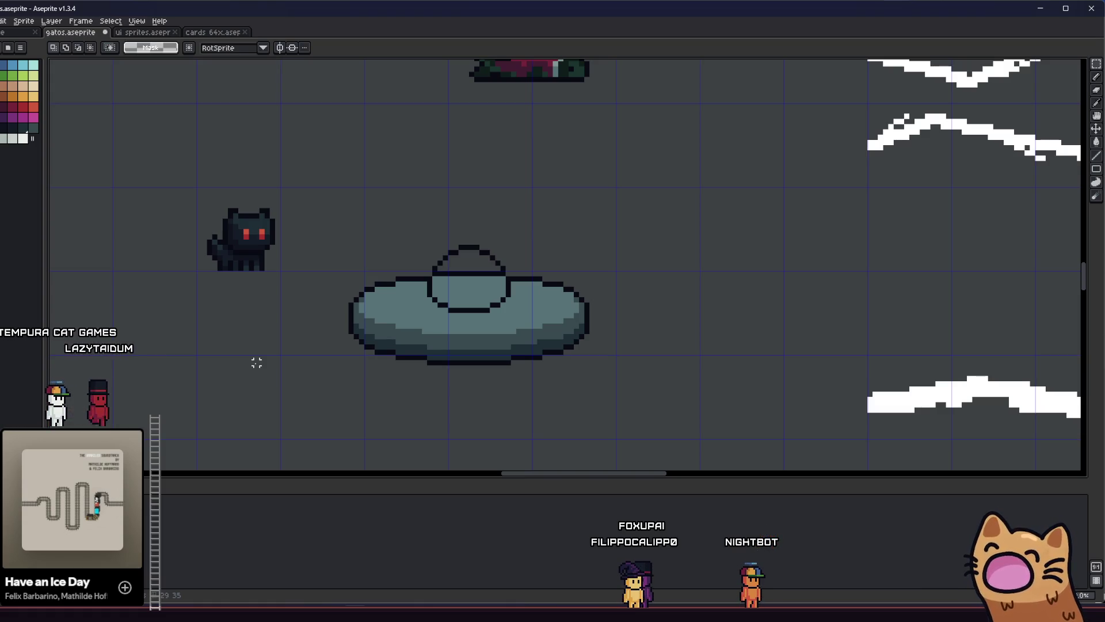
{"action": "scroll", "coordinate": [288, 265], "scroll_direction": "left", "scroll_amount": 3}
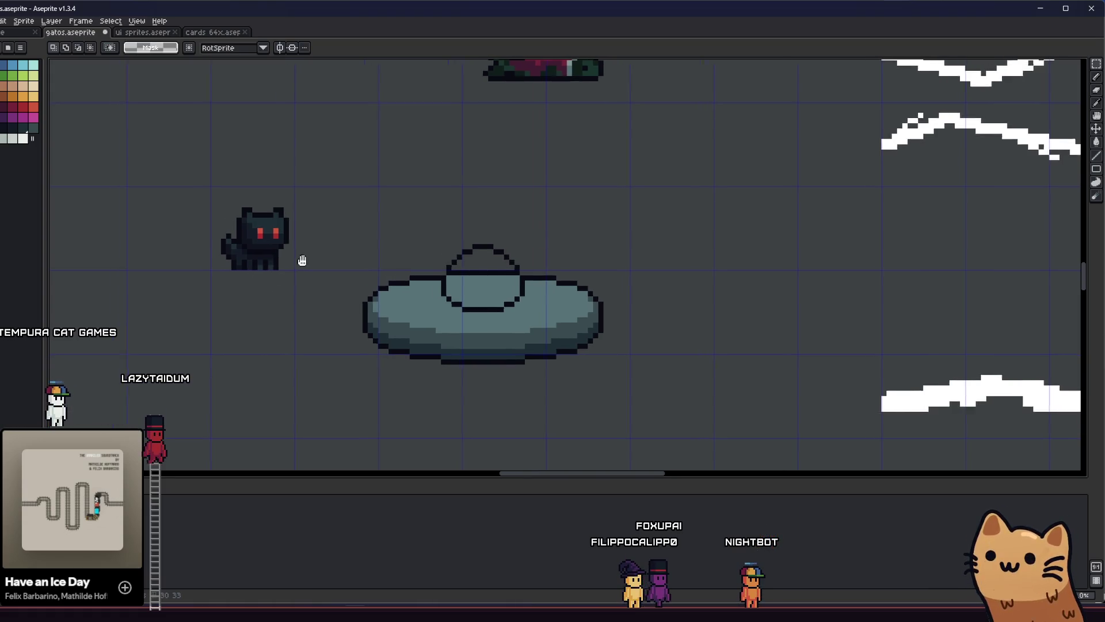
{"action": "scroll", "coordinate": [360, 288], "scroll_direction": "down", "scroll_amount": 2}
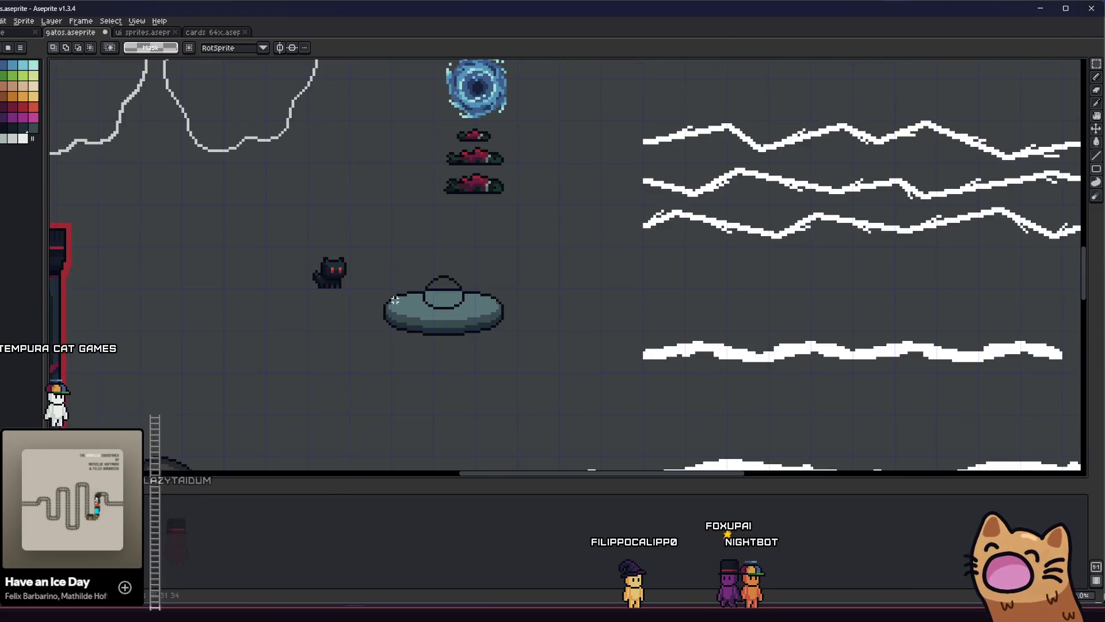
{"action": "scroll", "coordinate": [324, 255], "scroll_direction": "up", "scroll_amount": 3}
{"action": "scroll", "coordinate": [328, 265], "scroll_direction": "left", "scroll_amount": 3}
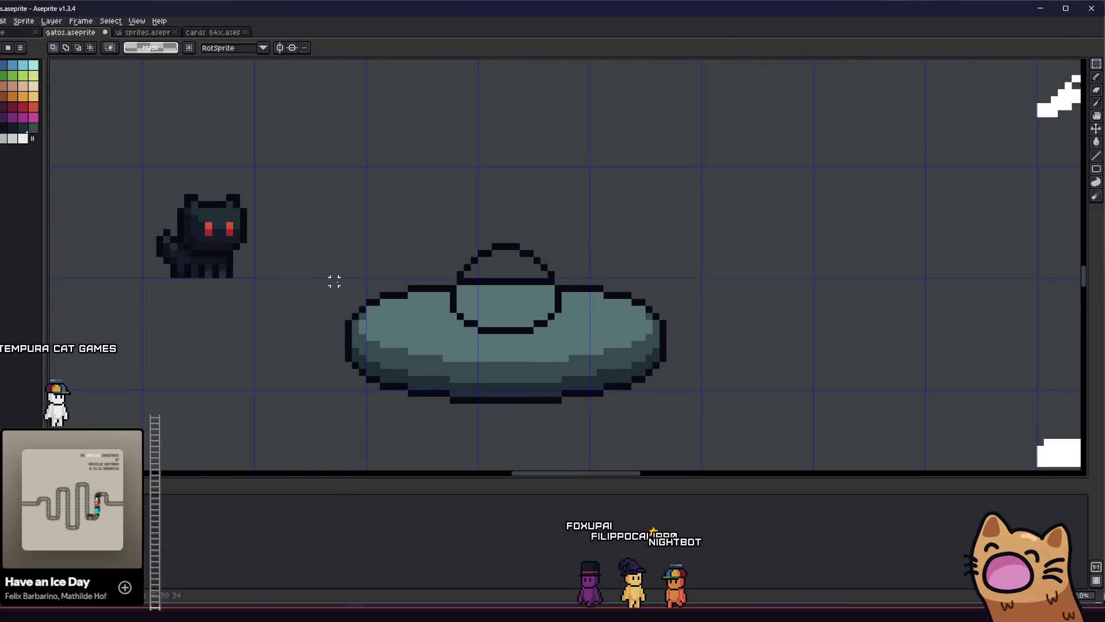
{"action": "key", "text": "g"}
{"action": "left_click", "coordinate": [518, 311]}
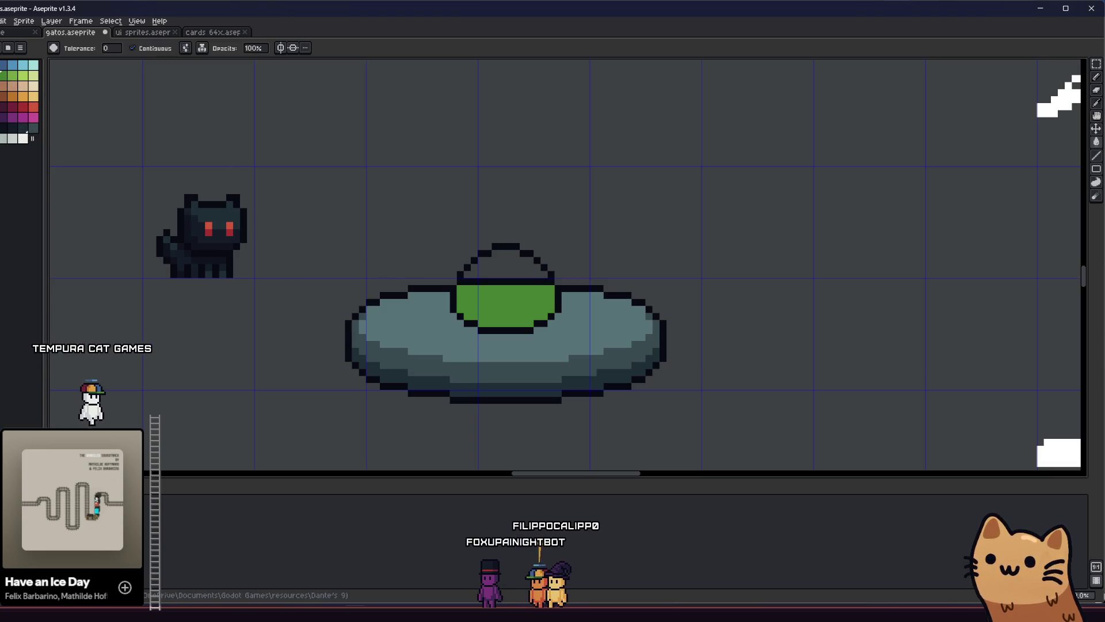
Pencil the cup's black rim row green and bucket-fill the grey dome above it green
{"action": "key", "text": "b"}
{"action": "scroll", "coordinate": [493, 279], "scroll_direction": "up", "scroll_amount": 2}
{"action": "left_click", "coordinate": [436, 283]}
{"action": "left_click_drag", "start_coordinate": [423, 281], "coordinate": [539, 293]}
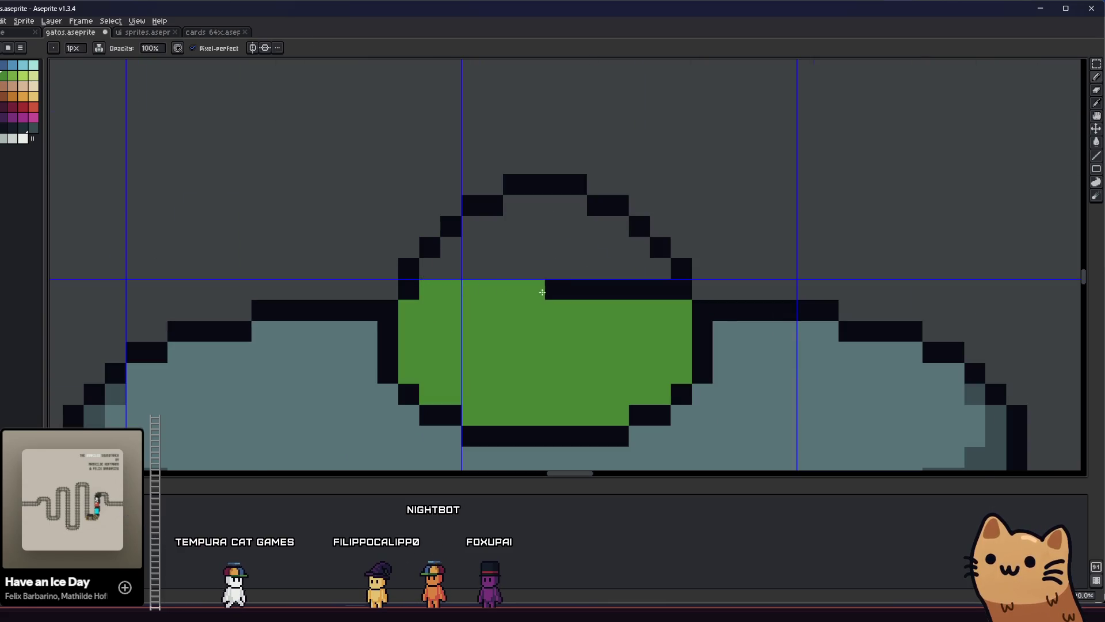
{"action": "key", "text": "g"}
{"action": "left_click", "coordinate": [553, 242]}
Marquee-select the black cat to carry a copy rightward
{"action": "scroll", "coordinate": [570, 276], "scroll_direction": "down", "scroll_amount": 3}
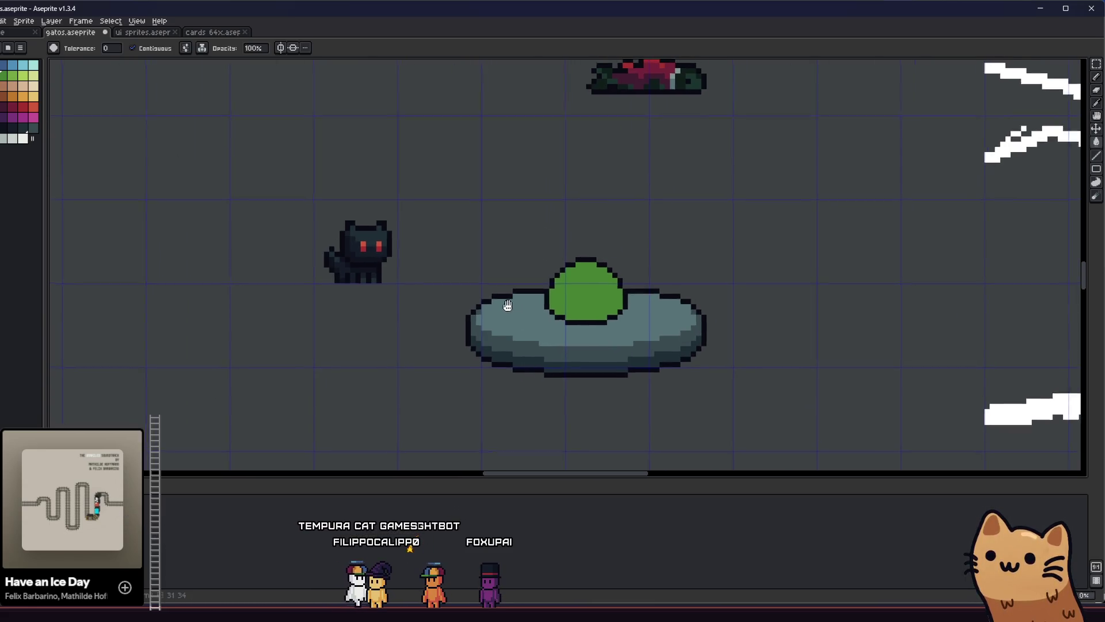
{"action": "scroll", "coordinate": [443, 303], "scroll_direction": "down", "scroll_amount": 4}
{"action": "scroll", "coordinate": [377, 291], "scroll_direction": "up", "scroll_amount": 2}
{"action": "scroll", "coordinate": [296, 253], "scroll_direction": "up", "scroll_amount": 3}
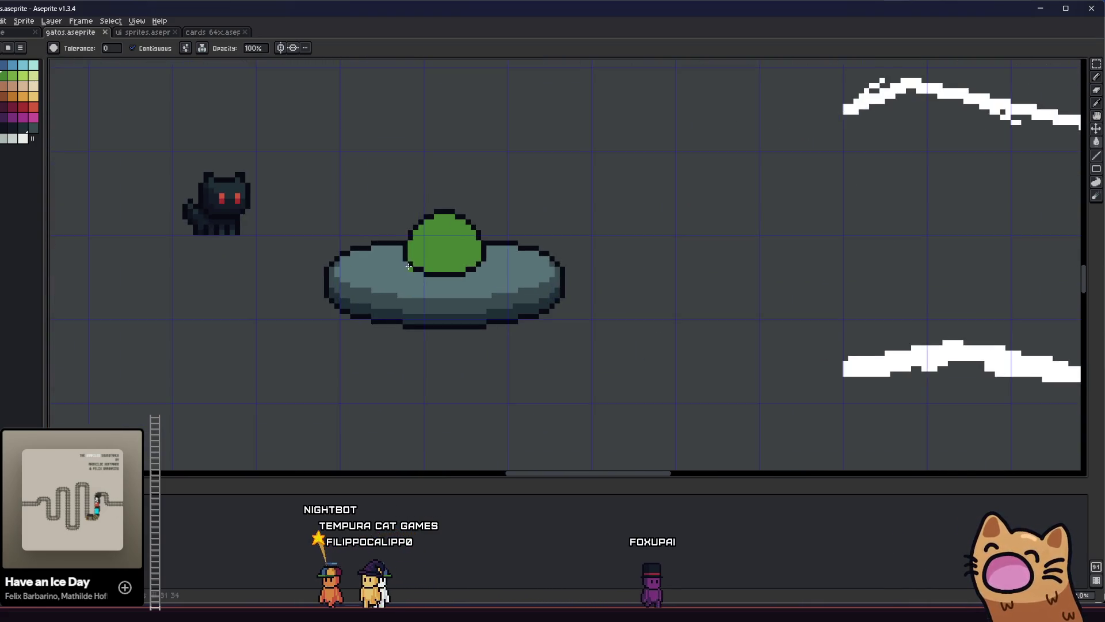
{"action": "key", "text": "m"}
{"action": "scroll", "coordinate": [190, 163], "scroll_direction": "up", "scroll_amount": 1}
{"action": "mouse_move", "coordinate": [182, 143]}
{"action": "left_mouse_down"}
{"action": "mouse_move", "coordinate": [358, 296]}
{"action": "mouse_move", "coordinate": [317, 247]}
{"action": "mouse_move", "coordinate": [518, 278]}
{"action": "mouse_move", "coordinate": [144, 208]}
{"action": "left_mouse_up"}
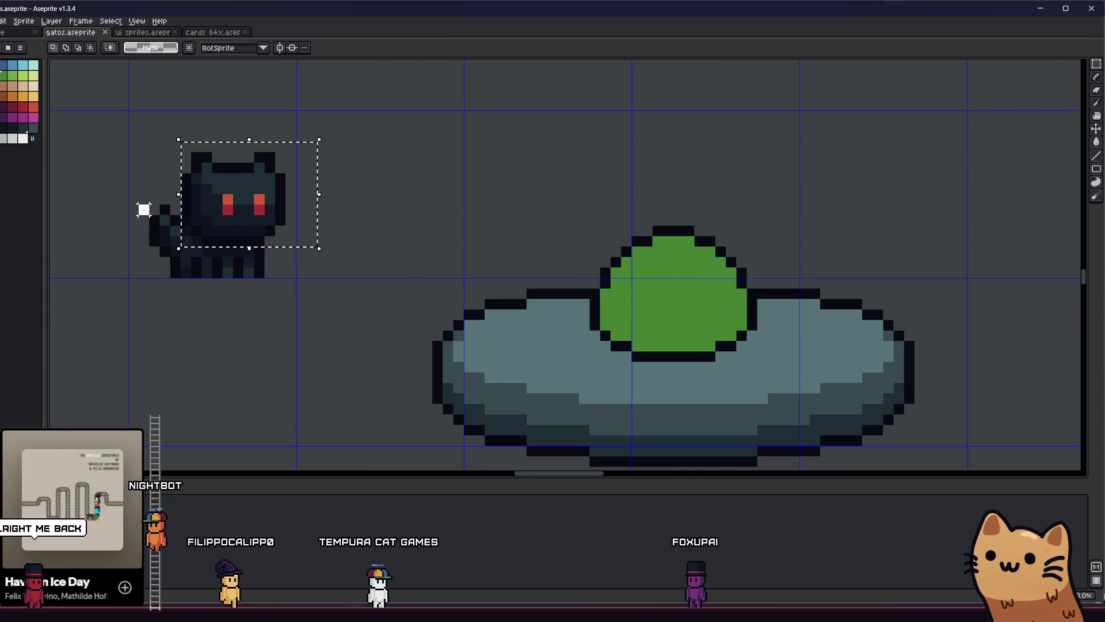
Try moving a copy of the black cat onto the saucer, then cancel it and deselect
{"action": "left_click", "coordinate": [312, 345]}
{"action": "left_click_drag", "start_coordinate": [123, 136], "coordinate": [378, 345]}
{"action": "mouse_move", "coordinate": [288, 274]}
{"action": "left_mouse_down"}
{"action": "mouse_move", "coordinate": [671, 338]}
{"action": "mouse_move", "coordinate": [584, 349]}
{"action": "mouse_move", "coordinate": [484, 311]}
{"action": "left_mouse_up"}
{"action": "key", "text": "Escape"}
{"action": "key", "text": "ctrl+d"}
Magic-wand and delete the green dome fill, then draw a black line across the dome
{"action": "key", "text": "w"}
{"action": "left_click", "coordinate": [649, 313]}
{"action": "key", "text": "Delete"}
{"action": "key", "text": "i"}
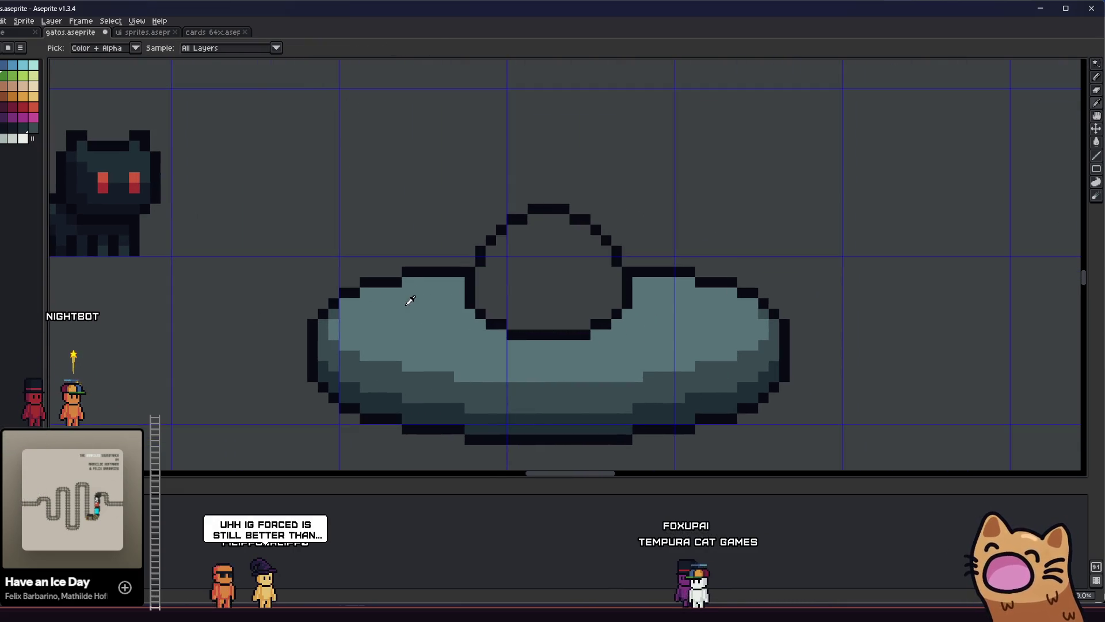
{"action": "left_click", "coordinate": [444, 270]}
{"action": "key", "text": "b"}
{"action": "scroll", "coordinate": [483, 287], "scroll_direction": "up", "scroll_amount": 1}
{"action": "left_click_drag", "start_coordinate": [484, 256], "coordinate": [647, 254]}
Marquee the black cat and place a copy of it onto the saucer
{"action": "key", "text": "w"}
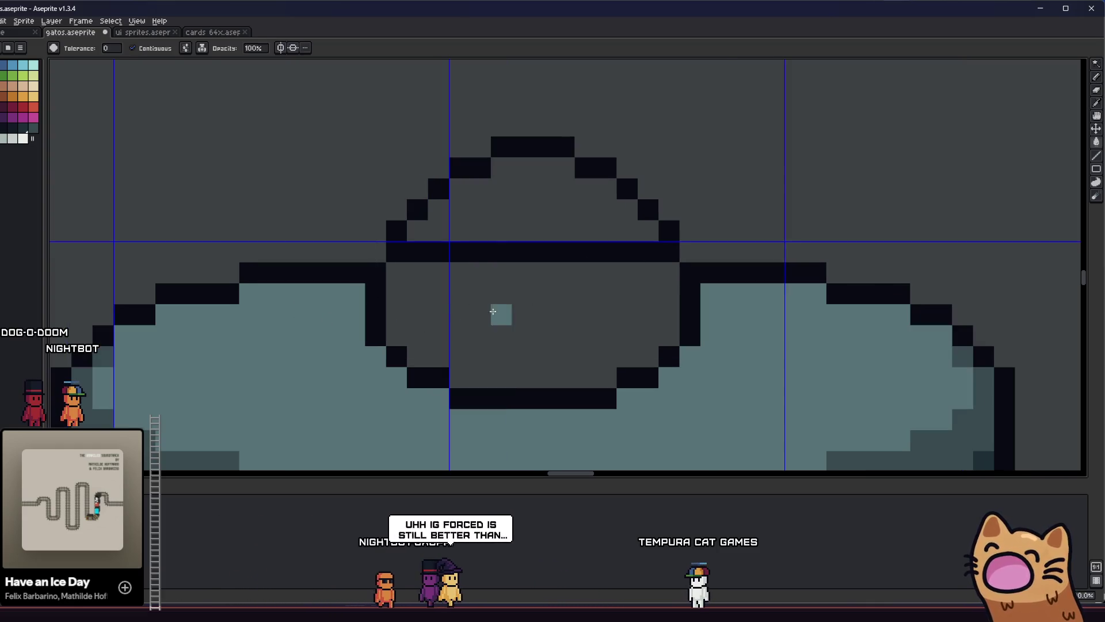
{"action": "scroll", "coordinate": [491, 316], "scroll_direction": "down", "scroll_amount": 4}
{"action": "scroll", "coordinate": [628, 345], "scroll_direction": "up", "scroll_amount": 2}
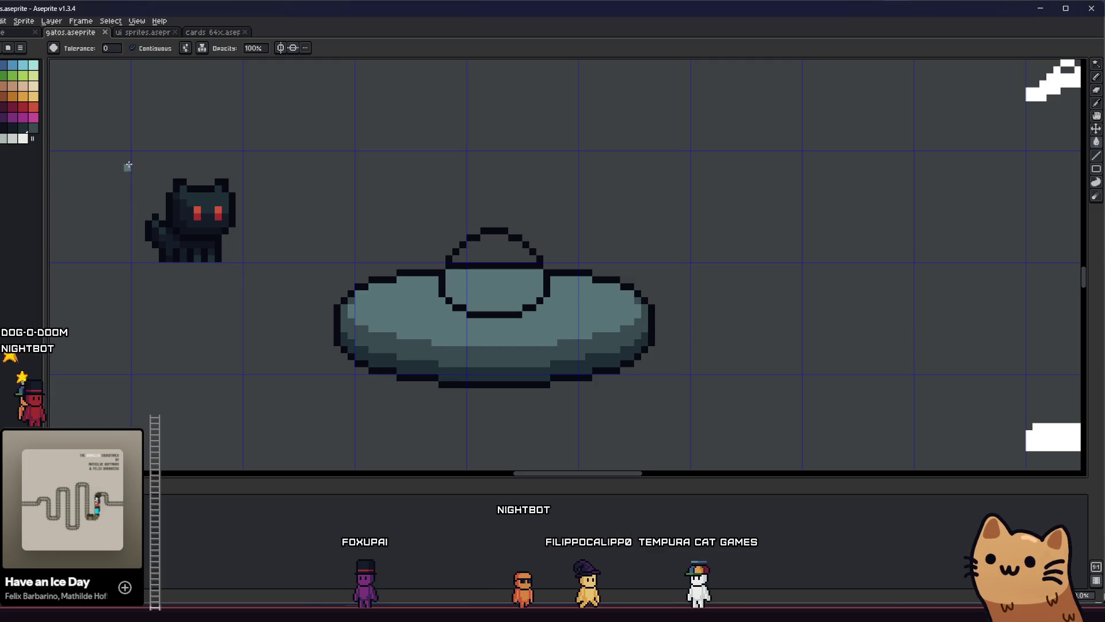
{"action": "key", "text": "m"}
{"action": "mouse_move", "coordinate": [134, 178]}
{"action": "left_mouse_down"}
{"action": "mouse_move", "coordinate": [257, 291]}
{"action": "mouse_move", "coordinate": [504, 322]}
{"action": "left_mouse_up"}
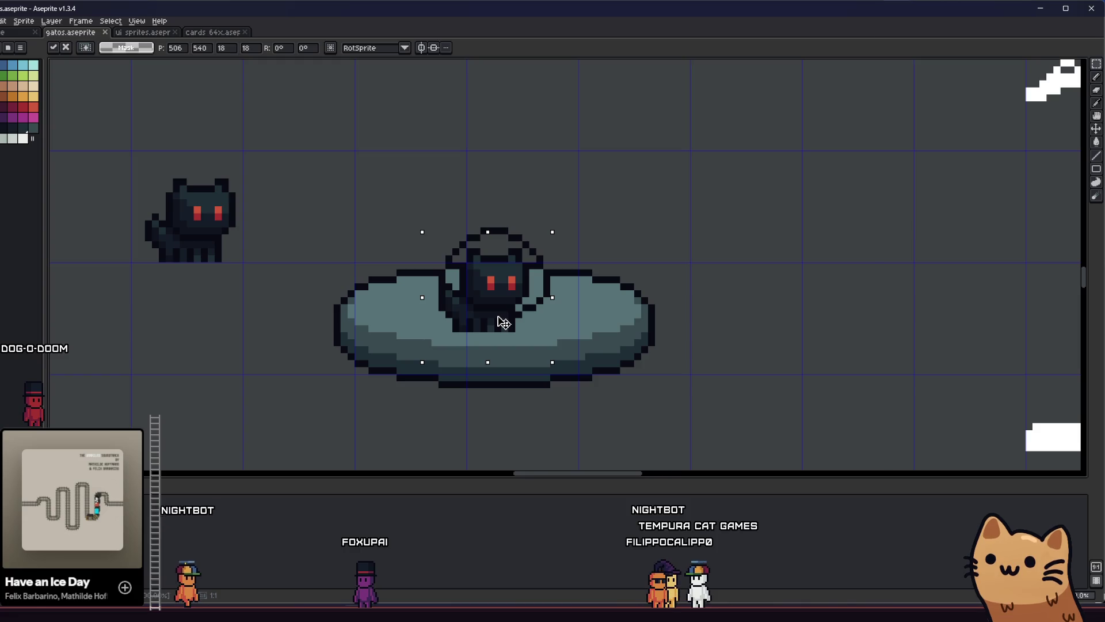
Commit the cat copy and paint over its legs and lower body in the saucer's grey
{"action": "left_click", "coordinate": [386, 300]}
{"action": "scroll", "coordinate": [385, 300], "scroll_direction": "up", "scroll_amount": 2}
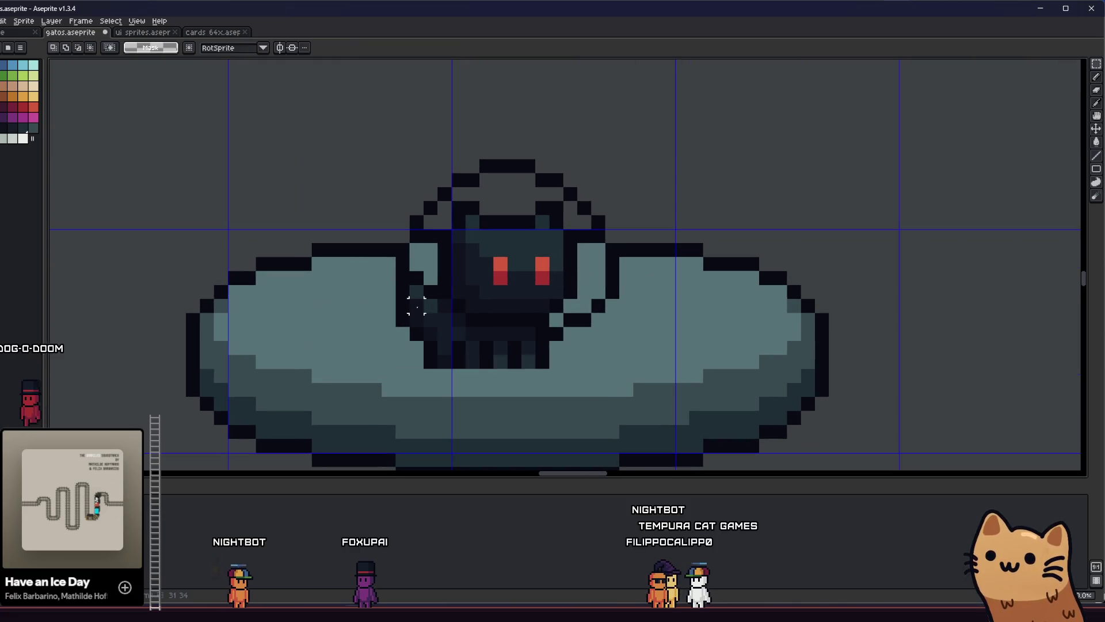
{"action": "scroll", "coordinate": [416, 291], "scroll_direction": "up", "scroll_amount": 1}
{"action": "key", "text": "b"}
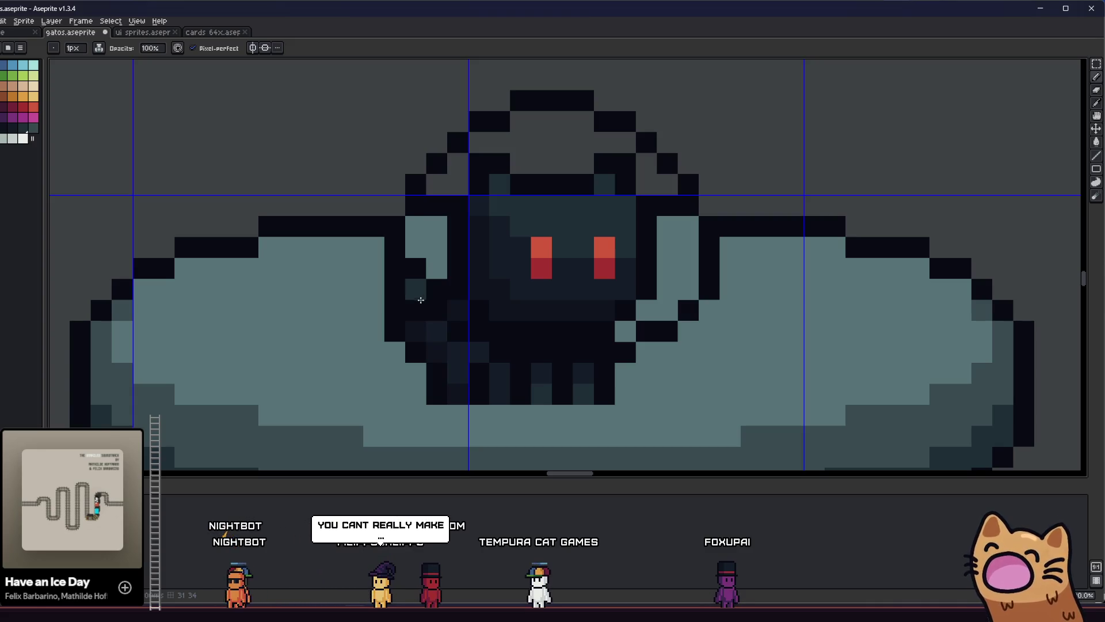
{"action": "left_click_drag", "start_coordinate": [407, 309], "coordinate": [425, 343]}
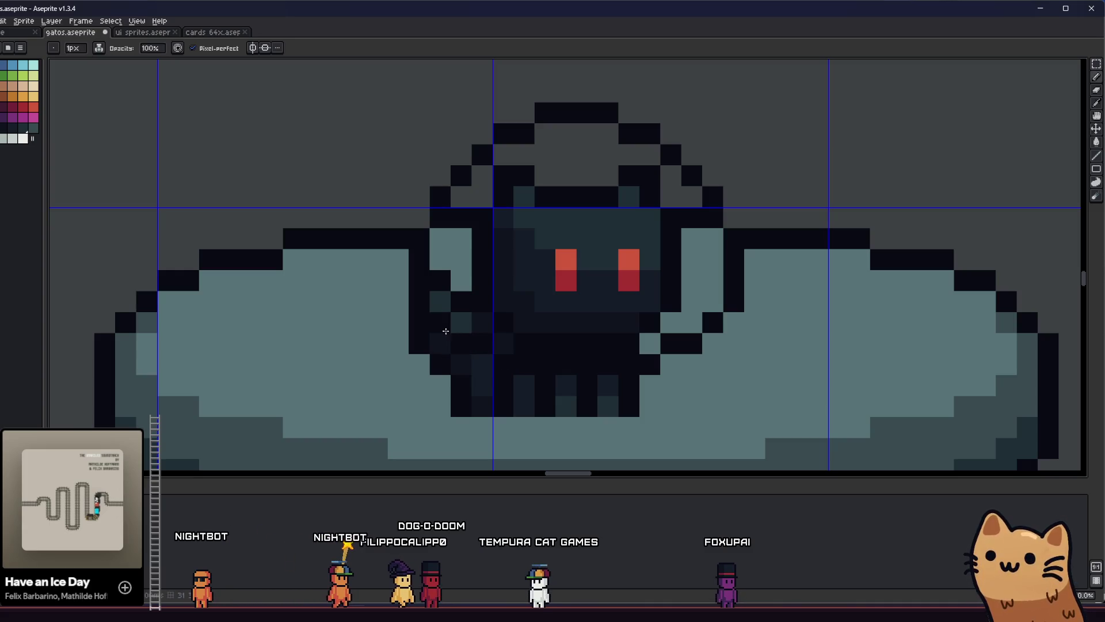
{"action": "left_click_drag", "start_coordinate": [445, 331], "coordinate": [443, 338]}
{"action": "key", "text": "i"}
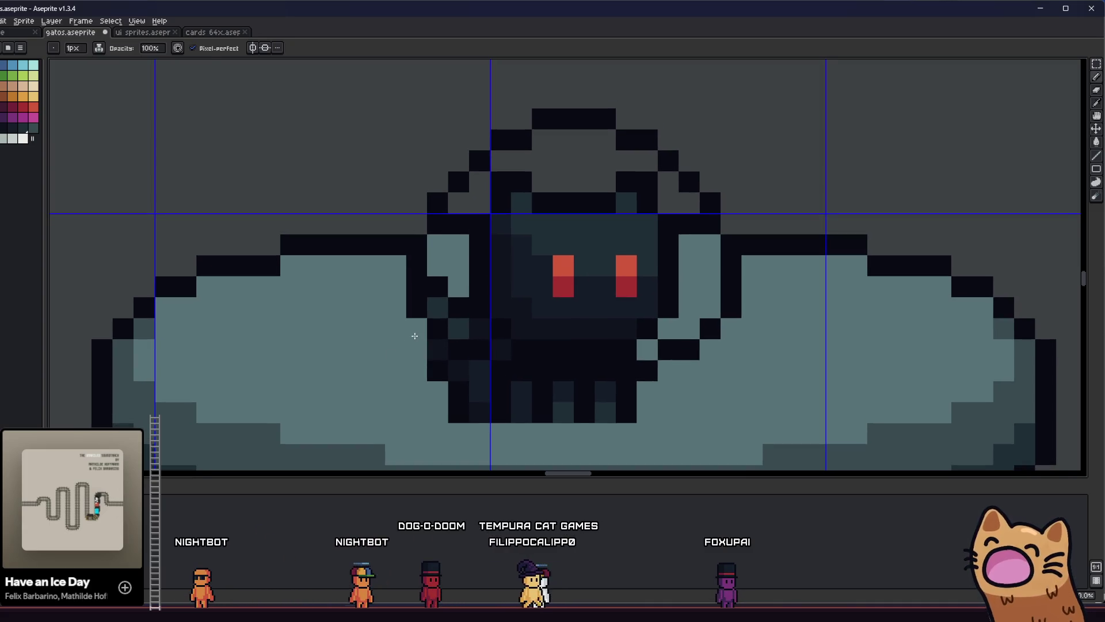
{"action": "mouse_move", "coordinate": [456, 376]}
{"action": "left_mouse_down"}
{"action": "mouse_move", "coordinate": [634, 411]}
{"action": "mouse_move", "coordinate": [509, 413]}
{"action": "left_mouse_up"}
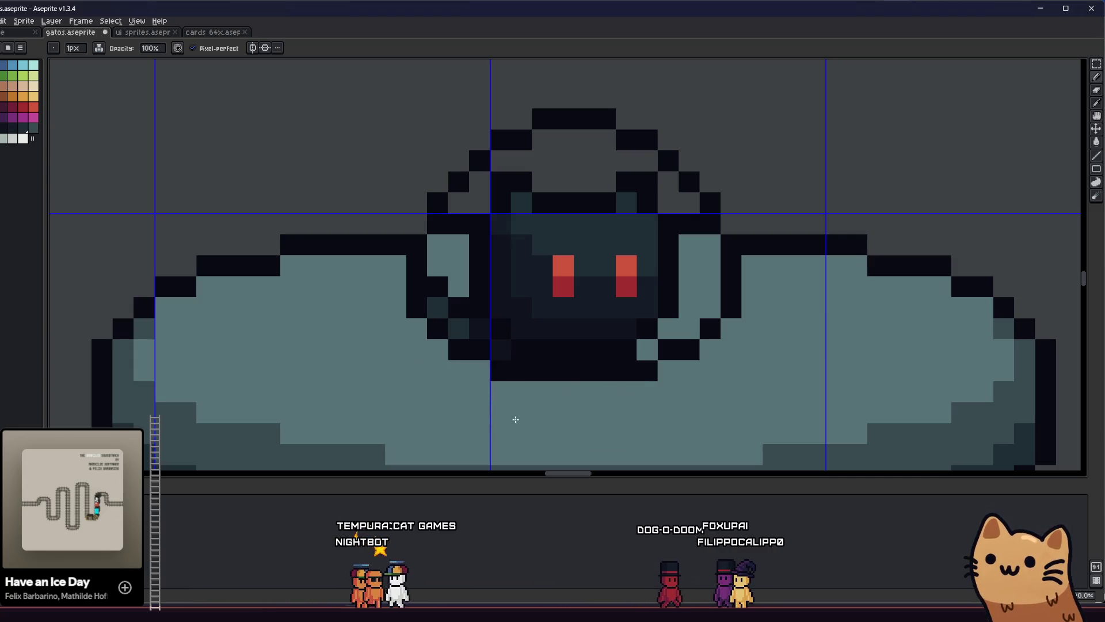
{"action": "scroll", "coordinate": [513, 419], "scroll_direction": "down", "scroll_amount": 4}
{"action": "mouse_move", "coordinate": [438, 427]}
{"action": "left_mouse_down"}
{"action": "mouse_move", "coordinate": [345, 427]}
{"action": "mouse_move", "coordinate": [490, 398]}
{"action": "mouse_move", "coordinate": [711, 396]}
{"action": "mouse_move", "coordinate": [730, 418]}
{"action": "mouse_move", "coordinate": [380, 395]}
{"action": "left_mouse_up"}
{"action": "scroll", "coordinate": [418, 396], "scroll_direction": "down", "scroll_amount": 4}
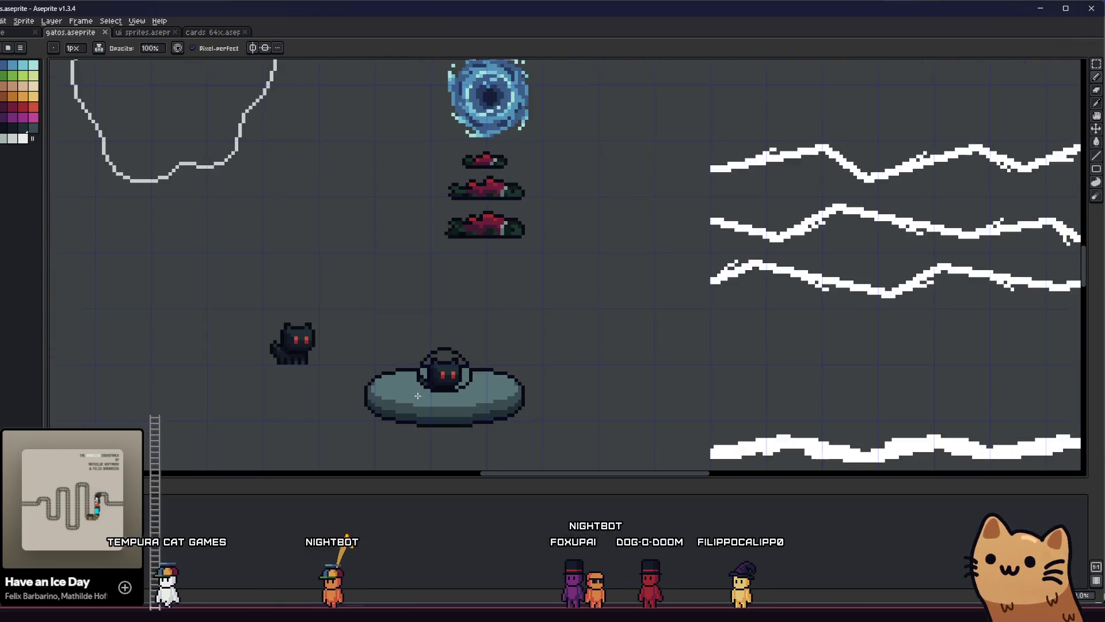
Zoom in on the saucer and marquee-select the cat's head and body within the dome
{"action": "scroll", "coordinate": [418, 396], "scroll_direction": "down", "scroll_amount": 3}
{"action": "scroll", "coordinate": [417, 396], "scroll_direction": "up", "scroll_amount": 3}
{"action": "left_click_drag", "start_coordinate": [388, 395], "coordinate": [296, 392]}
{"action": "scroll", "coordinate": [296, 393], "scroll_direction": "up", "scroll_amount": 5}
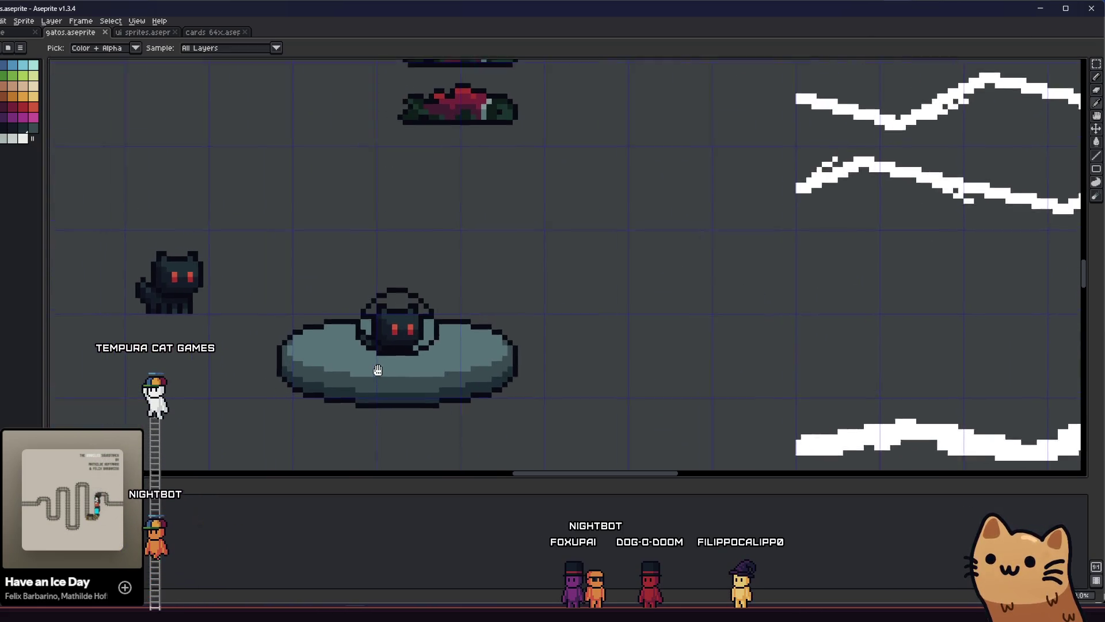
{"action": "scroll", "coordinate": [457, 372], "scroll_direction": "down", "scroll_amount": 3}
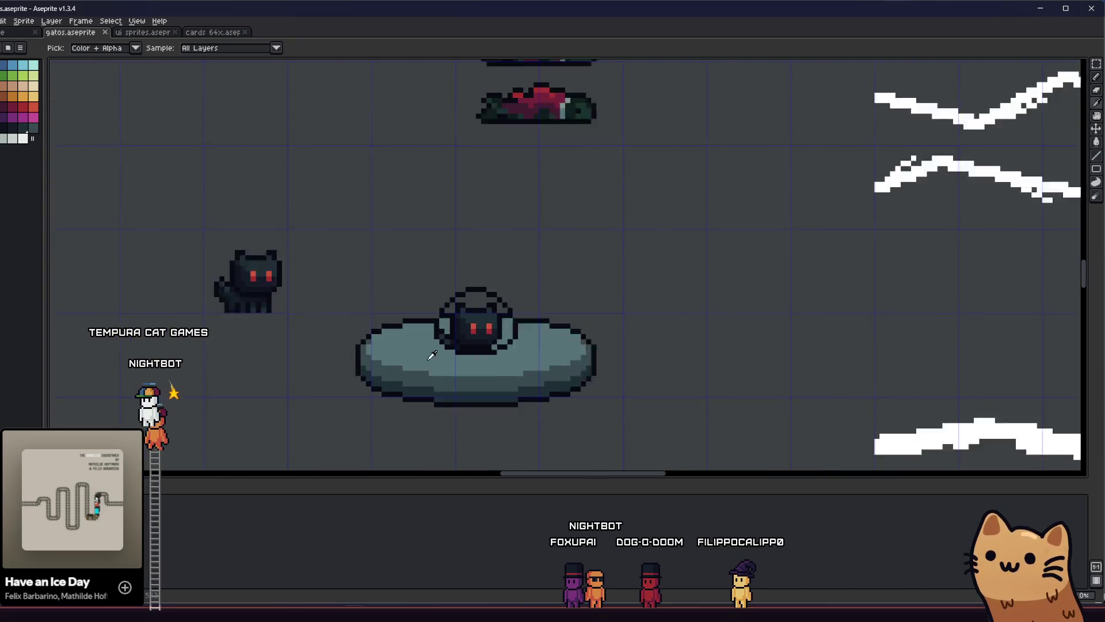
{"action": "scroll", "coordinate": [429, 334], "scroll_direction": "up", "scroll_amount": 1}
{"action": "scroll", "coordinate": [429, 333], "scroll_direction": "up", "scroll_amount": 1}
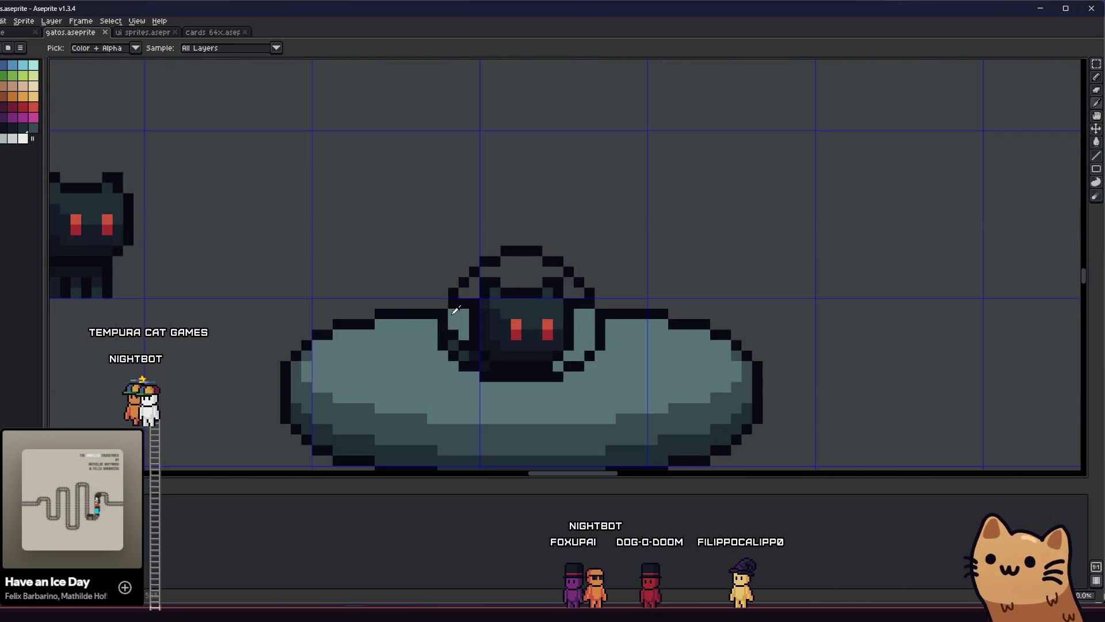
{"action": "scroll", "coordinate": [456, 310], "scroll_direction": "down", "scroll_amount": 5}
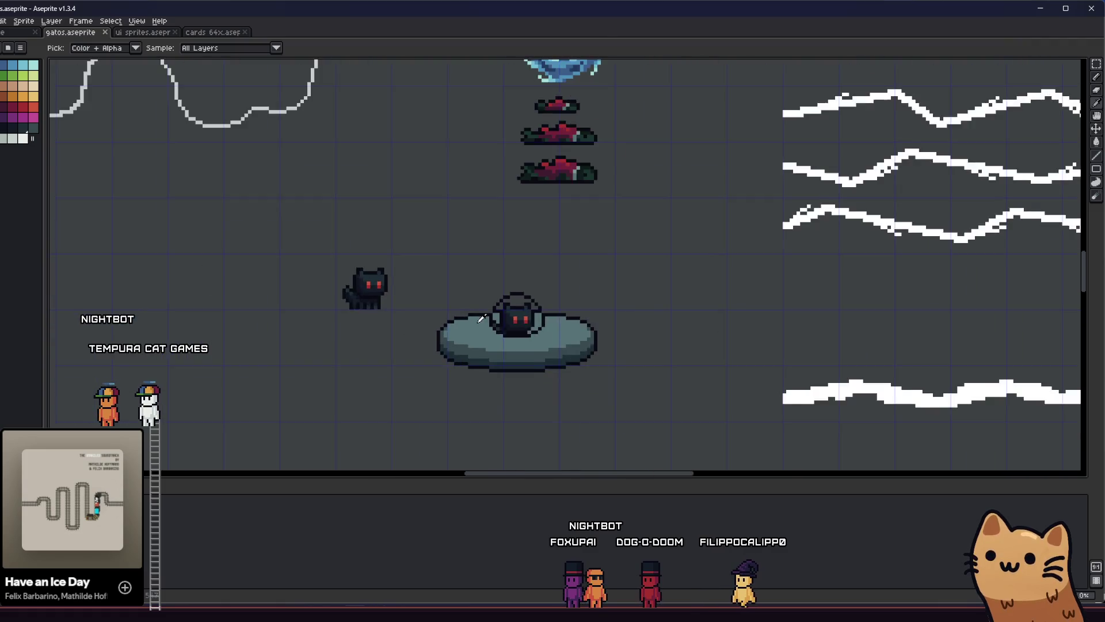
{"action": "scroll", "coordinate": [481, 319], "scroll_direction": "down", "scroll_amount": 2}
{"action": "scroll", "coordinate": [476, 321], "scroll_direction": "up", "scroll_amount": 6}
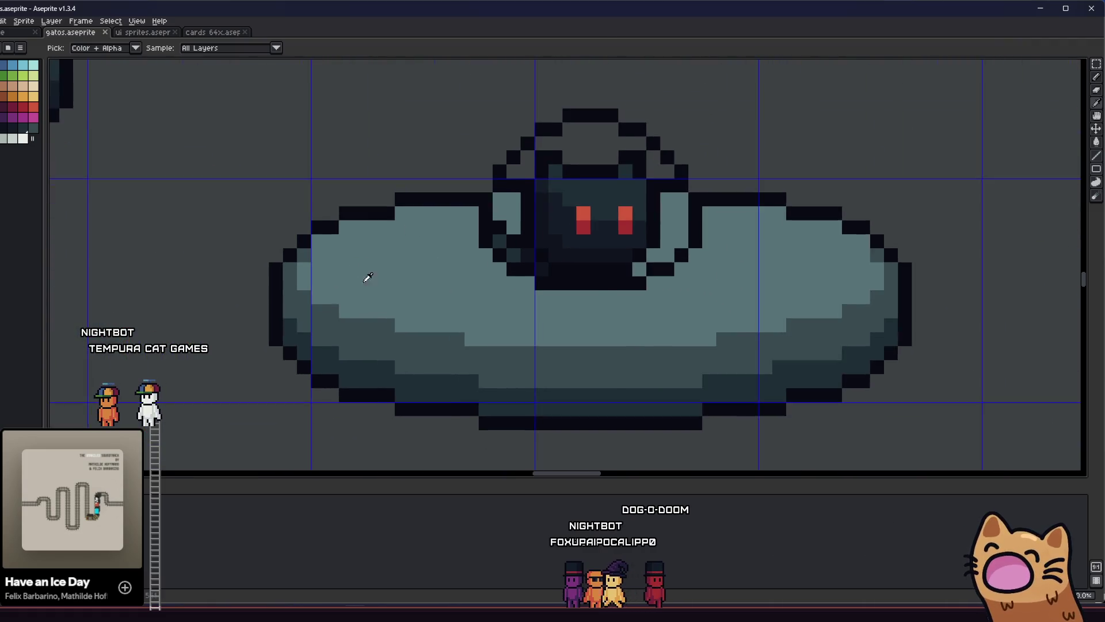
{"action": "scroll", "coordinate": [366, 274], "scroll_direction": "down", "scroll_amount": 1}
{"action": "key", "text": "m"}
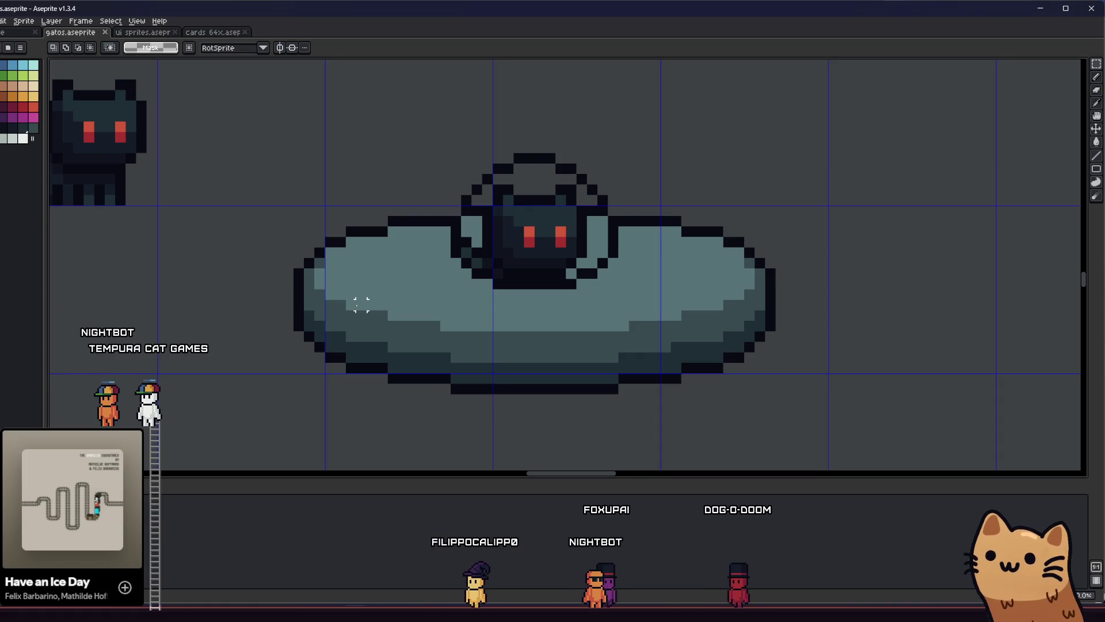
{"action": "left_click_drag", "start_coordinate": [433, 178], "coordinate": [605, 329]}
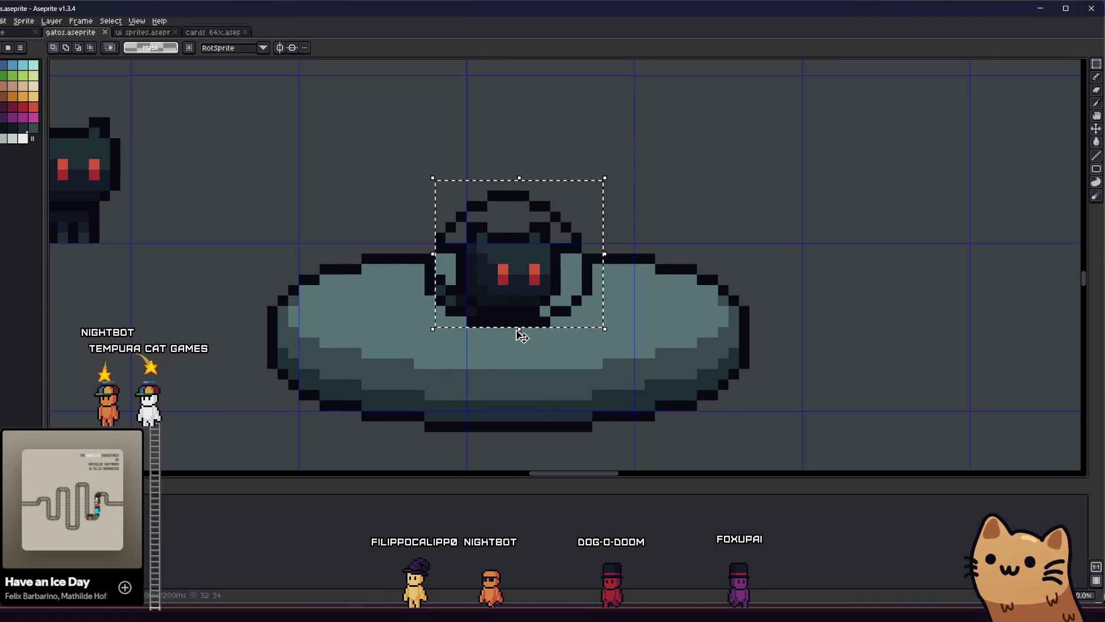
Select the cat's head and move it higher inside the dome
{"action": "left_click", "coordinate": [418, 311]}
{"action": "left_click_drag", "start_coordinate": [445, 316], "coordinate": [593, 186]}
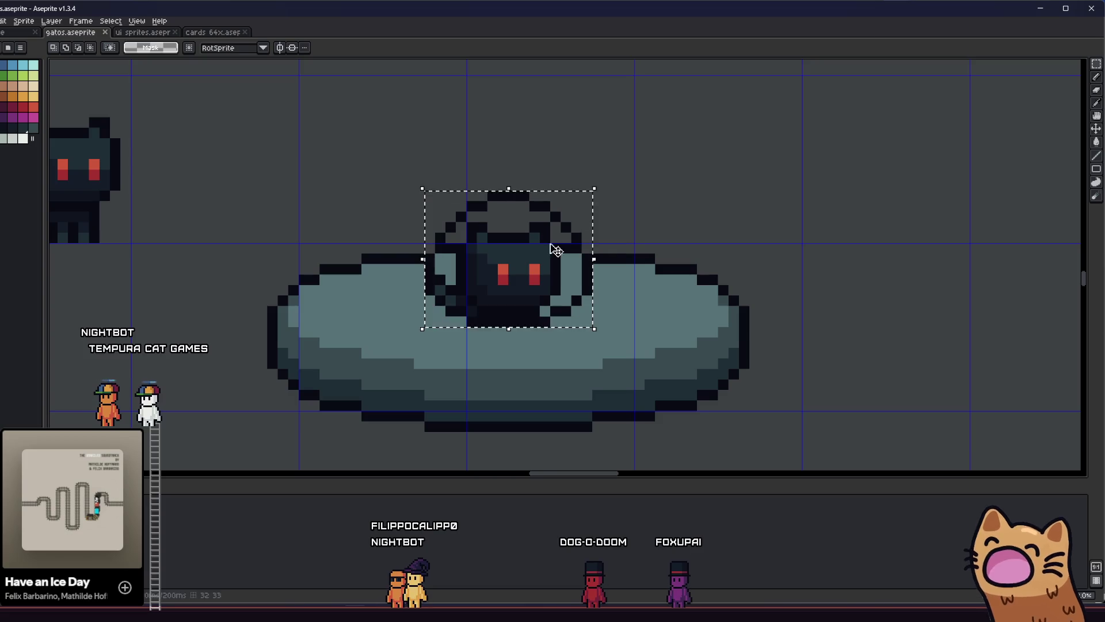
{"action": "left_click_drag", "start_coordinate": [534, 285], "coordinate": [533, 255]}
Clean up the stray light and dark pixels around the cat's head and ears
{"action": "key", "text": "b"}
{"action": "scroll", "coordinate": [564, 328], "scroll_direction": "up", "scroll_amount": 3}
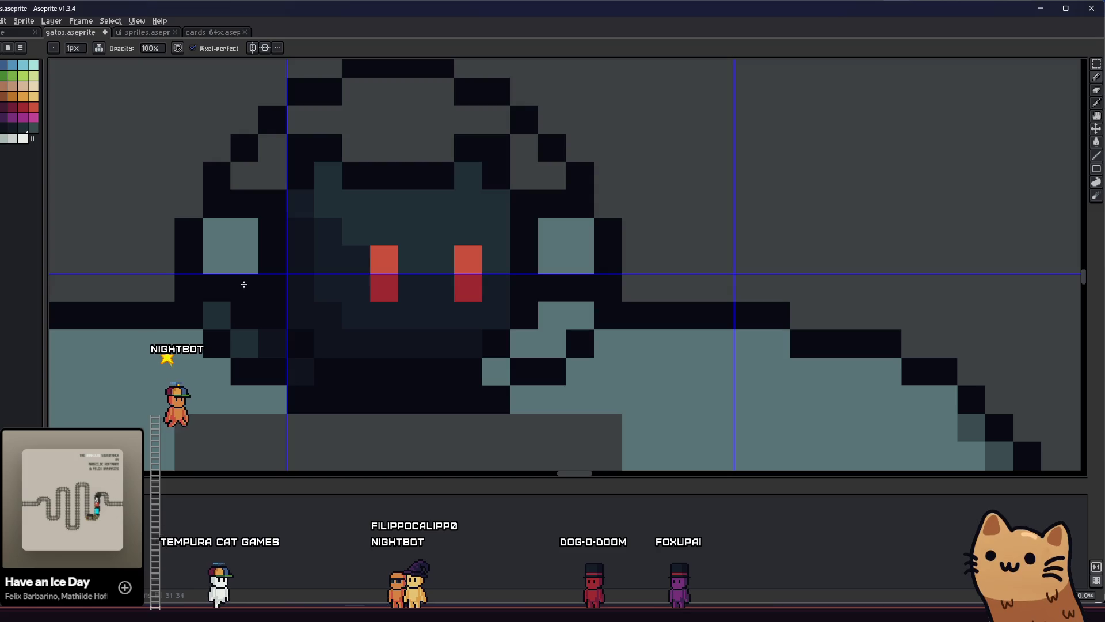
{"action": "left_click", "coordinate": [244, 284]}
{"action": "key", "text": "i"}
{"action": "left_click_drag", "start_coordinate": [363, 259], "coordinate": [342, 280]}
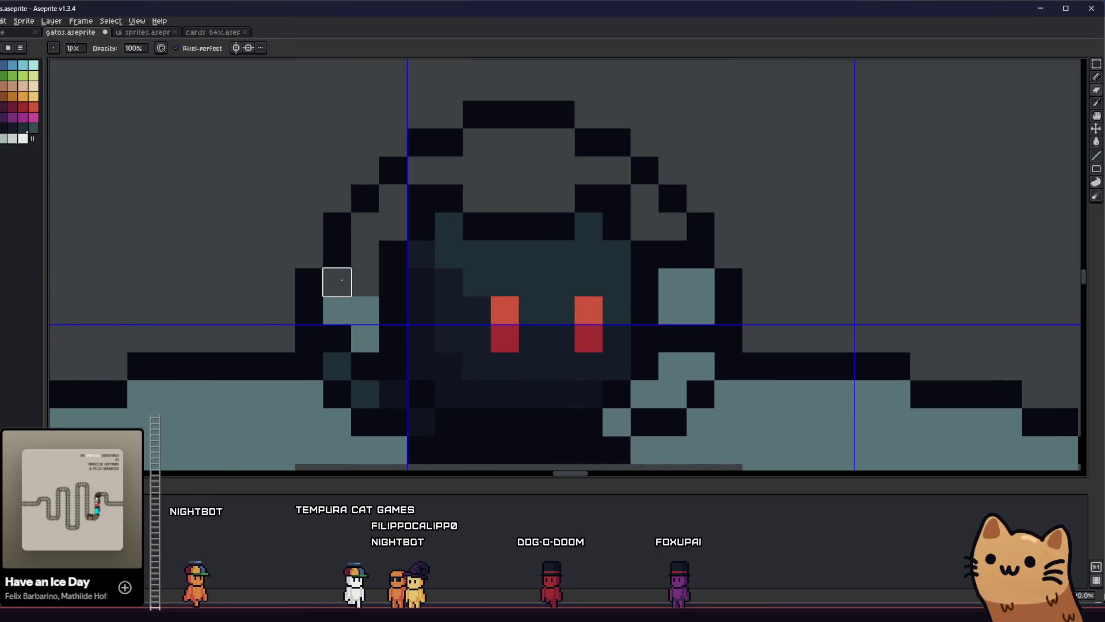
{"action": "mouse_move", "coordinate": [700, 310]}
{"action": "left_mouse_down"}
{"action": "mouse_move", "coordinate": [671, 249]}
{"action": "mouse_move", "coordinate": [672, 336]}
{"action": "mouse_move", "coordinate": [699, 336]}
{"action": "mouse_move", "coordinate": [673, 282]}
{"action": "left_mouse_up"}
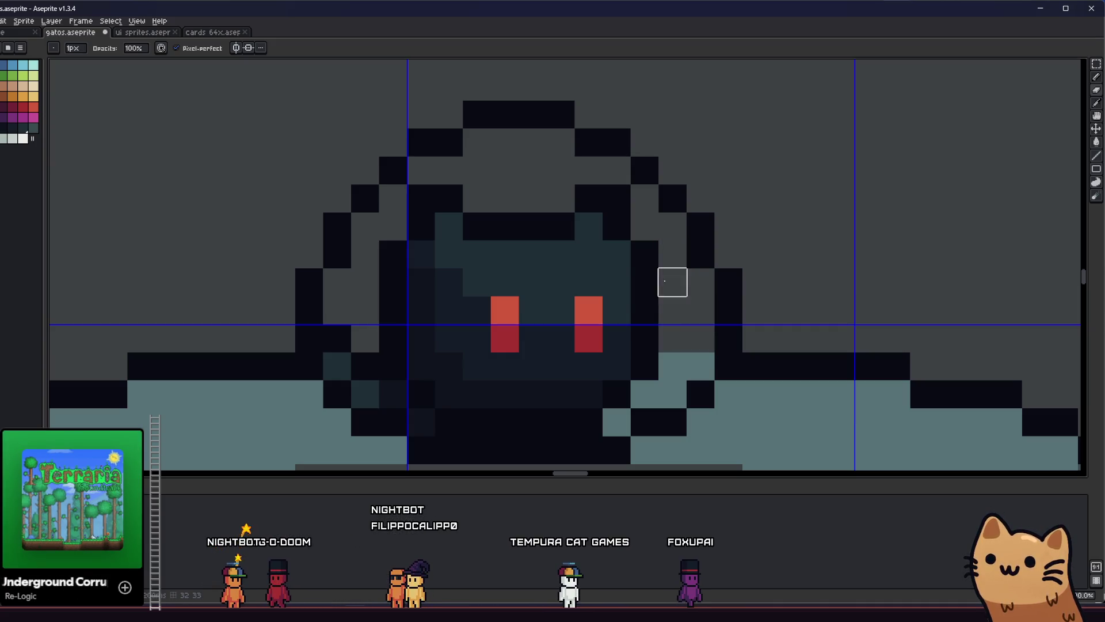
{"action": "left_click_drag", "start_coordinate": [705, 360], "coordinate": [673, 366]}
Select the saucer's lower half and raise it two steps to flatten the body
{"action": "scroll", "coordinate": [560, 341], "scroll_direction": "down", "scroll_amount": 4}
{"action": "mouse_move", "coordinate": [495, 359]}
{"action": "left_mouse_down"}
{"action": "mouse_move", "coordinate": [397, 373]}
{"action": "mouse_move", "coordinate": [409, 346]}
{"action": "mouse_move", "coordinate": [494, 317]}
{"action": "left_mouse_up"}
{"action": "key", "text": "i"}
{"action": "key", "text": "m"}
{"action": "left_click_drag", "start_coordinate": [402, 403], "coordinate": [632, 370]}
{"action": "left_click_drag", "start_coordinate": [358, 433], "coordinate": [761, 325]}
{"action": "left_click_drag", "start_coordinate": [652, 365], "coordinate": [641, 352]}
{"action": "left_click", "coordinate": [377, 422]}
{"action": "left_click_drag", "start_coordinate": [377, 422], "coordinate": [731, 320]}
{"action": "left_click_drag", "start_coordinate": [681, 364], "coordinate": [682, 358]}
{"action": "left_click", "coordinate": [531, 442]}
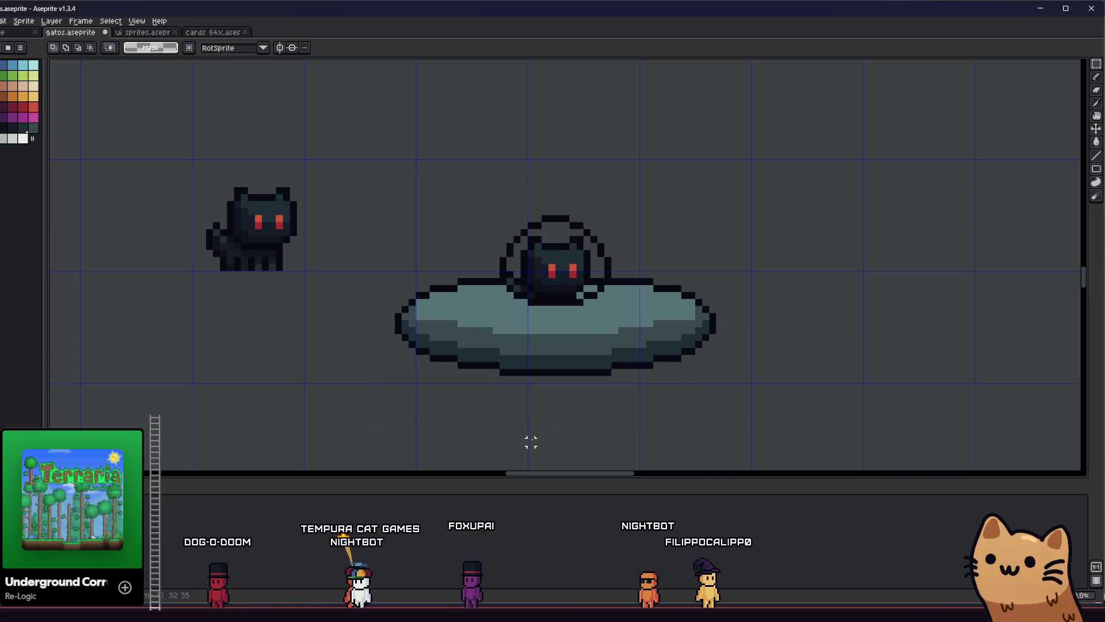
Select the saucer's right side and nudge it one pixel left
{"action": "scroll", "coordinate": [374, 405], "scroll_direction": "down", "scroll_amount": 3}
{"action": "scroll", "coordinate": [420, 368], "scroll_direction": "down", "scroll_amount": 2}
{"action": "scroll", "coordinate": [329, 357], "scroll_direction": "up", "scroll_amount": 5}
{"action": "scroll", "coordinate": [281, 249], "scroll_direction": "down", "scroll_amount": 2}
{"action": "left_click_drag", "start_coordinate": [256, 222], "coordinate": [378, 378]}
{"action": "left_click", "coordinate": [640, 255]}
{"action": "left_click_drag", "start_coordinate": [720, 174], "coordinate": [532, 370]}
{"action": "key", "text": "Left"}
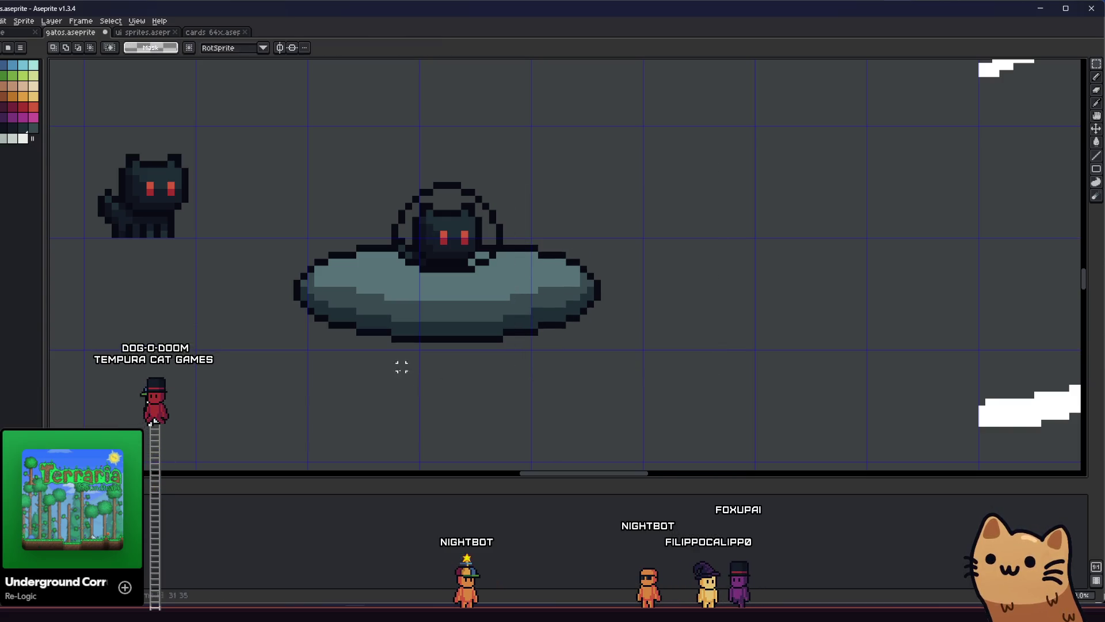
Undo, then reselect the saucer's right edge, shift it one pixel left and deselect
{"action": "scroll", "coordinate": [295, 274], "scroll_direction": "up", "scroll_amount": 1}
{"action": "mouse_move", "coordinate": [244, 215]}
{"action": "left_mouse_down"}
{"action": "mouse_move", "coordinate": [288, 346]}
{"action": "mouse_move", "coordinate": [313, 351]}
{"action": "left_mouse_up"}
{"action": "key", "text": "ctrl+z"}
{"action": "key", "text": "ctrl+z"}
{"action": "mouse_move", "coordinate": [862, 249]}
{"action": "left_mouse_down"}
{"action": "mouse_move", "coordinate": [740, 371]}
{"action": "mouse_move", "coordinate": [741, 387]}
{"action": "left_mouse_up"}
{"action": "key", "text": "Left"}
{"action": "key", "text": "ctrl+d"}
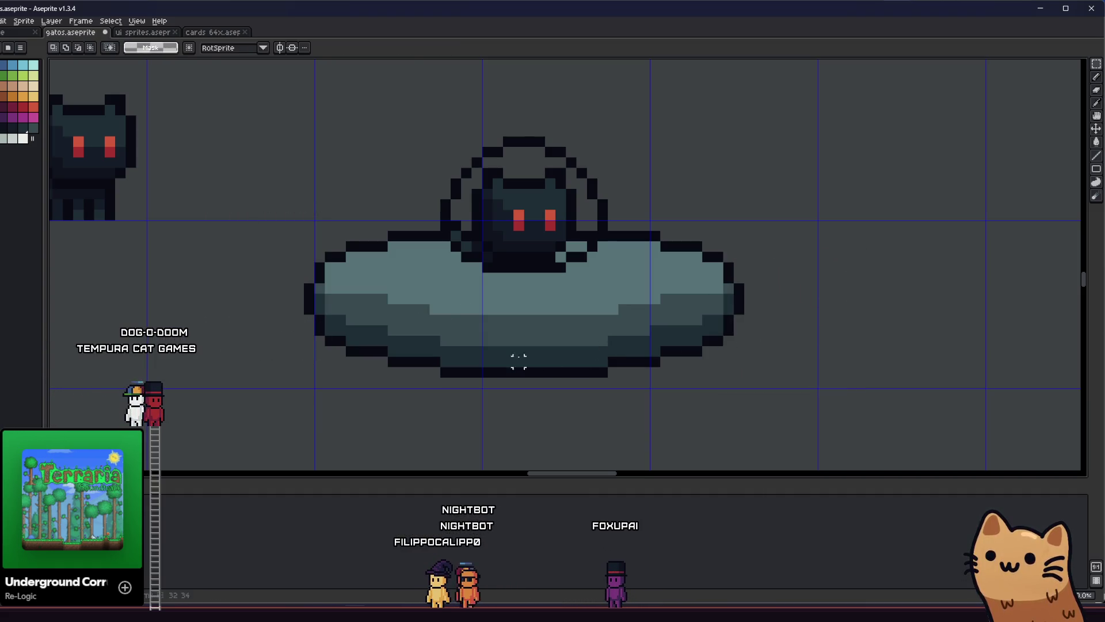
Add dark outline pixels to the saucer's left edge and lower edge
{"action": "scroll", "coordinate": [539, 361], "scroll_direction": "down", "scroll_amount": 3}
{"action": "key", "text": "b"}
{"action": "scroll", "coordinate": [347, 345], "scroll_direction": "up", "scroll_amount": 4}
{"action": "left_click", "coordinate": [346, 366]}
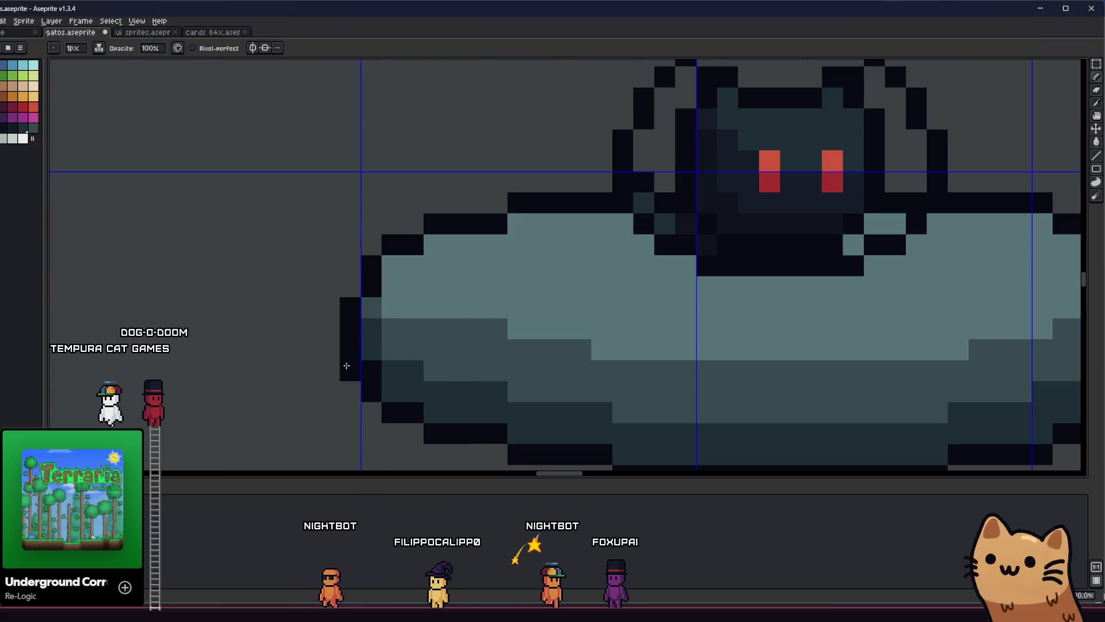
{"action": "scroll", "coordinate": [348, 264], "scroll_direction": "down", "scroll_amount": 2}
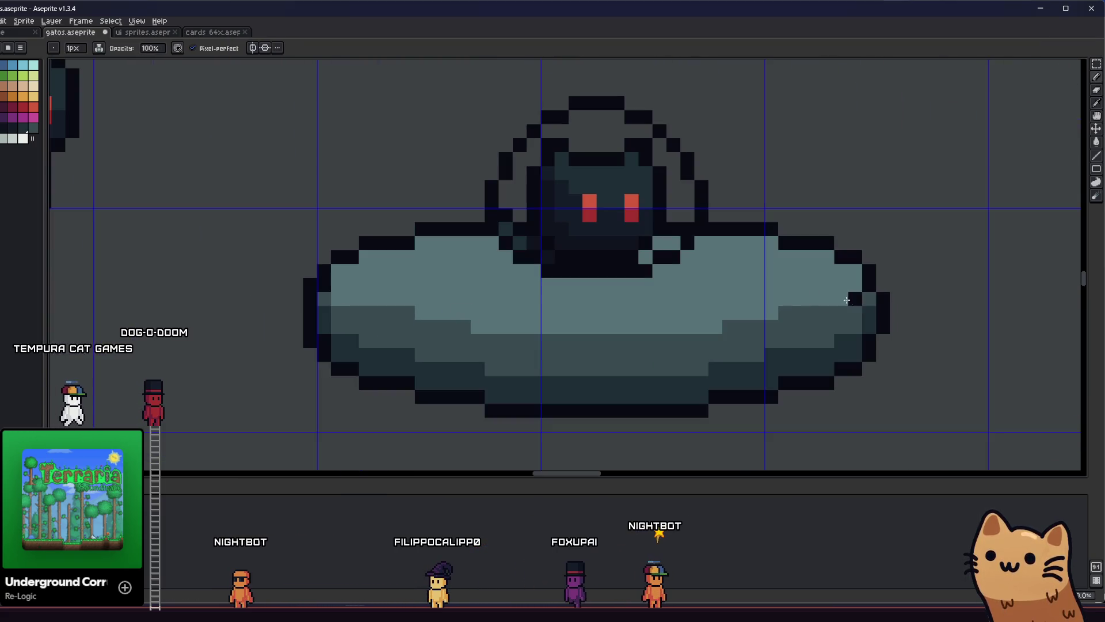
{"action": "key", "text": "i"}
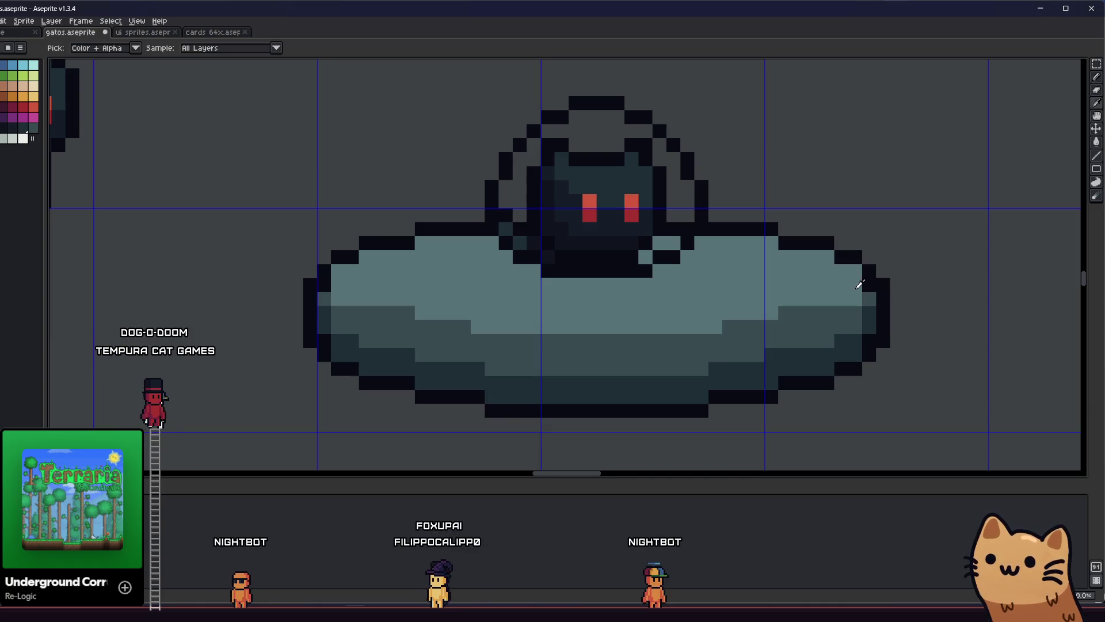
{"action": "left_click", "coordinate": [325, 336], "text": "alt"}
{"action": "scroll", "coordinate": [708, 357], "scroll_direction": "down", "scroll_amount": 3}
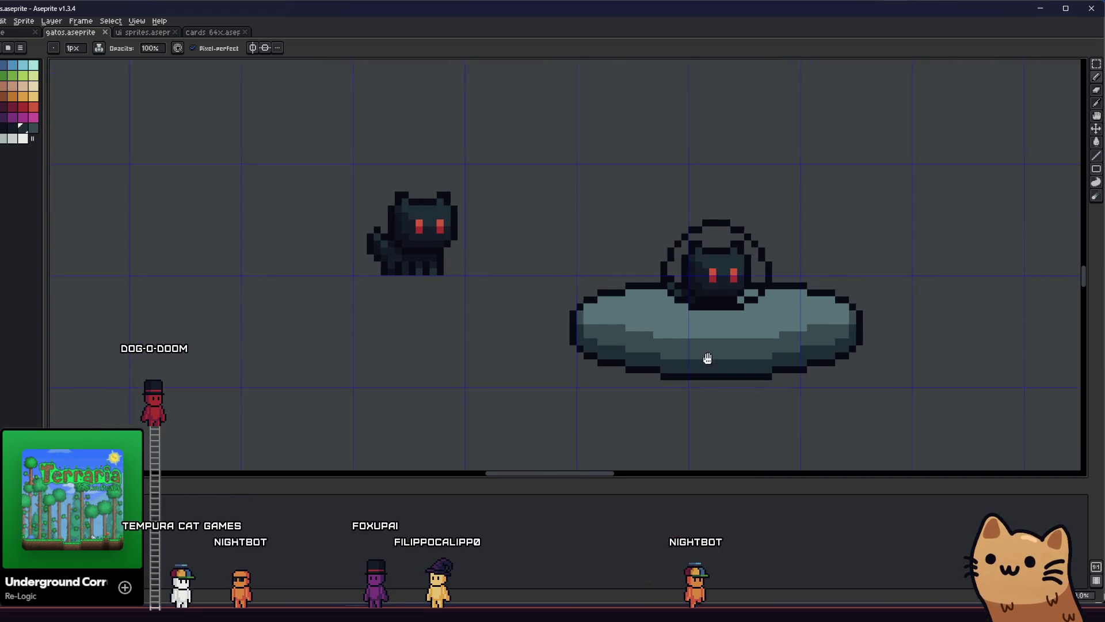
{"action": "left_click_drag", "start_coordinate": [708, 361], "coordinate": [556, 366]}
{"action": "scroll", "coordinate": [414, 343], "scroll_direction": "up", "scroll_amount": 2}
{"action": "left_click", "coordinate": [878, 350]}
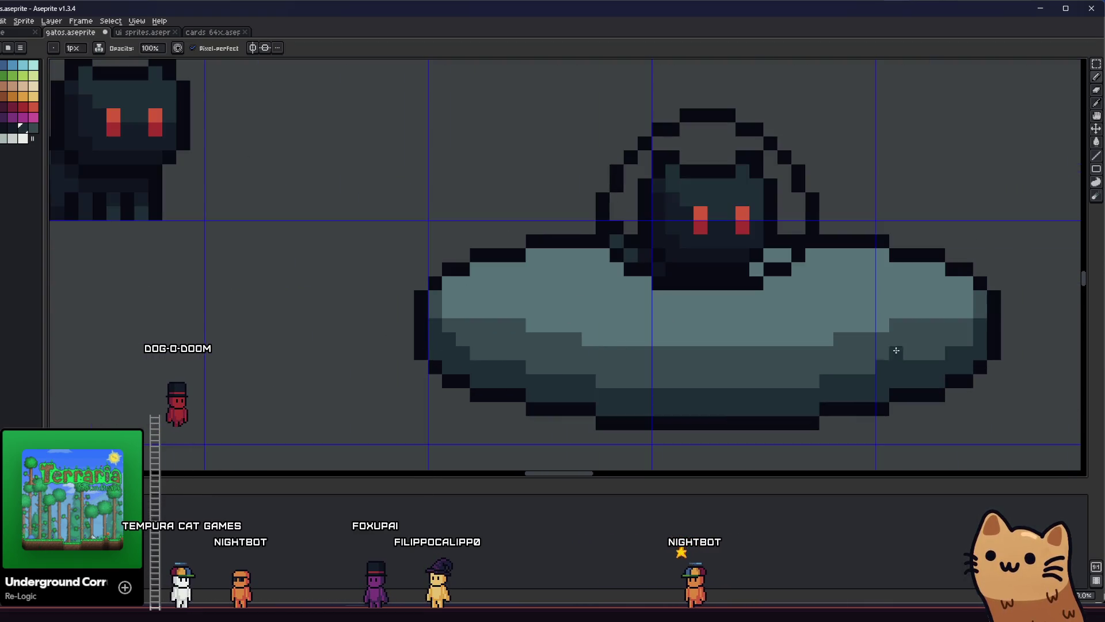
Pan and zoom across the cat, saucer and red sprite to inspect the outline
{"action": "scroll", "coordinate": [967, 335], "scroll_direction": "down", "scroll_amount": 3}
{"action": "left_click_drag", "start_coordinate": [773, 374], "coordinate": [661, 375]}
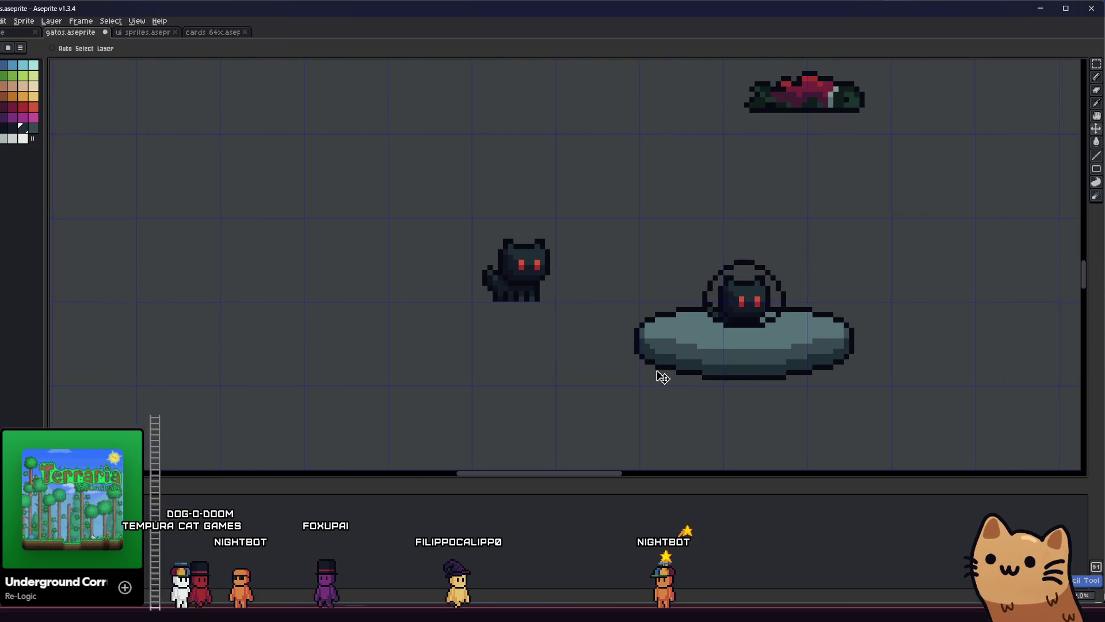
{"action": "scroll", "coordinate": [635, 371], "scroll_direction": "down", "scroll_amount": 2}
{"action": "scroll", "coordinate": [597, 322], "scroll_direction": "up", "scroll_amount": 4}
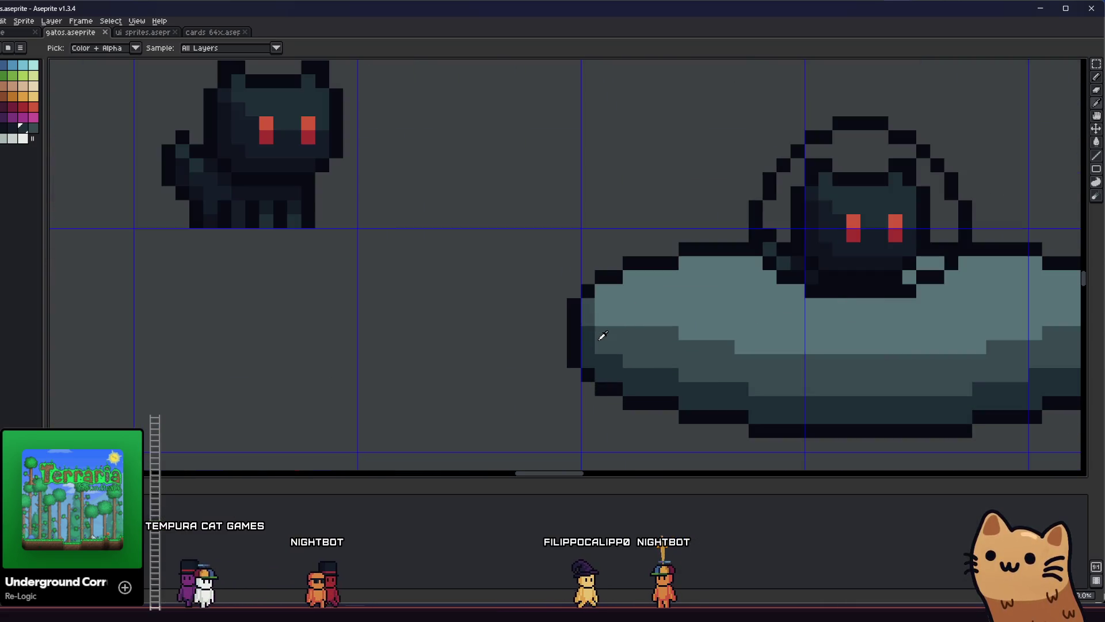
{"action": "scroll", "coordinate": [597, 318], "scroll_direction": "right", "scroll_amount": 2}
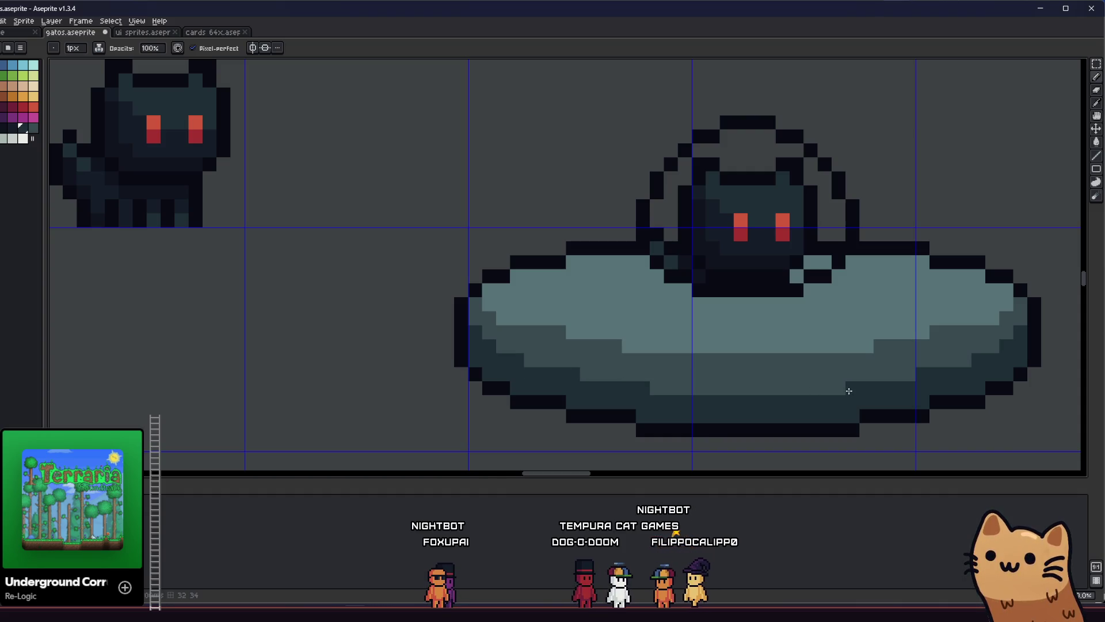
{"action": "scroll", "coordinate": [966, 366], "scroll_direction": "down", "scroll_amount": 3}
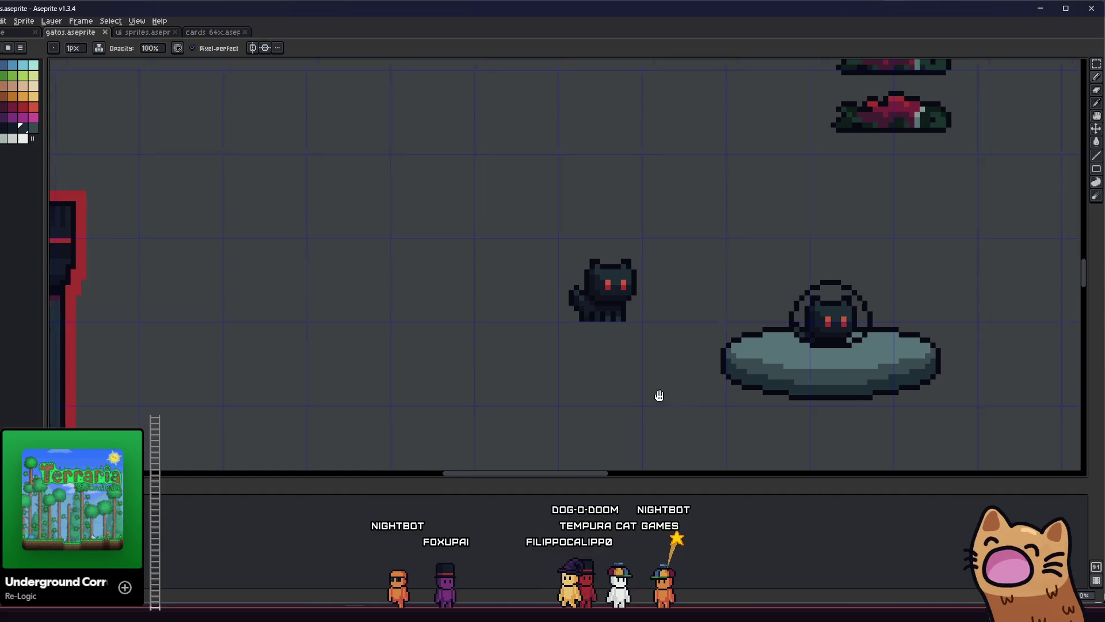
{"action": "scroll", "coordinate": [666, 395], "scroll_direction": "right", "scroll_amount": 3}
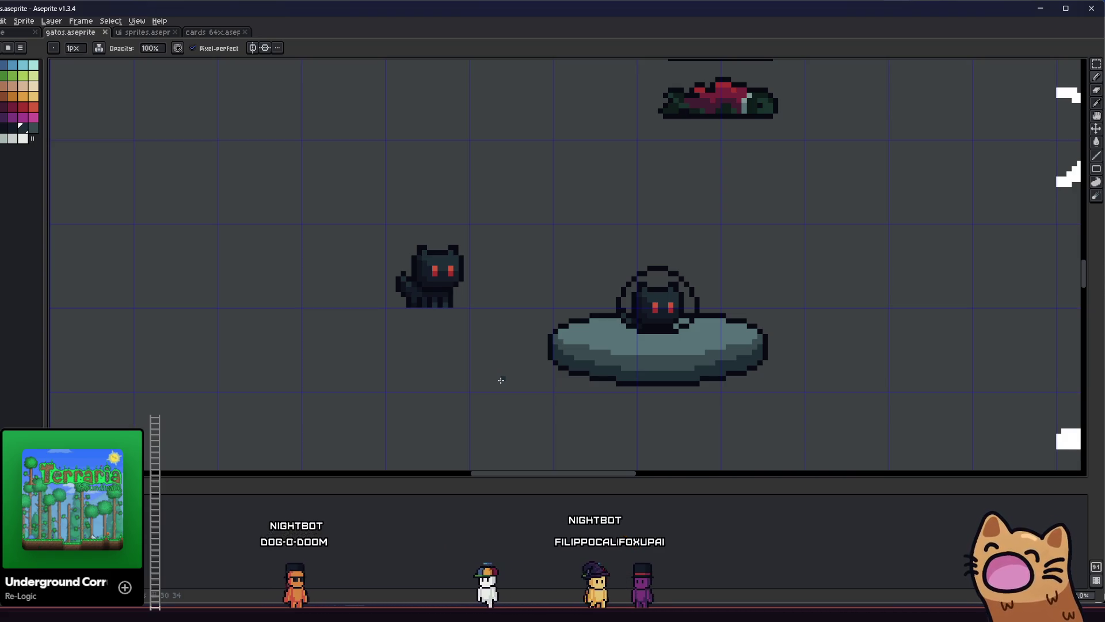
{"action": "scroll", "coordinate": [603, 349], "scroll_direction": "up", "scroll_amount": 3}
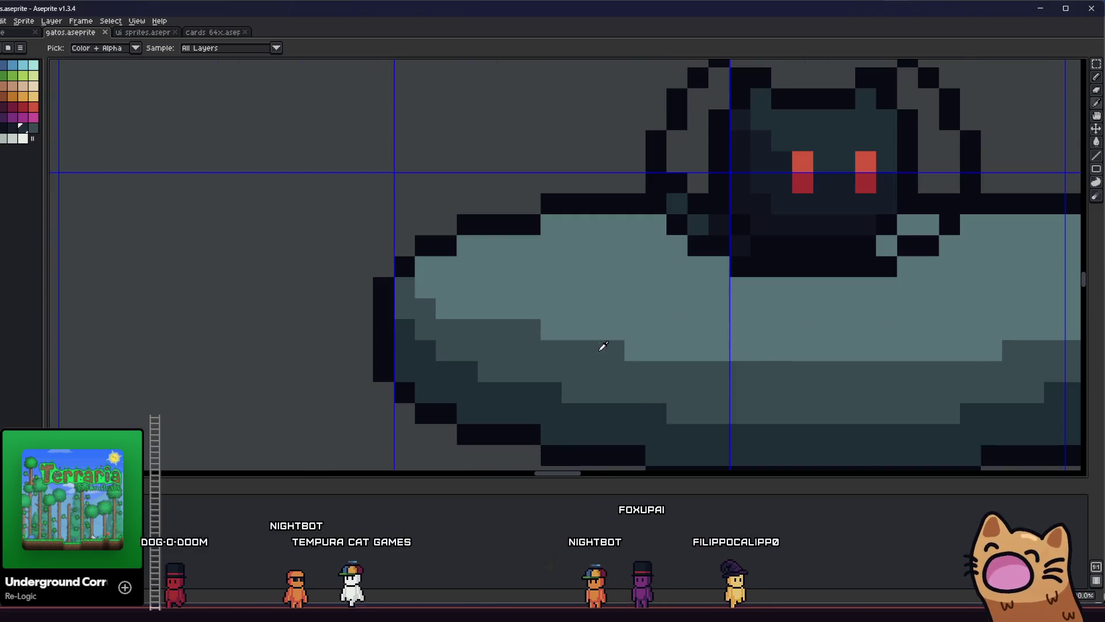
{"action": "mouse_move", "coordinate": [447, 320]}
{"action": "left_mouse_down"}
{"action": "mouse_move", "coordinate": [376, 311]}
{"action": "mouse_move", "coordinate": [320, 268]}
{"action": "left_mouse_up"}
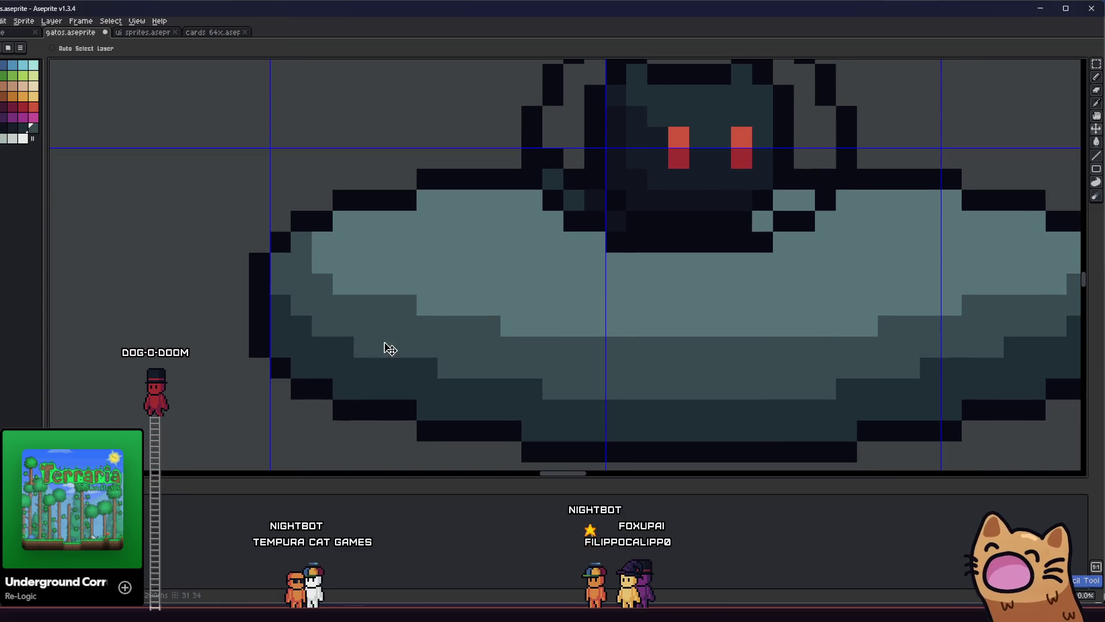
{"action": "left_click_drag", "start_coordinate": [382, 345], "coordinate": [353, 340]}
{"action": "left_click_drag", "start_coordinate": [915, 280], "coordinate": [820, 283]}
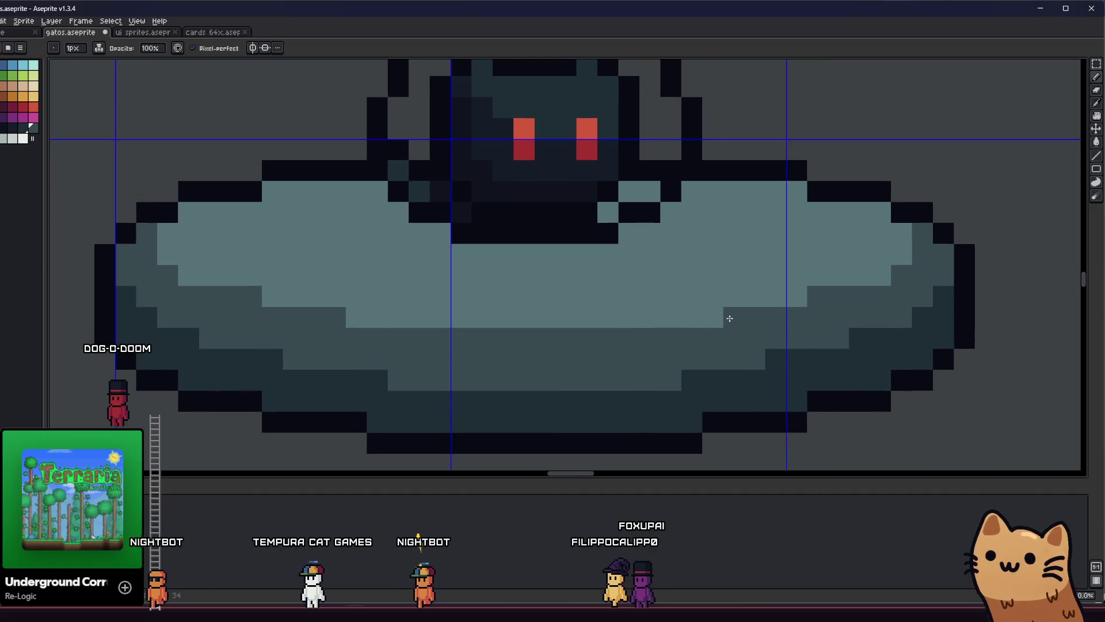
{"action": "scroll", "coordinate": [728, 319], "scroll_direction": "down", "scroll_amount": 4}
{"action": "scroll", "coordinate": [489, 354], "scroll_direction": "up", "scroll_amount": 3}
{"action": "scroll", "coordinate": [491, 328], "scroll_direction": "down", "scroll_amount": 3}
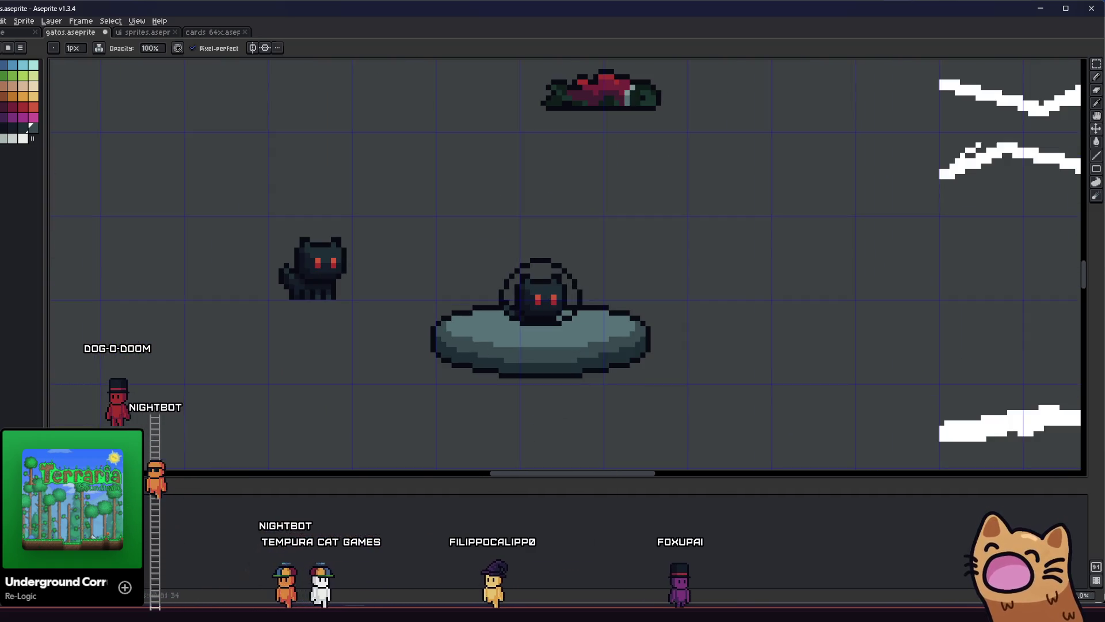
{"action": "scroll", "coordinate": [375, 344], "scroll_direction": "down", "scroll_amount": 1}
{"action": "scroll", "coordinate": [375, 344], "scroll_direction": "down", "scroll_amount": 4}
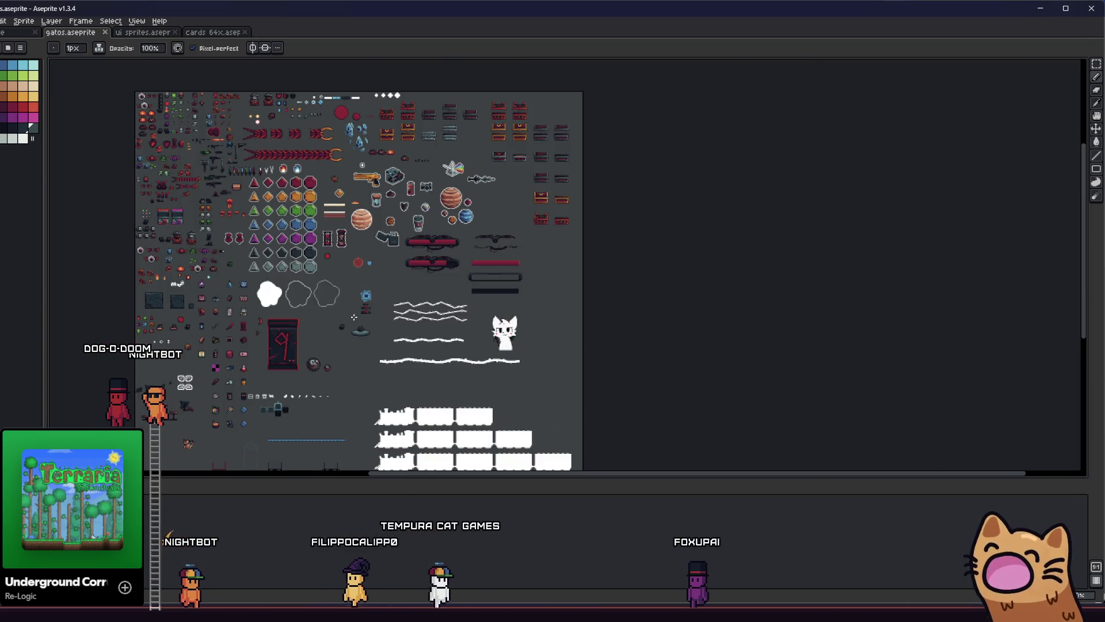
{"action": "scroll", "coordinate": [306, 347], "scroll_direction": "up", "scroll_amount": 3}
{"action": "scroll", "coordinate": [346, 346], "scroll_direction": "up", "scroll_amount": 3}
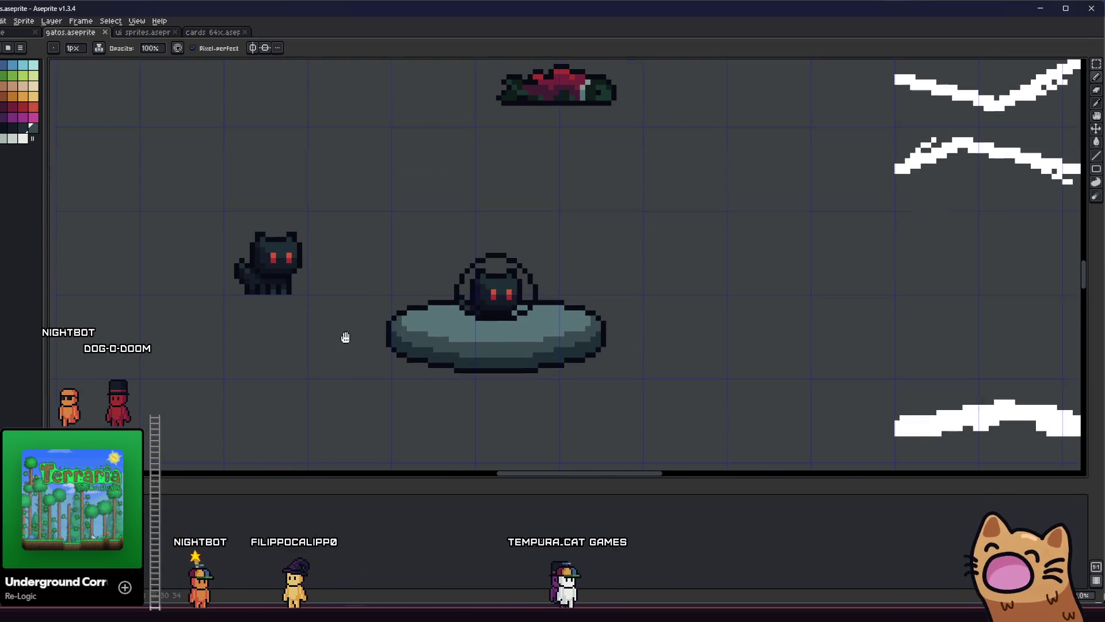
{"action": "scroll", "coordinate": [501, 309], "scroll_direction": "up", "scroll_amount": 2}
{"action": "scroll", "coordinate": [501, 309], "scroll_direction": "up", "scroll_amount": 1}
{"action": "scroll", "coordinate": [593, 314], "scroll_direction": "down", "scroll_amount": 3}
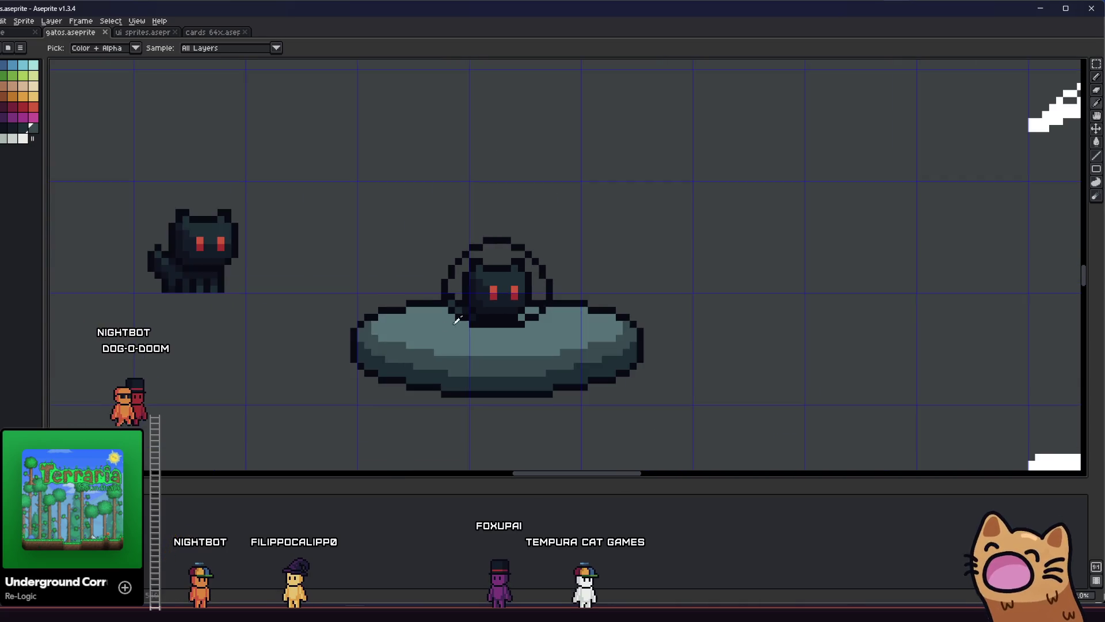
{"action": "scroll", "coordinate": [419, 337], "scroll_direction": "up", "scroll_amount": 1}
Centre the saucer in view, then switch over to the Godot script editor
{"action": "mouse_move", "coordinate": [425, 363]}
{"action": "left_mouse_down"}
{"action": "mouse_move", "coordinate": [455, 352]}
{"action": "mouse_move", "coordinate": [462, 334]}
{"action": "mouse_move", "coordinate": [424, 326]}
{"action": "left_mouse_up"}
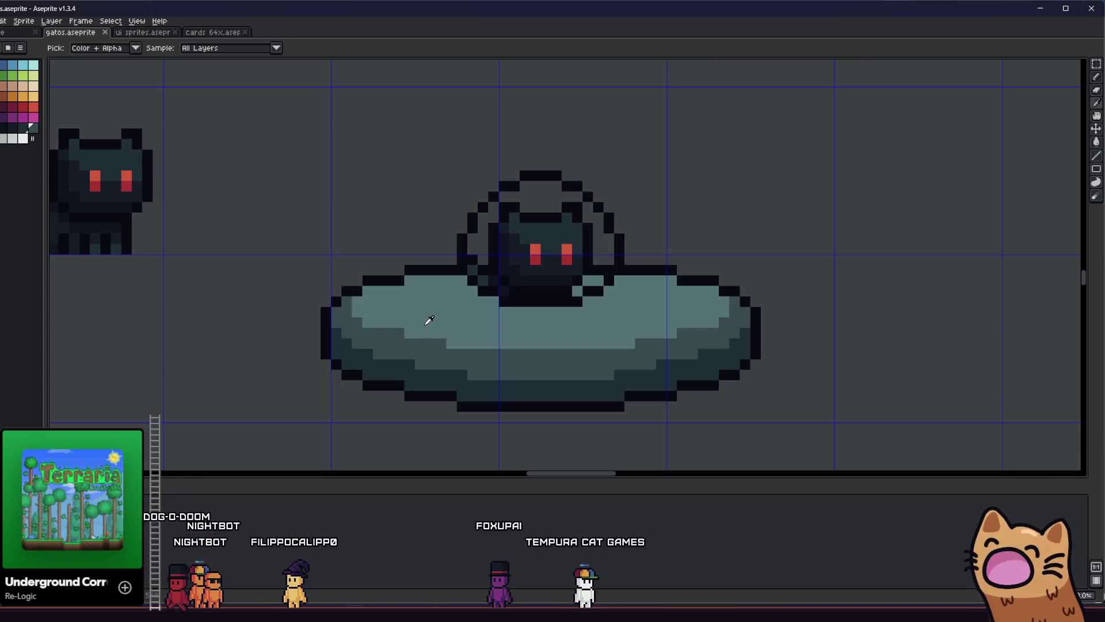
{"action": "scroll", "coordinate": [431, 320], "scroll_direction": "down", "scroll_amount": 1}
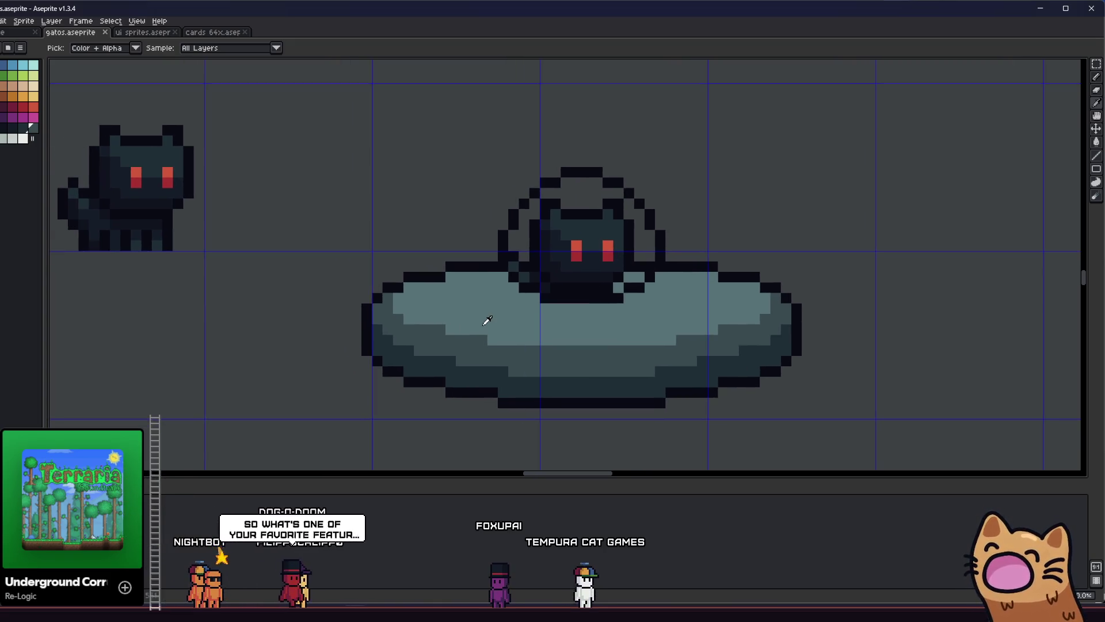
{"action": "scroll", "coordinate": [481, 326], "scroll_direction": "up", "scroll_amount": 1}
{"action": "key", "text": "alt+Tab"}
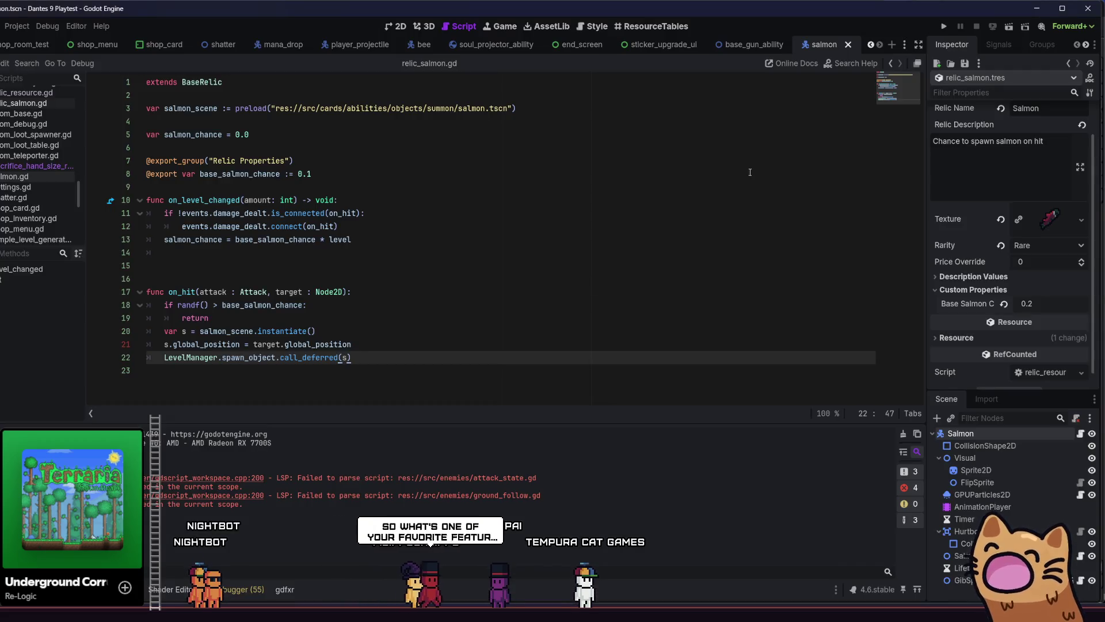
Run the Godot project with F5 to launch the Dante's 9 playtest main menu
{"action": "key", "text": "F5"}
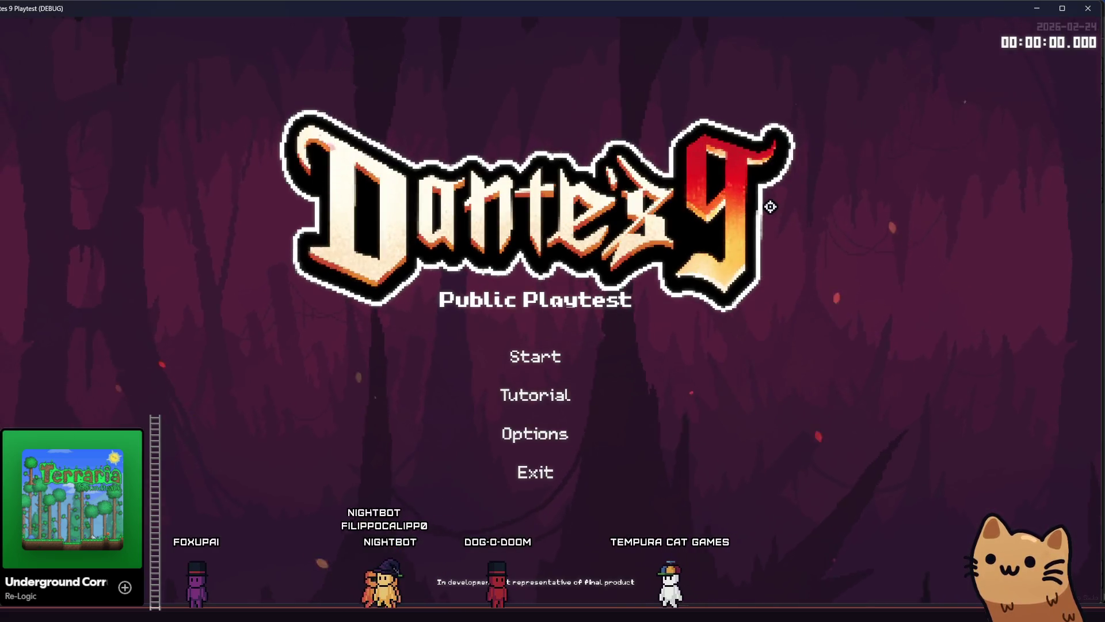
Start a run and add the Laser Pointer card from the debug panel's Player > Cards list
{"action": "left_click", "coordinate": [526, 366]}
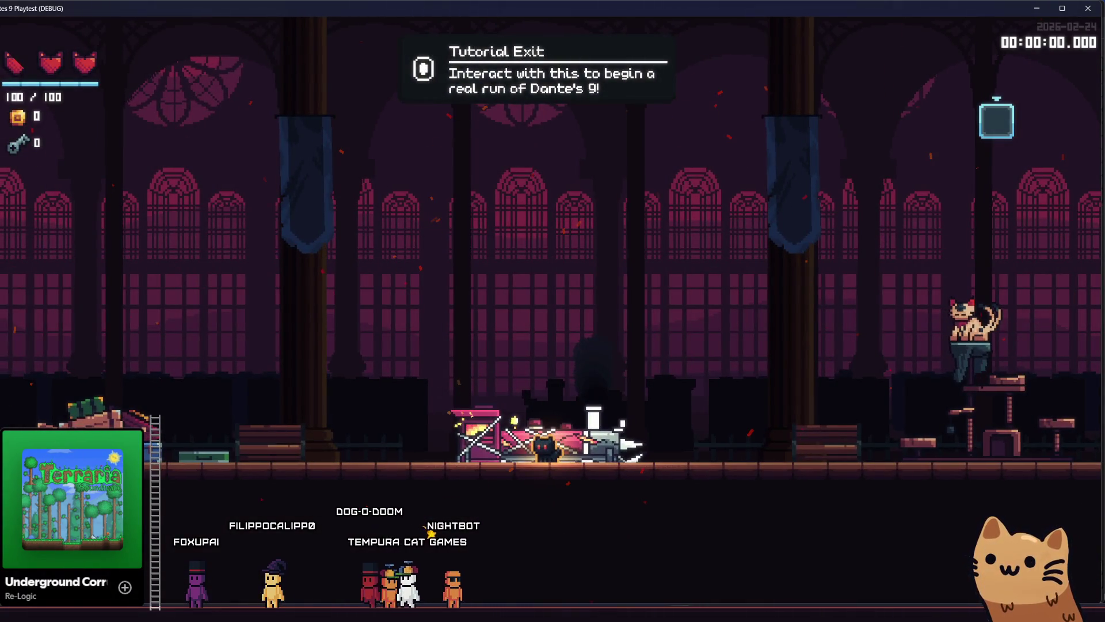
{"action": "key", "text": "e"}
{"action": "key", "text": "F1"}
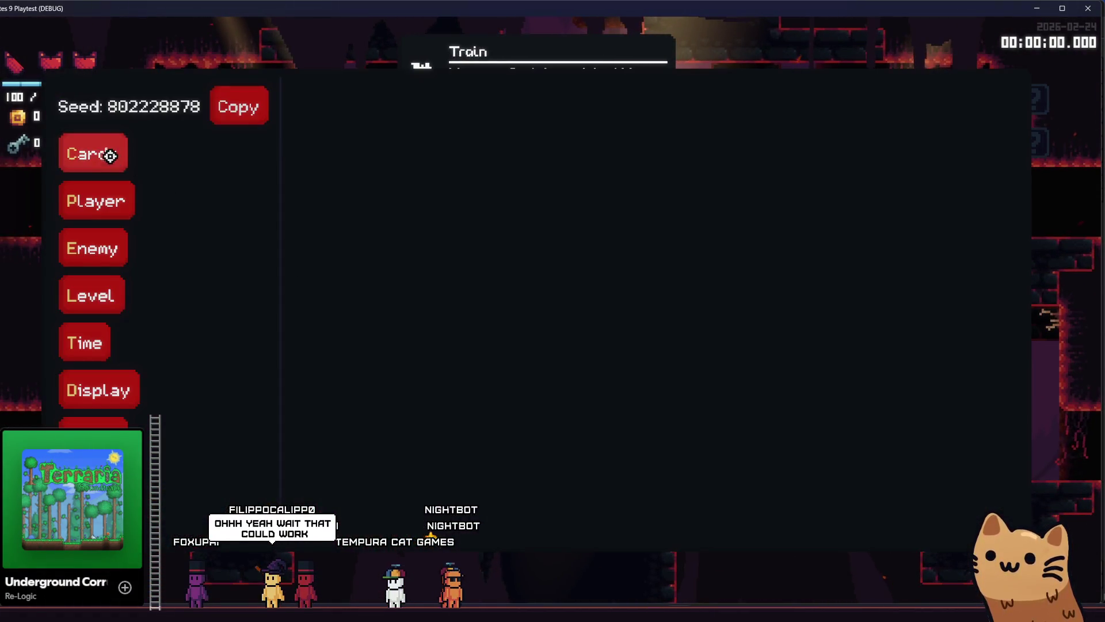
{"action": "left_click", "coordinate": [115, 160]}
{"action": "left_click", "coordinate": [315, 106]}
{"action": "scroll", "coordinate": [578, 328], "scroll_direction": "down", "scroll_amount": 6}
{"action": "scroll", "coordinate": [584, 323], "scroll_direction": "up", "scroll_amount": 2}
{"action": "left_click", "coordinate": [580, 250]}
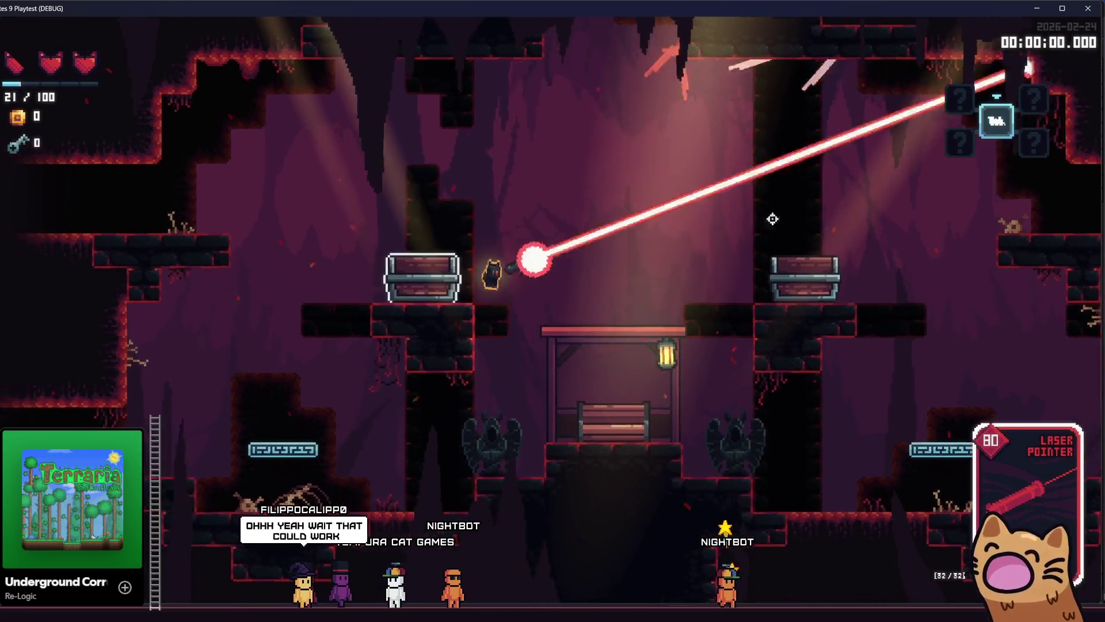
Reopen the debug Cards menu and give the Laser Pointer card a Prism sticker
{"action": "key", "text": "F1"}
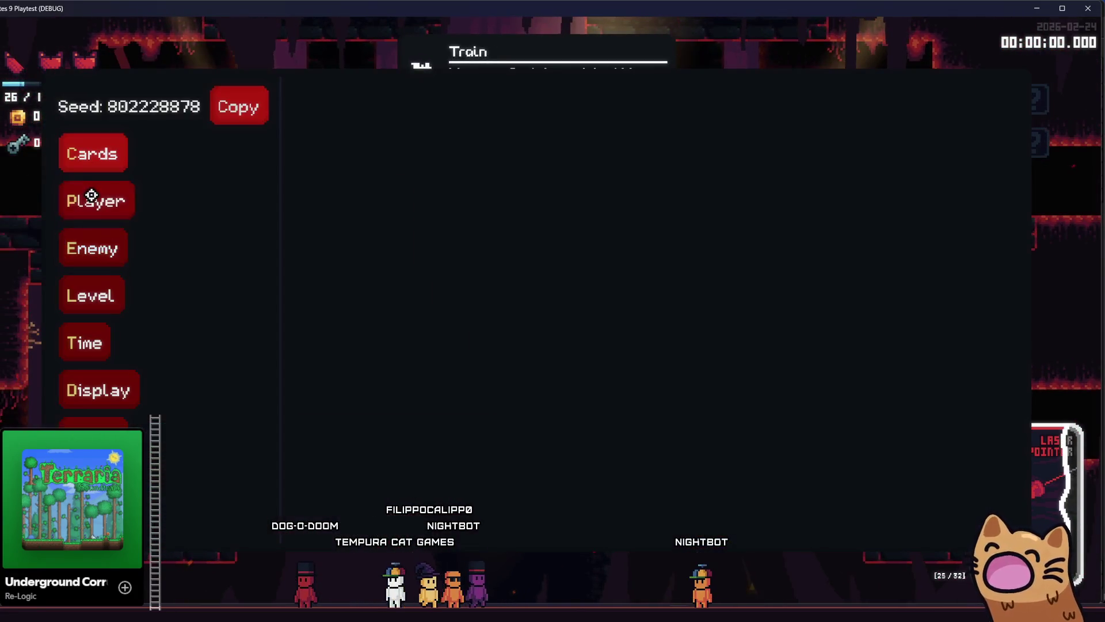
{"action": "left_click", "coordinate": [91, 195]}
{"action": "key", "text": "F1"}
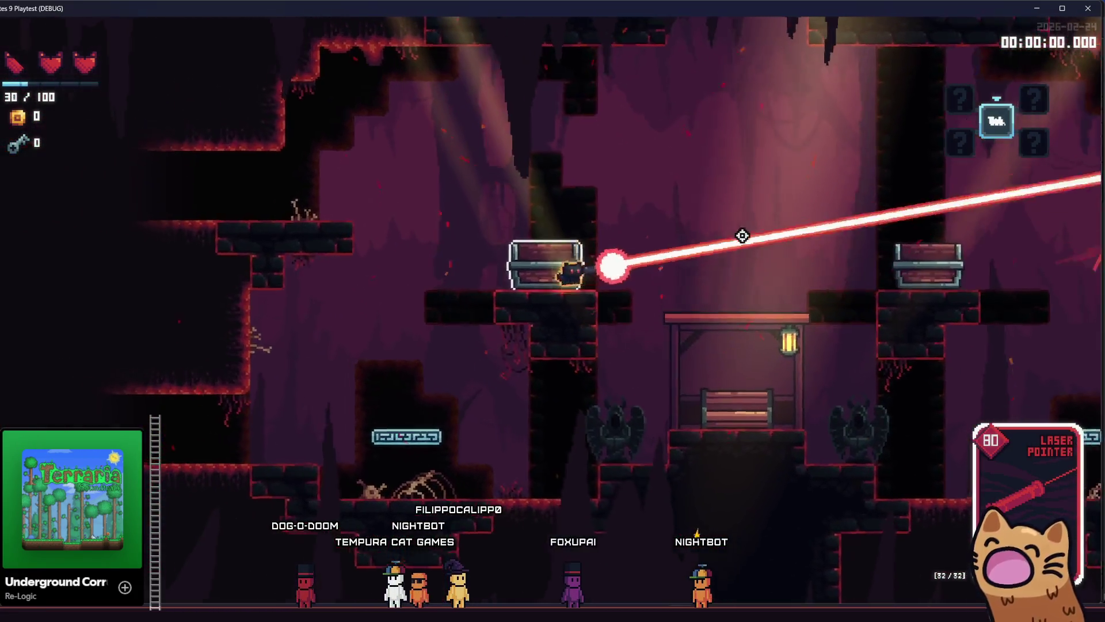
{"action": "key", "text": "F1"}
{"action": "left_click", "coordinate": [92, 153]}
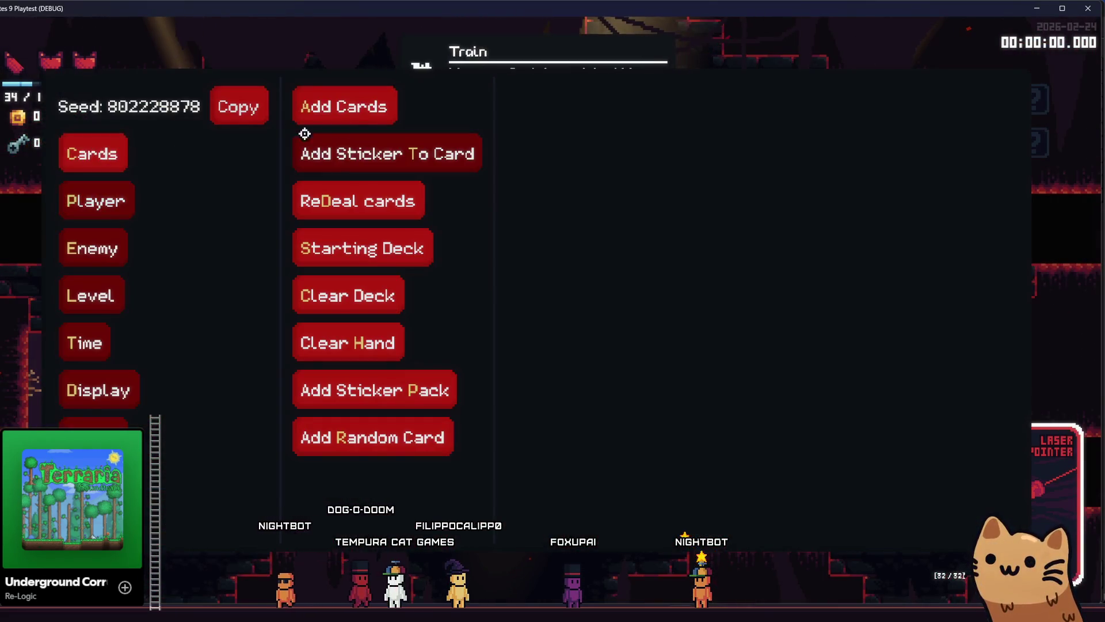
{"action": "key", "text": "F1"}
{"action": "key", "text": "F1"}
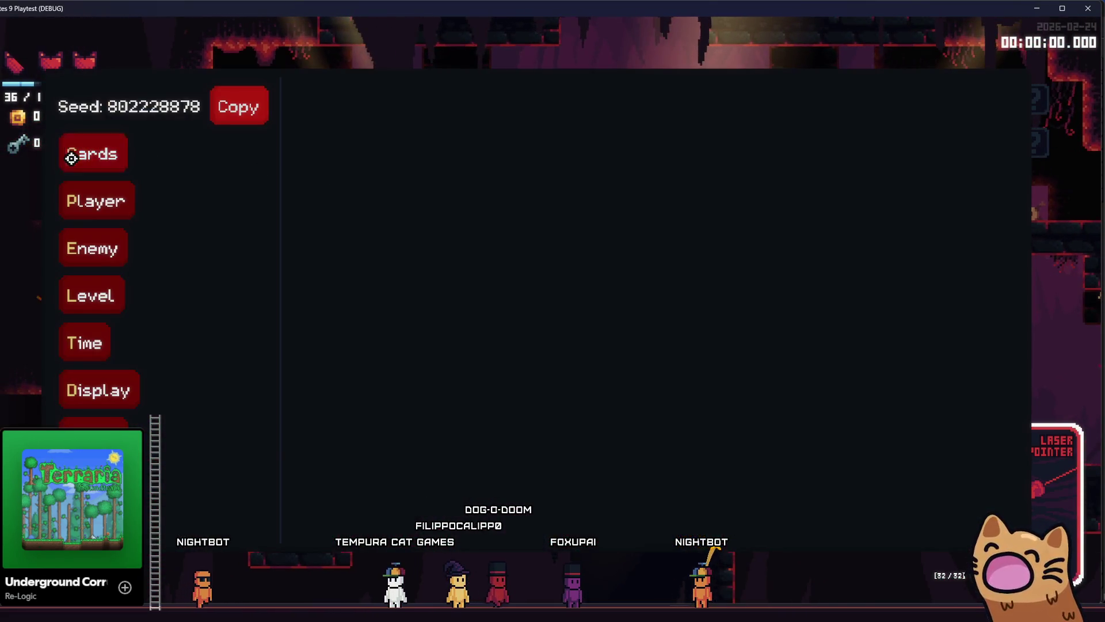
{"action": "left_click", "coordinate": [69, 158]}
{"action": "left_click", "coordinate": [364, 156]}
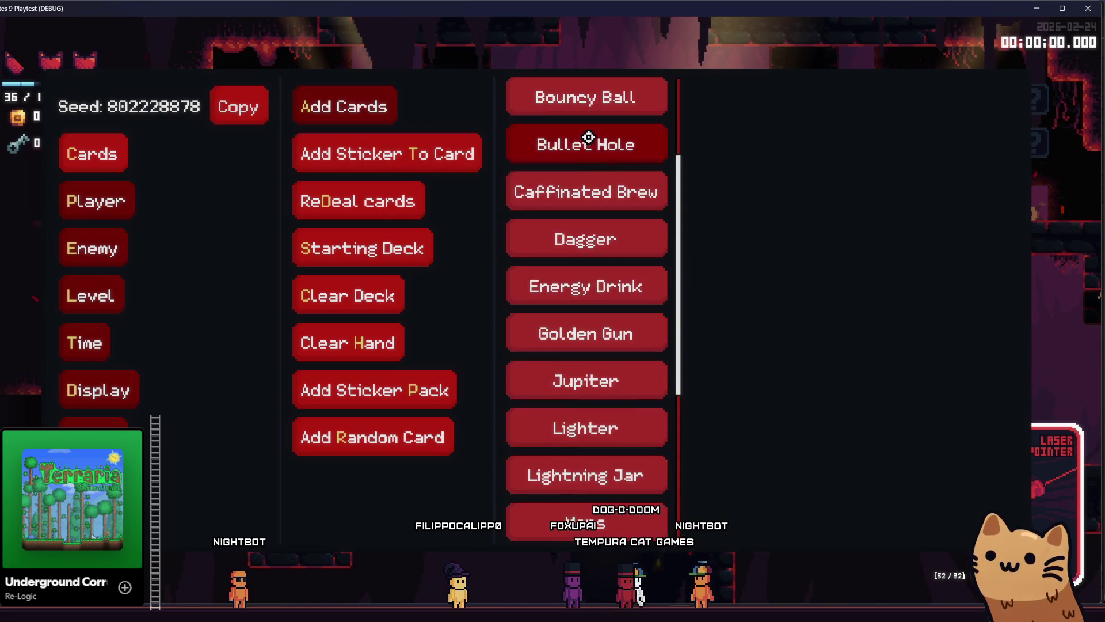
{"action": "left_click", "coordinate": [586, 133]}
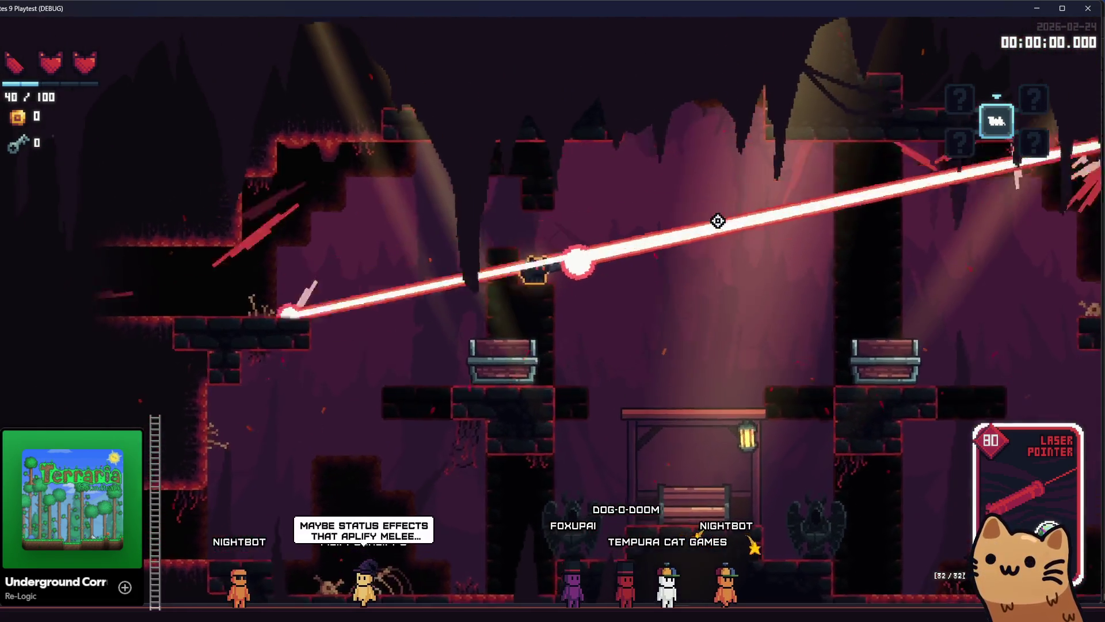
Fire the laser through the level, then reopen the debug card list showing Bouncy Ball, Dagger and Golden Gun
{"action": "mouse_move", "coordinate": [441, 171]}
{"action": "left_mouse_down"}
{"action": "mouse_move", "coordinate": [283, 292]}
{"action": "mouse_move", "coordinate": [558, 469]}
{"action": "mouse_move", "coordinate": [708, 434]}
{"action": "mouse_move", "coordinate": [602, 222]}
{"action": "mouse_move", "coordinate": [731, 383]}
{"action": "mouse_move", "coordinate": [723, 444]}
{"action": "mouse_move", "coordinate": [691, 456]}
{"action": "left_mouse_up"}
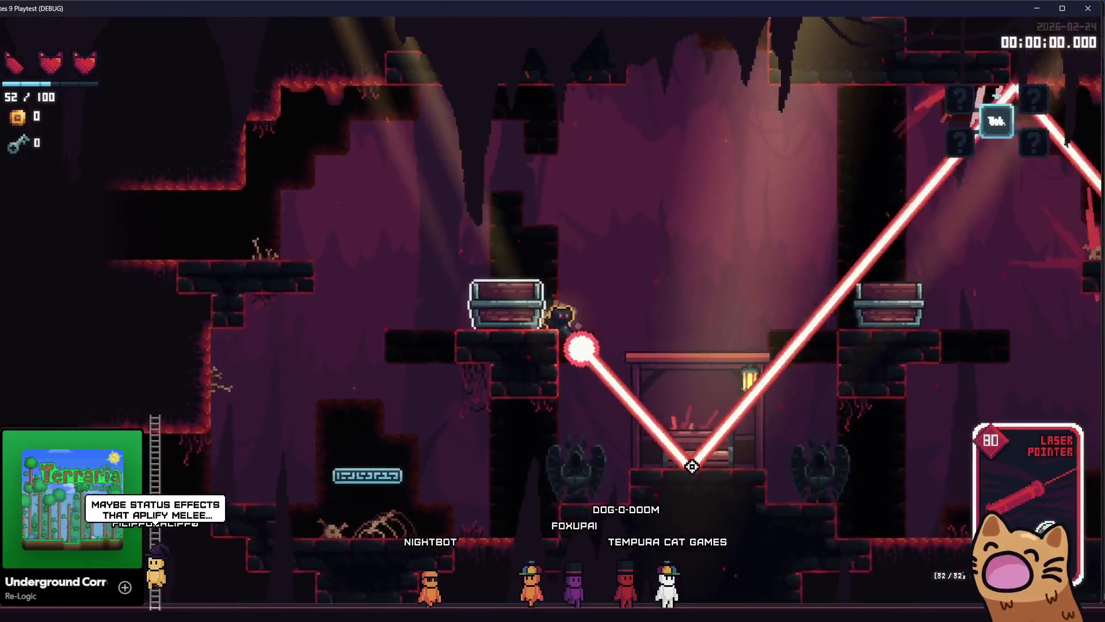
{"action": "key", "text": "F1"}
{"action": "left_click", "coordinate": [100, 181]}
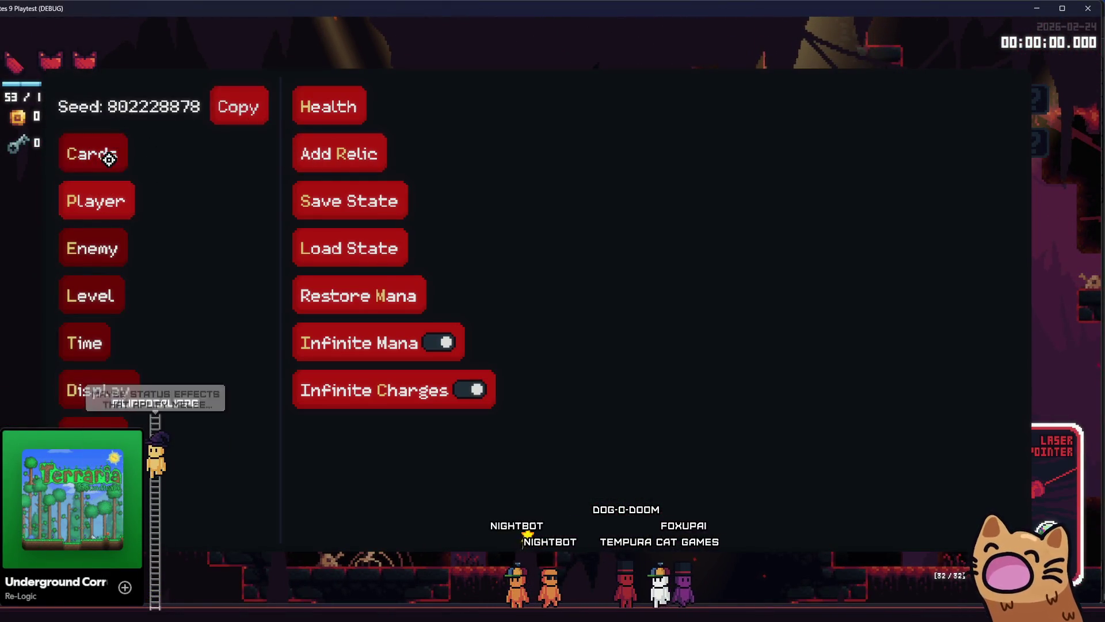
{"action": "left_click", "coordinate": [109, 159]}
{"action": "left_click", "coordinate": [628, 377]}
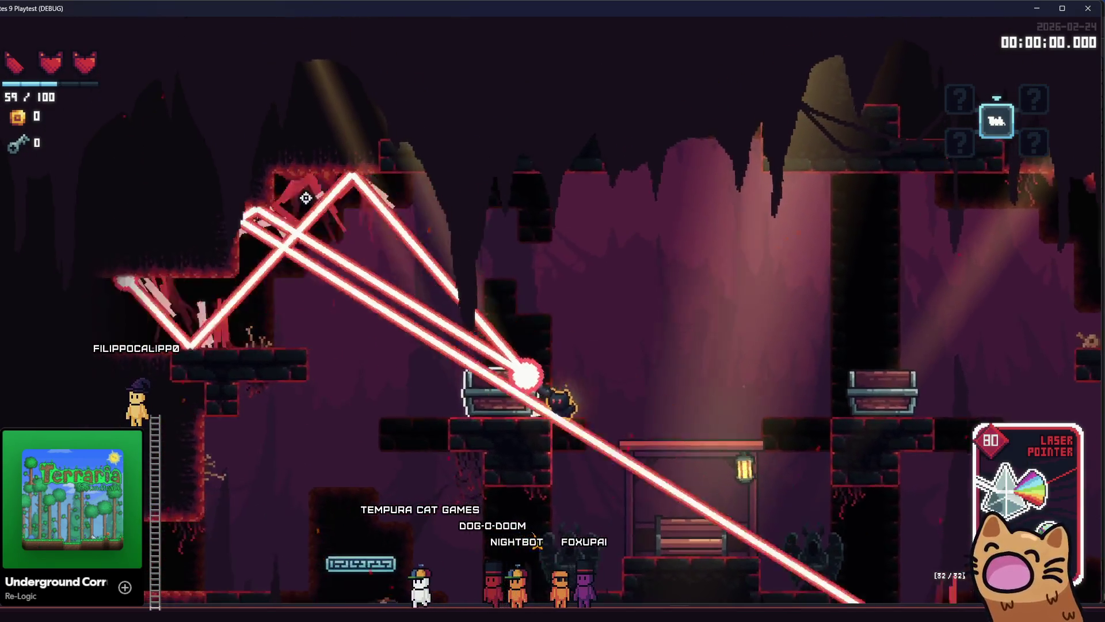
{"action": "key", "text": "grave"}
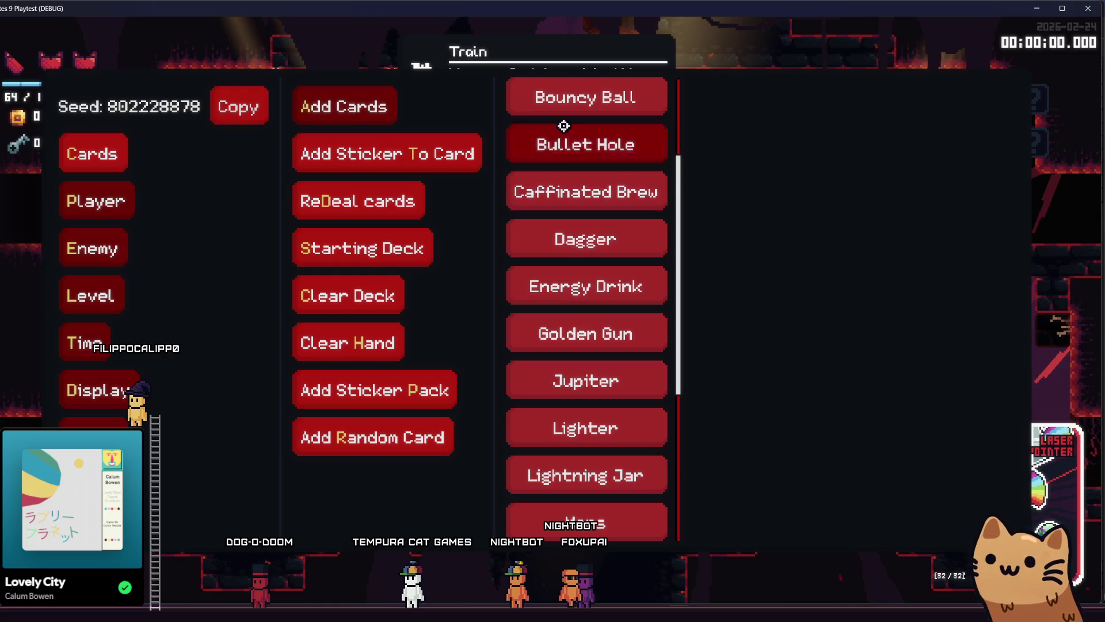
Close the debug menu, get the cat onto the chest and open it for the Salmon relic
{"action": "key", "text": "grave"}
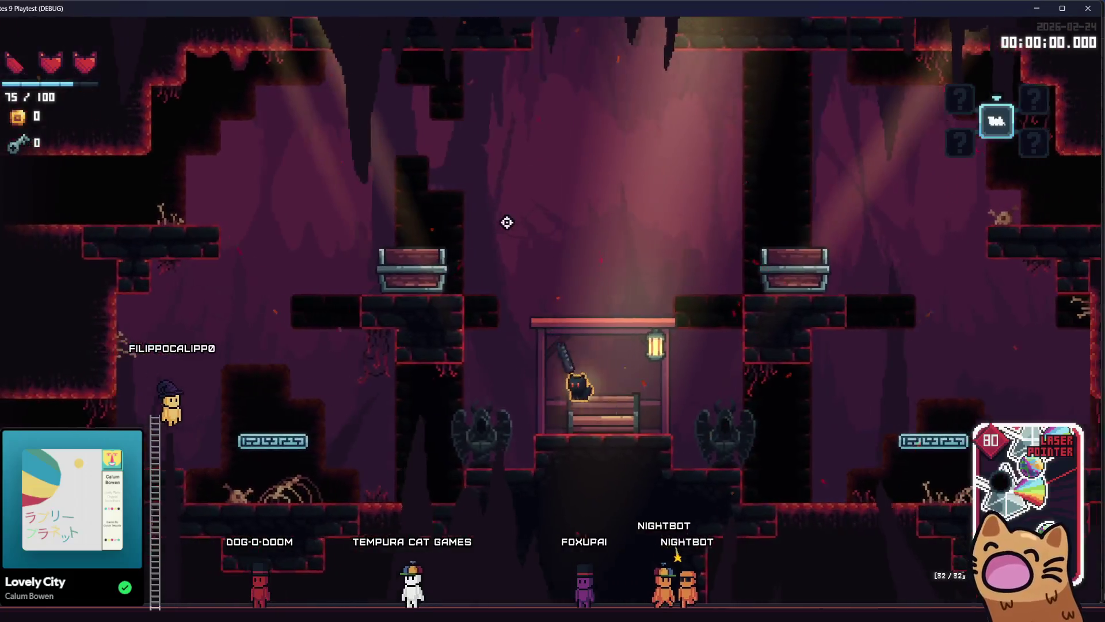
{"action": "key", "text": "space"}
{"action": "key", "text": "a"}
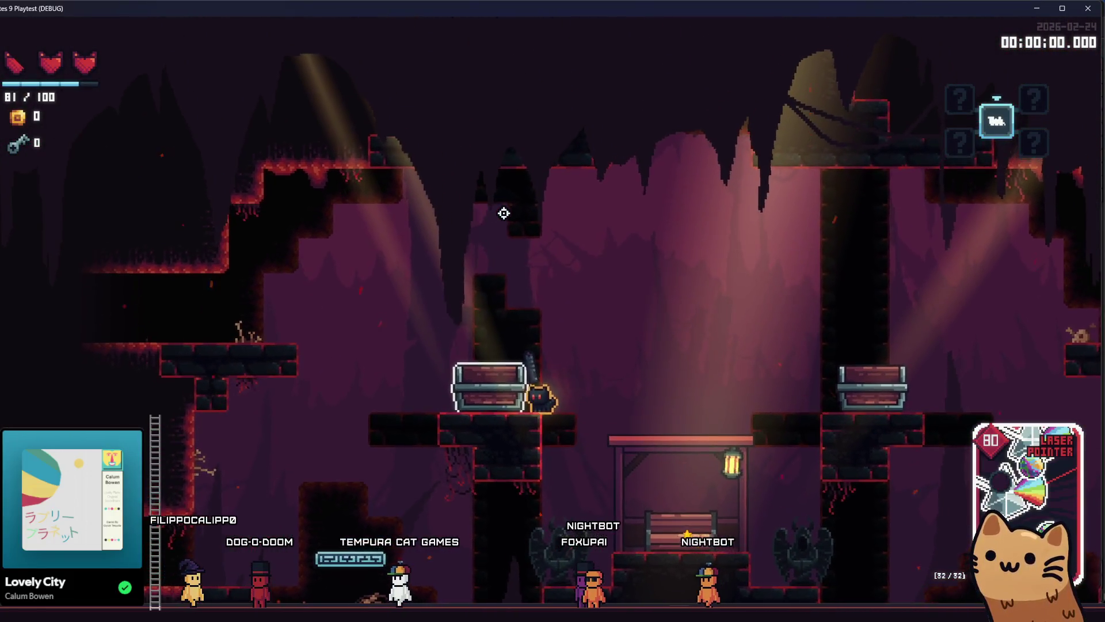
{"action": "key", "text": "a"}
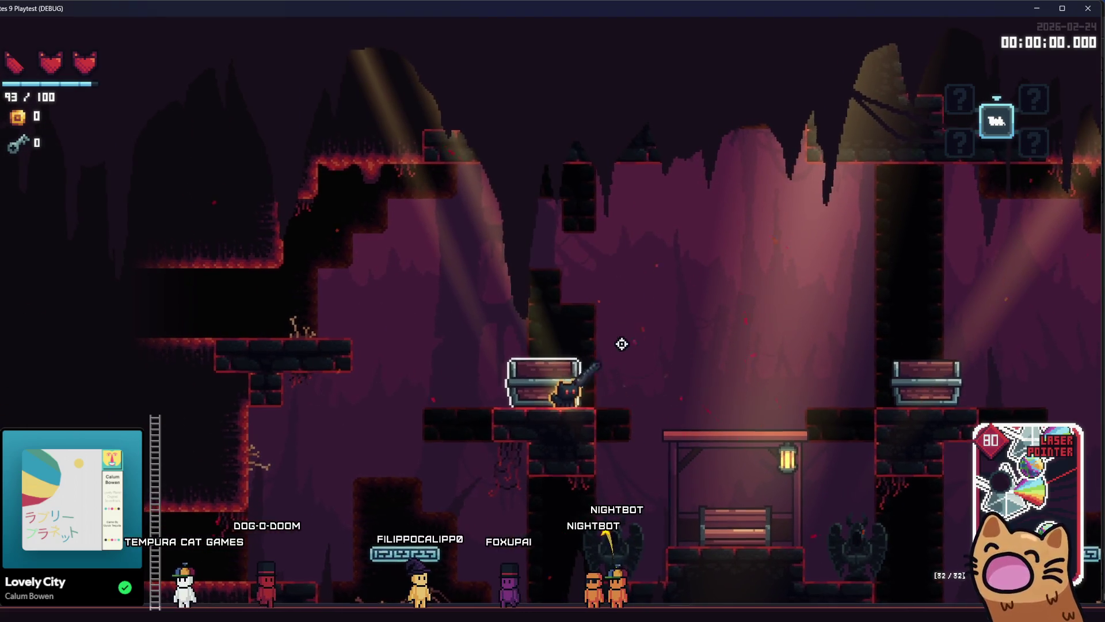
{"action": "key", "text": "e"}
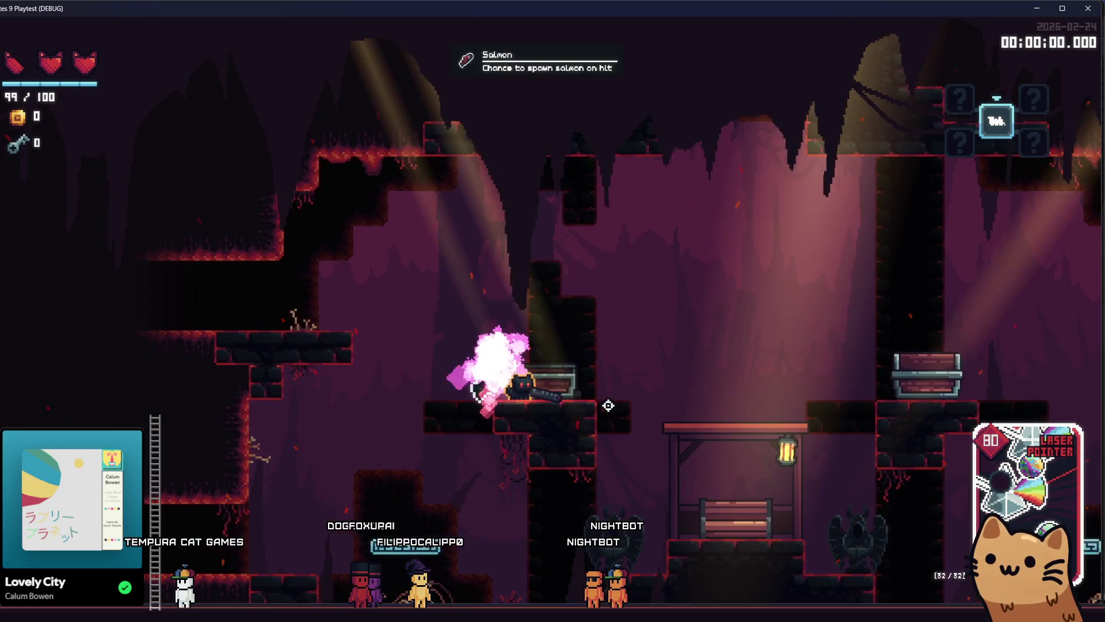
{"action": "key", "text": "d"}
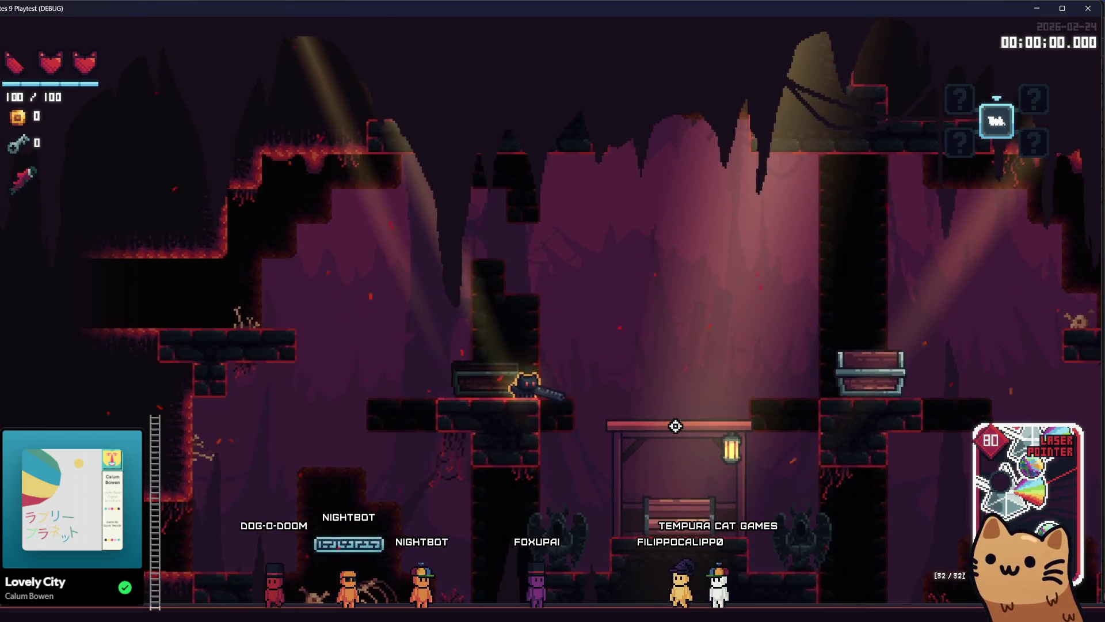
Fire the laser pointer once more, then close the playtest window and return to Quick notes
{"action": "key", "text": "d"}
{"action": "left_click", "coordinate": [564, 464]}
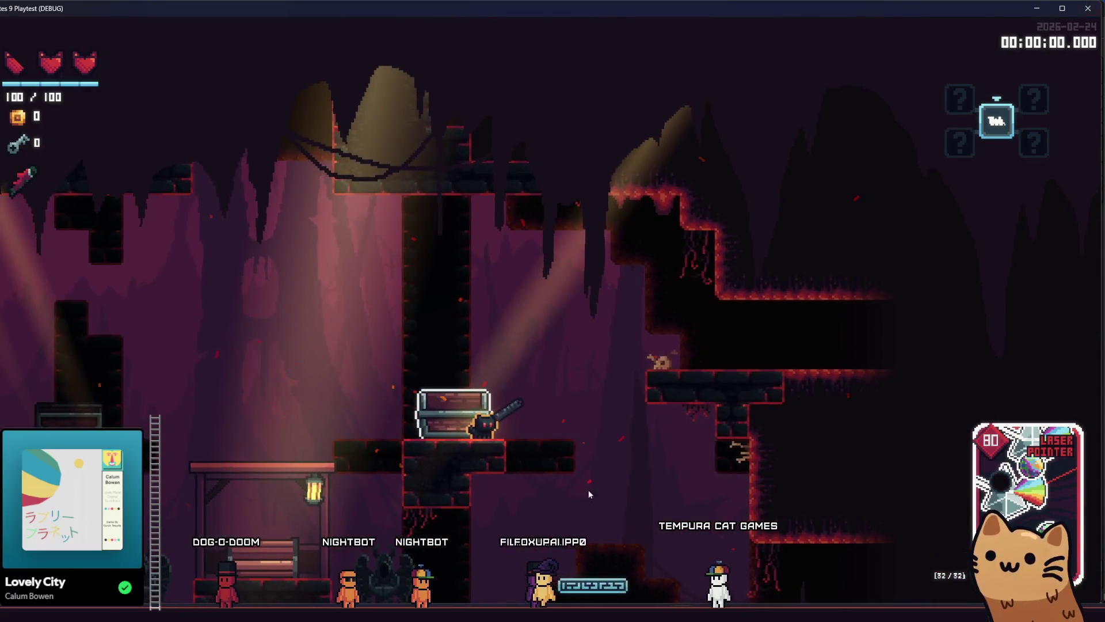
{"action": "left_click", "coordinate": [1088, 8]}
{"action": "key", "text": "alt+Tab"}
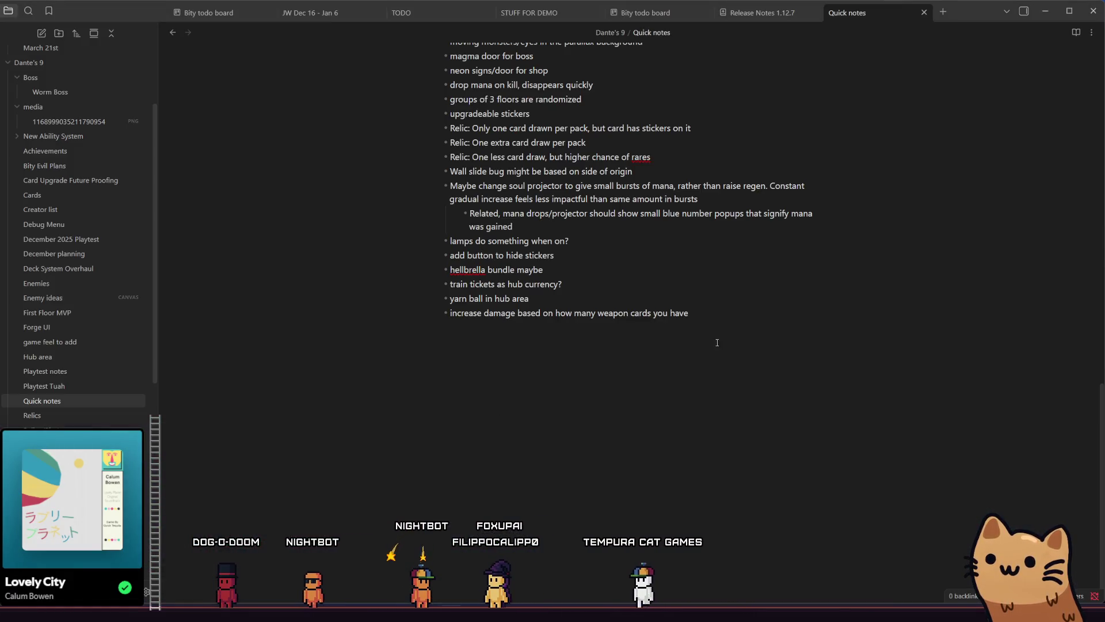
Add a Quick notes bullet on status effects from certain sources, then return to the gatos sprite sheet
{"action": "key", "text": "Return"}
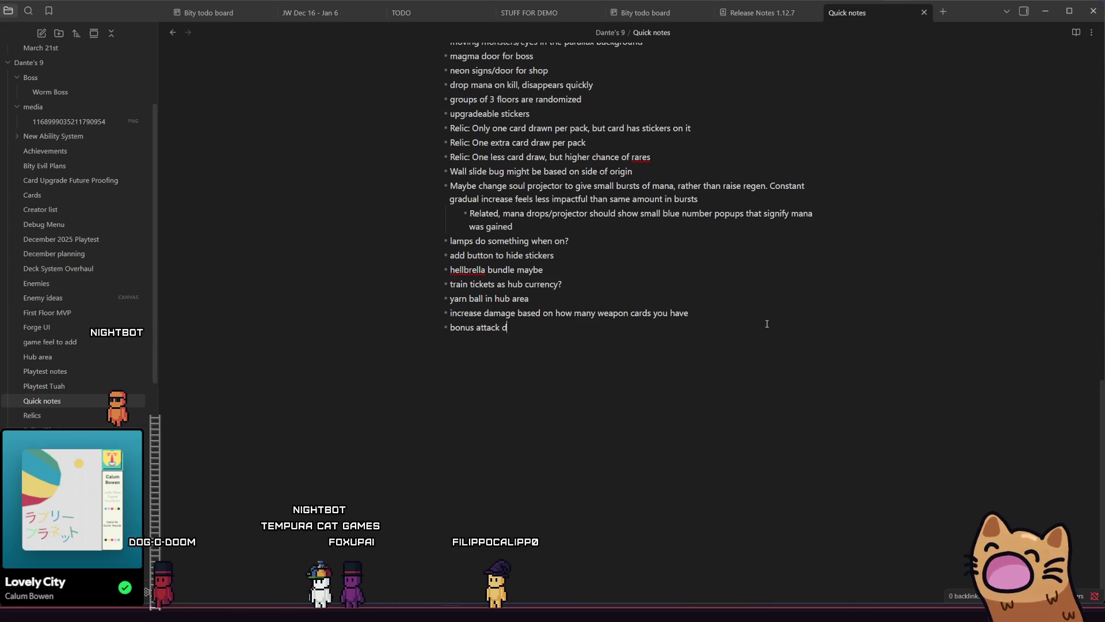
{"action": "type", "text": "status"}
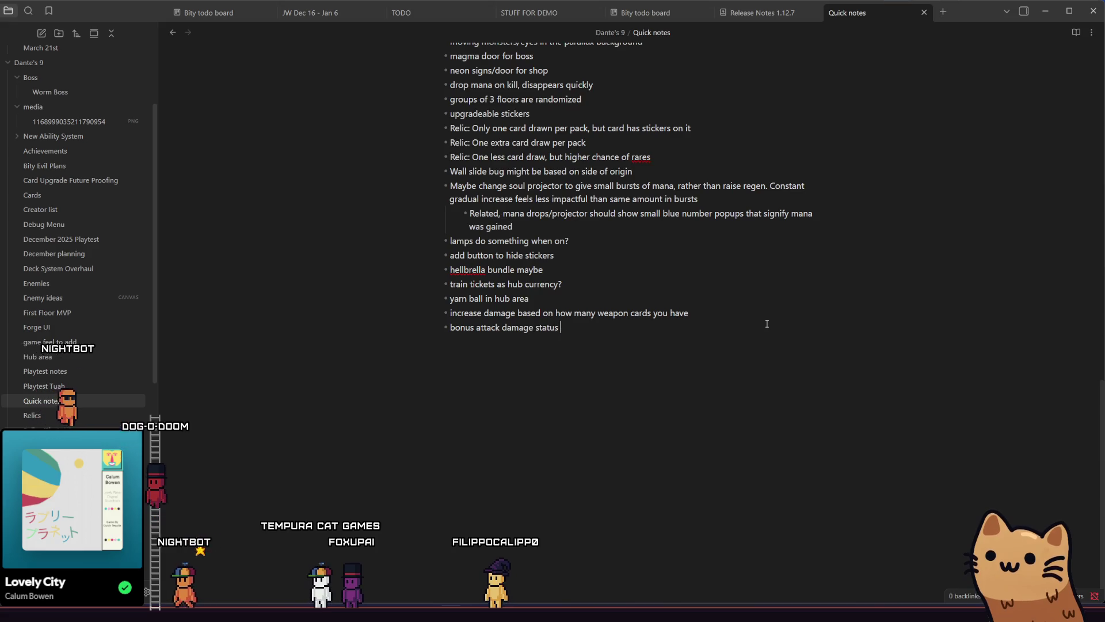
{"action": "type", "text": " effects, from certain sources"}
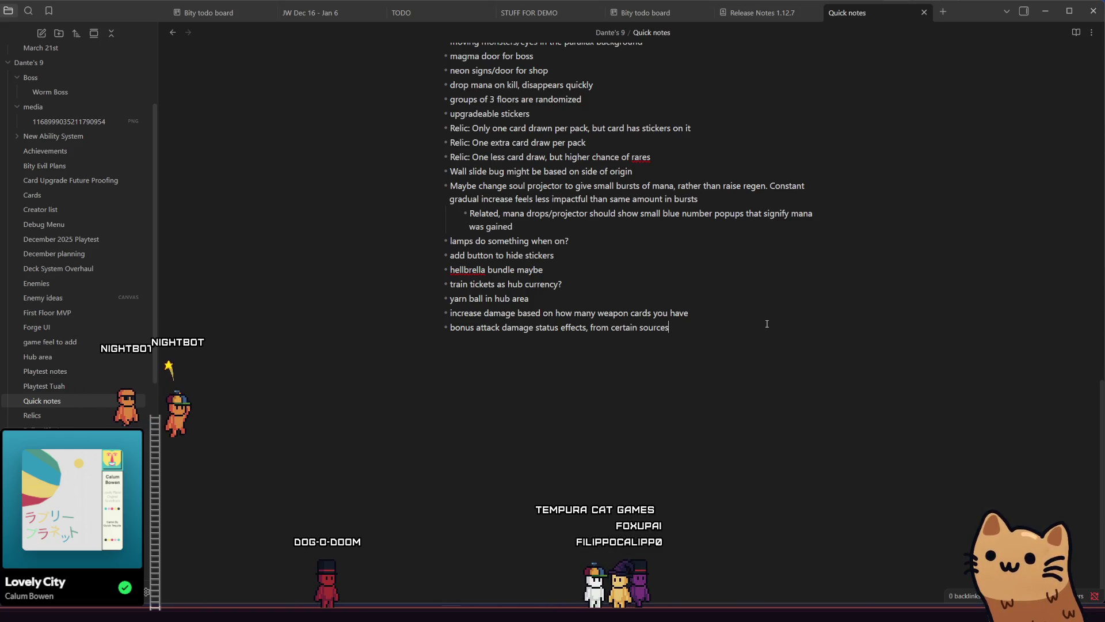
{"action": "left_click", "coordinate": [346, 592]}
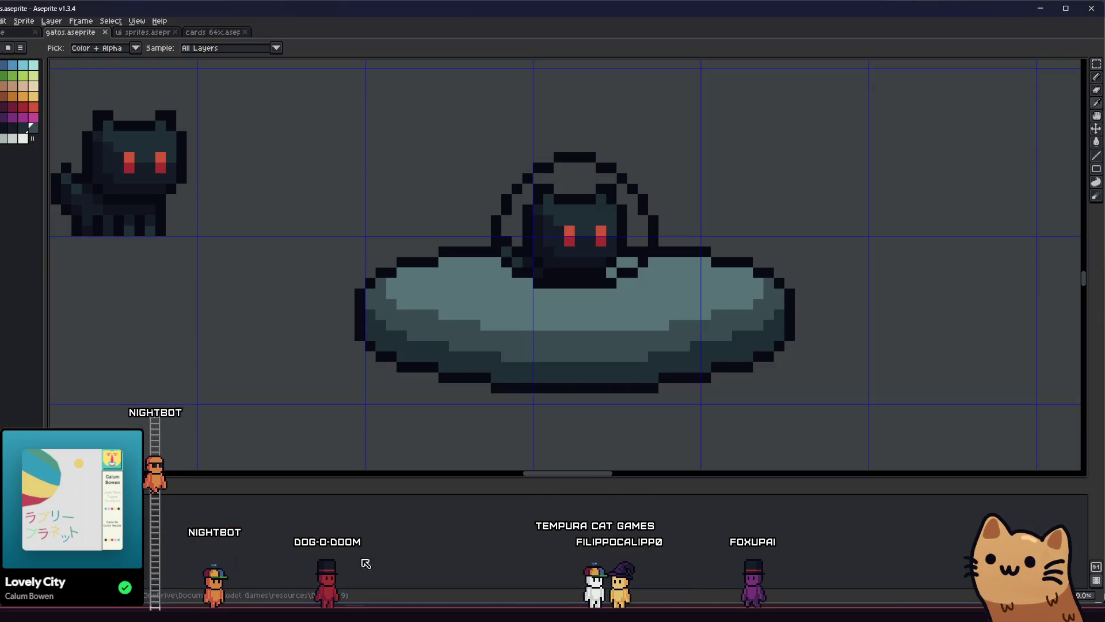
Marquee-select the cat and dome area and move the cat down one pixel
{"action": "scroll", "coordinate": [333, 365], "scroll_direction": "down", "scroll_amount": 4}
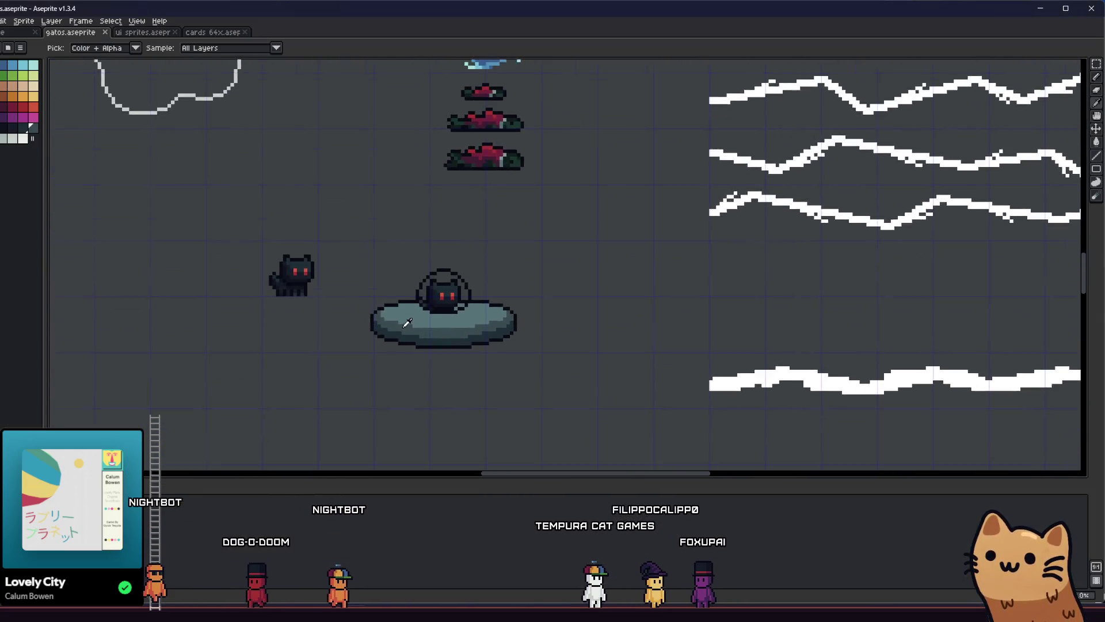
{"action": "key", "text": "m"}
{"action": "scroll", "coordinate": [391, 288], "scroll_direction": "up", "scroll_amount": 4}
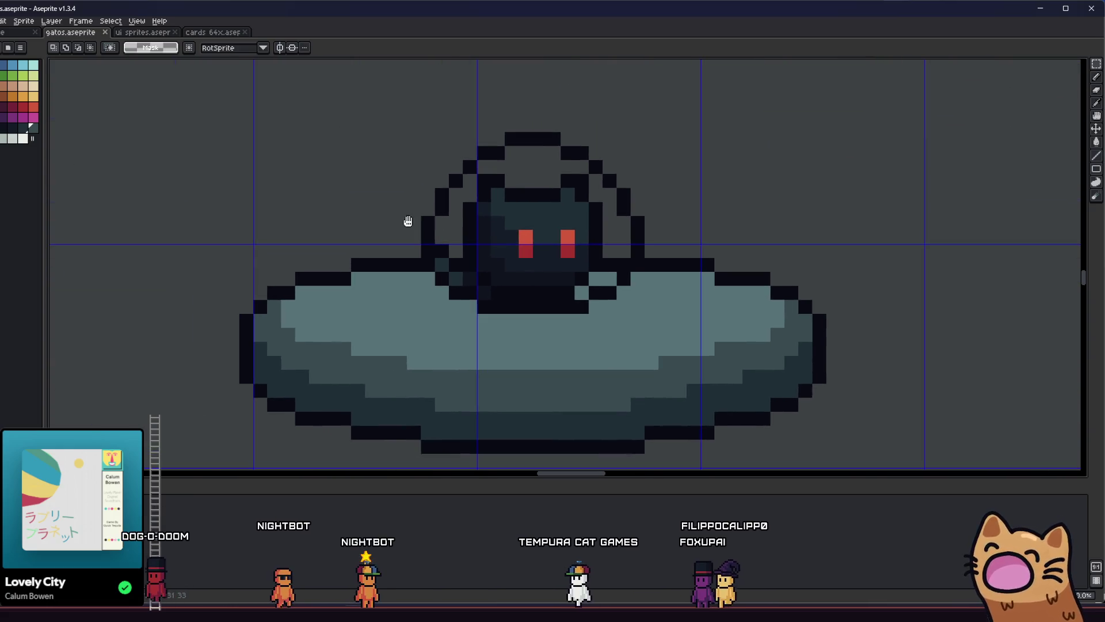
{"action": "left_click_drag", "start_coordinate": [408, 221], "coordinate": [372, 212]}
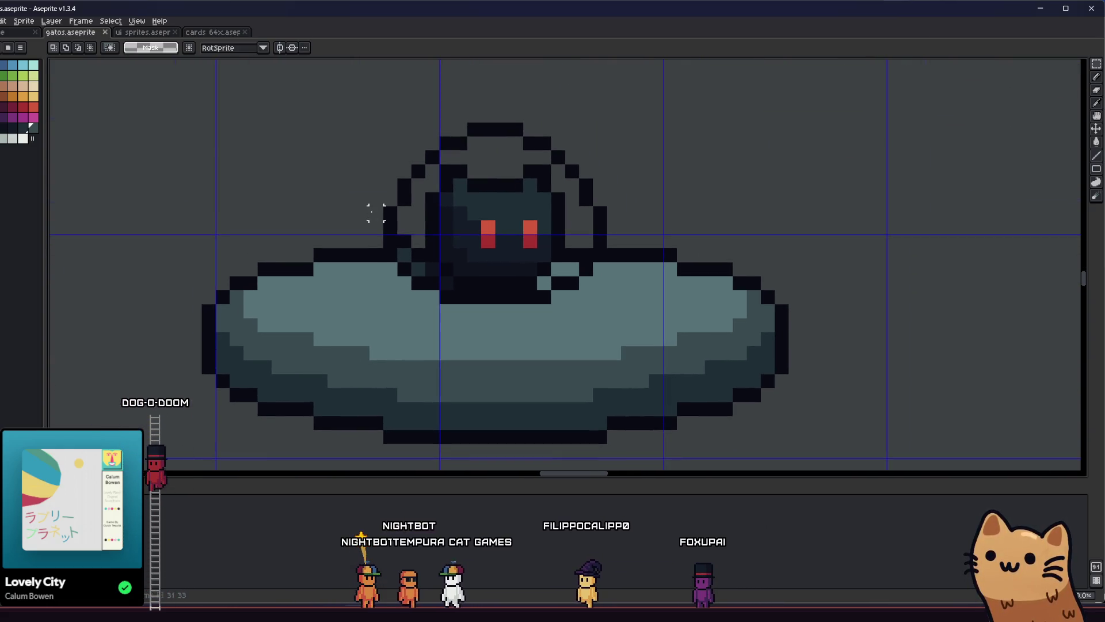
{"action": "mouse_move", "coordinate": [397, 108]}
{"action": "left_mouse_down"}
{"action": "mouse_move", "coordinate": [577, 301]}
{"action": "mouse_move", "coordinate": [601, 291]}
{"action": "left_mouse_up"}
{"action": "left_click", "coordinate": [402, 111]}
{"action": "left_click_drag", "start_coordinate": [383, 94], "coordinate": [606, 302]}
{"action": "left_click_drag", "start_coordinate": [563, 263], "coordinate": [562, 277]}
{"action": "scroll", "coordinate": [390, 283], "scroll_direction": "up", "scroll_amount": 1}
Paint Bucket the light pixels near the saucer's dome dark
{"action": "key", "text": "i"}
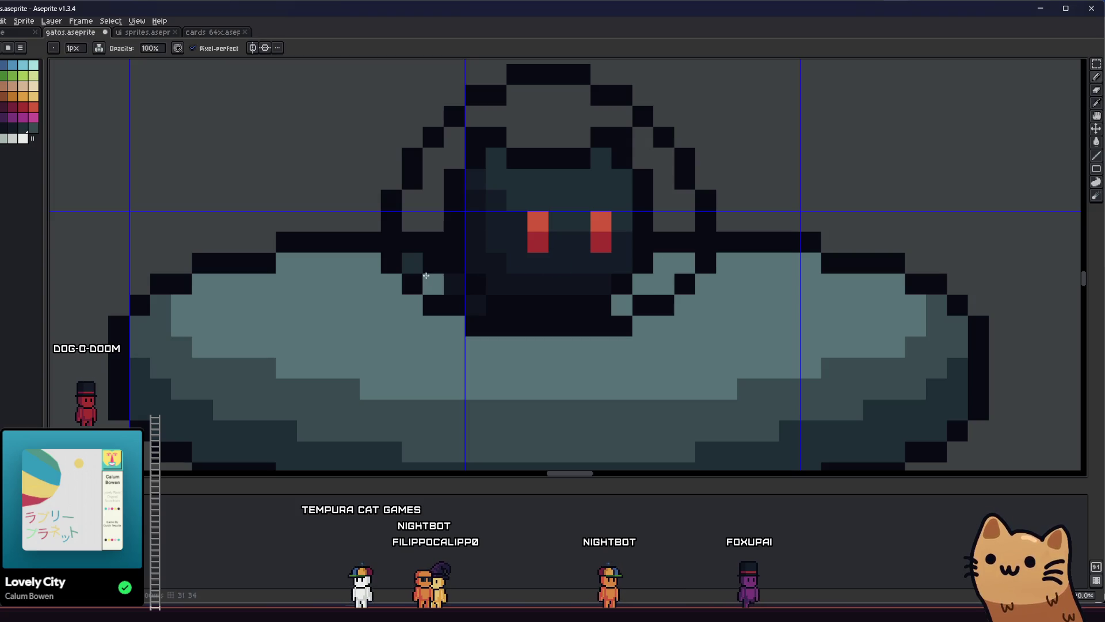
{"action": "key", "text": "v"}
{"action": "scroll", "coordinate": [425, 284], "scroll_direction": "down", "scroll_amount": 4}
{"action": "key", "text": "i"}
{"action": "scroll", "coordinate": [469, 320], "scroll_direction": "down", "scroll_amount": 3}
{"action": "mouse_move", "coordinate": [413, 337]}
{"action": "left_mouse_down"}
{"action": "mouse_move", "coordinate": [276, 361]}
{"action": "mouse_move", "coordinate": [303, 316]}
{"action": "left_mouse_up"}
{"action": "scroll", "coordinate": [382, 309], "scroll_direction": "up", "scroll_amount": 5}
{"action": "key", "text": "g"}
{"action": "left_click", "coordinate": [527, 209]}
With the pencil active, sample saucer hull shades as the drawing colour
{"action": "scroll", "coordinate": [402, 305], "scroll_direction": "down", "scroll_amount": 5}
{"action": "mouse_move", "coordinate": [344, 319]}
{"action": "left_mouse_down"}
{"action": "mouse_move", "coordinate": [484, 358]}
{"action": "mouse_move", "coordinate": [599, 363]}
{"action": "mouse_move", "coordinate": [629, 340]}
{"action": "mouse_move", "coordinate": [306, 315]}
{"action": "left_mouse_up"}
{"action": "scroll", "coordinate": [306, 315], "scroll_direction": "down", "scroll_amount": 4}
{"action": "key", "text": "m"}
{"action": "scroll", "coordinate": [349, 317], "scroll_direction": "up", "scroll_amount": 3}
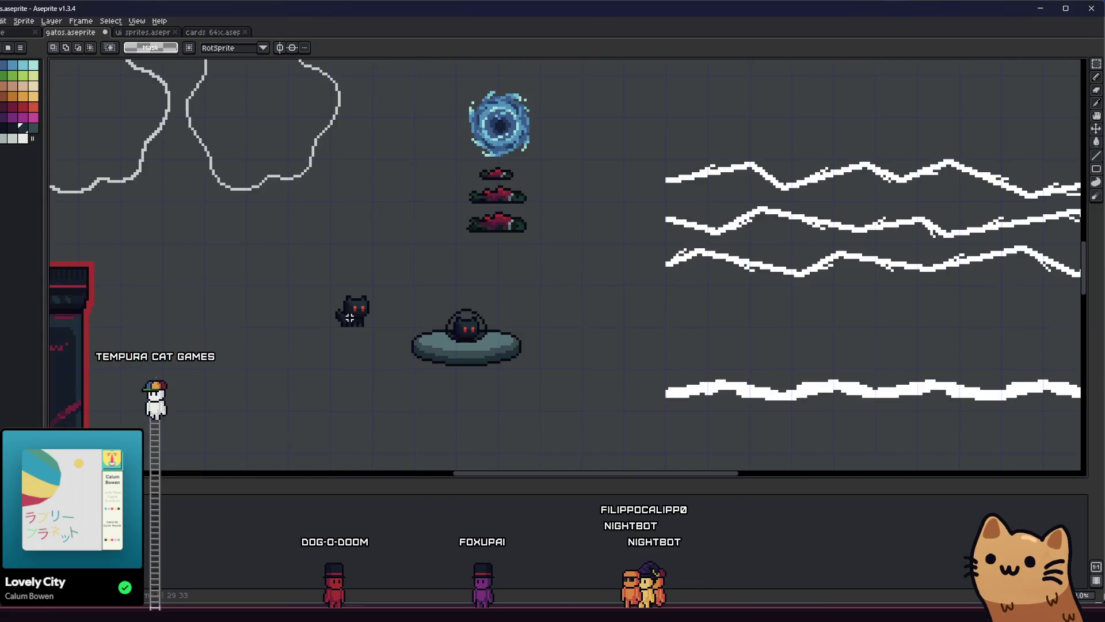
{"action": "scroll", "coordinate": [536, 362], "scroll_direction": "up", "scroll_amount": 3}
{"action": "key", "text": "v"}
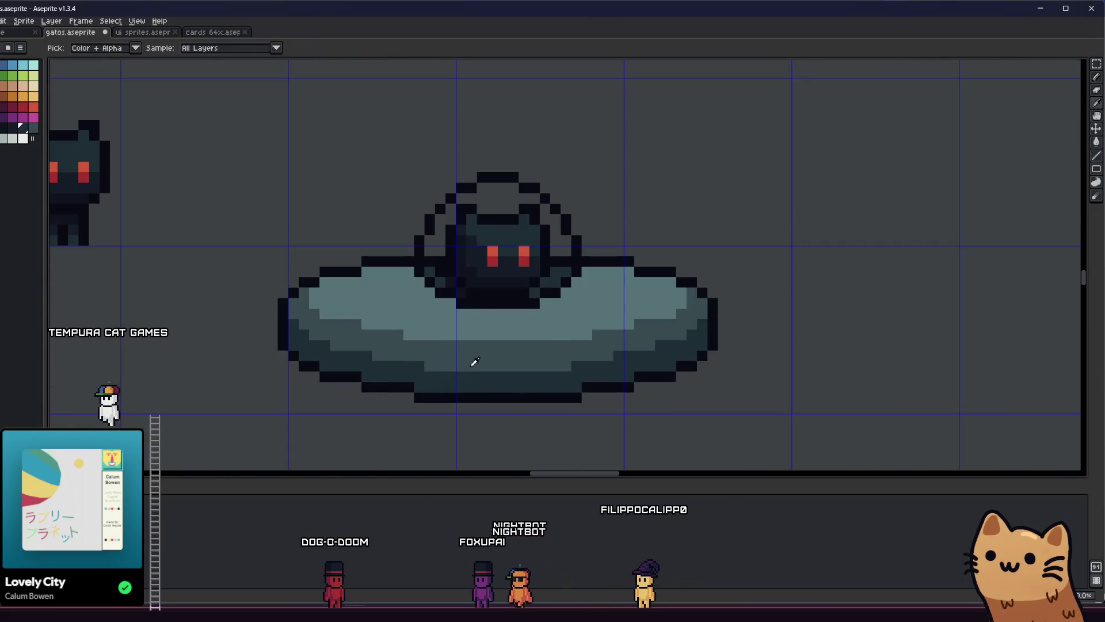
{"action": "key", "text": "b"}
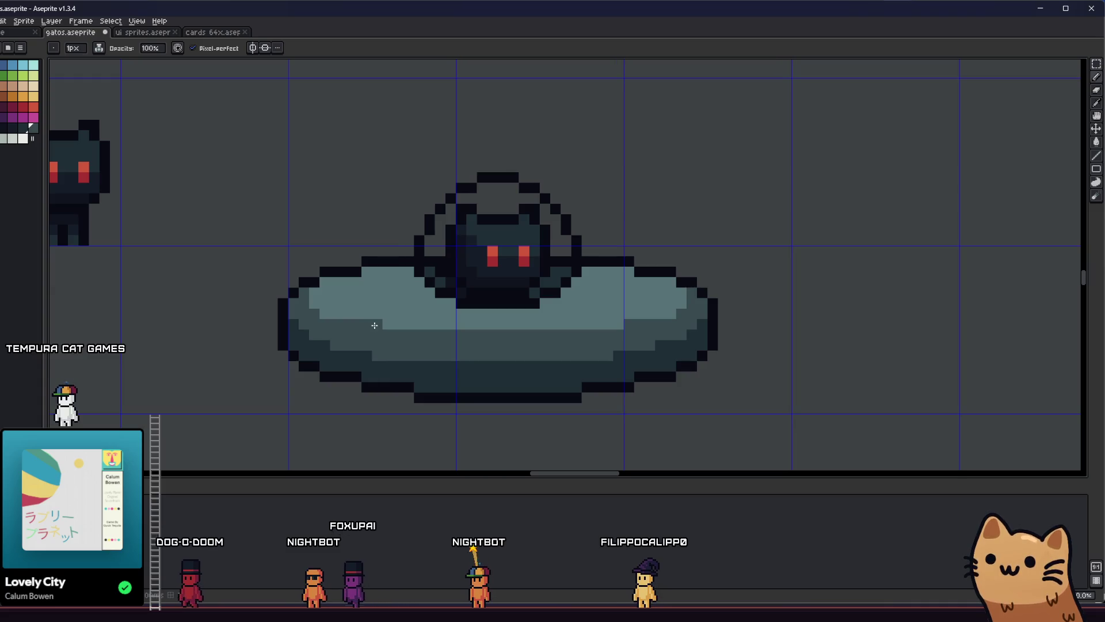
{"action": "left_click", "coordinate": [599, 340], "text": "alt"}
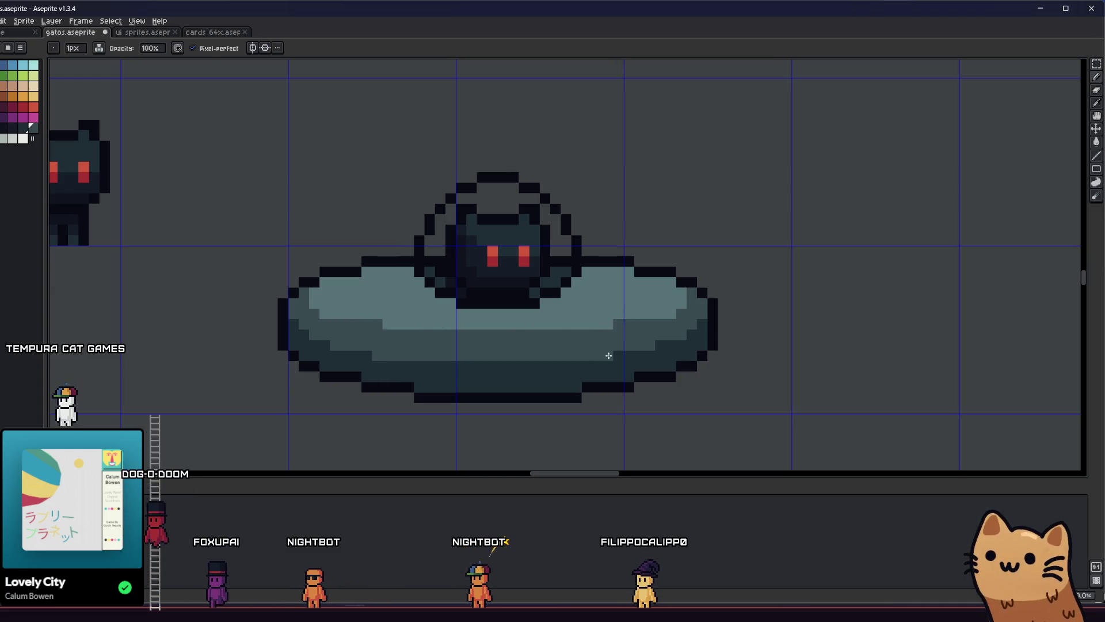
{"action": "left_click", "coordinate": [600, 354], "text": "alt"}
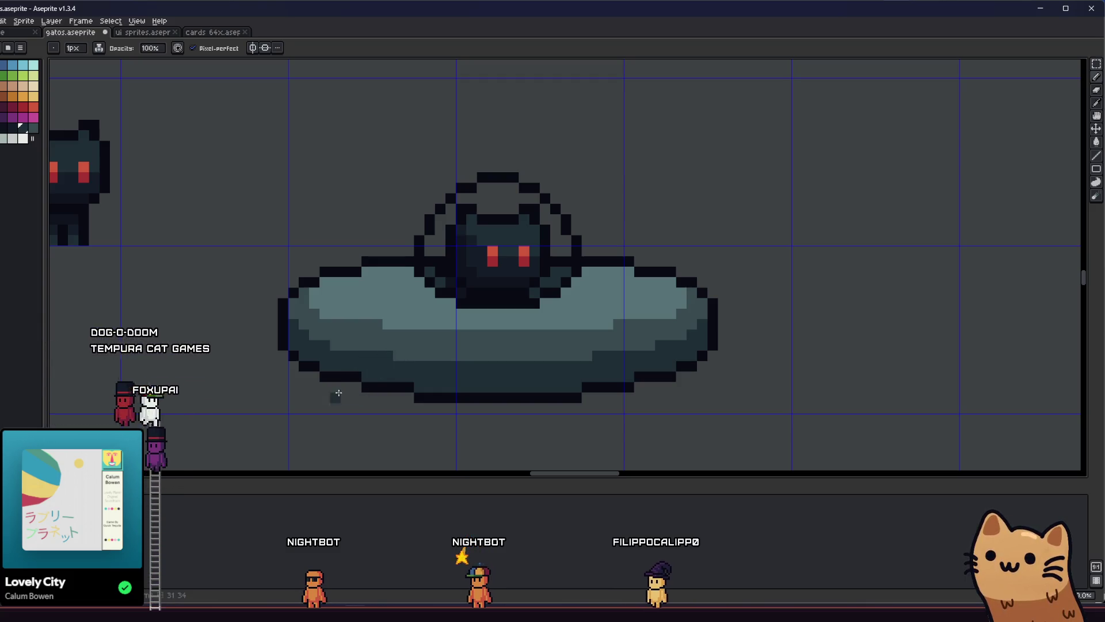
{"action": "key", "text": "alt"}
{"action": "left_click", "coordinate": [521, 361], "text": "alt"}
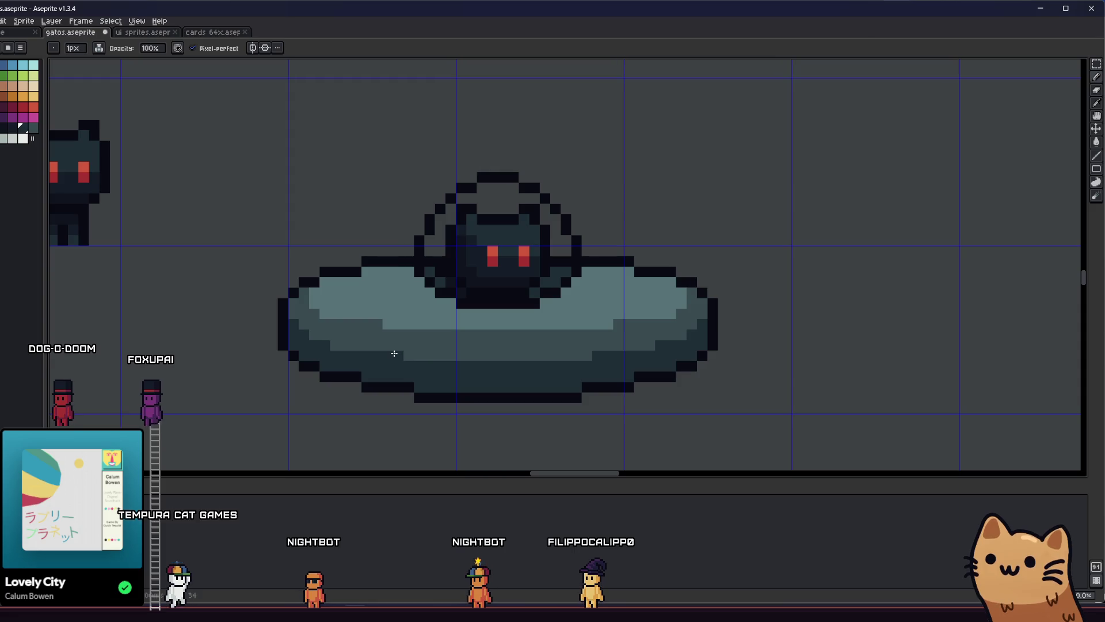
Sample a dark shade from the saucer hull for the lights
{"action": "scroll", "coordinate": [340, 344], "scroll_direction": "right", "scroll_amount": 1}
{"action": "left_click", "coordinate": [345, 322], "text": "alt"}
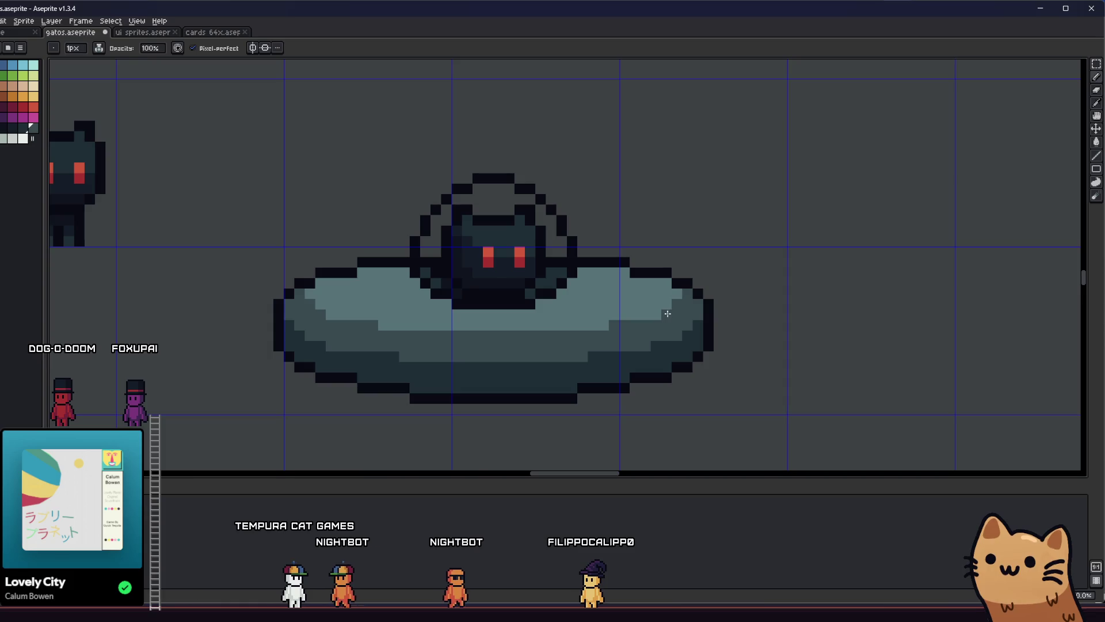
{"action": "left_click", "coordinate": [329, 357], "text": "alt"}
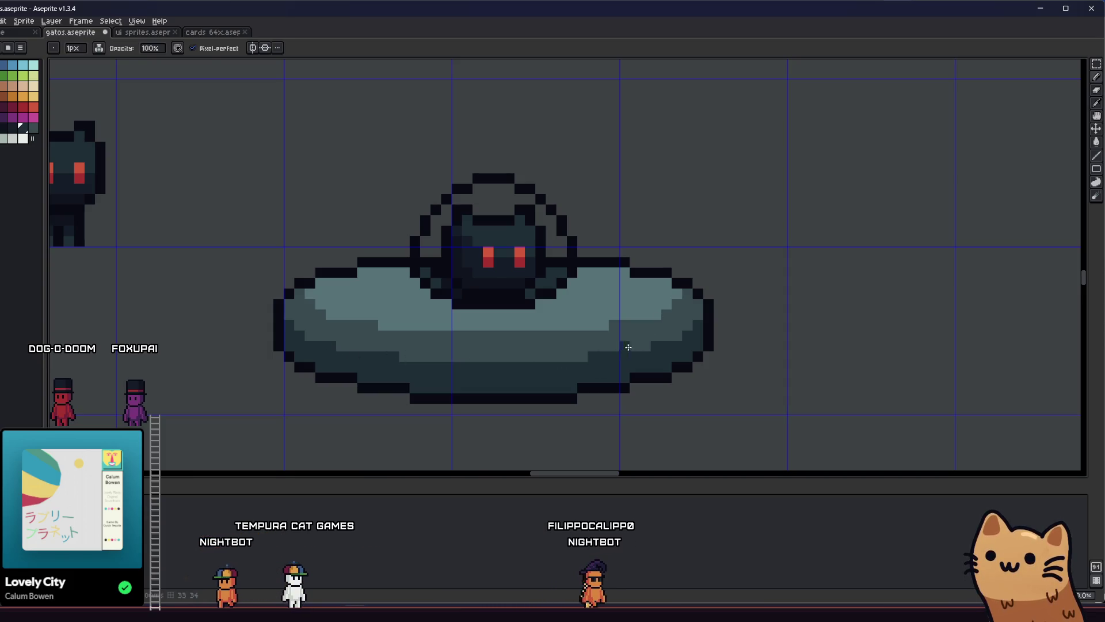
{"action": "scroll", "coordinate": [415, 370], "scroll_direction": "down", "scroll_amount": 5}
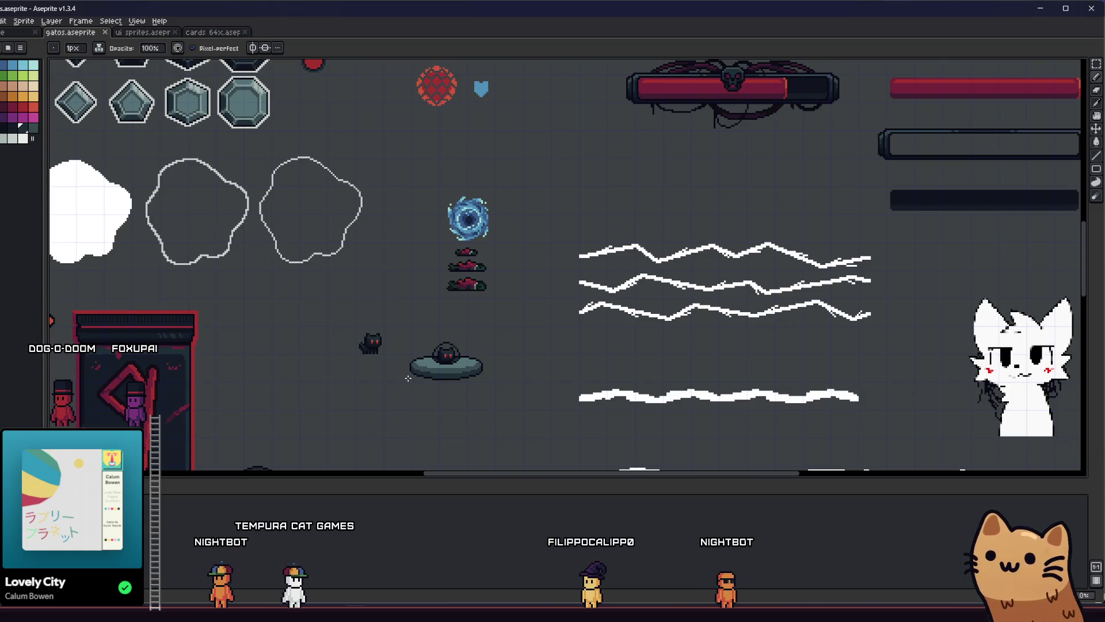
{"action": "scroll", "coordinate": [411, 378], "scroll_direction": "up", "scroll_amount": 5}
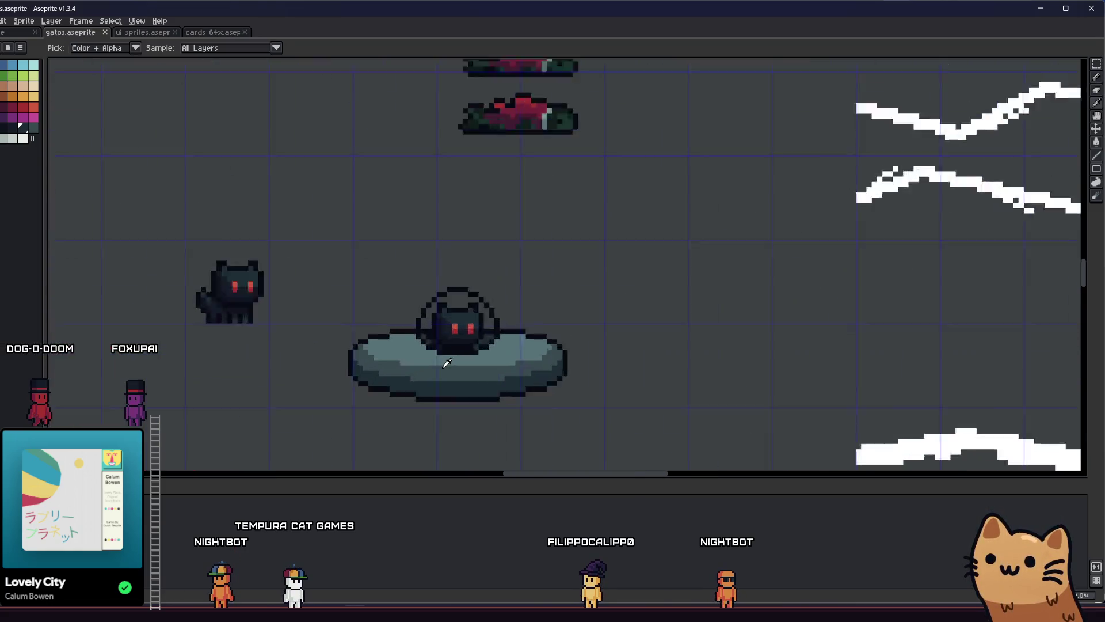
{"action": "scroll", "coordinate": [279, 296], "scroll_direction": "right", "scroll_amount": 2}
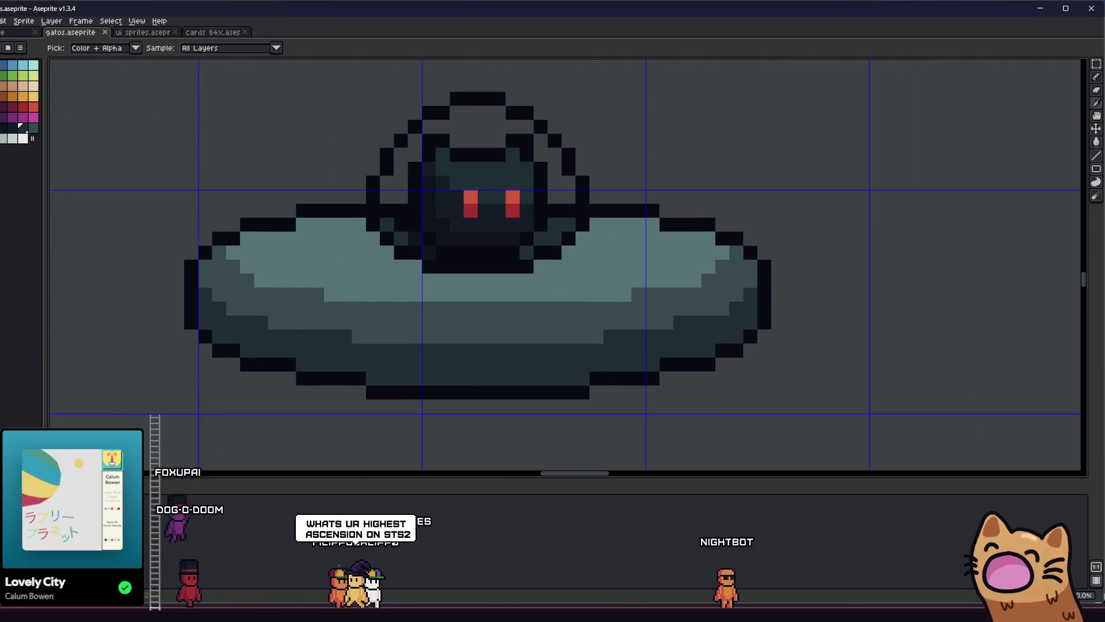
Paint three small dark square lights spaced along the saucer's lower band
{"action": "left_click", "coordinate": [219, 307], "text": "alt"}
{"action": "left_click", "coordinate": [230, 302]}
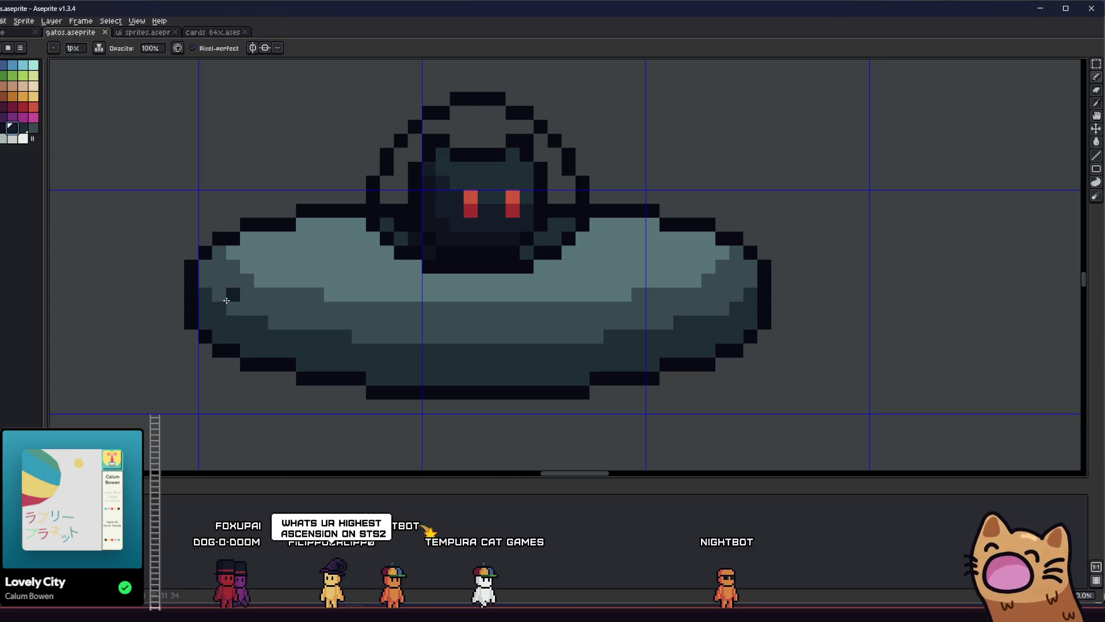
{"action": "scroll", "coordinate": [266, 278], "scroll_direction": "right", "scroll_amount": 3}
{"action": "left_click", "coordinate": [424, 309]}
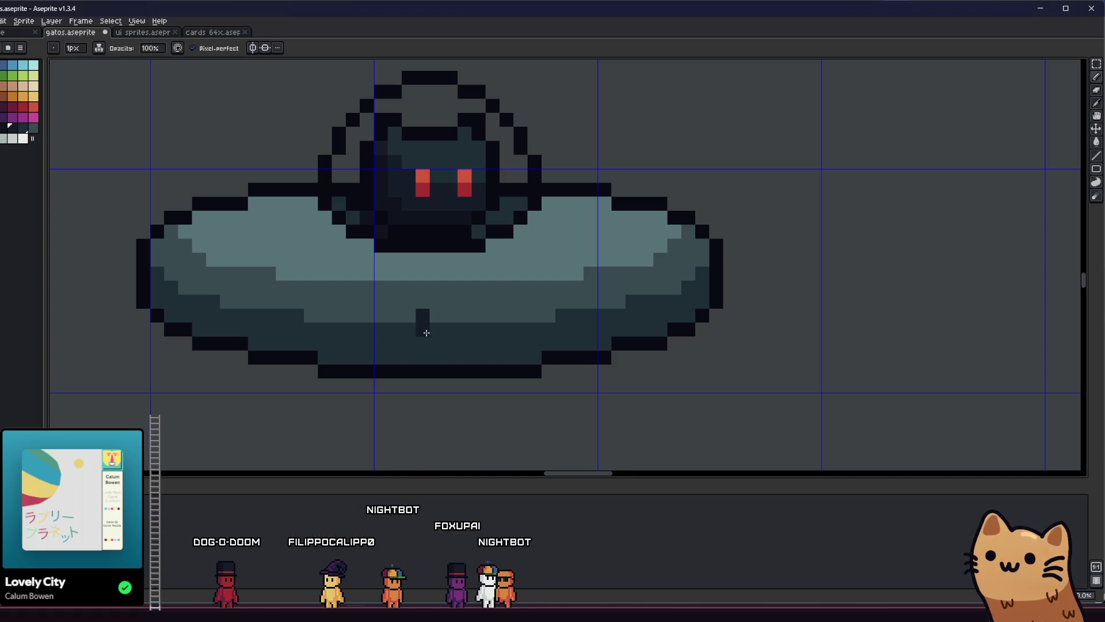
{"action": "scroll", "coordinate": [418, 324], "scroll_direction": "down", "scroll_amount": 5}
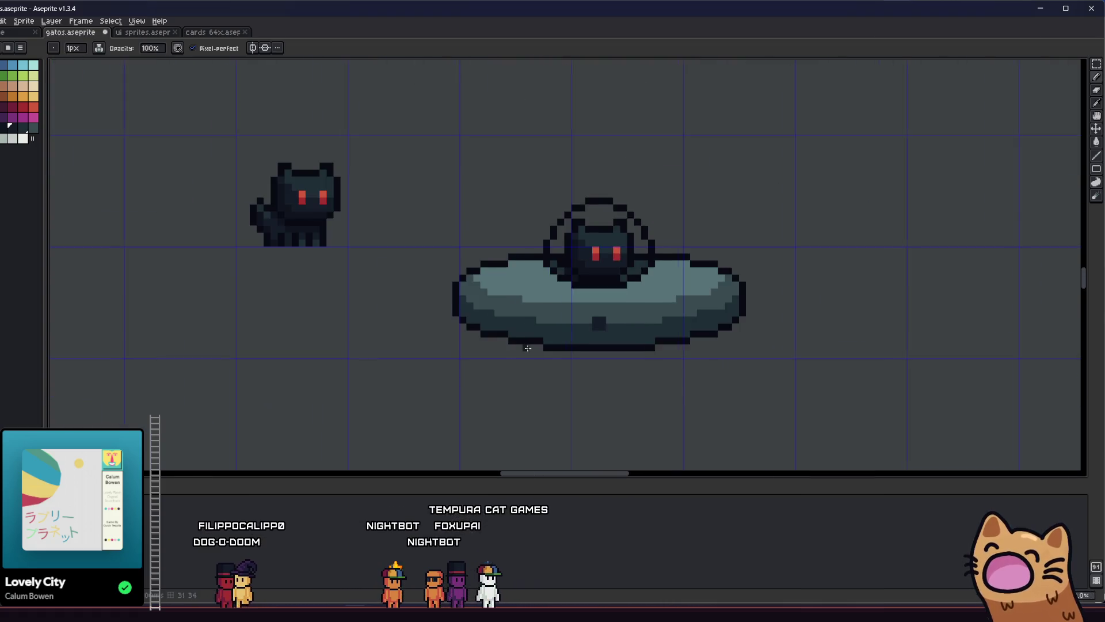
{"action": "scroll", "coordinate": [464, 316], "scroll_direction": "down", "scroll_amount": 1}
{"action": "scroll", "coordinate": [469, 314], "scroll_direction": "up", "scroll_amount": 5}
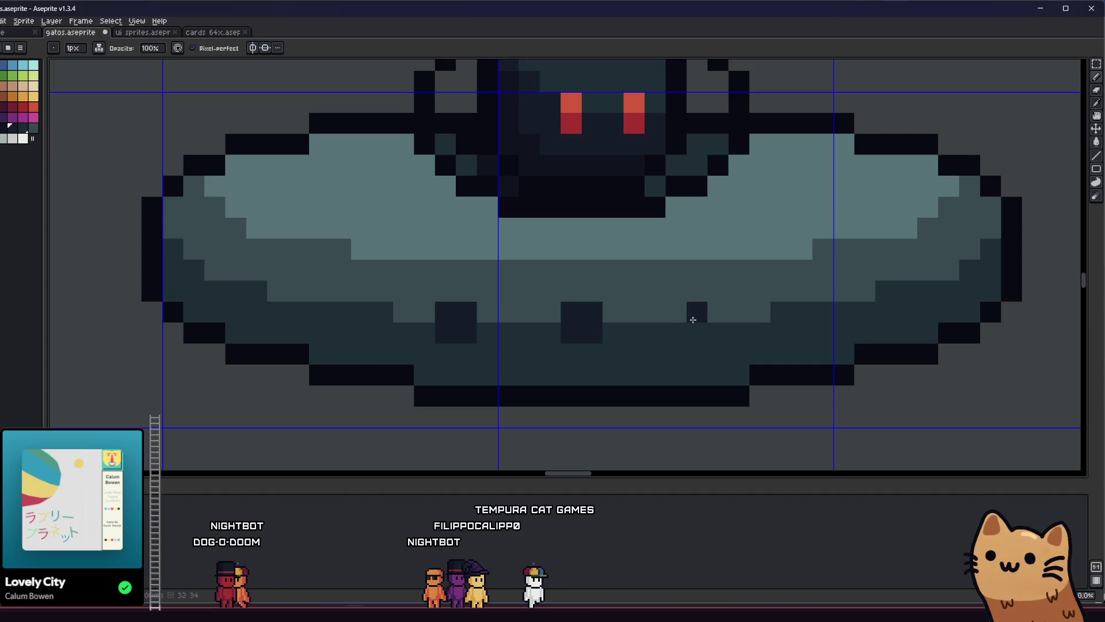
{"action": "left_click", "coordinate": [718, 312]}
Select the whole saucer, enable vertical symmetry and drag its axis to the saucer's centre
{"action": "scroll", "coordinate": [340, 169], "scroll_direction": "down", "scroll_amount": 3}
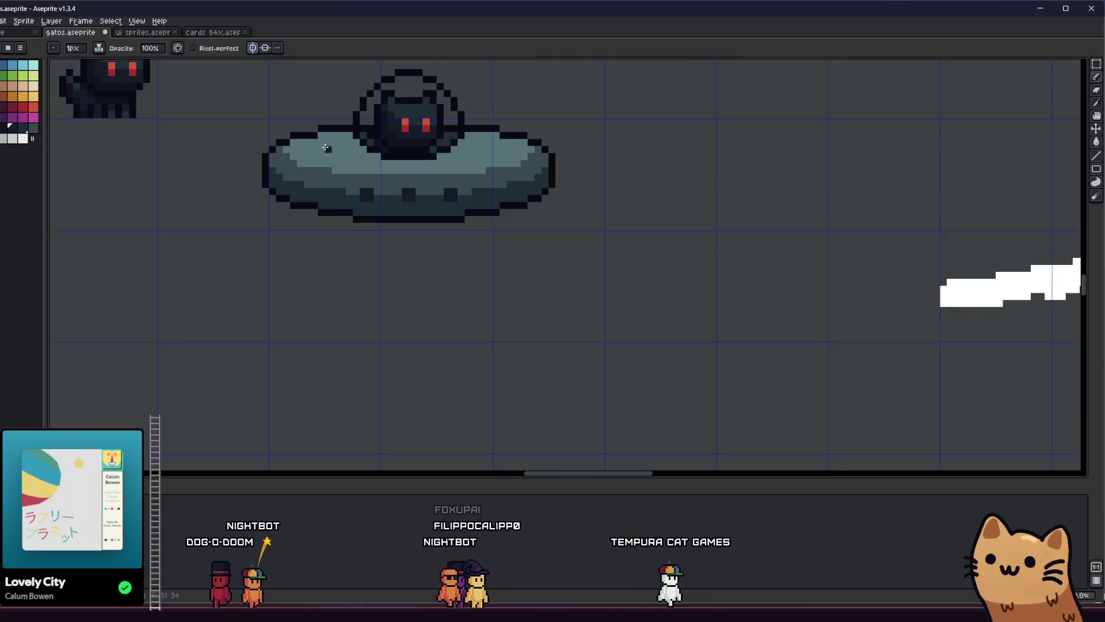
{"action": "key", "text": "m"}
{"action": "left_click_drag", "start_coordinate": [236, 93], "coordinate": [582, 293]}
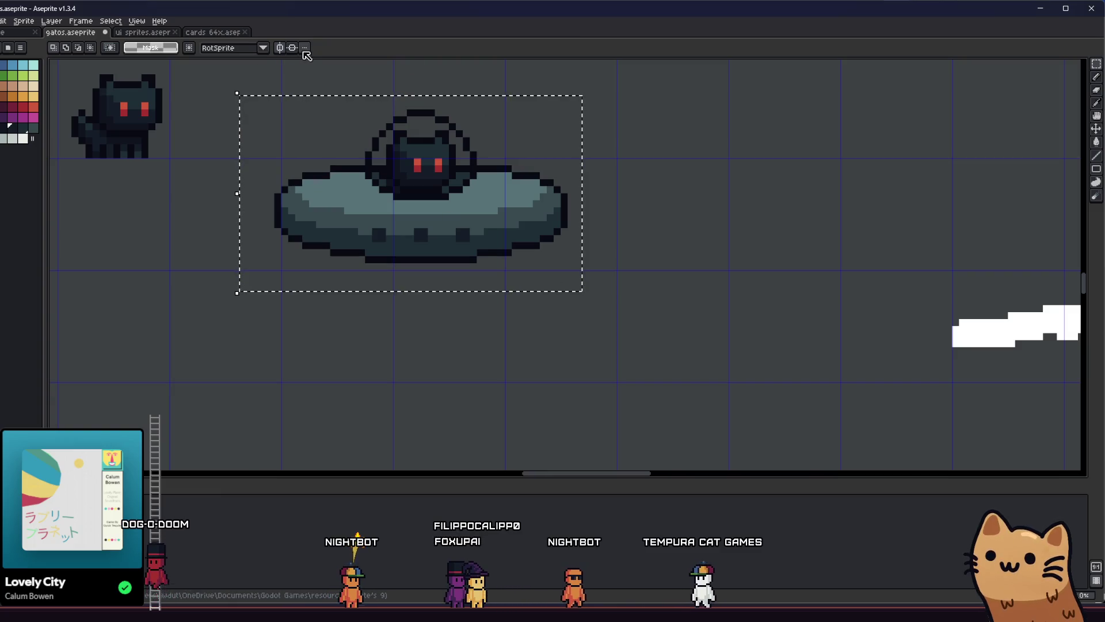
{"action": "left_click", "coordinate": [280, 48]}
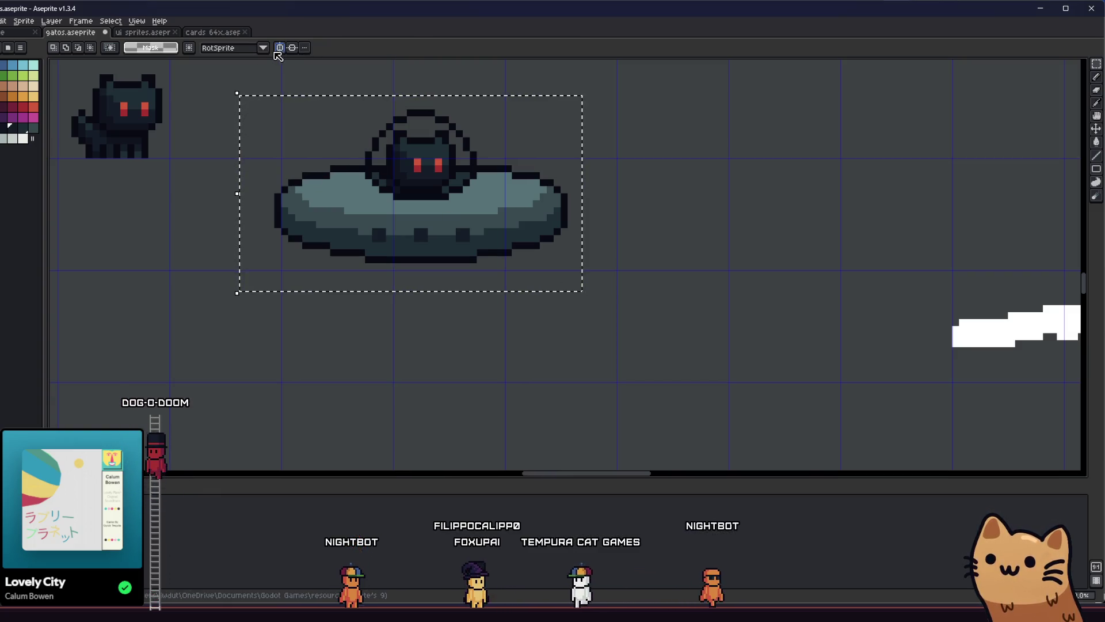
{"action": "scroll", "coordinate": [386, 65], "scroll_direction": "up", "scroll_amount": 1}
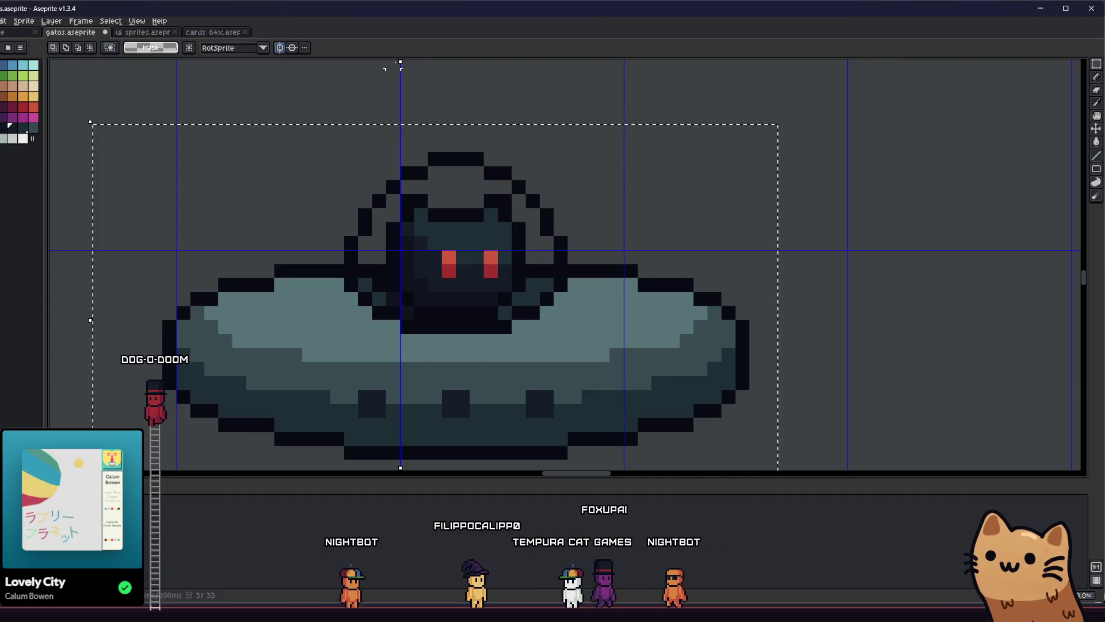
{"action": "left_click_drag", "start_coordinate": [406, 68], "coordinate": [449, 68]}
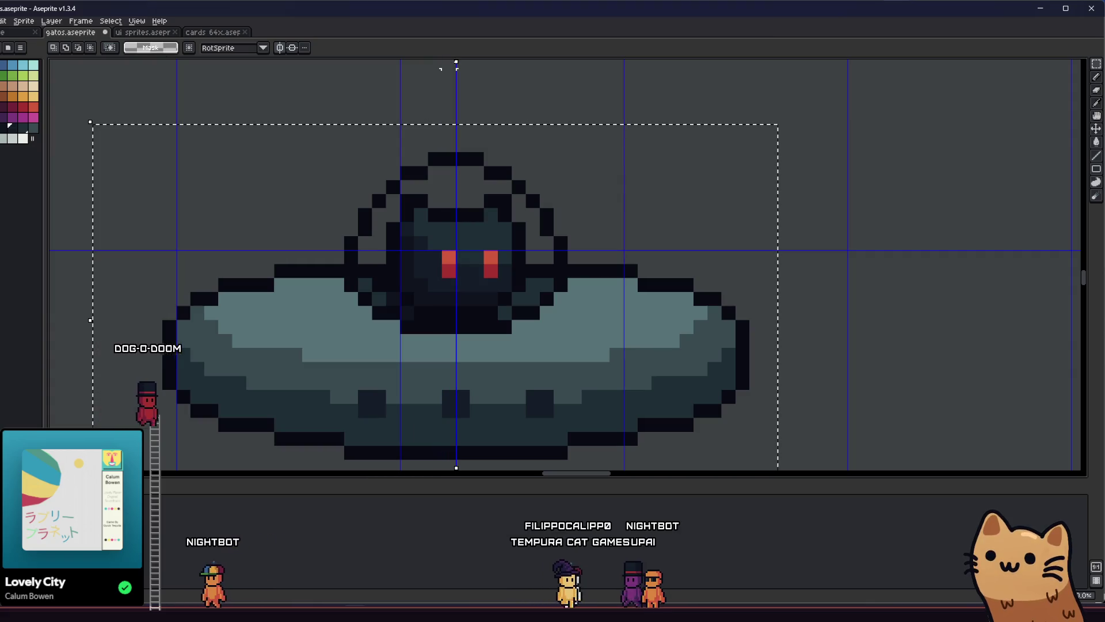
{"action": "scroll", "coordinate": [354, 176], "scroll_direction": "down", "scroll_amount": 1}
{"action": "scroll", "coordinate": [404, 257], "scroll_direction": "up", "scroll_amount": 1}
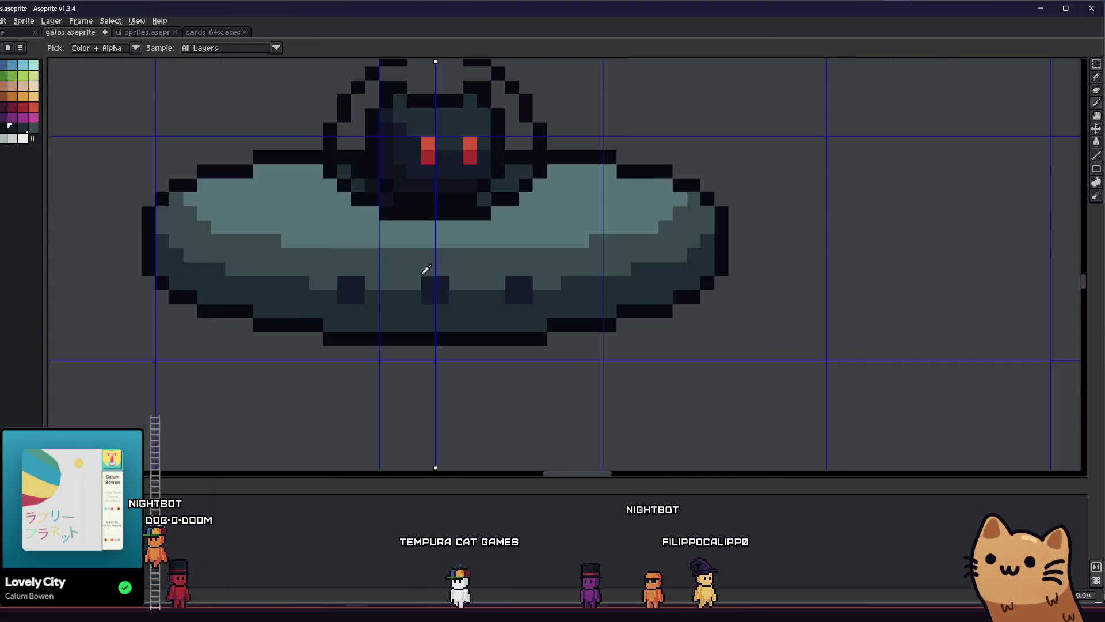
Paint another mirrored pair of dark square lights on the saucer's lower band with the pencil
{"action": "key", "text": "b"}
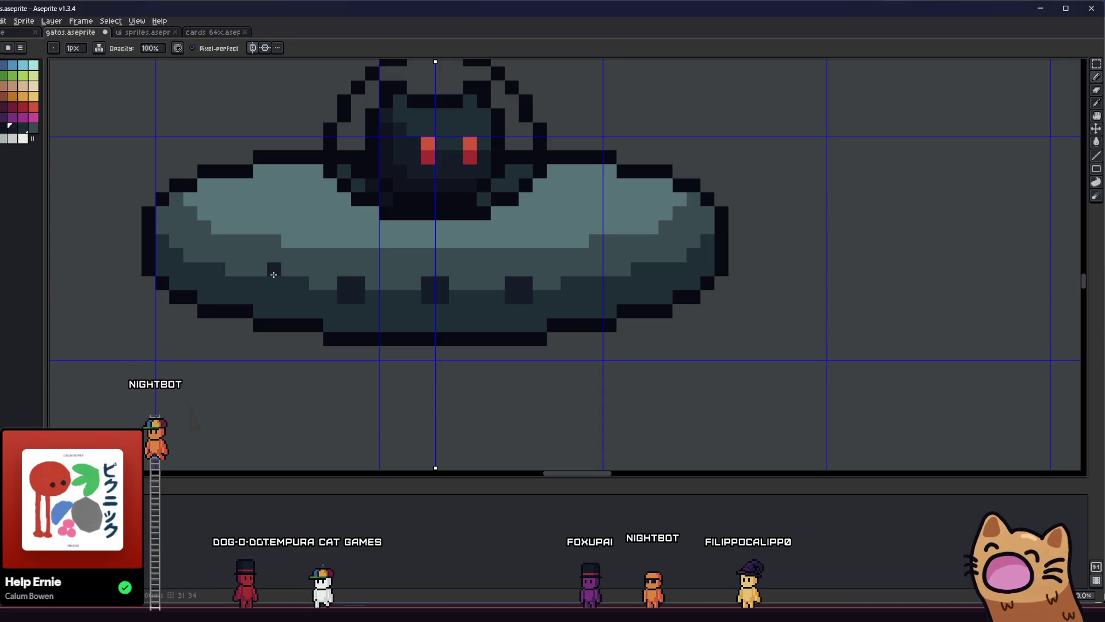
{"action": "left_click_drag", "start_coordinate": [236, 258], "coordinate": [309, 274]}
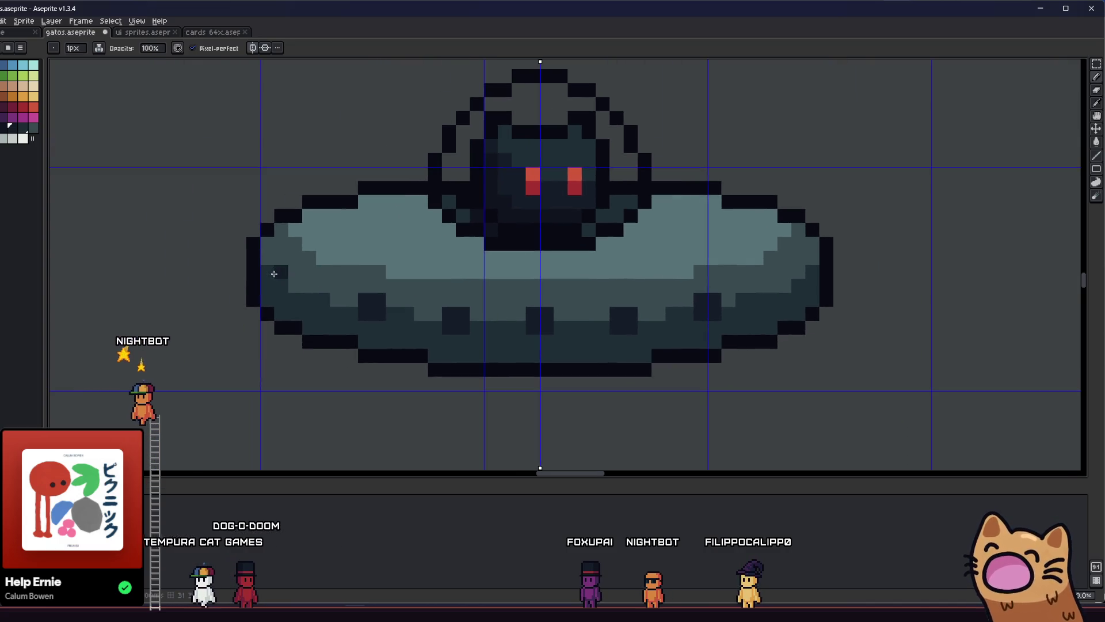
{"action": "scroll", "coordinate": [293, 277], "scroll_direction": "down", "scroll_amount": 4}
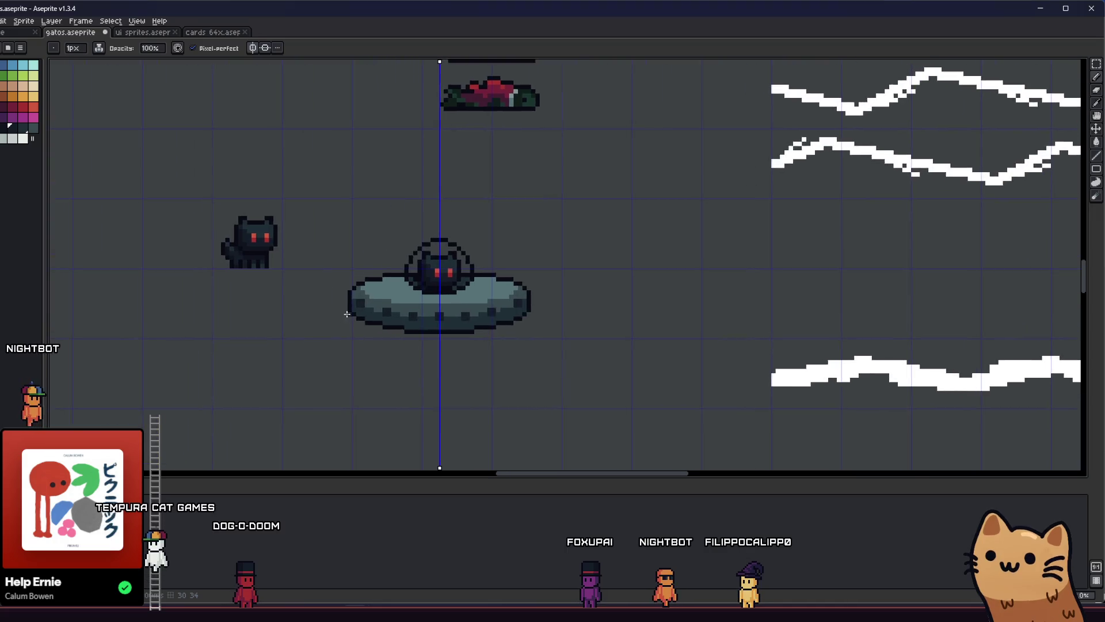
{"action": "scroll", "coordinate": [365, 301], "scroll_direction": "up", "scroll_amount": 6}
{"action": "key", "text": "v"}
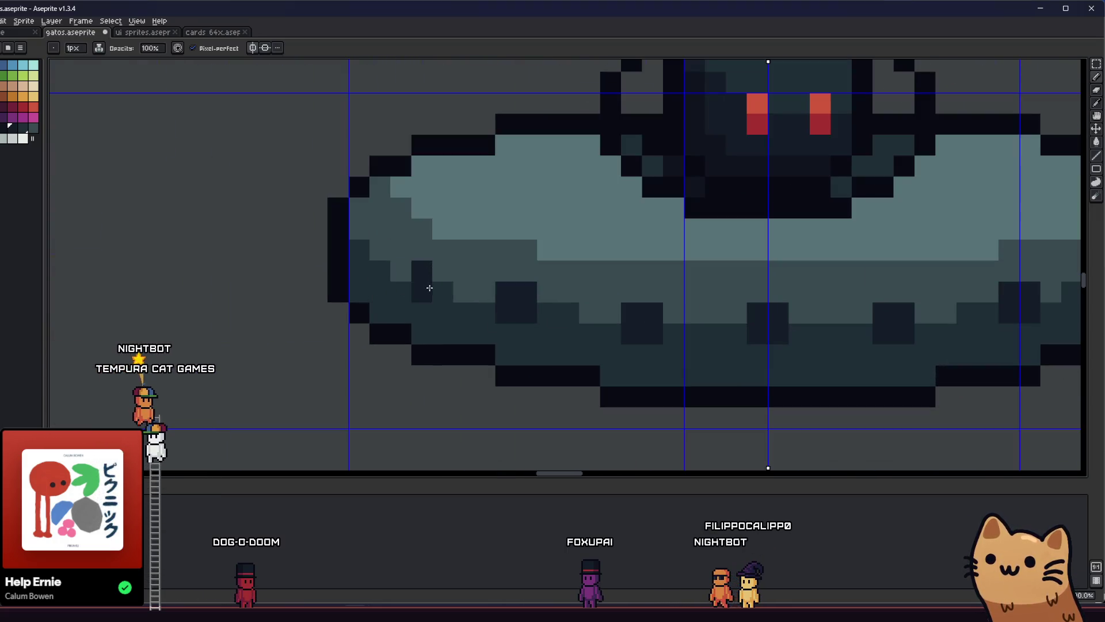
{"action": "scroll", "coordinate": [360, 251], "scroll_direction": "down", "scroll_amount": 4}
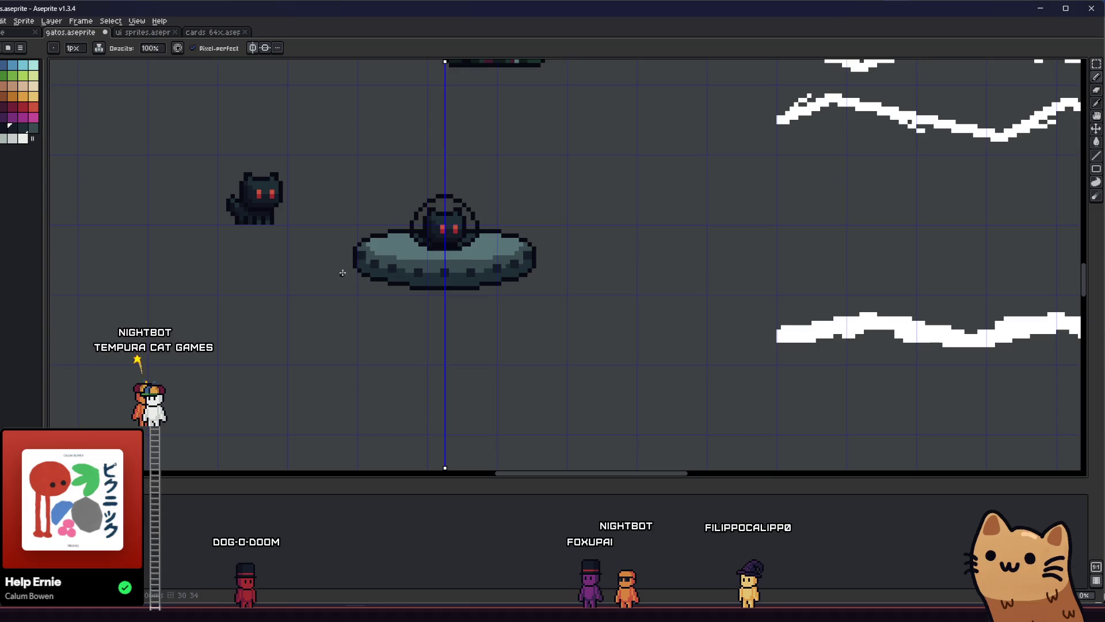
{"action": "scroll", "coordinate": [340, 271], "scroll_direction": "up", "scroll_amount": 3}
Switch to the eyedropper and pan the view back over the saucer
{"action": "key", "text": "v"}
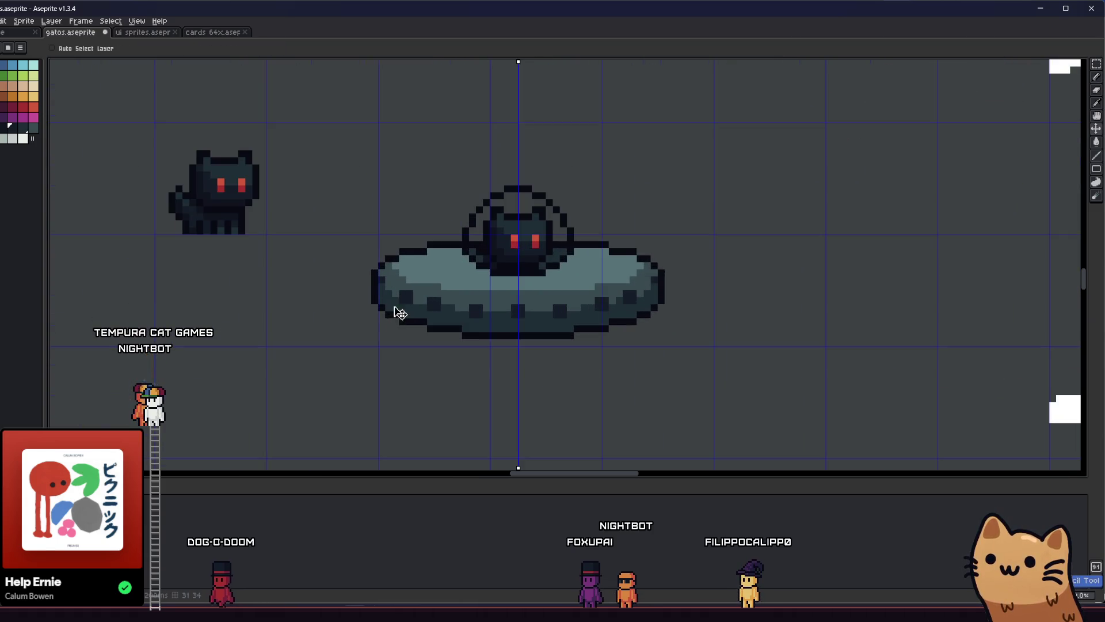
{"action": "scroll", "coordinate": [397, 311], "scroll_direction": "up", "scroll_amount": 3}
{"action": "key", "text": "i"}
{"action": "scroll", "coordinate": [345, 331], "scroll_direction": "down", "scroll_amount": 5}
{"action": "scroll", "coordinate": [323, 319], "scroll_direction": "up", "scroll_amount": 2}
{"action": "mouse_move", "coordinate": [301, 313]}
{"action": "left_mouse_down"}
{"action": "mouse_move", "coordinate": [535, 316]}
{"action": "mouse_move", "coordinate": [380, 315]}
{"action": "left_mouse_up"}
{"action": "scroll", "coordinate": [511, 314], "scroll_direction": "up", "scroll_amount": 2}
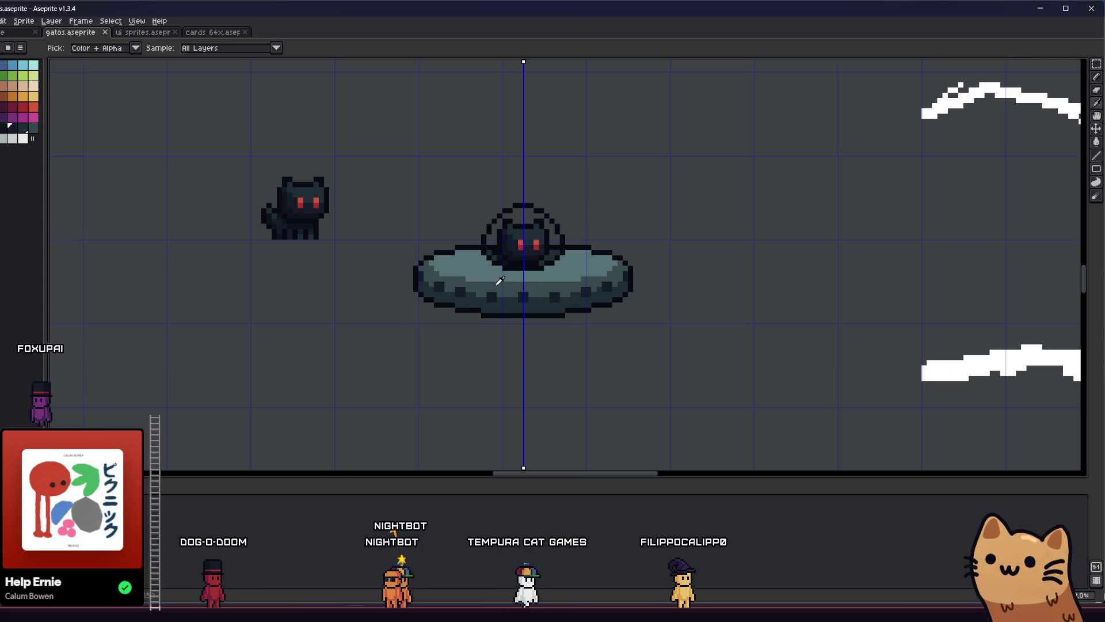
{"action": "scroll", "coordinate": [498, 280], "scroll_direction": "up", "scroll_amount": 3}
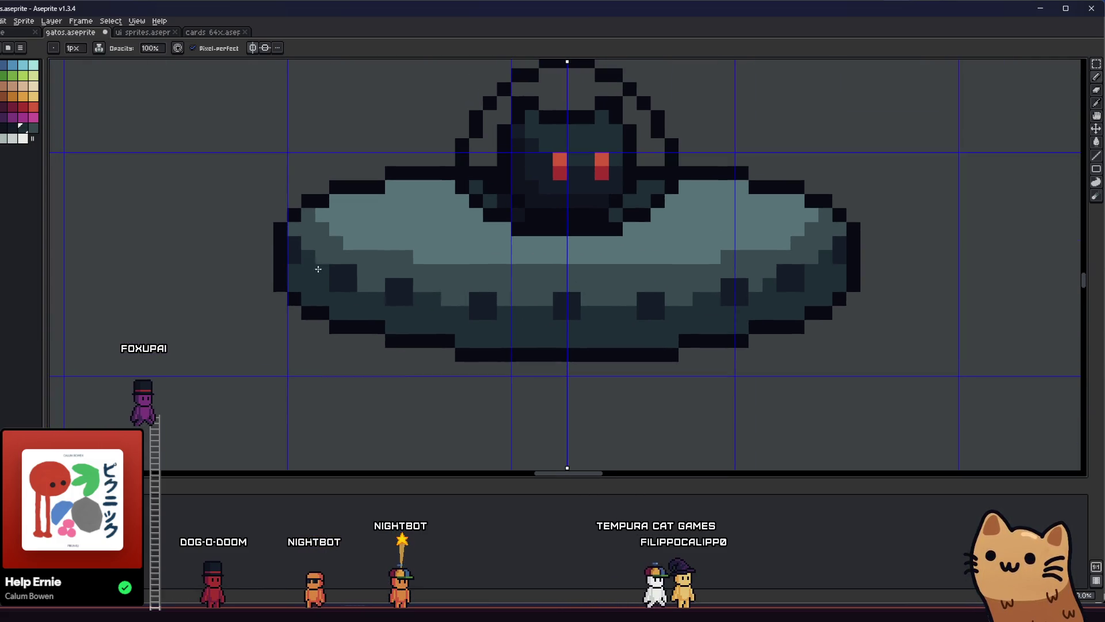
Darken pixels on the saucer's lower left, mirrored onto the right side
{"action": "left_click_drag", "start_coordinate": [365, 279], "coordinate": [444, 298]}
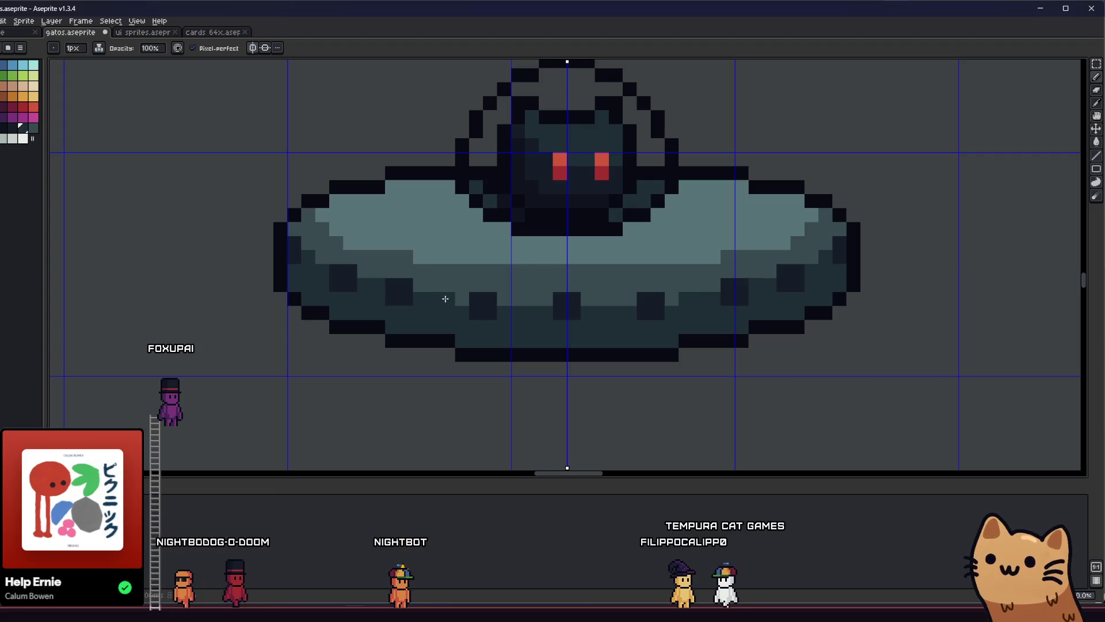
{"action": "scroll", "coordinate": [547, 306], "scroll_direction": "down", "scroll_amount": 1}
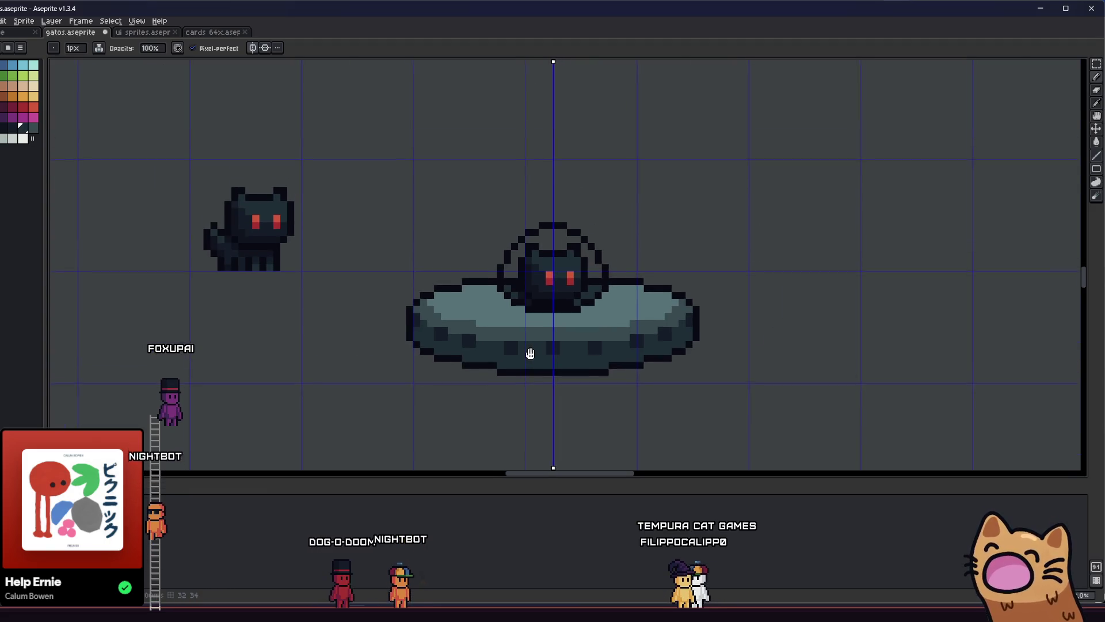
{"action": "scroll", "coordinate": [600, 323], "scroll_direction": "up", "scroll_amount": 4}
{"action": "key", "text": "alt"}
{"action": "scroll", "coordinate": [598, 309], "scroll_direction": "down", "scroll_amount": 3}
{"action": "scroll", "coordinate": [395, 303], "scroll_direction": "down", "scroll_amount": 1}
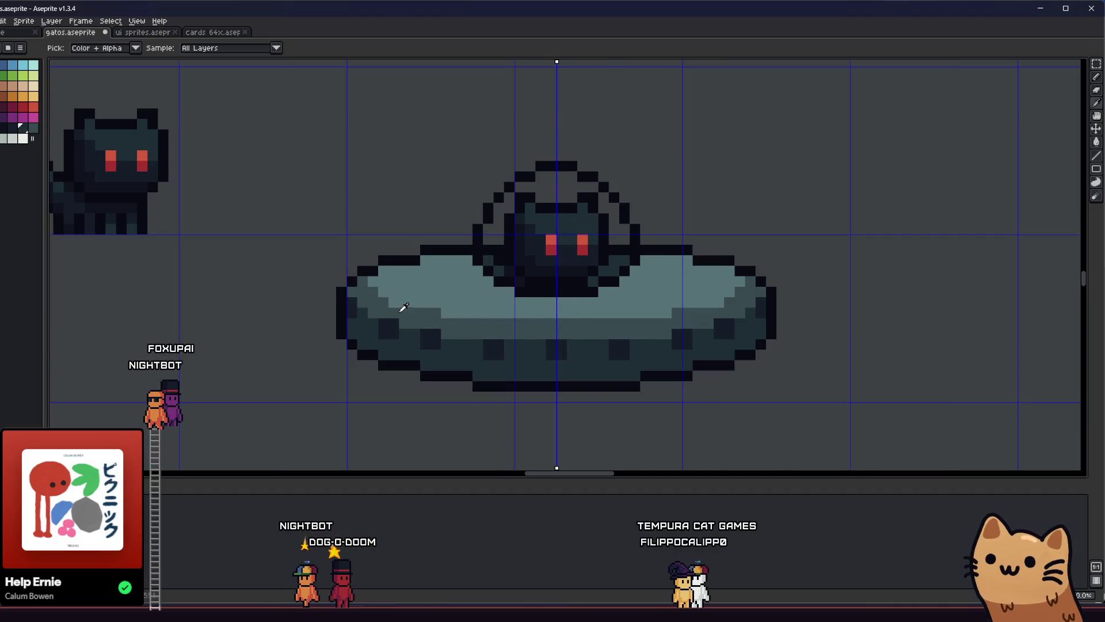
{"action": "scroll", "coordinate": [392, 301], "scroll_direction": "up", "scroll_amount": 1}
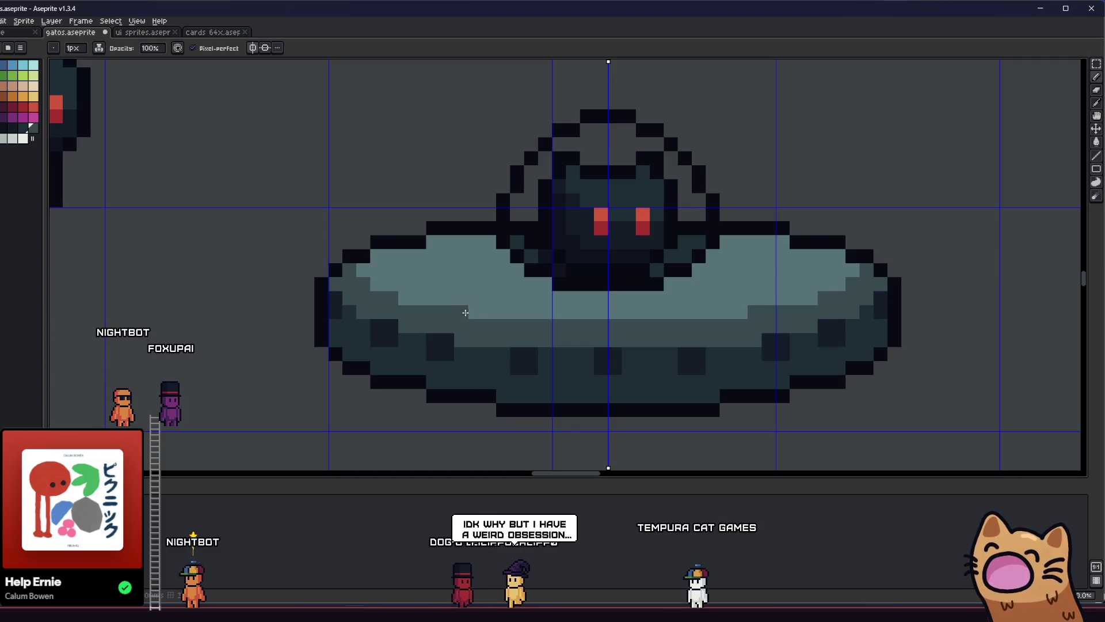
Darken another mirrored section of the saucer's light band
{"action": "left_click_drag", "start_coordinate": [490, 312], "coordinate": [403, 310]}
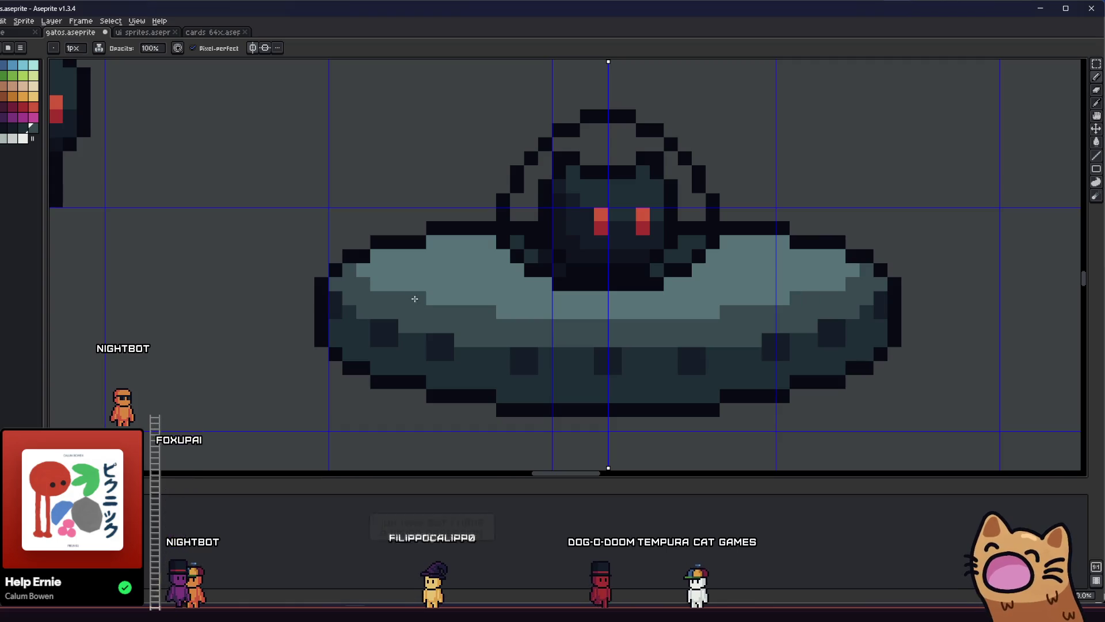
{"action": "scroll", "coordinate": [408, 301], "scroll_direction": "down", "scroll_amount": 3}
{"action": "scroll", "coordinate": [417, 366], "scroll_direction": "down", "scroll_amount": 2}
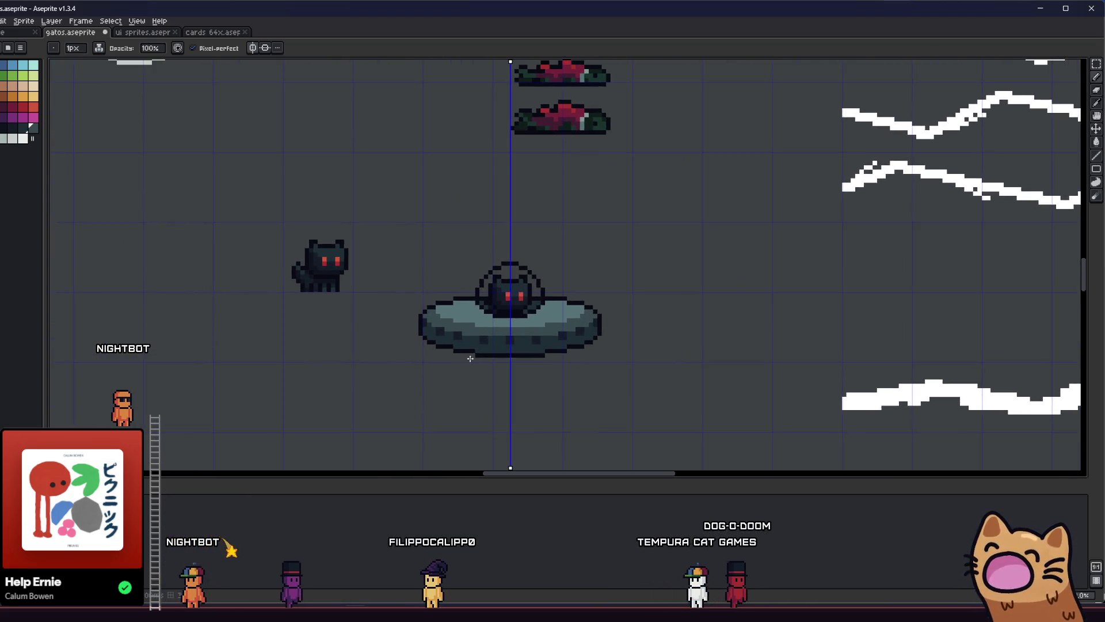
{"action": "scroll", "coordinate": [403, 322], "scroll_direction": "up", "scroll_amount": 5}
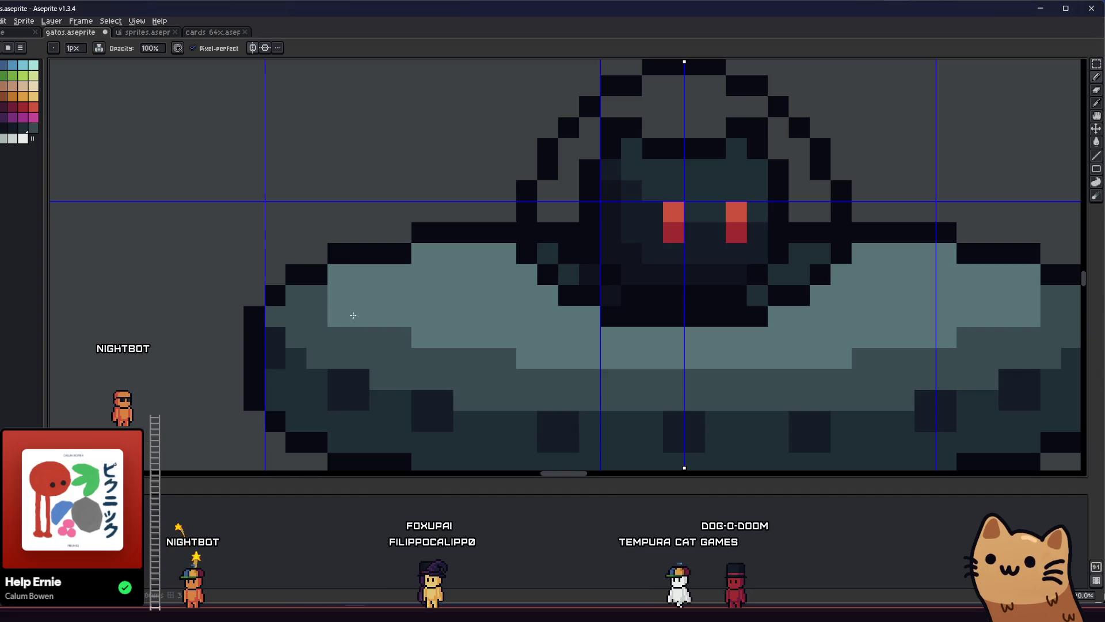
{"action": "scroll", "coordinate": [518, 359], "scroll_direction": "down", "scroll_amount": 3}
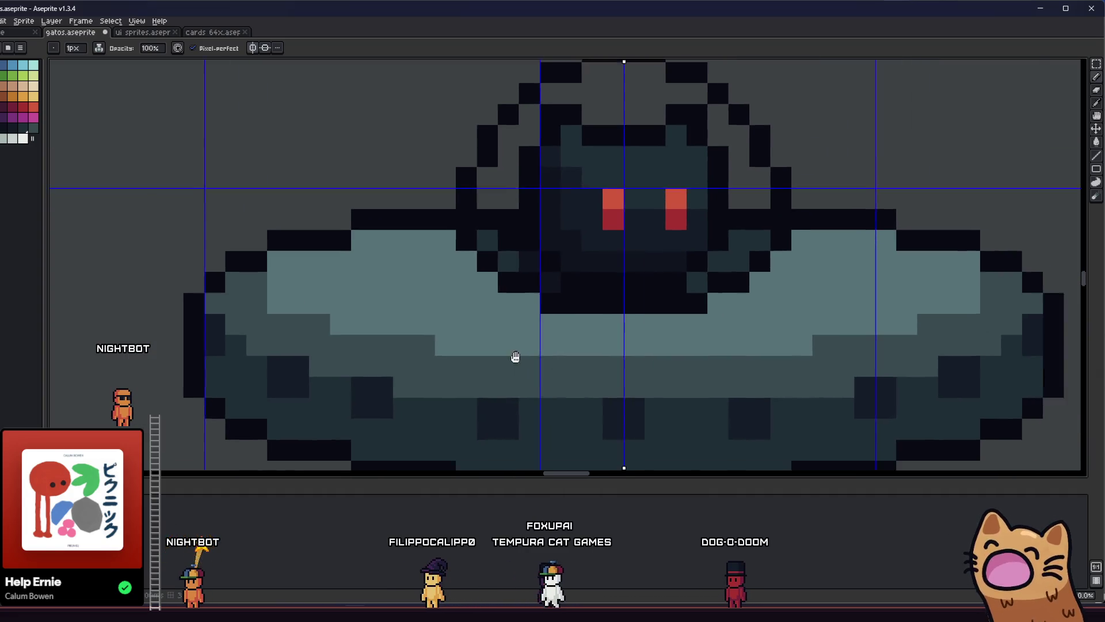
{"action": "key", "text": "v"}
{"action": "scroll", "coordinate": [457, 345], "scroll_direction": "up", "scroll_amount": 2}
{"action": "key", "text": "b"}
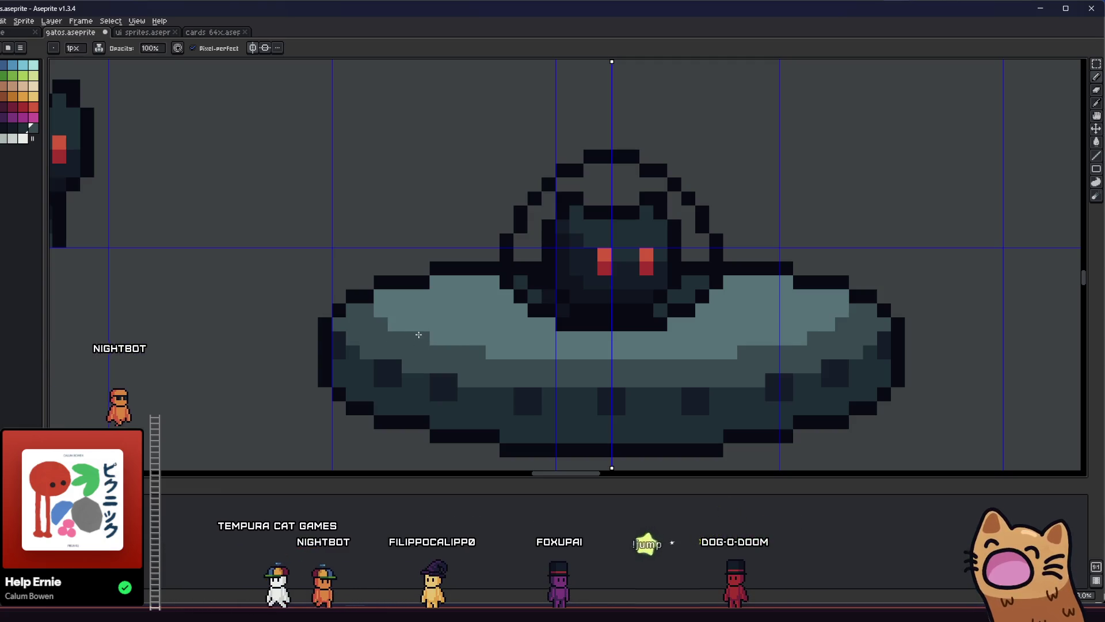
Pan and zoom around the cat and saucer to review the shading
{"action": "scroll", "coordinate": [477, 348], "scroll_direction": "down", "scroll_amount": 2}
{"action": "scroll", "coordinate": [353, 362], "scroll_direction": "down", "scroll_amount": 3}
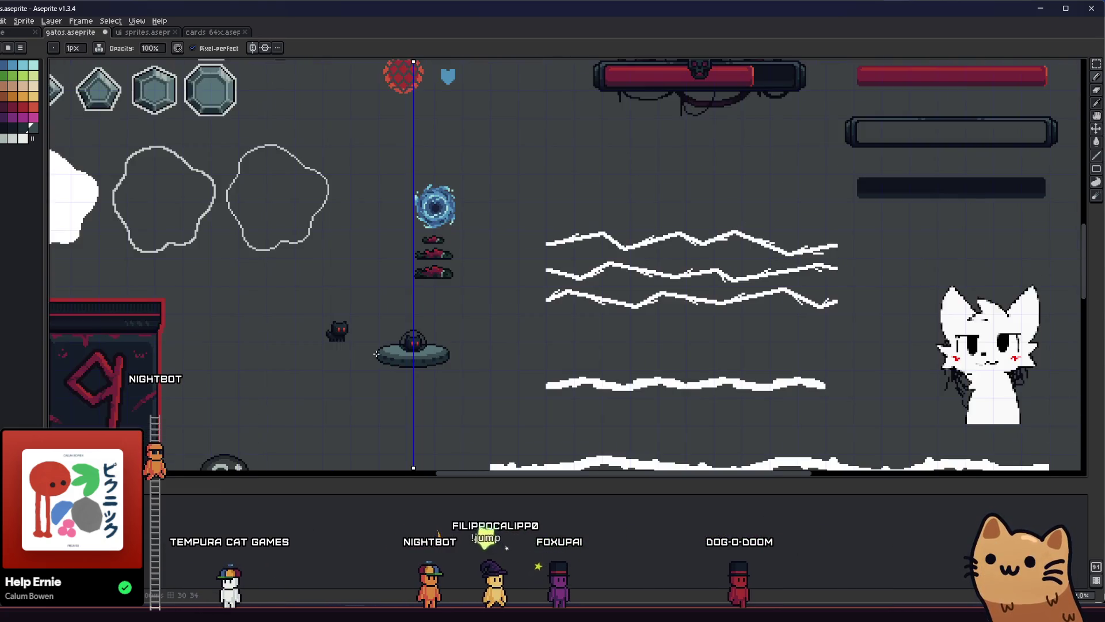
{"action": "scroll", "coordinate": [385, 342], "scroll_direction": "up", "scroll_amount": 3}
{"action": "scroll", "coordinate": [375, 347], "scroll_direction": "down", "scroll_amount": 3}
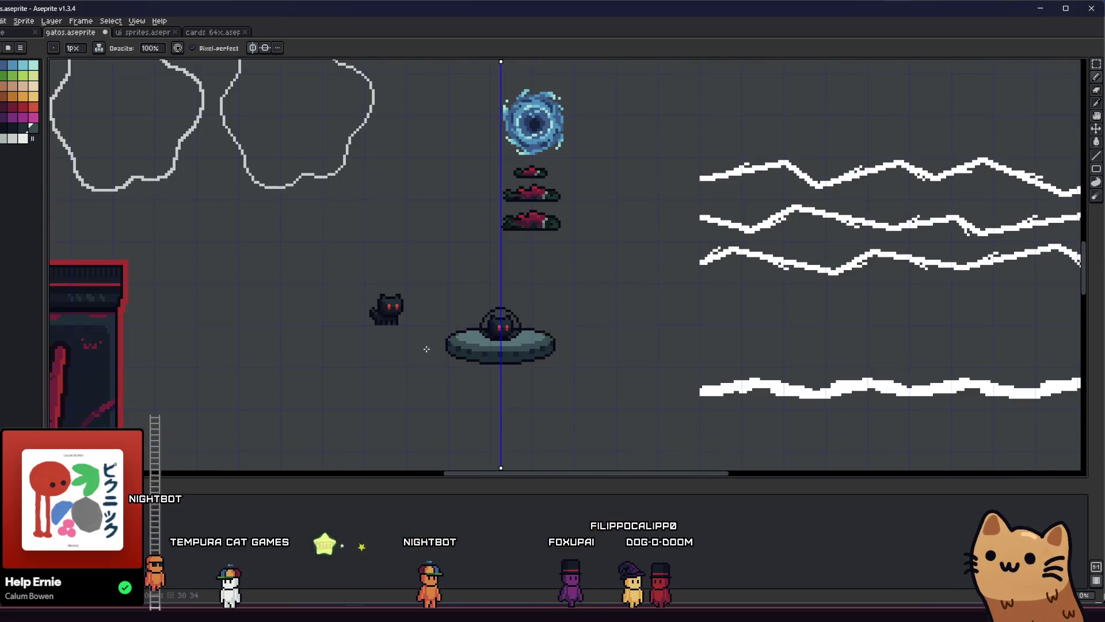
{"action": "scroll", "coordinate": [392, 360], "scroll_direction": "down", "scroll_amount": 2}
{"action": "scroll", "coordinate": [504, 363], "scroll_direction": "down", "scroll_amount": 2}
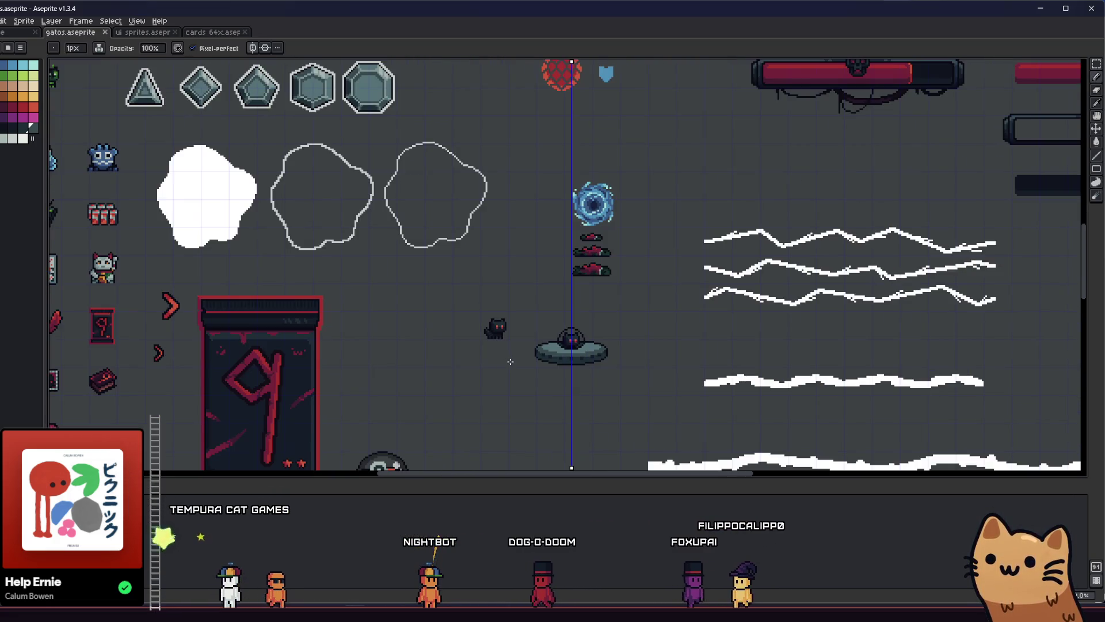
{"action": "scroll", "coordinate": [482, 354], "scroll_direction": "up", "scroll_amount": 1}
{"action": "left_click_drag", "start_coordinate": [482, 354], "coordinate": [423, 353]}
{"action": "scroll", "coordinate": [425, 316], "scroll_direction": "up", "scroll_amount": 4}
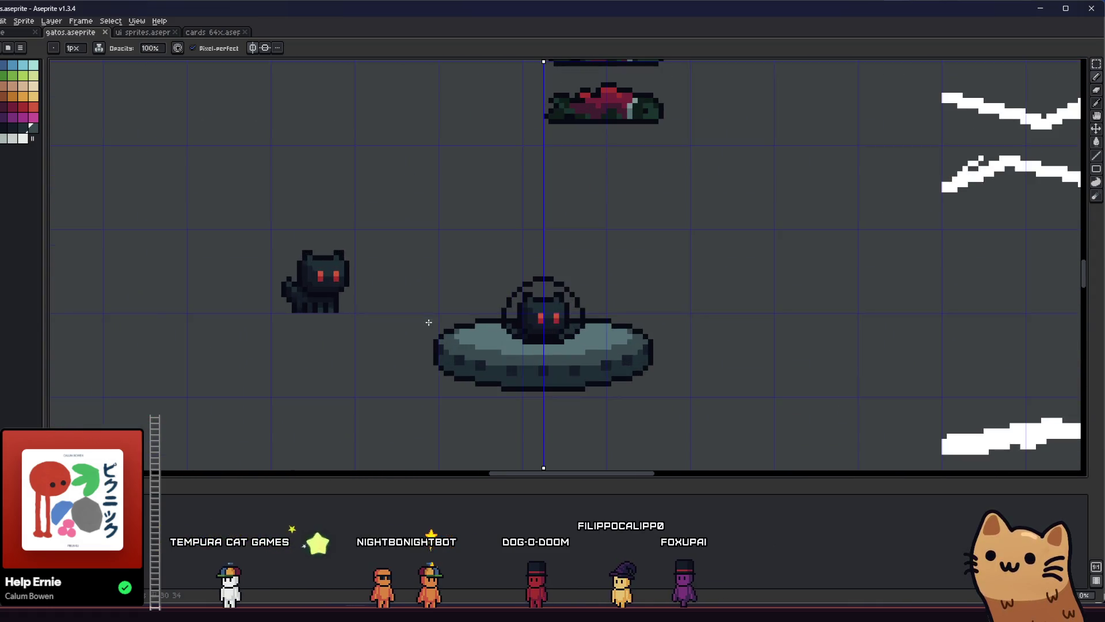
{"action": "scroll", "coordinate": [426, 309], "scroll_direction": "up", "scroll_amount": 3}
{"action": "left_click_drag", "start_coordinate": [338, 281], "coordinate": [385, 287]}
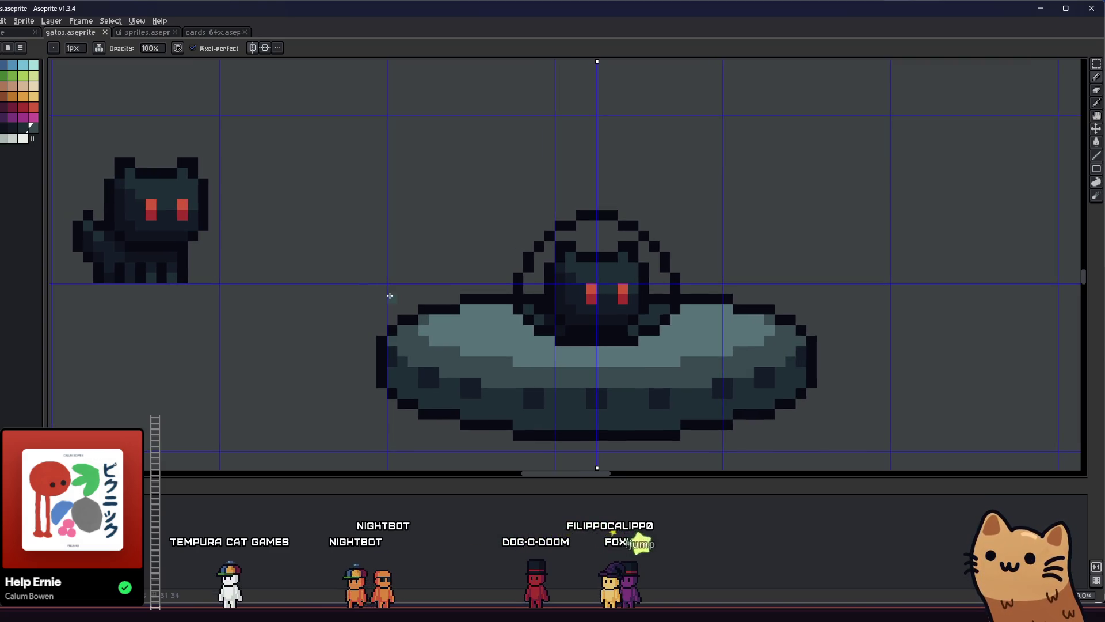
{"action": "scroll", "coordinate": [388, 286], "scroll_direction": "down", "scroll_amount": 2}
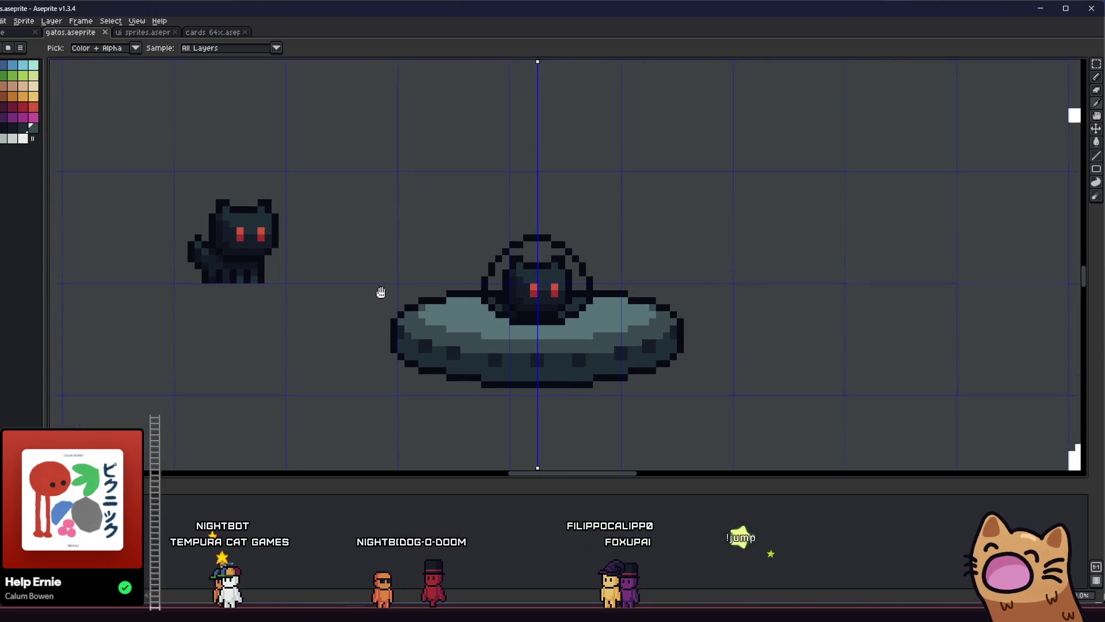
{"action": "left_click_drag", "start_coordinate": [388, 287], "coordinate": [377, 296]}
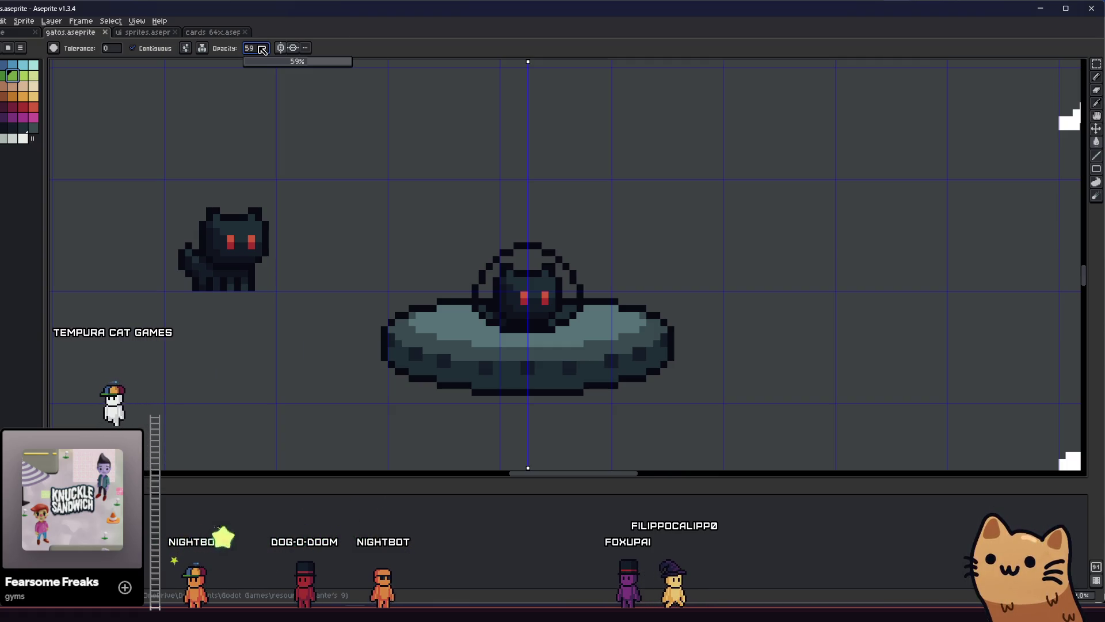
Set the fill opacity to 50% and marquee-select a rectangle around the saucer
{"action": "type", "text": "0"}
{"action": "key", "text": "Return"}
{"action": "scroll", "coordinate": [547, 305], "scroll_direction": "up", "scroll_amount": 1}
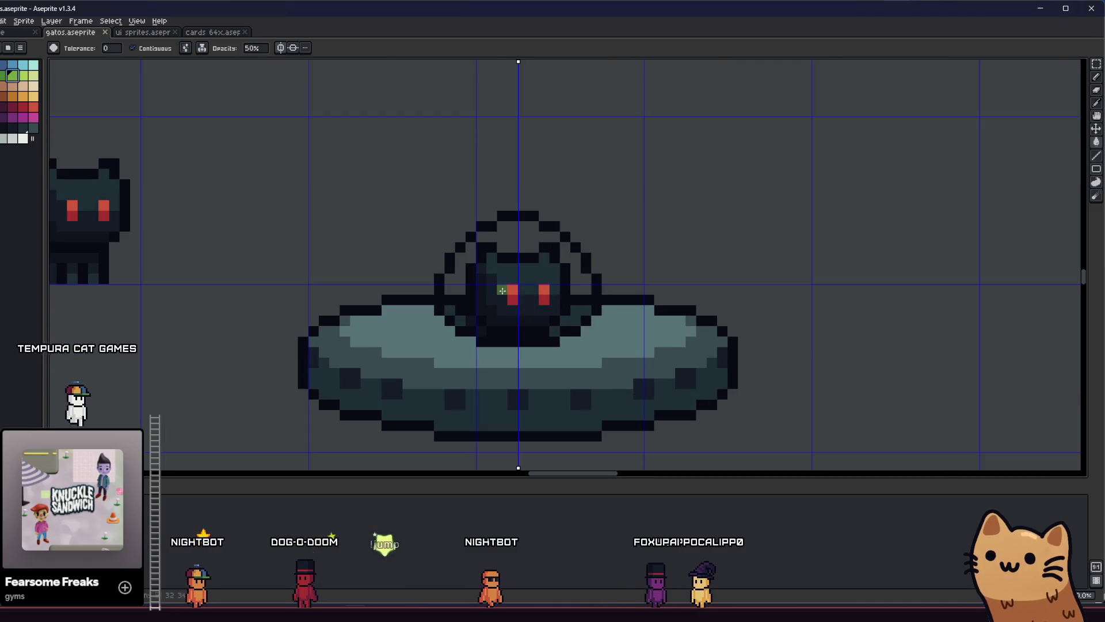
{"action": "scroll", "coordinate": [457, 270], "scroll_direction": "down", "scroll_amount": 4}
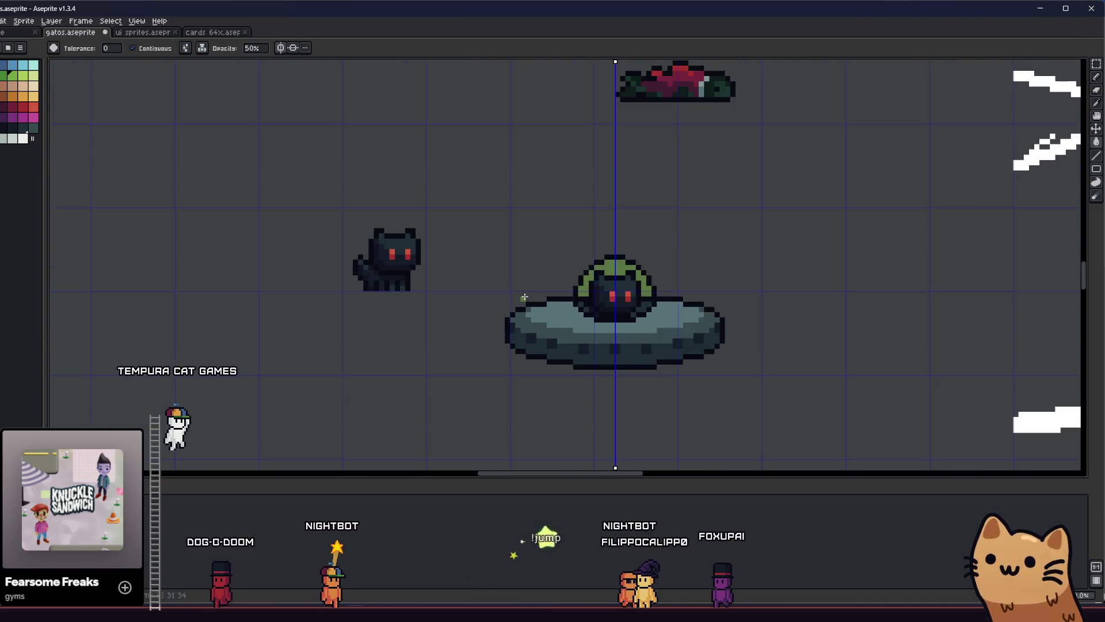
{"action": "scroll", "coordinate": [525, 297], "scroll_direction": "down", "scroll_amount": 3}
{"action": "right_click", "coordinate": [506, 273]}
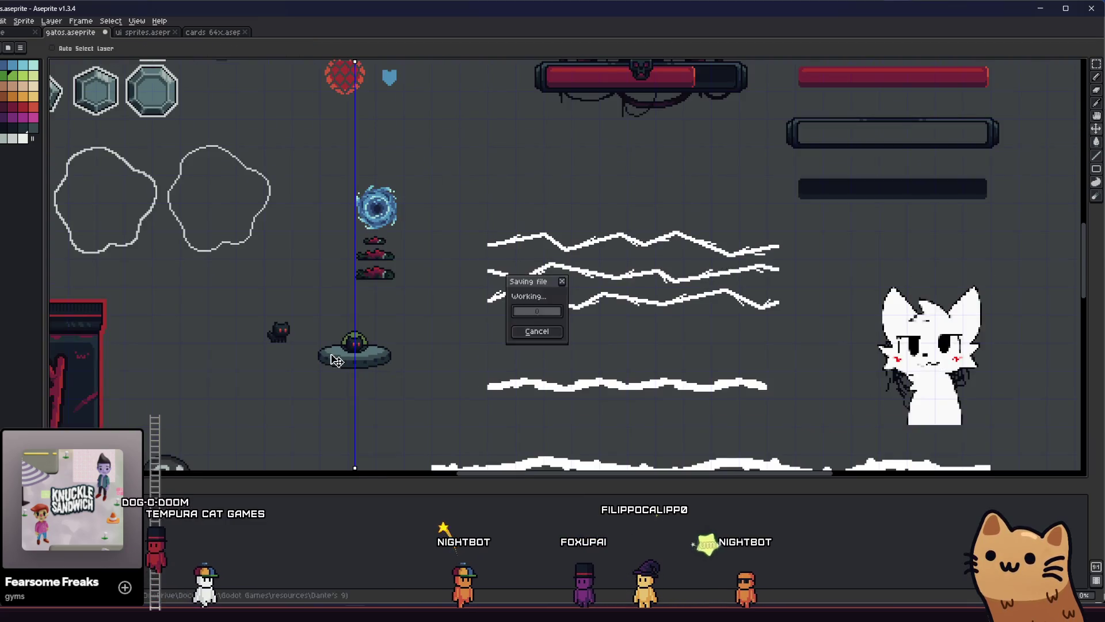
{"action": "scroll", "coordinate": [311, 340], "scroll_direction": "up", "scroll_amount": 4}
{"action": "scroll", "coordinate": [368, 293], "scroll_direction": "up", "scroll_amount": 1}
{"action": "scroll", "coordinate": [406, 294], "scroll_direction": "down", "scroll_amount": 2}
{"action": "left_click_drag", "start_coordinate": [347, 236], "coordinate": [681, 390]}
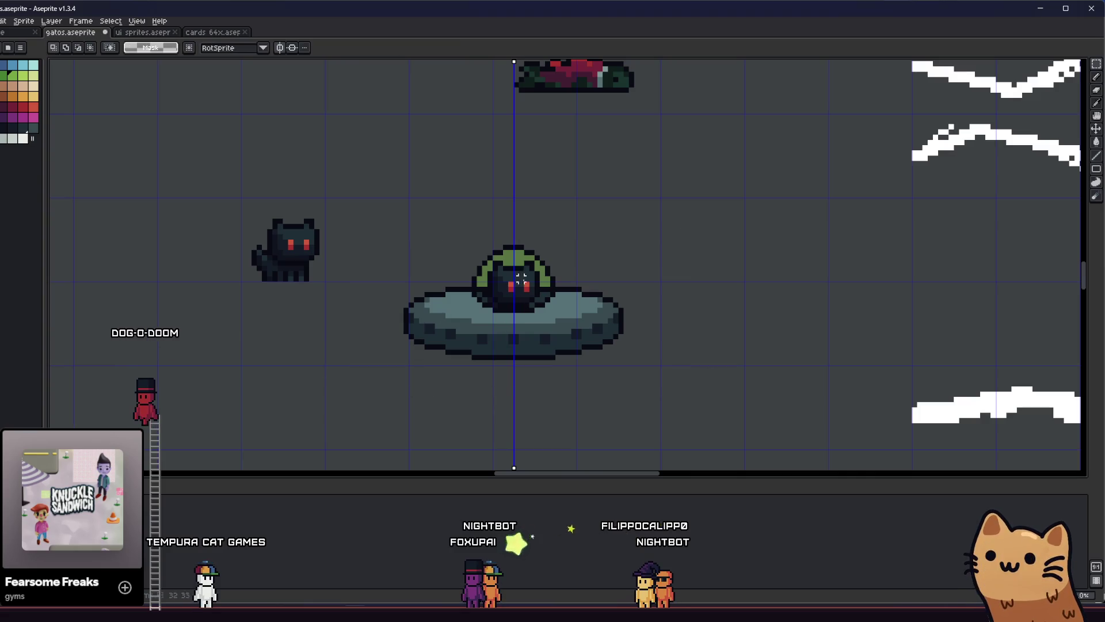
Switch to the Pencil tool with Simple Ink
{"action": "scroll", "coordinate": [481, 277], "scroll_direction": "up", "scroll_amount": 3}
{"action": "key", "text": "i"}
{"action": "scroll", "coordinate": [472, 287], "scroll_direction": "down", "scroll_amount": 4}
{"action": "scroll", "coordinate": [465, 298], "scroll_direction": "up", "scroll_amount": 3}
{"action": "scroll", "coordinate": [436, 254], "scroll_direction": "down", "scroll_amount": 3}
{"action": "scroll", "coordinate": [396, 288], "scroll_direction": "up", "scroll_amount": 4}
{"action": "scroll", "coordinate": [396, 287], "scroll_direction": "down", "scroll_amount": 2}
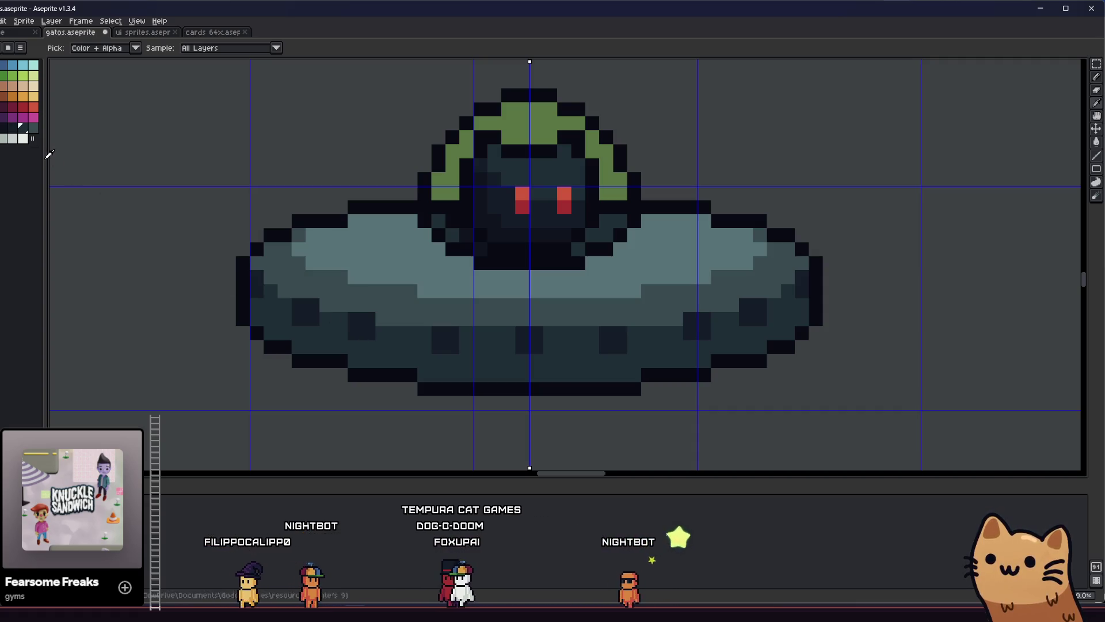
{"action": "key", "text": "b"}
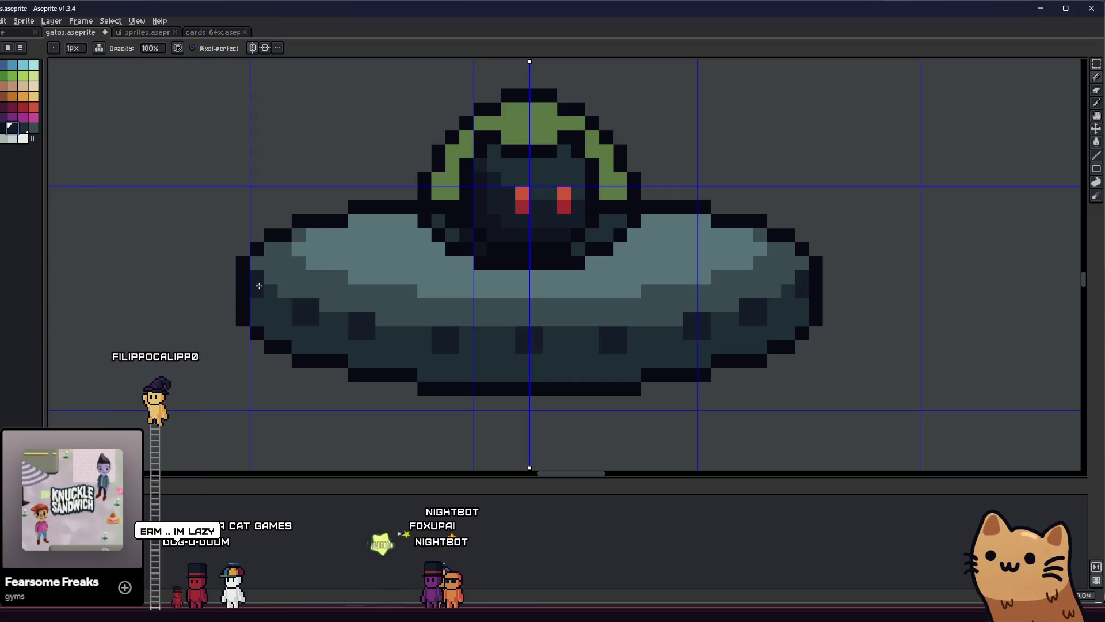
{"action": "left_click", "coordinate": [99, 49]}
{"action": "left_click", "coordinate": [104, 62]}
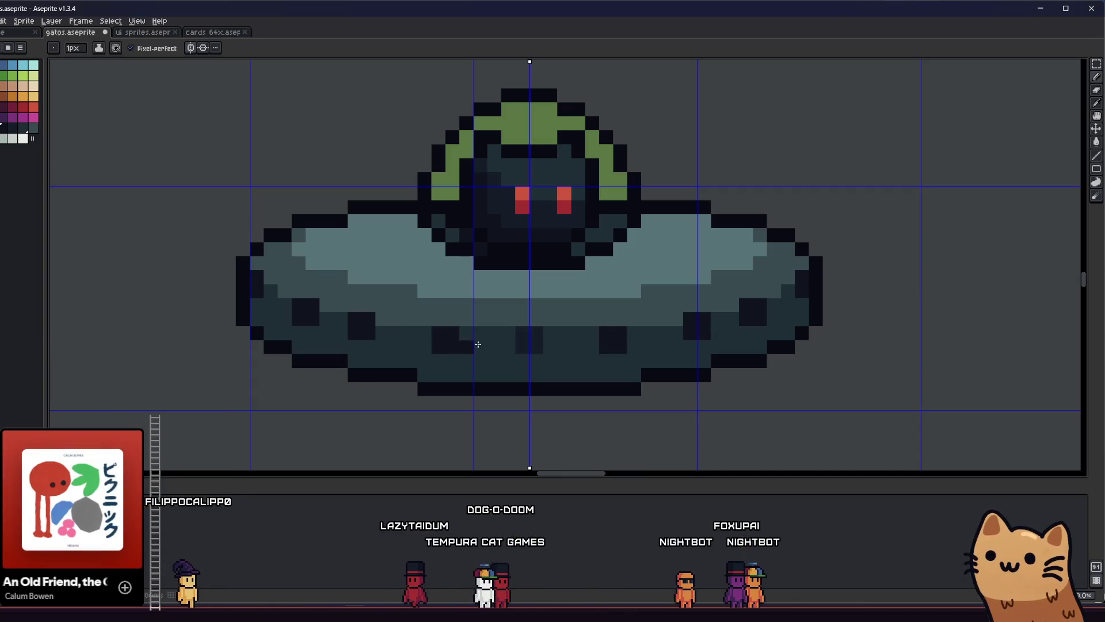
Pick the saucer's dark outline colour and undo a stray stroke on the hull bottom
{"action": "left_click", "coordinate": [238, 300], "text": "alt"}
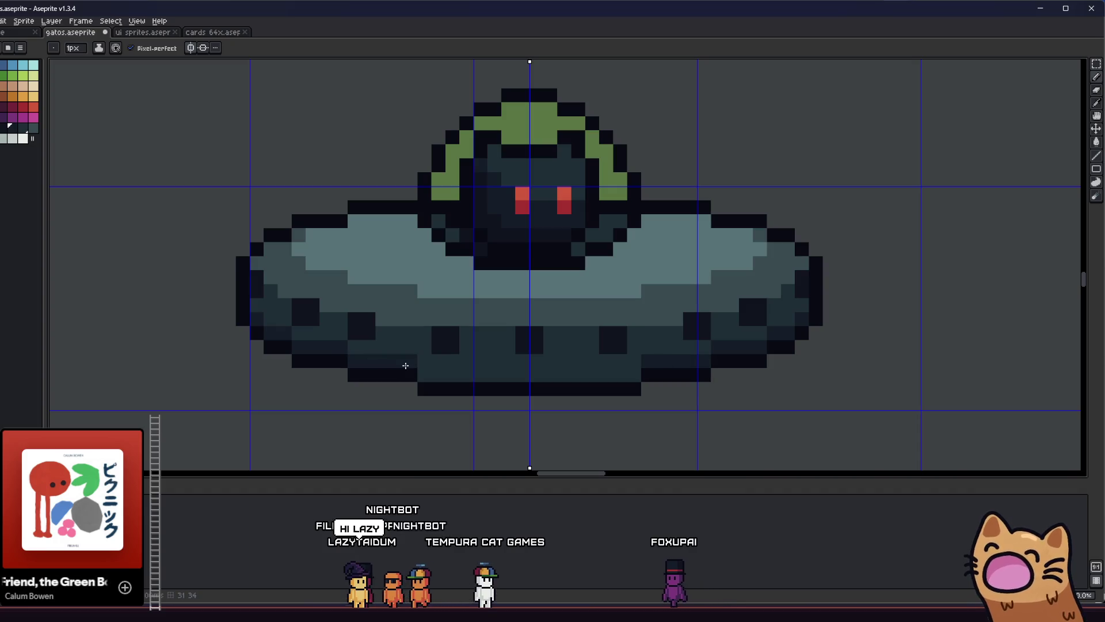
{"action": "key", "text": "ctrl+z"}
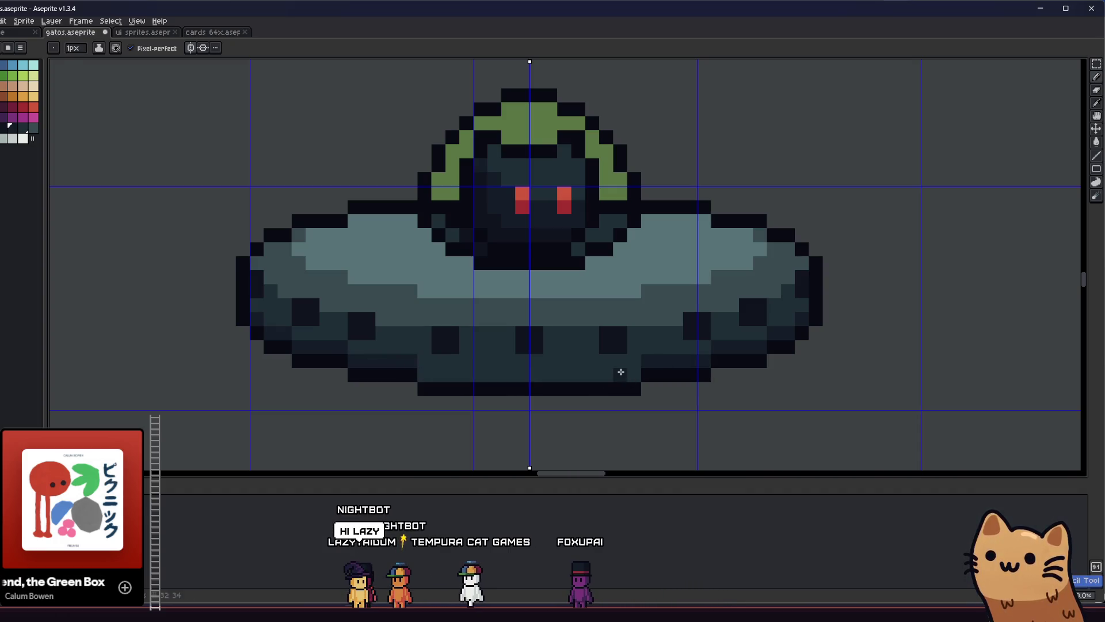
{"action": "scroll", "coordinate": [507, 372], "scroll_direction": "down", "scroll_amount": 5}
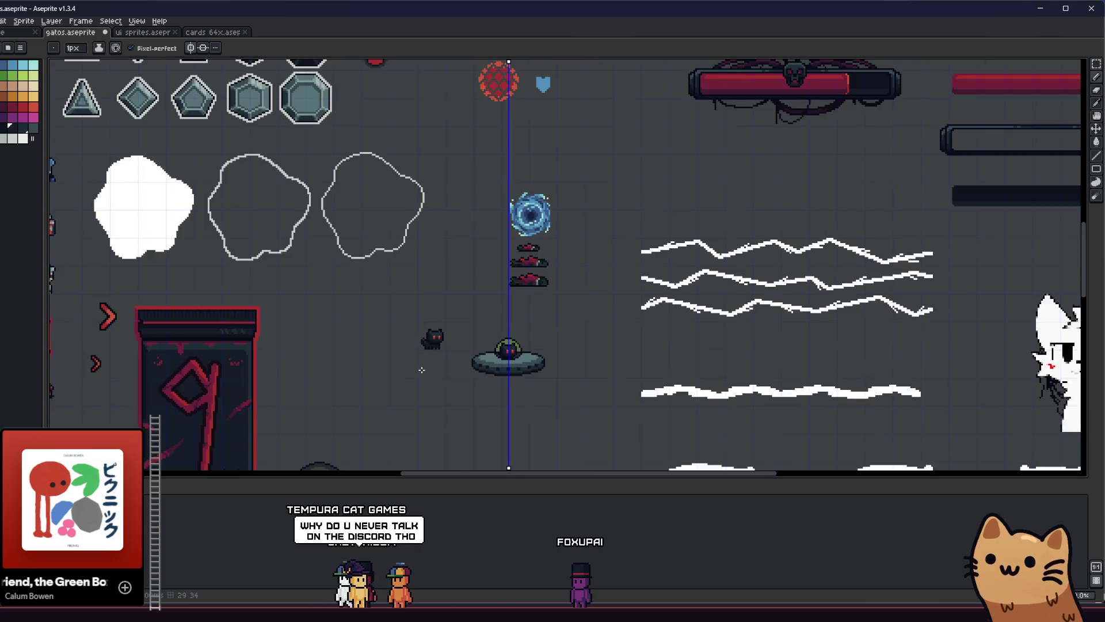
{"action": "scroll", "coordinate": [503, 376], "scroll_direction": "up", "scroll_amount": 3}
{"action": "scroll", "coordinate": [426, 334], "scroll_direction": "down", "scroll_amount": 1}
{"action": "scroll", "coordinate": [362, 321], "scroll_direction": "up", "scroll_amount": 3}
{"action": "left_click_drag", "start_coordinate": [357, 318], "coordinate": [284, 316]}
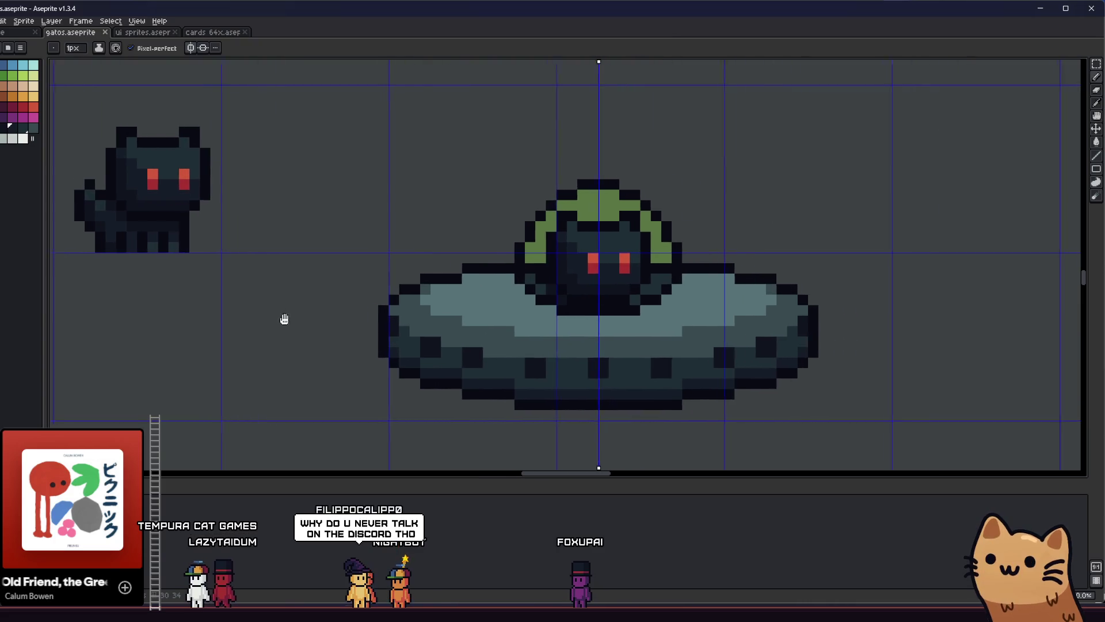
Darken a pixel on the saucer's lower hull and save gatos.aseprite
{"action": "key", "text": "i"}
{"action": "scroll", "coordinate": [422, 352], "scroll_direction": "up", "scroll_amount": 1}
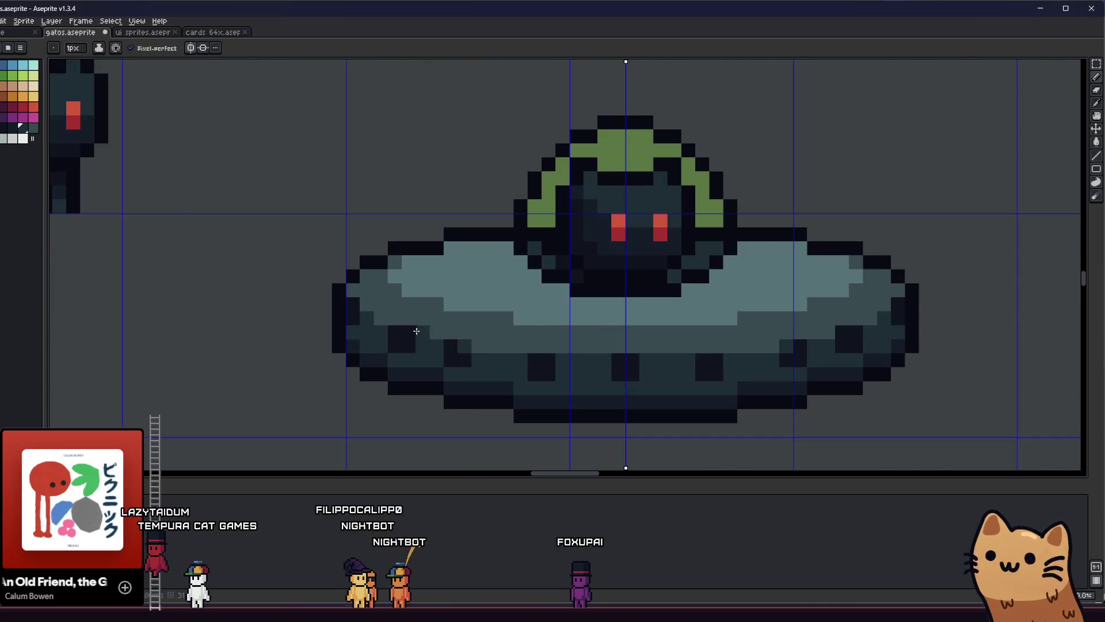
{"action": "key", "text": "ctrl+z"}
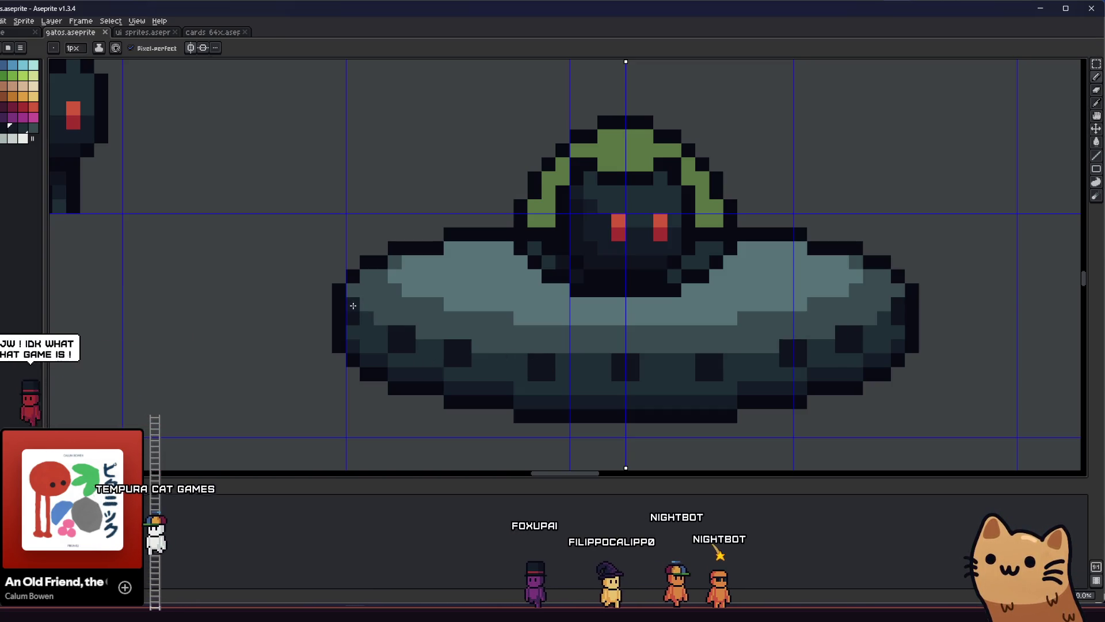
{"action": "left_click", "coordinate": [409, 334]}
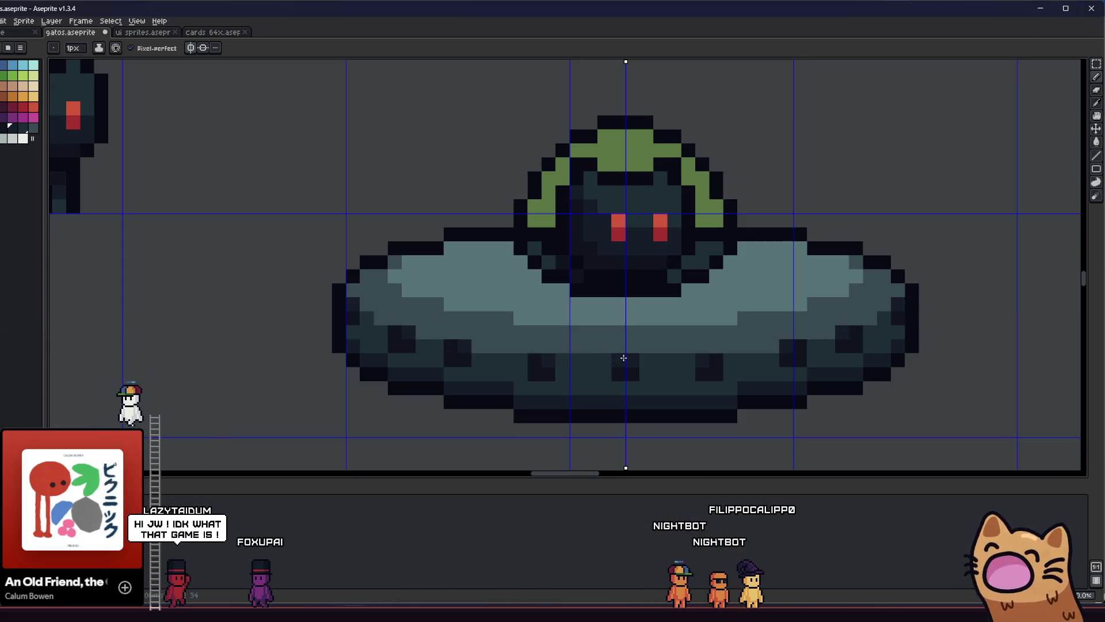
{"action": "scroll", "coordinate": [553, 363], "scroll_direction": "down", "scroll_amount": 5}
{"action": "scroll", "coordinate": [564, 374], "scroll_direction": "up", "scroll_amount": 4}
{"action": "scroll", "coordinate": [570, 376], "scroll_direction": "down", "scroll_amount": 4}
{"action": "key", "text": "ctrl+s"}
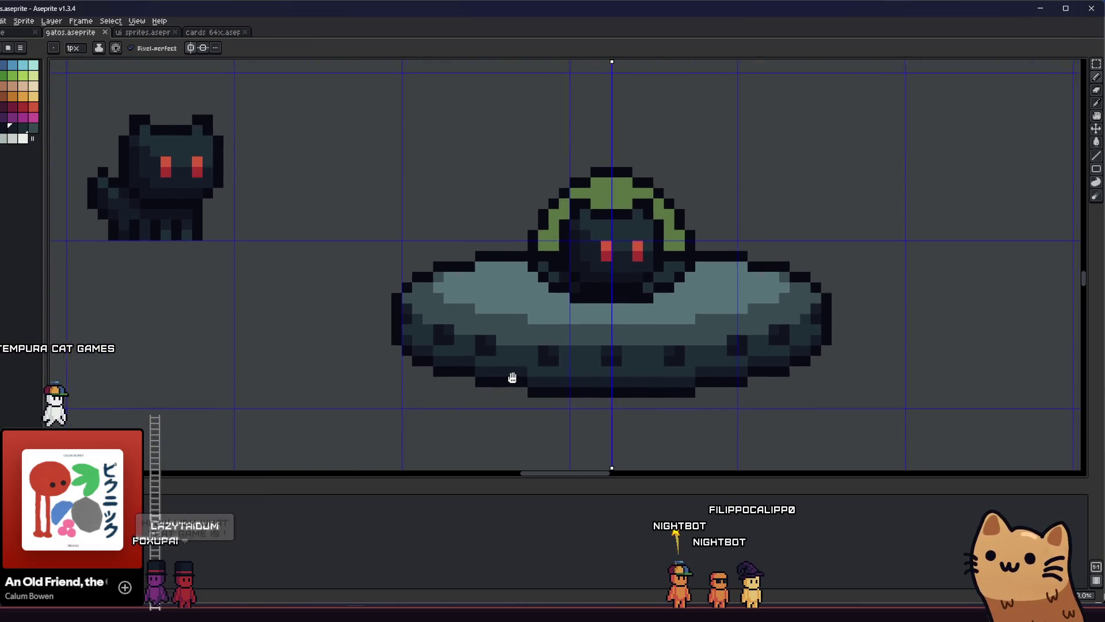
{"action": "scroll", "coordinate": [357, 371], "scroll_direction": "down", "scroll_amount": 4}
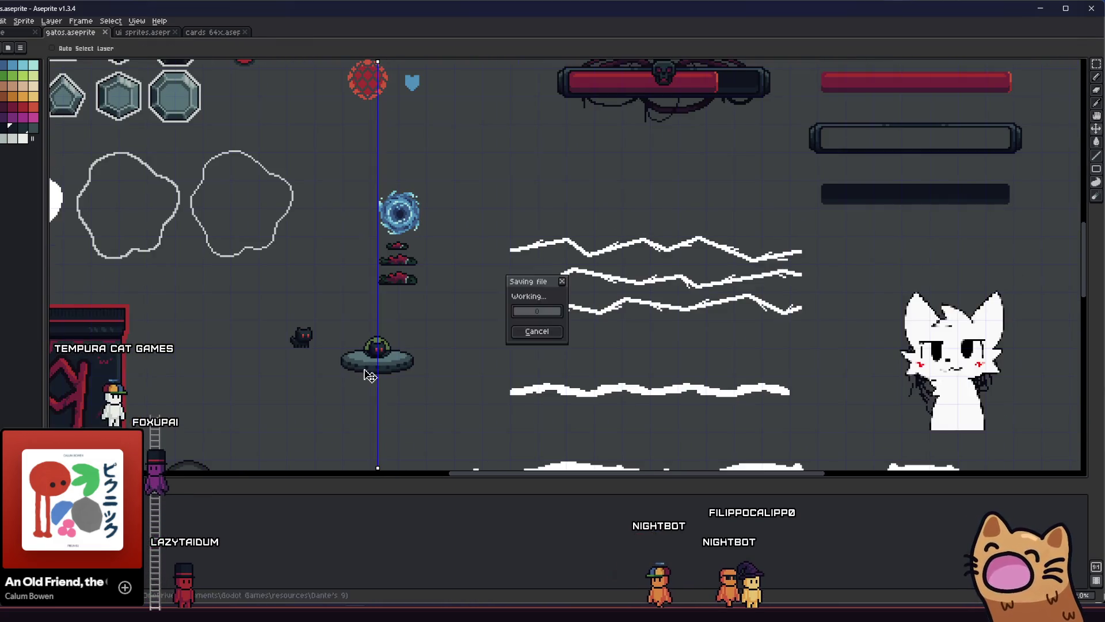
{"action": "scroll", "coordinate": [372, 374], "scroll_direction": "up", "scroll_amount": 6}
{"action": "key", "text": "i"}
{"action": "scroll", "coordinate": [447, 321], "scroll_direction": "up", "scroll_amount": 4}
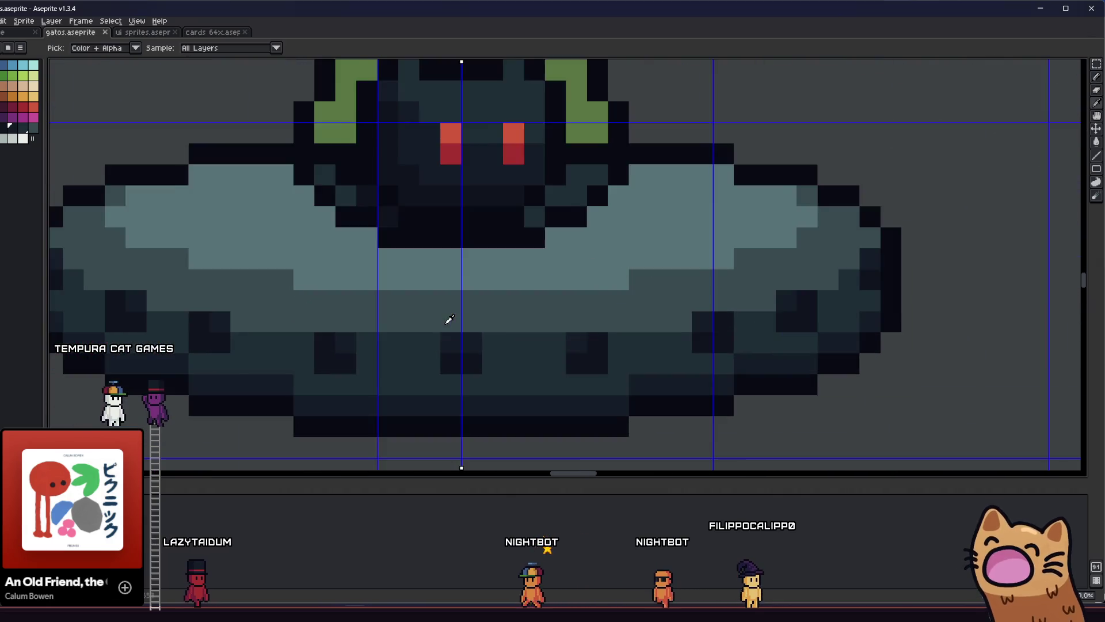
{"action": "scroll", "coordinate": [562, 344], "scroll_direction": "down", "scroll_amount": 5}
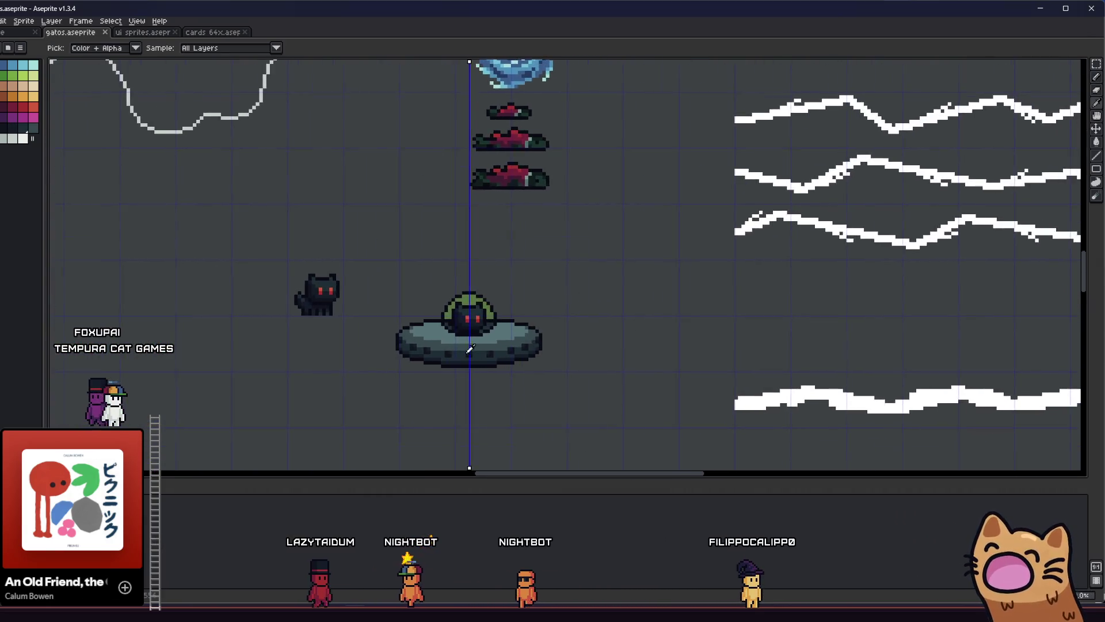
{"action": "scroll", "coordinate": [464, 352], "scroll_direction": "up", "scroll_amount": 4}
{"action": "key", "text": "b"}
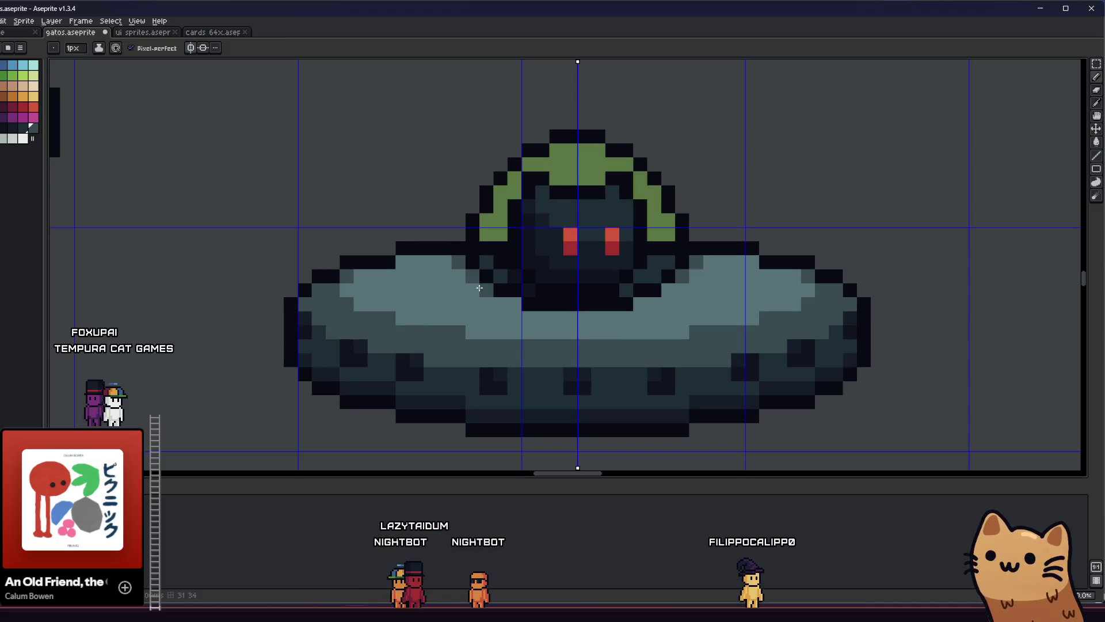
{"action": "scroll", "coordinate": [596, 312], "scroll_direction": "up", "scroll_amount": 2}
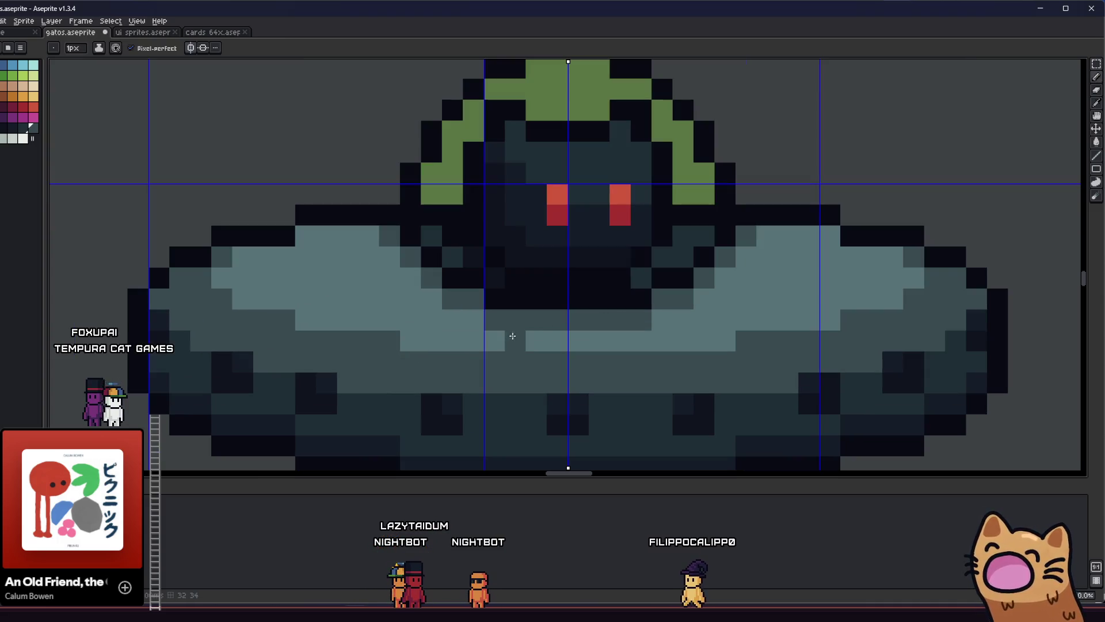
{"action": "scroll", "coordinate": [415, 273], "scroll_direction": "down", "scroll_amount": 6}
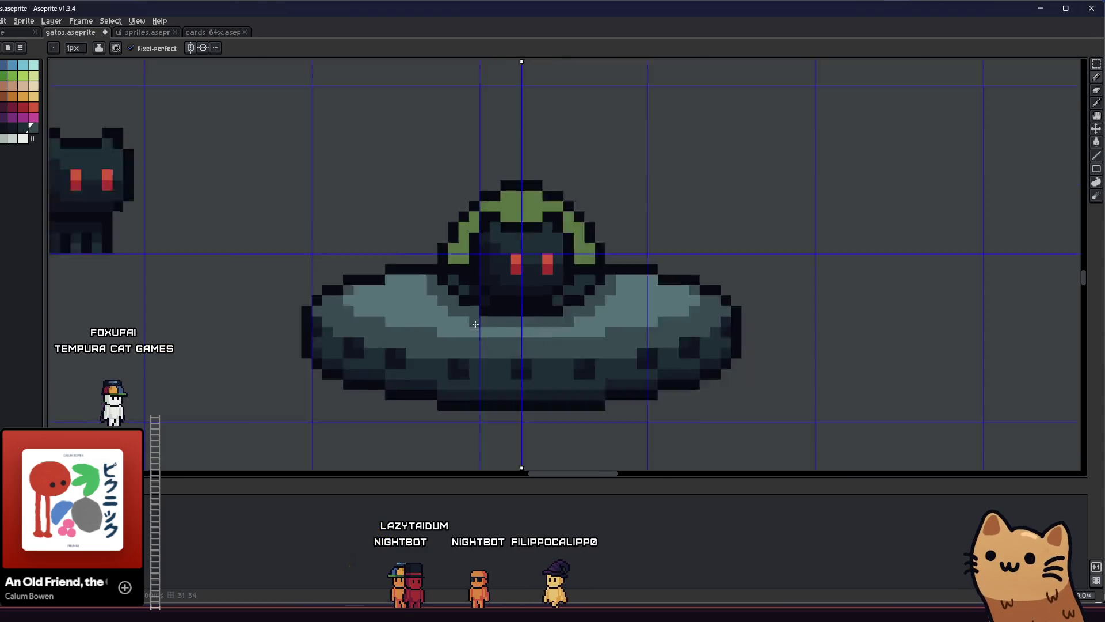
{"action": "mouse_move", "coordinate": [470, 382]}
{"action": "left_mouse_down"}
{"action": "mouse_move", "coordinate": [356, 371]}
{"action": "mouse_move", "coordinate": [423, 327]}
{"action": "left_mouse_up"}
{"action": "scroll", "coordinate": [423, 327], "scroll_direction": "up", "scroll_amount": 3}
{"action": "mouse_move", "coordinate": [553, 347]}
{"action": "left_mouse_down"}
{"action": "mouse_move", "coordinate": [513, 390]}
{"action": "mouse_move", "coordinate": [399, 382]}
{"action": "mouse_move", "coordinate": [414, 370]}
{"action": "mouse_move", "coordinate": [489, 375]}
{"action": "mouse_move", "coordinate": [509, 391]}
{"action": "mouse_move", "coordinate": [454, 395]}
{"action": "mouse_move", "coordinate": [293, 350]}
{"action": "mouse_move", "coordinate": [414, 338]}
{"action": "left_mouse_up"}
{"action": "scroll", "coordinate": [405, 382], "scroll_direction": "down", "scroll_amount": 2}
{"action": "scroll", "coordinate": [409, 382], "scroll_direction": "up", "scroll_amount": 2}
{"action": "scroll", "coordinate": [509, 391], "scroll_direction": "up", "scroll_amount": 1}
{"action": "scroll", "coordinate": [515, 385], "scroll_direction": "down", "scroll_amount": 2}
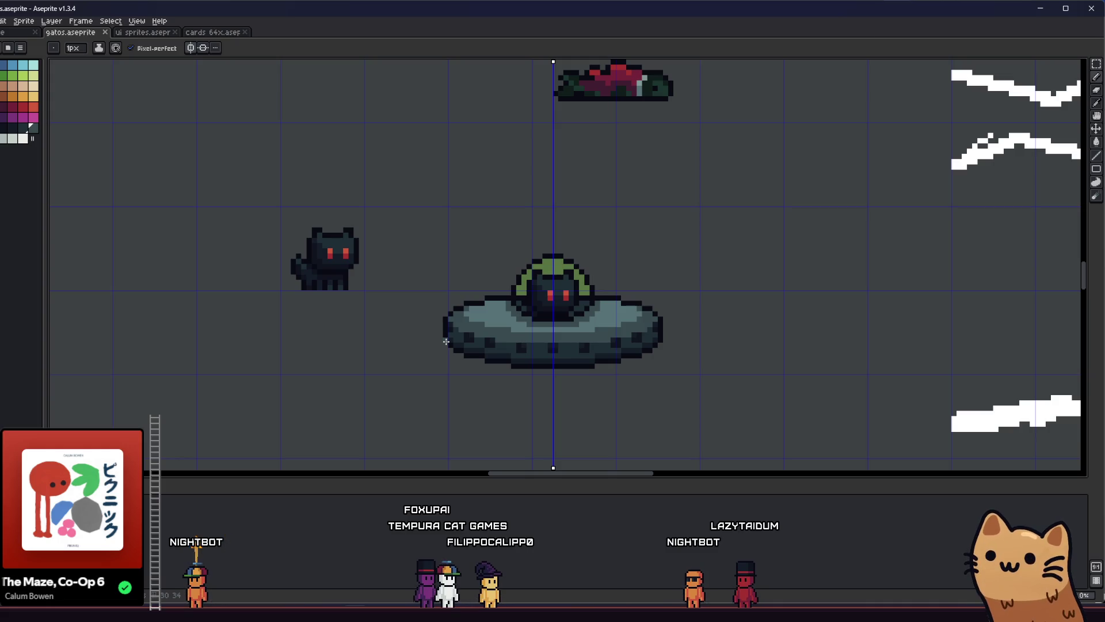
{"action": "scroll", "coordinate": [385, 348], "scroll_direction": "down", "scroll_amount": 2}
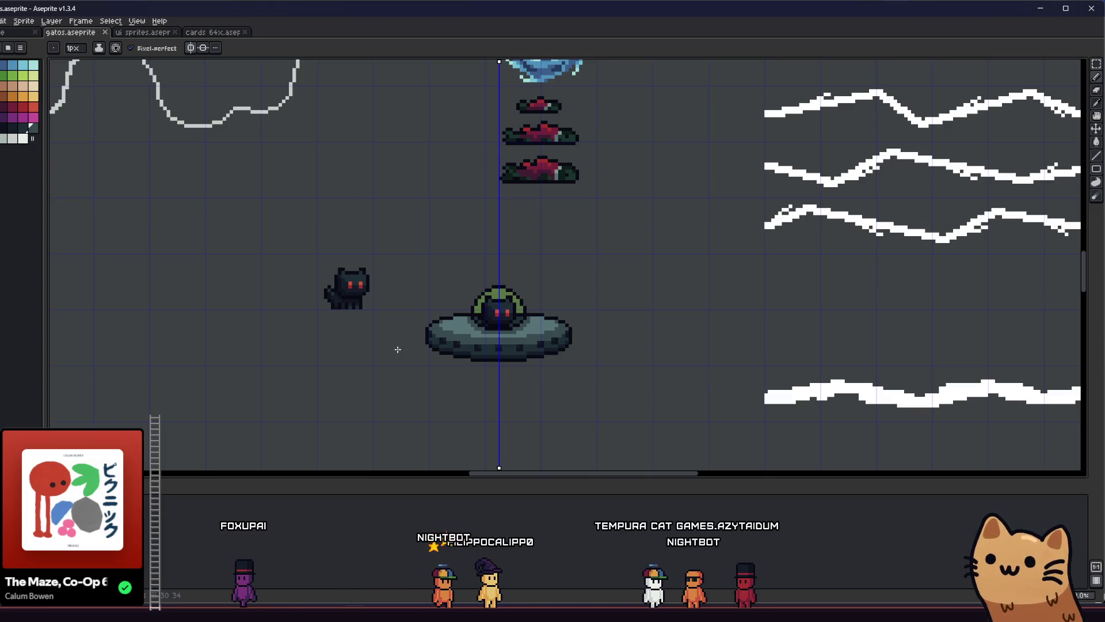
{"action": "scroll", "coordinate": [346, 329], "scroll_direction": "up", "scroll_amount": 2}
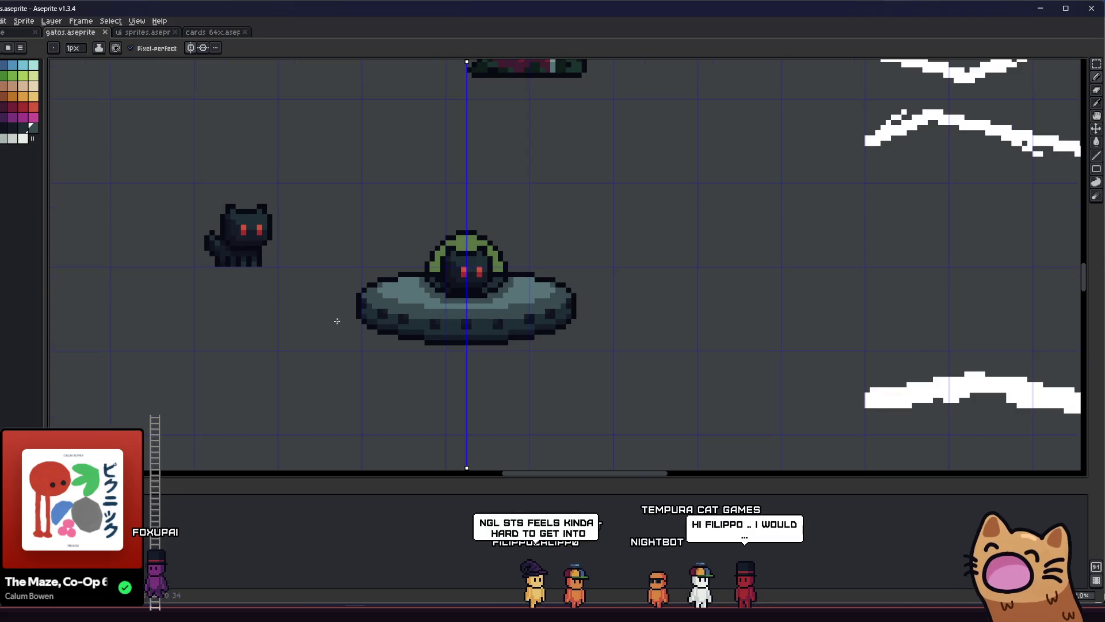
{"action": "left_click_drag", "start_coordinate": [310, 331], "coordinate": [334, 332]}
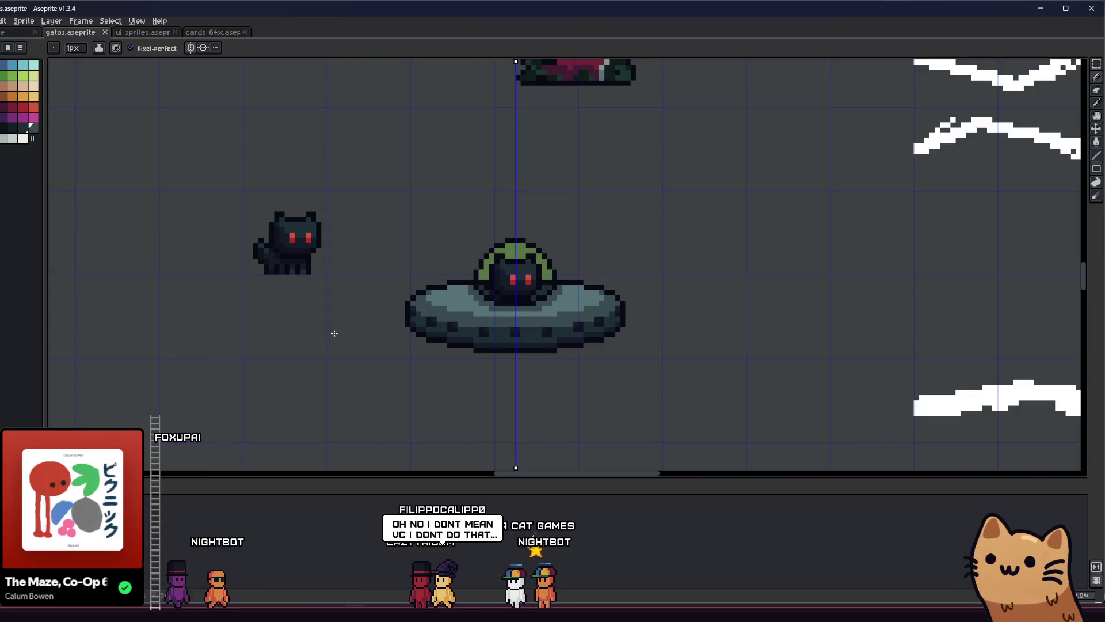
{"action": "left_click_drag", "start_coordinate": [350, 320], "coordinate": [360, 369]}
{"action": "scroll", "coordinate": [369, 345], "scroll_direction": "down", "scroll_amount": 2}
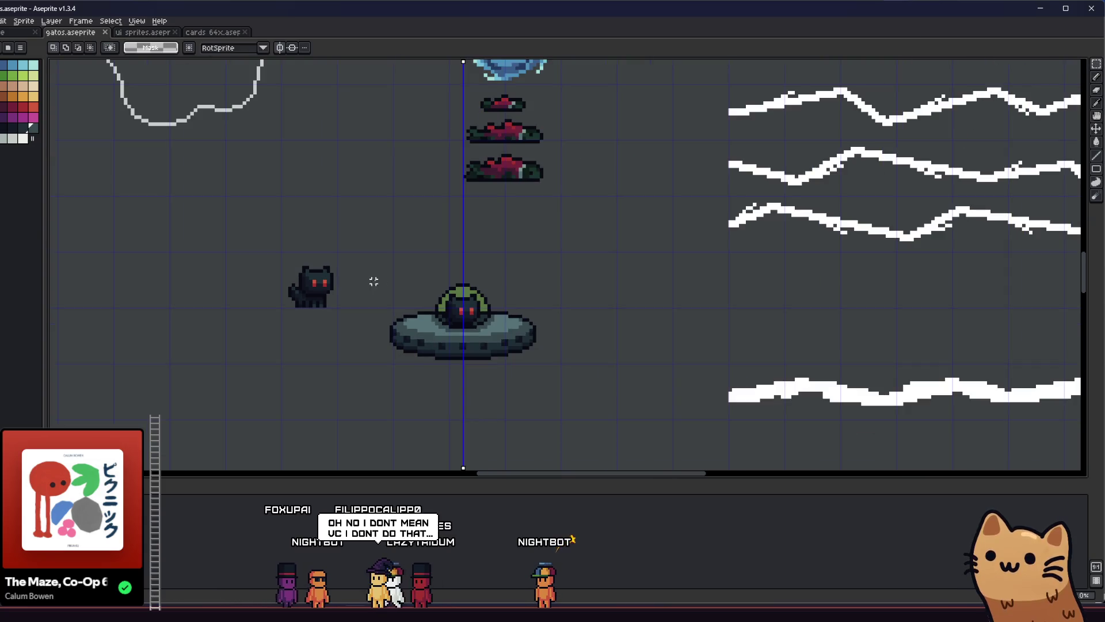
{"action": "scroll", "coordinate": [363, 321], "scroll_direction": "up", "scroll_amount": 1}
{"action": "scroll", "coordinate": [381, 301], "scroll_direction": "down", "scroll_amount": 2}
{"action": "mouse_move", "coordinate": [390, 293]}
{"action": "left_mouse_down"}
{"action": "mouse_move", "coordinate": [442, 352]}
{"action": "mouse_move", "coordinate": [534, 294]}
{"action": "mouse_move", "coordinate": [547, 304]}
{"action": "left_mouse_up"}
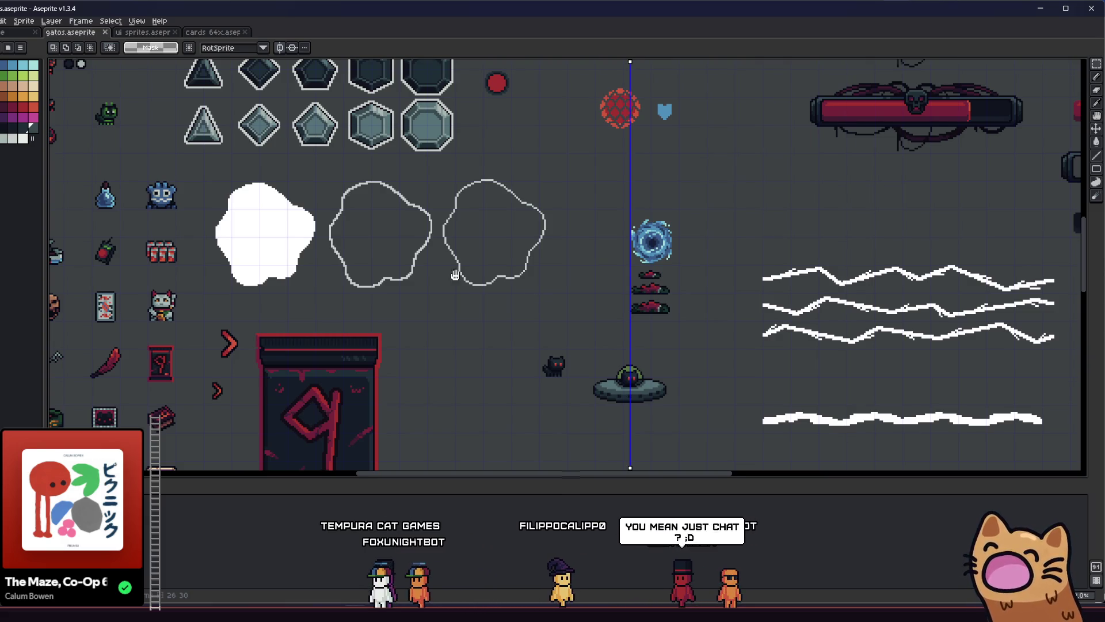
Scroll and zoom around the sprite sheet to survey its assets
{"action": "scroll", "coordinate": [460, 230], "scroll_direction": "left", "scroll_amount": 5}
{"action": "scroll", "coordinate": [461, 231], "scroll_direction": "up", "scroll_amount": 2}
{"action": "scroll", "coordinate": [434, 195], "scroll_direction": "down", "scroll_amount": 2}
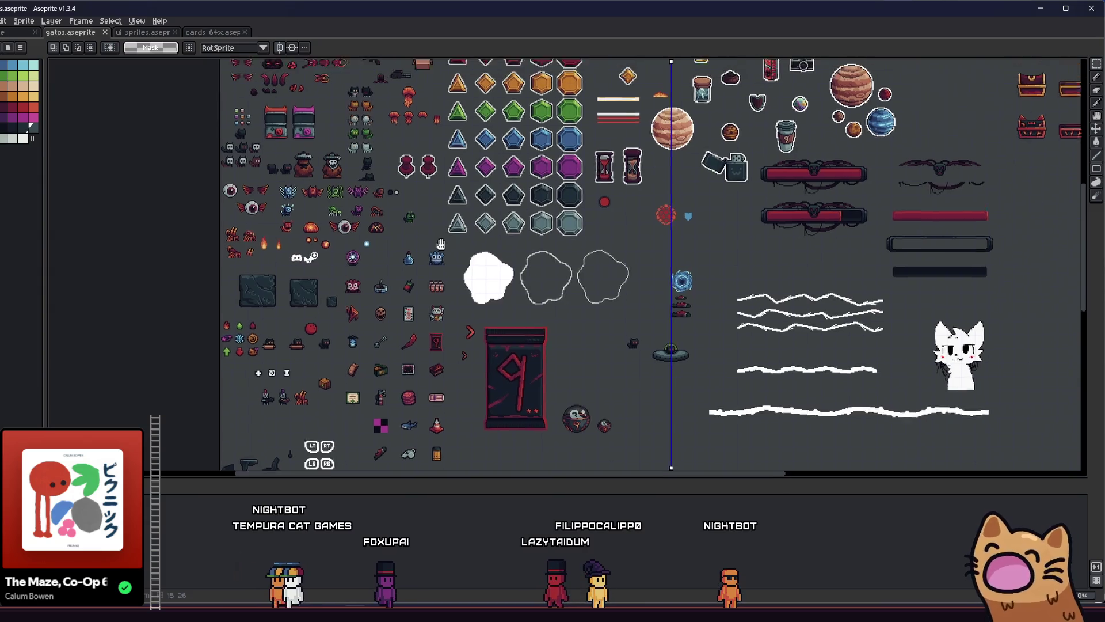
{"action": "scroll", "coordinate": [495, 285], "scroll_direction": "up", "scroll_amount": 3}
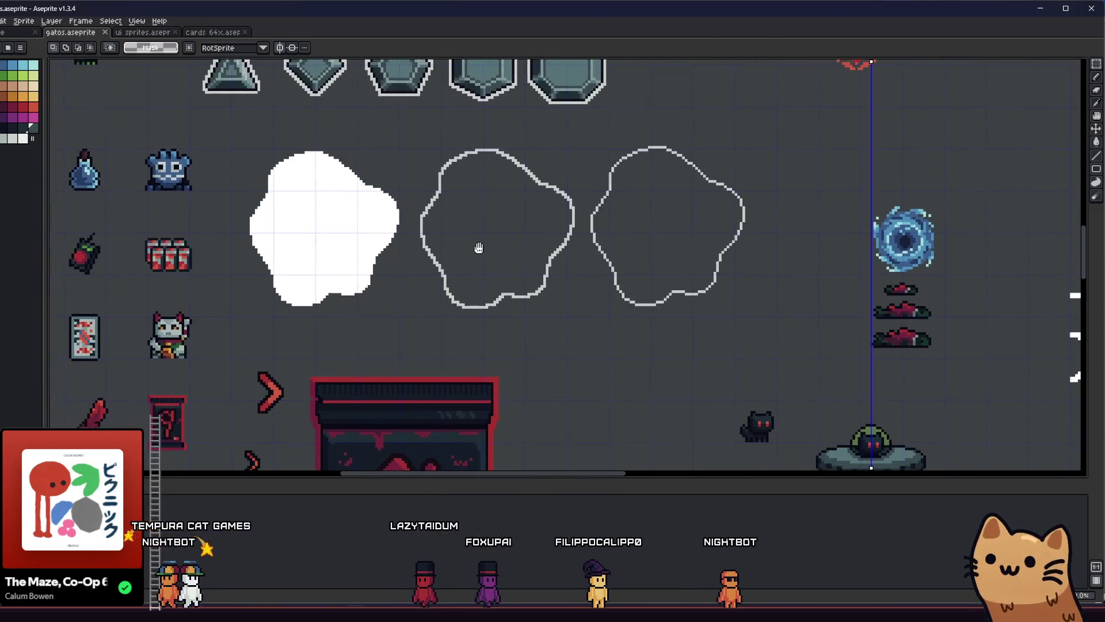
{"action": "scroll", "coordinate": [481, 247], "scroll_direction": "down", "scroll_amount": 2}
{"action": "scroll", "coordinate": [477, 200], "scroll_direction": "down", "scroll_amount": 1}
{"action": "scroll", "coordinate": [452, 212], "scroll_direction": "down", "scroll_amount": 3}
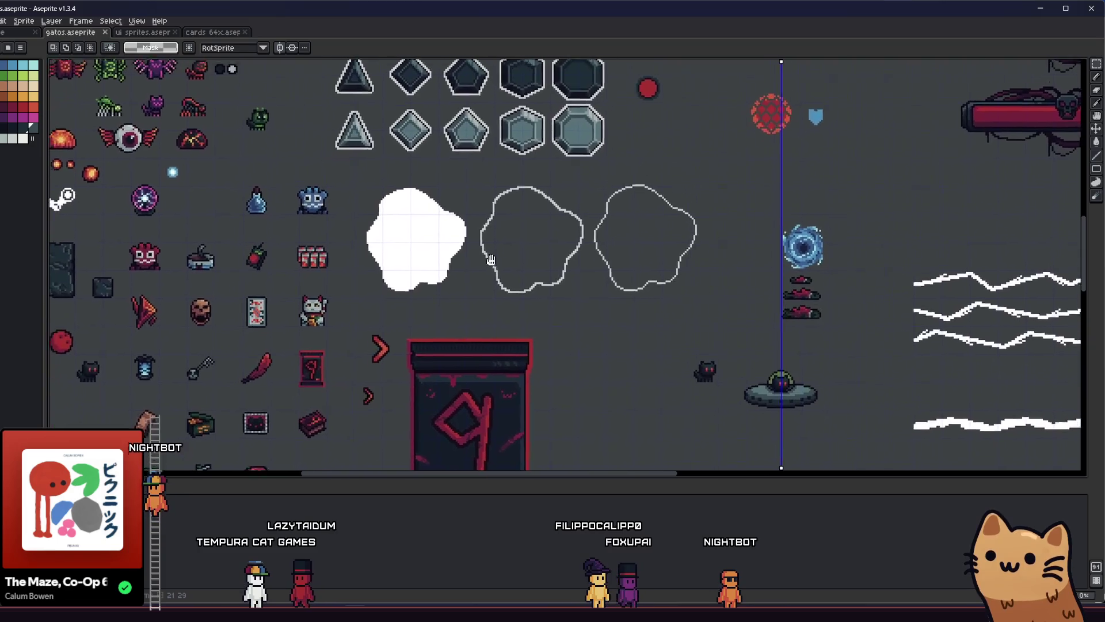
{"action": "scroll", "coordinate": [536, 311], "scroll_direction": "up", "scroll_amount": 1}
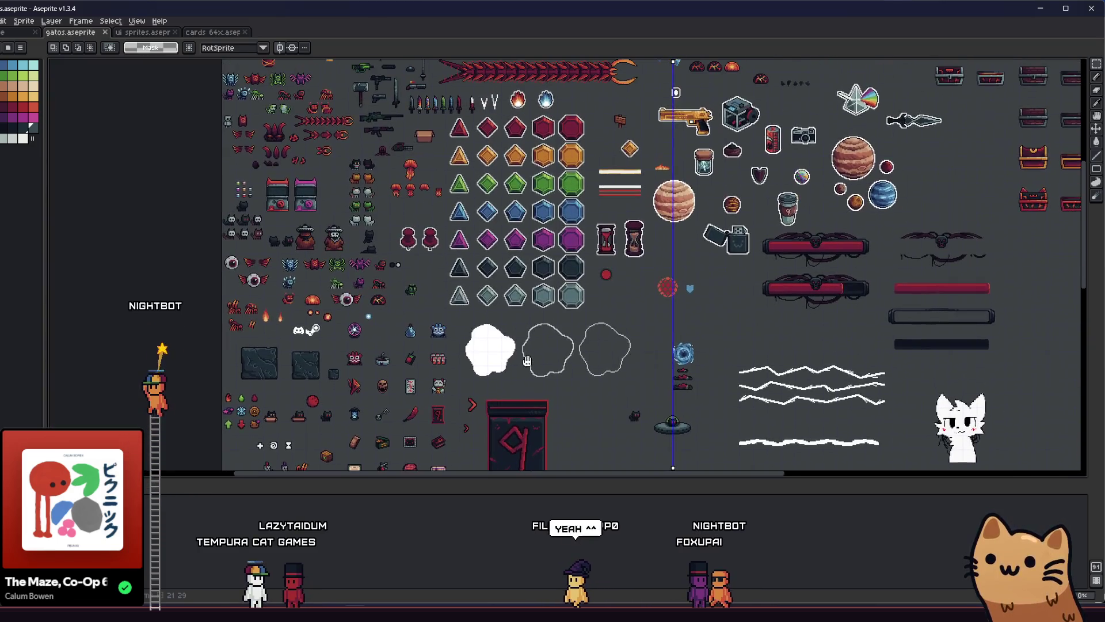
{"action": "scroll", "coordinate": [587, 258], "scroll_direction": "up", "scroll_amount": 2}
{"action": "scroll", "coordinate": [588, 257], "scroll_direction": "left", "scroll_amount": 5}
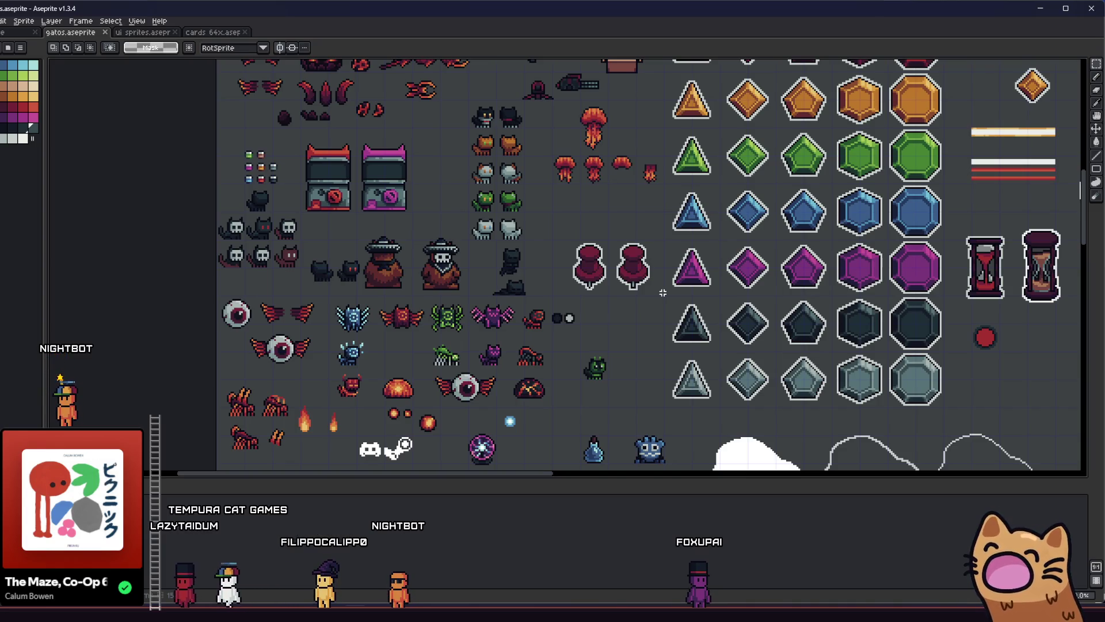
{"action": "scroll", "coordinate": [557, 263], "scroll_direction": "up", "scroll_amount": 2}
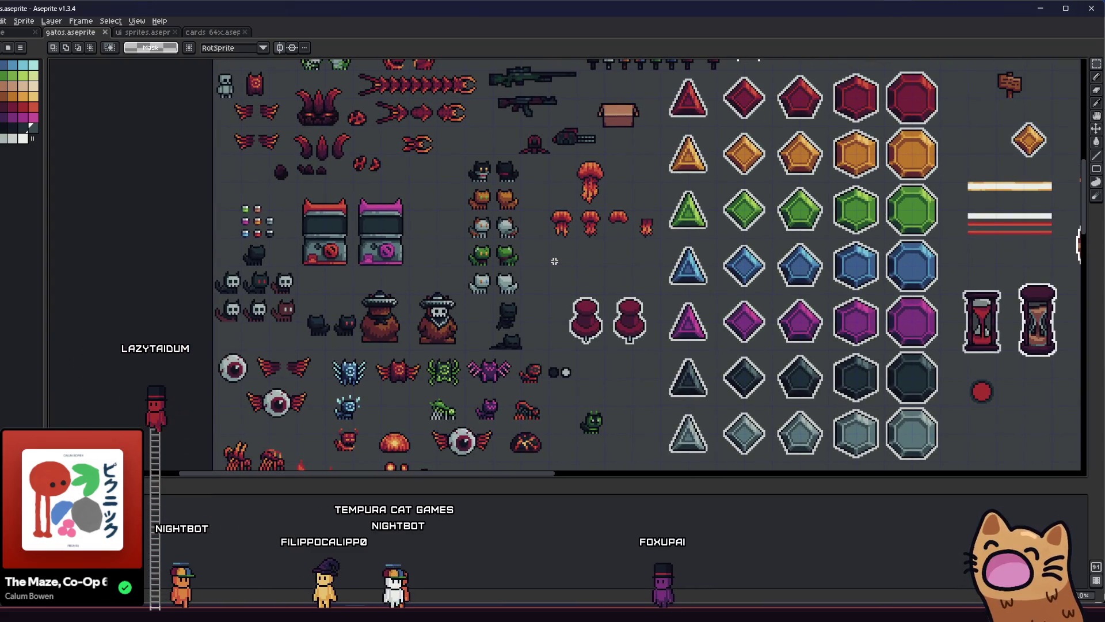
Pan to the arcade cabinets, try a selection on the red one, then clear it
{"action": "mouse_move", "coordinate": [512, 252]}
{"action": "left_mouse_down"}
{"action": "mouse_move", "coordinate": [702, 225]}
{"action": "mouse_move", "coordinate": [604, 210]}
{"action": "left_mouse_up"}
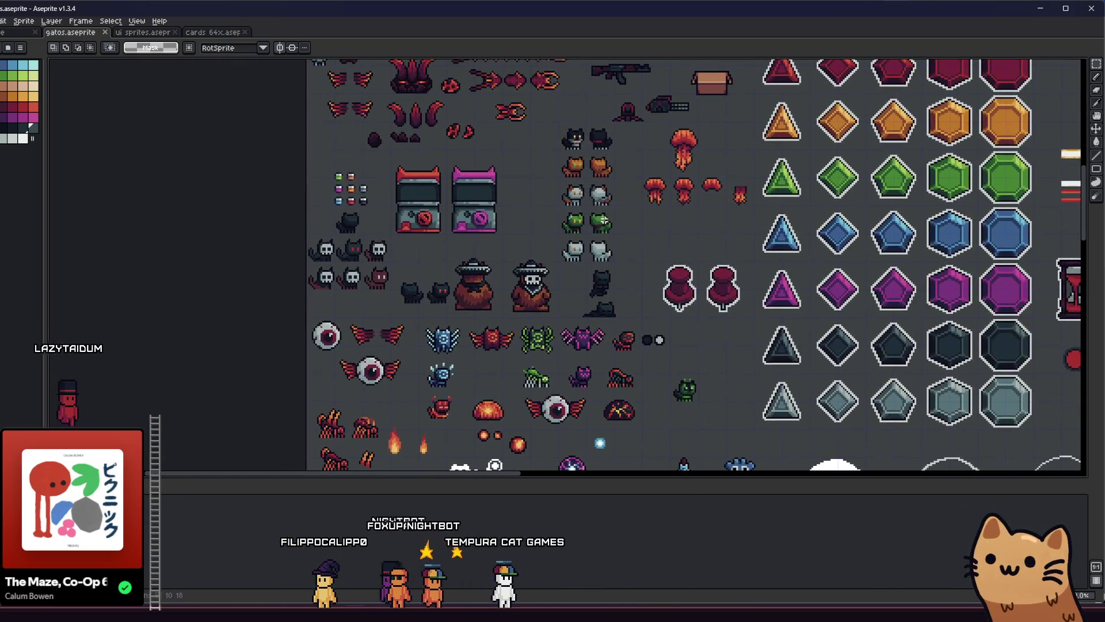
{"action": "scroll", "coordinate": [547, 221], "scroll_direction": "up", "scroll_amount": 2}
{"action": "left_click_drag", "start_coordinate": [246, 151], "coordinate": [435, 194]}
{"action": "left_click_drag", "start_coordinate": [289, 107], "coordinate": [463, 396]}
{"action": "left_click", "coordinate": [461, 288]}
{"action": "scroll", "coordinate": [461, 287], "scroll_direction": "left", "scroll_amount": 1}
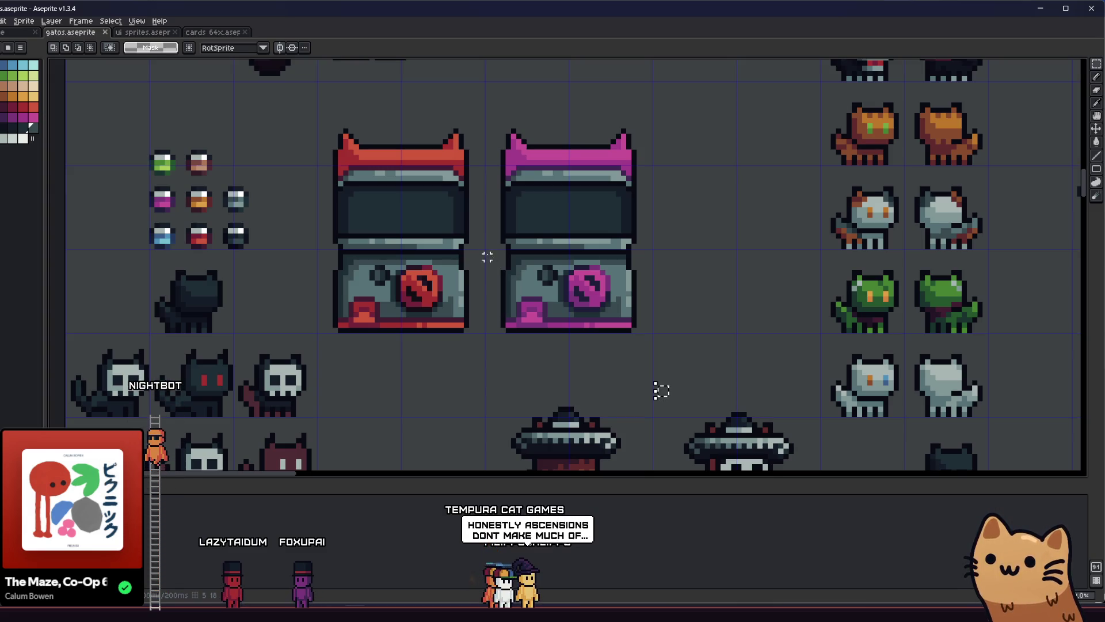
Marquee-select the red arcade cabinet, panning to reframe and redo the box
{"action": "mouse_move", "coordinate": [333, 129]}
{"action": "left_mouse_down"}
{"action": "mouse_move", "coordinate": [412, 214]}
{"action": "mouse_move", "coordinate": [470, 333]}
{"action": "left_mouse_up"}
{"action": "left_click_drag", "start_coordinate": [348, 329], "coordinate": [382, 363]}
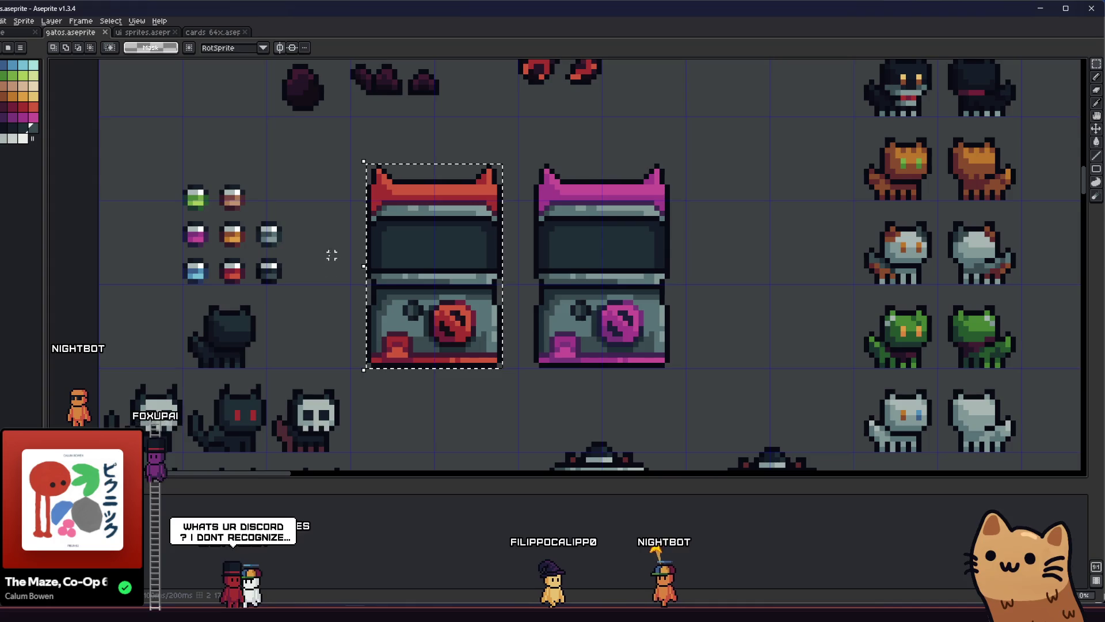
{"action": "left_click_drag", "start_coordinate": [265, 211], "coordinate": [239, 211]}
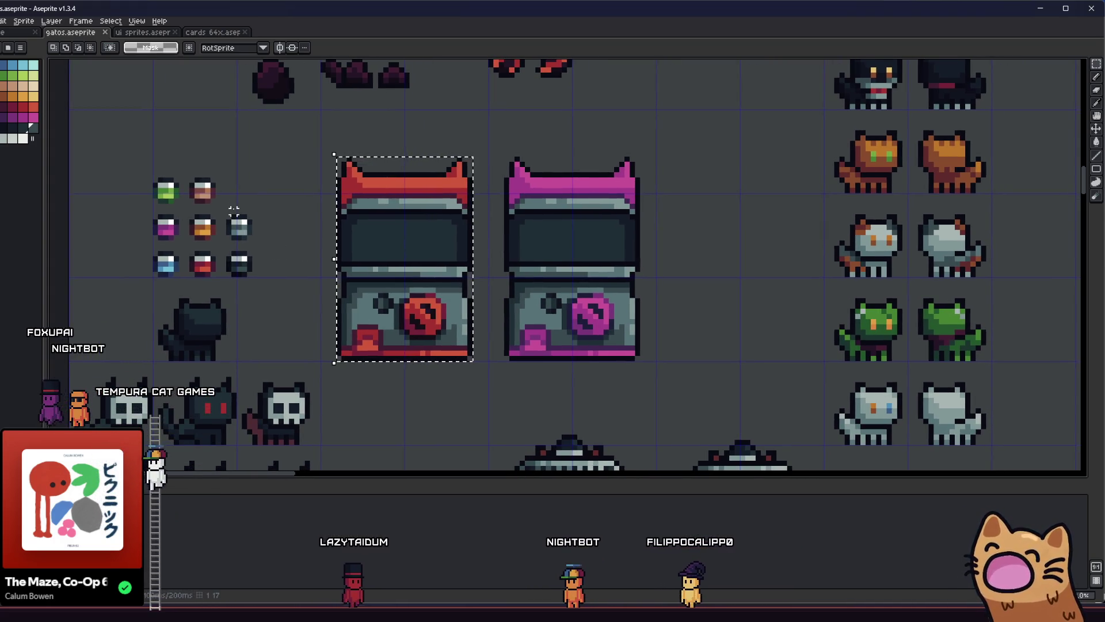
{"action": "left_click_drag", "start_coordinate": [332, 152], "coordinate": [455, 311]}
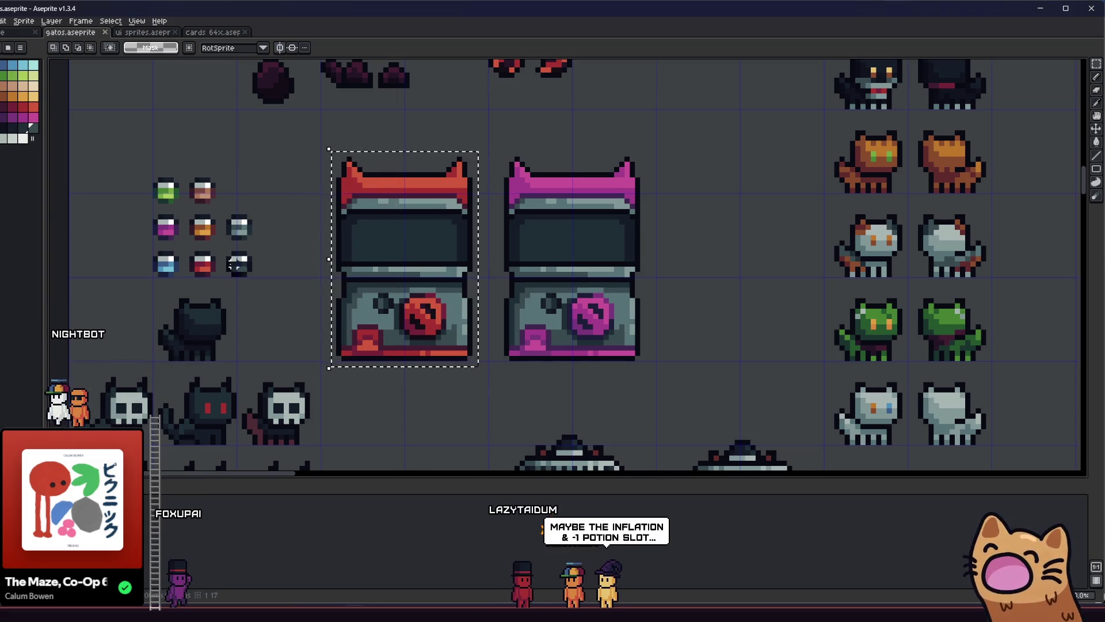
{"action": "left_click_drag", "start_coordinate": [235, 268], "coordinate": [274, 273]}
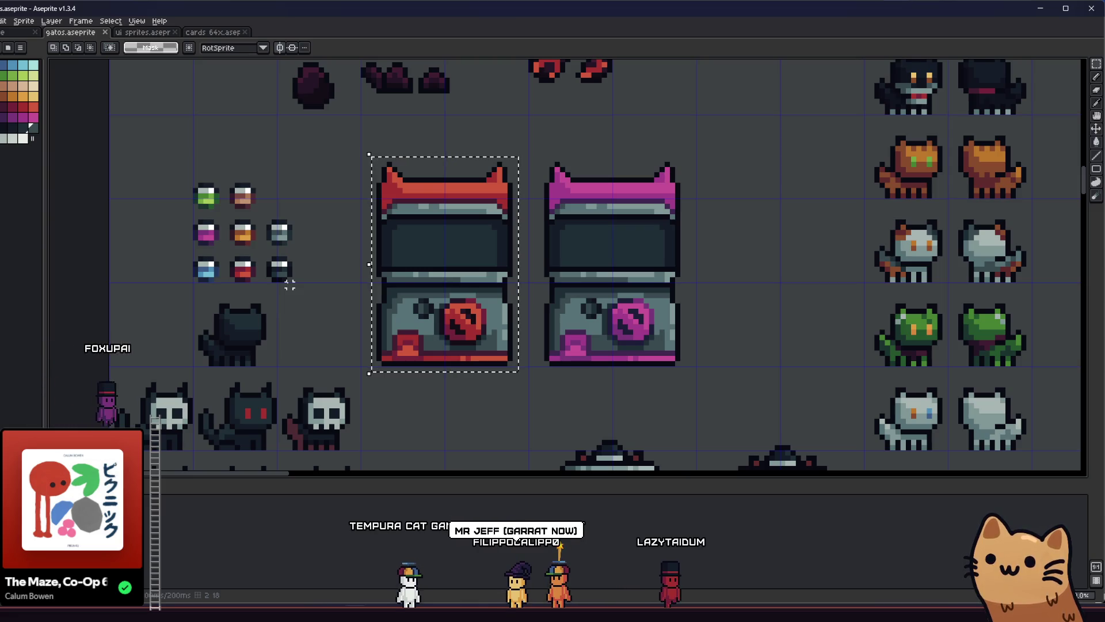
Recentre the cabinets and redraw the selection around the red arcade sprite
{"action": "scroll", "coordinate": [279, 248], "scroll_direction": "right", "scroll_amount": 3}
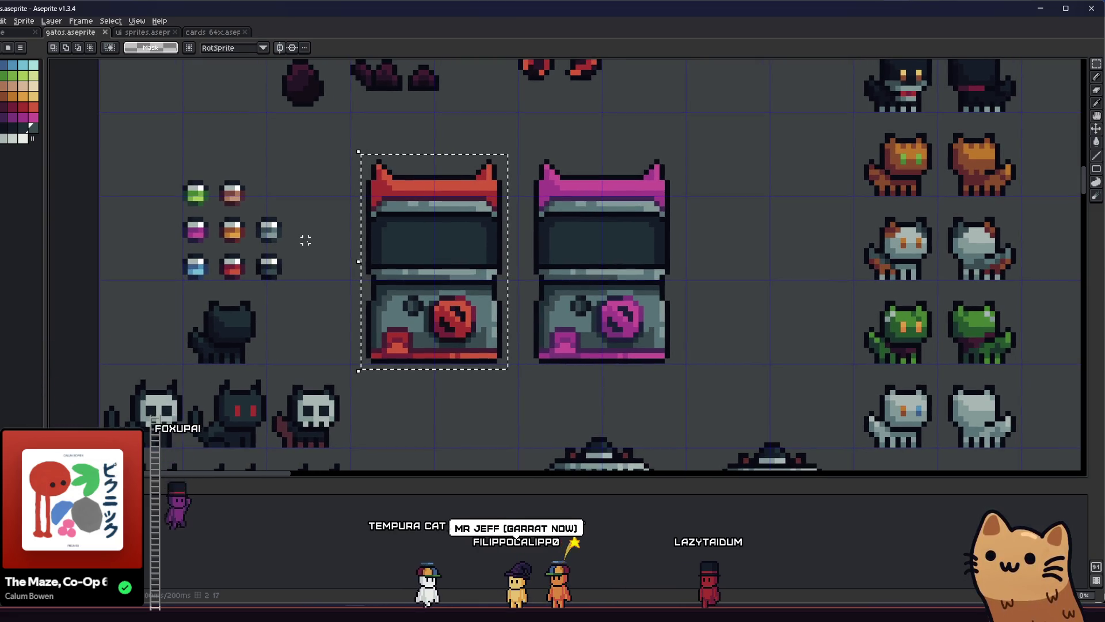
{"action": "scroll", "coordinate": [283, 279], "scroll_direction": "down", "scroll_amount": 2}
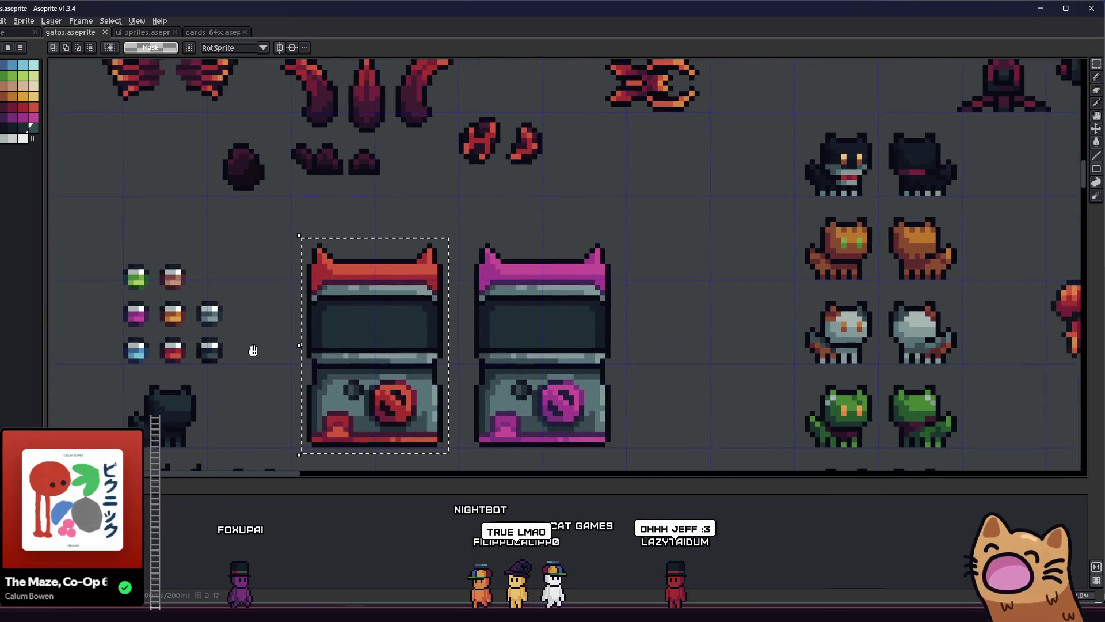
{"action": "scroll", "coordinate": [279, 277], "scroll_direction": "down", "scroll_amount": 1}
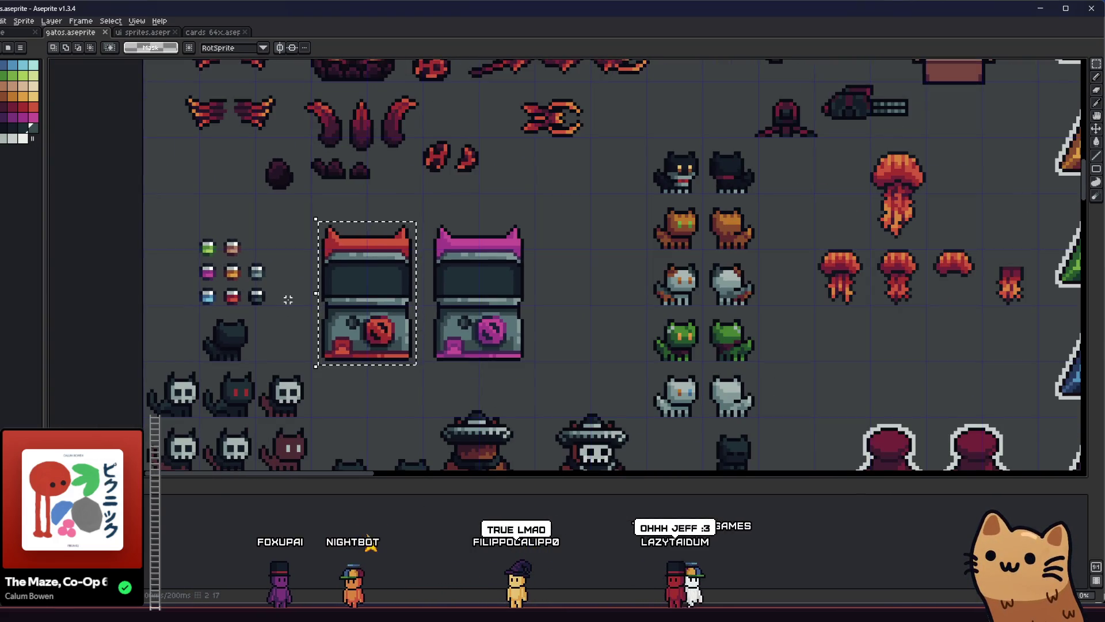
{"action": "scroll", "coordinate": [288, 300], "scroll_direction": "up", "scroll_amount": 2}
{"action": "scroll", "coordinate": [316, 275], "scroll_direction": "down", "scroll_amount": 4}
{"action": "mouse_move", "coordinate": [316, 276]}
{"action": "left_mouse_down"}
{"action": "mouse_move", "coordinate": [337, 292]}
{"action": "mouse_move", "coordinate": [431, 289]}
{"action": "mouse_move", "coordinate": [375, 289]}
{"action": "left_mouse_up"}
{"action": "scroll", "coordinate": [375, 290], "scroll_direction": "up", "scroll_amount": 3}
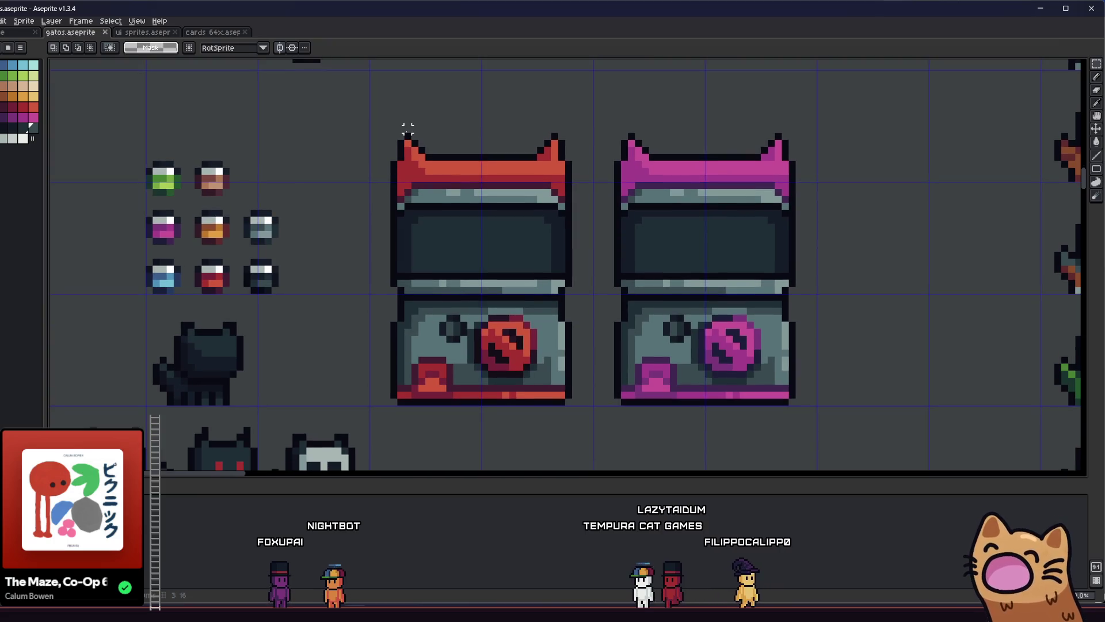
{"action": "left_click_drag", "start_coordinate": [588, 387], "coordinate": [579, 414]}
{"action": "left_click_drag", "start_coordinate": [335, 337], "coordinate": [314, 308]}
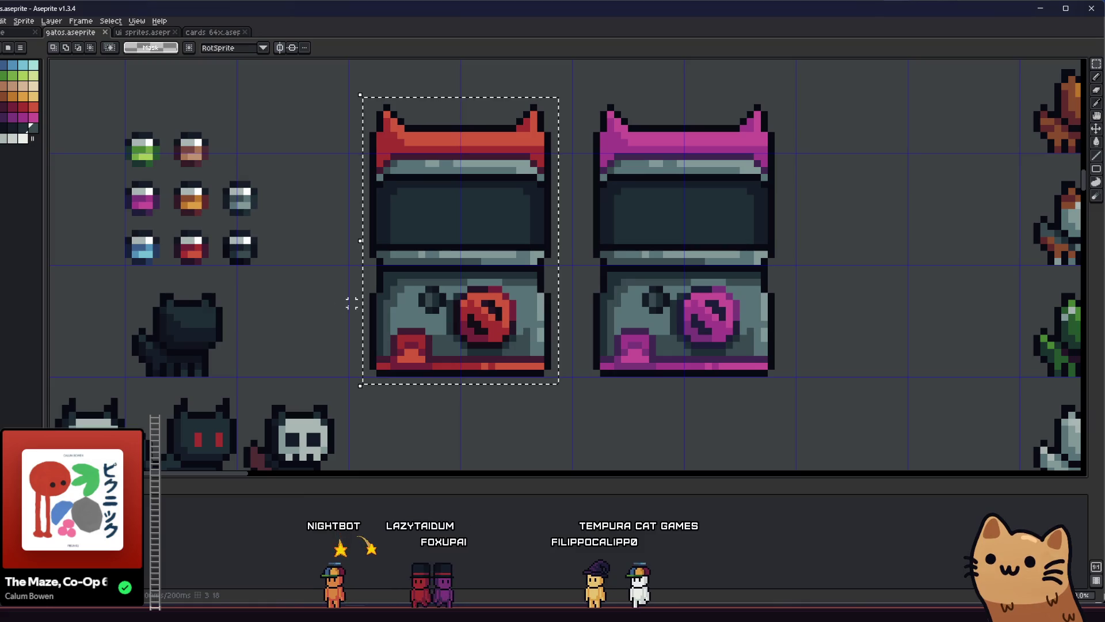
Save gatos.aseprite via File > Save As and look over the Export options
{"action": "key", "text": "alt+f"}
{"action": "left_click", "coordinate": [23, 74]}
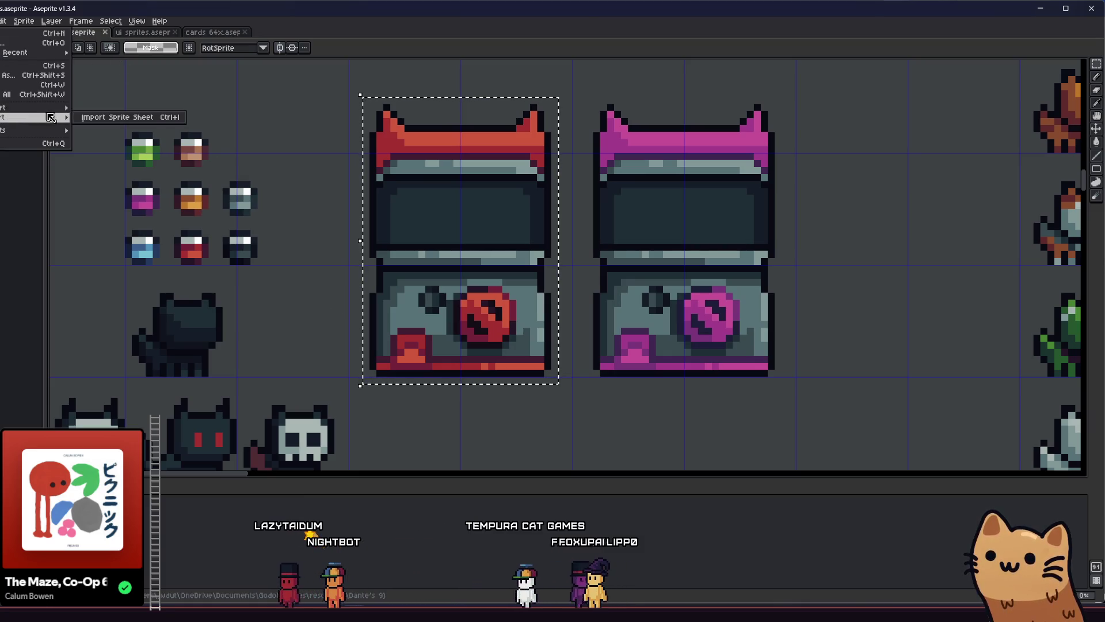
{"action": "key", "text": "Return"}
{"action": "key", "text": "alt+f"}
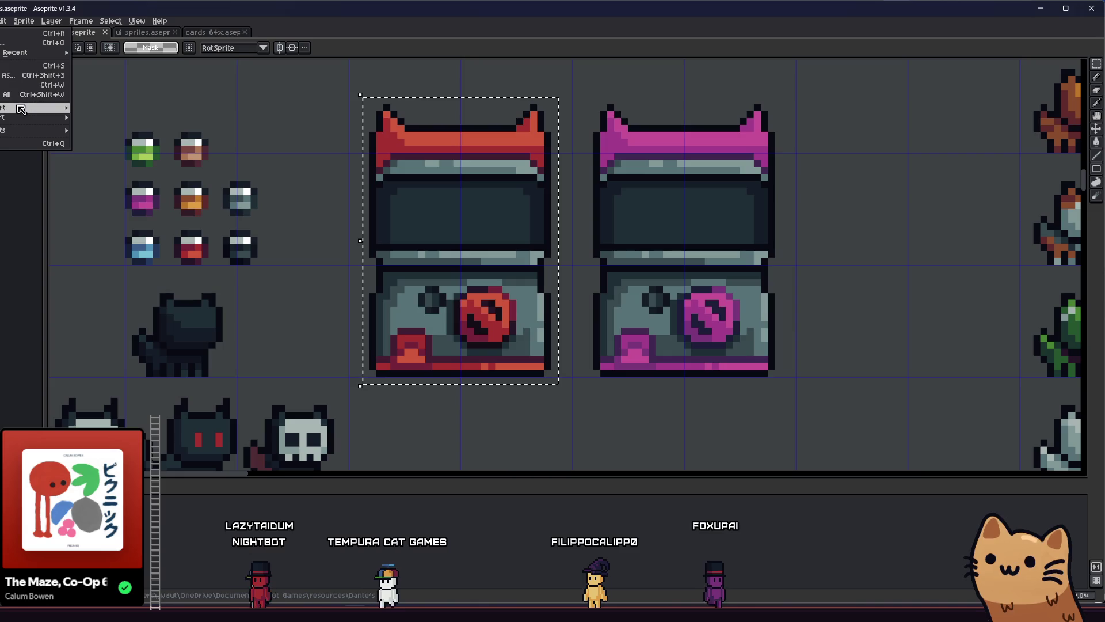
{"action": "mouse_move", "coordinate": [52, 107]}
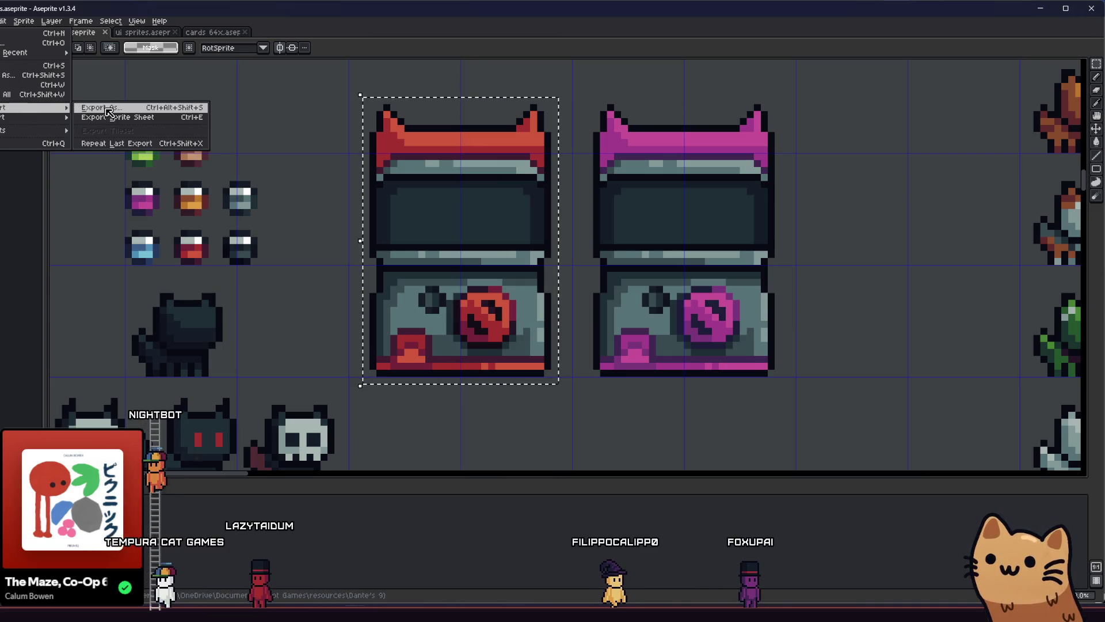
{"action": "left_click", "coordinate": [275, 213]}
Deselect the red cabinet, then select both red and pink arcade sprites together
{"action": "left_click", "coordinate": [328, 227]}
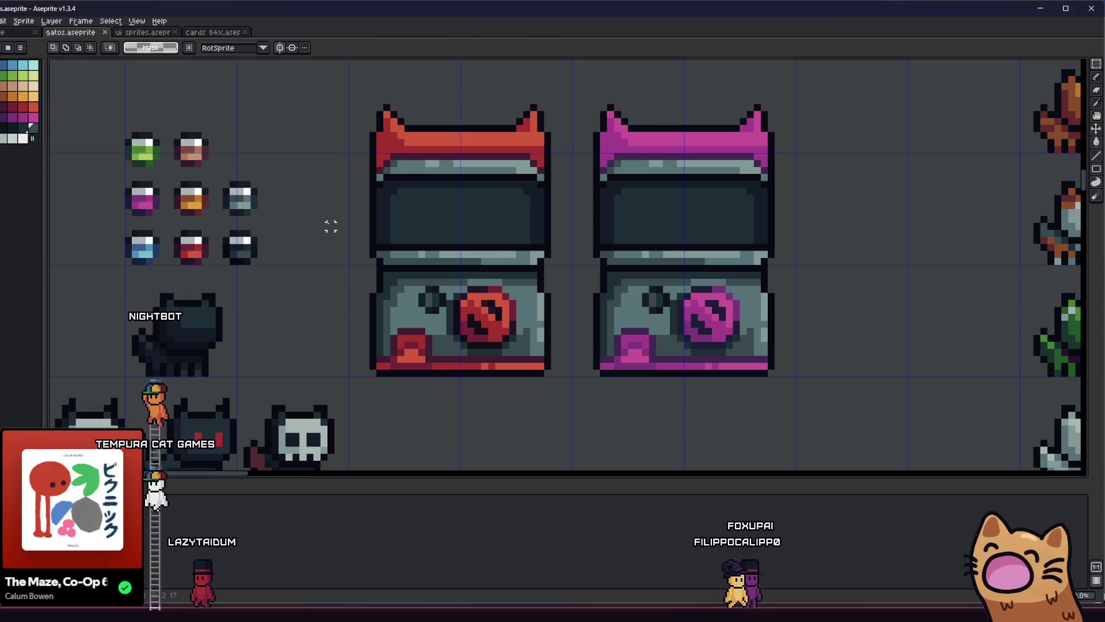
{"action": "scroll", "coordinate": [362, 214], "scroll_direction": "down", "scroll_amount": 2}
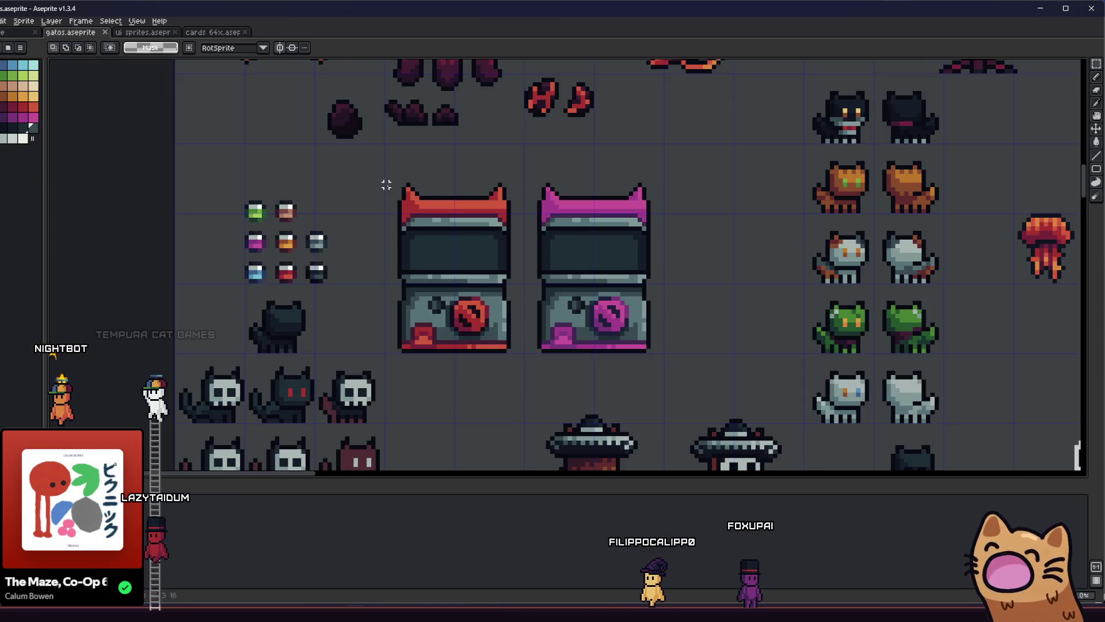
{"action": "scroll", "coordinate": [522, 381], "scroll_direction": "down", "scroll_amount": 1}
{"action": "scroll", "coordinate": [448, 324], "scroll_direction": "up", "scroll_amount": 3}
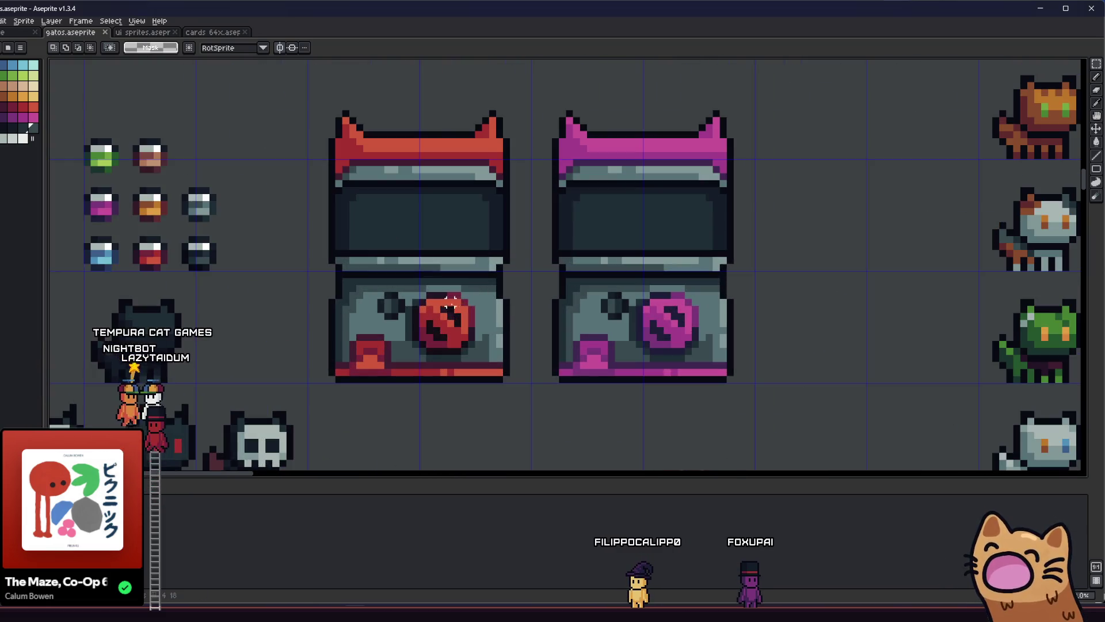
{"action": "scroll", "coordinate": [448, 324], "scroll_direction": "down", "scroll_amount": 1}
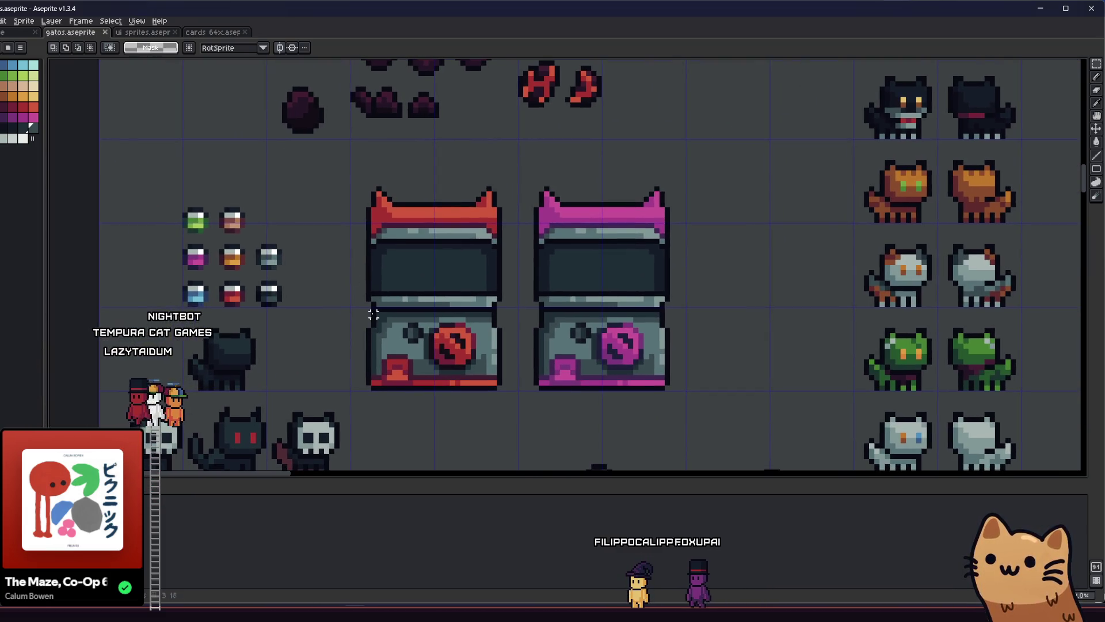
{"action": "left_click_drag", "start_coordinate": [326, 126], "coordinate": [710, 387]}
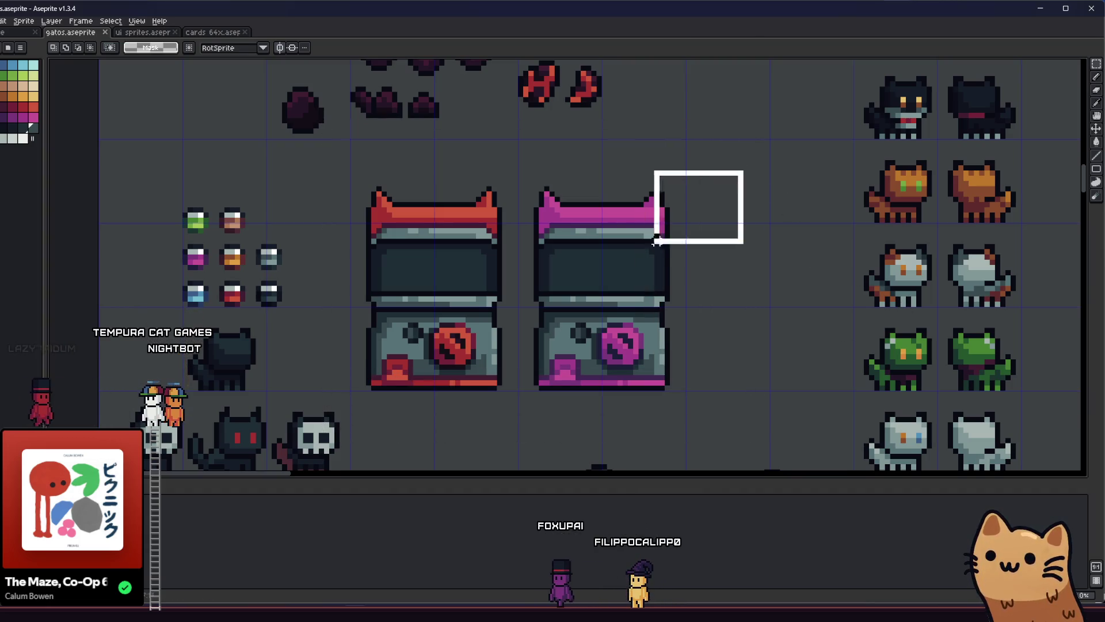
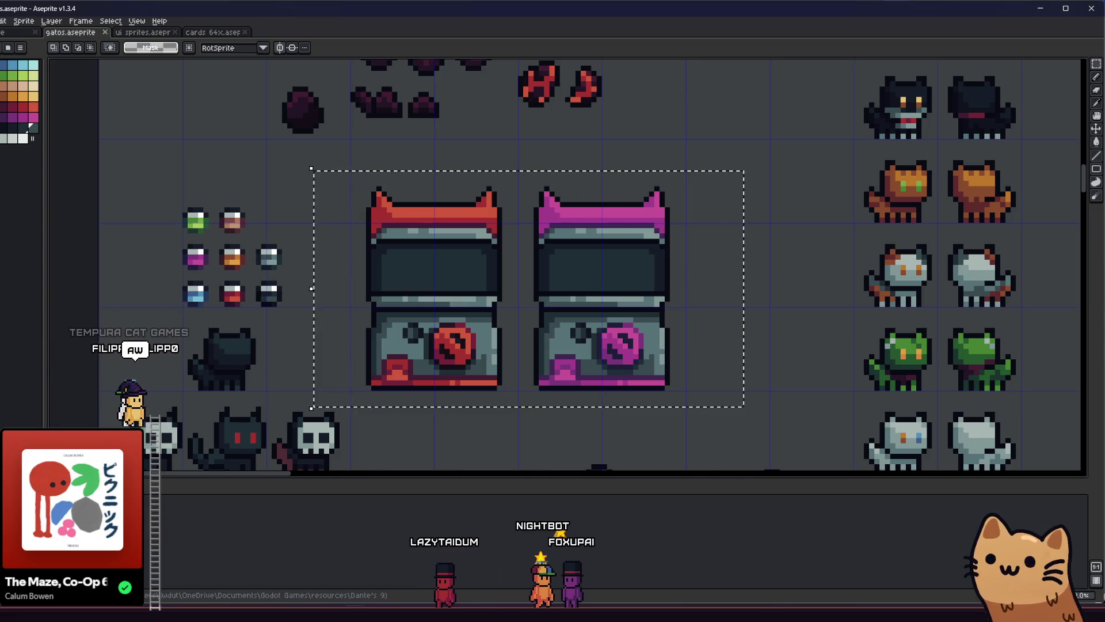
Marquee-select the whole red arcade machine sprite on the sheet
{"action": "scroll", "coordinate": [274, 220], "scroll_direction": "down", "scroll_amount": 3}
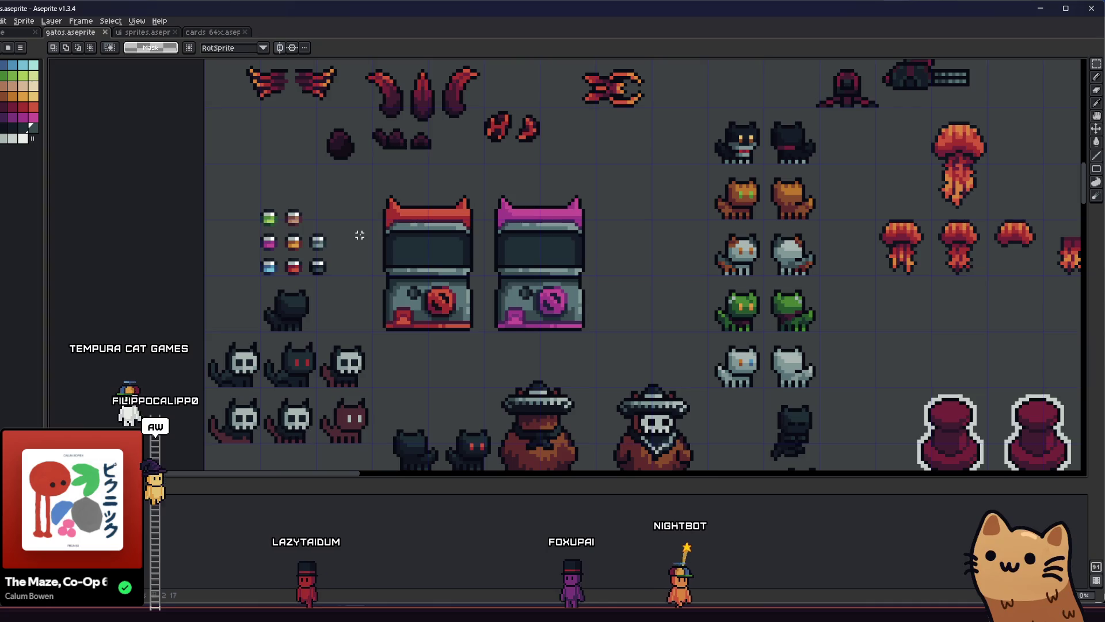
{"action": "scroll", "coordinate": [399, 230], "scroll_direction": "up", "scroll_amount": 2}
{"action": "left_click_drag", "start_coordinate": [371, 195], "coordinate": [488, 365]}
{"action": "key", "text": "ctrl+d"}
{"action": "scroll", "coordinate": [451, 382], "scroll_direction": "up", "scroll_amount": 1}
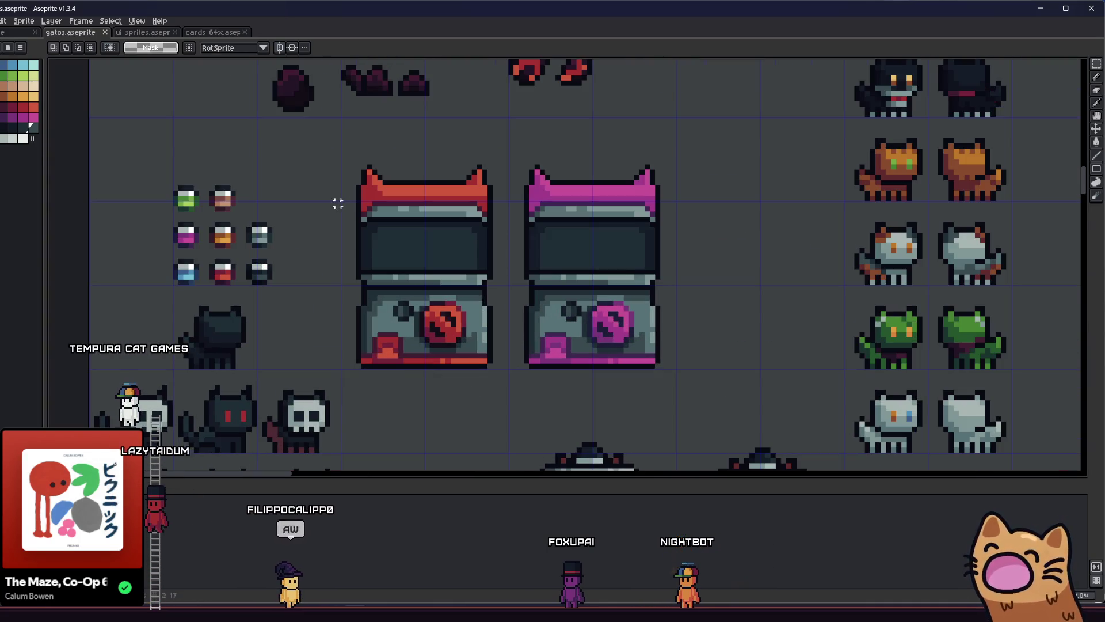
{"action": "left_click_drag", "start_coordinate": [422, 262], "coordinate": [495, 371]}
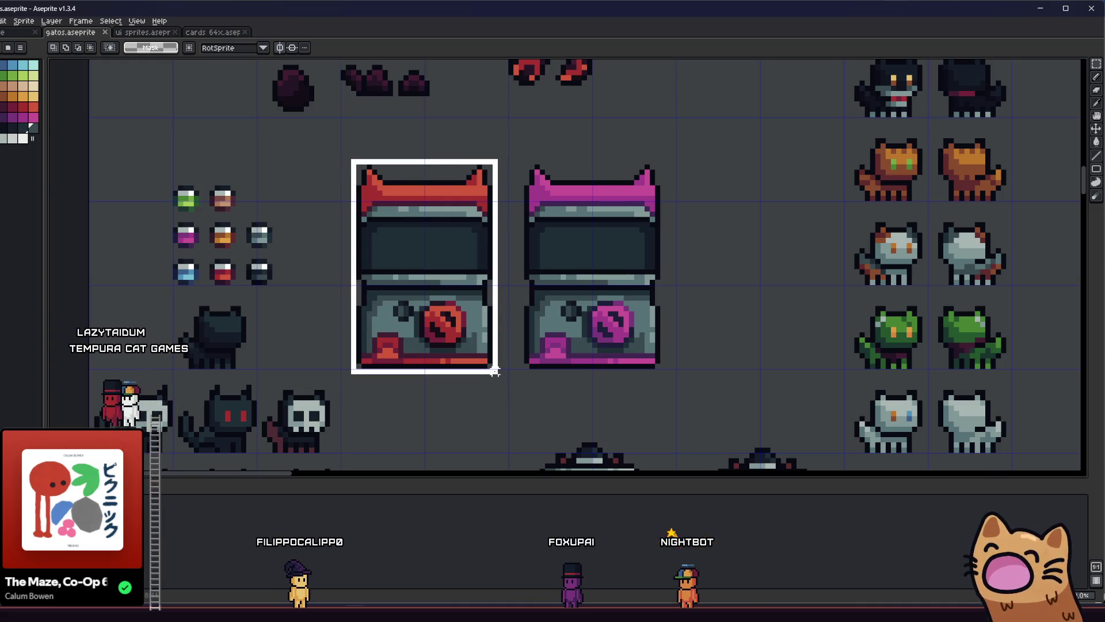
Export the selection as a PNG with the file name edited to 'sorange'
{"action": "key", "text": "alt+f"}
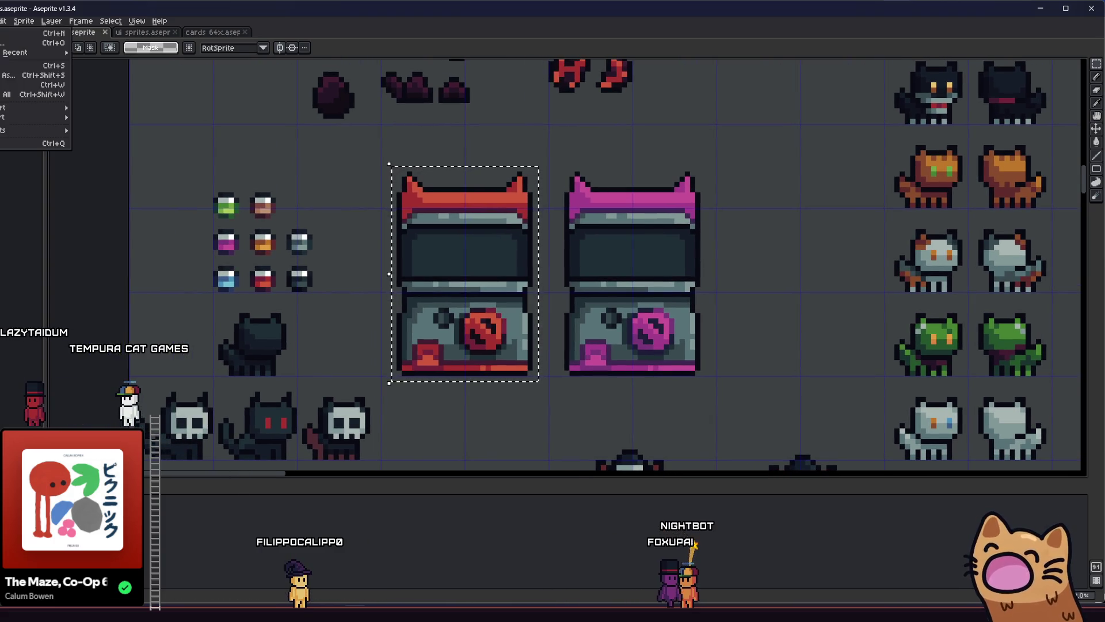
{"action": "mouse_move", "coordinate": [35, 107]}
{"action": "left_click", "coordinate": [98, 110]}
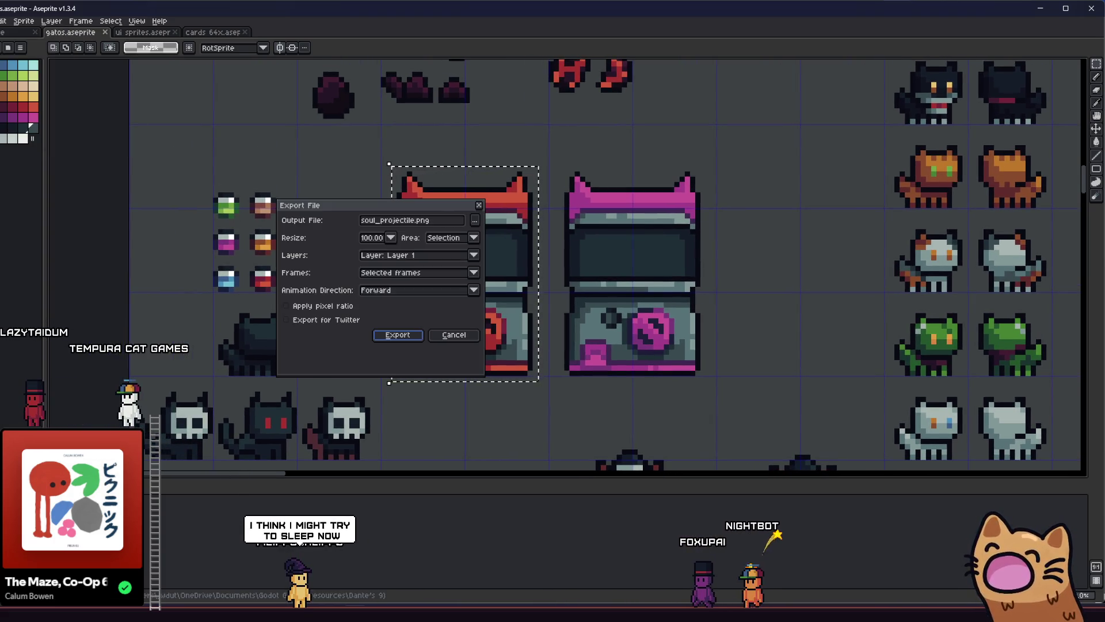
{"action": "double_click", "coordinate": [395, 221]}
{"action": "type", "text": "s"}
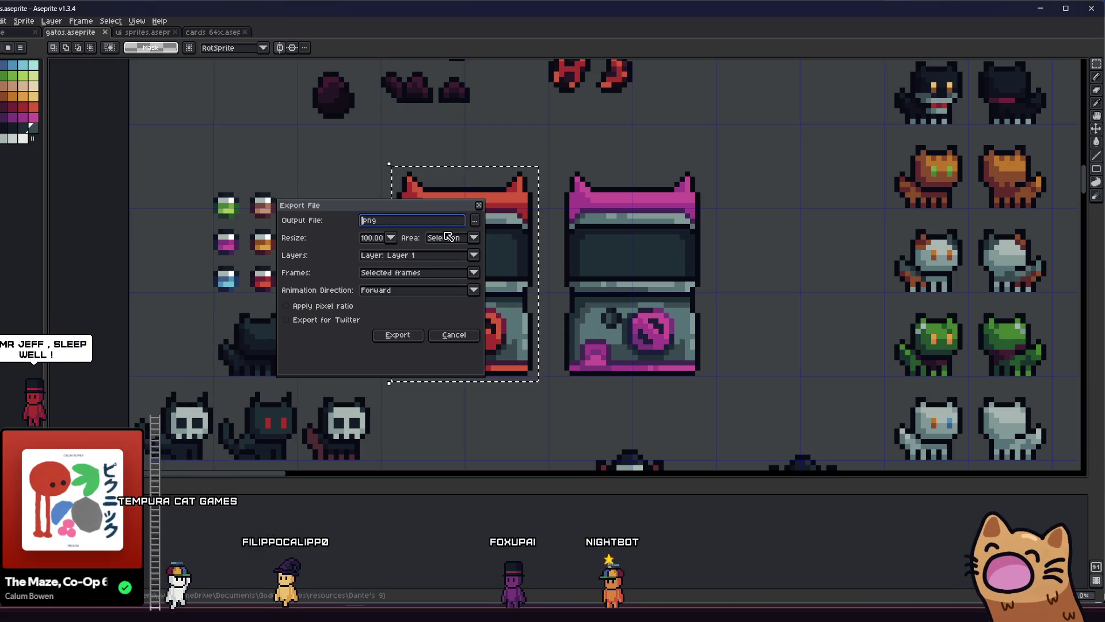
{"action": "type", "text": "orange"}
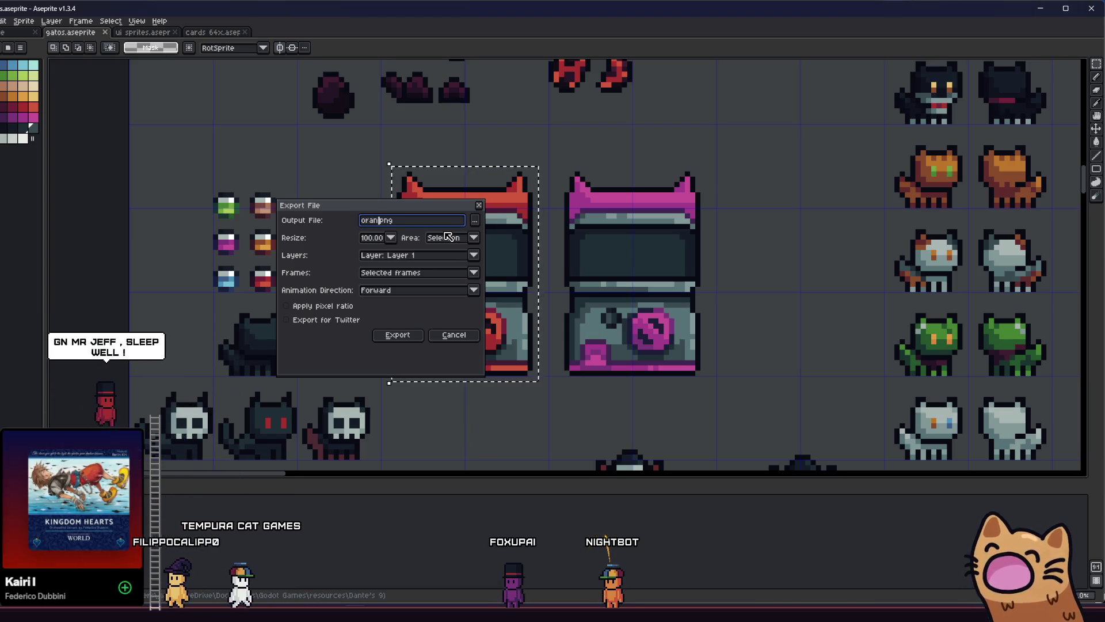
{"action": "key", "text": "Return"}
{"action": "scroll", "coordinate": [447, 218], "scroll_direction": "down", "scroll_amount": 2}
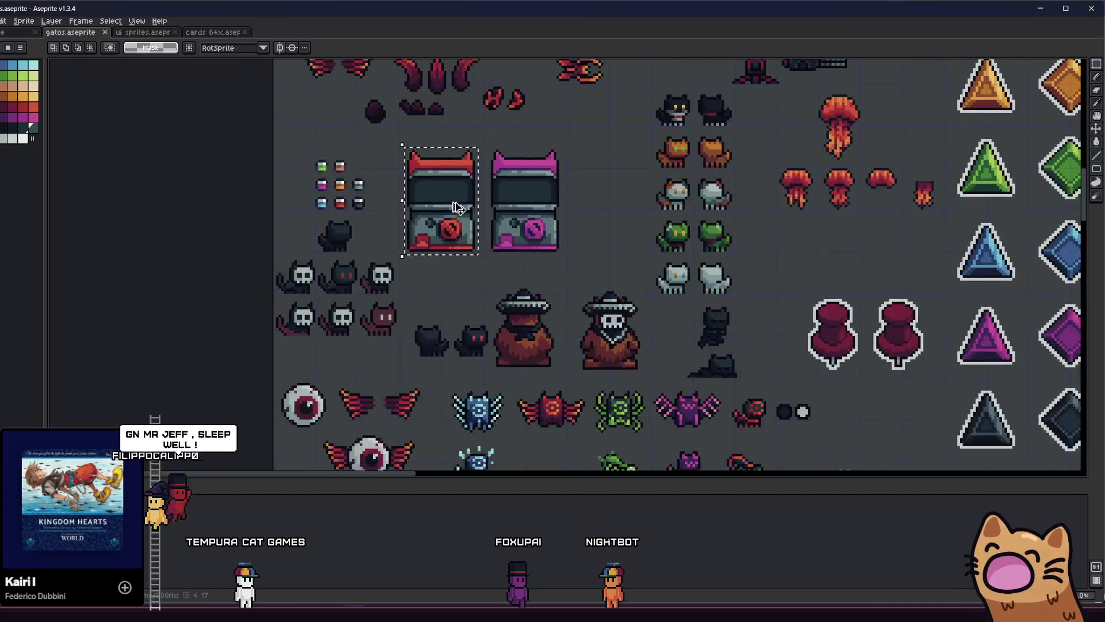
Select the red arcade machine and paste a copy, undoing the misplaced pastes
{"action": "left_click_drag", "start_coordinate": [389, 139], "coordinate": [481, 255]}
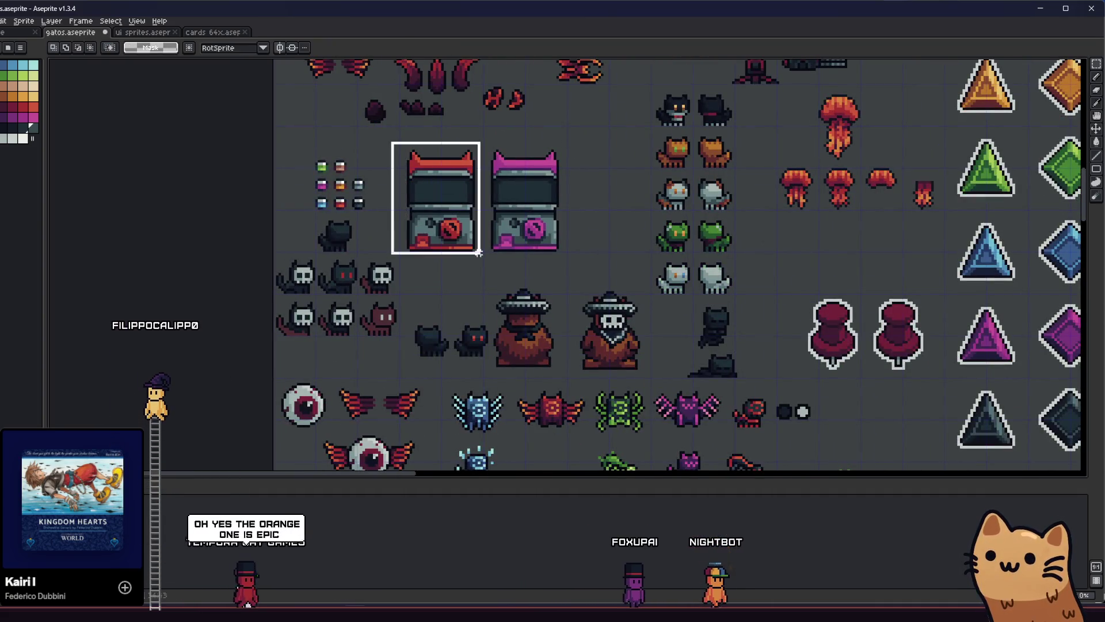
{"action": "left_click_drag", "start_coordinate": [392, 135], "coordinate": [488, 263]}
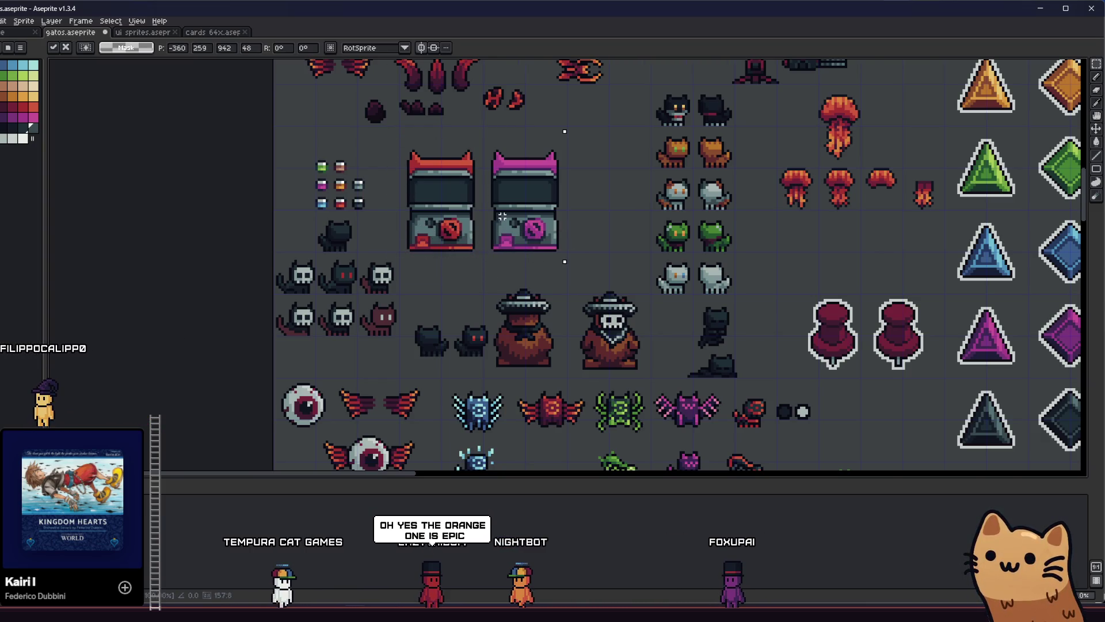
{"action": "scroll", "coordinate": [489, 264], "scroll_direction": "down", "scroll_amount": 3}
{"action": "key", "text": "ctrl+v"}
{"action": "left_click_drag", "start_coordinate": [535, 210], "coordinate": [305, 199]}
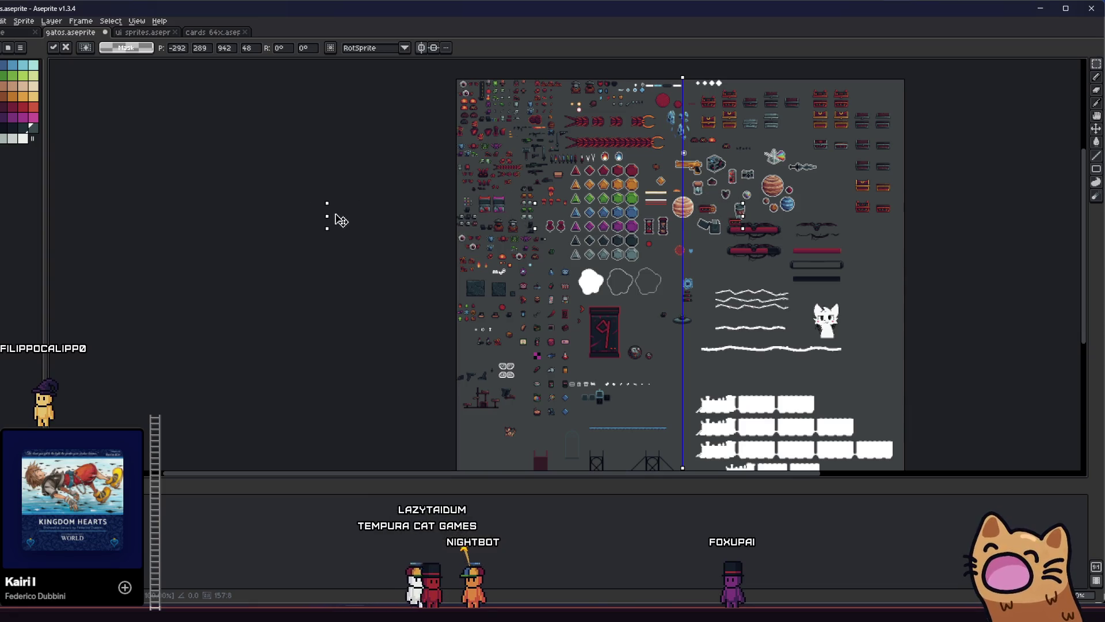
{"action": "key", "text": "ctrl+z"}
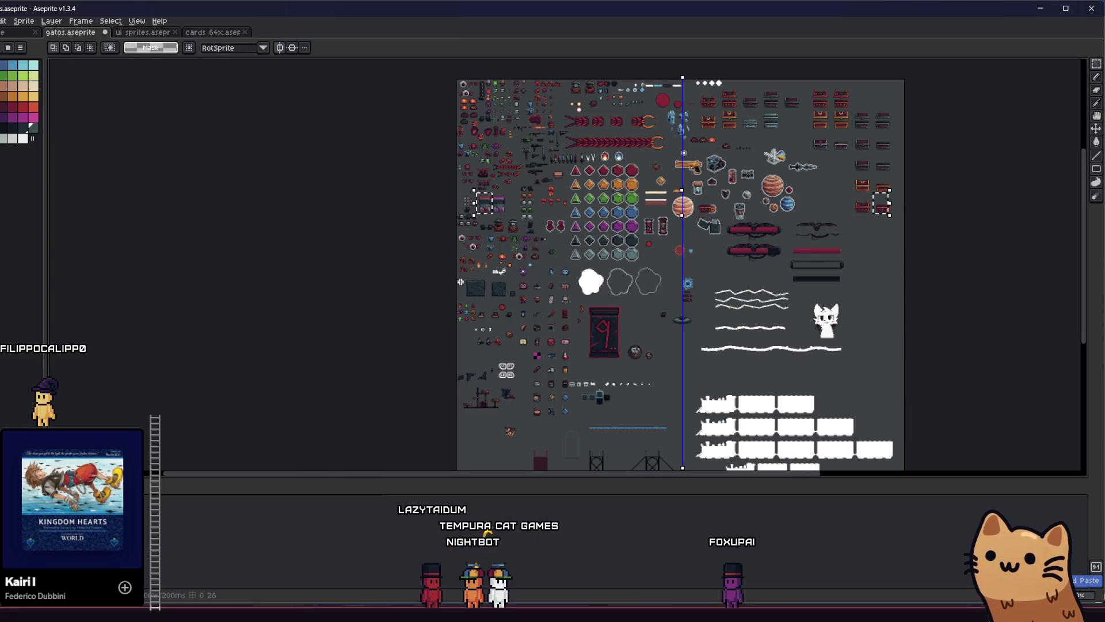
{"action": "scroll", "coordinate": [877, 172], "scroll_direction": "up", "scroll_amount": 3}
{"action": "scroll", "coordinate": [753, 178], "scroll_direction": "up", "scroll_amount": 1}
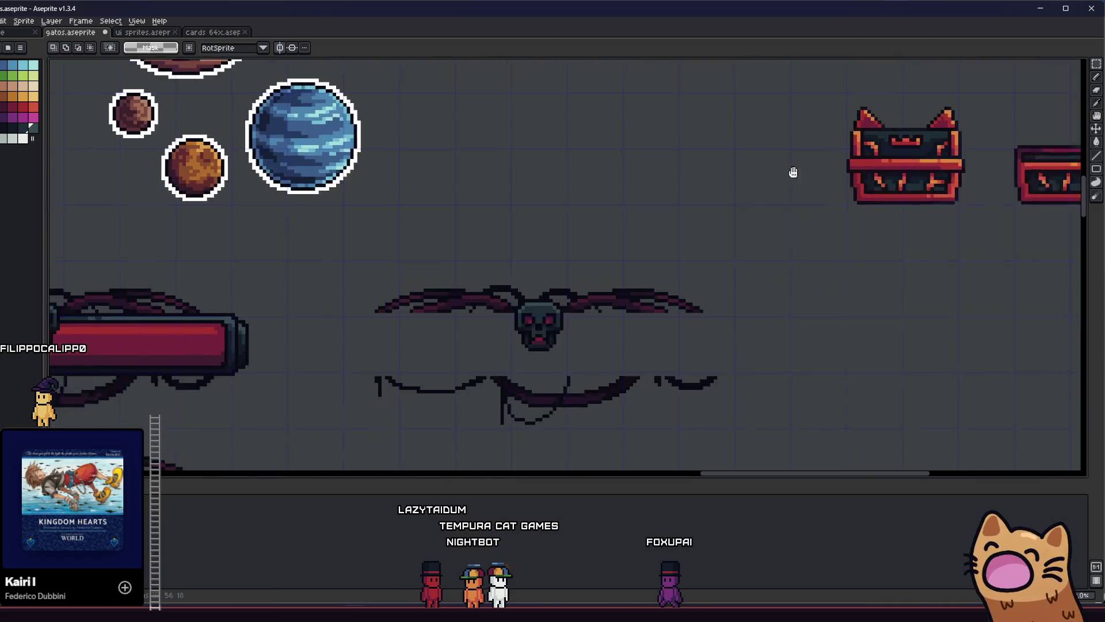
{"action": "scroll", "coordinate": [752, 177], "scroll_direction": "down", "scroll_amount": 4}
{"action": "scroll", "coordinate": [424, 260], "scroll_direction": "up", "scroll_amount": 3}
{"action": "scroll", "coordinate": [478, 216], "scroll_direction": "up", "scroll_amount": 1}
{"action": "mouse_move", "coordinate": [487, 179]}
{"action": "left_mouse_down"}
{"action": "mouse_move", "coordinate": [597, 330]}
{"action": "mouse_move", "coordinate": [130, 266]}
{"action": "mouse_move", "coordinate": [91, 247]}
{"action": "mouse_move", "coordinate": [341, 254]}
{"action": "left_mouse_up"}
{"action": "scroll", "coordinate": [230, 276], "scroll_direction": "down", "scroll_amount": 4}
{"action": "scroll", "coordinate": [340, 253], "scroll_direction": "up", "scroll_amount": 1}
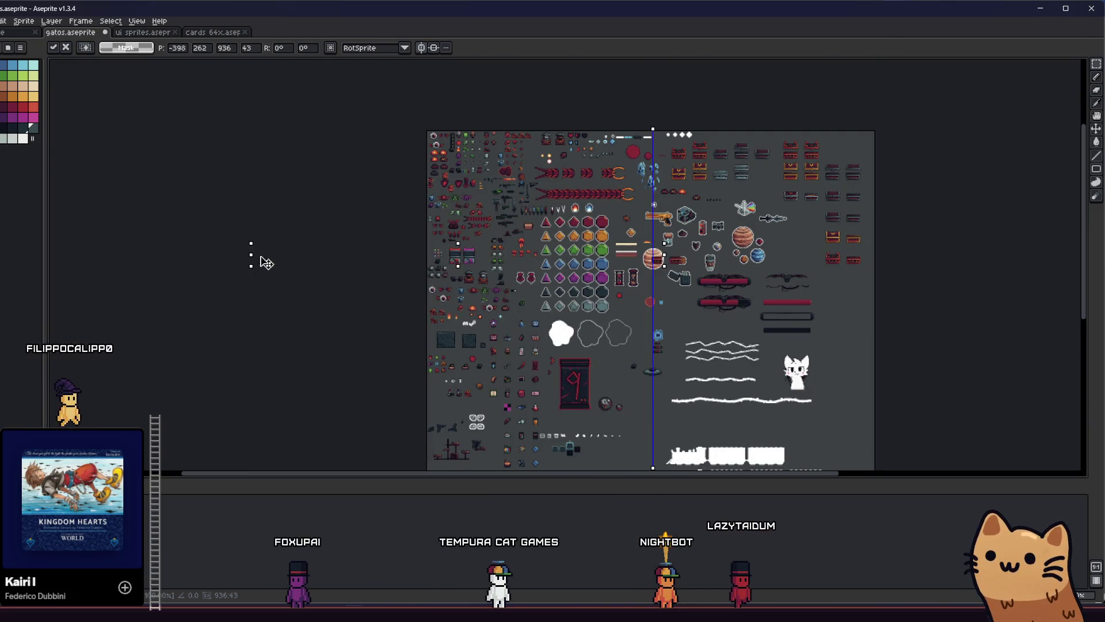
{"action": "key", "text": "ctrl+z"}
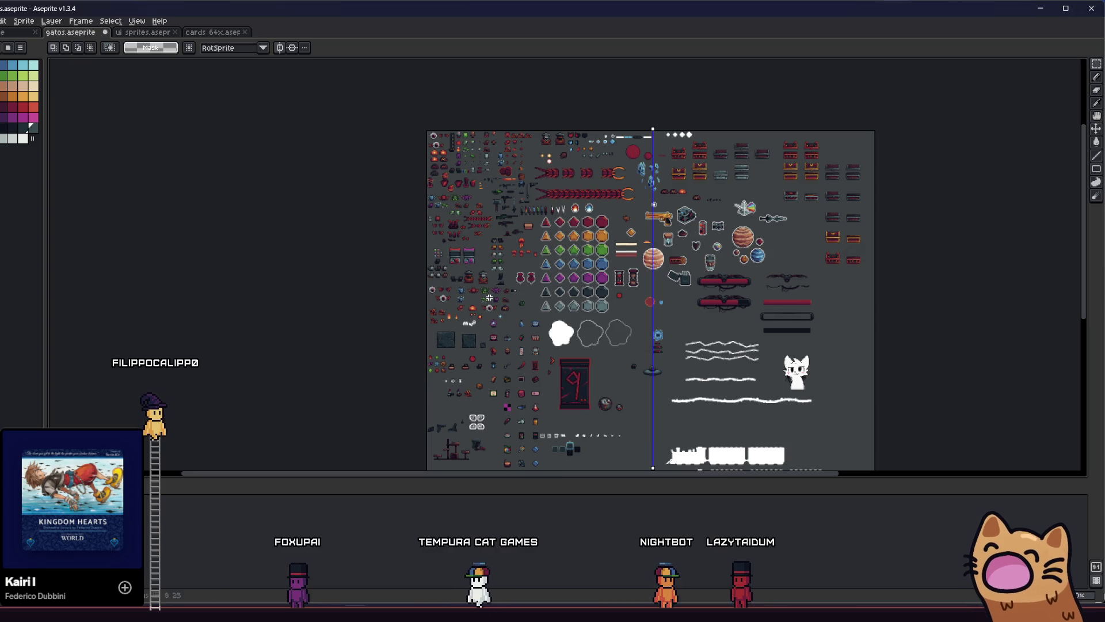
Recentre the sheet and place the arcade copy to the right of the pink machine
{"action": "left_click_drag", "start_coordinate": [441, 280], "coordinate": [350, 266]}
{"action": "scroll", "coordinate": [814, 222], "scroll_direction": "up", "scroll_amount": 4}
{"action": "scroll", "coordinate": [646, 203], "scroll_direction": "down", "scroll_amount": 2}
{"action": "scroll", "coordinate": [201, 118], "scroll_direction": "down", "scroll_amount": 1}
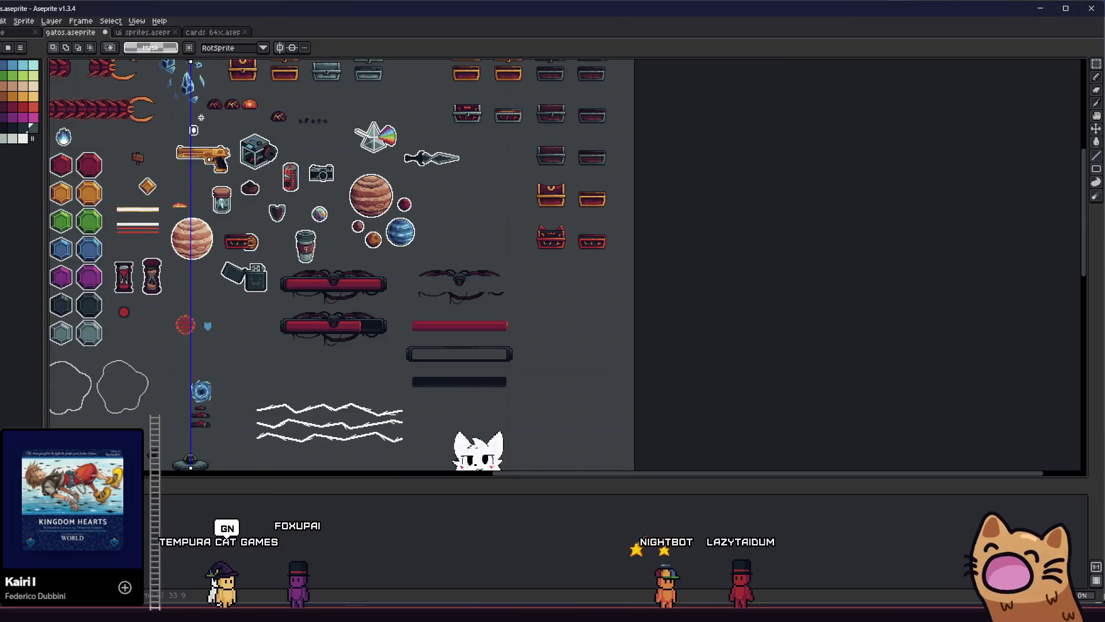
{"action": "scroll", "coordinate": [201, 117], "scroll_direction": "down", "scroll_amount": 3}
{"action": "left_click_drag", "start_coordinate": [210, 230], "coordinate": [482, 214]}
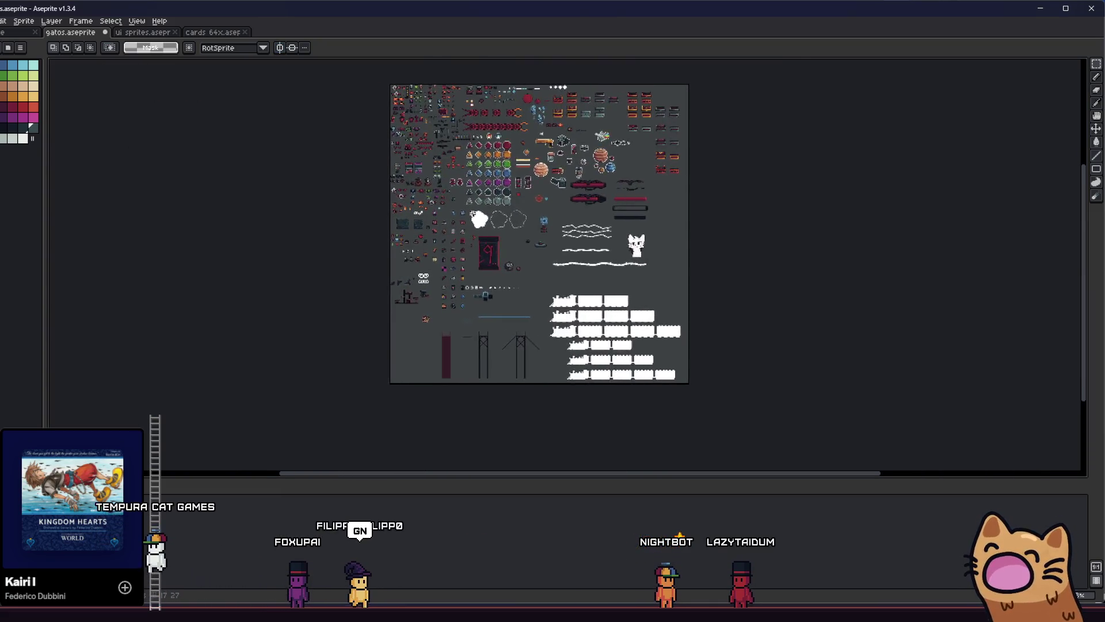
{"action": "scroll", "coordinate": [418, 103], "scroll_direction": "up", "scroll_amount": 5}
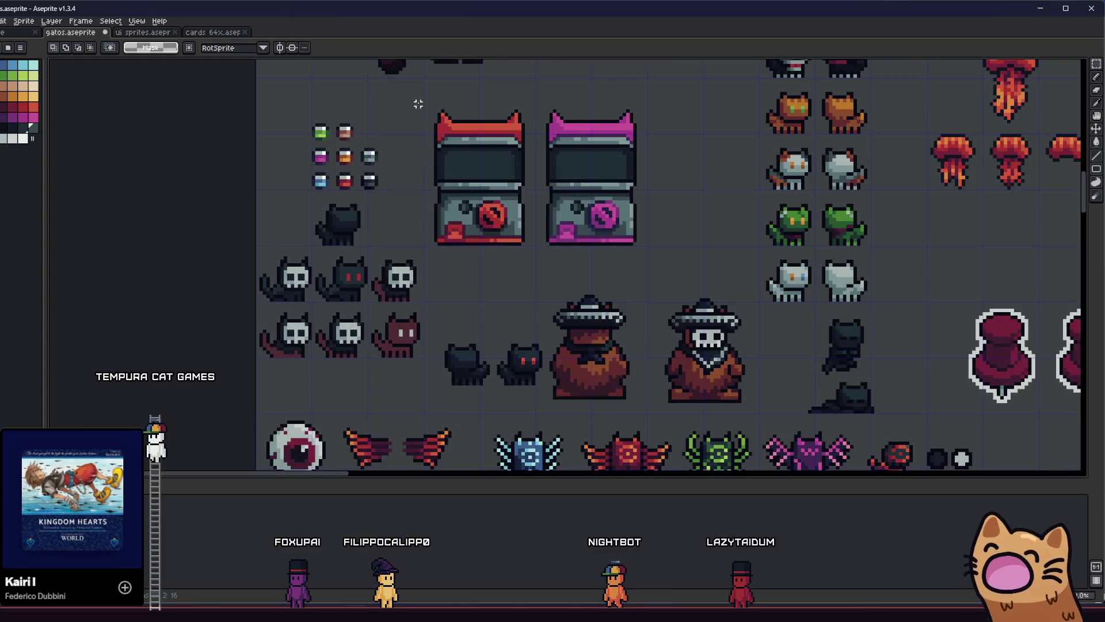
{"action": "scroll", "coordinate": [426, 105], "scroll_direction": "up", "scroll_amount": 1}
{"action": "scroll", "coordinate": [432, 106], "scroll_direction": "up", "scroll_amount": 2}
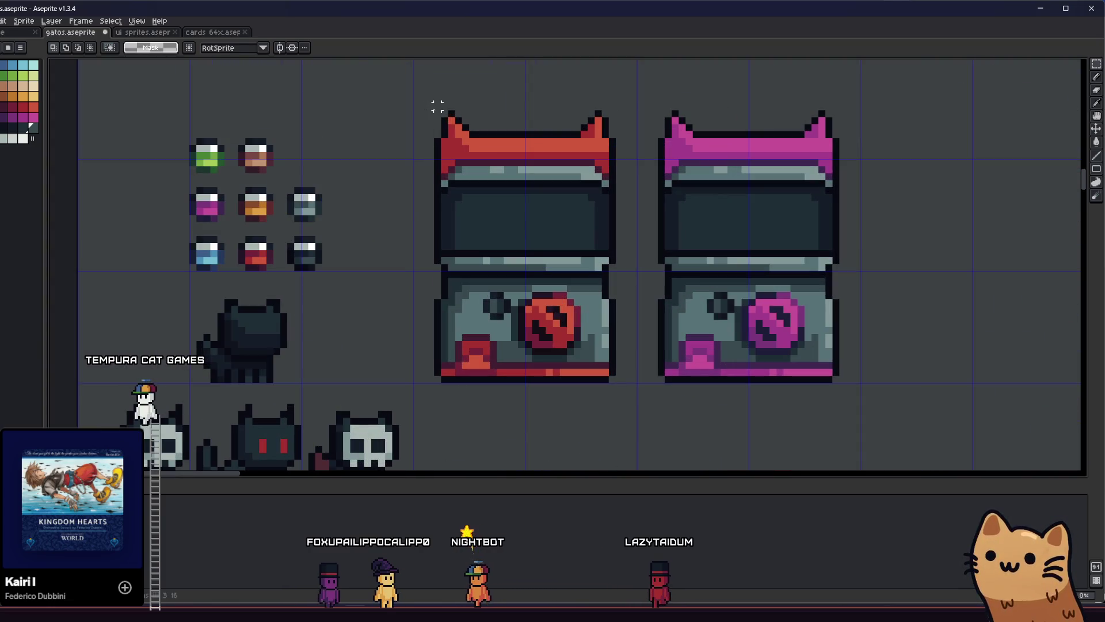
{"action": "mouse_move", "coordinate": [428, 104]}
{"action": "left_mouse_down"}
{"action": "mouse_move", "coordinate": [592, 284]}
{"action": "mouse_move", "coordinate": [618, 385]}
{"action": "left_mouse_up"}
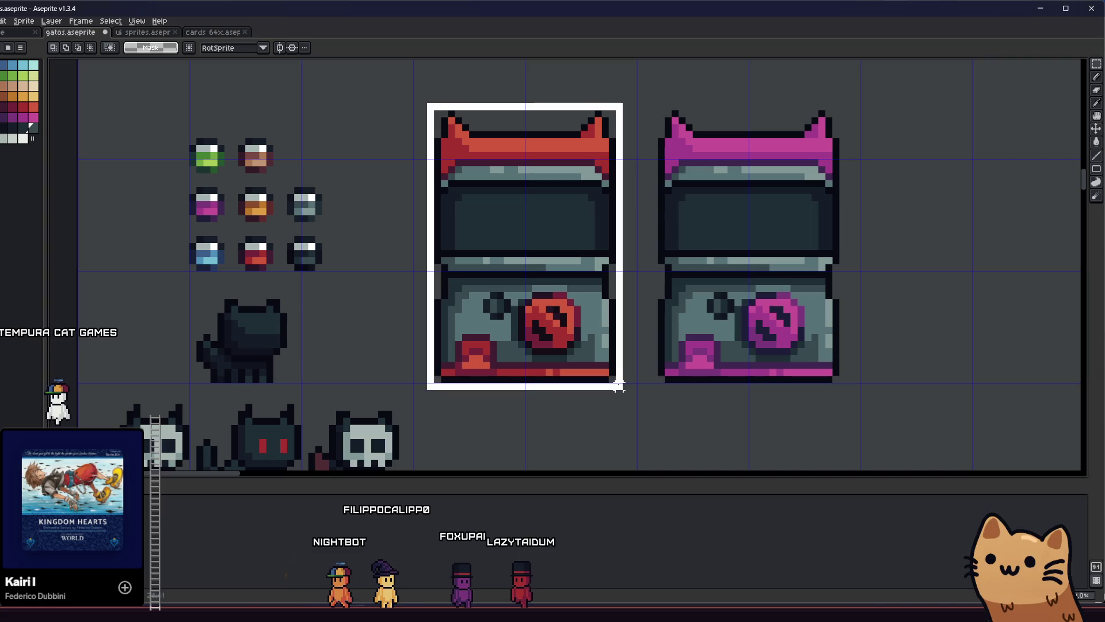
{"action": "scroll", "coordinate": [435, 222], "scroll_direction": "down", "scroll_amount": 6}
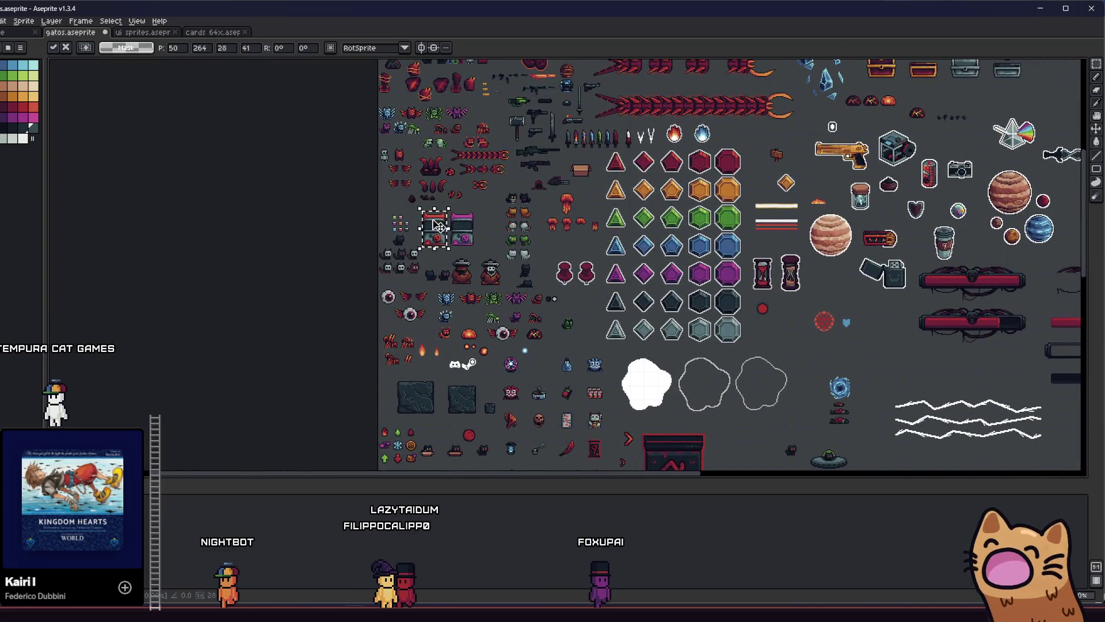
{"action": "scroll", "coordinate": [494, 235], "scroll_direction": "up", "scroll_amount": 3}
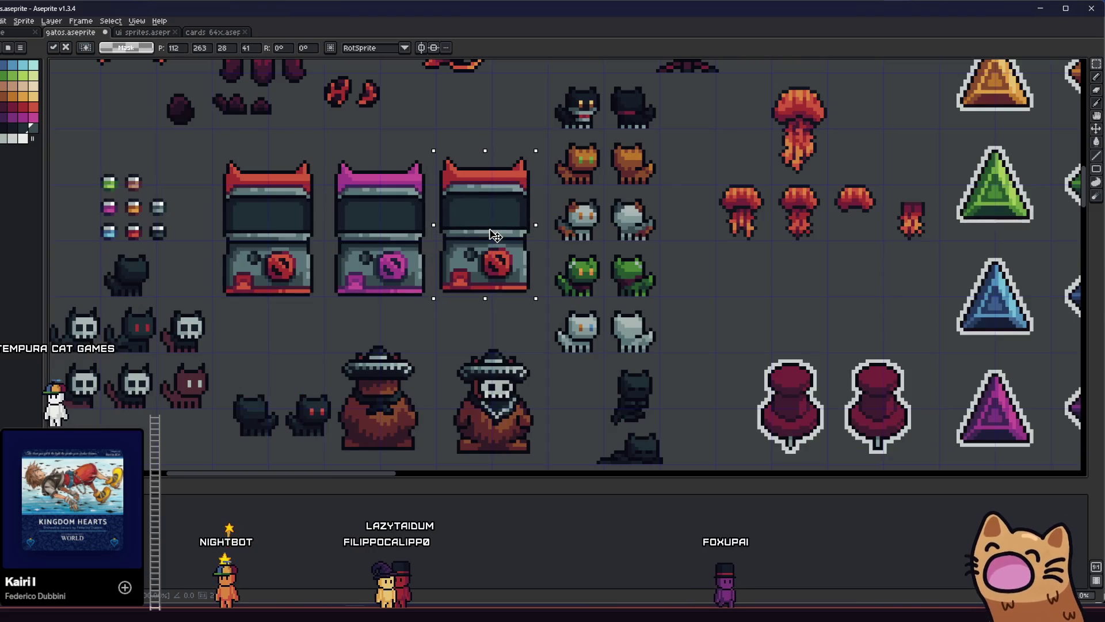
{"action": "scroll", "coordinate": [369, 224], "scroll_direction": "left", "scroll_amount": 3}
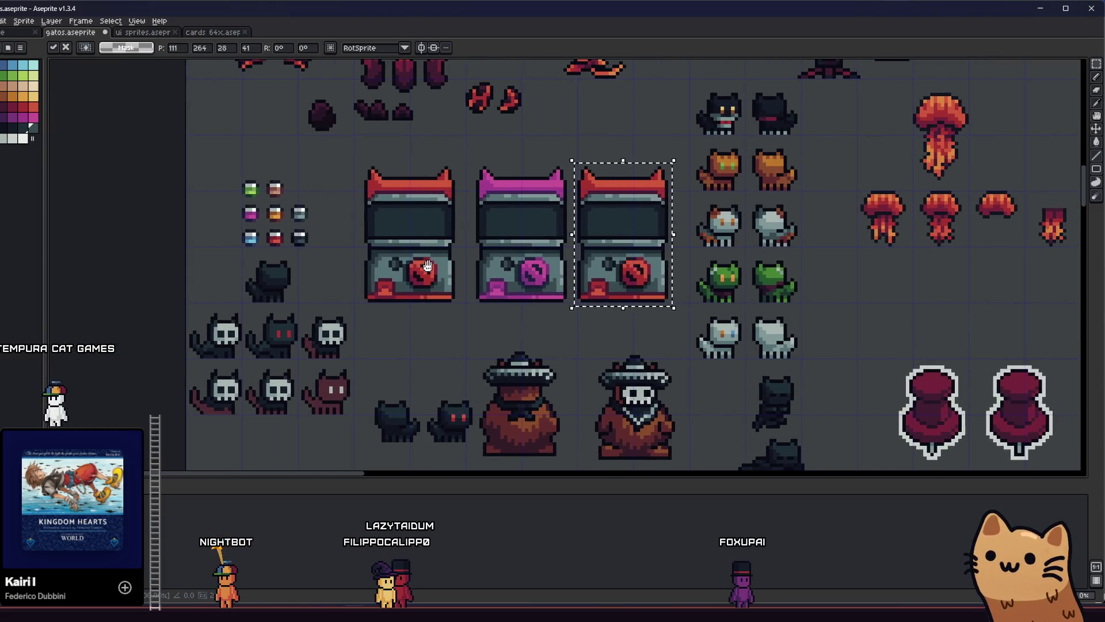
{"action": "left_click", "coordinate": [242, 210]}
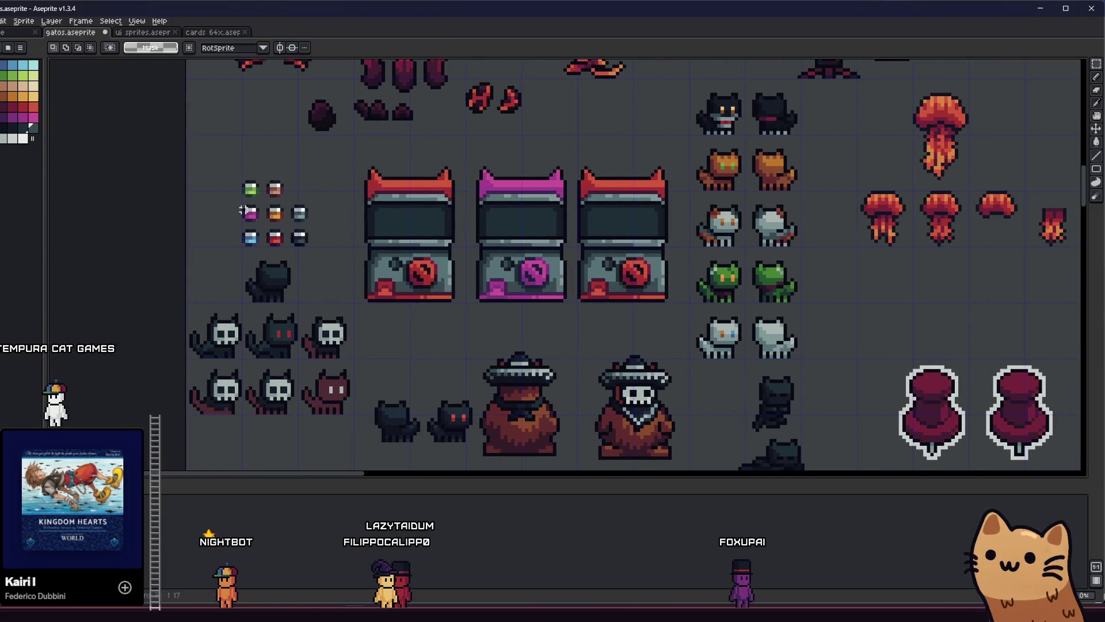
{"action": "mouse_move", "coordinate": [302, 313]}
{"action": "left_mouse_down"}
{"action": "mouse_move", "coordinate": [323, 301]}
{"action": "mouse_move", "coordinate": [426, 345]}
{"action": "mouse_move", "coordinate": [303, 314]}
{"action": "left_mouse_up"}
Move the black cat and the potion icons away from the arcade machines
{"action": "left_click", "coordinate": [233, 252]}
{"action": "left_click_drag", "start_coordinate": [233, 251], "coordinate": [392, 346]}
{"action": "left_click_drag", "start_coordinate": [211, 164], "coordinate": [303, 251]}
{"action": "left_click_drag", "start_coordinate": [271, 215], "coordinate": [250, 120]}
{"action": "left_click", "coordinate": [380, 217]}
Erase the first machine's screen strip and the second machine's top and lower cabinet
{"action": "mouse_move", "coordinate": [573, 159]}
{"action": "left_mouse_down"}
{"action": "mouse_move", "coordinate": [676, 321]}
{"action": "mouse_move", "coordinate": [339, 297]}
{"action": "left_mouse_up"}
{"action": "scroll", "coordinate": [383, 283], "scroll_direction": "up", "scroll_amount": 3}
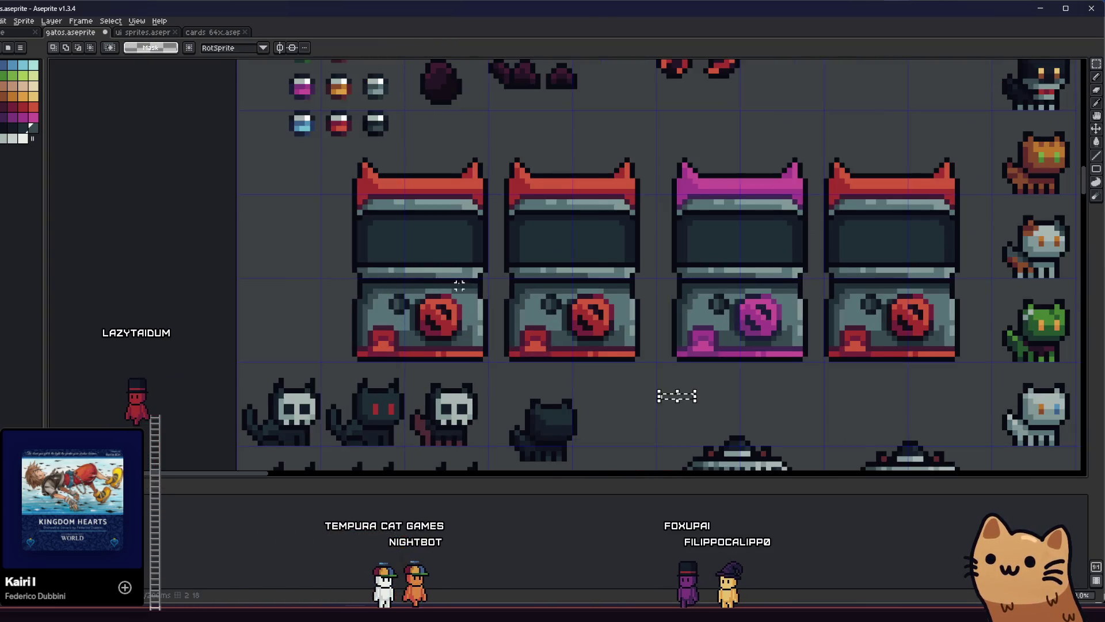
{"action": "mouse_move", "coordinate": [291, 272]}
{"action": "left_mouse_down"}
{"action": "mouse_move", "coordinate": [497, 248]}
{"action": "mouse_move", "coordinate": [311, 241]}
{"action": "mouse_move", "coordinate": [501, 216]}
{"action": "left_mouse_up"}
{"action": "key", "text": "Delete"}
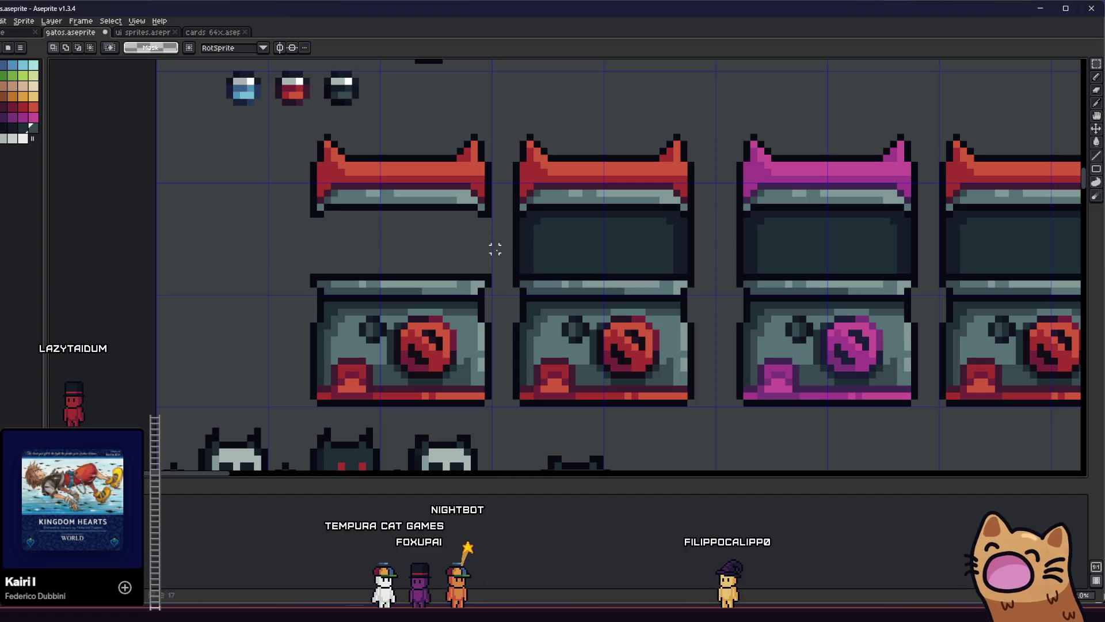
{"action": "left_click_drag", "start_coordinate": [652, 179], "coordinate": [699, 202]}
{"action": "key", "text": "Delete"}
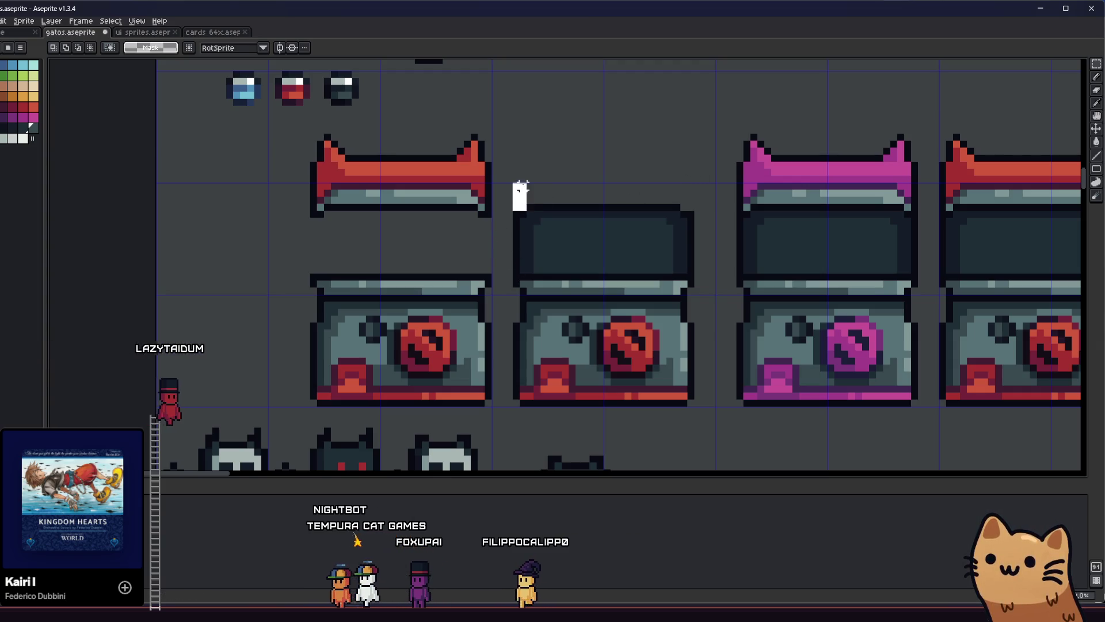
{"action": "mouse_move", "coordinate": [521, 426]}
{"action": "left_mouse_down"}
{"action": "mouse_move", "coordinate": [621, 382]}
{"action": "mouse_move", "coordinate": [696, 284]}
{"action": "left_mouse_up"}
{"action": "key", "text": "Delete"}
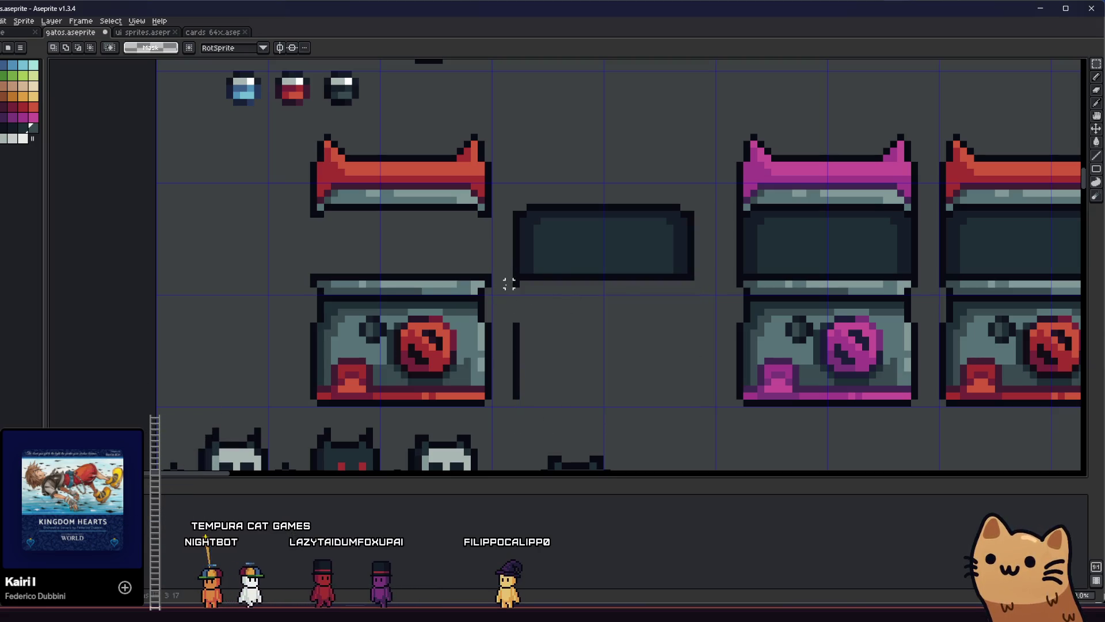
Select the rightmost red arcade machine
{"action": "scroll", "coordinate": [564, 361], "scroll_direction": "up", "scroll_amount": 1}
{"action": "scroll", "coordinate": [565, 358], "scroll_direction": "down", "scroll_amount": 3}
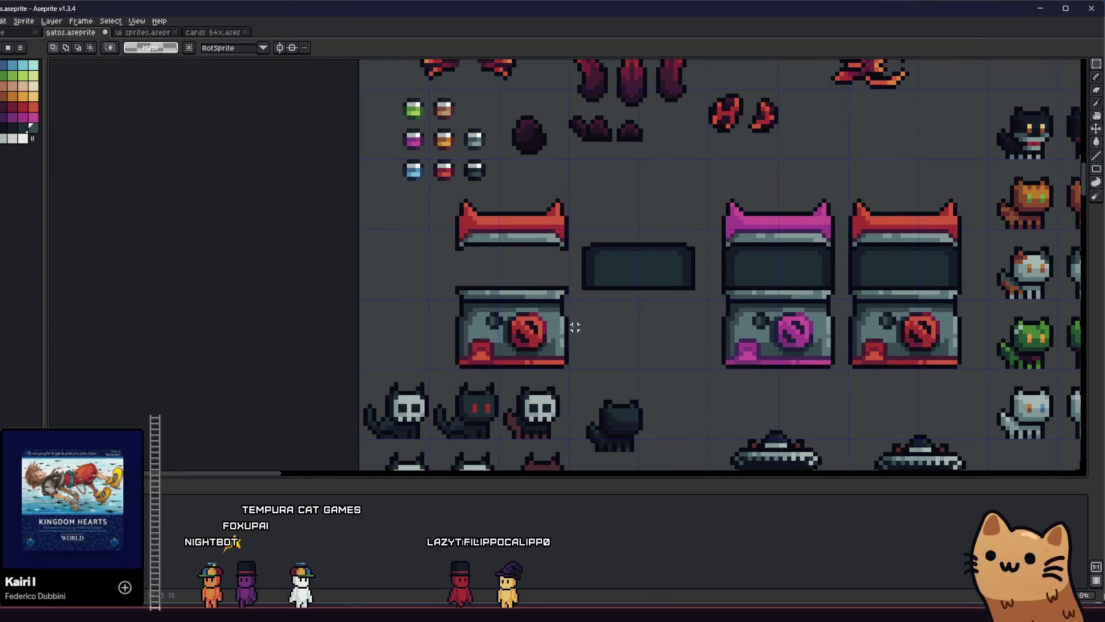
{"action": "scroll", "coordinate": [461, 236], "scroll_direction": "up", "scroll_amount": 2}
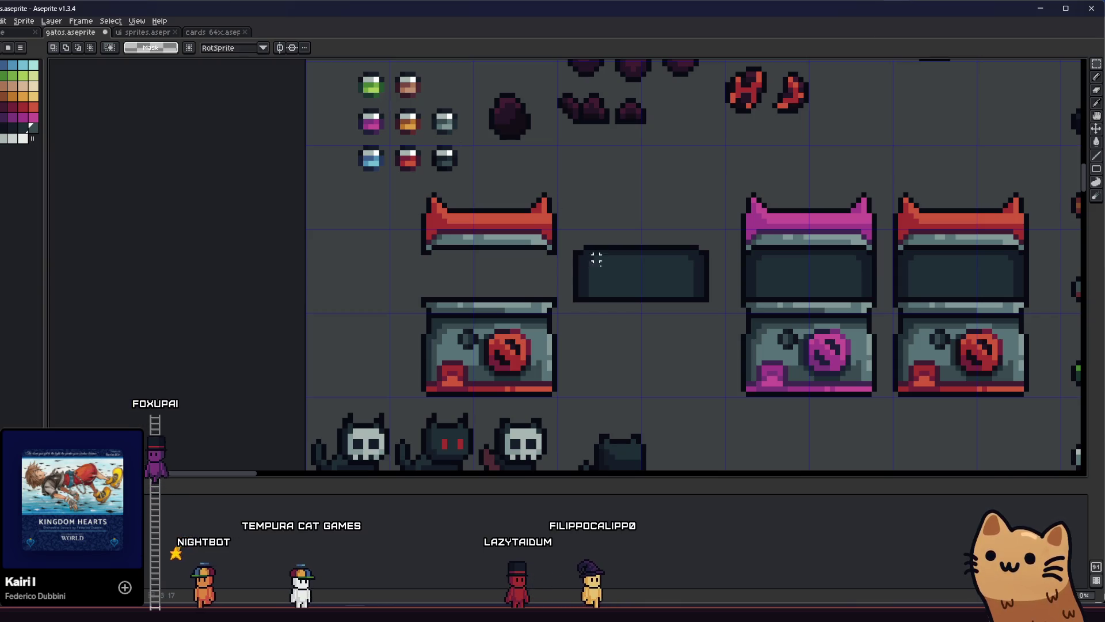
{"action": "scroll", "coordinate": [593, 249], "scroll_direction": "down", "scroll_amount": 2}
{"action": "scroll", "coordinate": [371, 197], "scroll_direction": "down", "scroll_amount": 1}
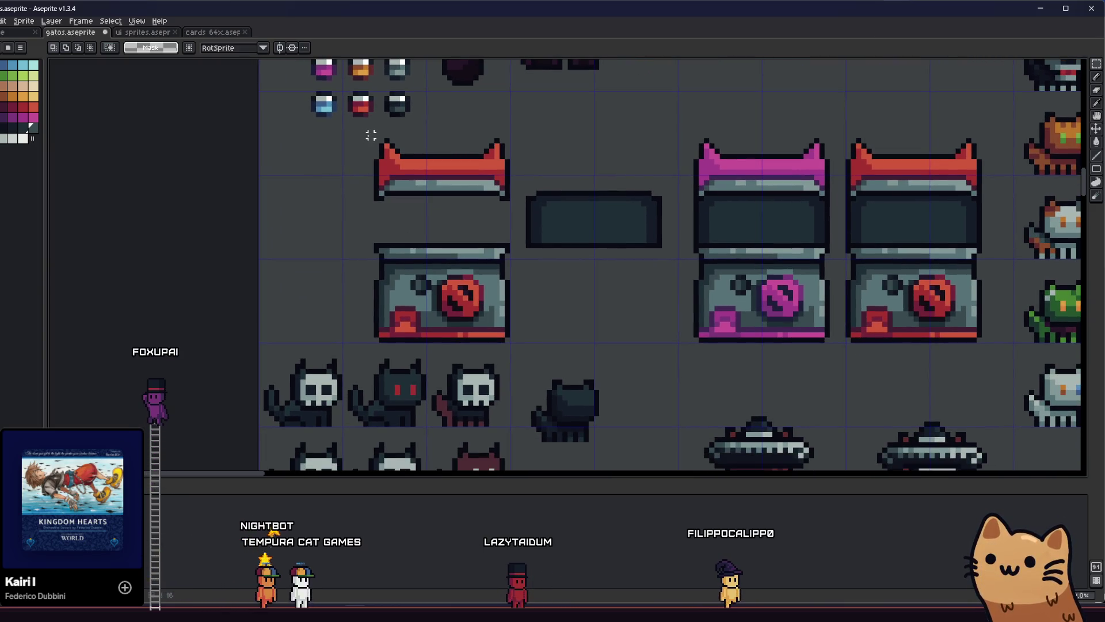
{"action": "mouse_move", "coordinate": [369, 133]}
{"action": "left_mouse_down"}
{"action": "mouse_move", "coordinate": [525, 330]}
{"action": "mouse_move", "coordinate": [516, 349]}
{"action": "left_mouse_up"}
Export the selected dispenser as sticker_capsule_dispenser PNG into Dante's 9/objects/room objects
{"action": "key", "text": "alt+f"}
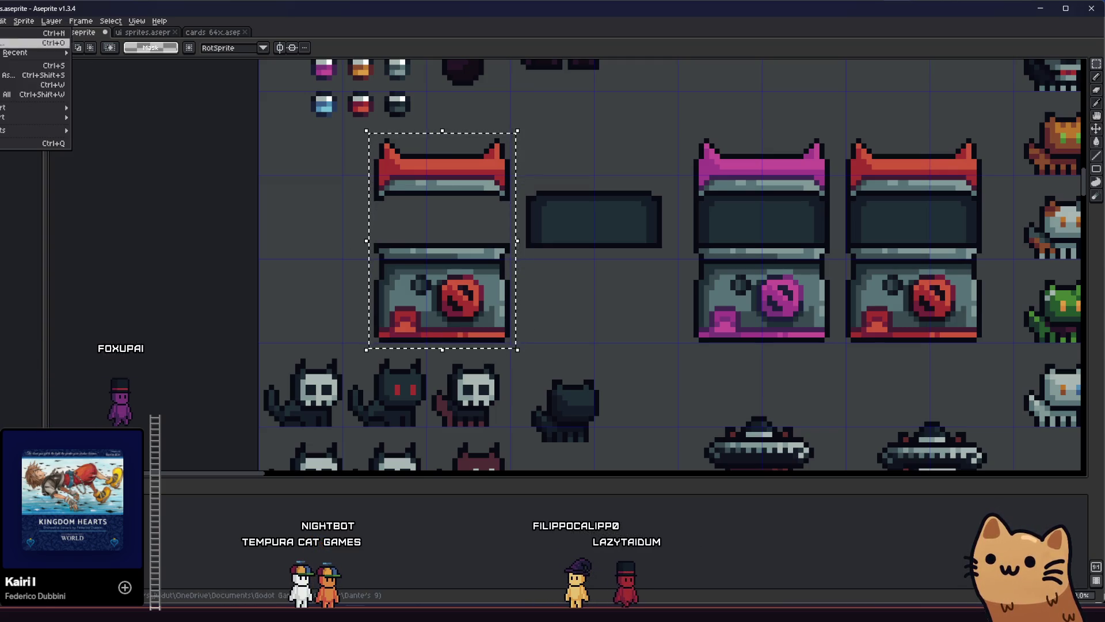
{"action": "mouse_move", "coordinate": [34, 116]}
{"action": "left_click", "coordinate": [115, 109]}
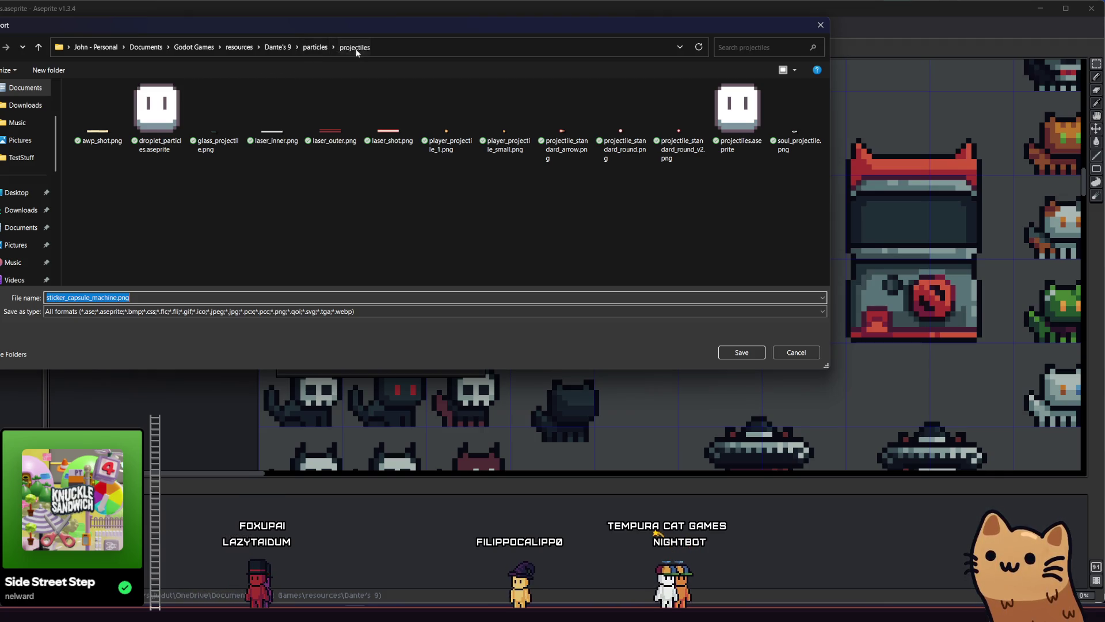
{"action": "left_click", "coordinate": [293, 47]}
{"action": "scroll", "coordinate": [241, 149], "scroll_direction": "down", "scroll_amount": 5}
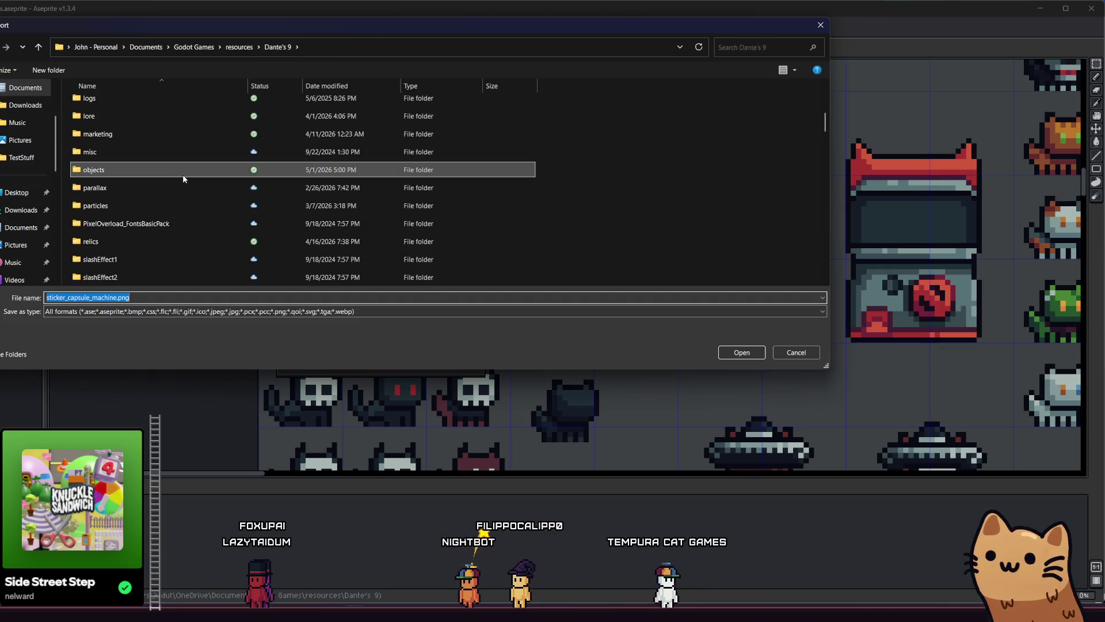
{"action": "double_click", "coordinate": [182, 174]}
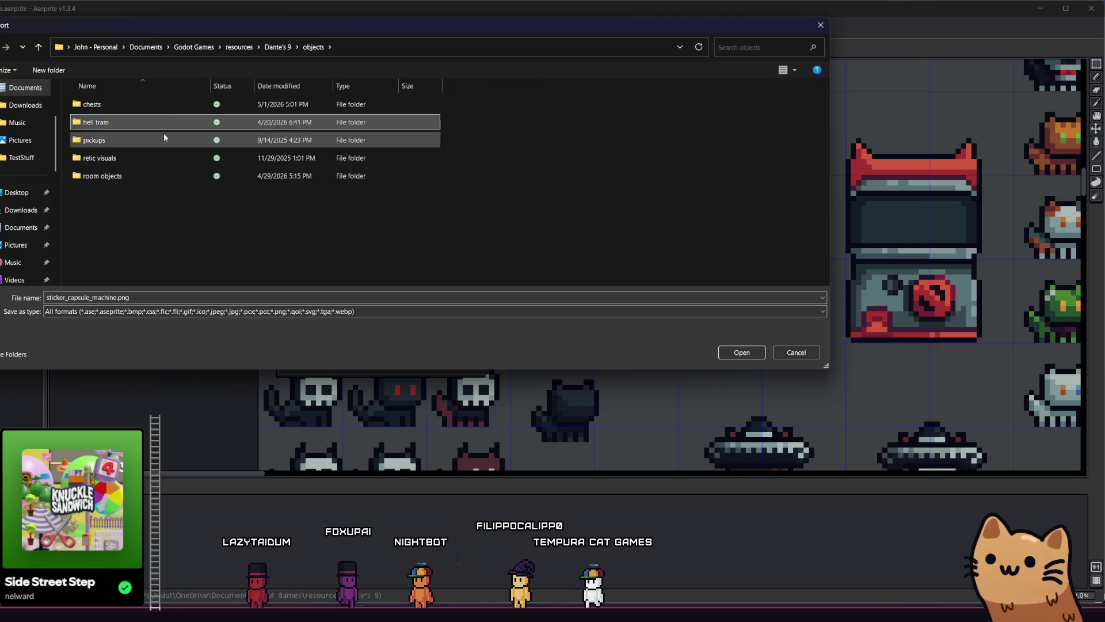
{"action": "double_click", "coordinate": [143, 176]}
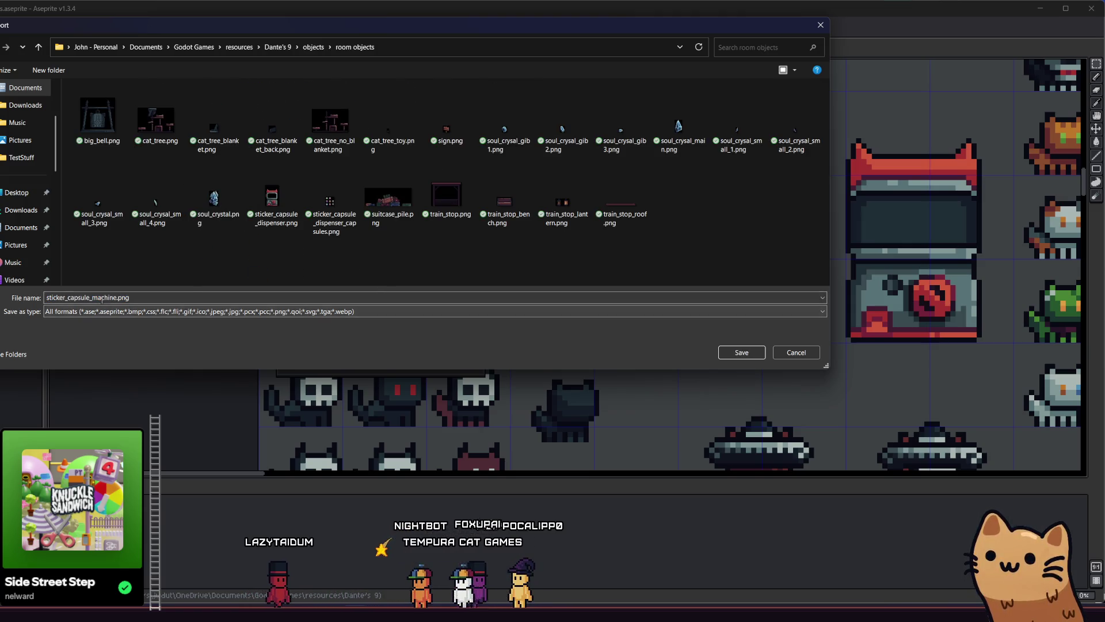
{"action": "left_click", "coordinate": [273, 201]}
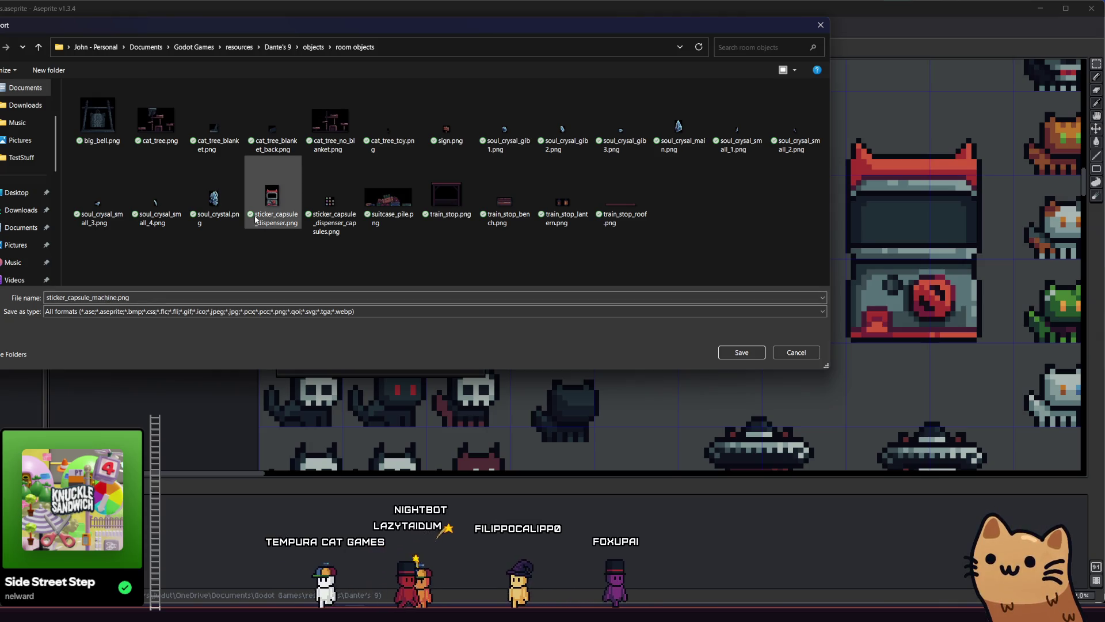
{"action": "left_click", "coordinate": [119, 297]}
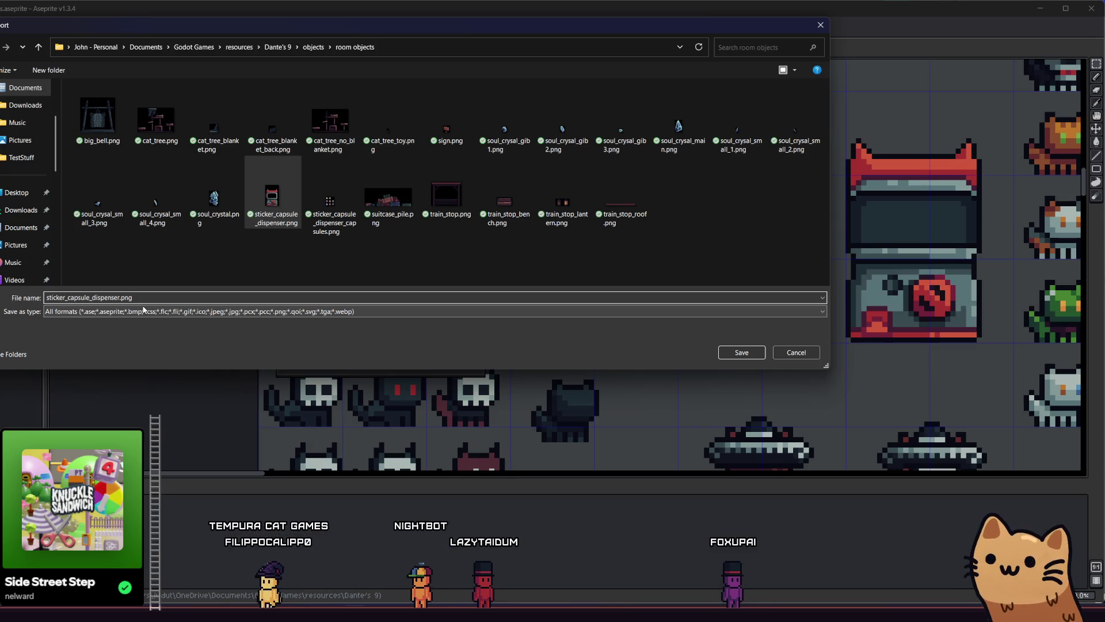
{"action": "type", "text": "_b"}
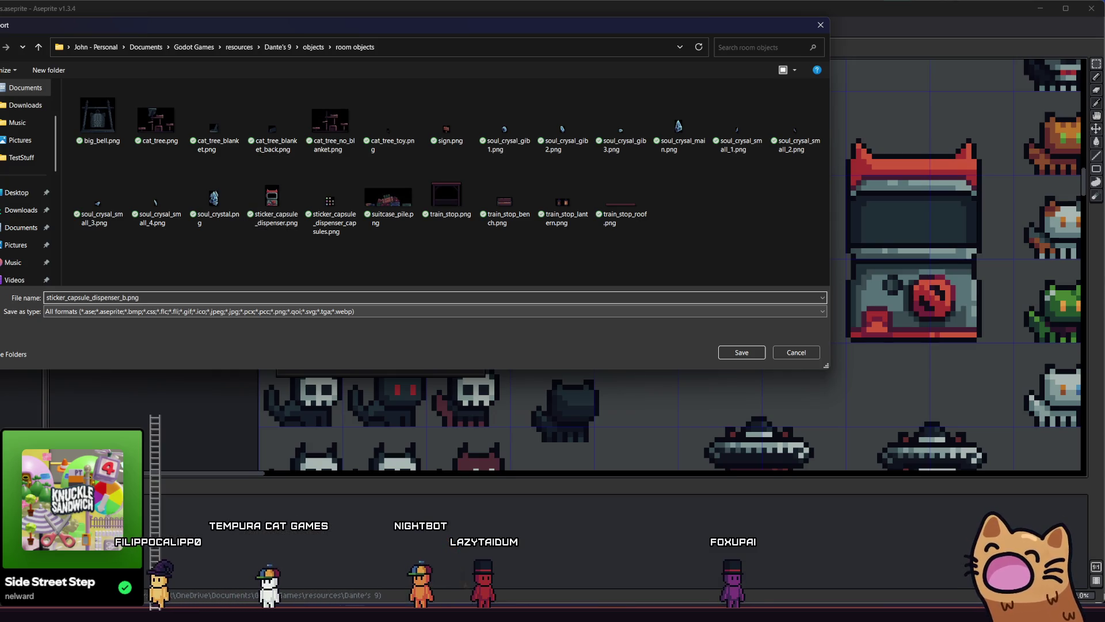
{"action": "key", "text": "Return"}
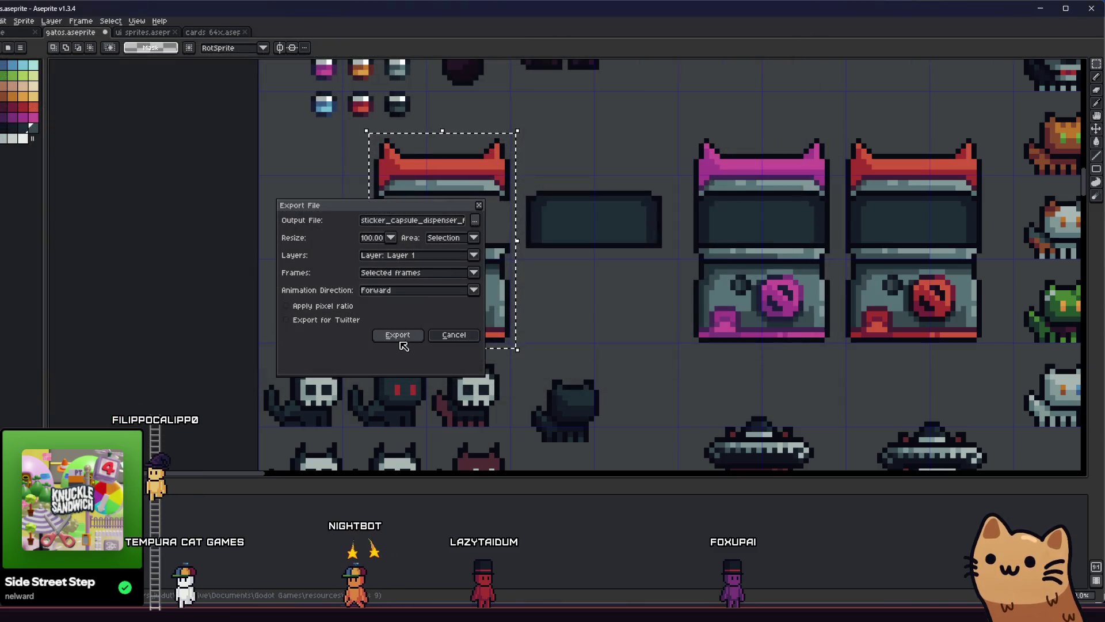
{"action": "left_click", "coordinate": [398, 335]}
Shift the red dispenser piece right, then select the dark glass panel
{"action": "key", "text": "space"}
{"action": "left_click_drag", "start_coordinate": [426, 217], "coordinate": [491, 229]}
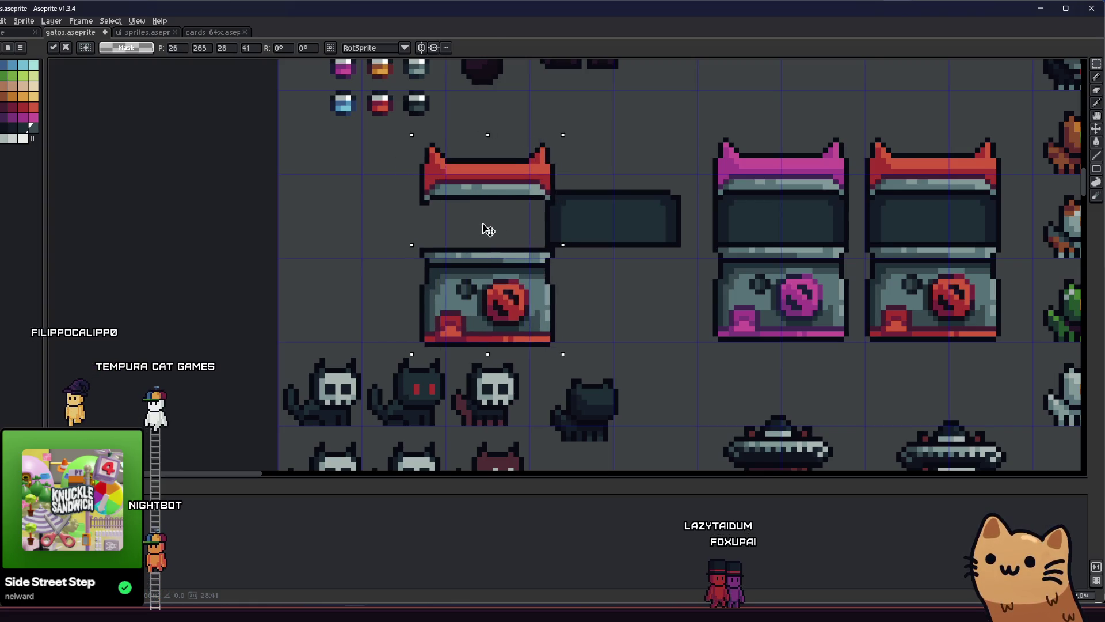
{"action": "key", "text": "Escape"}
{"action": "key", "text": "ctrl+d"}
{"action": "mouse_move", "coordinate": [536, 140]}
{"action": "left_mouse_down"}
{"action": "mouse_move", "coordinate": [694, 339]}
{"action": "mouse_move", "coordinate": [587, 329]}
{"action": "mouse_move", "coordinate": [526, 345]}
{"action": "mouse_move", "coordinate": [689, 347]}
{"action": "left_mouse_up"}
Export the selected dark glass panel as sticker_capsule_dispenser_front.png
{"action": "key", "text": "alt+f"}
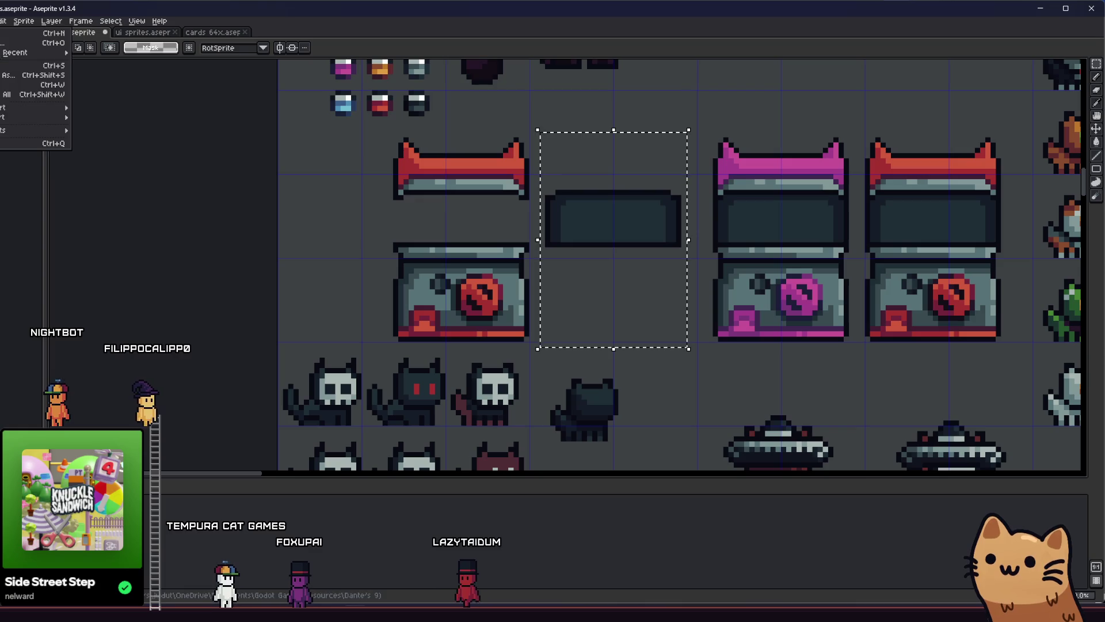
{"action": "left_click", "coordinate": [115, 109]}
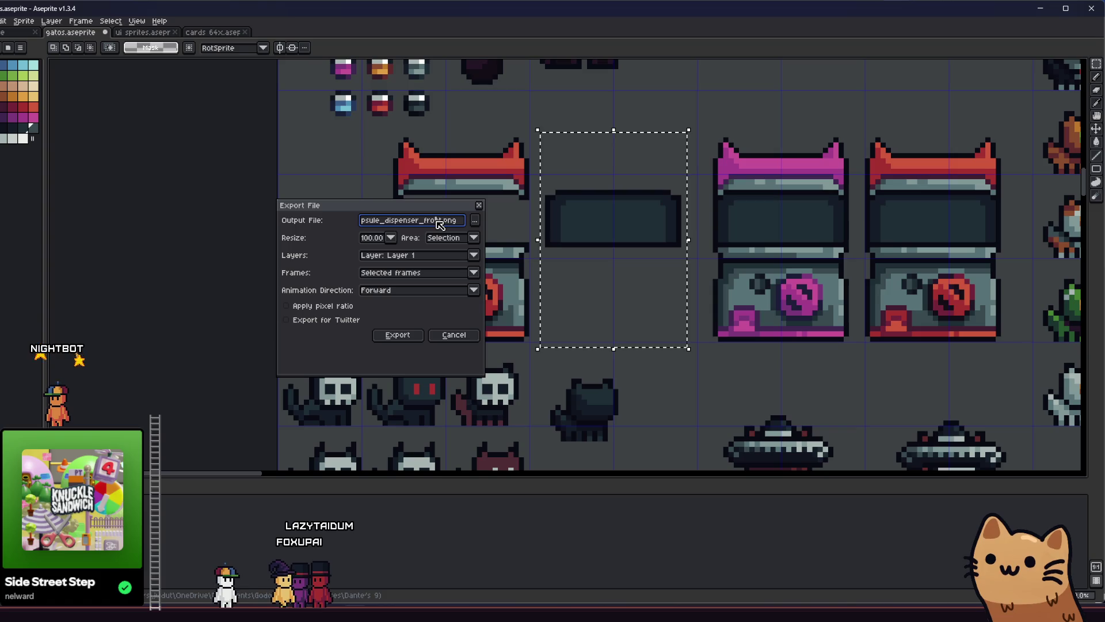
{"action": "key", "text": "Return"}
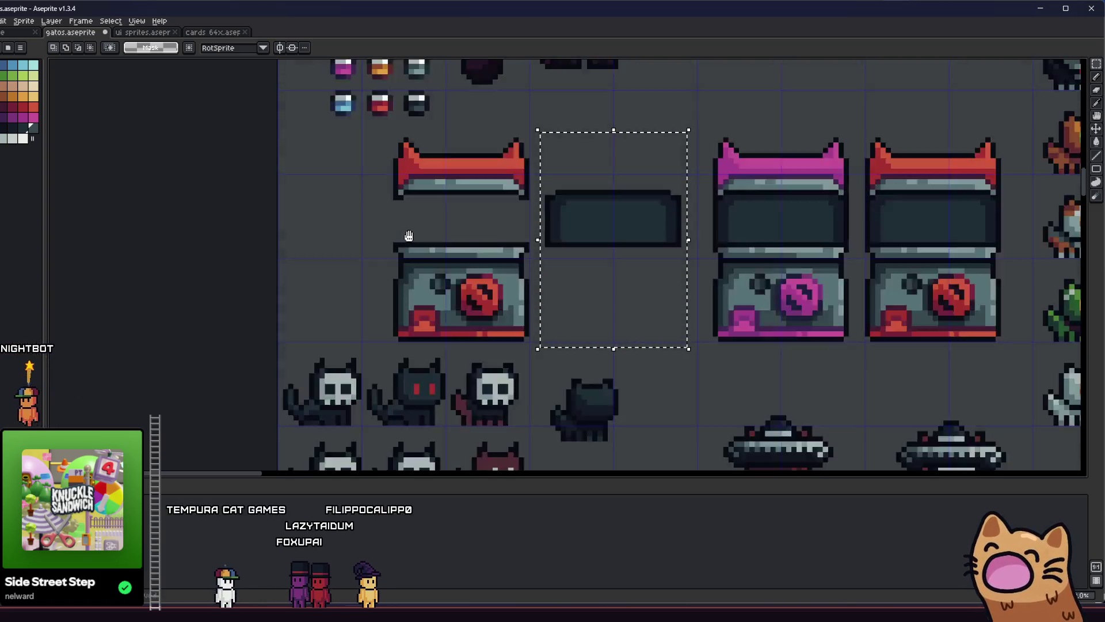
{"action": "scroll", "coordinate": [405, 239], "scroll_direction": "down", "scroll_amount": 3}
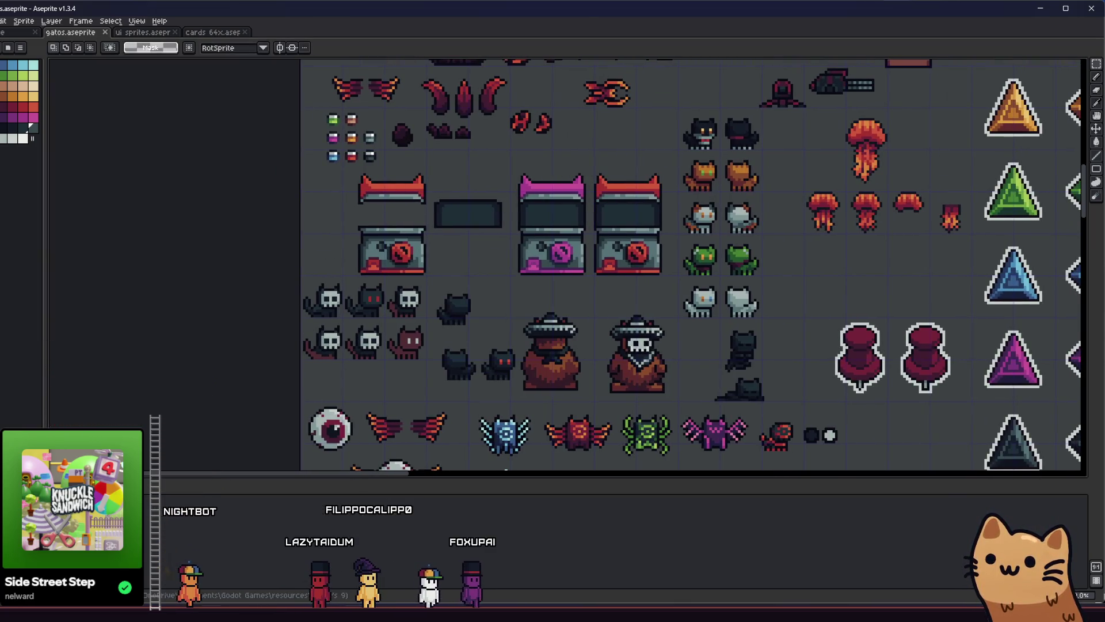
{"action": "key", "text": "alt+Tab"}
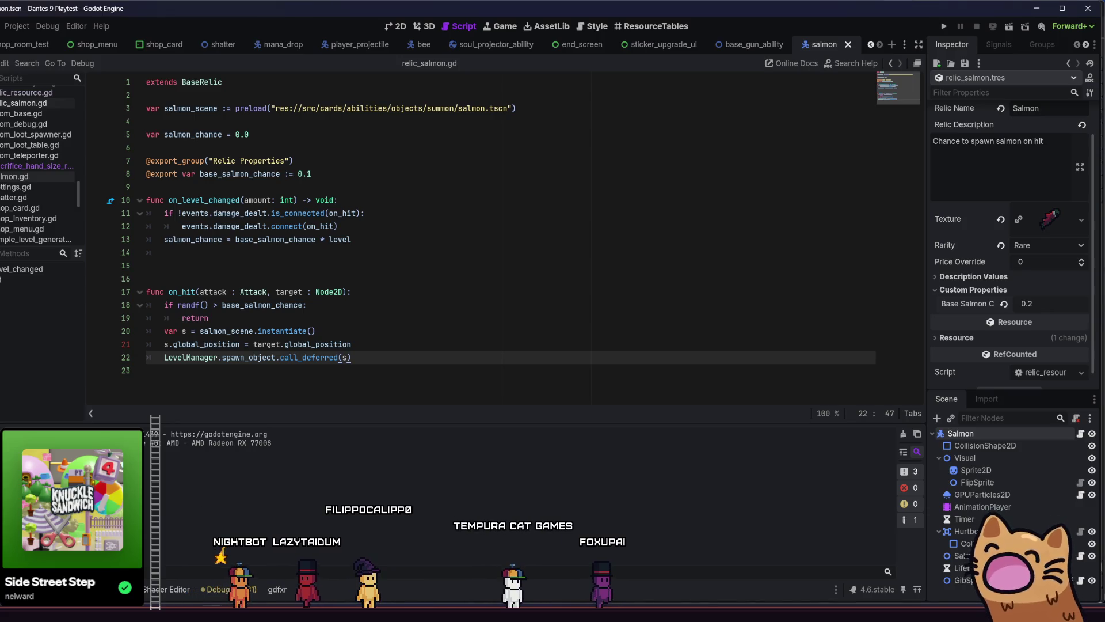
Copy the sticker_capsule_dispenser front and back PNGs from File Explorer into Godot's room objects folder
{"action": "key", "text": "alt+f"}
{"action": "key", "text": "super+e"}
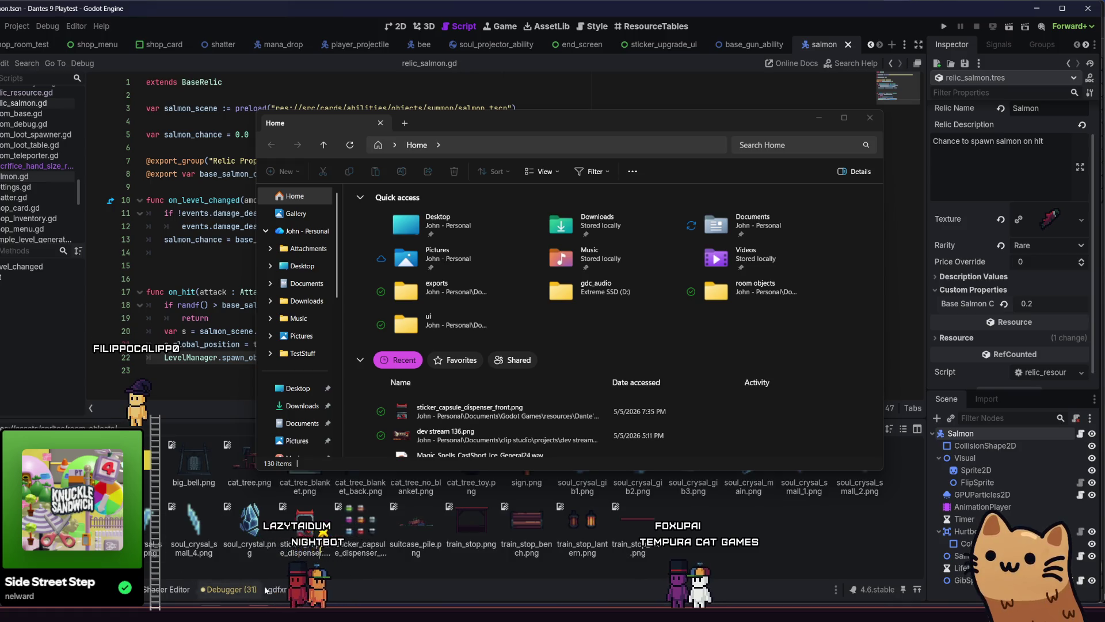
{"action": "left_click", "coordinate": [449, 411]}
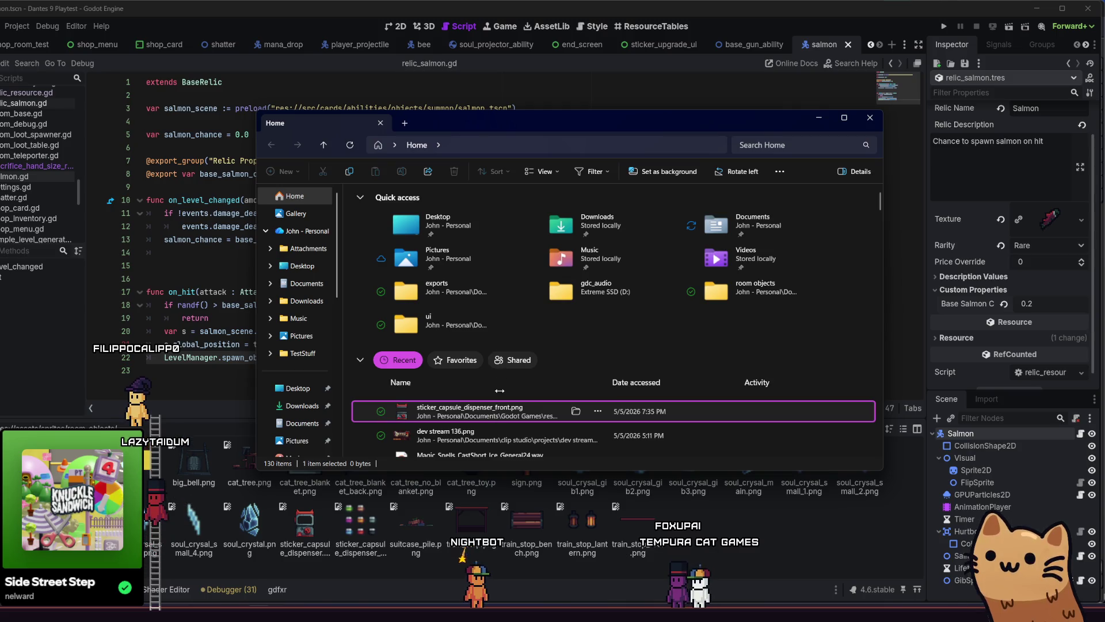
{"action": "right_click", "coordinate": [500, 410]}
{"action": "left_click", "coordinate": [556, 225]}
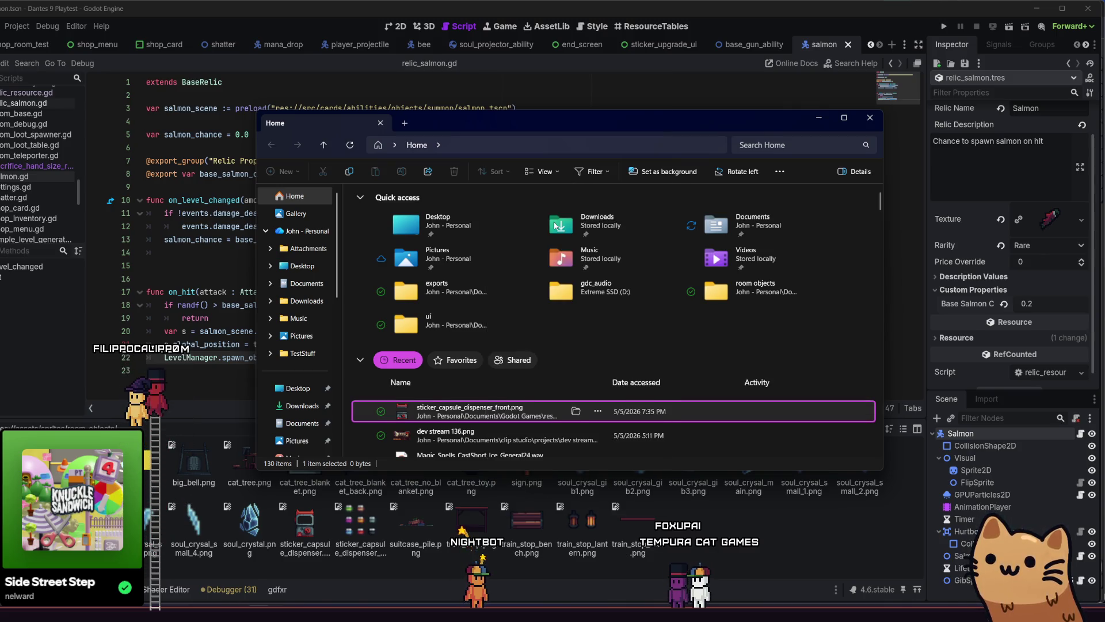
{"action": "double_click", "coordinate": [555, 226]}
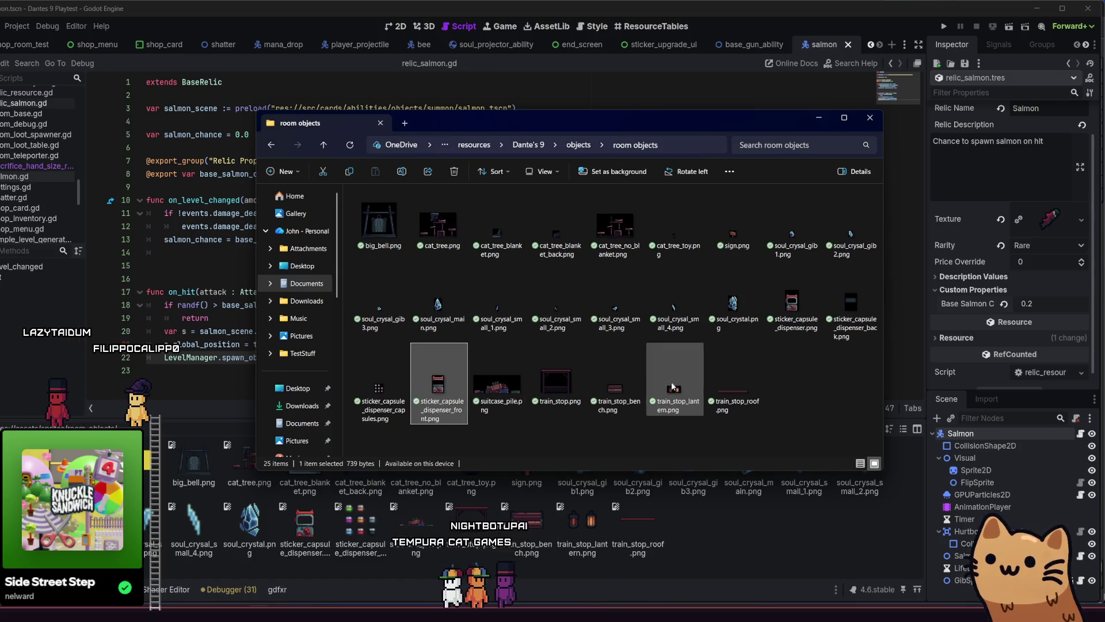
{"action": "left_click", "coordinate": [851, 302], "text": "ctrl"}
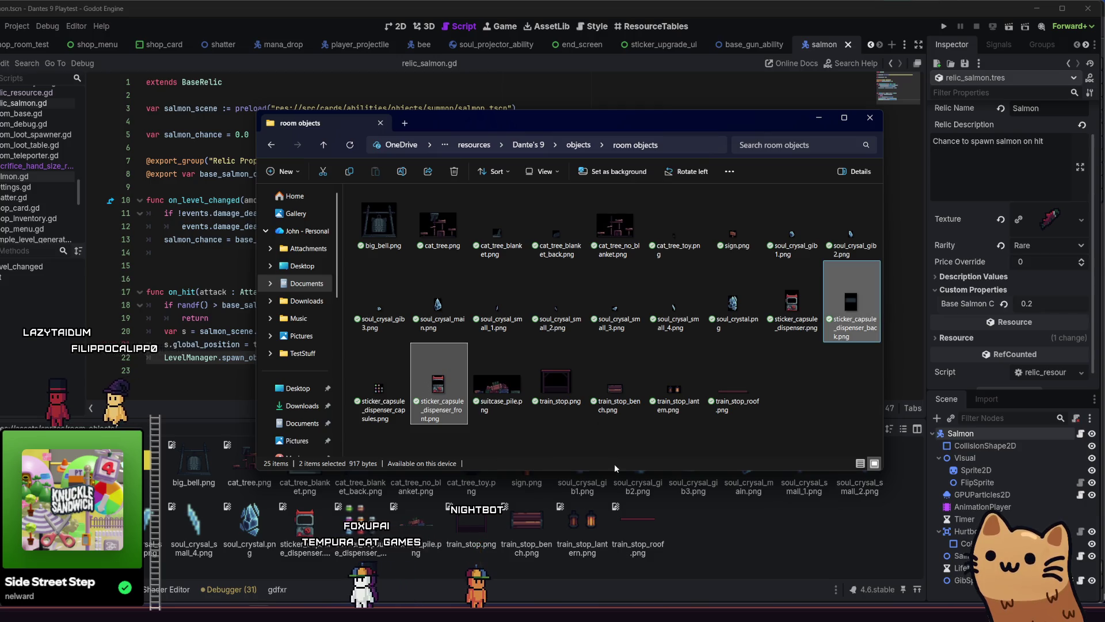
{"action": "left_click_drag", "start_coordinate": [730, 527], "coordinate": [728, 520]}
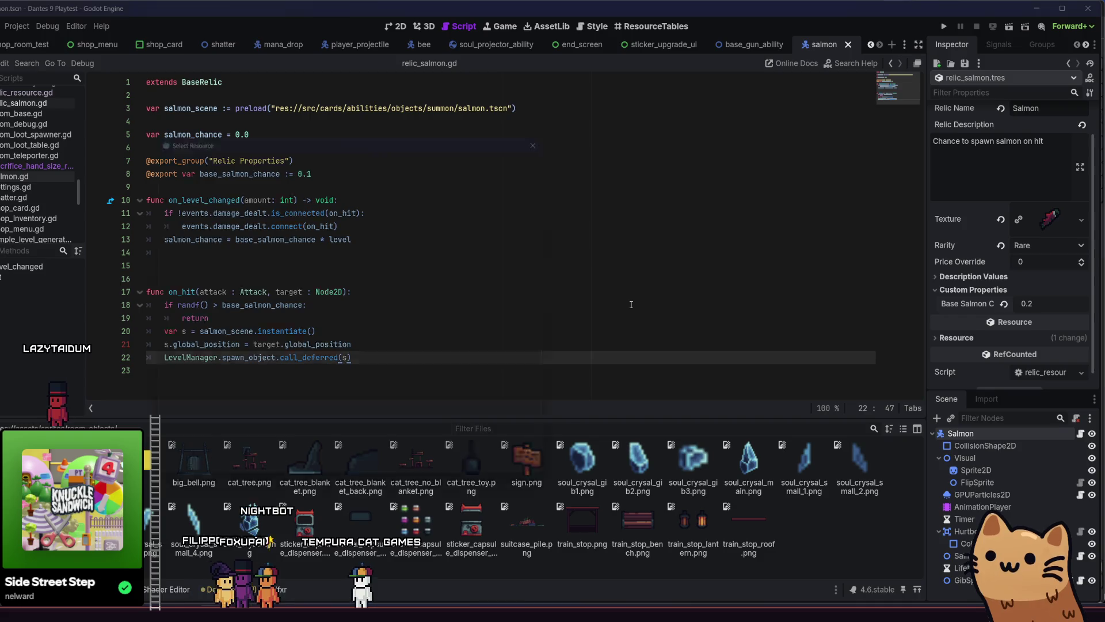
Quick-open the sticker_capsule_dispenser scene and view it in the 2D editor
{"action": "key", "text": "alt+shift+o"}
{"action": "type", "text": "sticker_ca"}
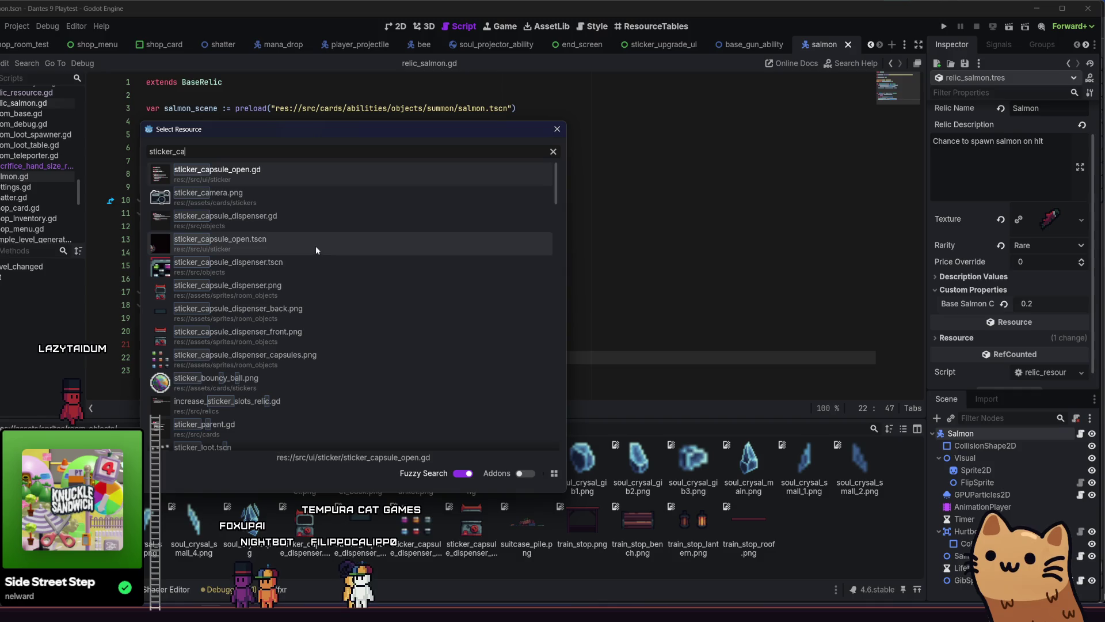
{"action": "double_click", "coordinate": [319, 269]}
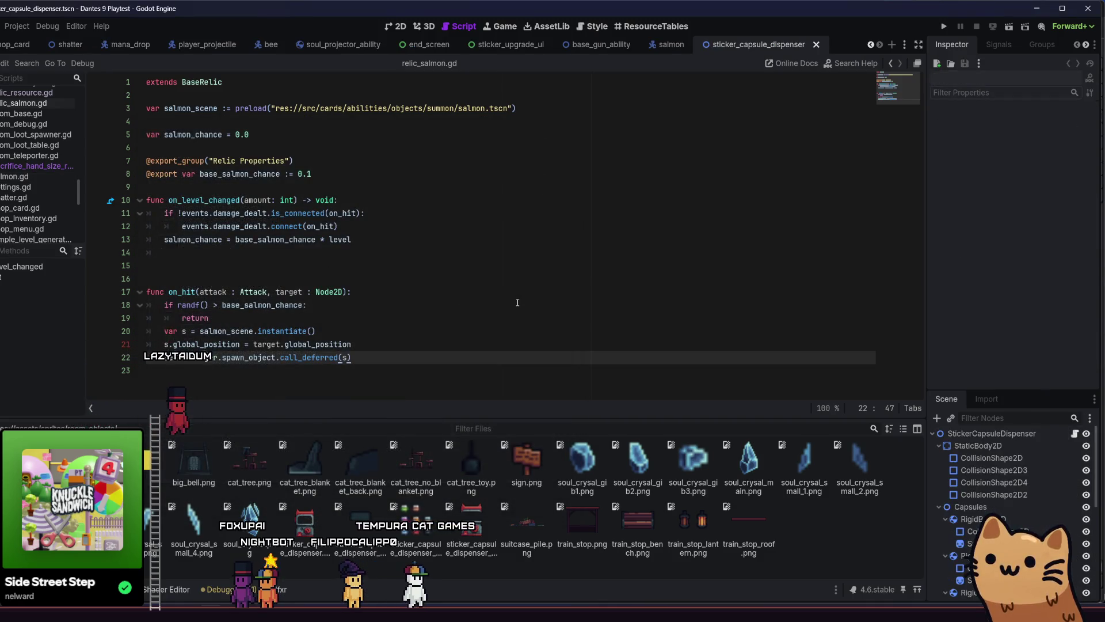
{"action": "scroll", "coordinate": [942, 437], "scroll_direction": "down", "scroll_amount": 3}
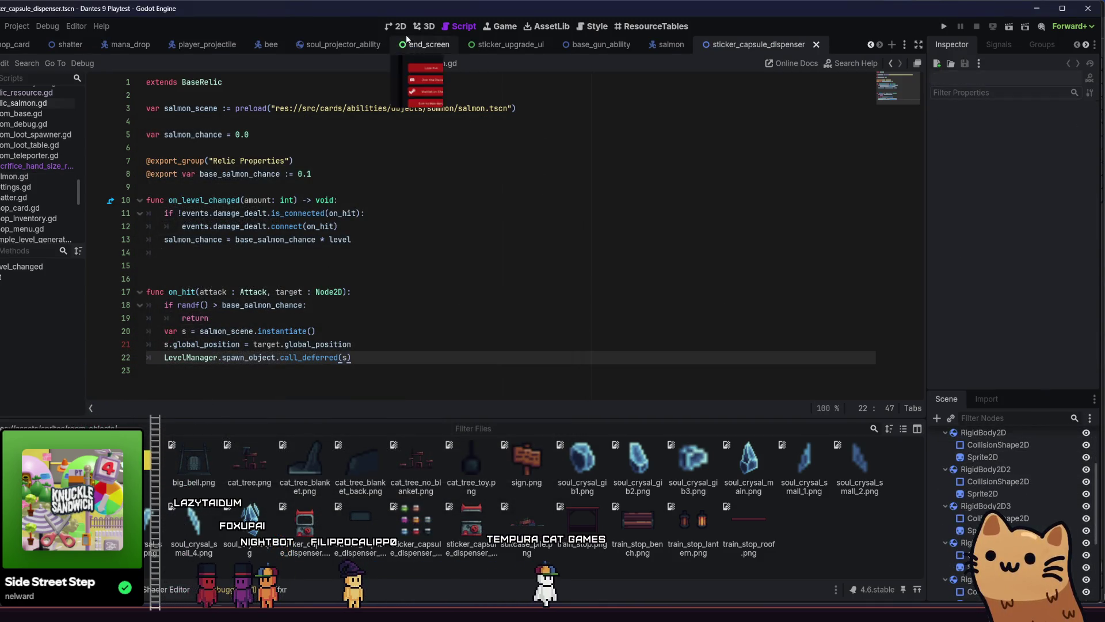
{"action": "left_click", "coordinate": [397, 27]}
{"action": "scroll", "coordinate": [217, 180], "scroll_direction": "up", "scroll_amount": 5}
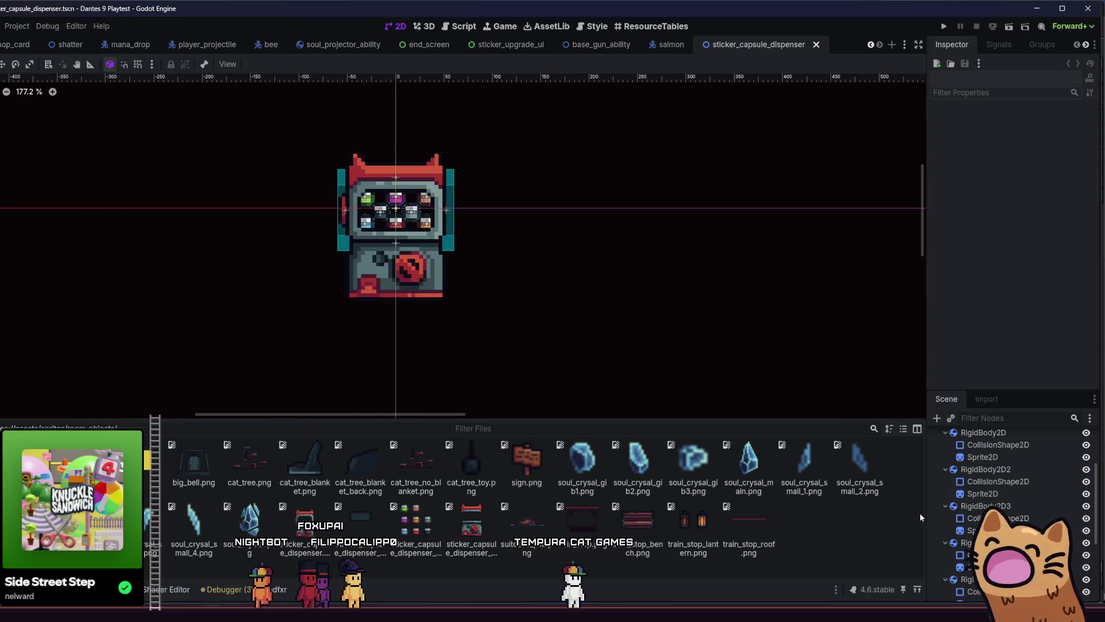
{"action": "scroll", "coordinate": [1048, 511], "scroll_direction": "up", "scroll_amount": 5}
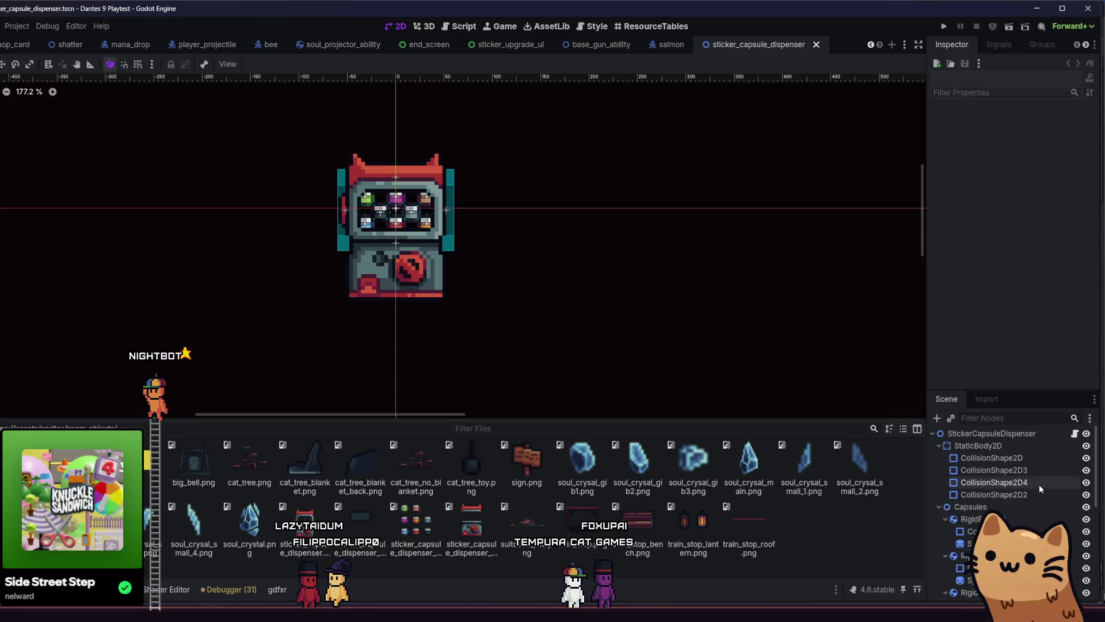
Read through the StickerCapsuleDispenser root node's script, then return to the 2D view
{"action": "left_click", "coordinate": [1008, 434]}
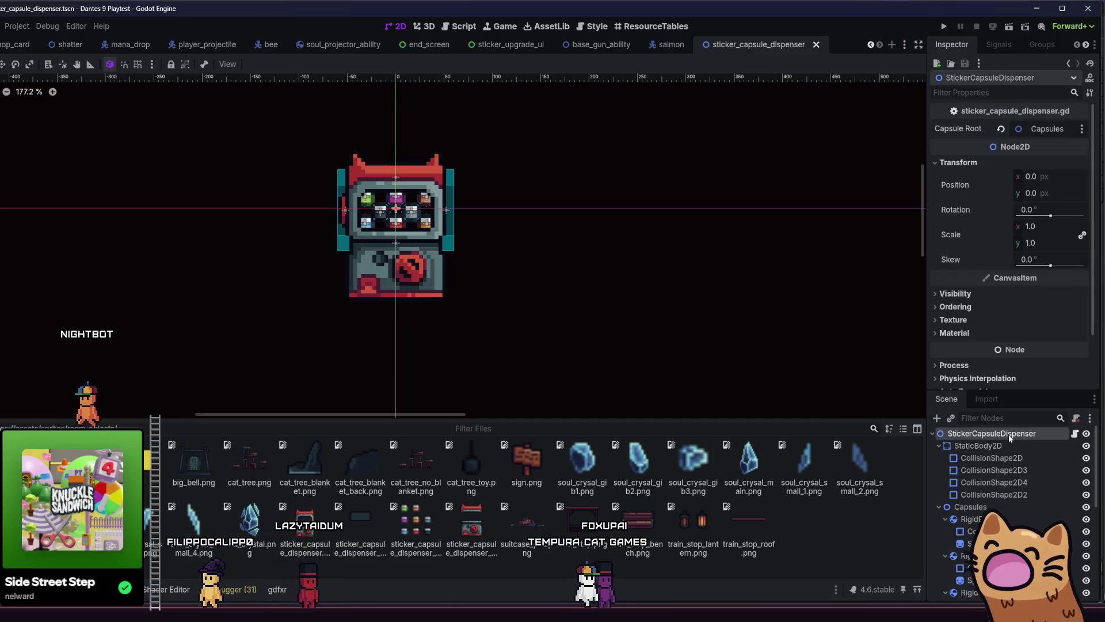
{"action": "left_click", "coordinate": [1075, 433]}
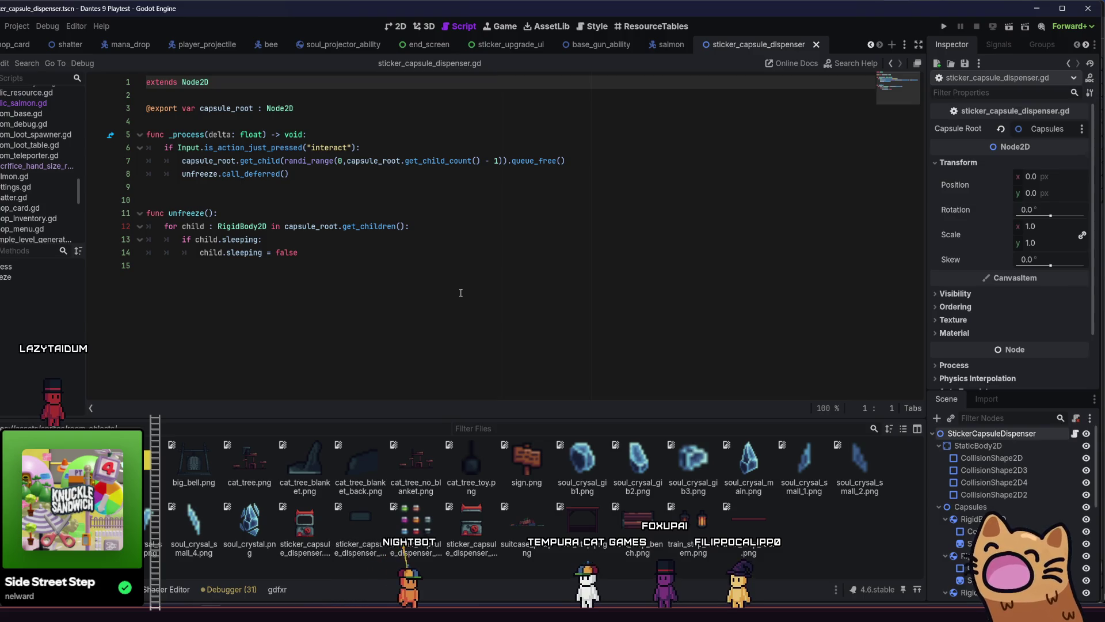
{"action": "scroll", "coordinate": [972, 474], "scroll_direction": "down", "scroll_amount": 3}
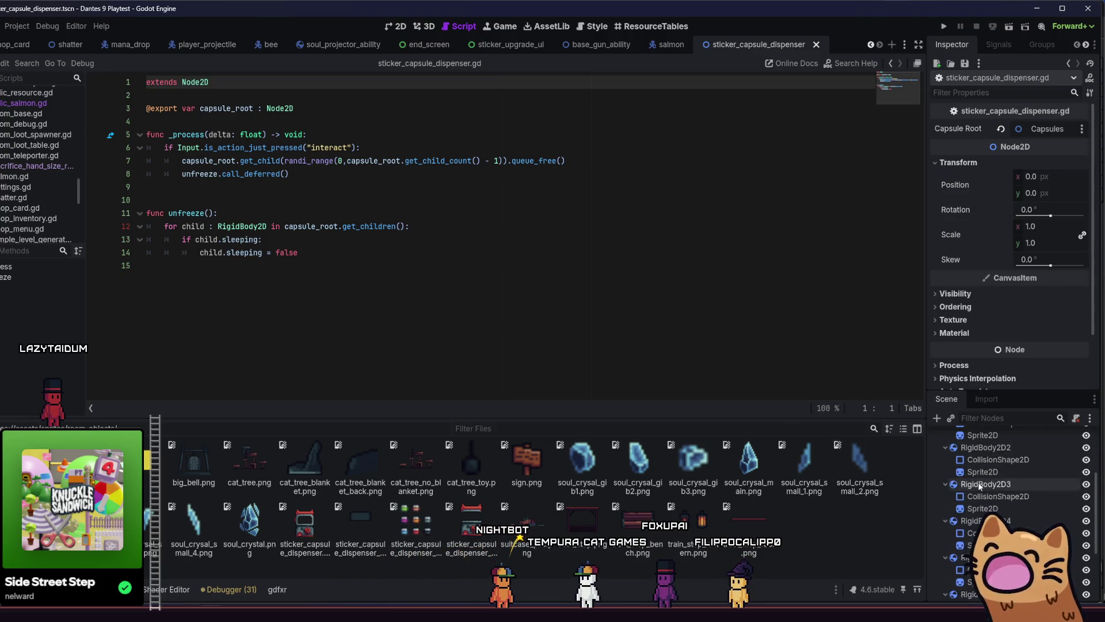
{"action": "left_click", "coordinate": [396, 27]}
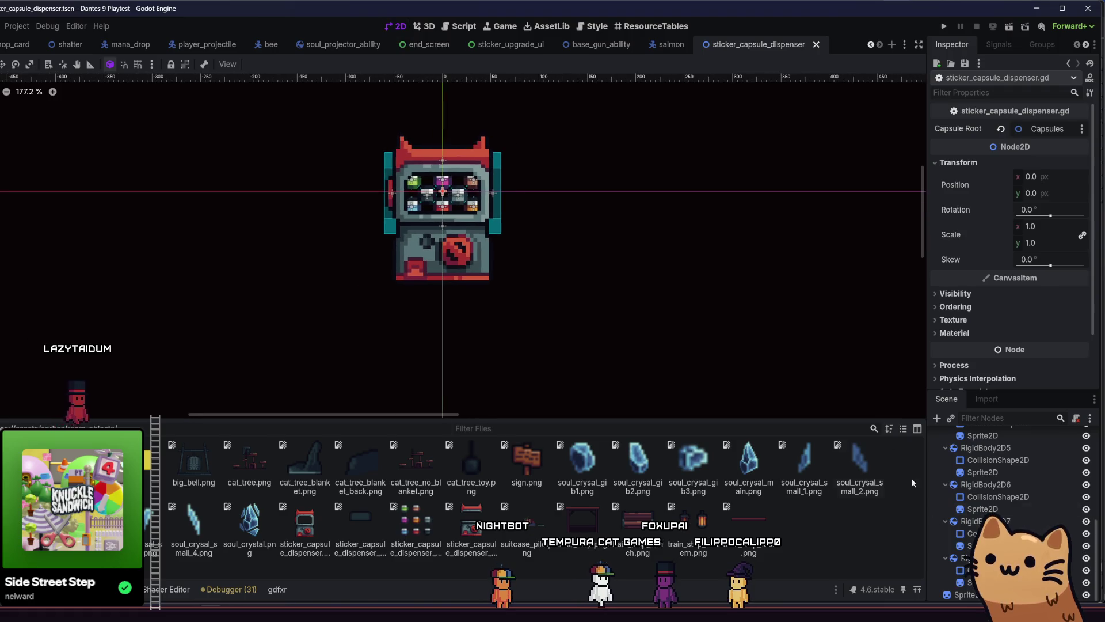
Duplicate the dispenser sprite, move it to the top of the tree and name it Front
{"action": "left_click", "coordinate": [442, 242]}
{"action": "key", "text": "f"}
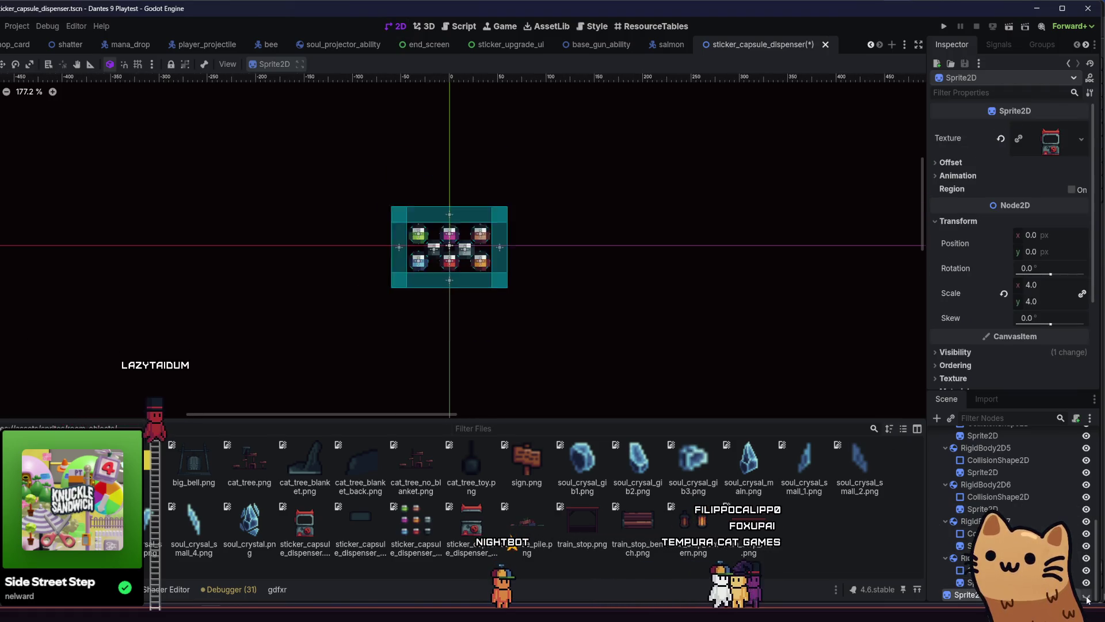
{"action": "mouse_move", "coordinate": [964, 595]}
{"action": "left_mouse_down"}
{"action": "mouse_move", "coordinate": [1022, 443]}
{"action": "mouse_move", "coordinate": [1022, 458]}
{"action": "mouse_move", "coordinate": [997, 442]}
{"action": "left_mouse_up"}
{"action": "double_click", "coordinate": [996, 447]}
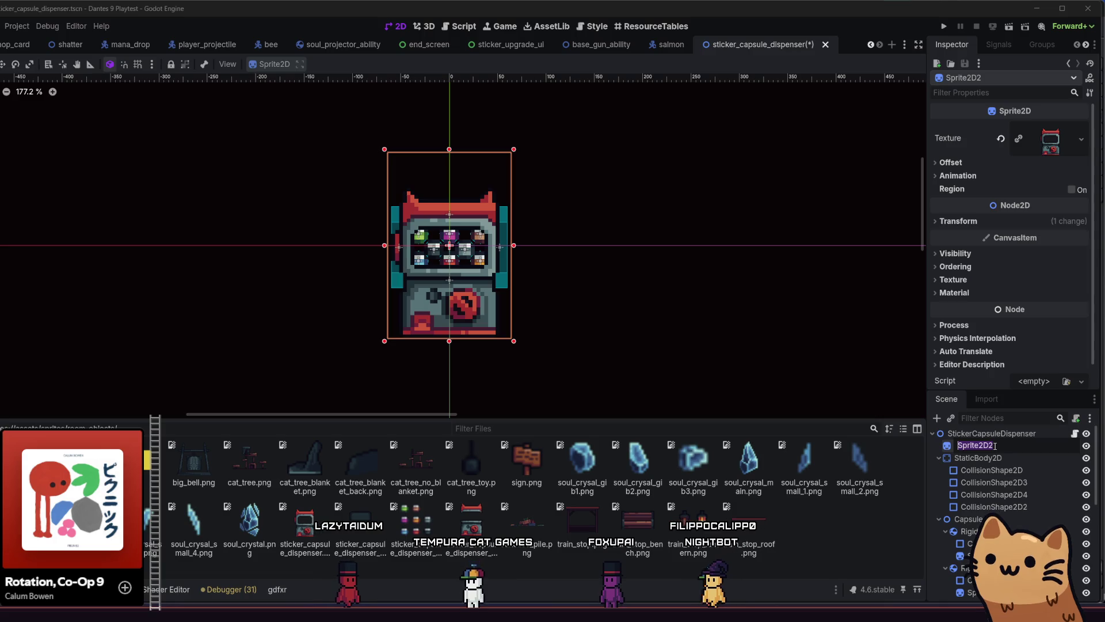
{"action": "type", "text": "nt"}
{"action": "key", "text": "Return"}
{"action": "scroll", "coordinate": [996, 446], "scroll_direction": "down", "scroll_amount": 3}
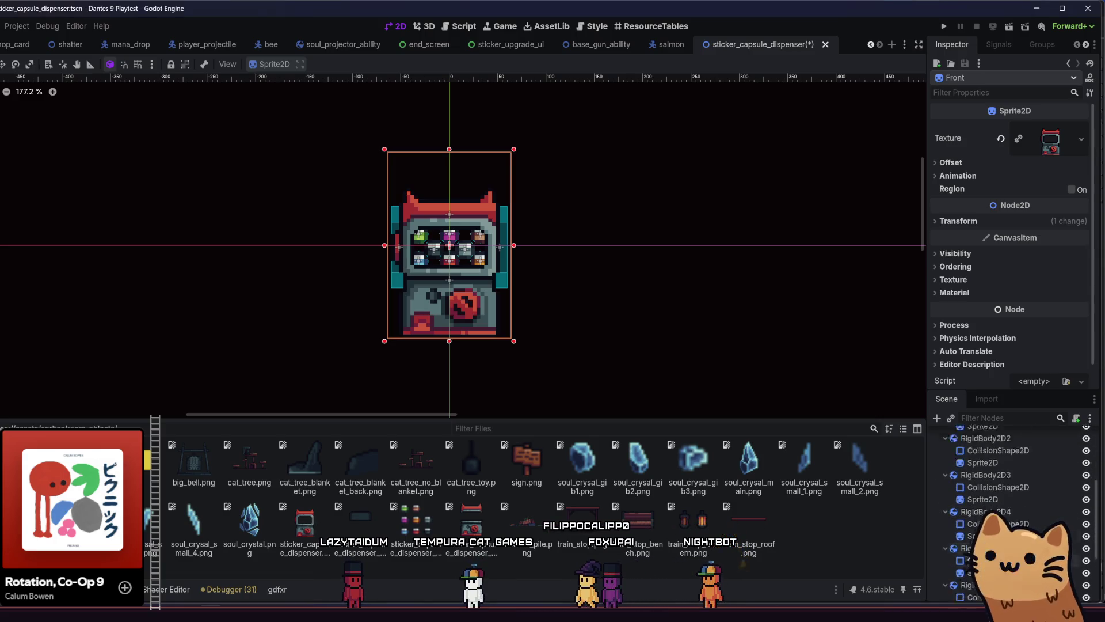
{"action": "left_click", "coordinate": [449, 259]}
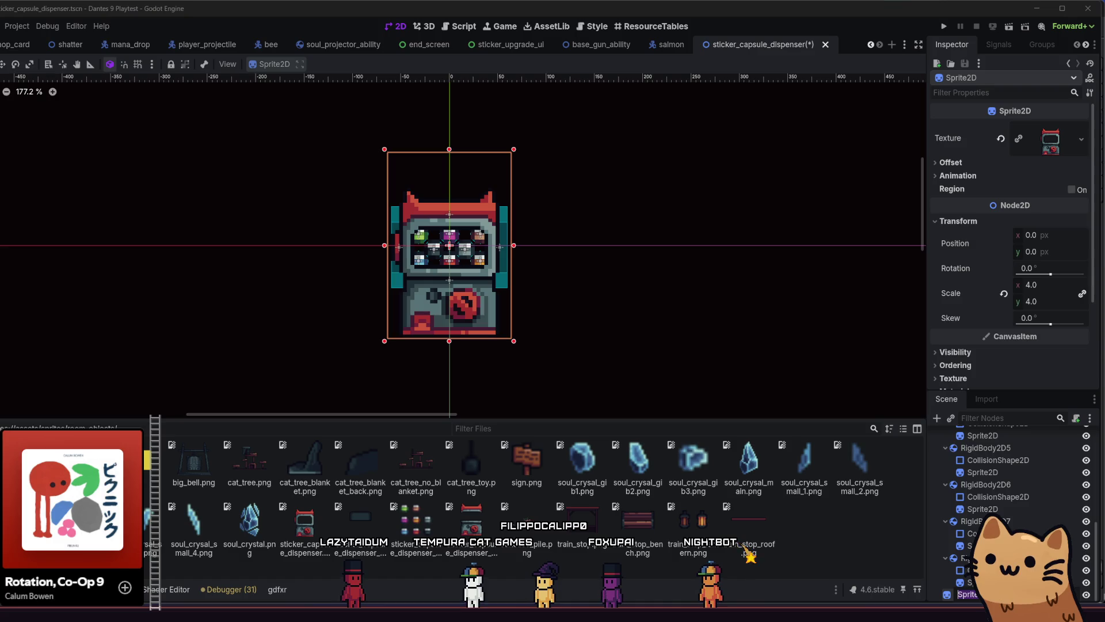
{"action": "scroll", "coordinate": [1002, 505], "scroll_direction": "up", "scroll_amount": 3}
{"action": "left_click", "coordinate": [978, 457]}
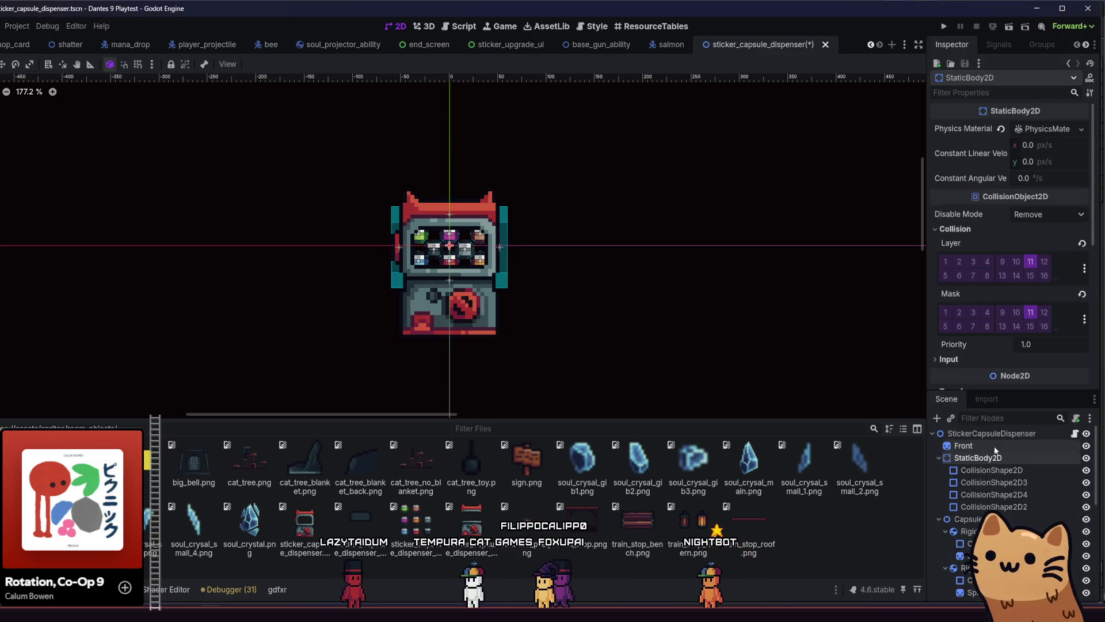
{"action": "left_click", "coordinate": [998, 447]}
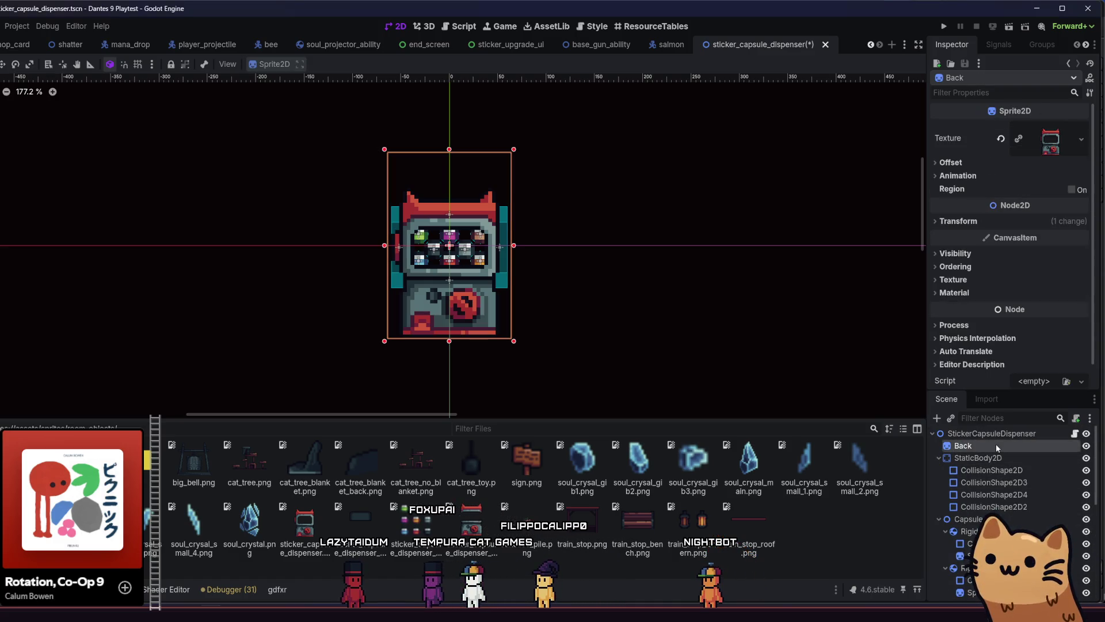
{"action": "left_click_drag", "start_coordinate": [997, 448], "coordinate": [994, 495]}
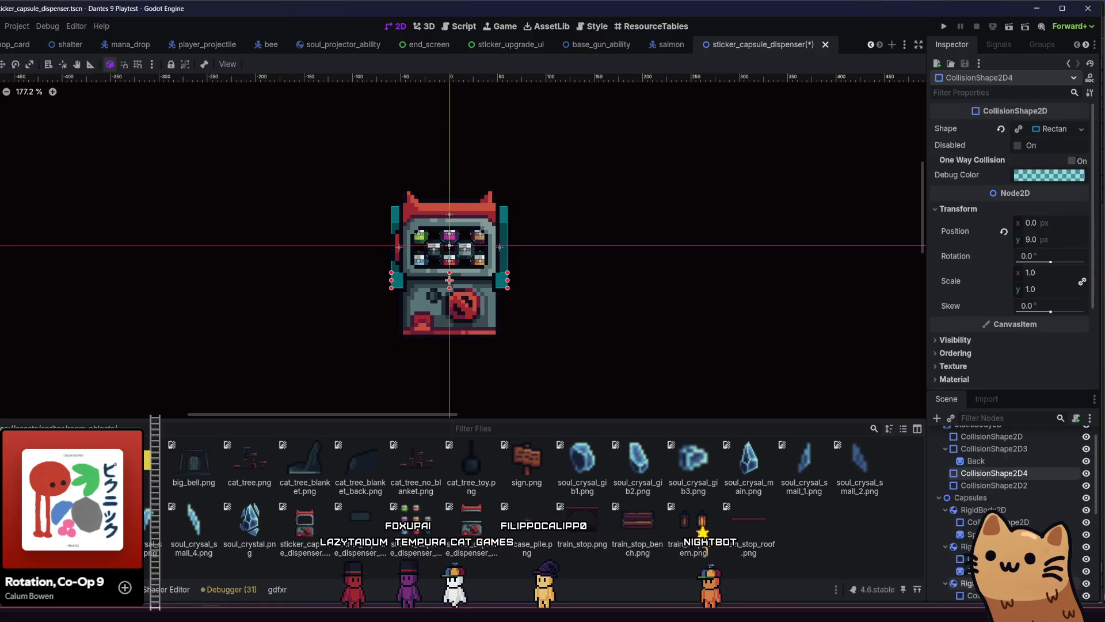
{"action": "key", "text": "ctrl+z"}
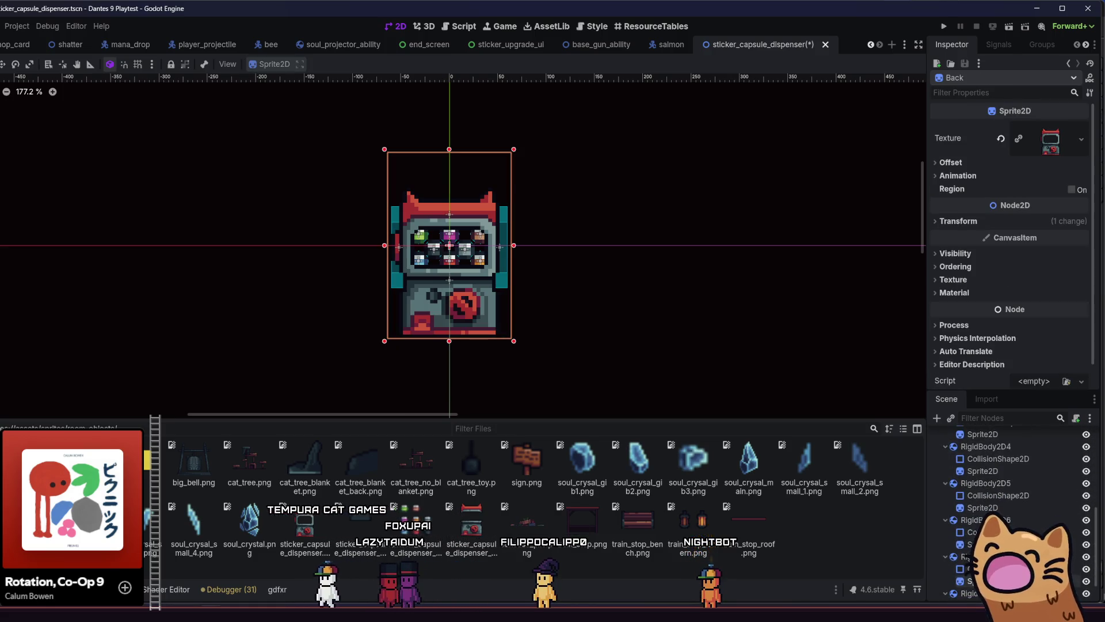
{"action": "key", "text": "ctrl+z"}
{"action": "type", "text": "ront"}
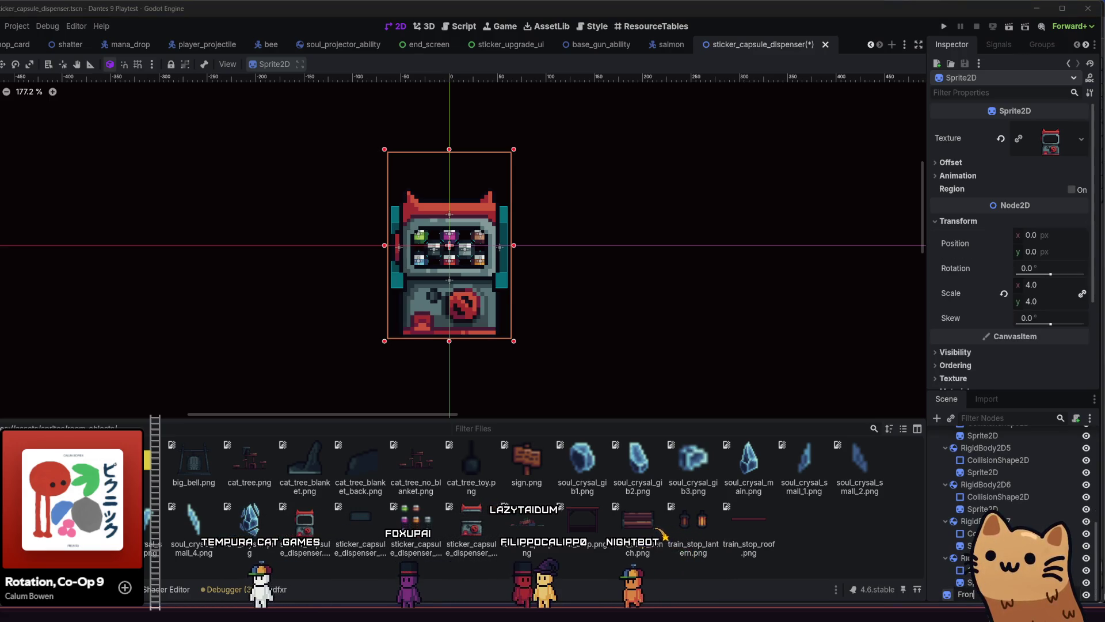
{"action": "key", "text": "Return"}
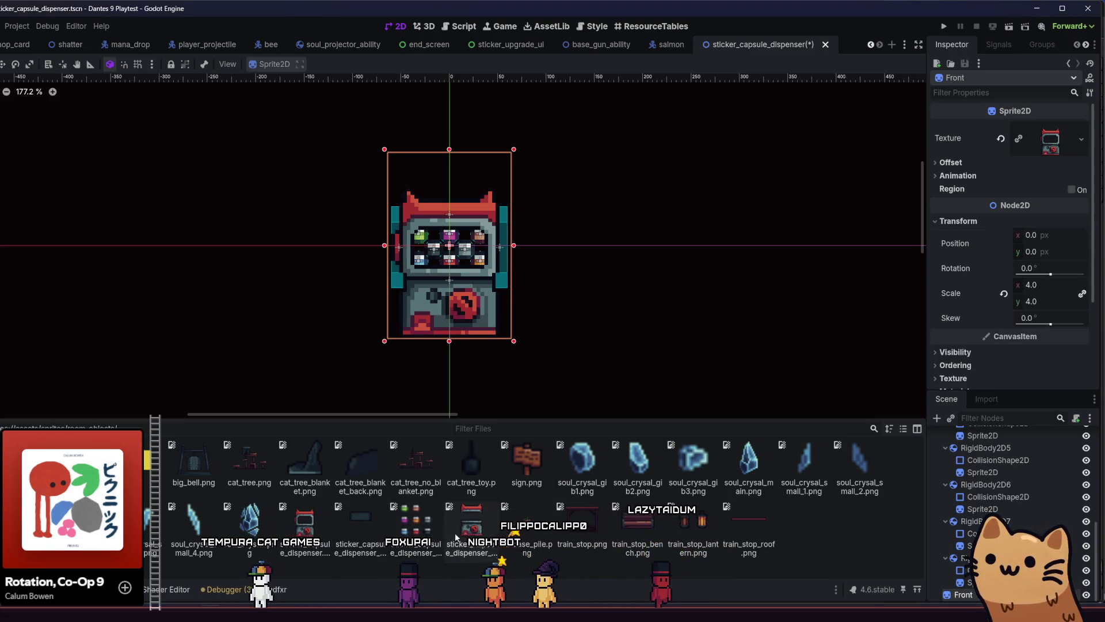
Give Front the capsule dispenser image and Back the dark back image, then save the scene
{"action": "left_click_drag", "start_coordinate": [472, 524], "coordinate": [1043, 156]}
{"action": "scroll", "coordinate": [1024, 439], "scroll_direction": "up", "scroll_amount": 10}
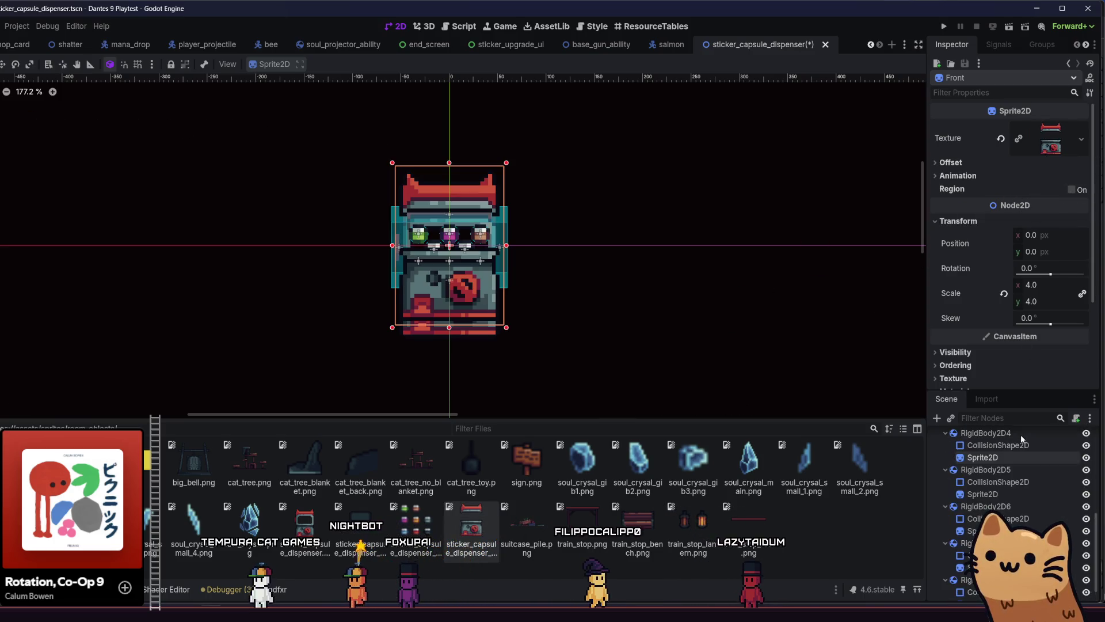
{"action": "left_click", "coordinate": [963, 445]}
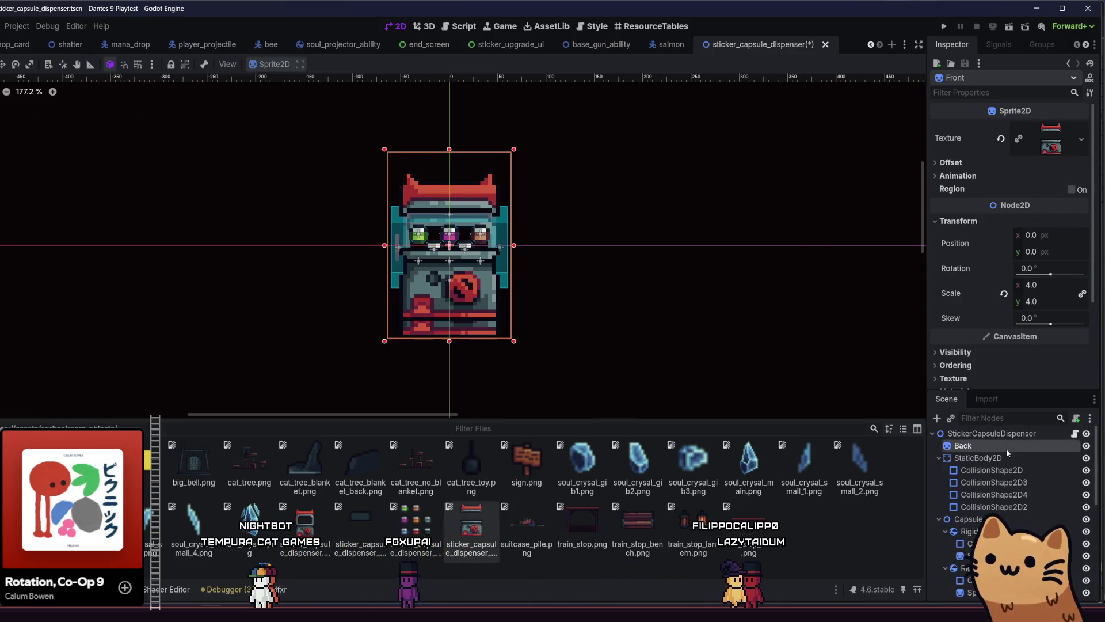
{"action": "mouse_move", "coordinate": [360, 524]}
{"action": "left_mouse_down"}
{"action": "mouse_move", "coordinate": [956, 226]}
{"action": "mouse_move", "coordinate": [1036, 150]}
{"action": "left_mouse_up"}
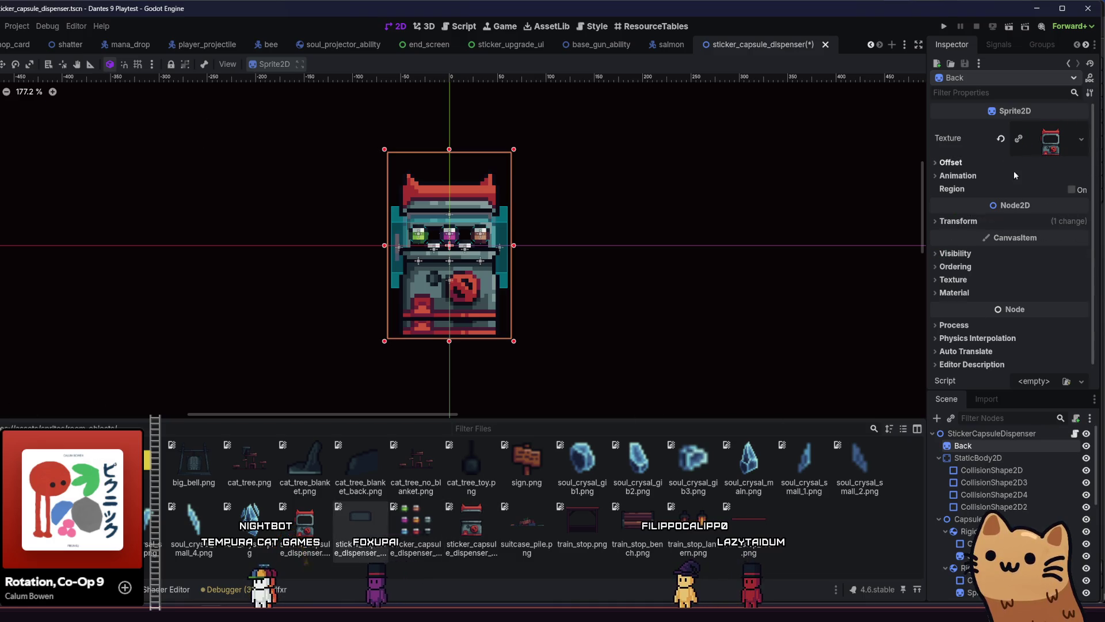
{"action": "left_click_drag", "start_coordinate": [383, 520], "coordinate": [1051, 139]}
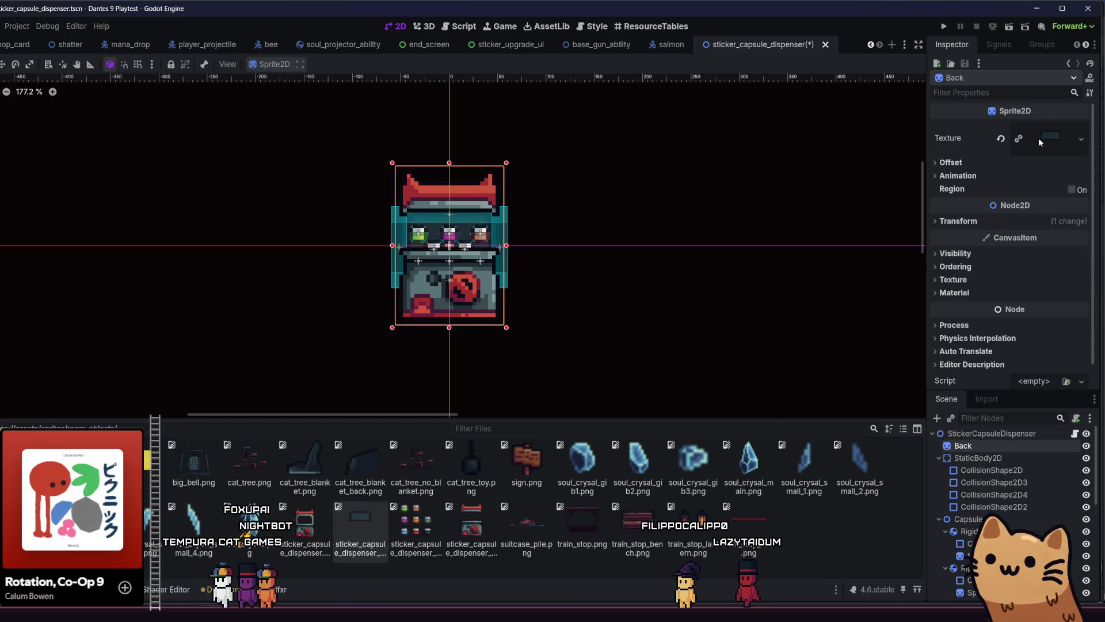
{"action": "key", "text": "ctrl+s"}
{"action": "scroll", "coordinate": [509, 296], "scroll_direction": "up", "scroll_amount": 3}
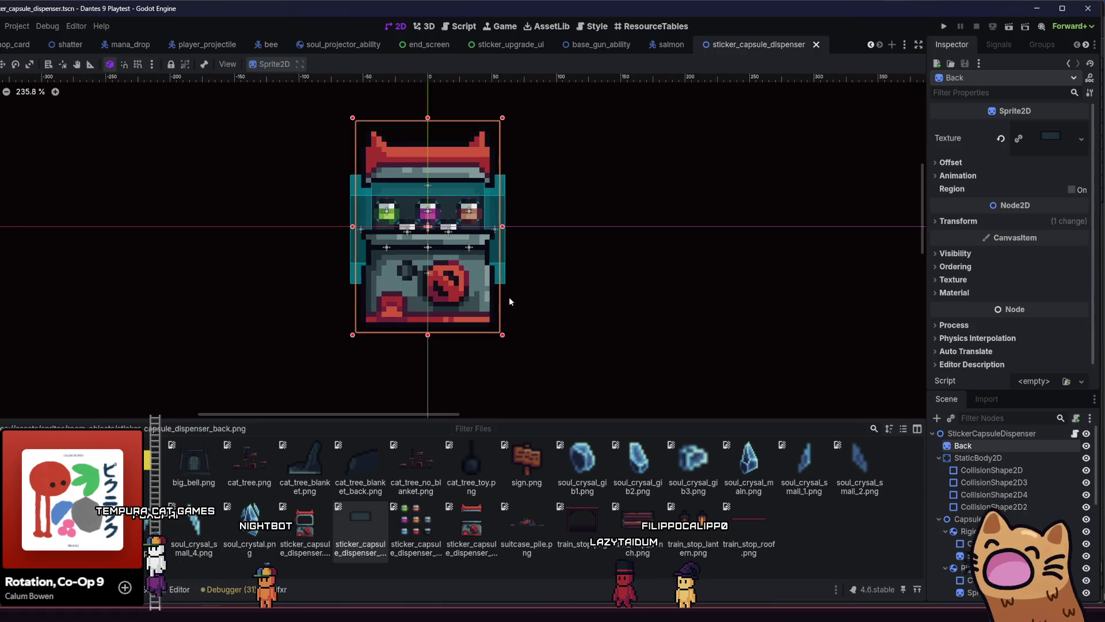
Move the Front dispenser sprite lower with three arrow-key nudges
{"action": "scroll", "coordinate": [1007, 521], "scroll_direction": "down", "scroll_amount": 5}
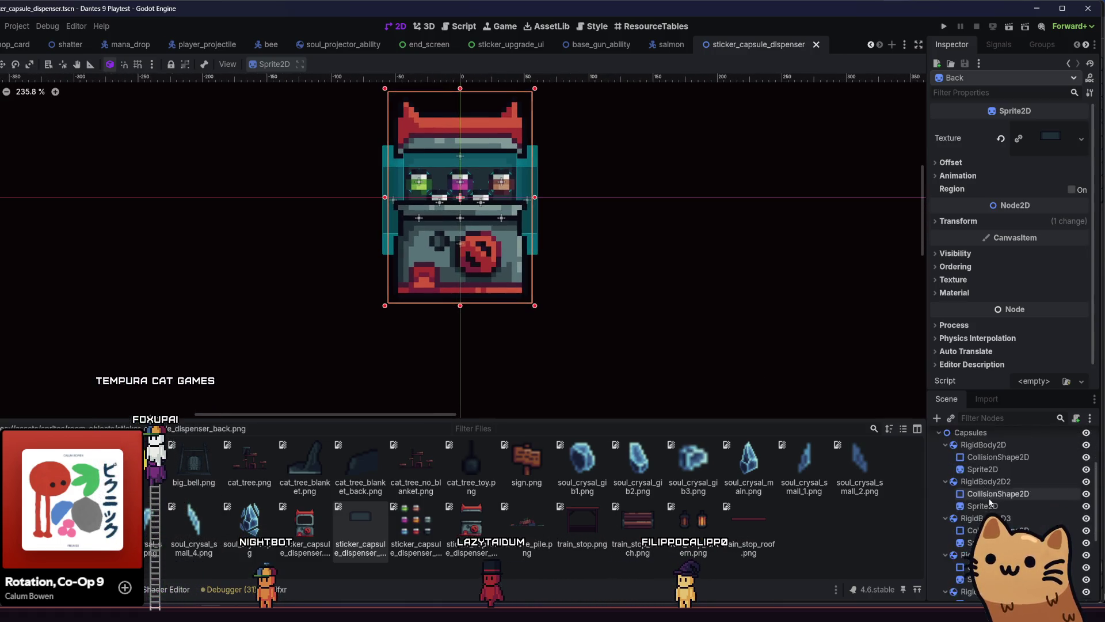
{"action": "left_click", "coordinate": [963, 595]}
{"action": "left_click", "coordinate": [959, 221]}
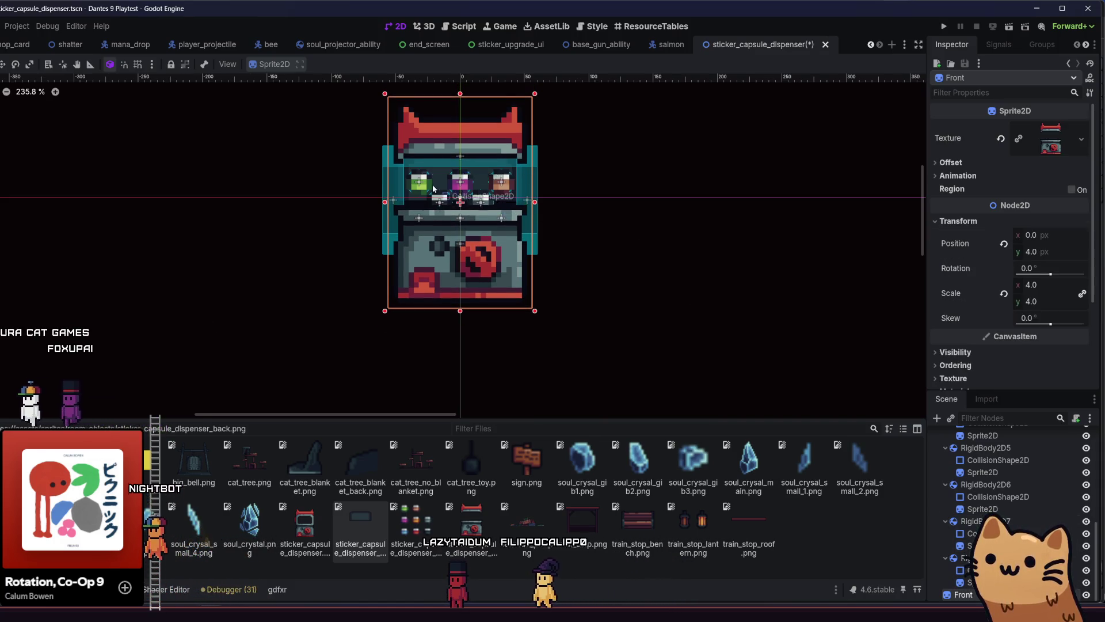
{"action": "key", "text": "Down"}
{"action": "key", "text": "Down"}
{"action": "key", "text": "Down"}
{"action": "scroll", "coordinate": [433, 187], "scroll_direction": "up", "scroll_amount": 4}
{"action": "key", "text": "Down"}
{"action": "key", "text": "Down"}
{"action": "key", "text": "Down"}
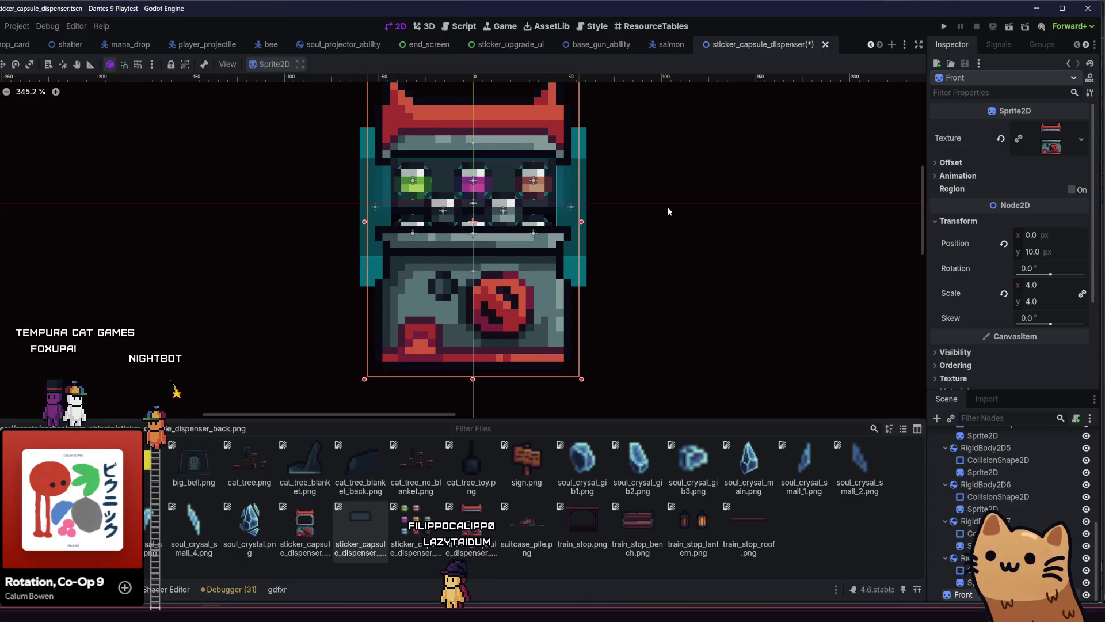
{"action": "key", "text": "Down"}
{"action": "key", "text": "Down"}
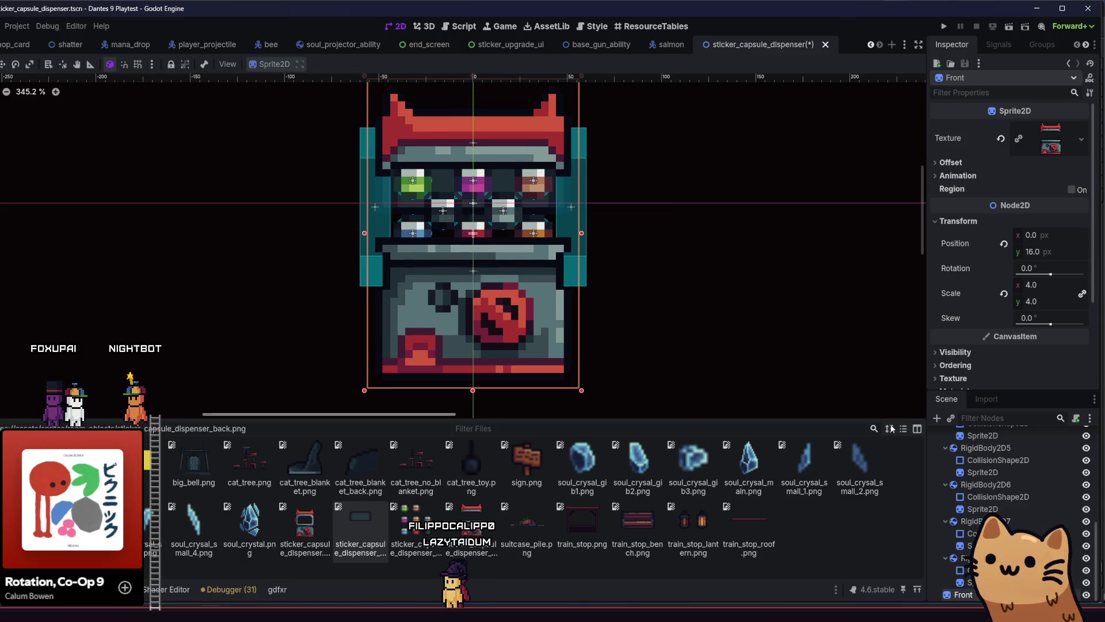
{"action": "scroll", "coordinate": [981, 467], "scroll_direction": "up", "scroll_amount": 5}
Move the Back dispenser sprite lower with an arrow-key nudge
{"action": "left_click", "coordinate": [996, 443]}
{"action": "key", "text": "Down"}
{"action": "key", "text": "Down"}
{"action": "key", "text": "Down"}
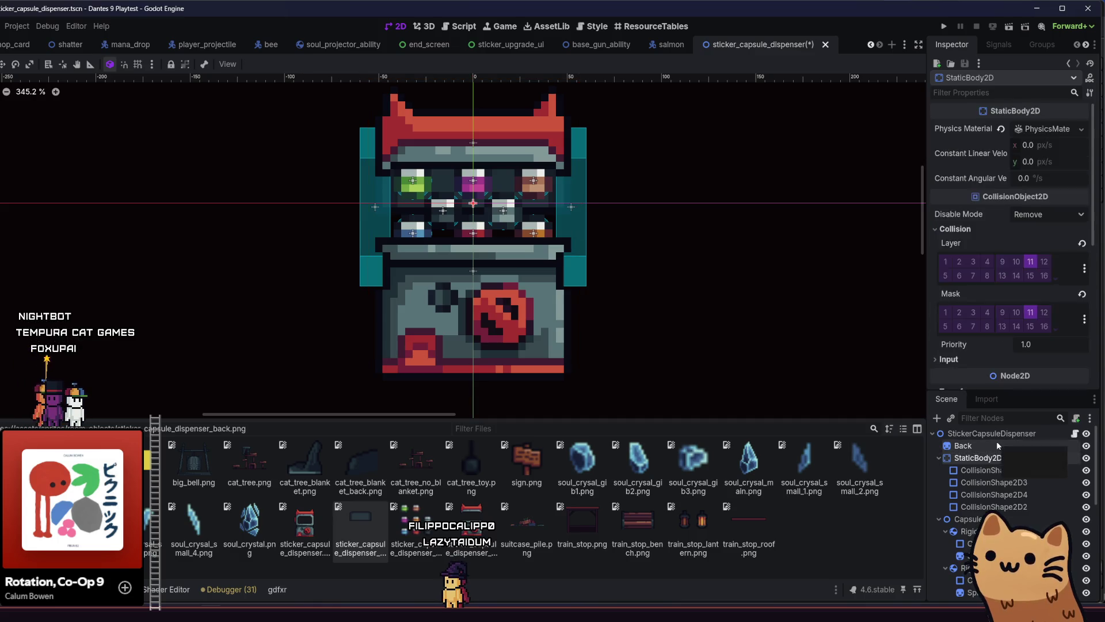
{"action": "left_click", "coordinate": [993, 448]}
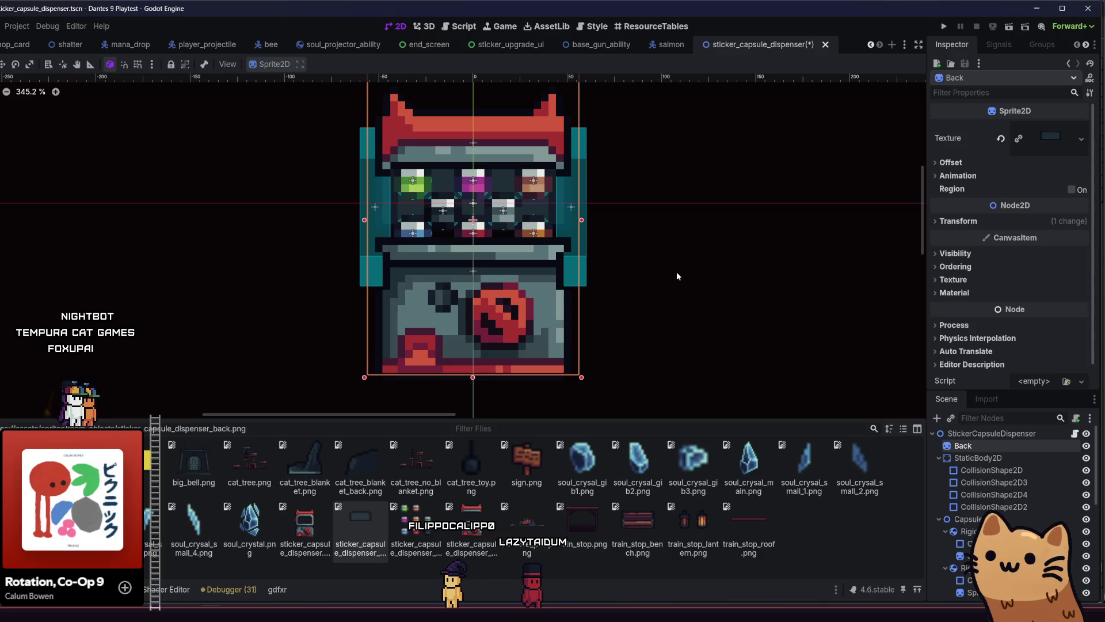
{"action": "key", "text": "Down"}
{"action": "key", "text": "Down"}
{"action": "key", "text": "Down"}
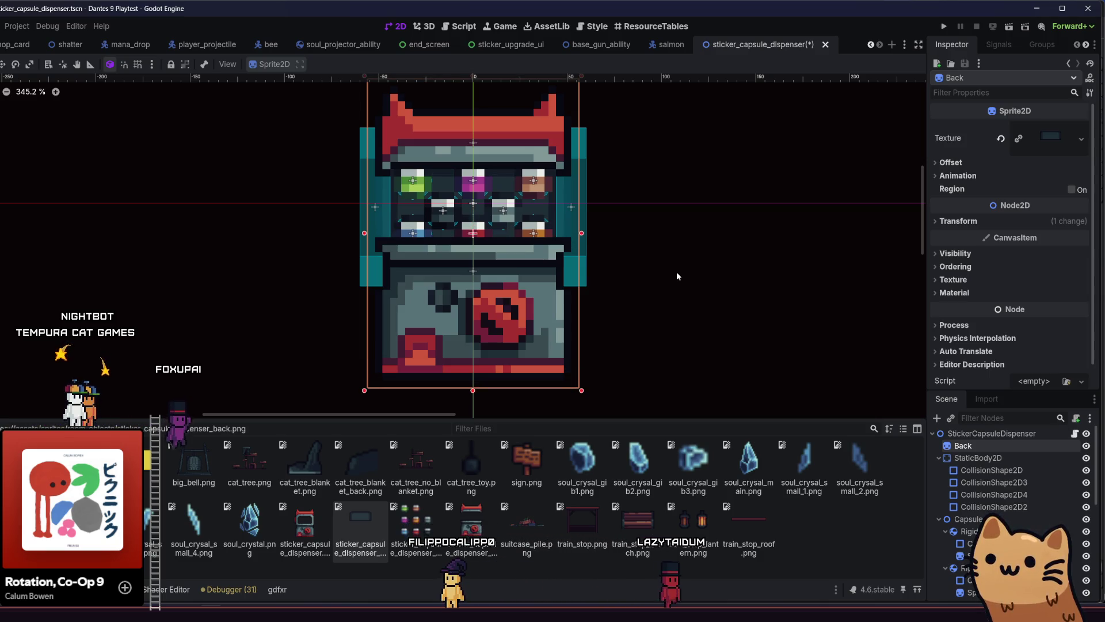
{"action": "left_click", "coordinate": [693, 268]}
Save the dispenser scene and run the project
{"action": "scroll", "coordinate": [498, 257], "scroll_direction": "down", "scroll_amount": 2}
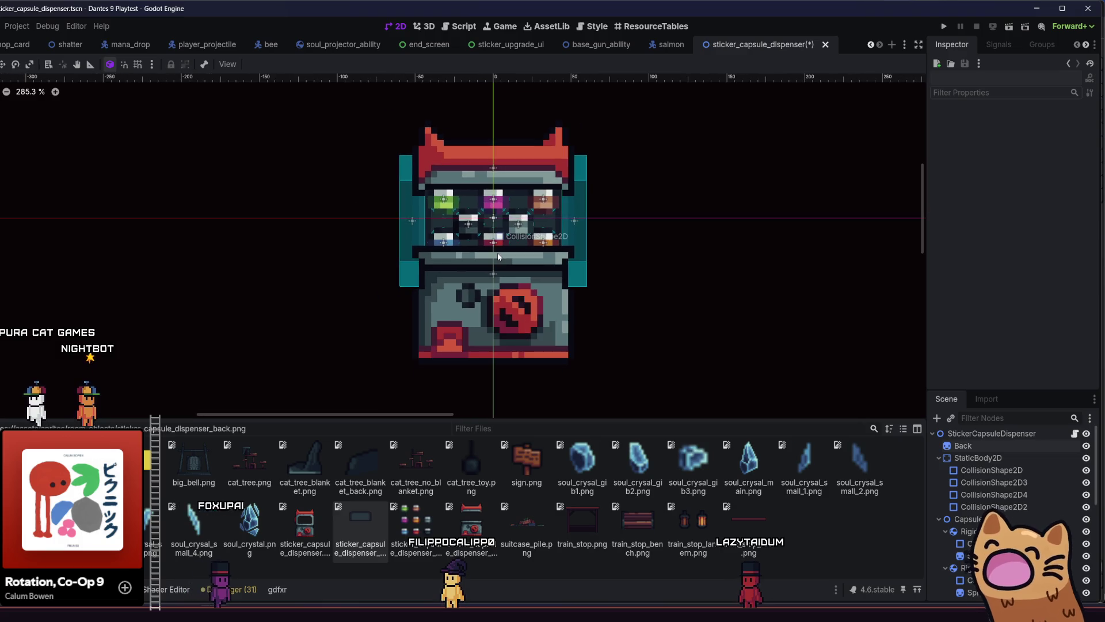
{"action": "key", "text": "ctrl+s"}
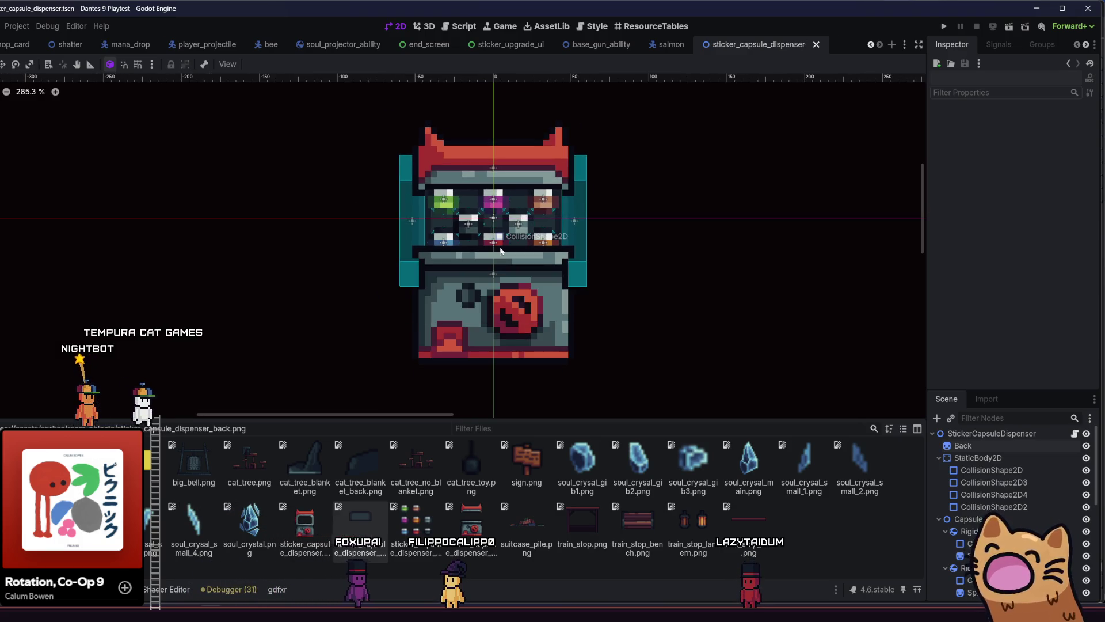
{"action": "left_click", "coordinate": [944, 26]}
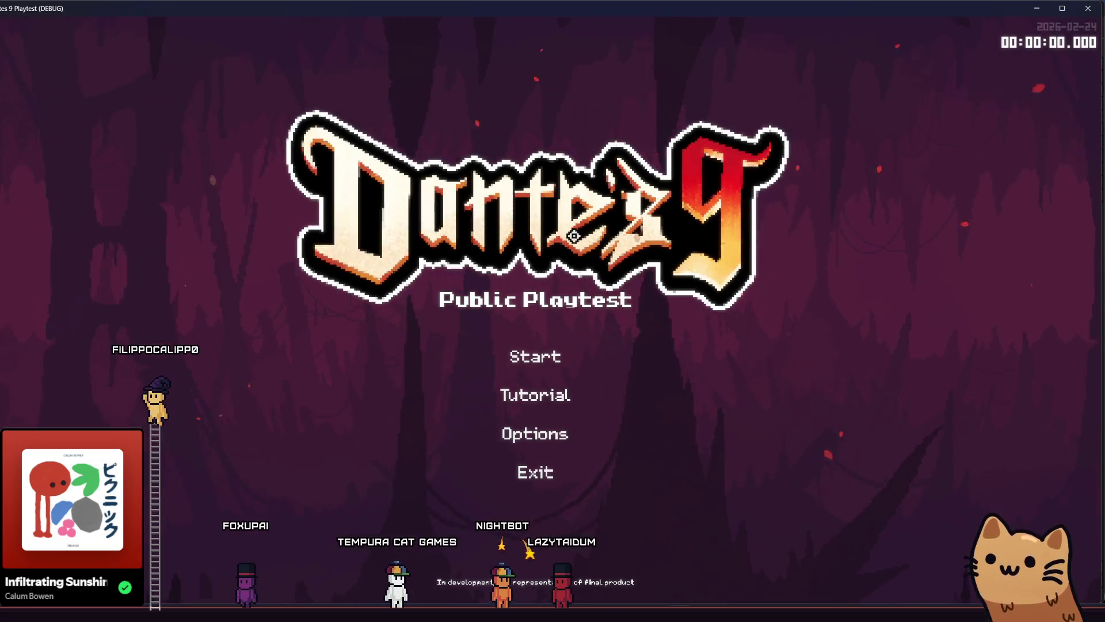
Start a game and place a sticker_capsule_dispenser in the level through the debug menu
{"action": "left_click", "coordinate": [530, 356]}
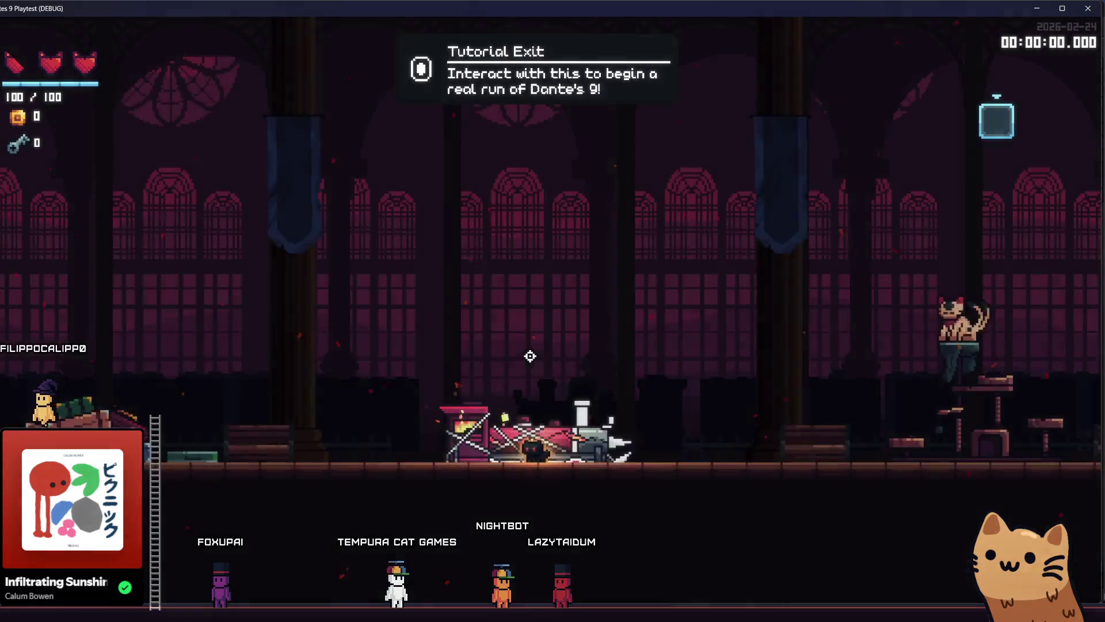
{"action": "key", "text": "grave"}
{"action": "left_click", "coordinate": [92, 153]}
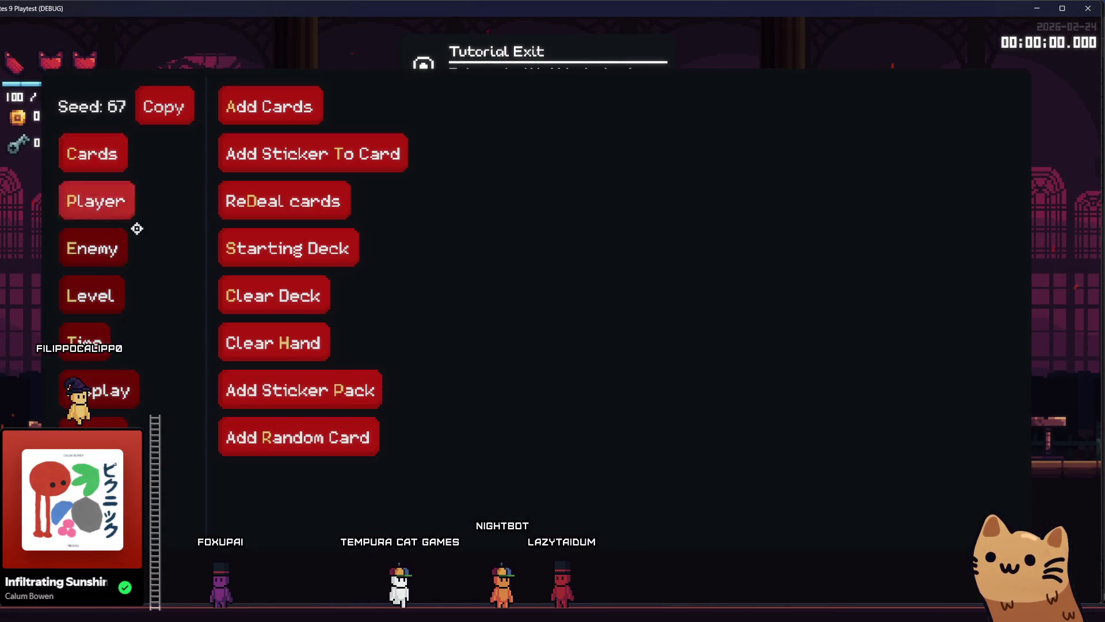
{"action": "left_click", "coordinate": [100, 421]}
{"action": "type", "text": "sticker"}
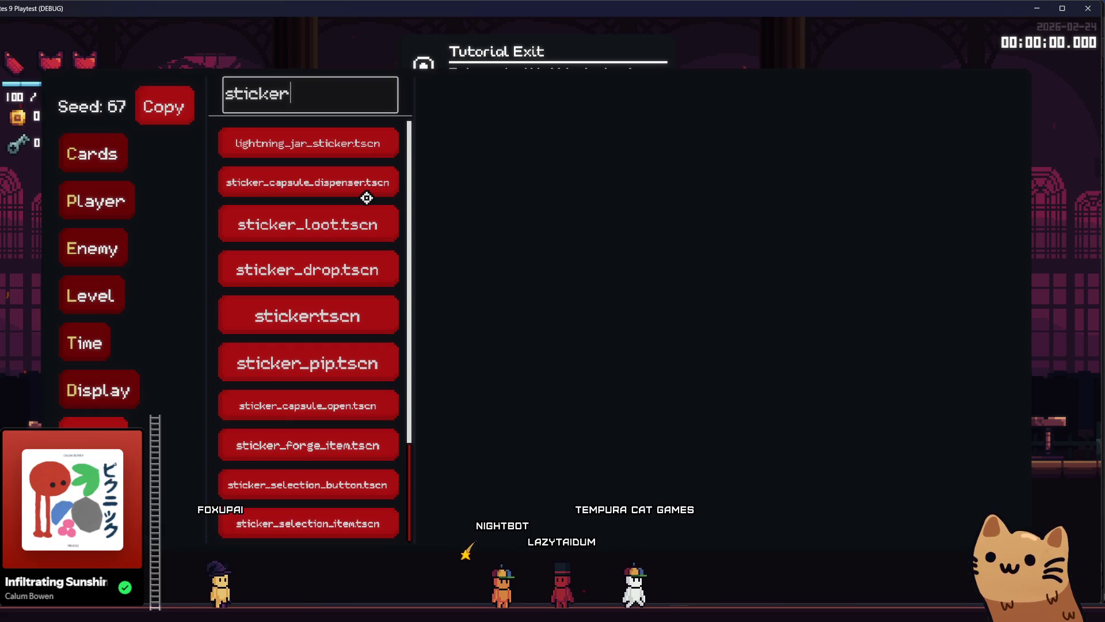
{"action": "left_click", "coordinate": [367, 197]}
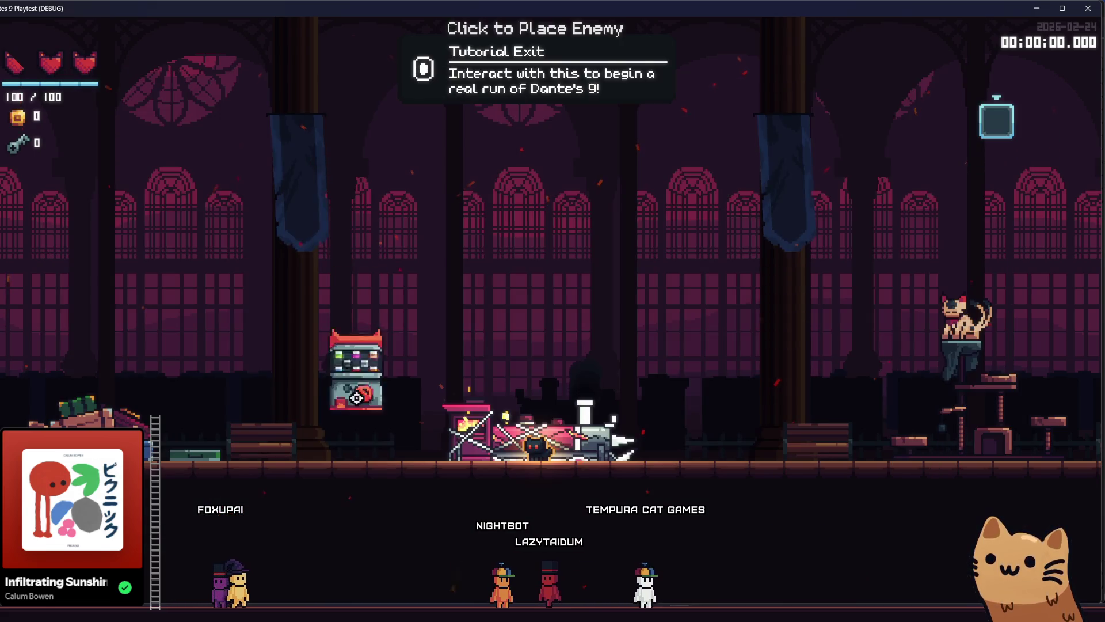
{"action": "left_click", "coordinate": [366, 405]}
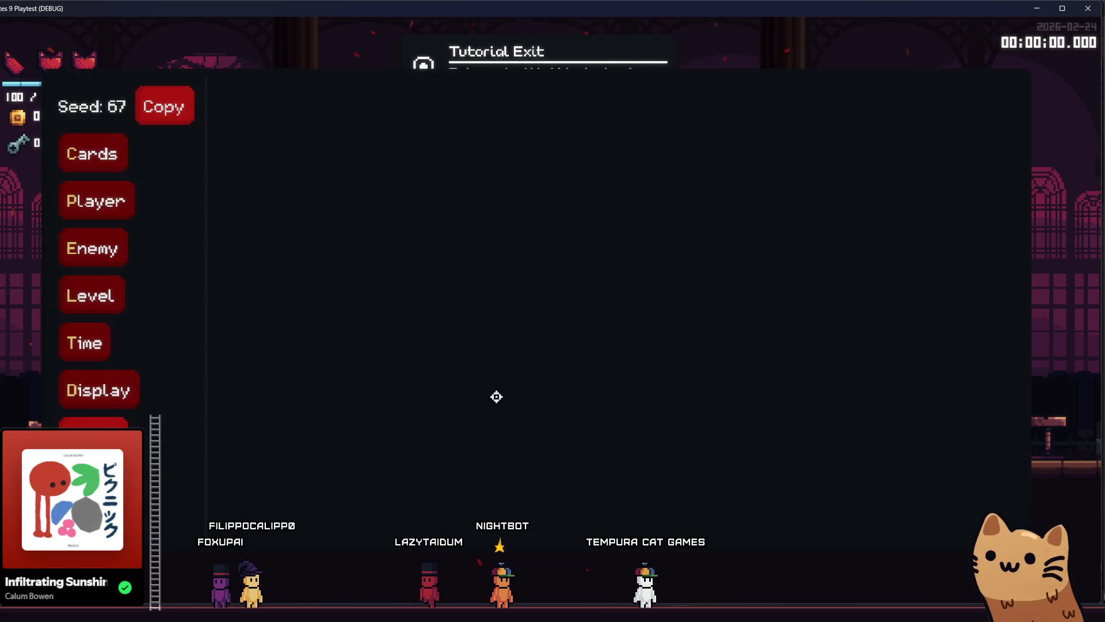
{"action": "key", "text": "Escape"}
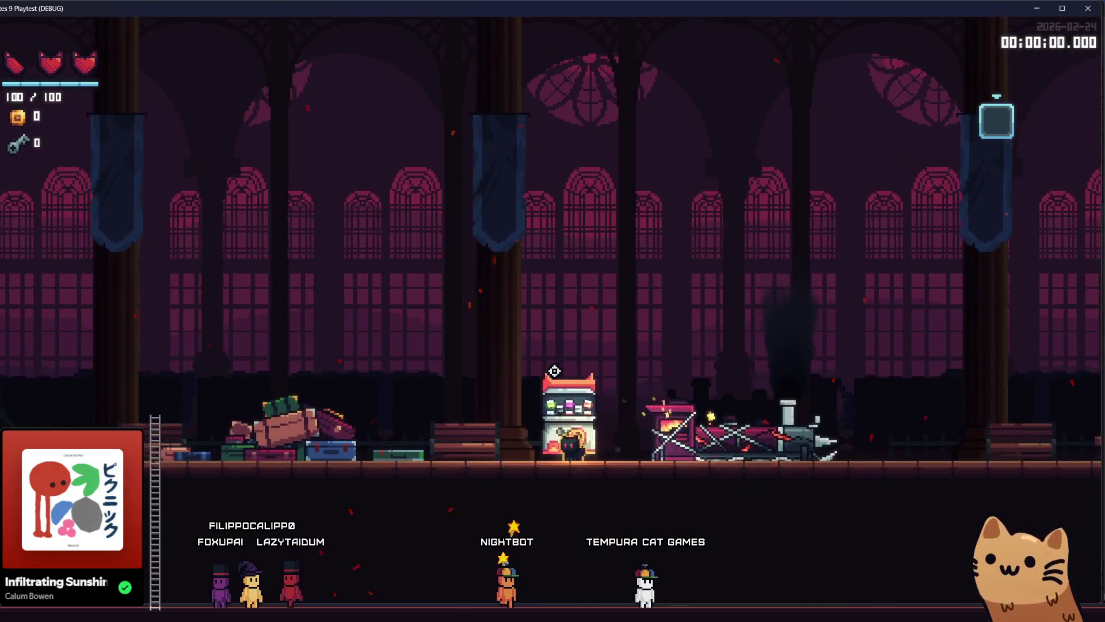
Walk the player past the dispenser to the Tutorial Exit, leave, and close the playtest
{"action": "key", "text": "d"}
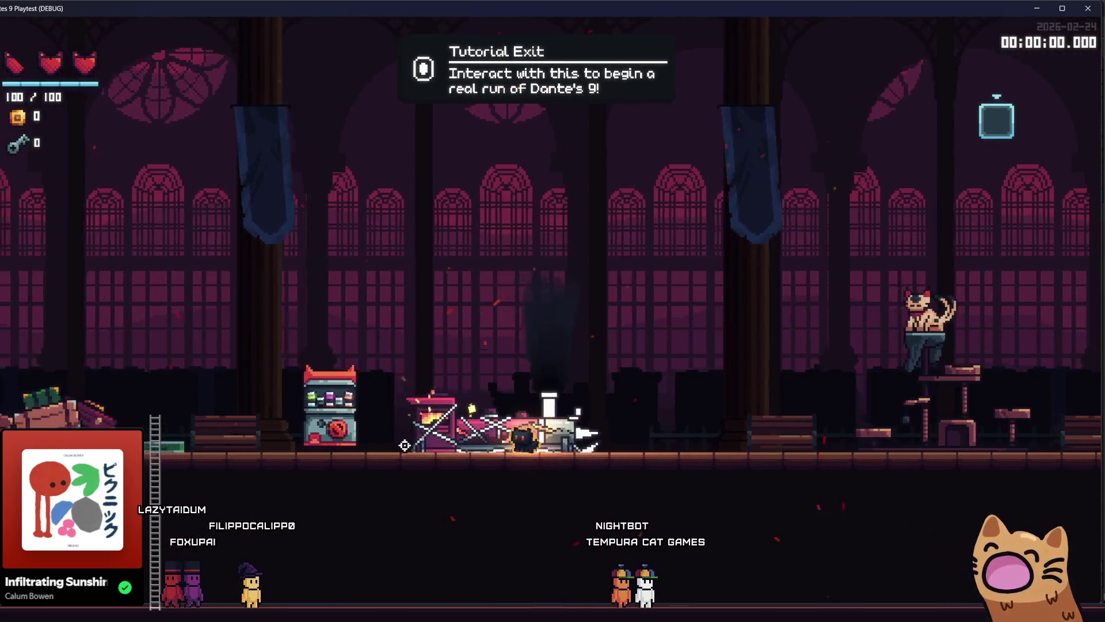
{"action": "key", "text": "a"}
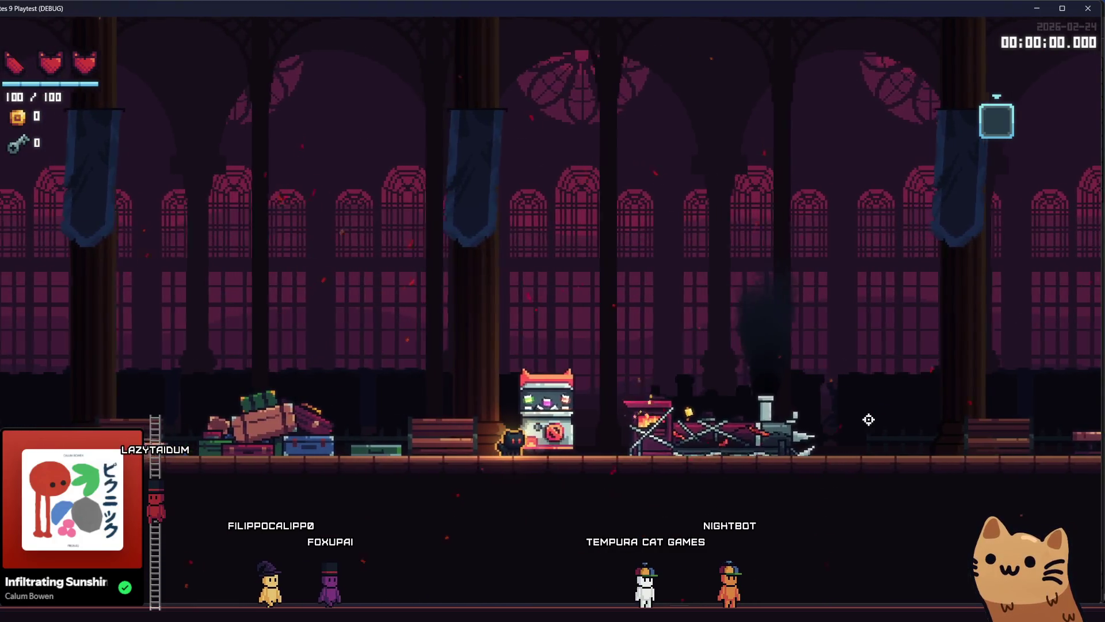
{"action": "key", "text": "a"}
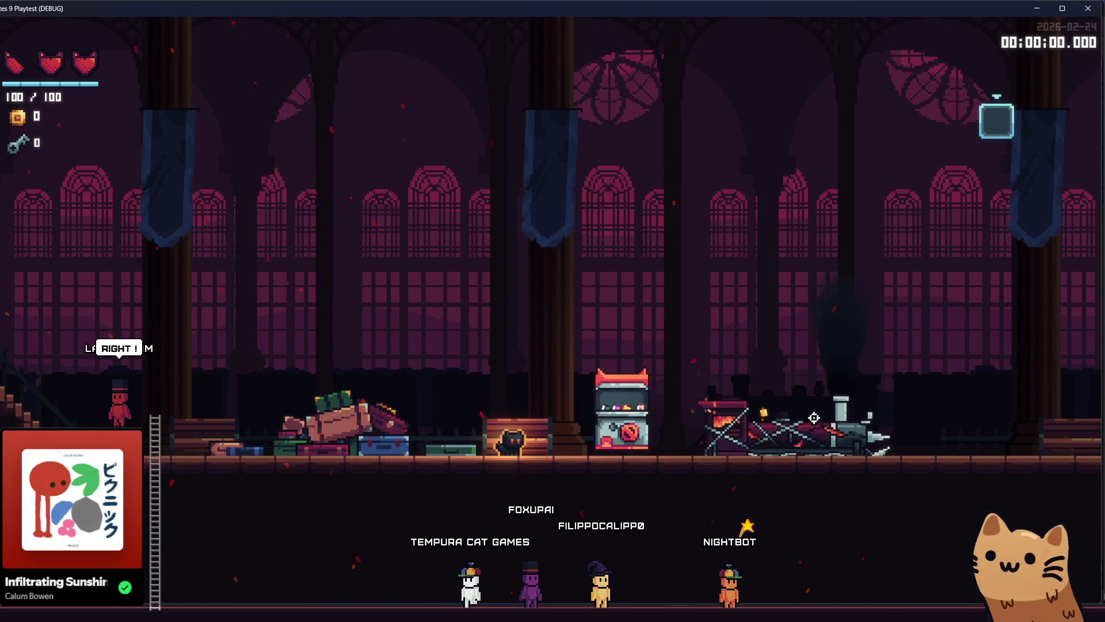
{"action": "key", "text": "d"}
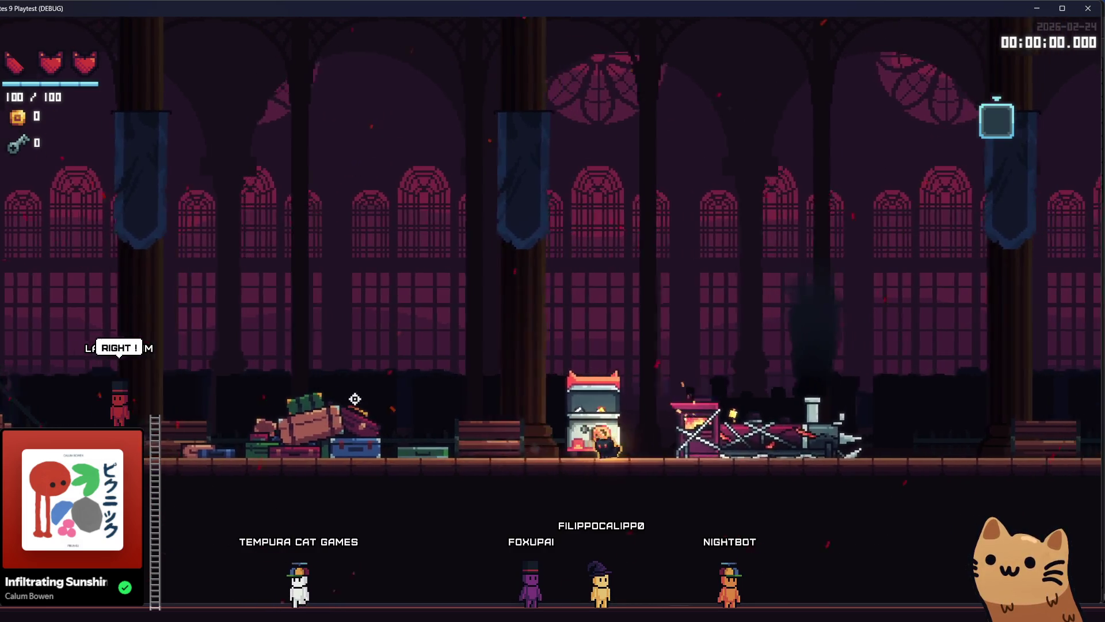
{"action": "key", "text": "d"}
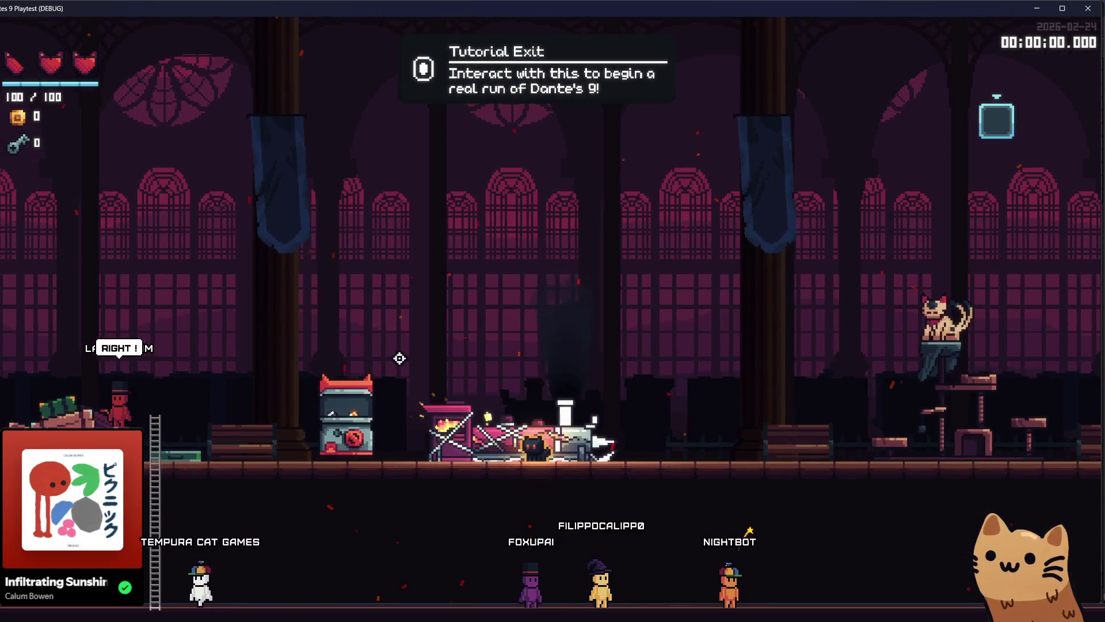
{"action": "key", "text": "e"}
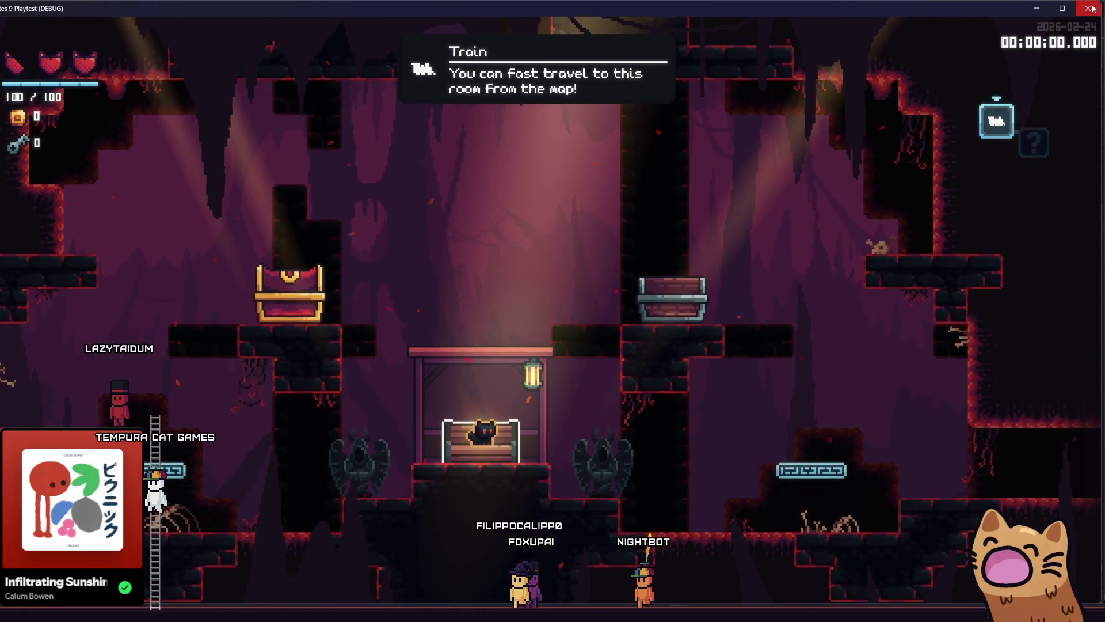
{"action": "left_click", "coordinate": [1088, 8]}
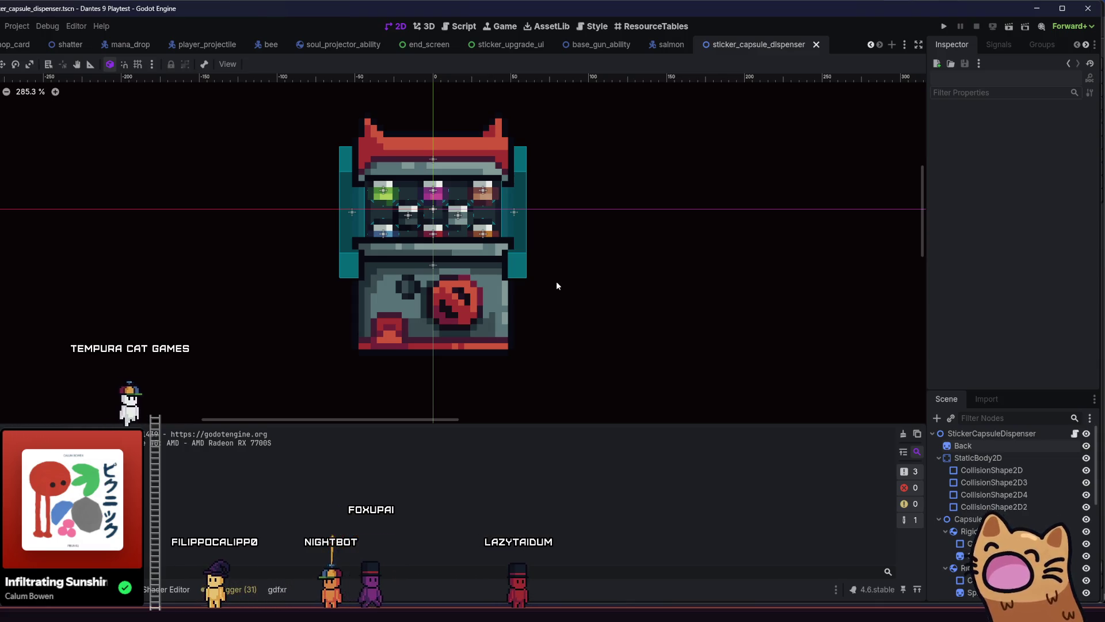
Save the first capsule RigidBody2D branch as sticker_capsule_dispenser_capsule.tscn and open it
{"action": "scroll", "coordinate": [980, 453], "scroll_direction": "down", "scroll_amount": 5}
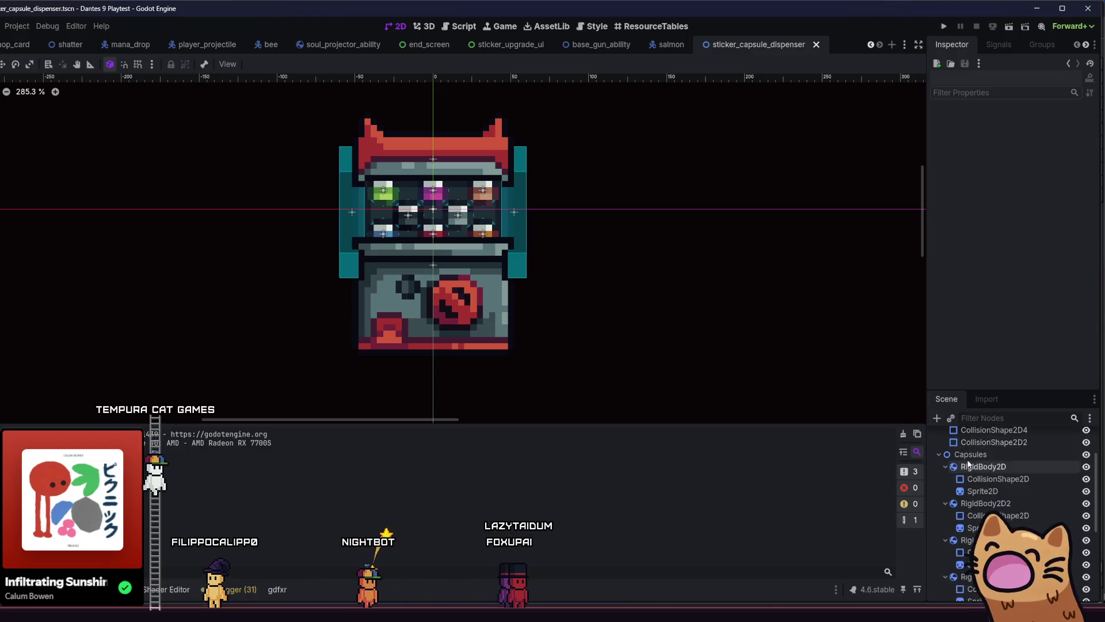
{"action": "scroll", "coordinate": [980, 453], "scroll_direction": "down", "scroll_amount": 5}
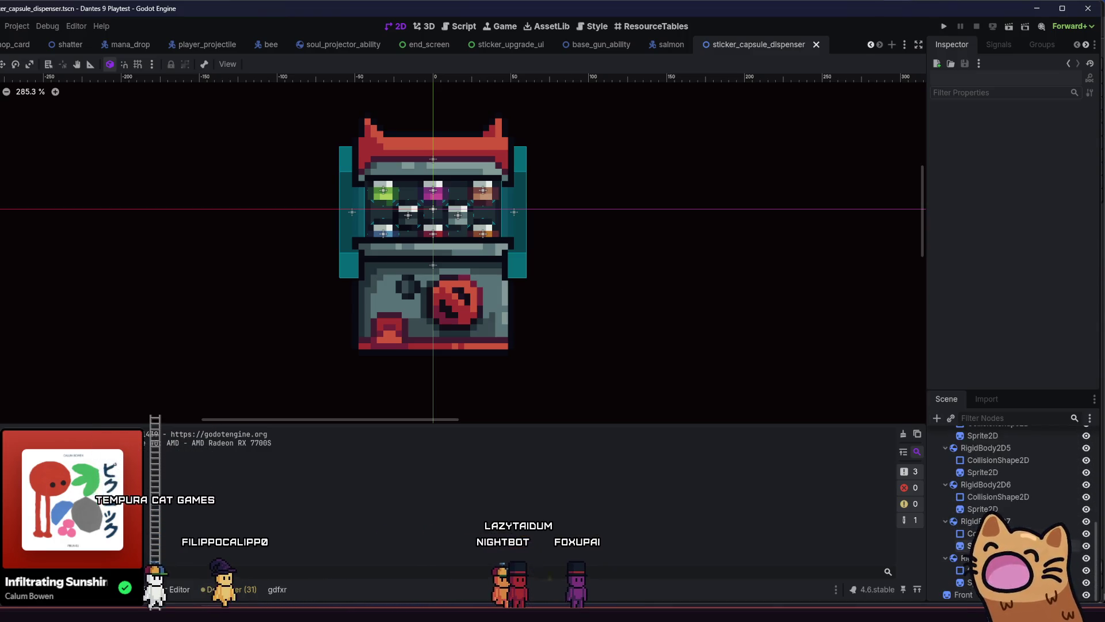
{"action": "left_click", "coordinate": [986, 509]}
{"action": "scroll", "coordinate": [985, 509], "scroll_direction": "up", "scroll_amount": 5}
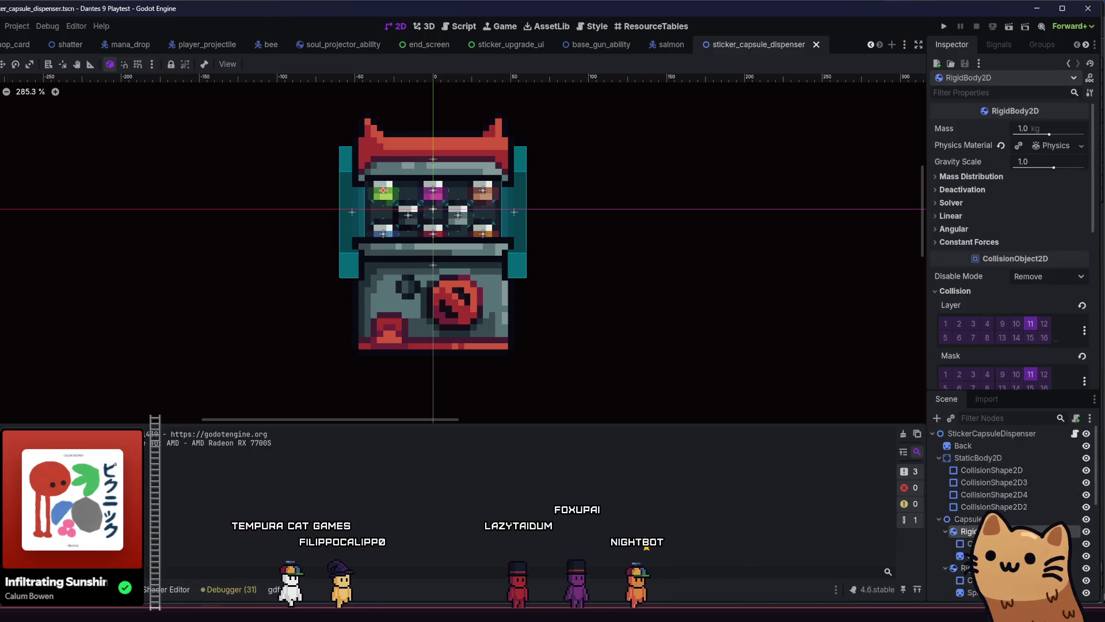
{"action": "right_click", "coordinate": [986, 509]}
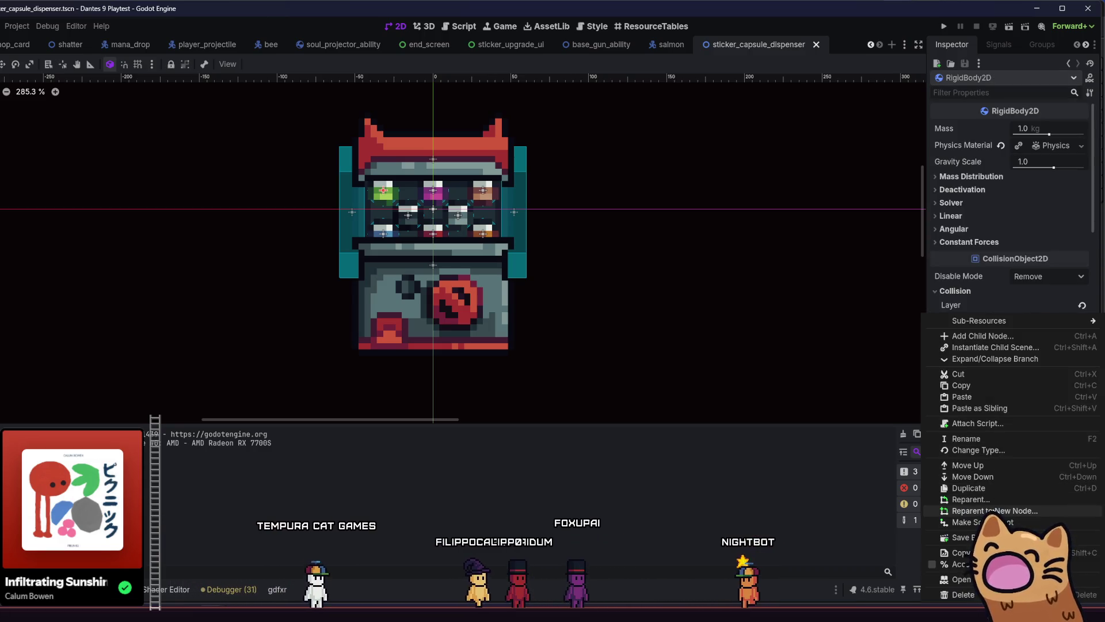
{"action": "left_click", "coordinate": [963, 537]}
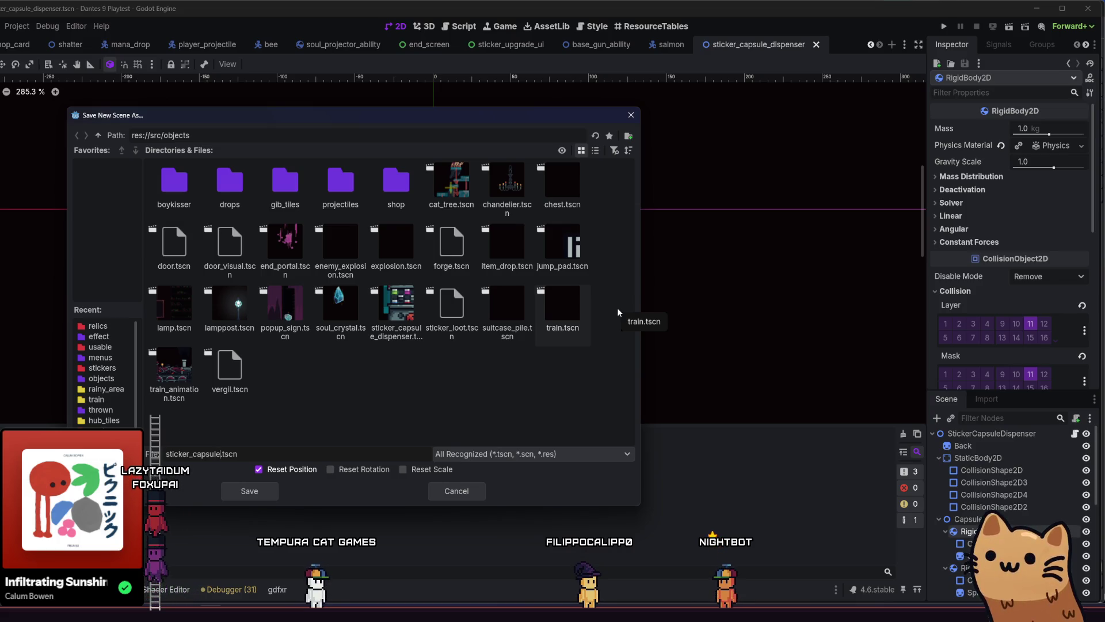
{"action": "key", "text": "BackSpace"}
{"action": "key", "text": "BackSpace"}
{"action": "key", "text": "BackSpace"}
{"action": "key", "text": "BackSpace"}
{"action": "key", "text": "BackSpace"}
{"action": "key", "text": "BackSpace"}
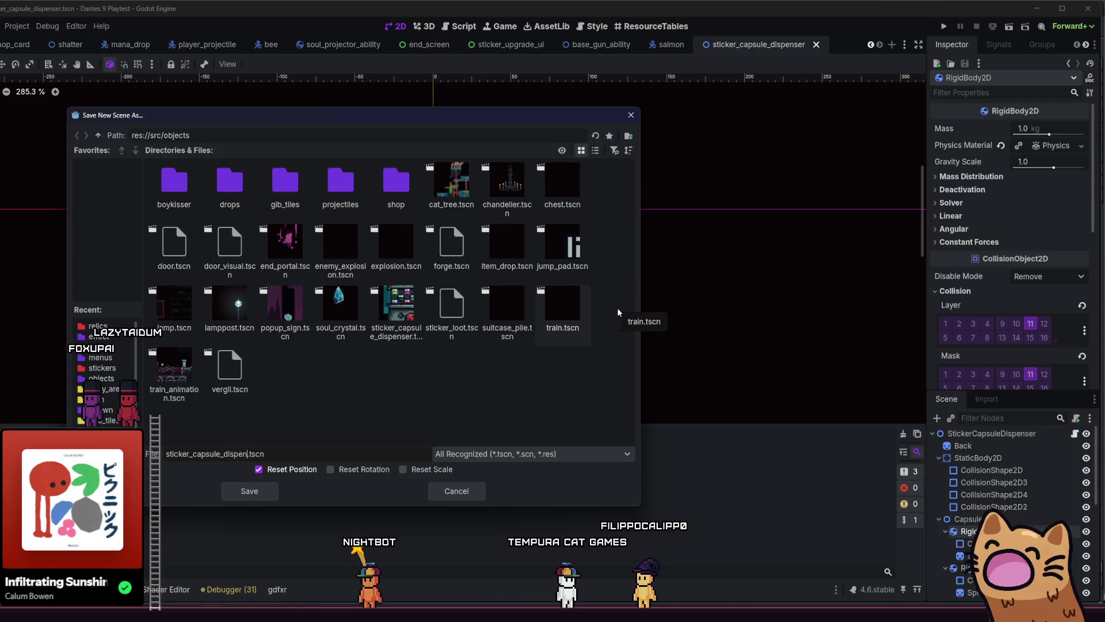
{"action": "type", "text": "_casp"}
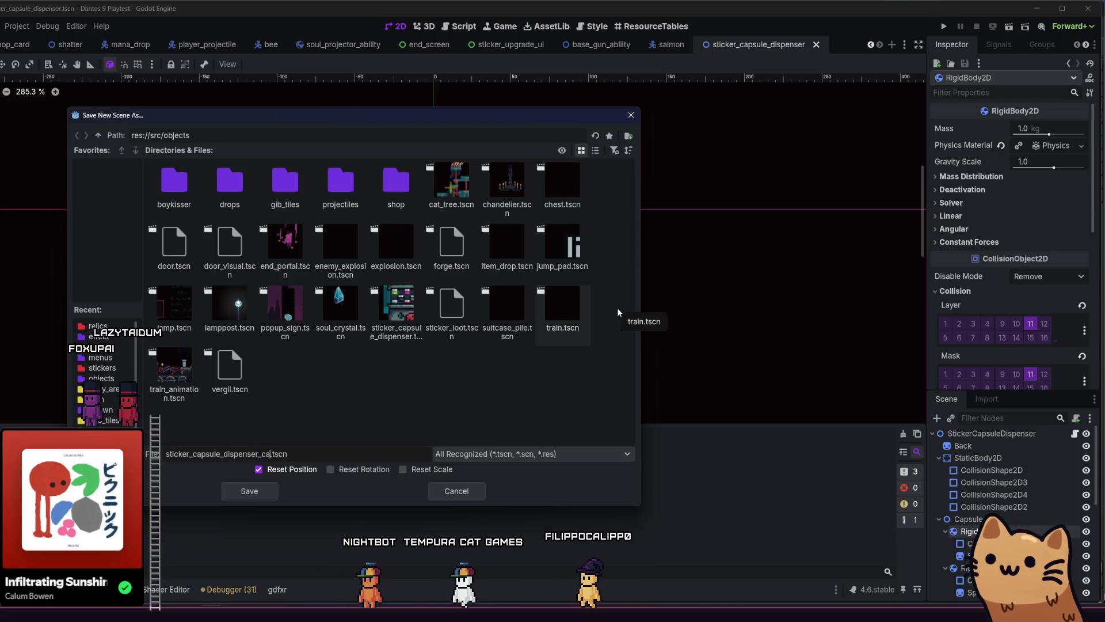
{"action": "type", "text": "sule"}
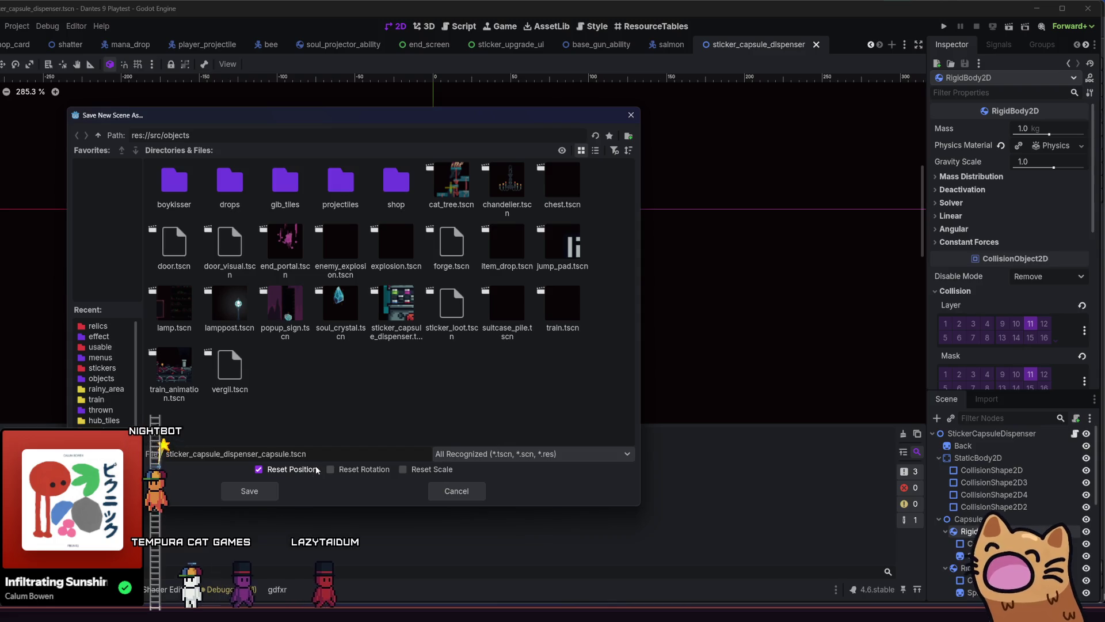
{"action": "left_click_drag", "start_coordinate": [475, 118], "coordinate": [499, 130]}
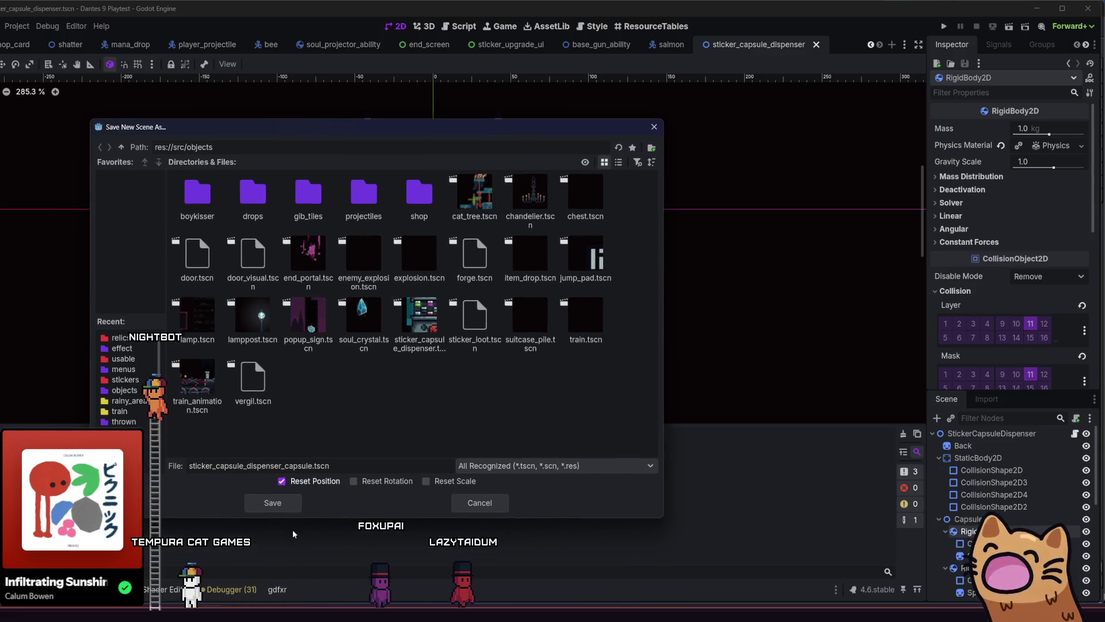
{"action": "left_click", "coordinate": [273, 503]}
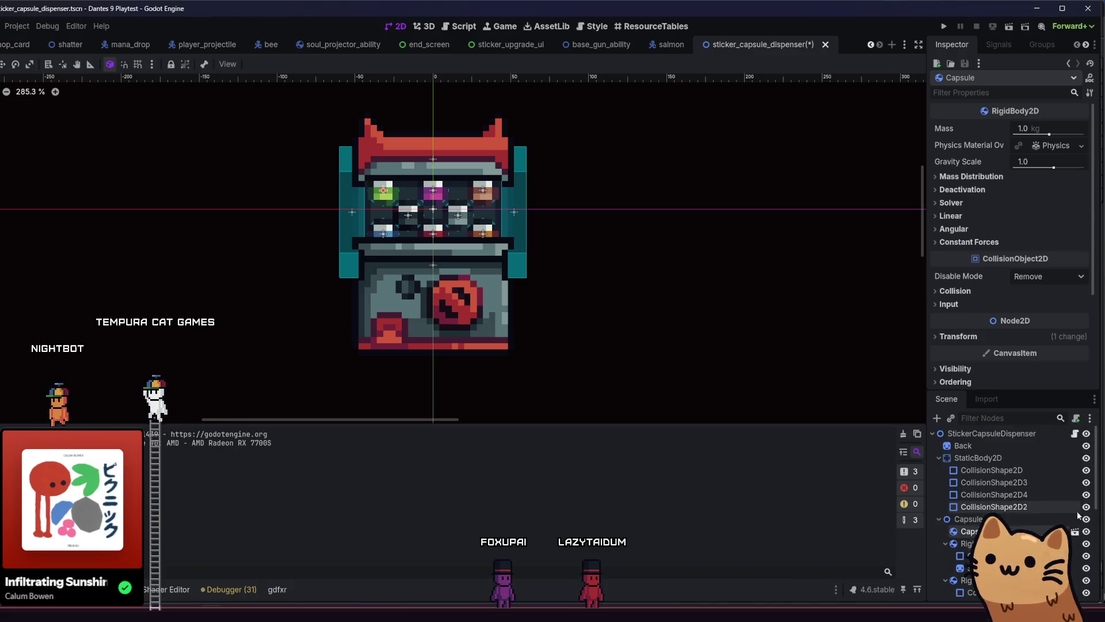
{"action": "left_click", "coordinate": [1075, 531]}
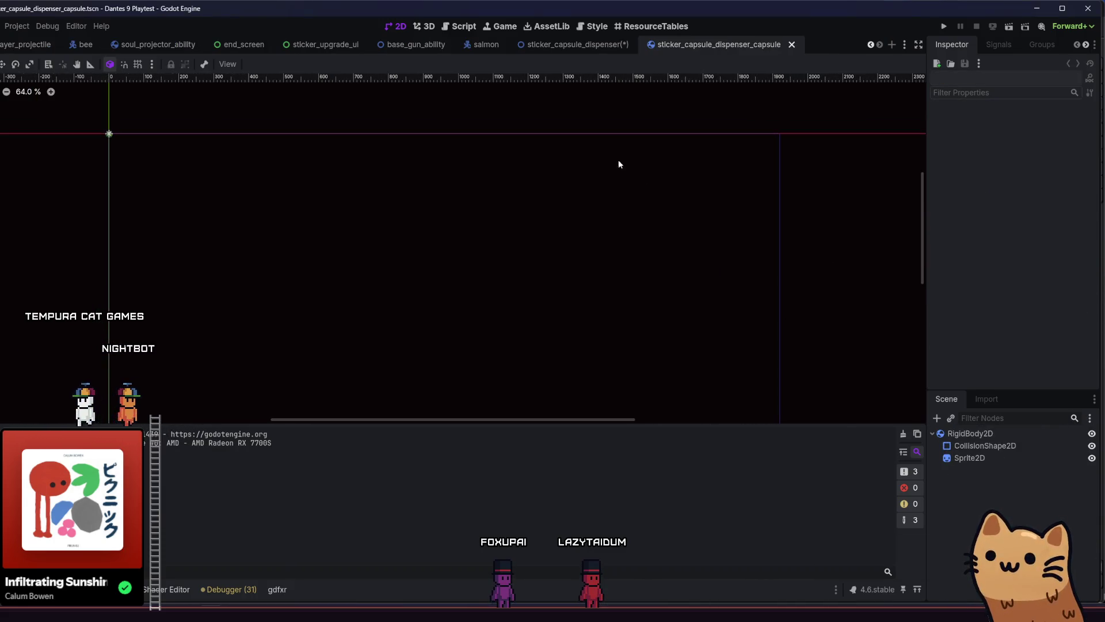
Rename the capsule scene's root body to Capsule
{"action": "left_click", "coordinate": [1031, 432]}
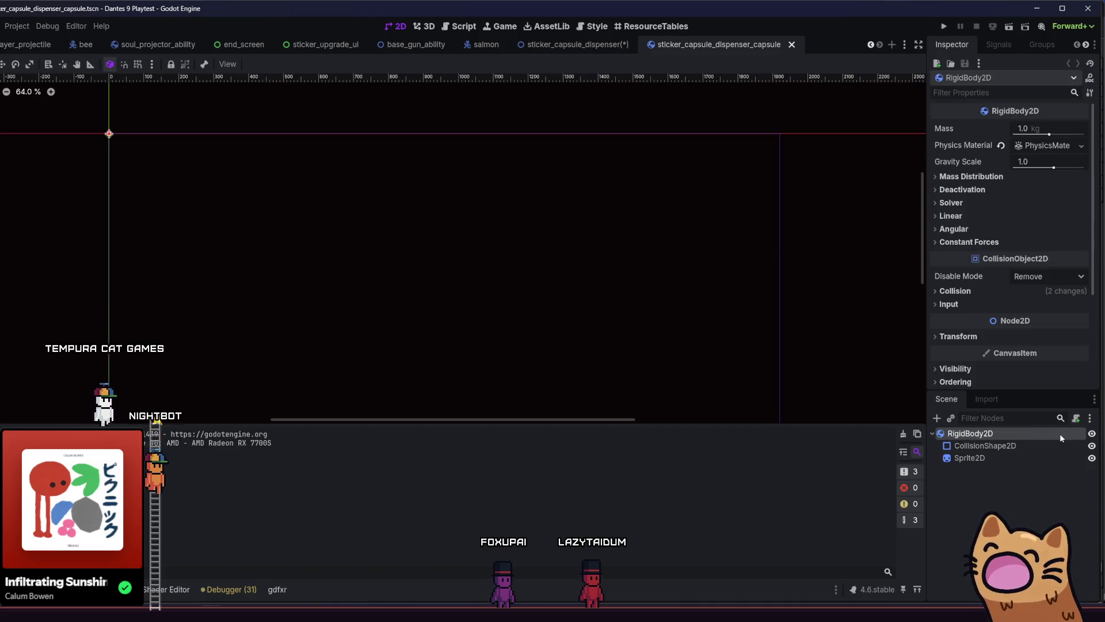
{"action": "left_click", "coordinate": [1060, 434]}
{"action": "type", "text": "Capsule"}
{"action": "key", "text": "Return"}
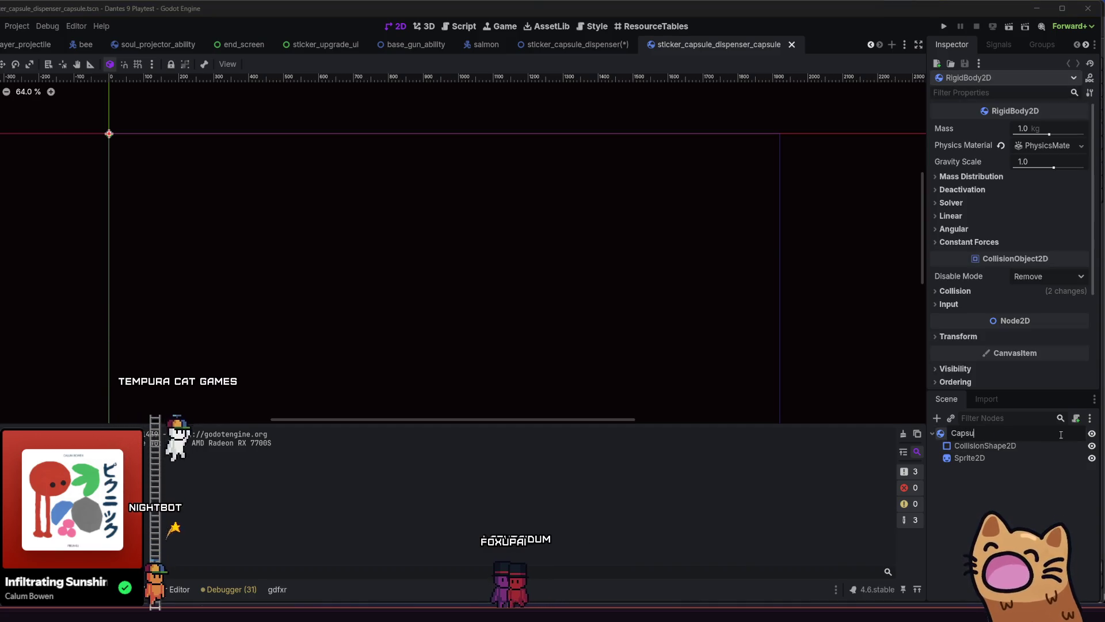
Attach a new script to the Capsule root
{"action": "left_click", "coordinate": [1076, 418]}
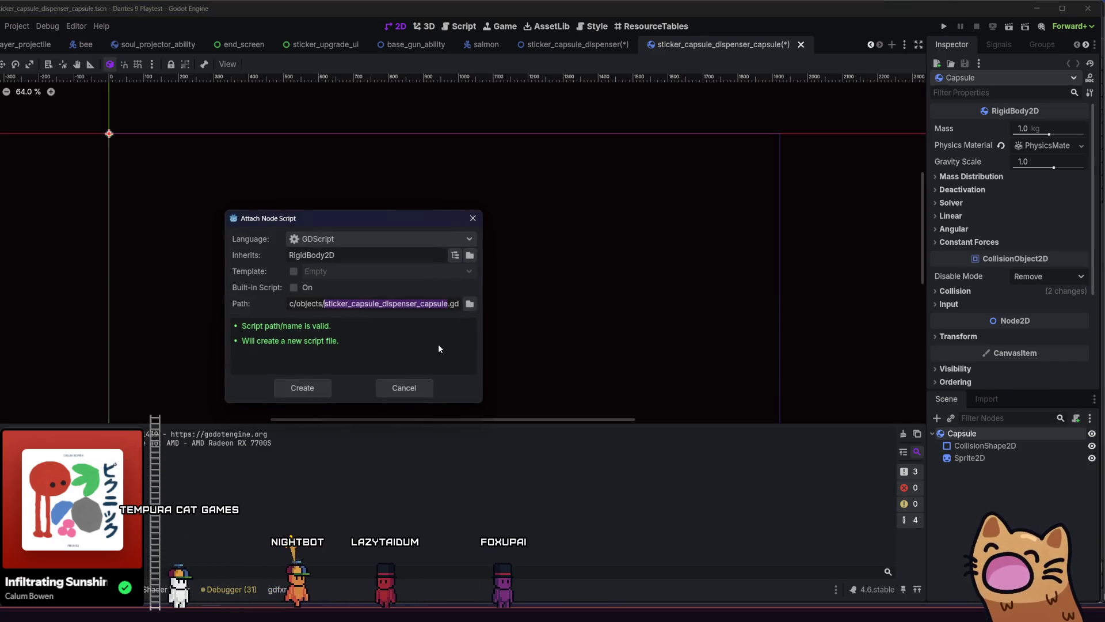
{"action": "left_click", "coordinate": [302, 387]}
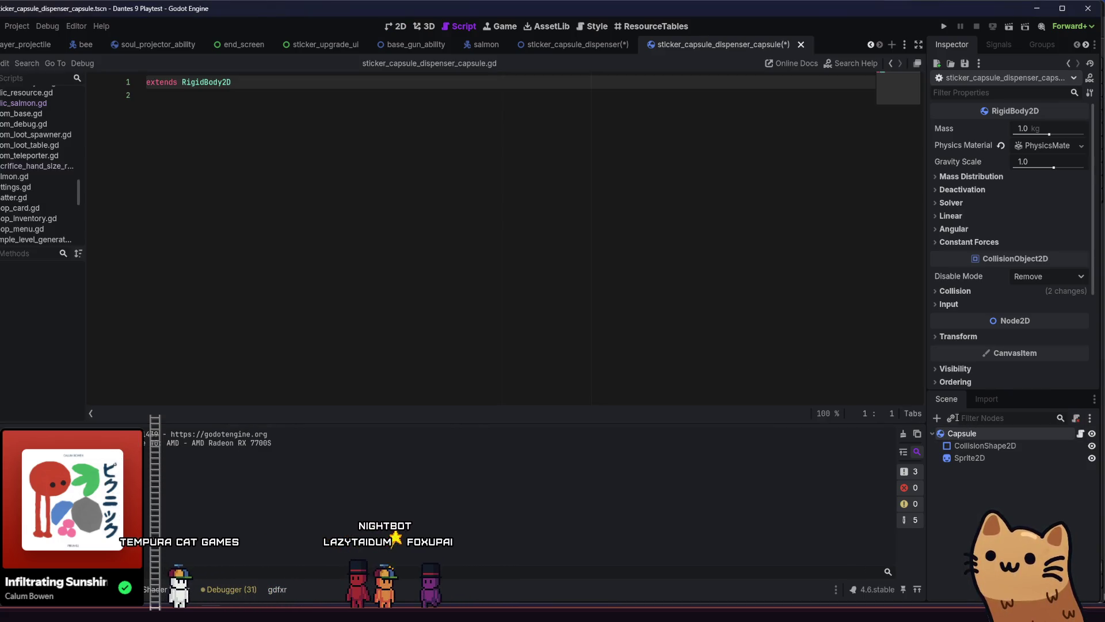
{"action": "left_click", "coordinate": [445, 238]}
{"action": "key", "text": "Return"}
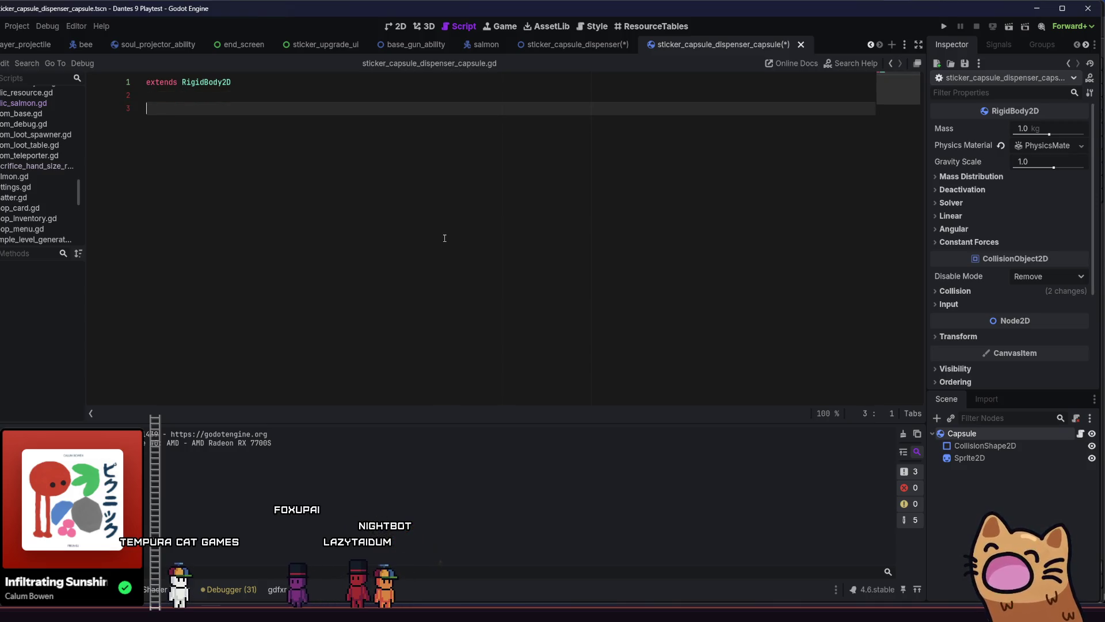
Quick-load the sticker capsule sprite sheet as the Sprite2D texture
{"action": "left_click", "coordinate": [982, 446]}
{"action": "left_click", "coordinate": [973, 458]}
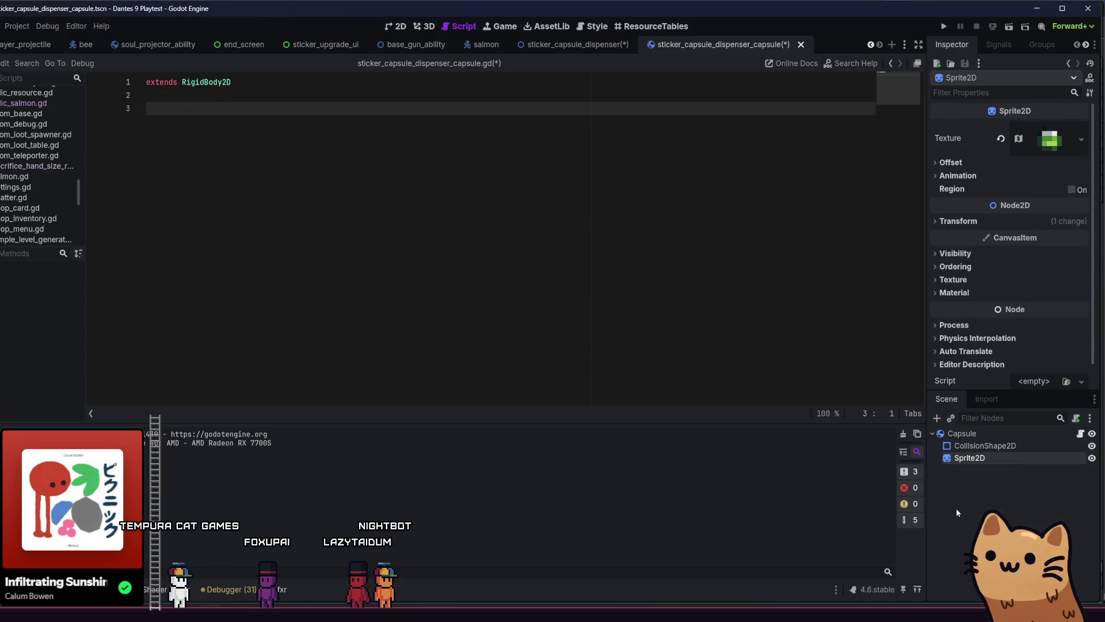
{"action": "left_click", "coordinate": [985, 174]}
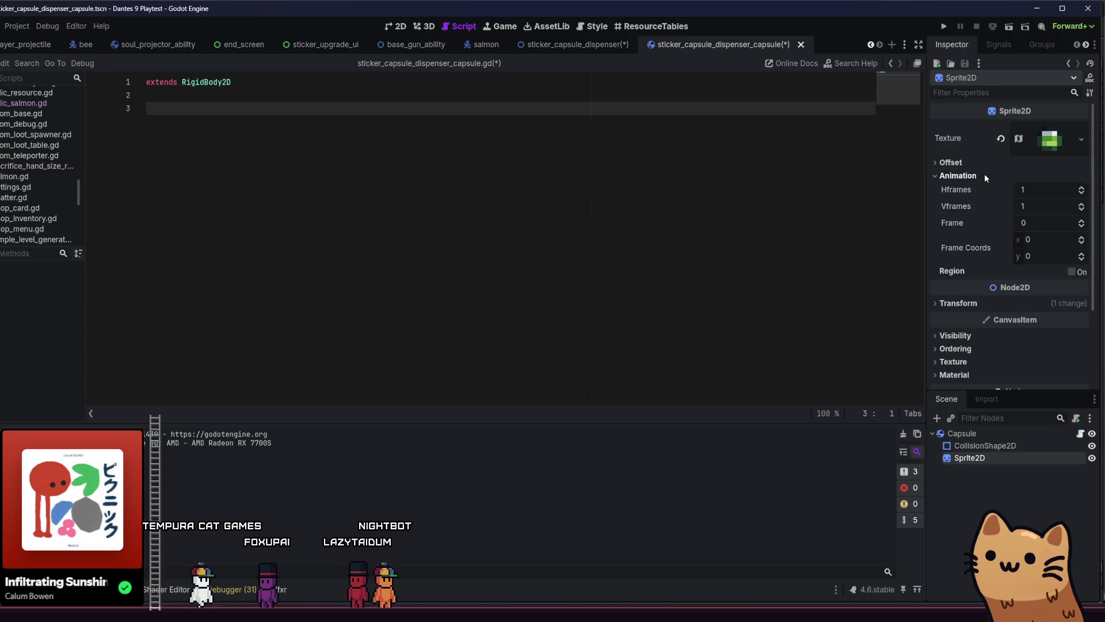
{"action": "left_click", "coordinate": [1084, 177]}
{"action": "left_click", "coordinate": [1001, 138]}
{"action": "left_click", "coordinate": [1065, 130]}
{"action": "left_click", "coordinate": [1031, 131]}
{"action": "left_click", "coordinate": [1030, 131]}
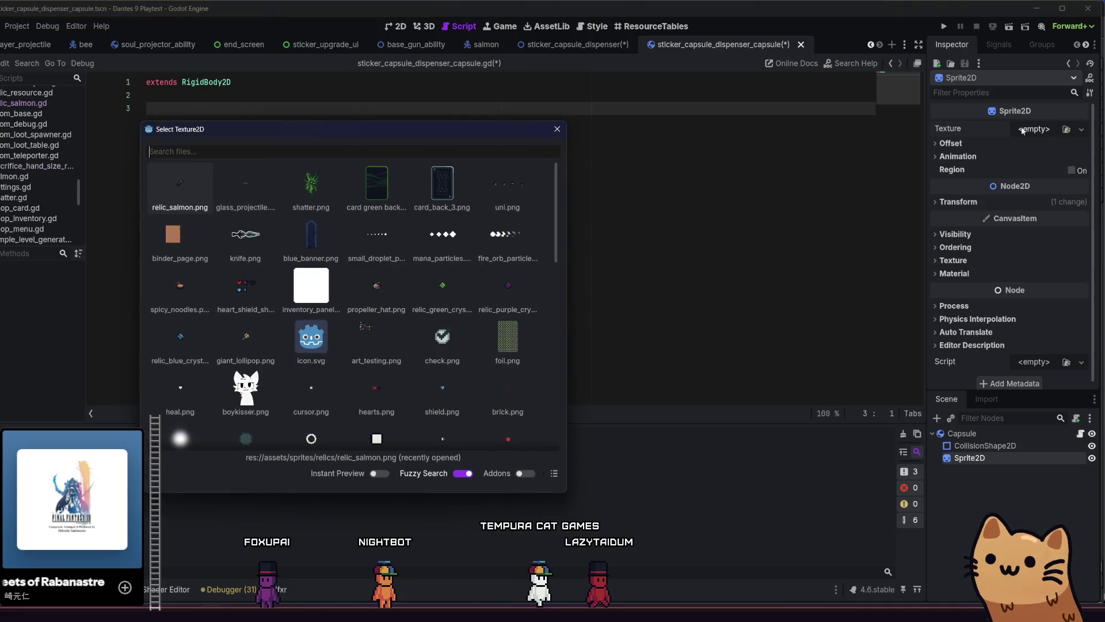
{"action": "type", "text": "sticker_caps"}
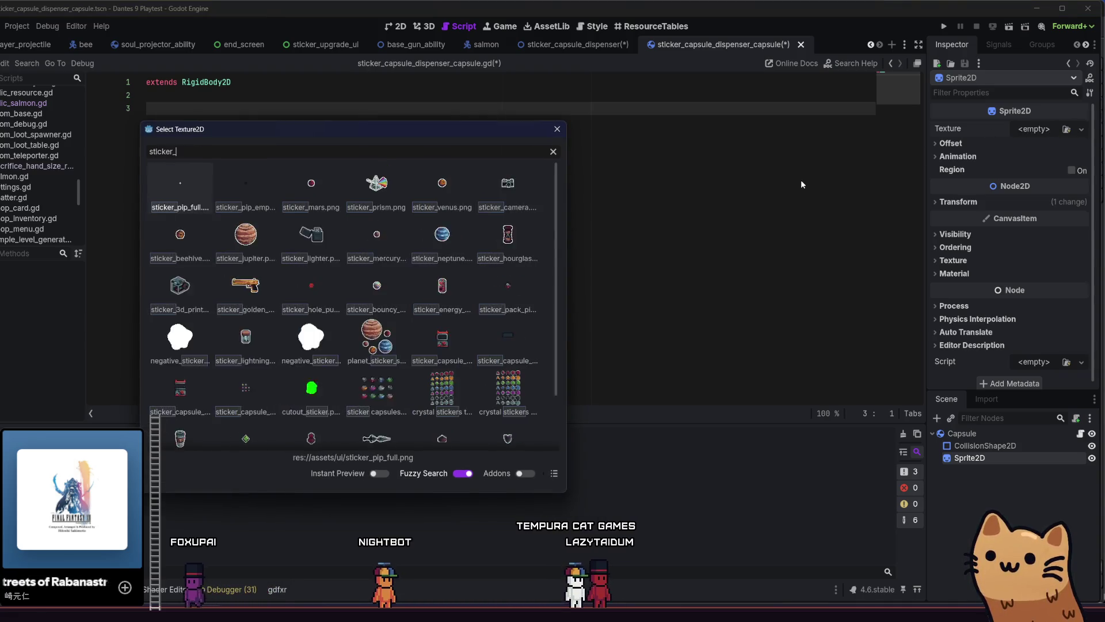
{"action": "double_click", "coordinate": [377, 185]}
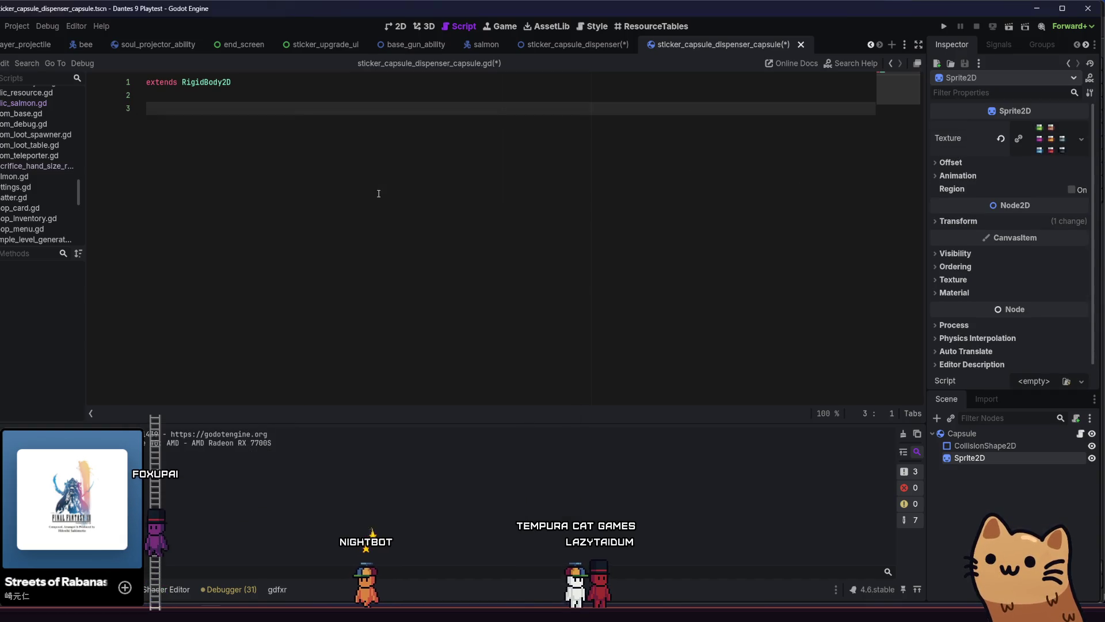
Set the sprite's Hframes and Vframes to 3 each
{"action": "left_click", "coordinate": [1006, 175]}
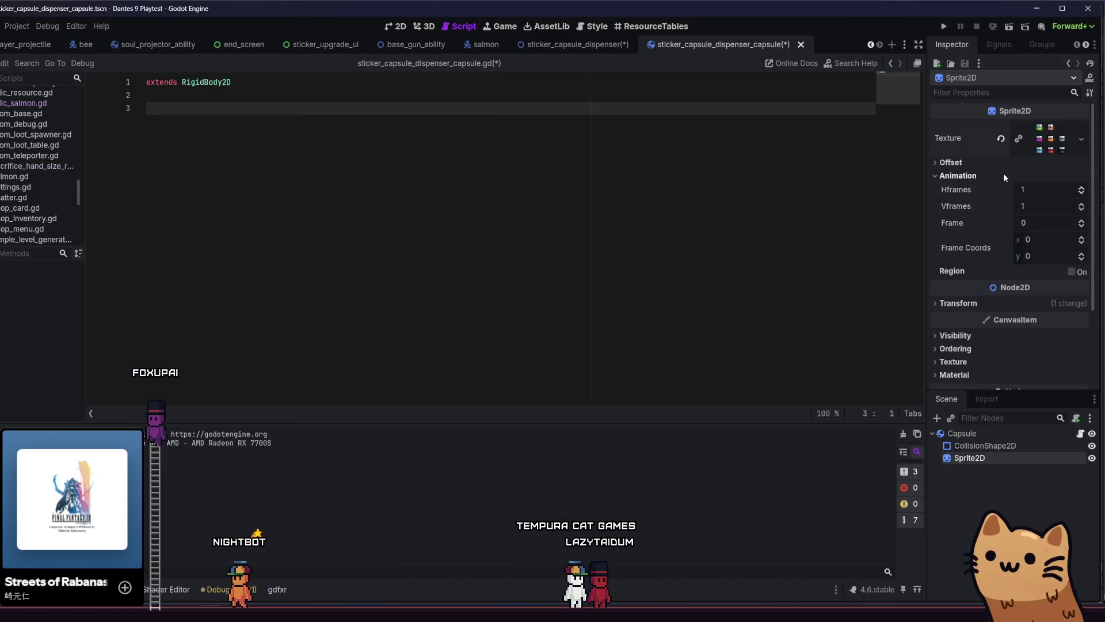
{"action": "key", "text": "ctrl+F1"}
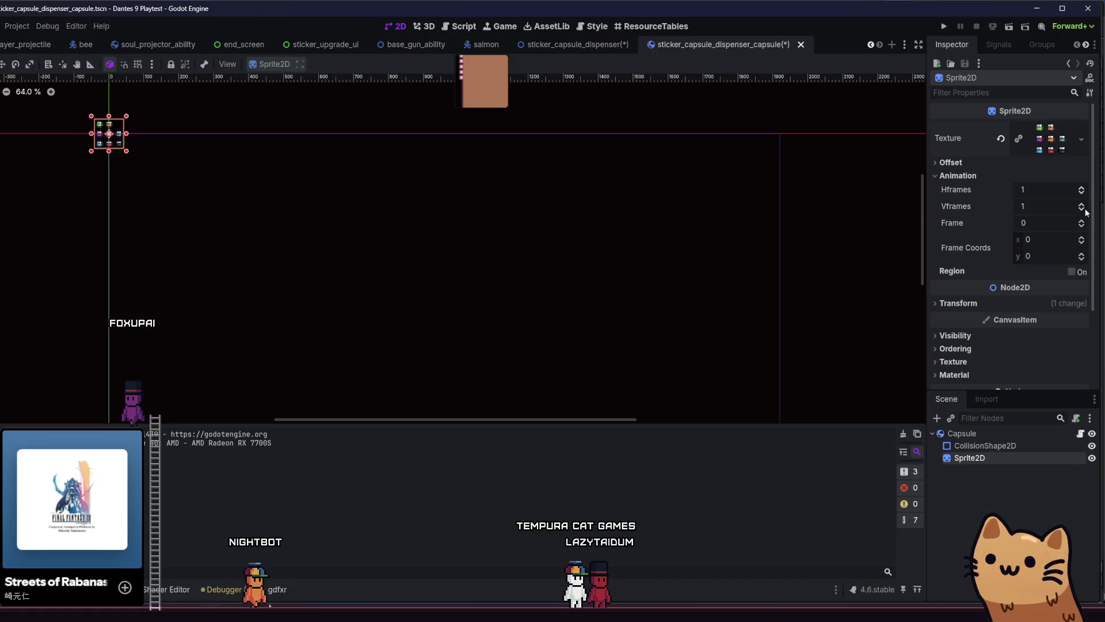
{"action": "left_click", "coordinate": [1082, 189]}
{"action": "left_click", "coordinate": [1082, 188]}
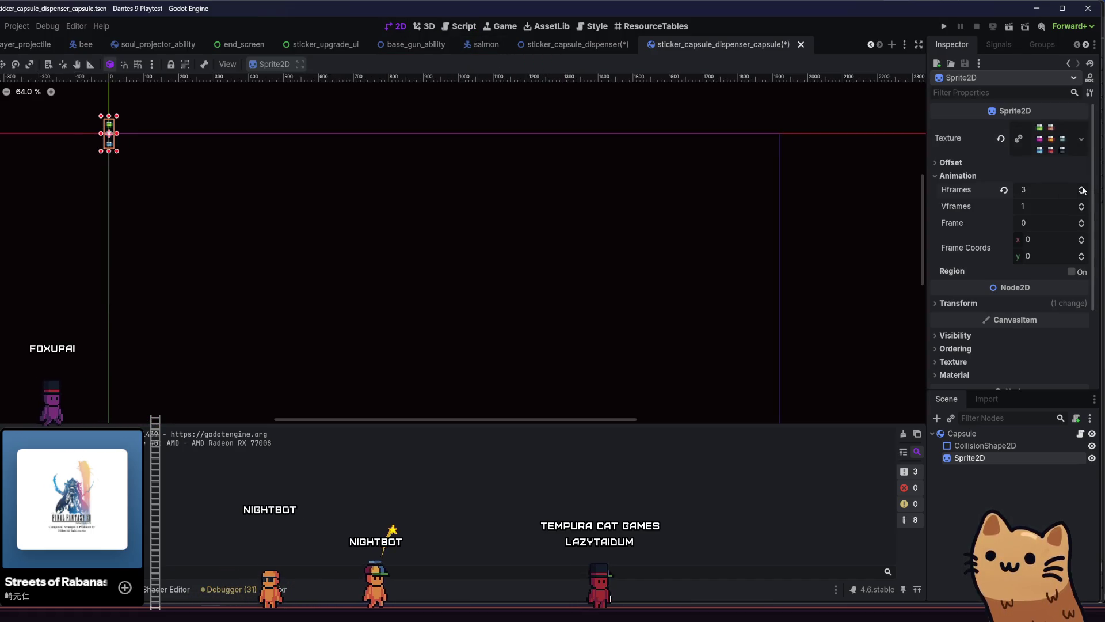
{"action": "left_click", "coordinate": [1082, 205]}
{"action": "left_click", "coordinate": [1082, 205]}
{"action": "scroll", "coordinate": [716, 252], "scroll_direction": "up", "scroll_amount": 3}
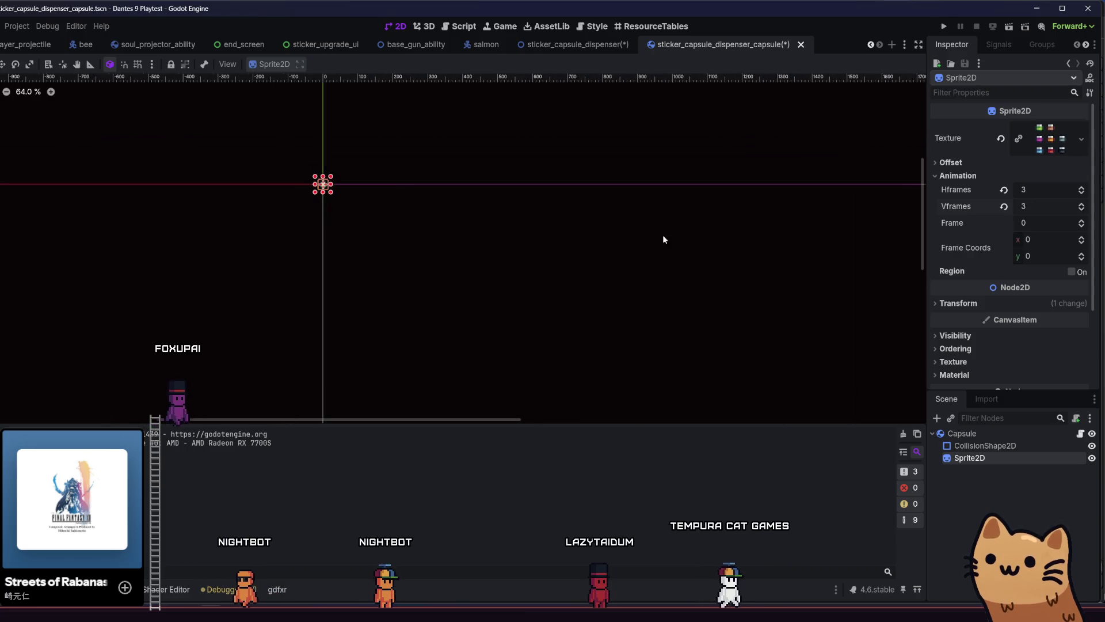
{"action": "scroll", "coordinate": [282, 190], "scroll_direction": "up", "scroll_amount": 2}
{"action": "left_click", "coordinate": [282, 190]}
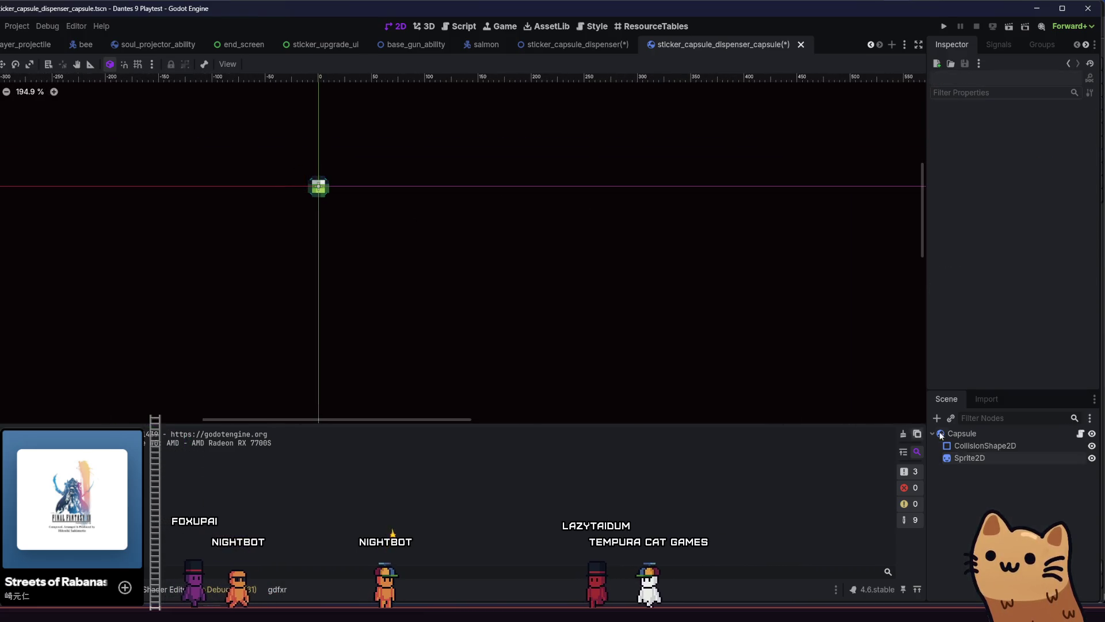
{"action": "left_click", "coordinate": [1051, 436]}
{"action": "left_click", "coordinate": [1022, 456]}
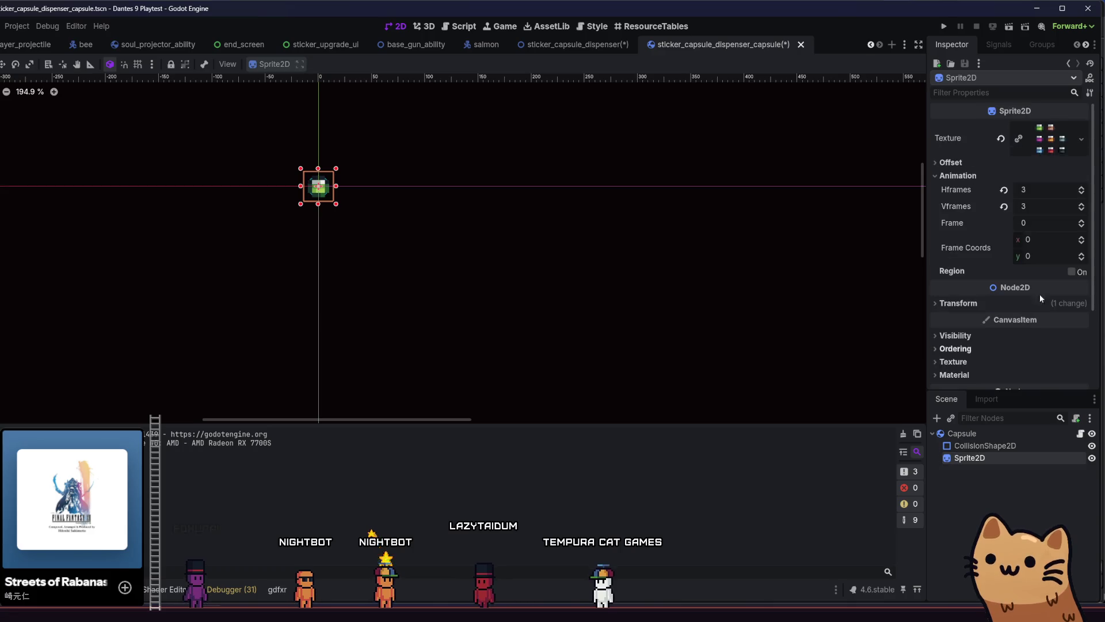
{"action": "left_click", "coordinate": [1030, 142]}
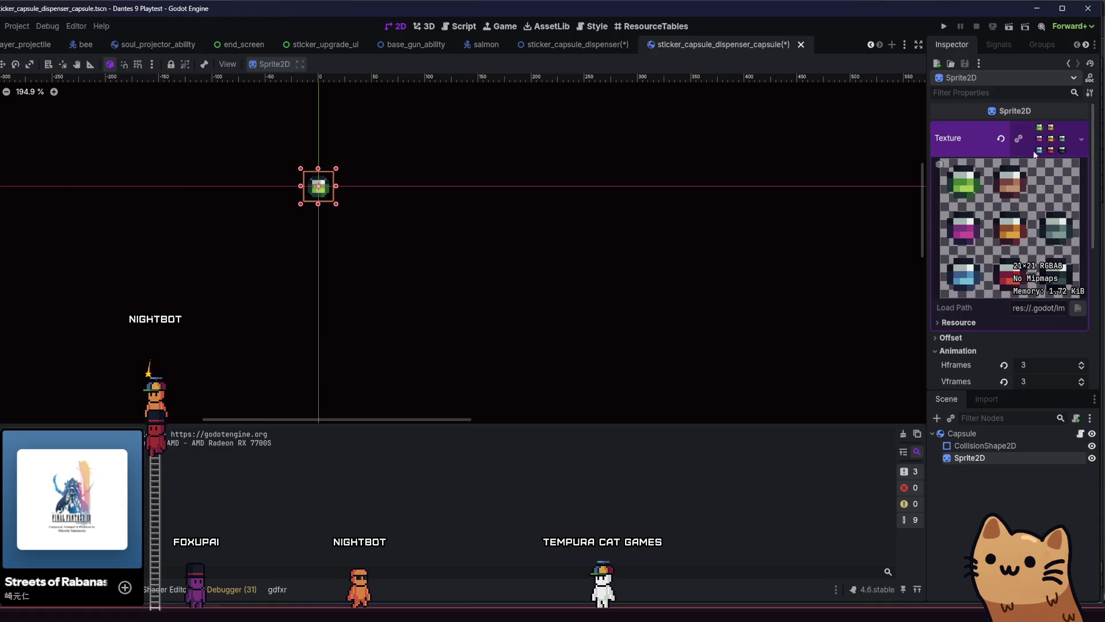
Preview the capsule sprite sheet and set the sprite to its first frame
{"action": "left_click", "coordinate": [1046, 140]}
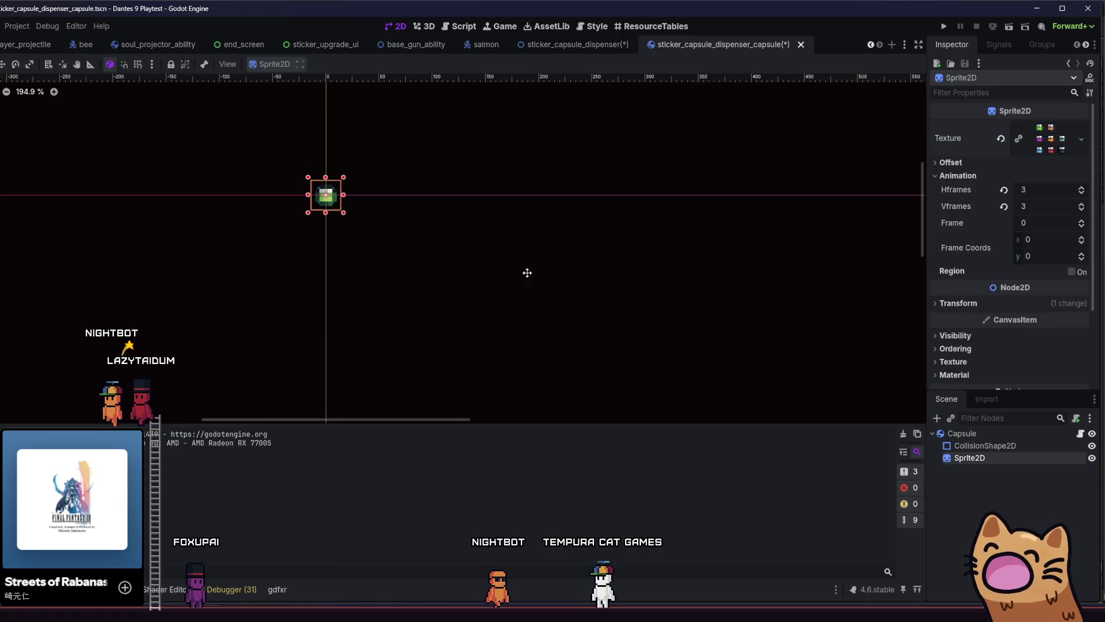
{"action": "left_click", "coordinate": [979, 433]}
{"action": "left_click", "coordinate": [1080, 433]}
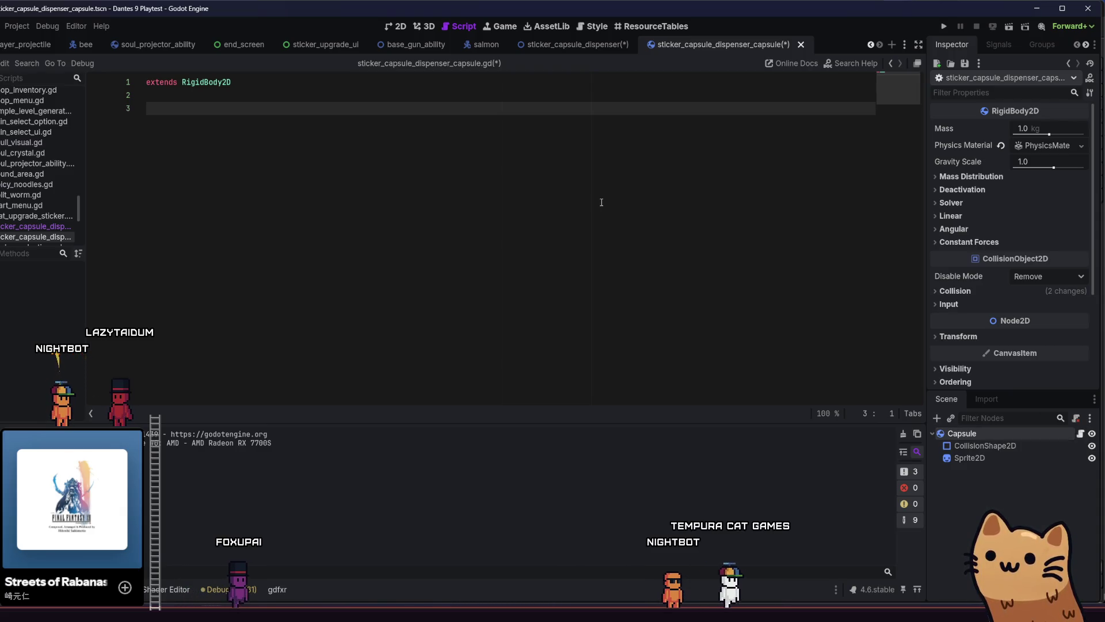
{"action": "left_click", "coordinate": [397, 26]}
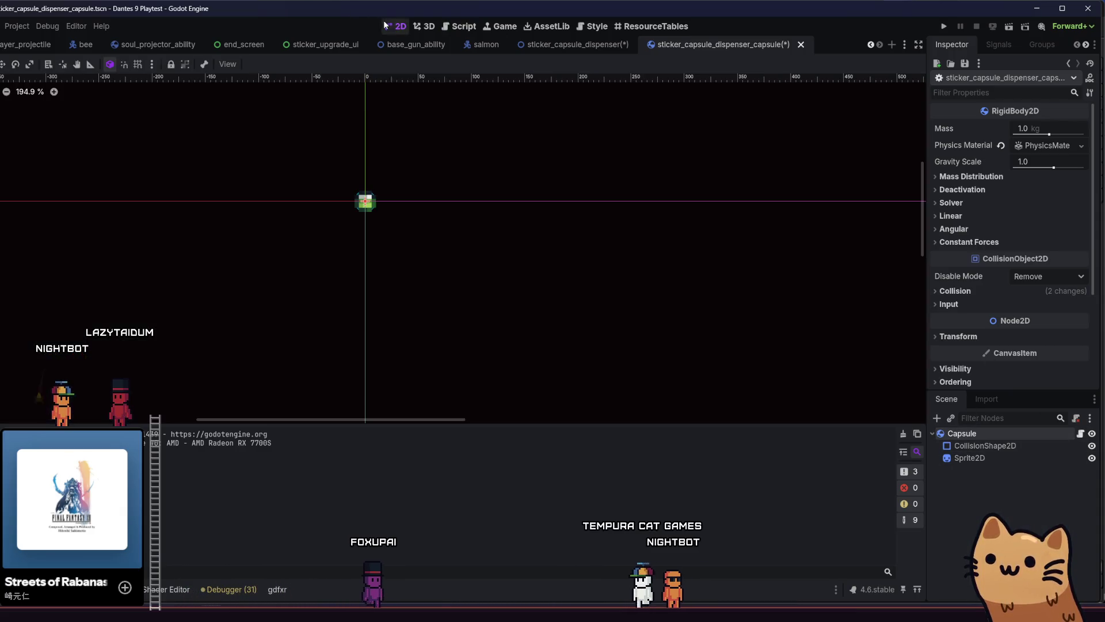
{"action": "left_click", "coordinate": [970, 458]}
{"action": "left_click", "coordinate": [1050, 138]}
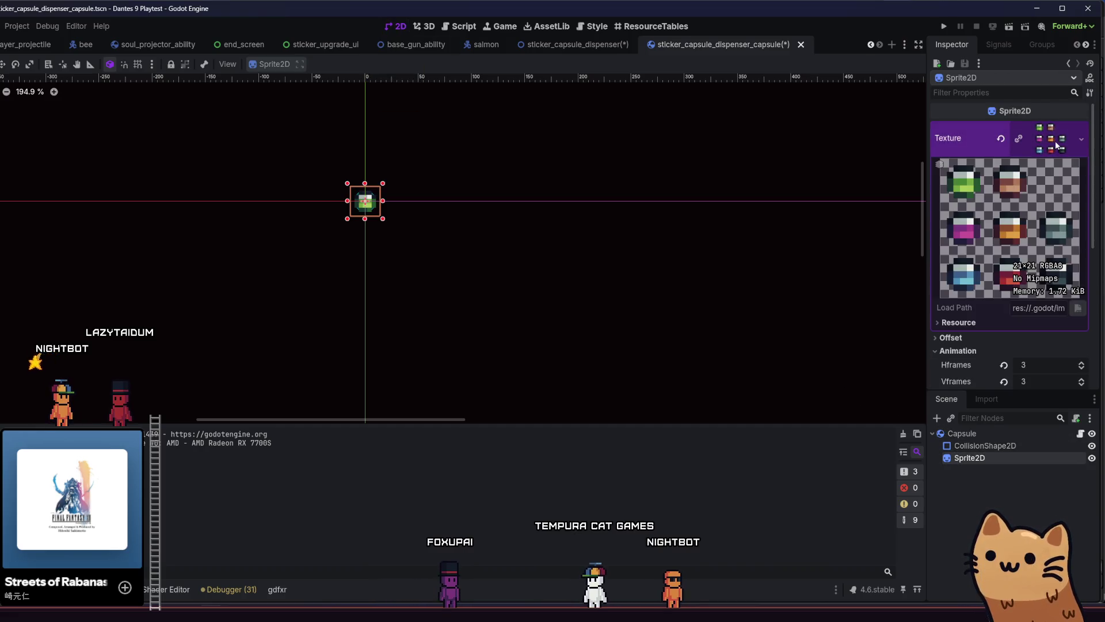
{"action": "left_click", "coordinate": [1051, 138]}
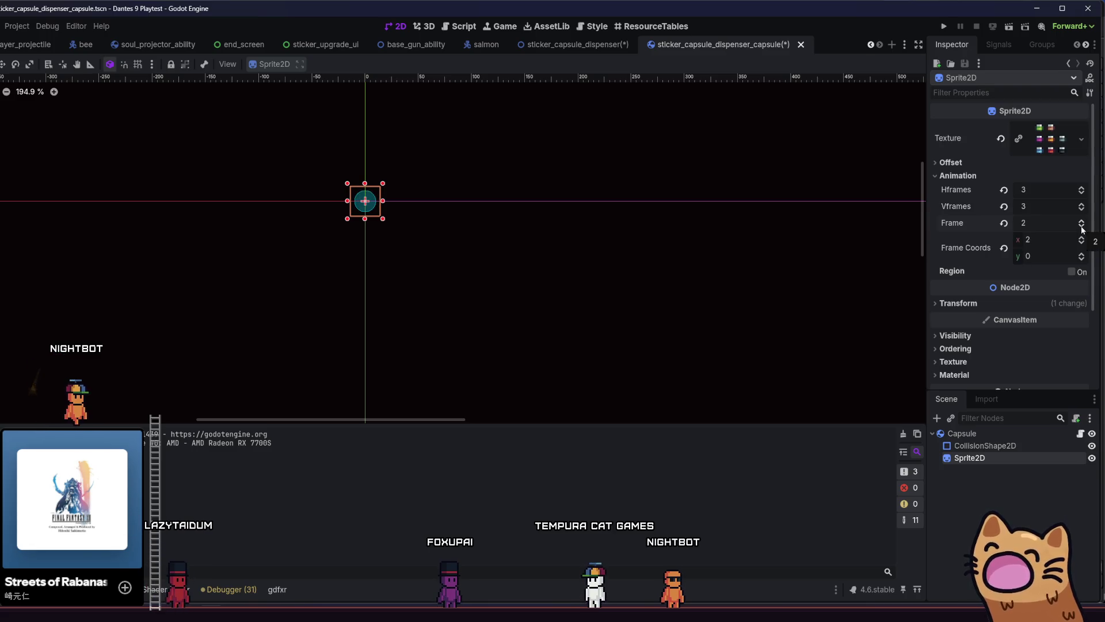
{"action": "left_click", "coordinate": [1082, 228]}
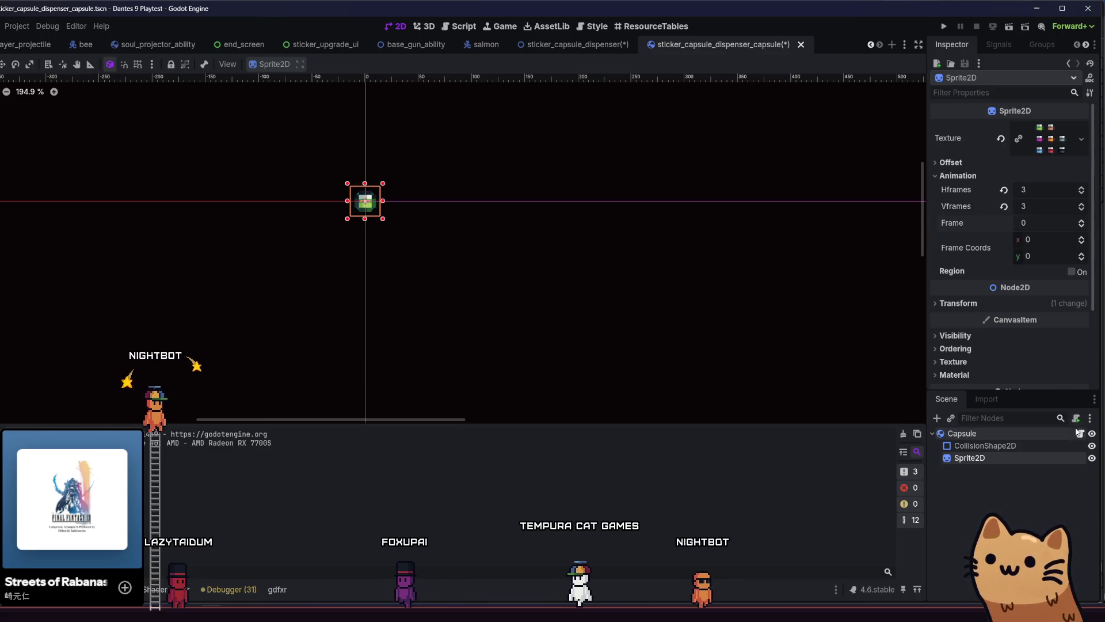
Step Frame Coords through the 3×3 frames, reset to frame 0, and reopen the capsule script
{"action": "left_click", "coordinate": [1081, 434]}
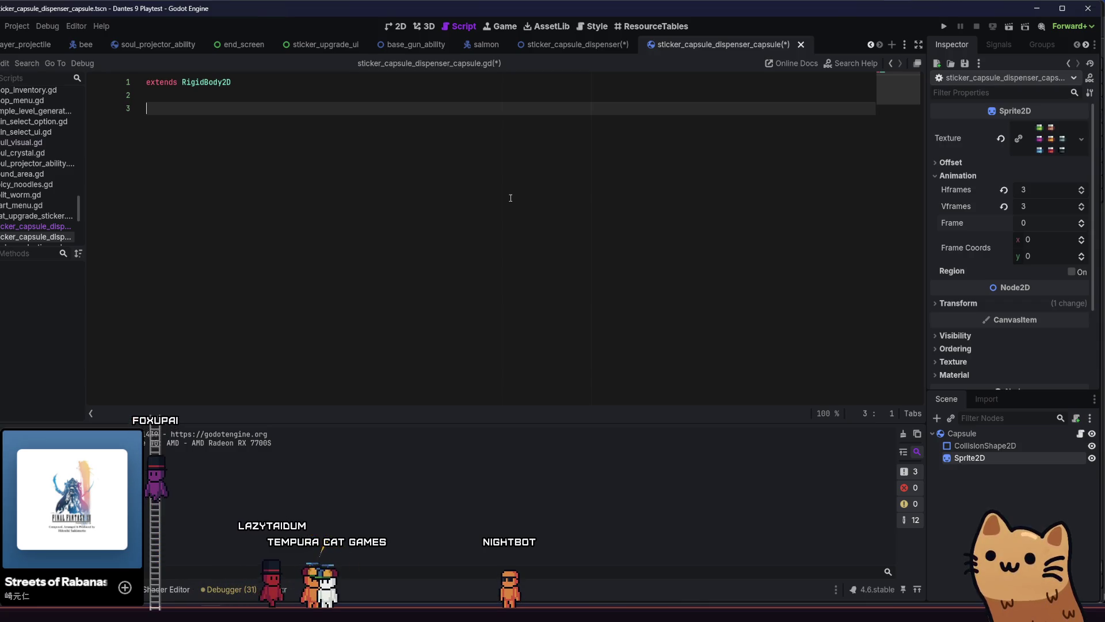
{"action": "key", "text": "ctrl+F1"}
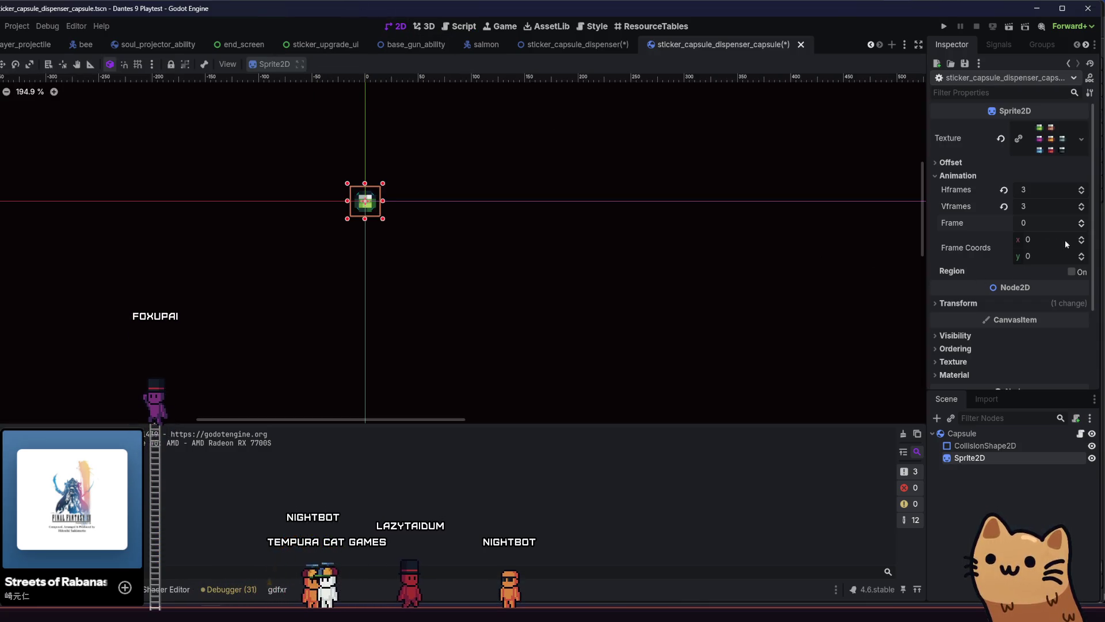
{"action": "left_click", "coordinate": [1083, 238]}
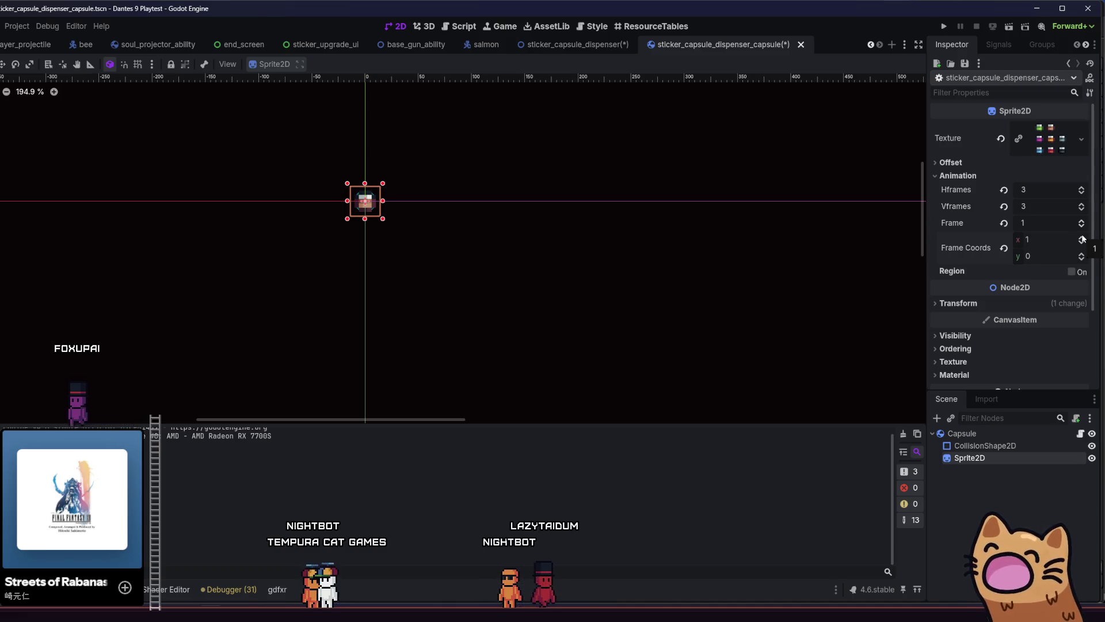
{"action": "left_click", "coordinate": [1082, 237]}
{"action": "left_click", "coordinate": [1083, 237]}
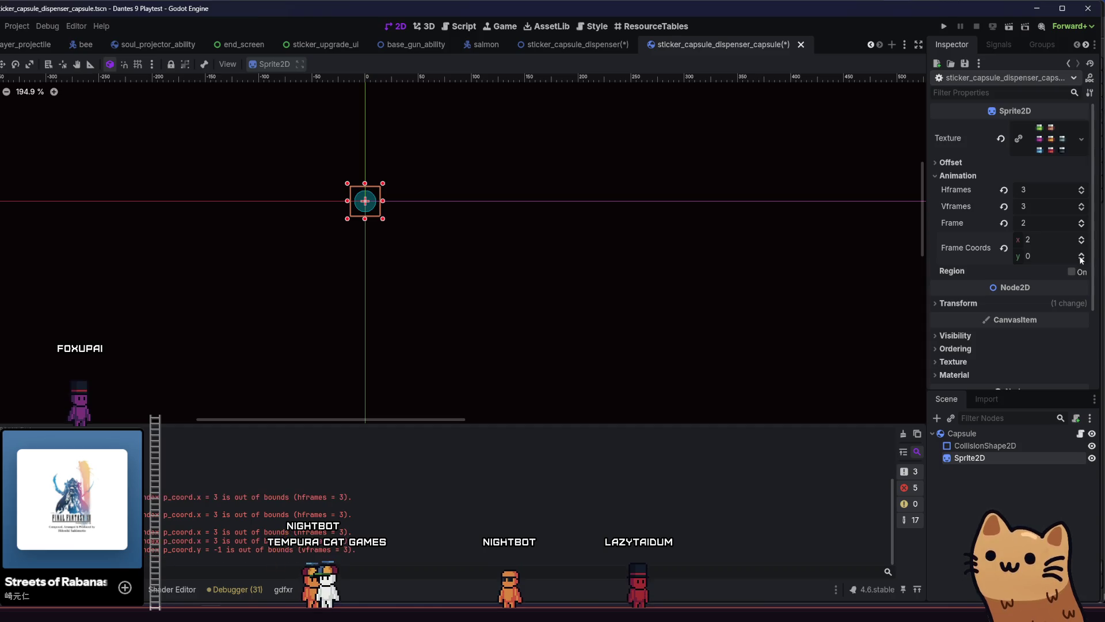
{"action": "left_click", "coordinate": [1082, 256]}
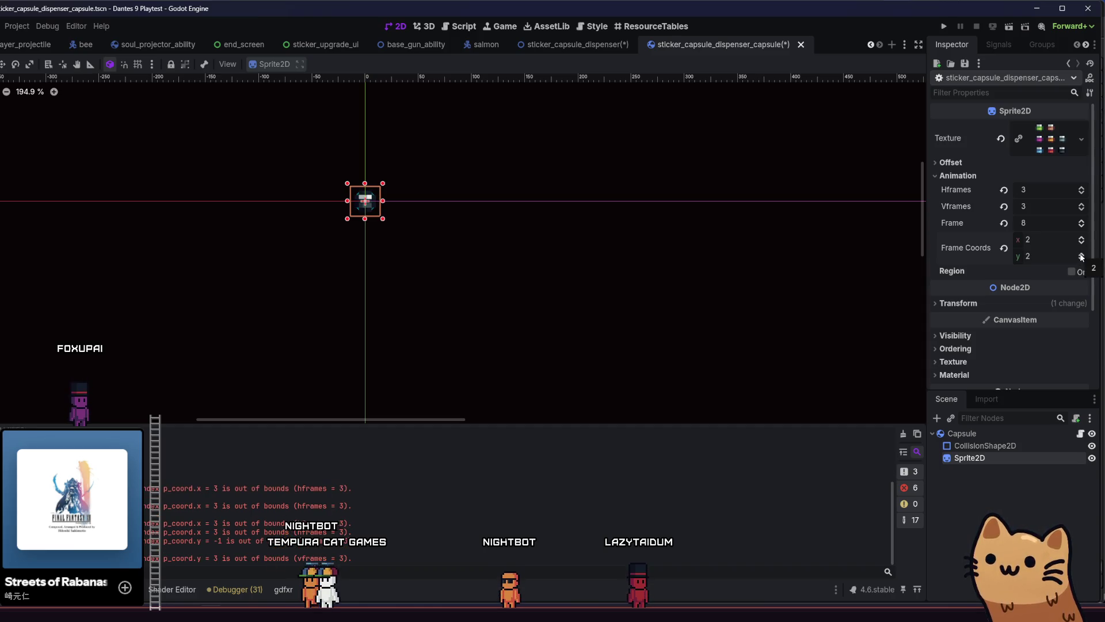
{"action": "left_click", "coordinate": [1082, 259]}
{"action": "left_click", "coordinate": [1083, 238]}
{"action": "left_click", "coordinate": [1082, 241]}
{"action": "left_click", "coordinate": [1083, 241]}
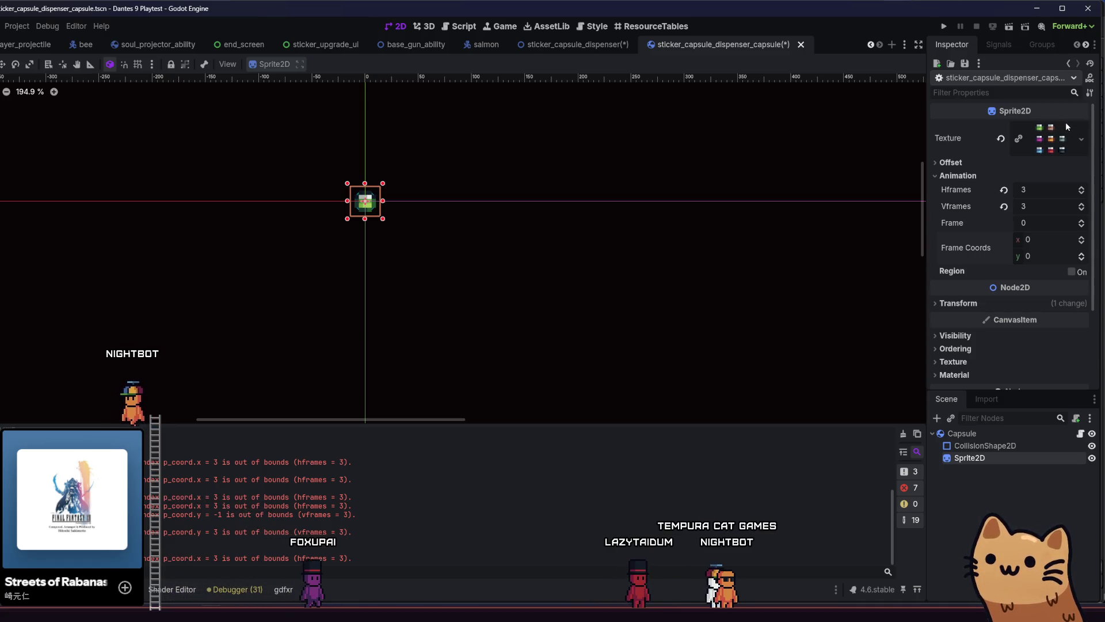
{"action": "left_click", "coordinate": [1080, 433]}
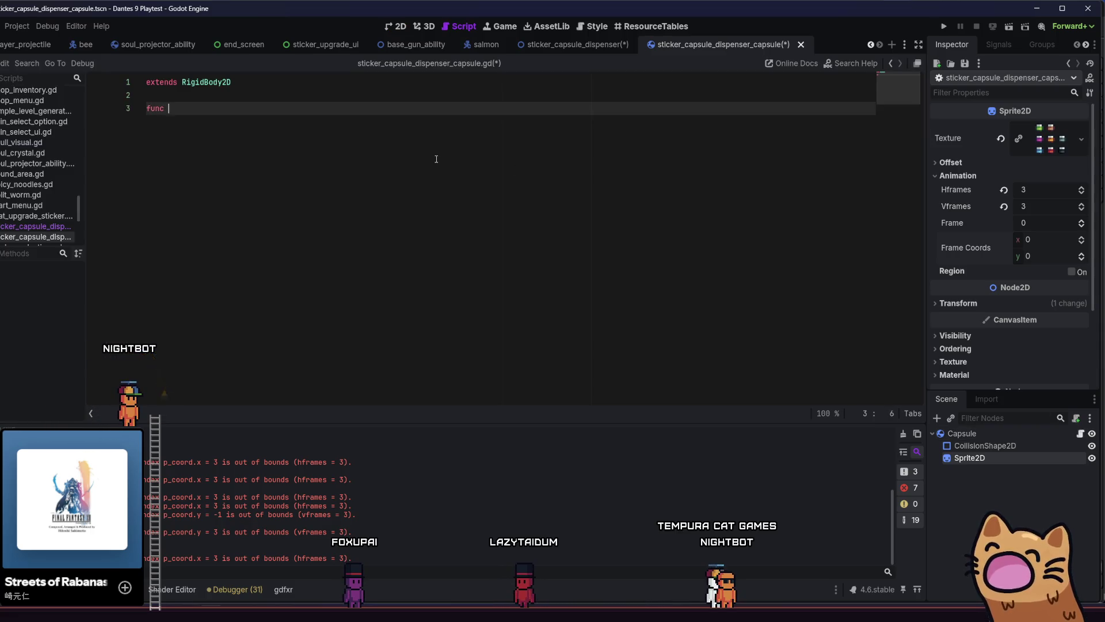
Add the _ready() function with blank lines above it
{"action": "key", "text": "Return"}
{"action": "key", "text": "Return"}
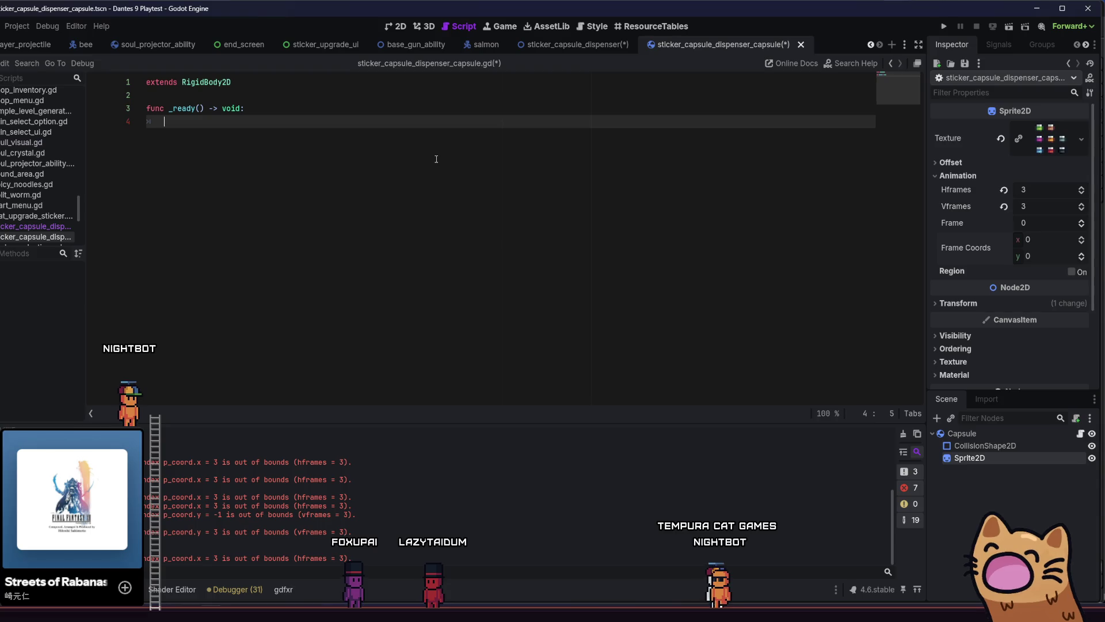
{"action": "type", "text": "p"}
{"action": "key", "text": "Escape"}
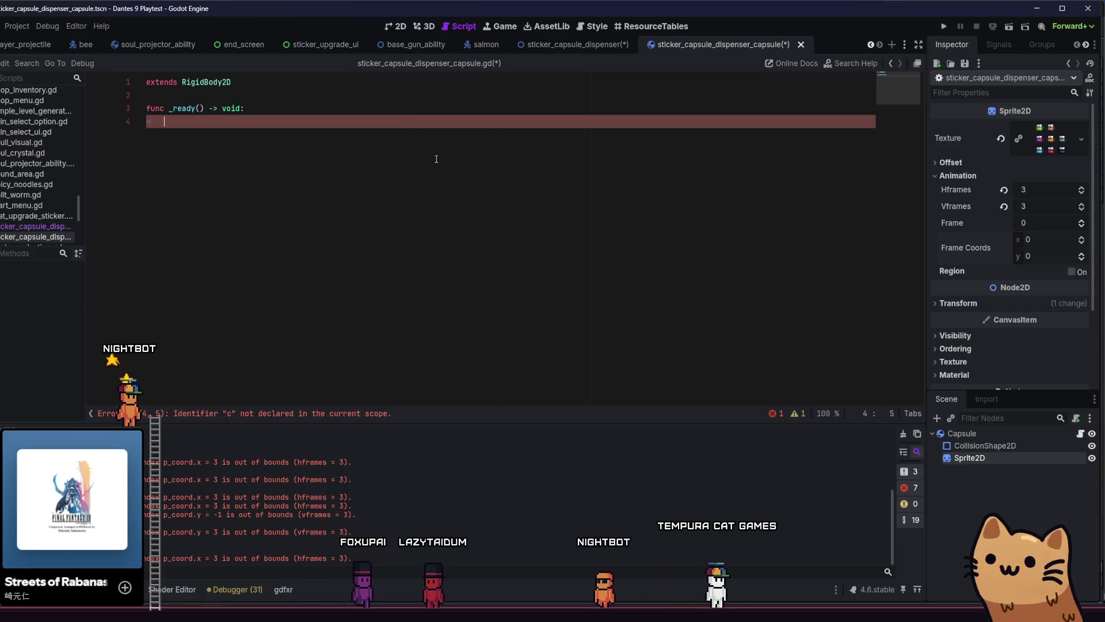
{"action": "key", "text": "BackSpace"}
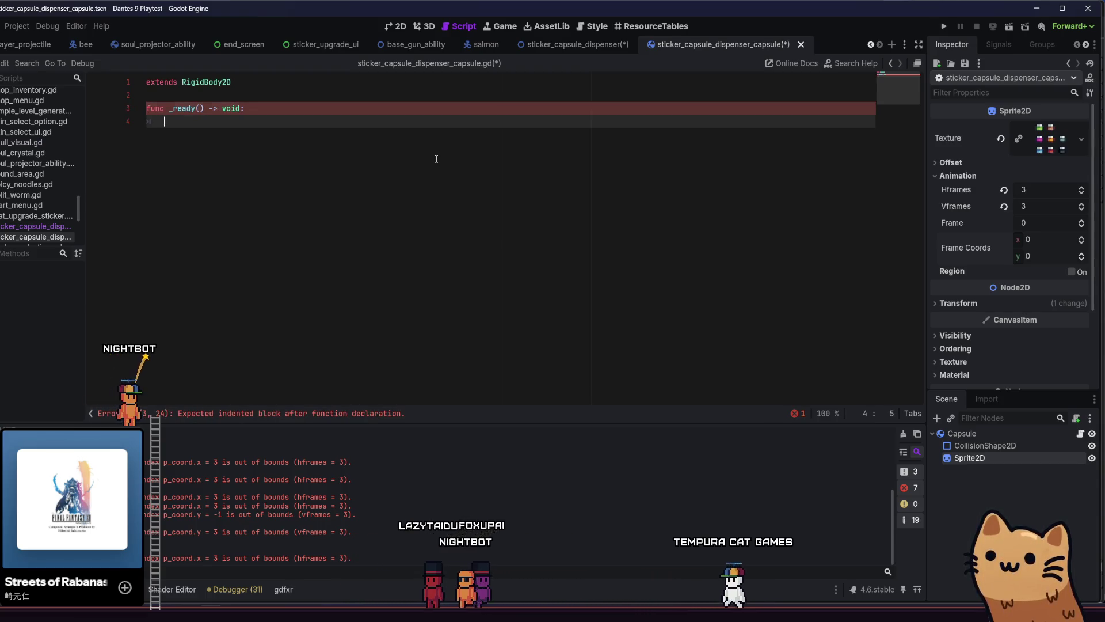
{"action": "key", "text": "Up"}
{"action": "key", "text": "Up"}
{"action": "key", "text": "Return"}
{"action": "key", "text": "Return"}
{"action": "key", "text": "Return"}
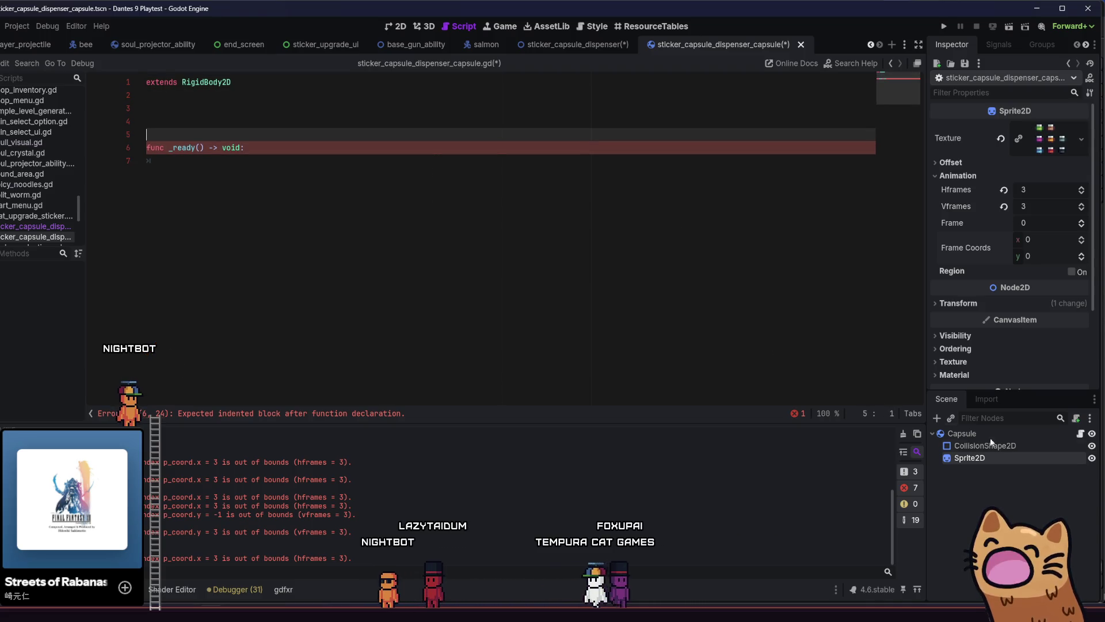
Export Sprite2D as sprite_2d and write sprite_2d.frame = randi_range in _ready
{"action": "mouse_move", "coordinate": [1006, 455]}
{"action": "left_mouse_down"}
{"action": "mouse_move", "coordinate": [318, 199]}
{"action": "mouse_move", "coordinate": [208, 114]}
{"action": "mouse_move", "coordinate": [248, 121]}
{"action": "left_mouse_up"}
{"action": "left_click", "coordinate": [235, 182]}
{"action": "type", "text": "pr"}
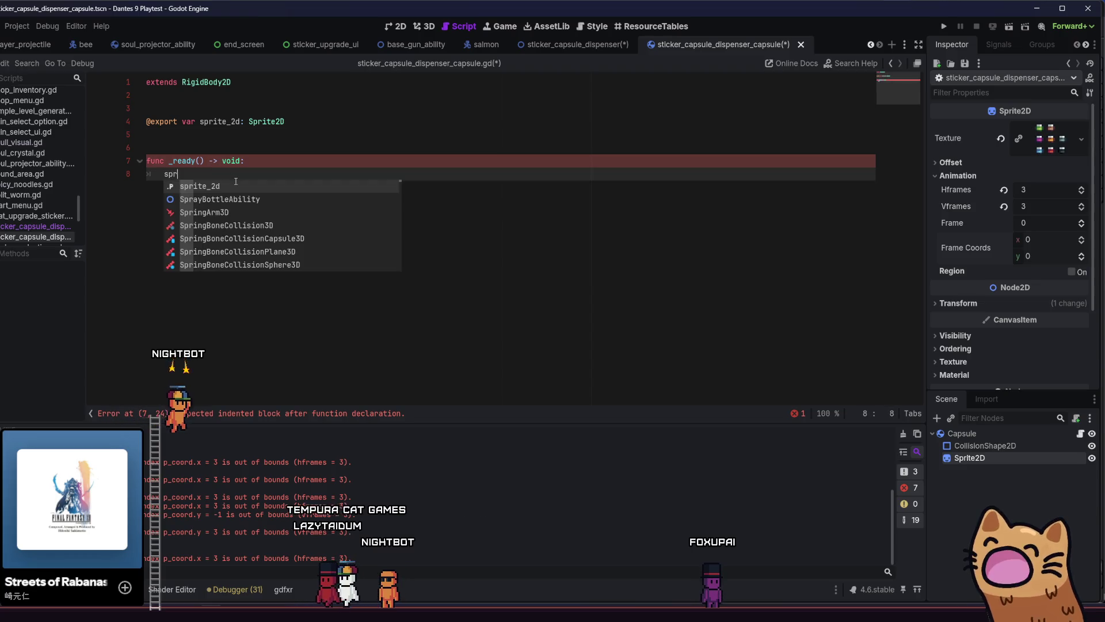
{"action": "key", "text": "Return"}
{"action": "type", "text": ".f"}
{"action": "key", "text": "Return"}
{"action": "type", "text": "= rand_"}
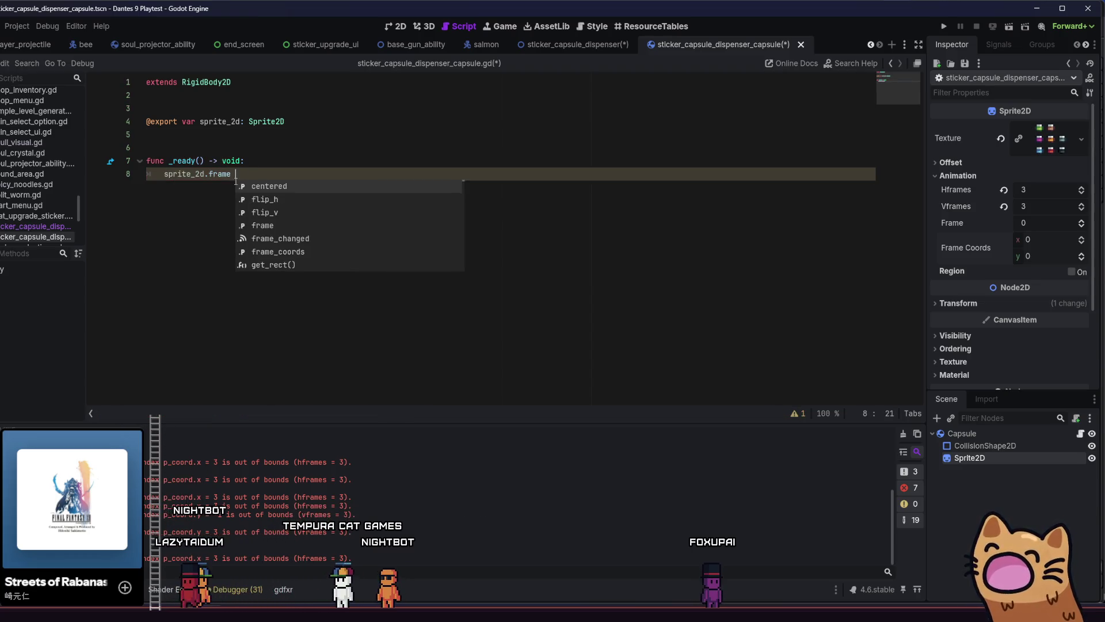
{"action": "type", "text": "i"}
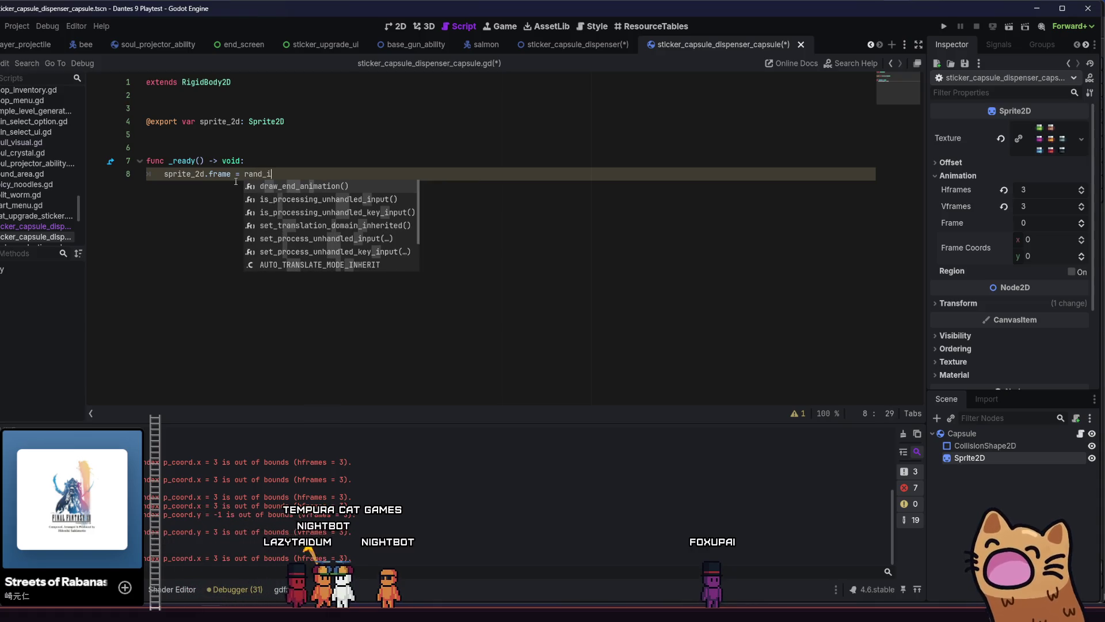
{"action": "key", "text": "BackSpace"}
{"action": "key", "text": "BackSpace"}
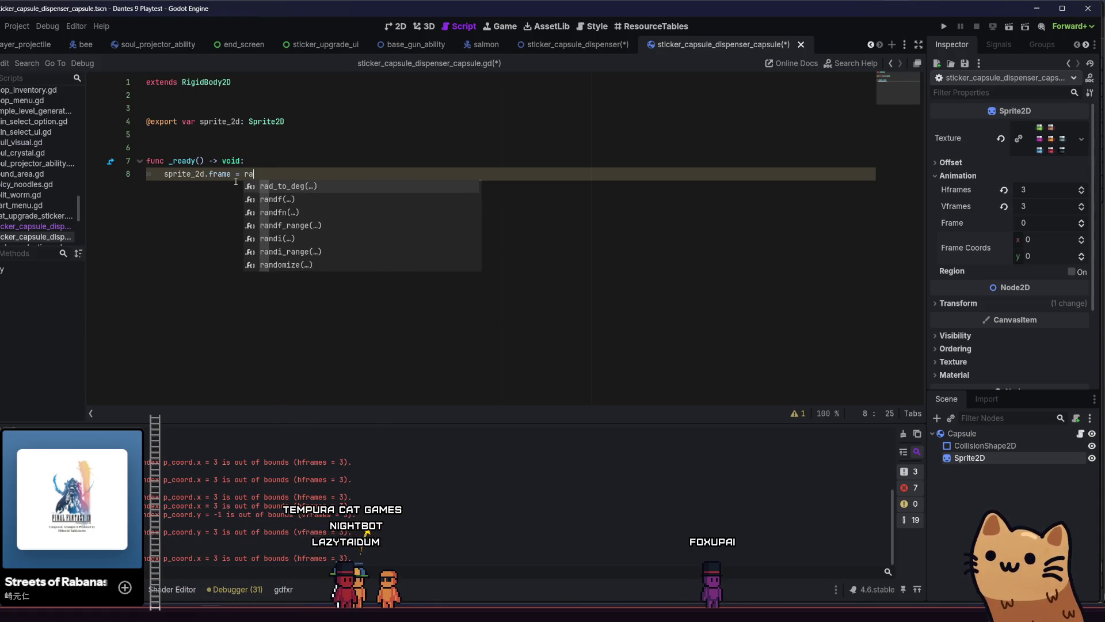
{"action": "type", "text": "ndi"}
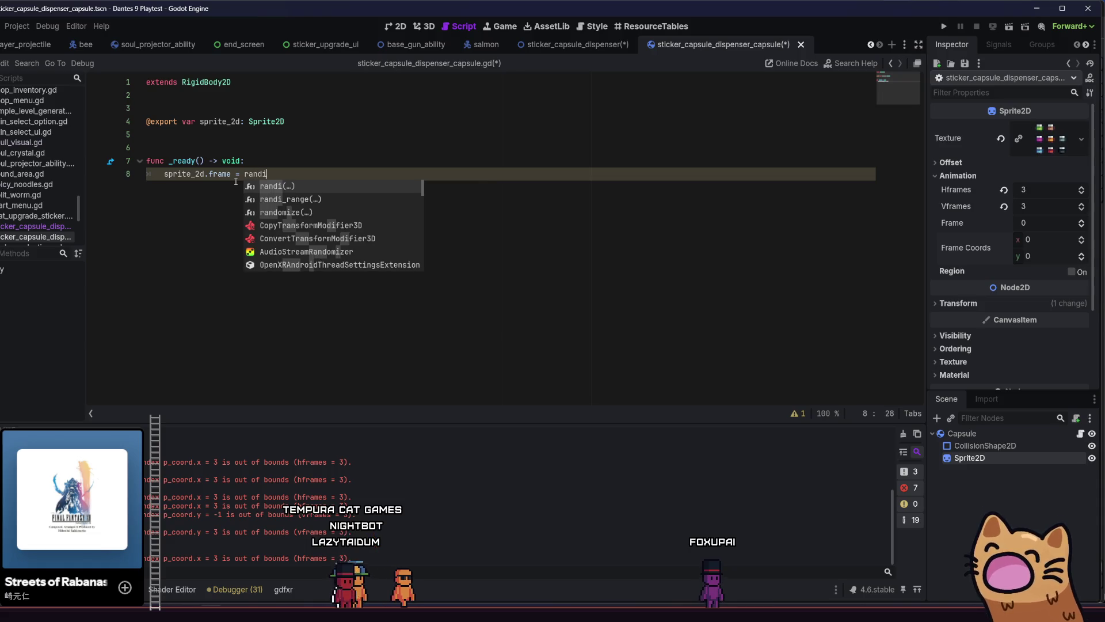
{"action": "key", "text": "Down"}
{"action": "key", "text": "Return"}
Restore the sprite's Vframes to 3 and reset it to frame 0
{"action": "left_click", "coordinate": [1083, 209]}
{"action": "left_click", "coordinate": [1082, 219]}
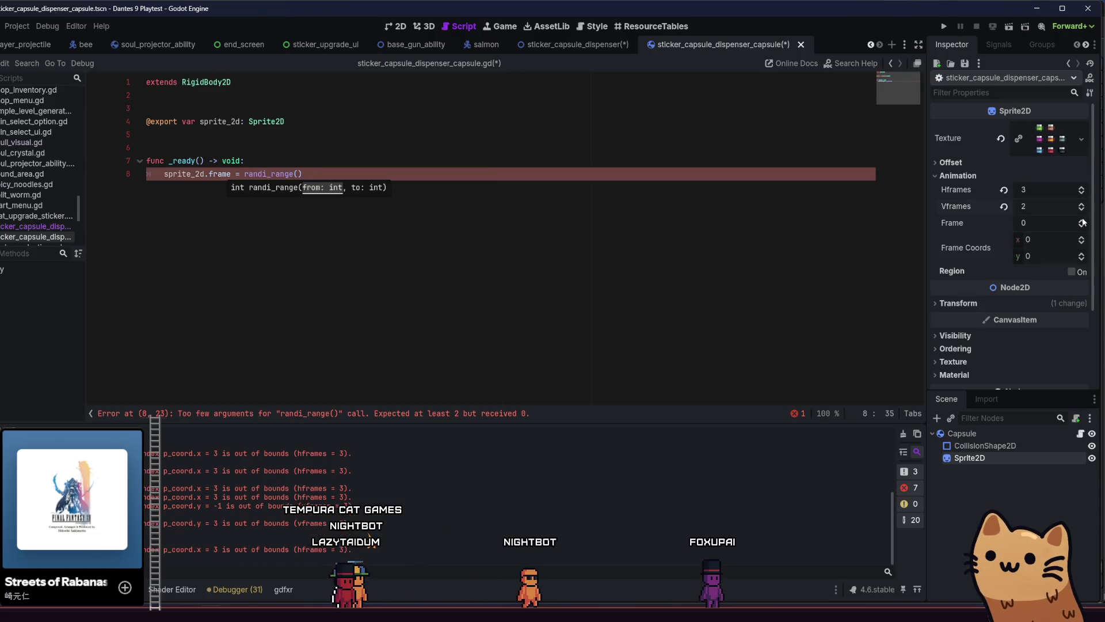
{"action": "left_click", "coordinate": [1083, 219]}
{"action": "left_click", "coordinate": [1082, 219]}
{"action": "left_click", "coordinate": [1082, 203]}
{"action": "left_click", "coordinate": [1082, 220]}
{"action": "left_click", "coordinate": [1082, 220]}
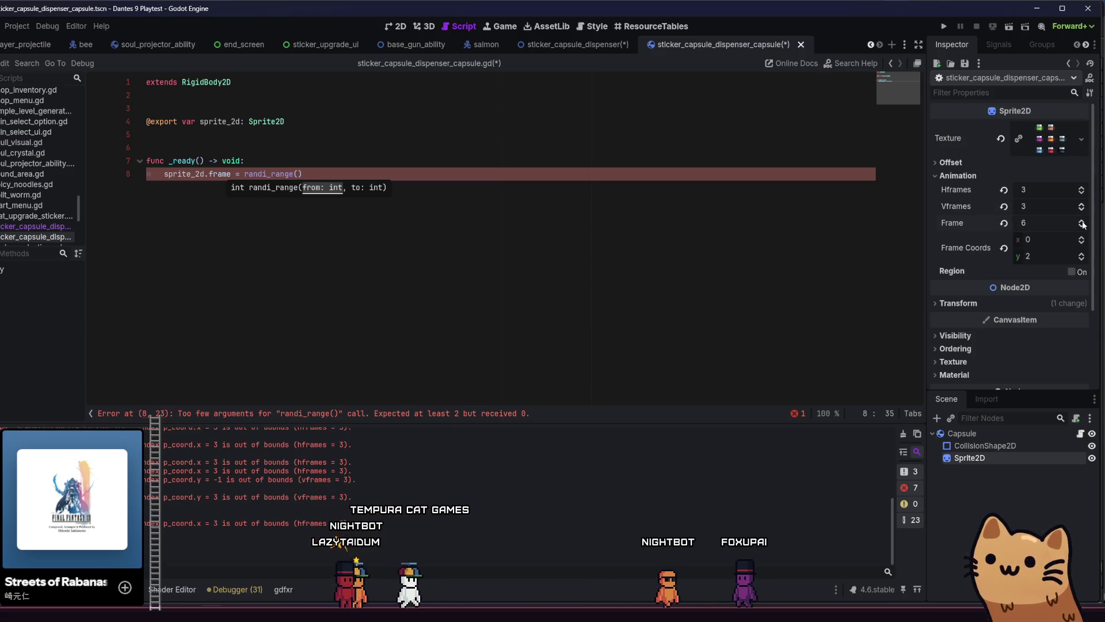
{"action": "left_click", "coordinate": [1004, 222]}
Finish the call as randi_range(0,8) and start a new line in _ready
{"action": "left_click", "coordinate": [363, 172]}
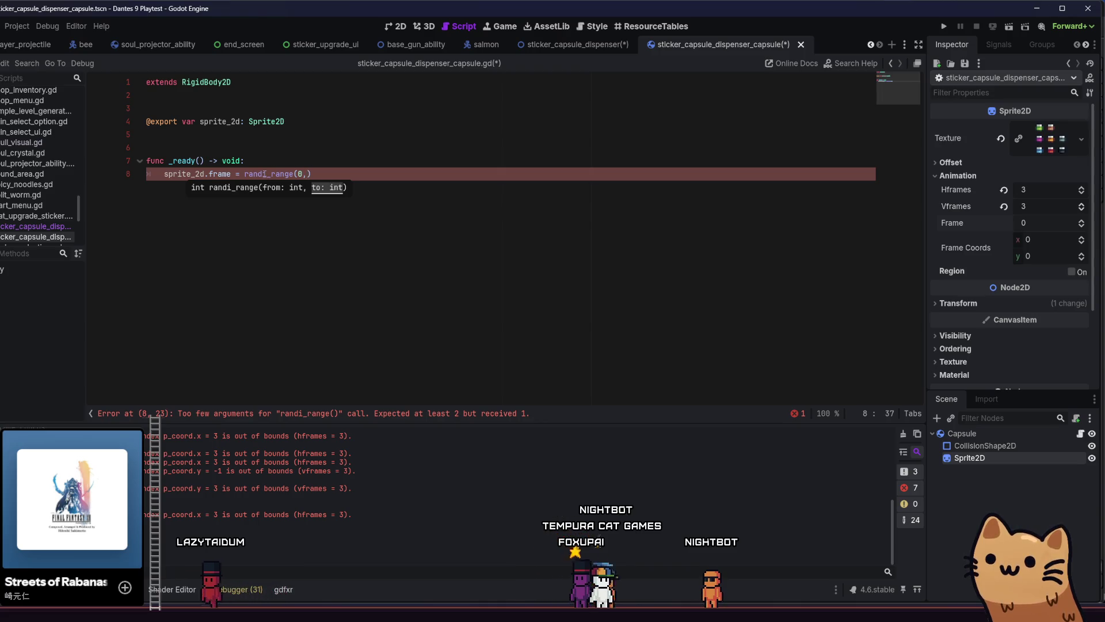
{"action": "mouse_move", "coordinate": [265, 173]}
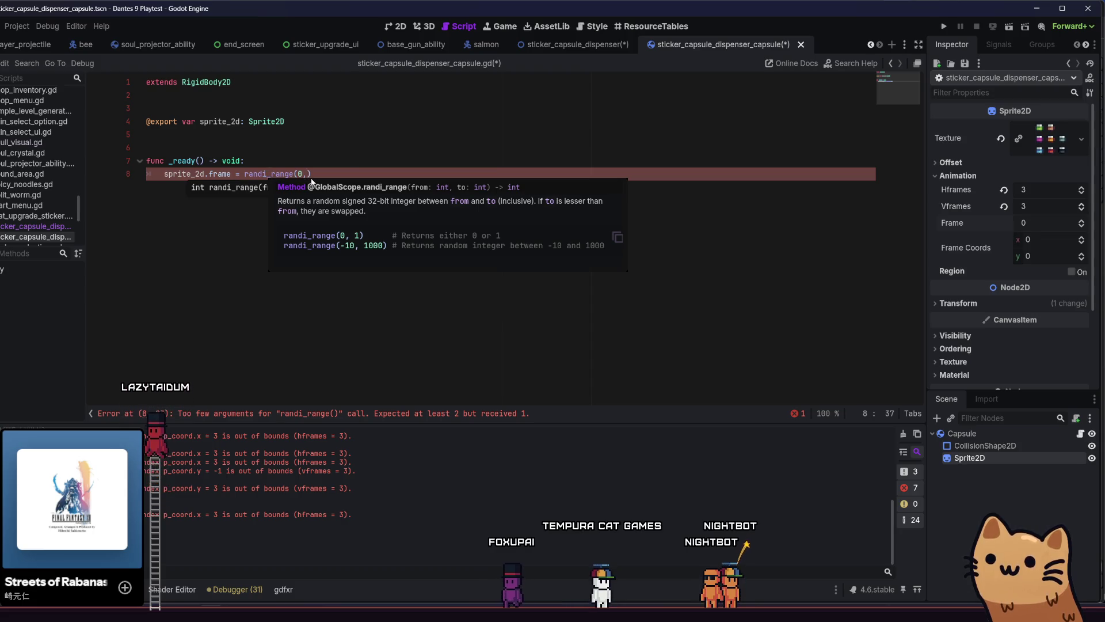
{"action": "key", "text": "BackSpace"}
{"action": "key", "text": "BackSpace"}
{"action": "key", "text": "BackSpace"}
{"action": "key", "text": "BackSpace"}
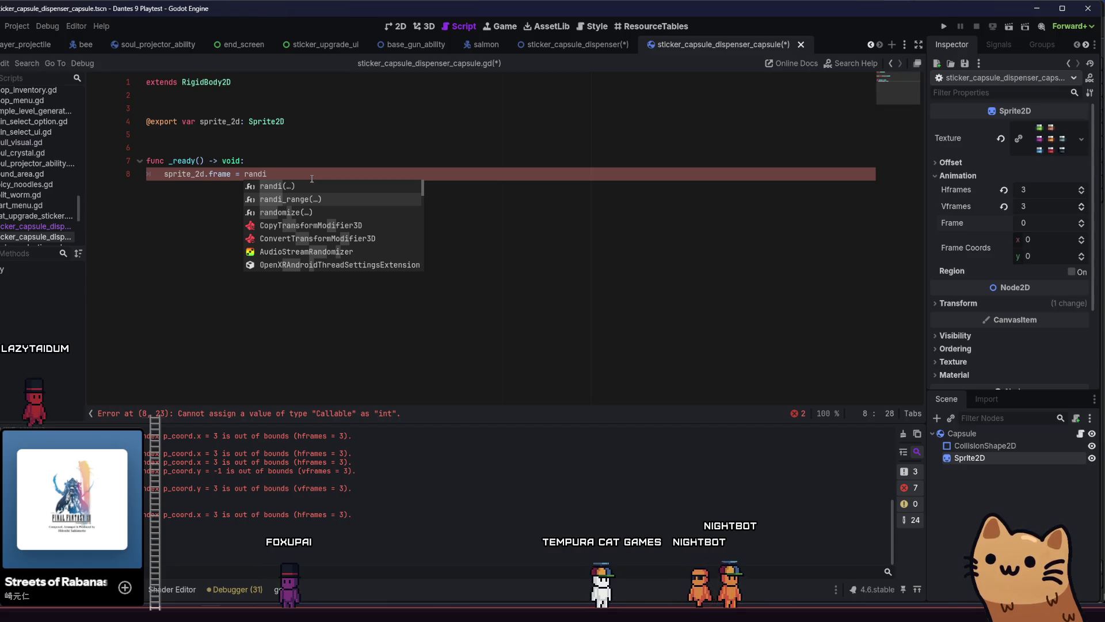
{"action": "key", "text": "Return"}
{"action": "type", "text": "0,8)"}
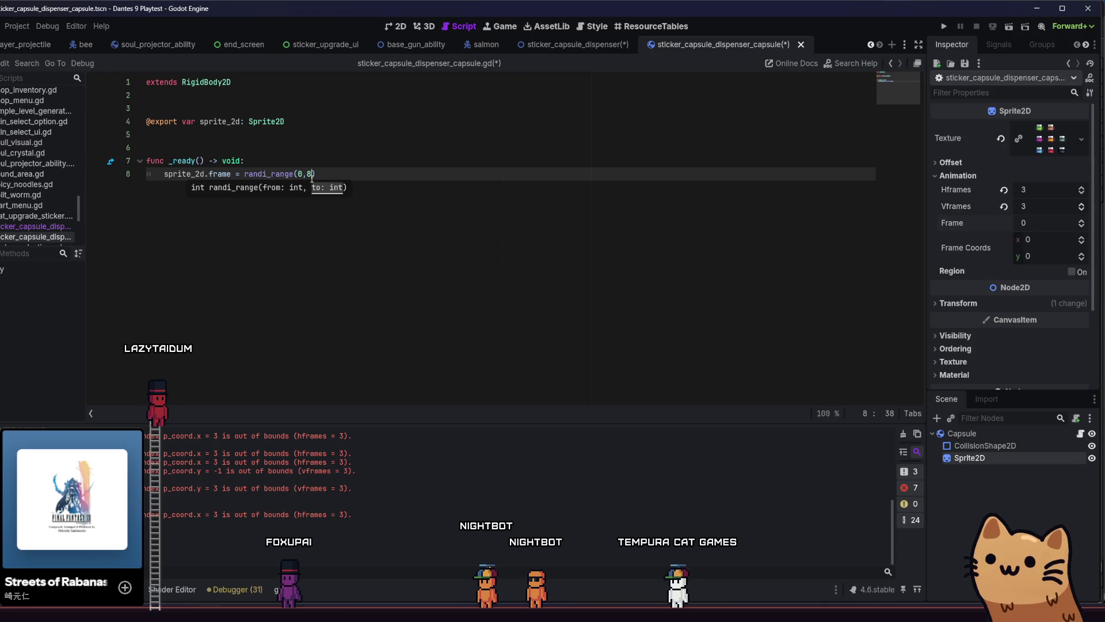
{"action": "left_click_drag", "start_coordinate": [344, 182], "coordinate": [341, 167]}
{"action": "left_click", "coordinate": [365, 175]}
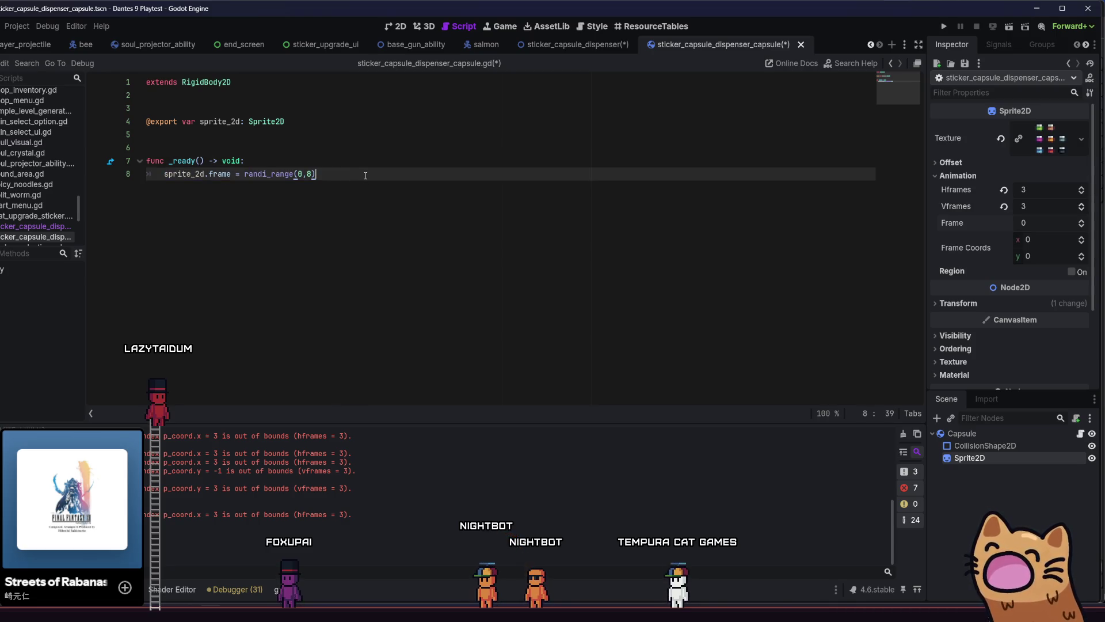
{"action": "key", "text": "Return"}
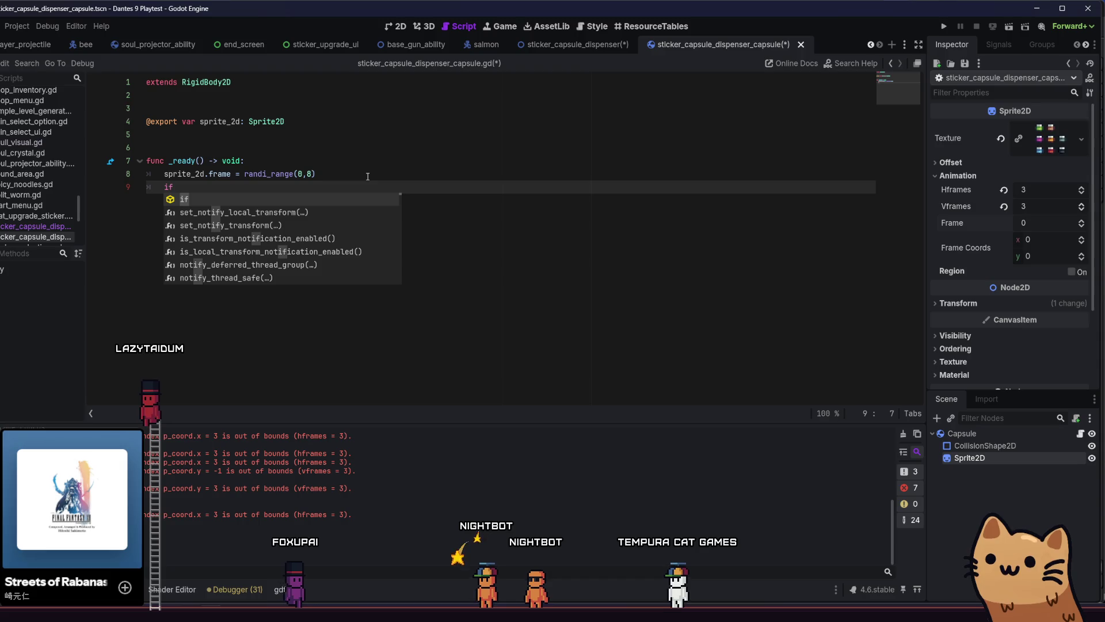
Replace the unfinished if statement with a new roll_sprite() function containing the random frame line
{"action": "key", "text": "BackSpace"}
{"action": "key", "text": "BackSpace"}
{"action": "key", "text": "BackSpace"}
{"action": "key", "text": "Return"}
{"action": "key", "text": "BackSpace"}
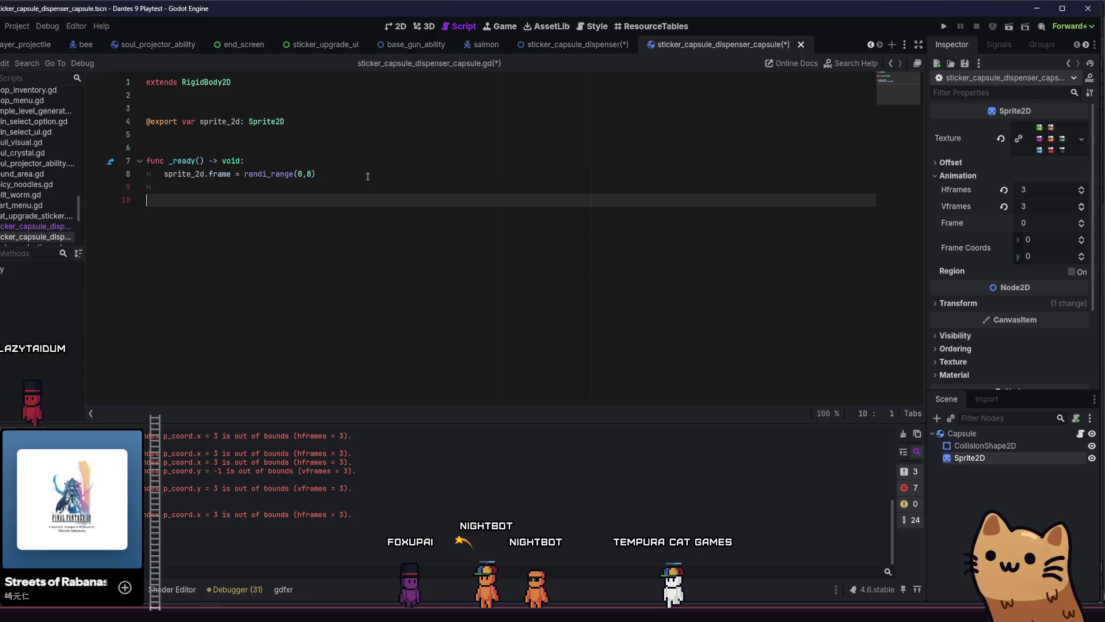
{"action": "key", "text": "Return"}
{"action": "key", "text": "Return"}
{"action": "key", "text": "Return"}
{"action": "type", "text": "func roll_"}
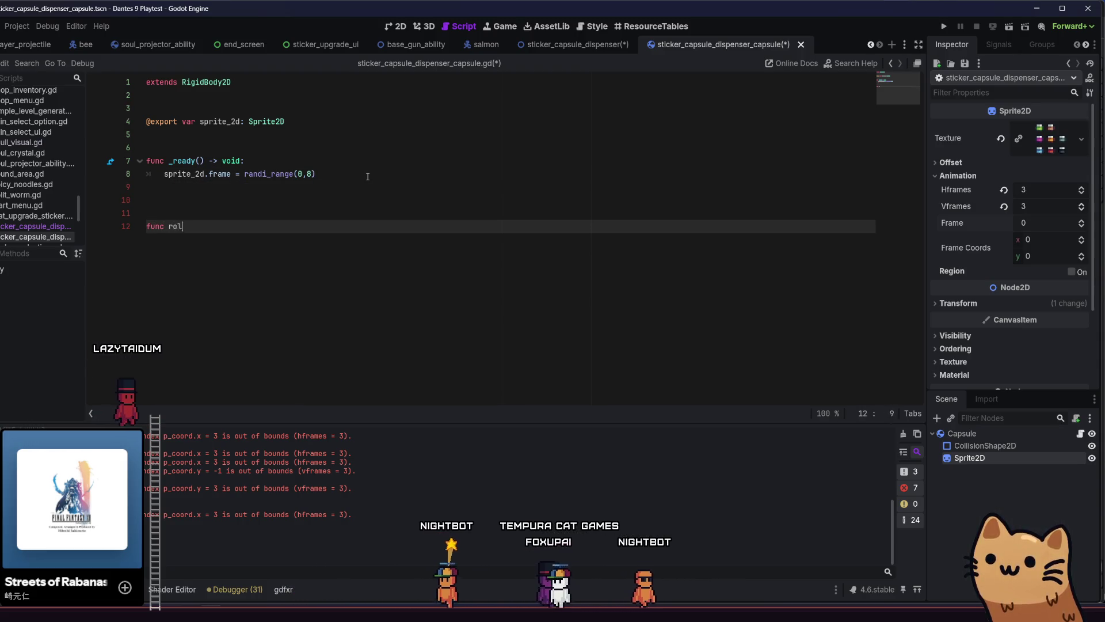
{"action": "type", "text": "sprite()"}
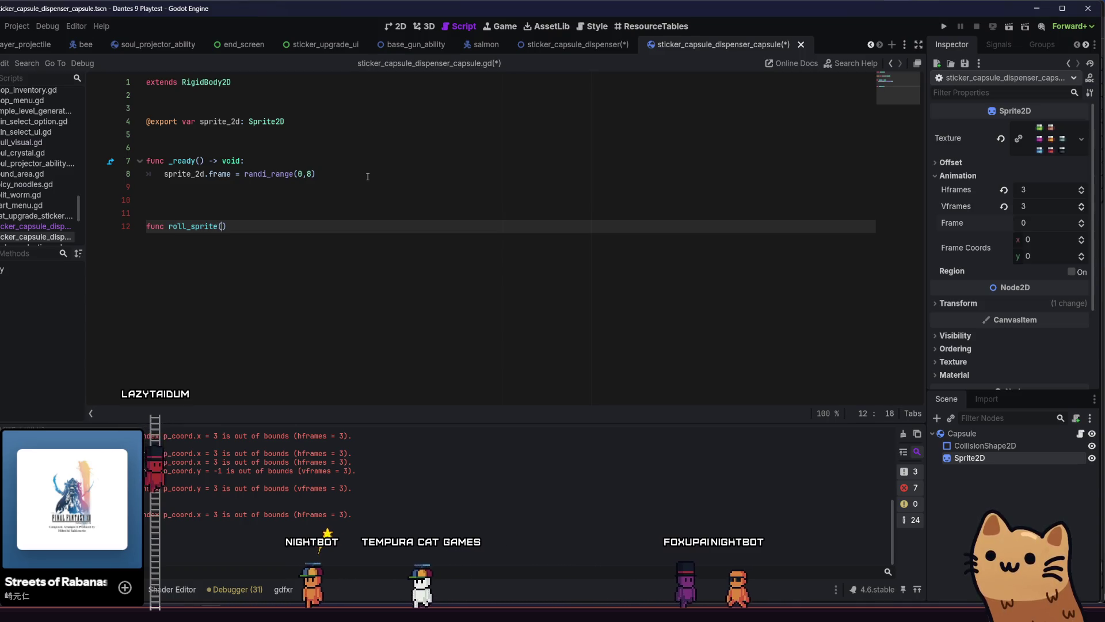
{"action": "type", "text": ":"}
{"action": "key", "text": "Return"}
{"action": "left_click_drag", "start_coordinate": [368, 176], "coordinate": [164, 174]}
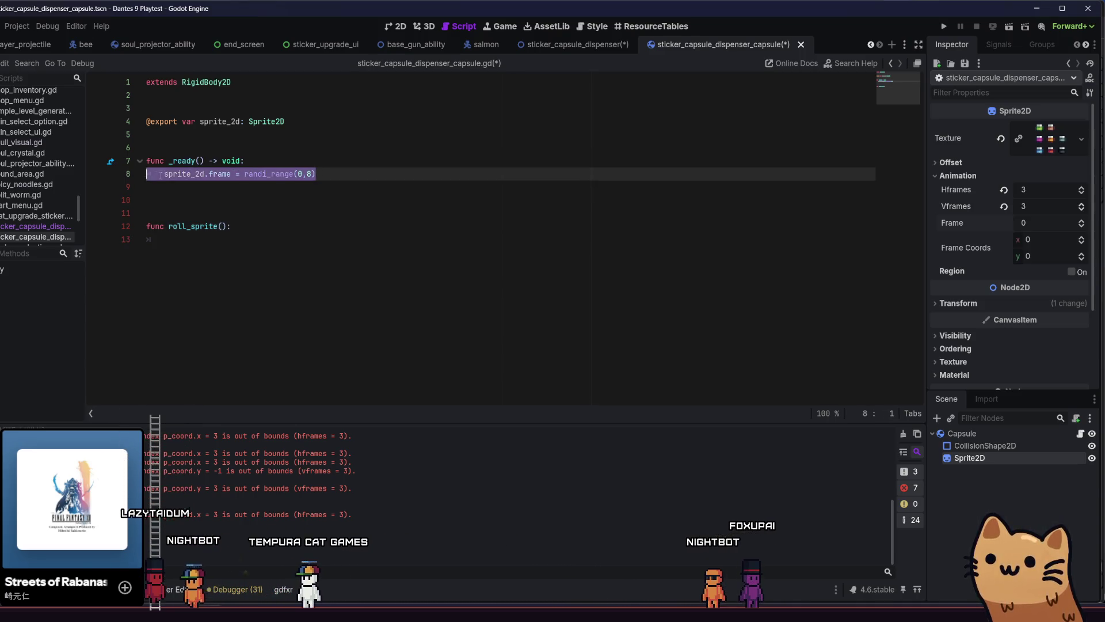
{"action": "left_click", "coordinate": [209, 242]}
Add 'if sprite_2d.frame == 2: roll_sprite()' so frame 2 gets rerolled
{"action": "key", "text": "Return"}
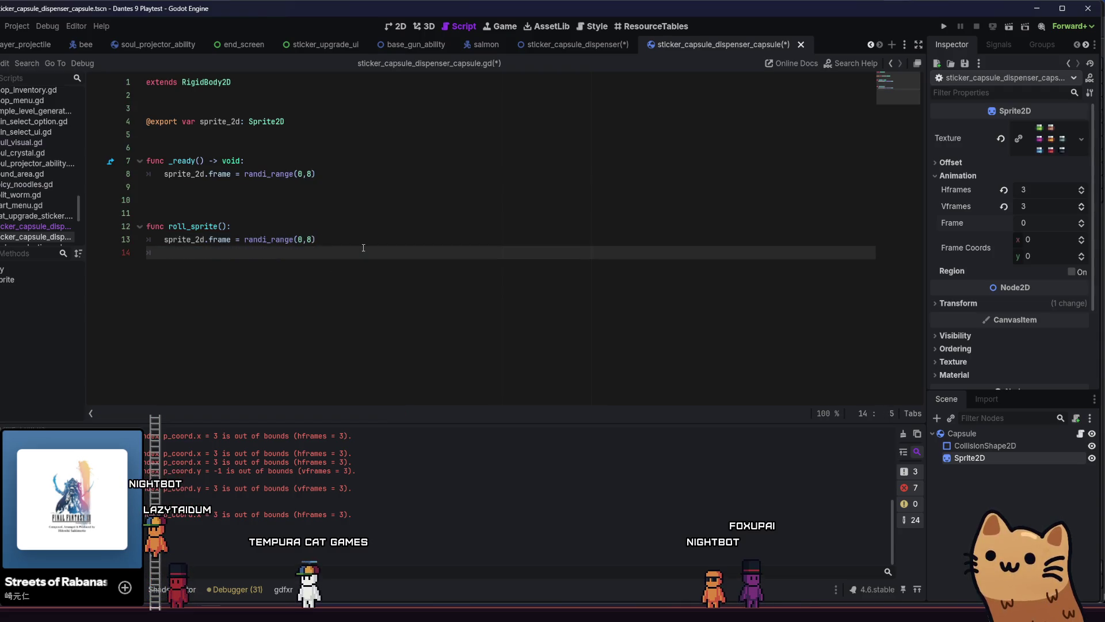
{"action": "key", "text": "Return"}
{"action": "type", "text": ".fr"}
{"action": "key", "text": "Return"}
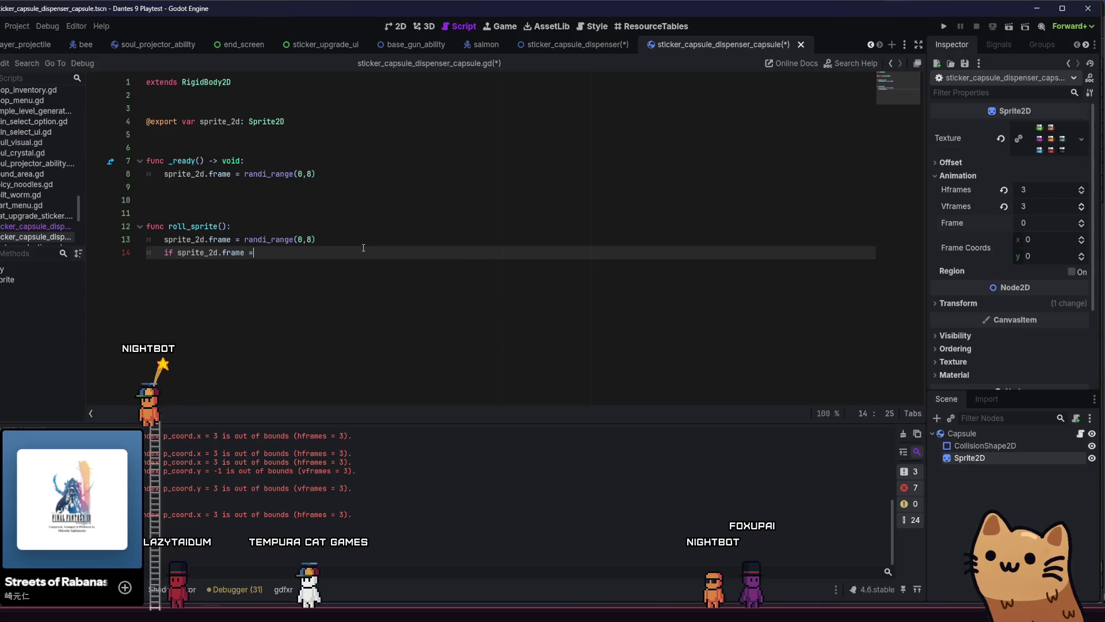
{"action": "type", "text": "= 2"}
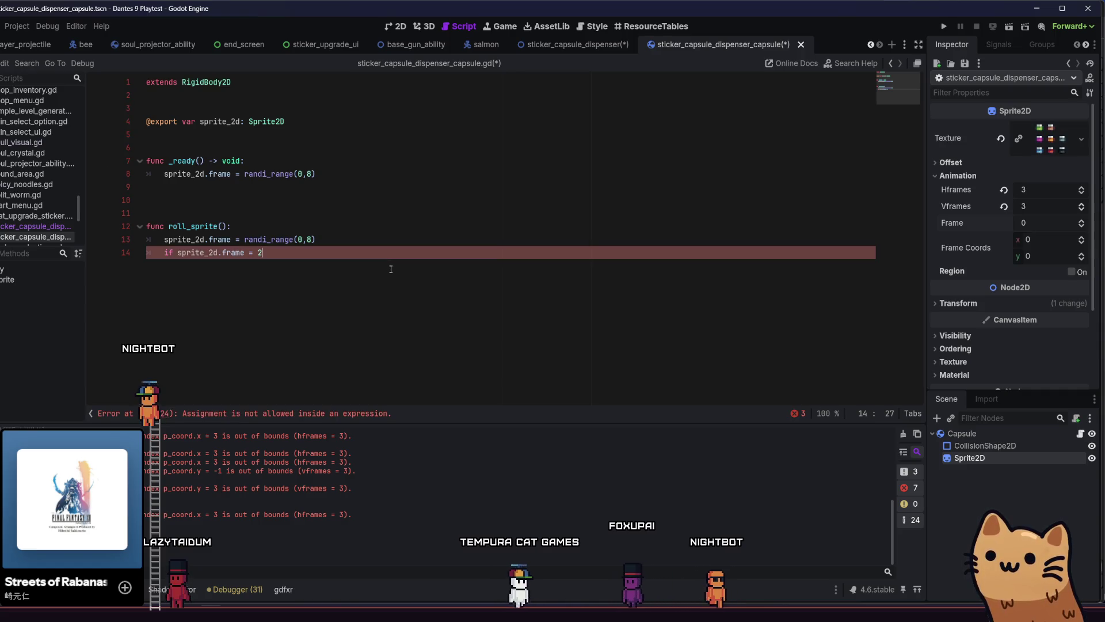
{"action": "type", "text": ":"}
{"action": "key", "text": "Return"}
{"action": "type", "text": "r"}
{"action": "key", "text": "Return"}
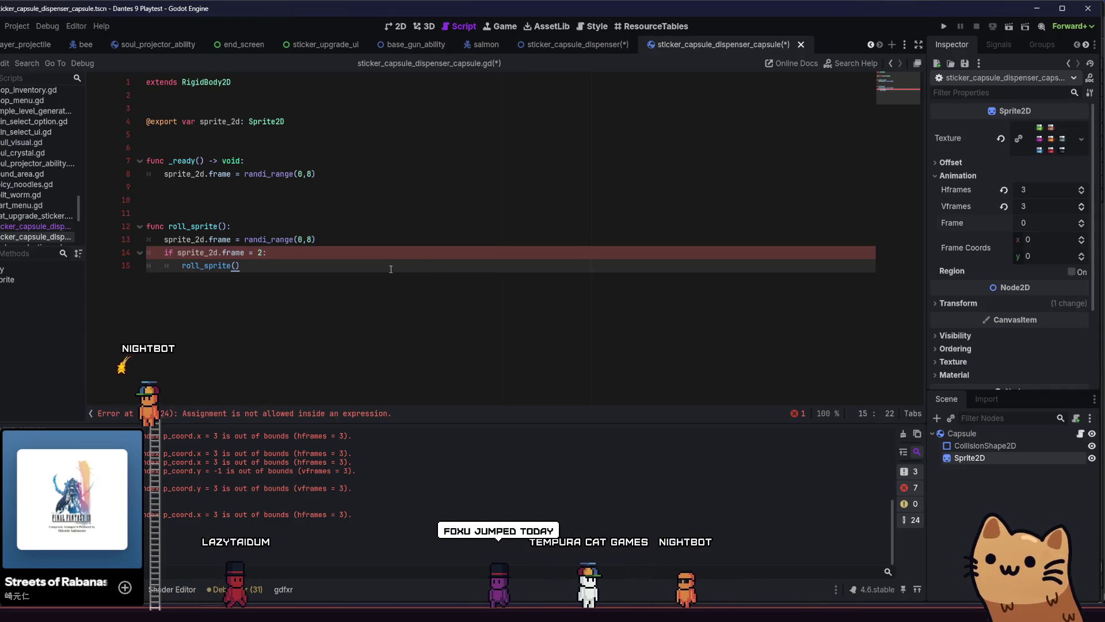
{"action": "left_click", "coordinate": [383, 241]}
{"action": "left_click", "coordinate": [322, 267]}
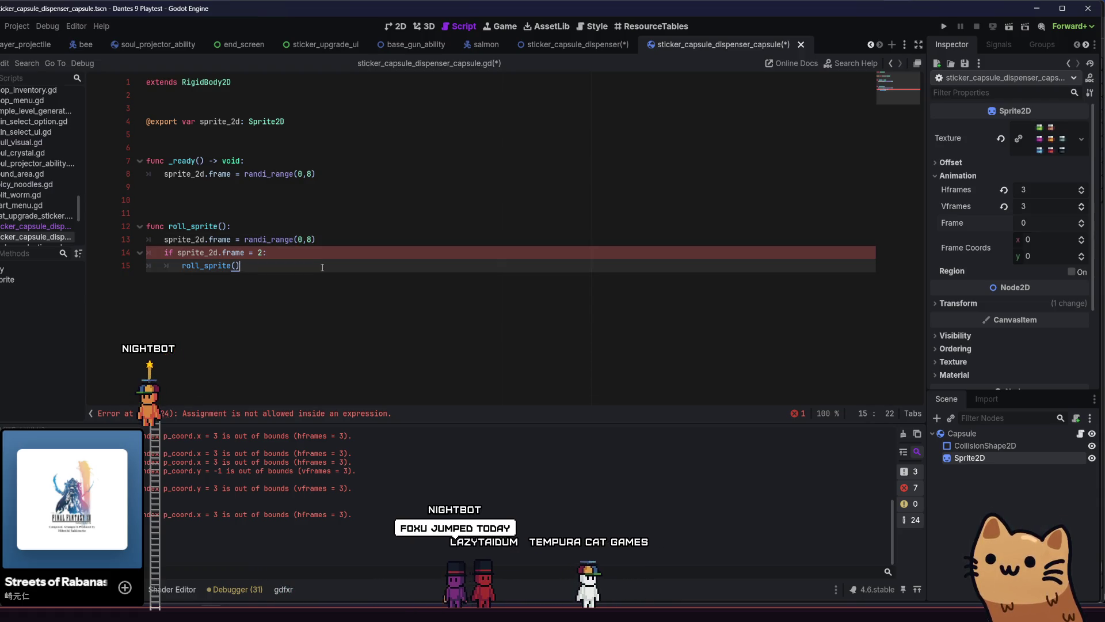
{"action": "left_click", "coordinate": [249, 252]}
{"action": "type", "text": "="}
Replace the frame assignment in _ready with a roll_sprite() call and save
{"action": "left_click", "coordinate": [384, 178]}
{"action": "mouse_move", "coordinate": [338, 172]}
{"action": "left_mouse_down"}
{"action": "mouse_move", "coordinate": [157, 175]}
{"action": "mouse_move", "coordinate": [167, 175]}
{"action": "left_mouse_up"}
{"action": "key", "text": "BackSpace"}
{"action": "key", "text": "BackSpace"}
{"action": "key", "text": "BackSpace"}
{"action": "type", "text": "r"}
{"action": "key", "text": "BackSpace"}
{"action": "key", "text": "Tab"}
{"action": "type", "text": "ro"}
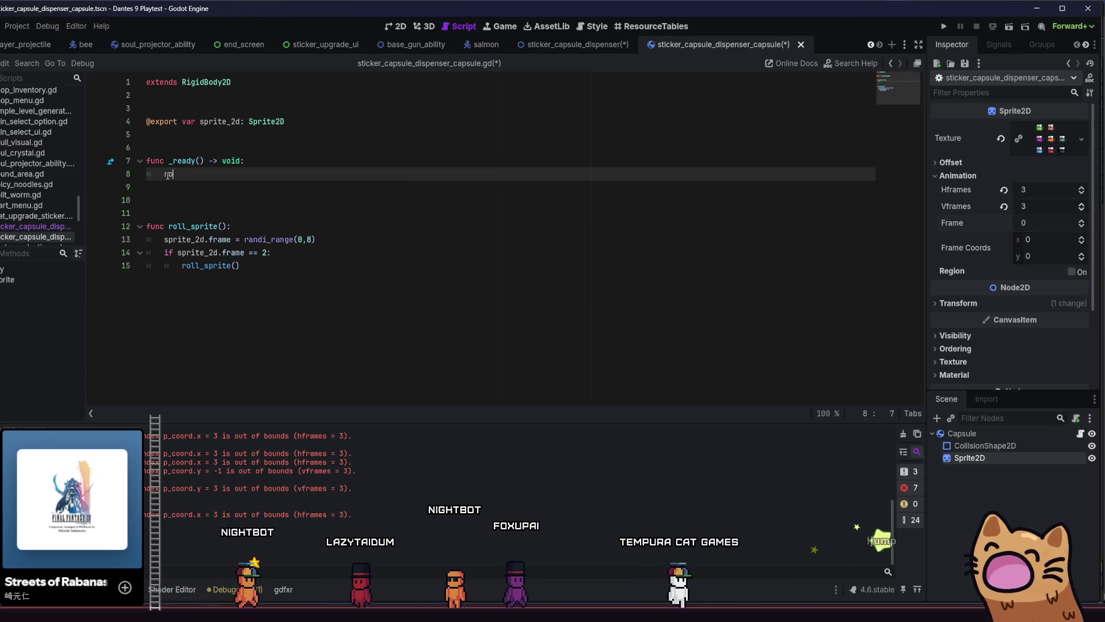
{"action": "key", "text": "Return"}
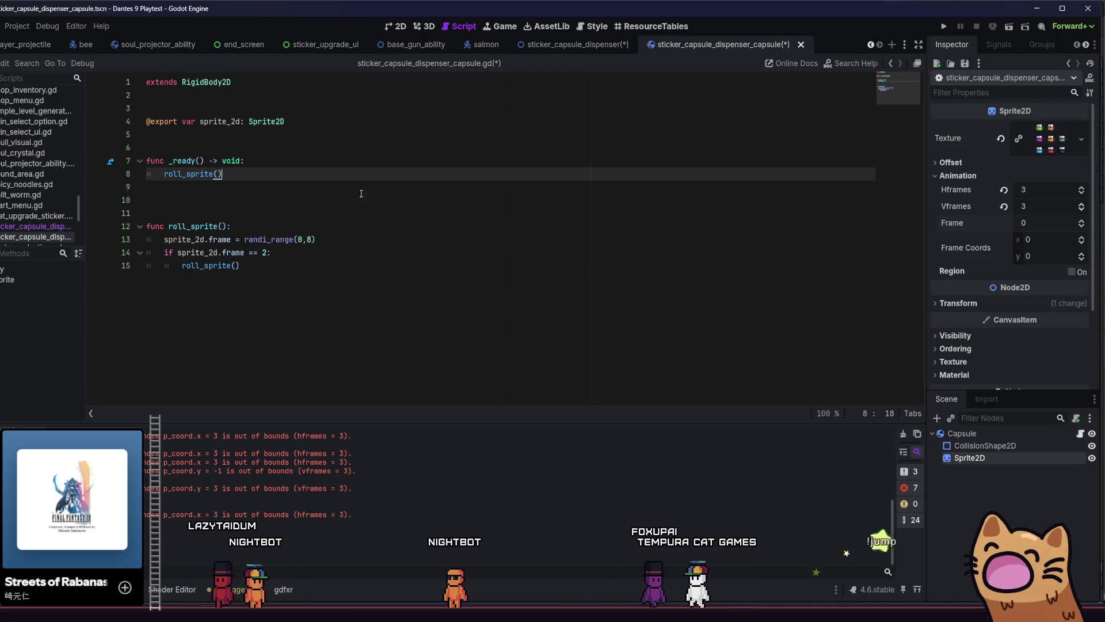
{"action": "key", "text": "Down"}
{"action": "key", "text": "Down"}
{"action": "key", "text": "ctrl+s"}
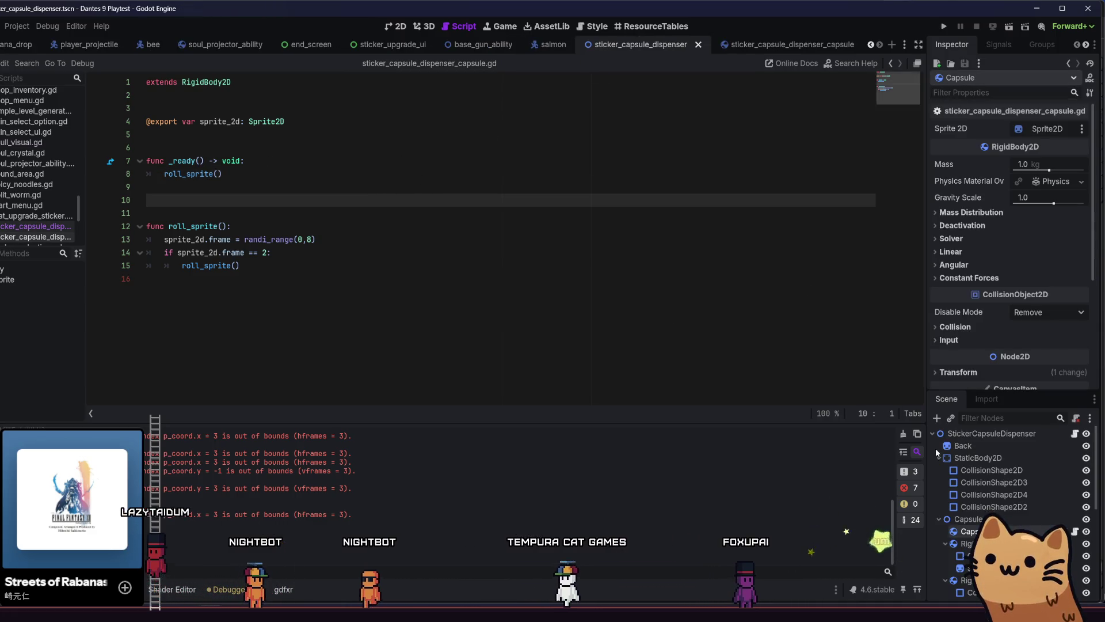
Delete the seven old rigid body nodes from the dispenser scene
{"action": "key", "text": "shift+End"}
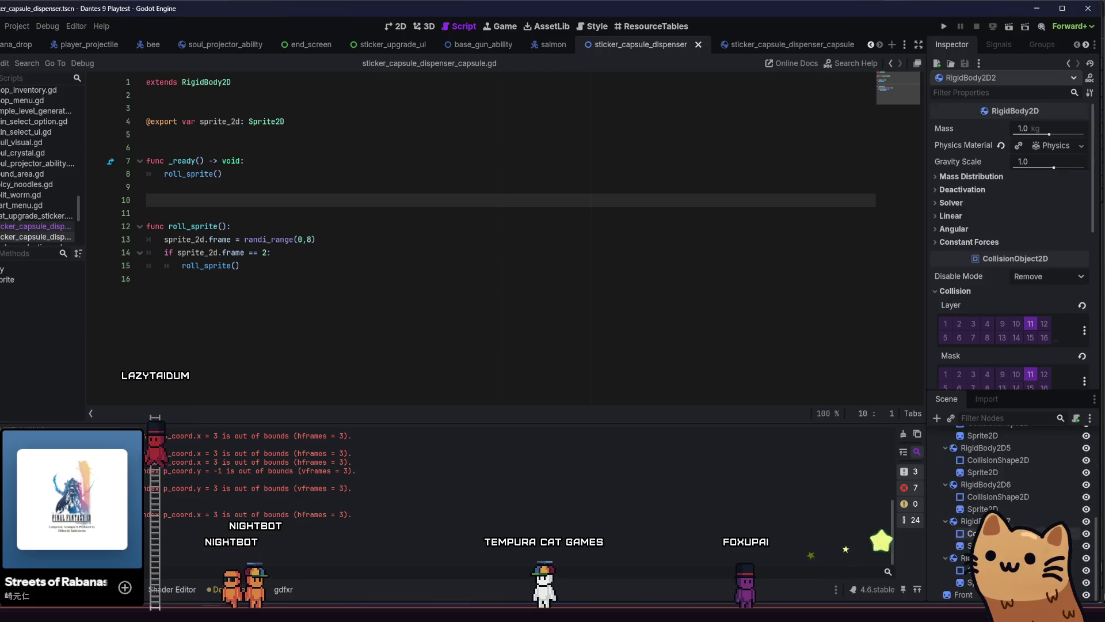
{"action": "key", "text": "Delete"}
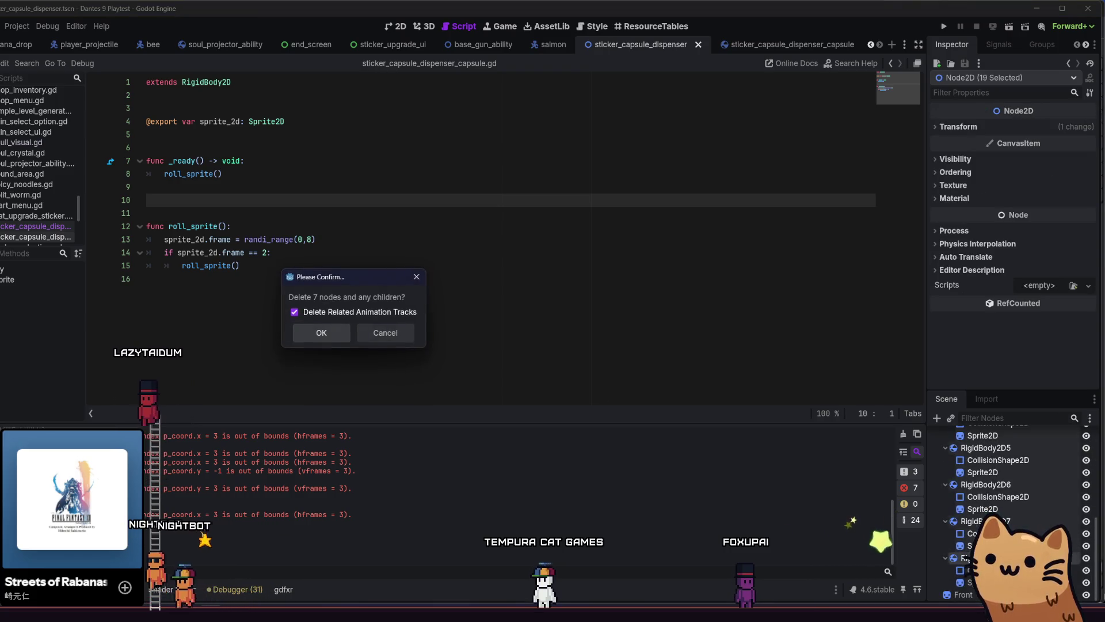
{"action": "left_click", "coordinate": [295, 312]}
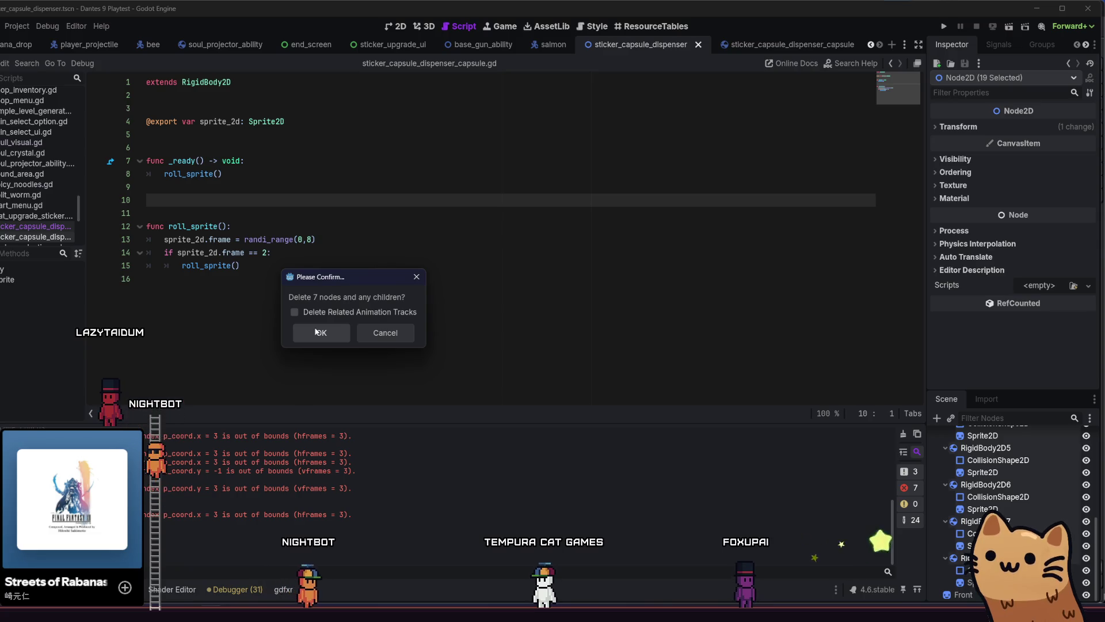
{"action": "key", "text": "Return"}
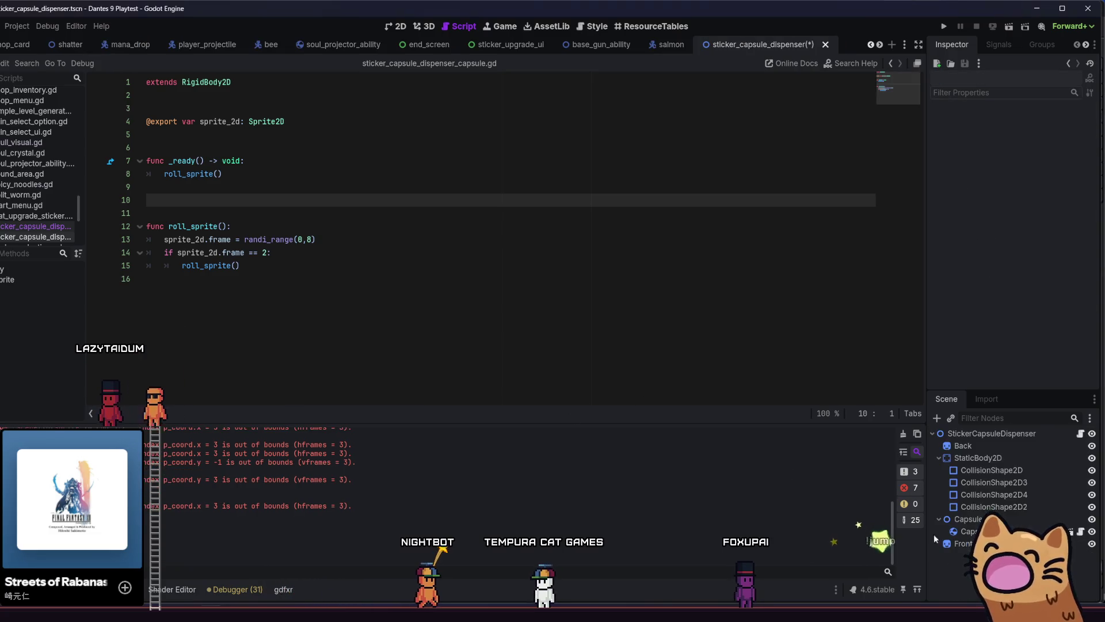
Duplicate the Capsule node, then save and run the project
{"action": "left_click", "coordinate": [968, 531]}
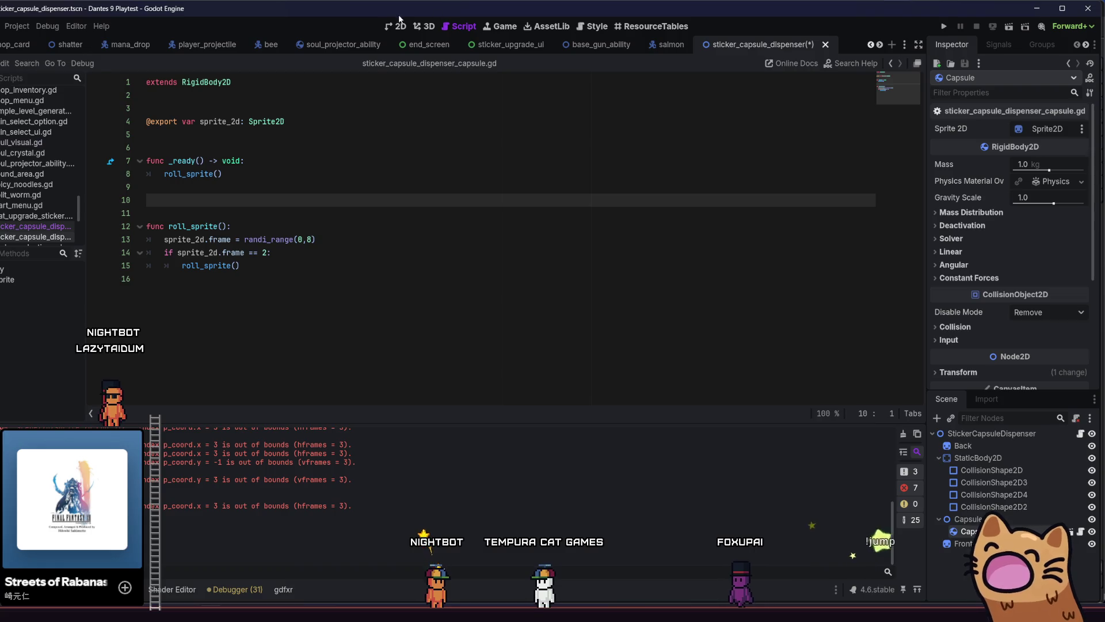
{"action": "left_click", "coordinate": [397, 26]}
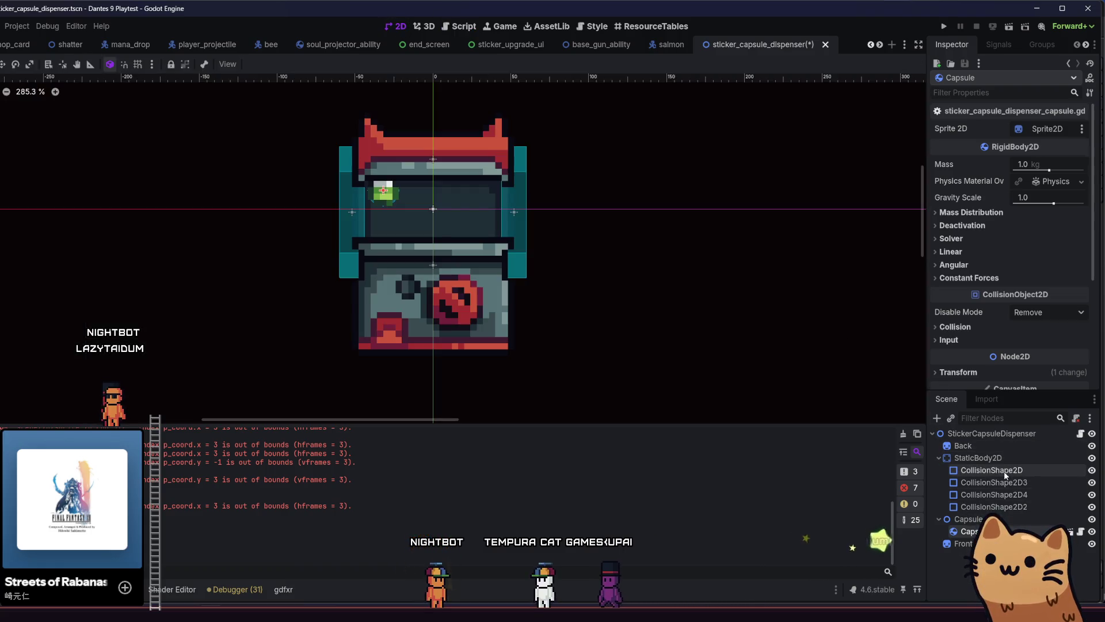
{"action": "key", "text": "ctrl+d"}
{"action": "key", "text": "ctrl+d"}
{"action": "key", "text": "ctrl+d"}
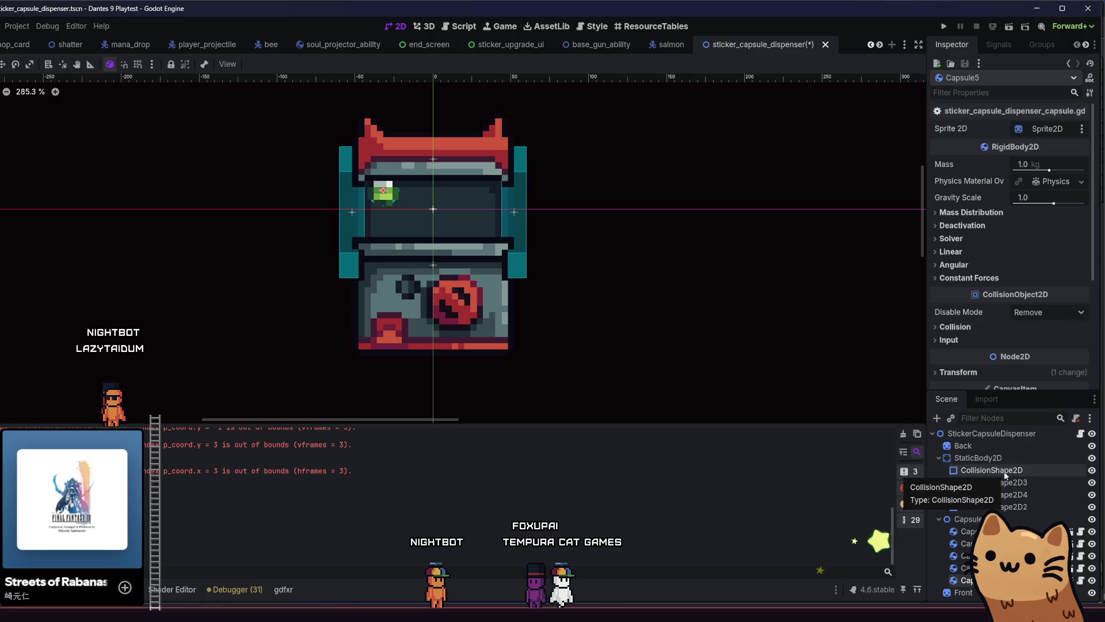
{"action": "key", "text": "F5"}
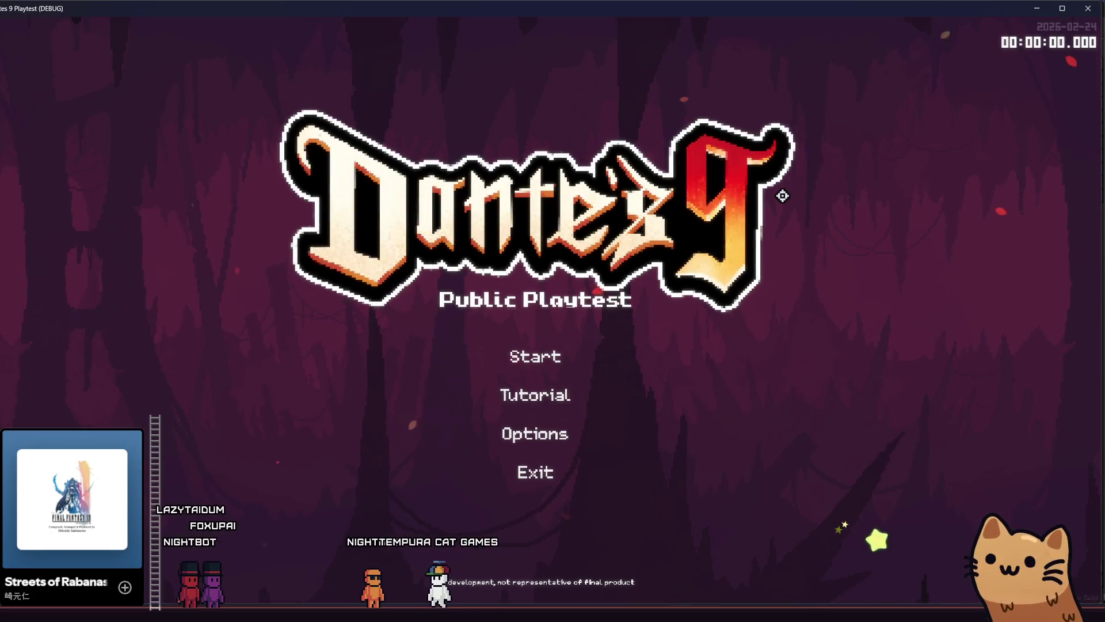
Start the game and select sticker_capsule_dispenser.tscn in the debug menu by searching 'sticker_ca'
{"action": "left_click", "coordinate": [507, 362]}
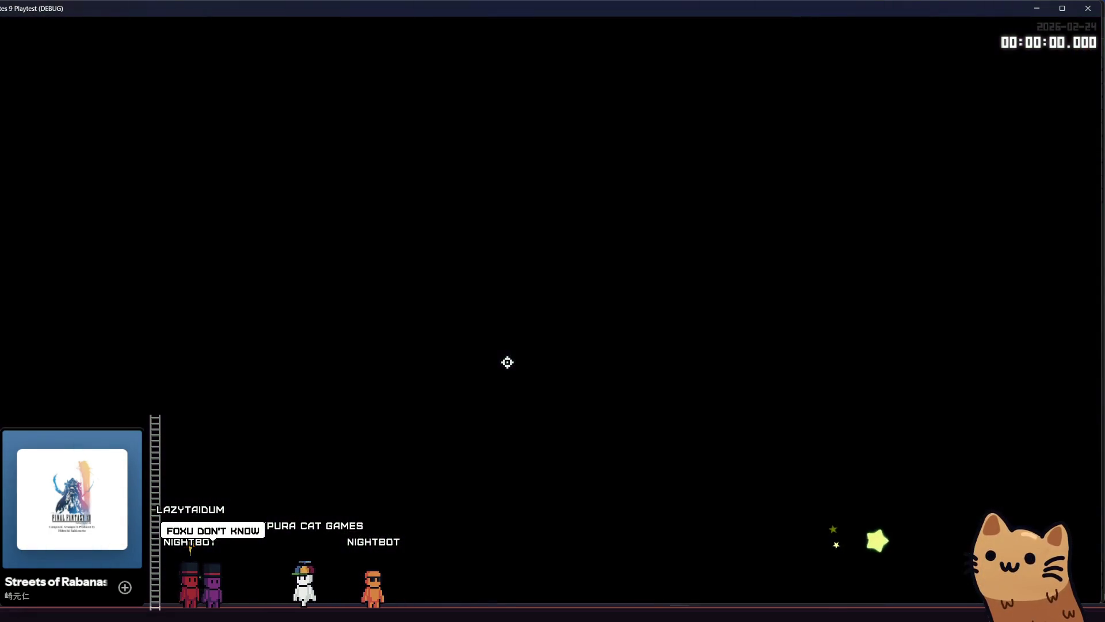
{"action": "key", "text": "F1"}
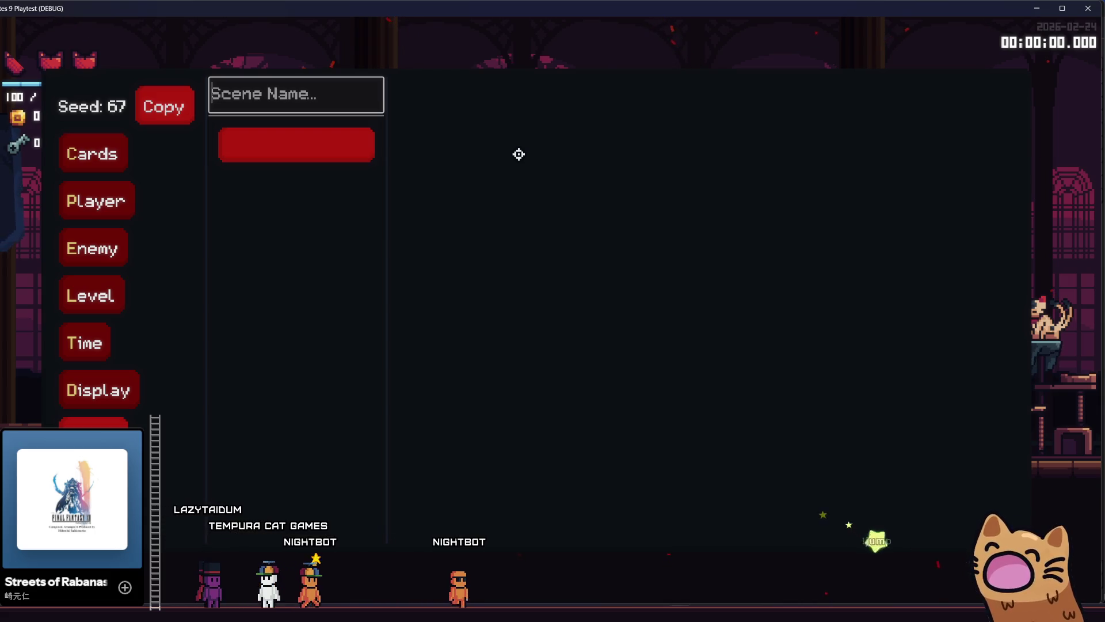
{"action": "type", "text": "sticker_ca"}
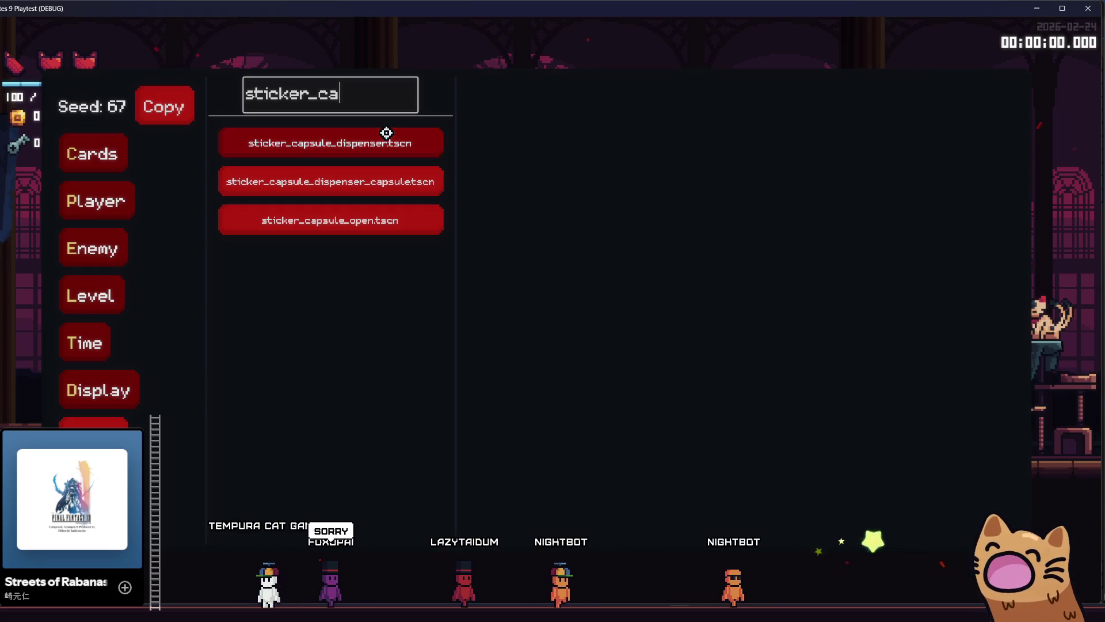
{"action": "left_click", "coordinate": [386, 136]}
{"action": "key", "text": "Escape"}
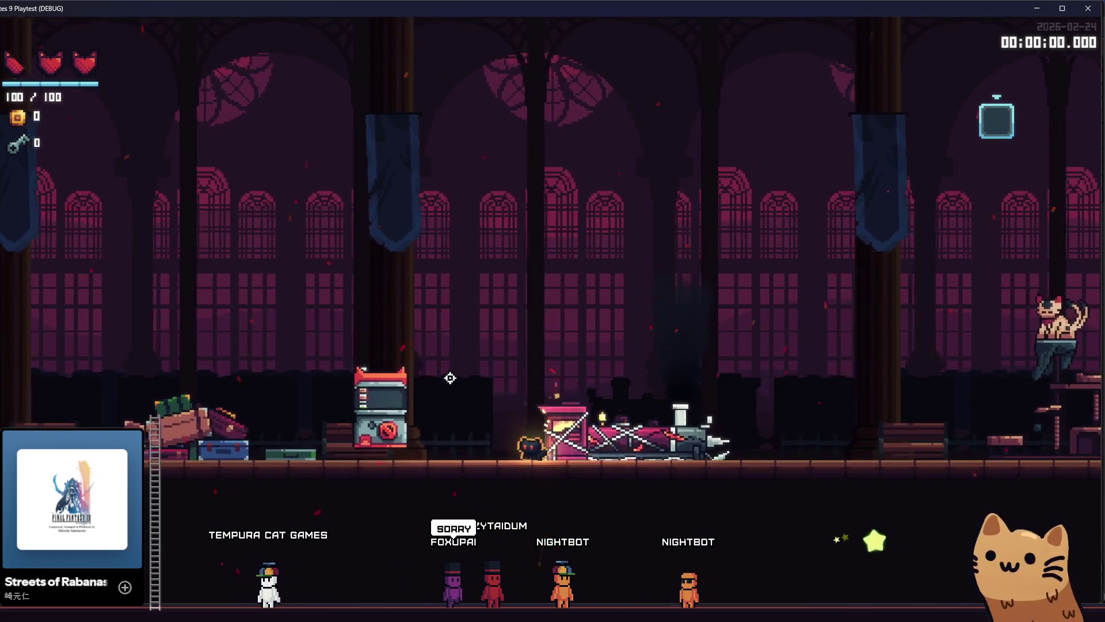
Spawn dozens of capsule dispensers across the train wreck, left side and upper right of the hall
{"action": "left_click", "coordinate": [613, 372]}
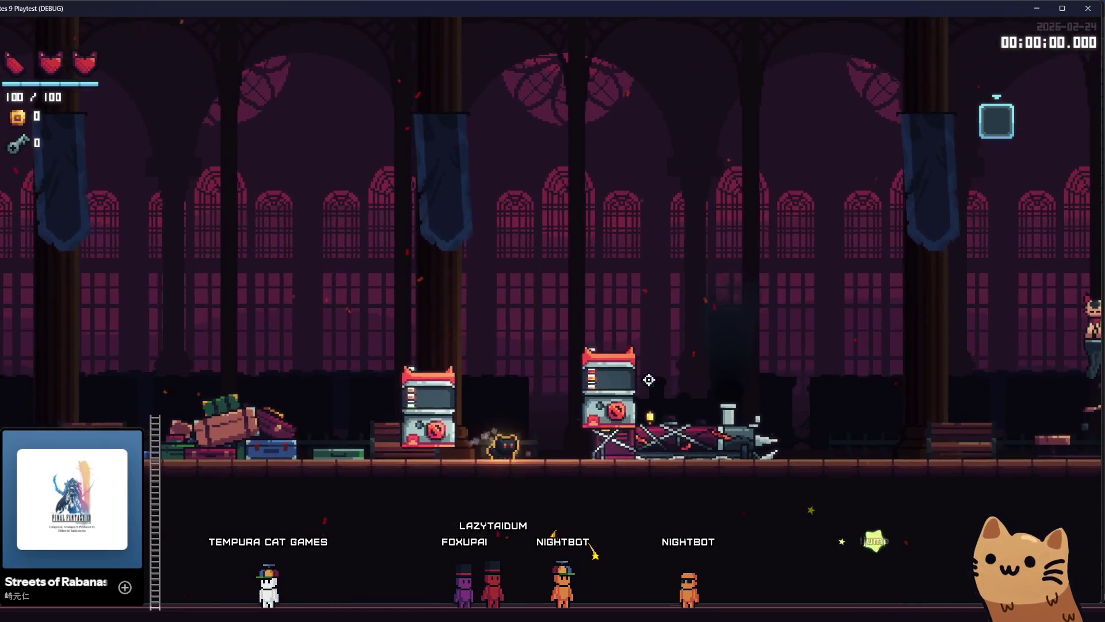
{"action": "left_click", "coordinate": [736, 361]}
{"action": "left_click", "coordinate": [809, 357]}
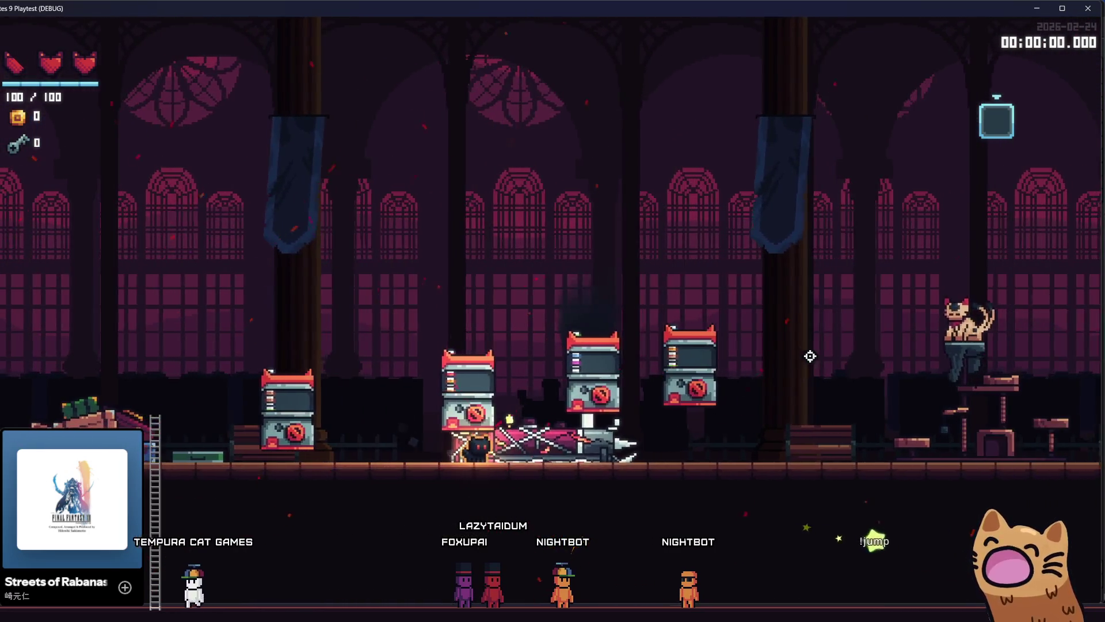
{"action": "left_click", "coordinate": [810, 358]}
{"action": "left_click", "coordinate": [852, 271]}
{"action": "left_click", "coordinate": [921, 299]}
{"action": "left_click", "coordinate": [581, 173]}
{"action": "left_click", "coordinate": [622, 173]}
{"action": "left_click", "coordinate": [437, 172]}
{"action": "left_click", "coordinate": [380, 218]}
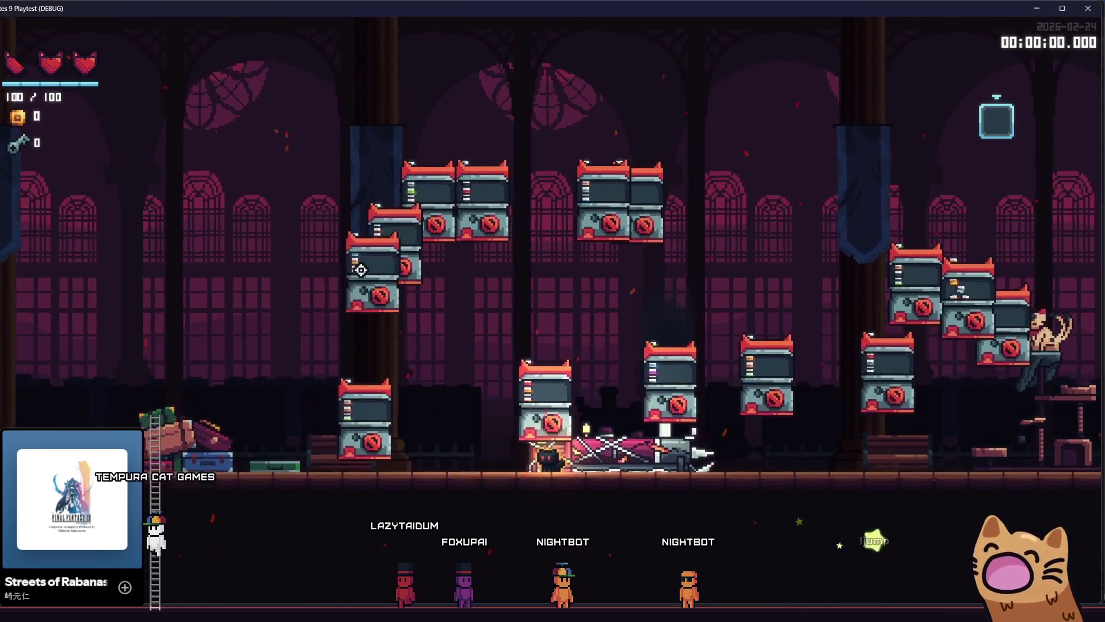
{"action": "left_click", "coordinate": [334, 259]}
{"action": "left_click", "coordinate": [265, 265]}
{"action": "left_click", "coordinate": [262, 179]}
{"action": "left_click", "coordinate": [296, 150]}
{"action": "left_click", "coordinate": [357, 143]}
{"action": "left_click", "coordinate": [484, 277]}
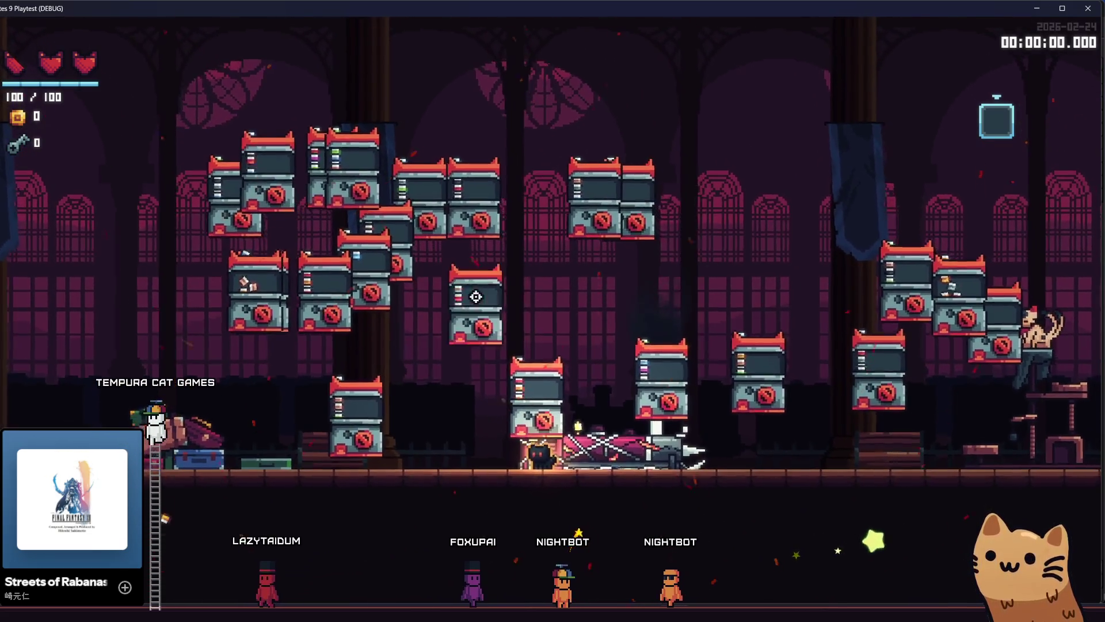
{"action": "left_click", "coordinate": [613, 253]}
{"action": "left_click", "coordinate": [663, 273]}
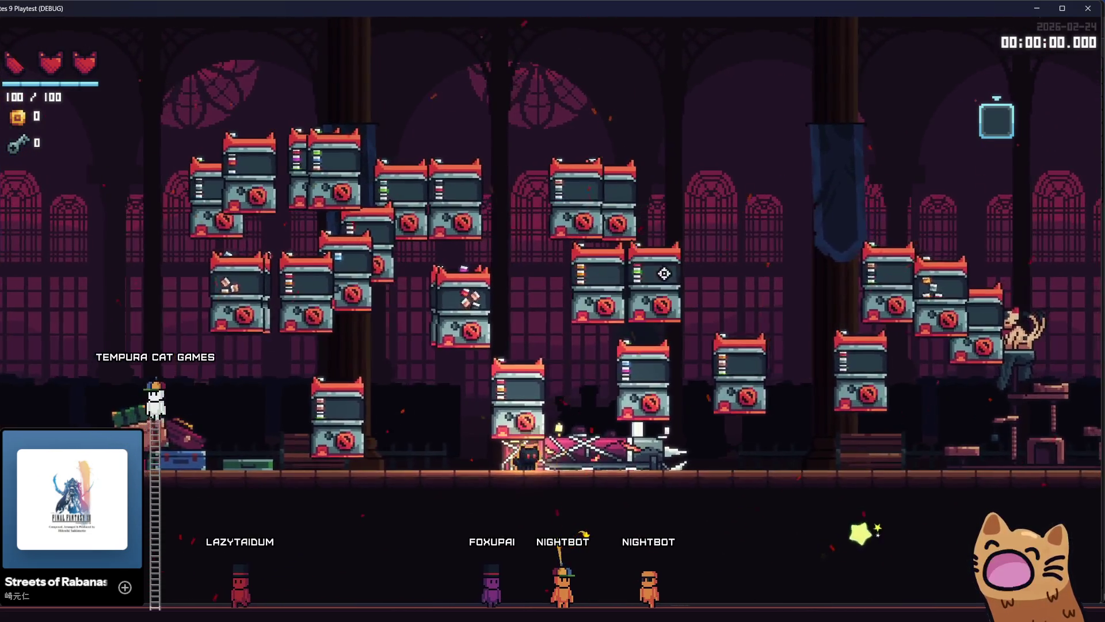
{"action": "left_click", "coordinate": [741, 236]}
{"action": "left_click", "coordinate": [806, 153]}
{"action": "left_click", "coordinate": [710, 107]}
{"action": "left_click", "coordinate": [633, 75]}
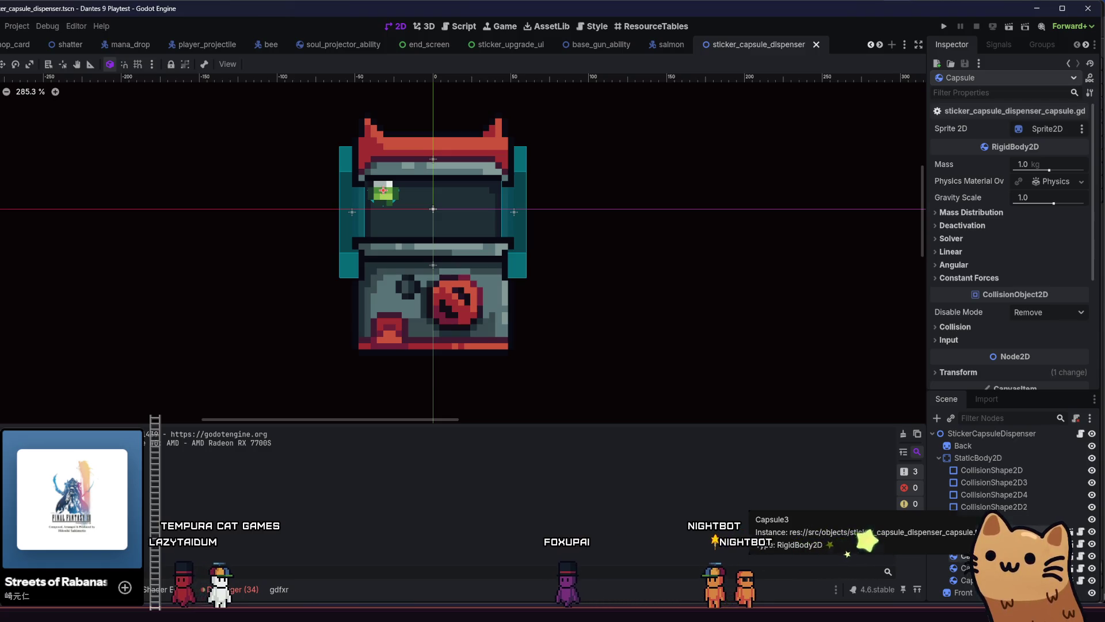
Delete the five Capsule copies from the dispenser scene
{"action": "left_click", "coordinate": [964, 568], "text": "shift"}
{"action": "left_click", "coordinate": [959, 568], "text": "shift"}
{"action": "key", "text": "Delete"}
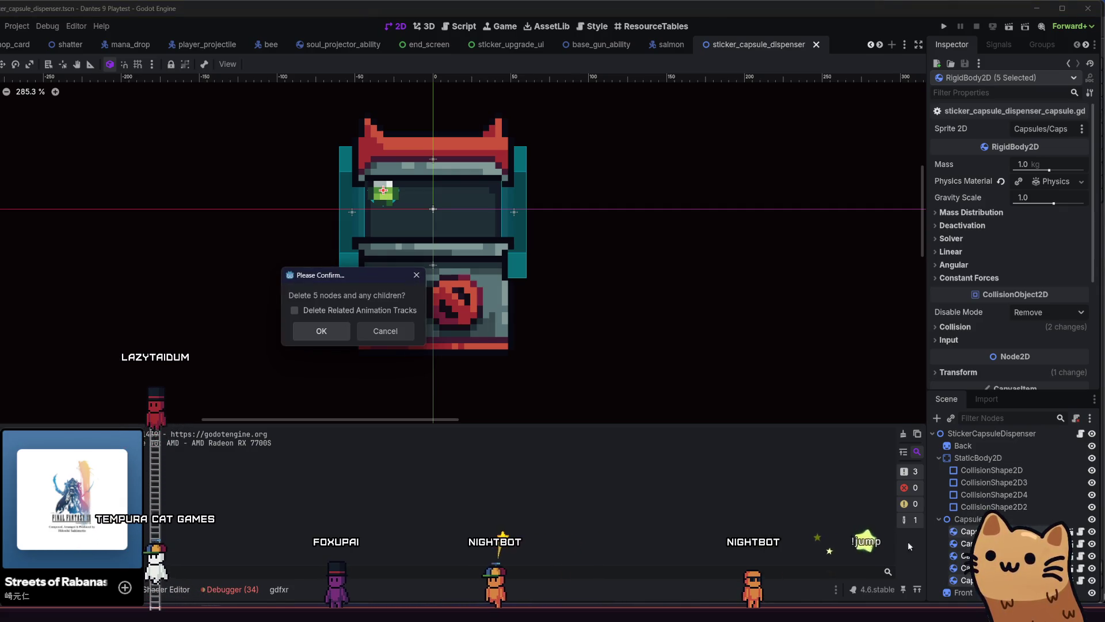
{"action": "key", "text": "Return"}
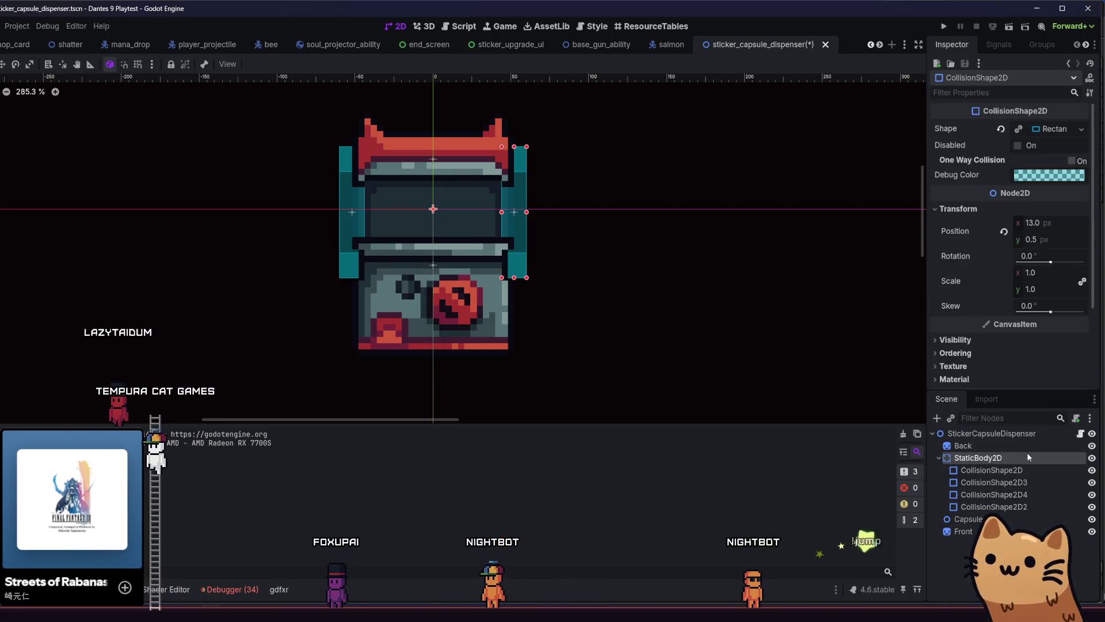
Open the dispenser script and add a _ready() function below the capsule_root export
{"action": "left_click", "coordinate": [1029, 457]}
{"action": "key", "text": "ctrl+F3"}
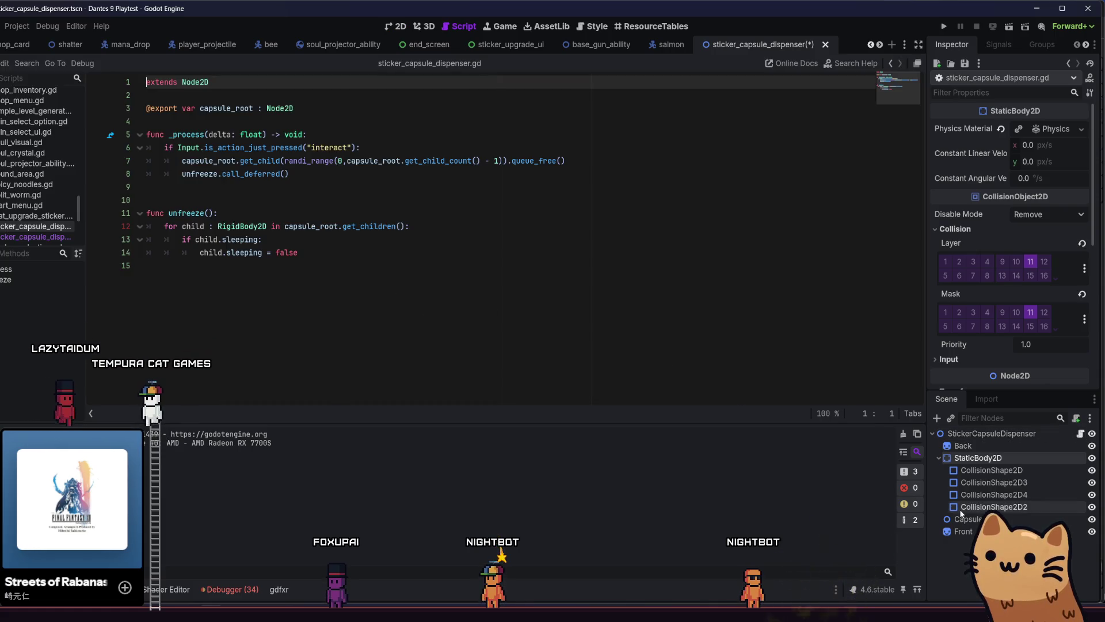
{"action": "left_click", "coordinate": [171, 116]}
{"action": "left_click", "coordinate": [541, 265]}
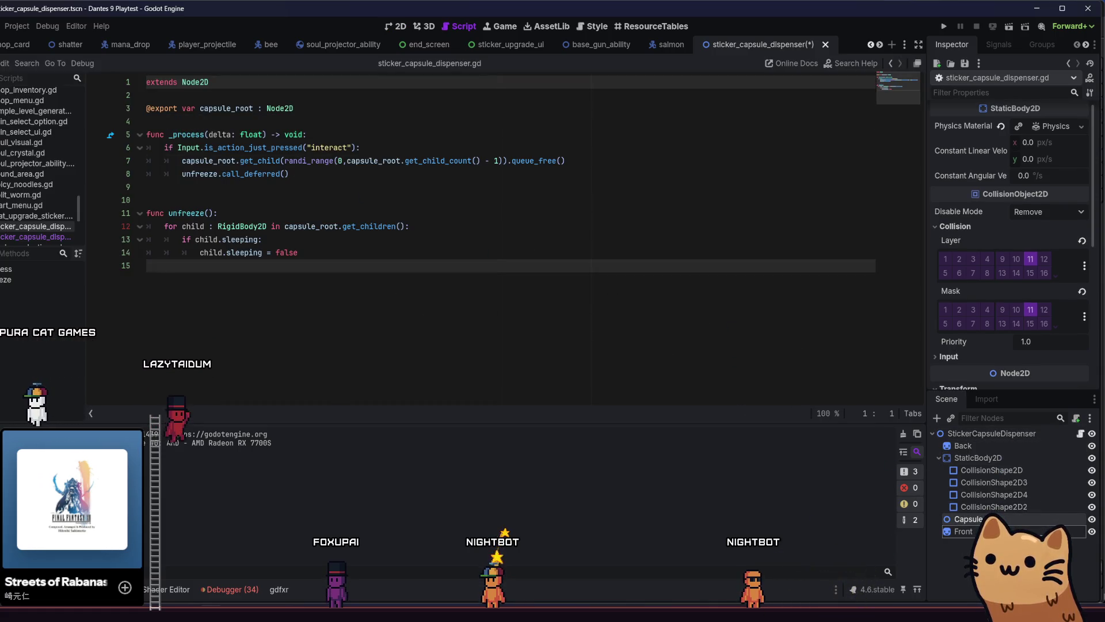
{"action": "left_click", "coordinate": [391, 178]}
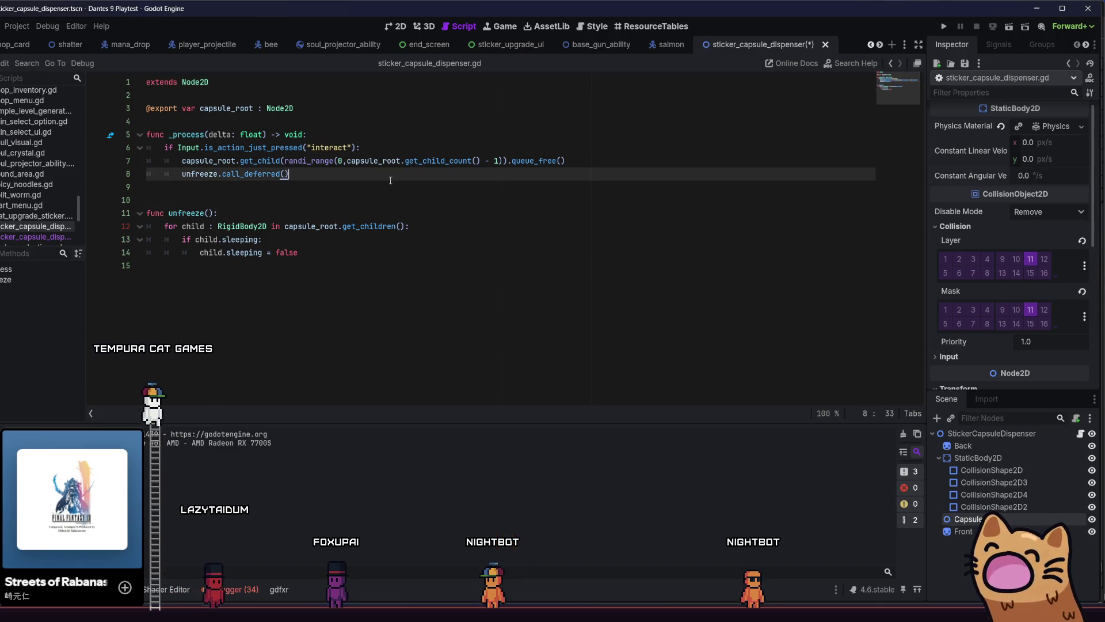
{"action": "left_click", "coordinate": [387, 112]}
{"action": "key", "text": "Return"}
{"action": "key", "text": "Return"}
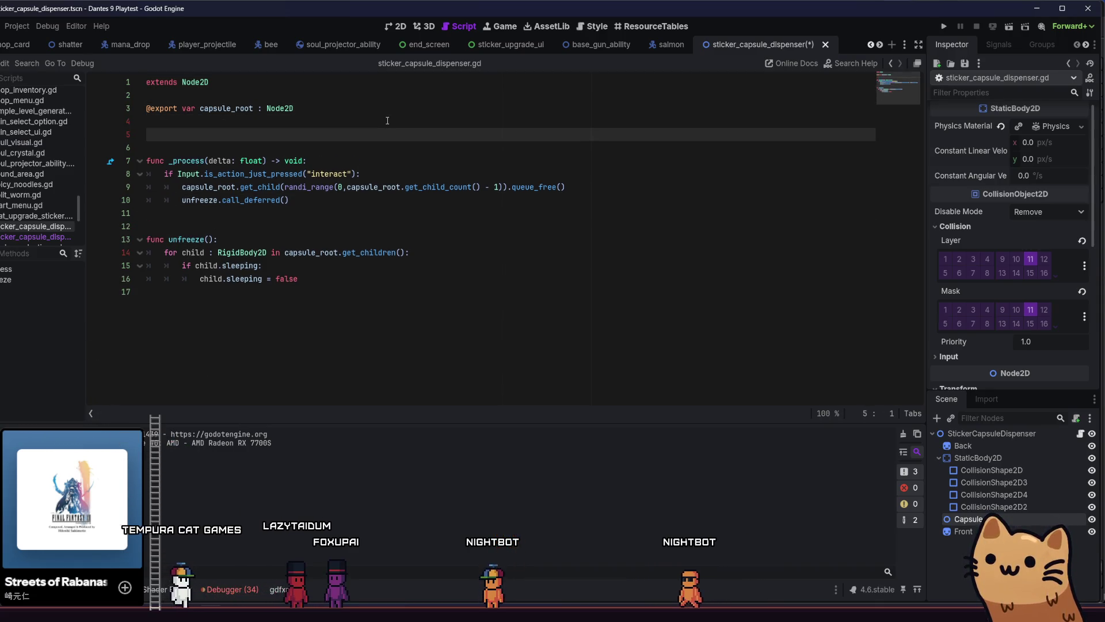
{"action": "type", "text": "c _ready() -> void:"}
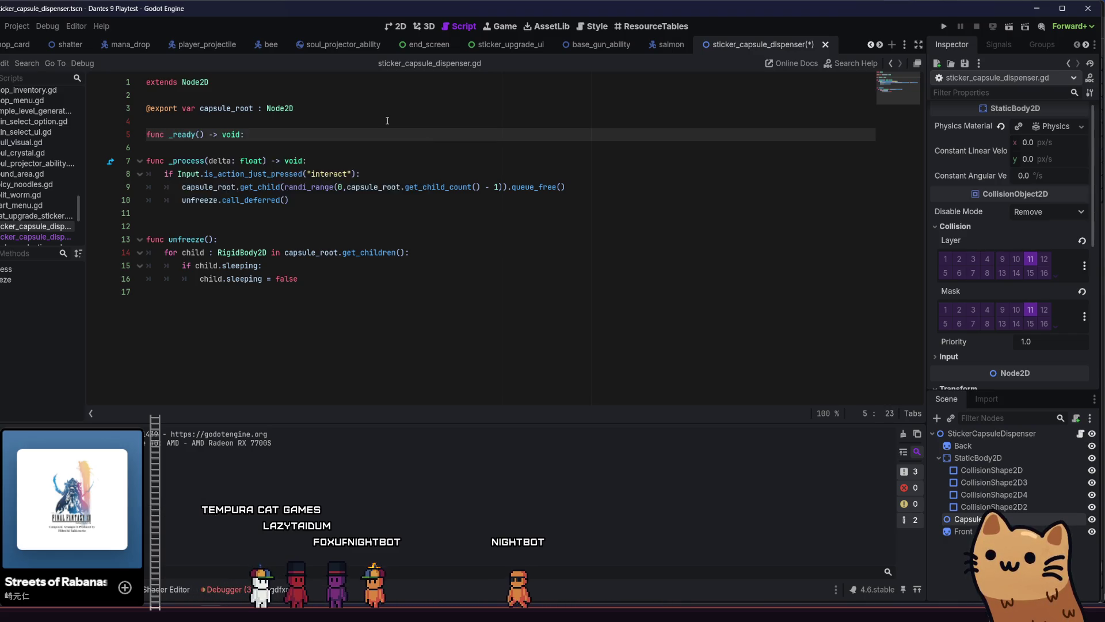
{"action": "key", "text": "Return"}
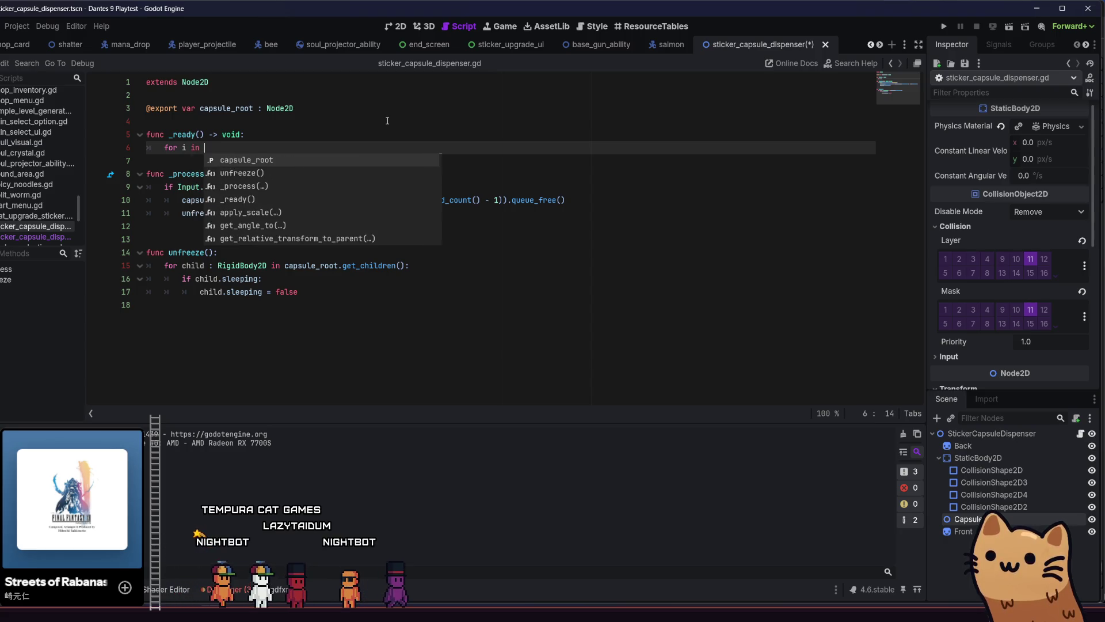
Begin the spawning loop in _ready, referencing capsule_root in its body
{"action": "type", "text": "10"}
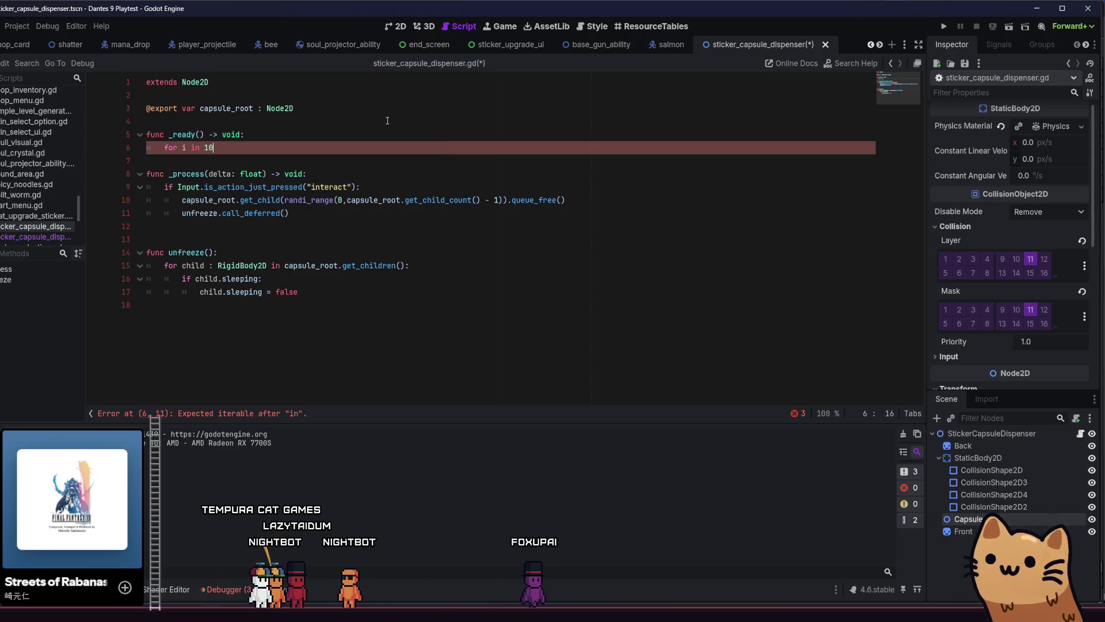
{"action": "key", "text": "Return"}
{"action": "type", "text": "c"}
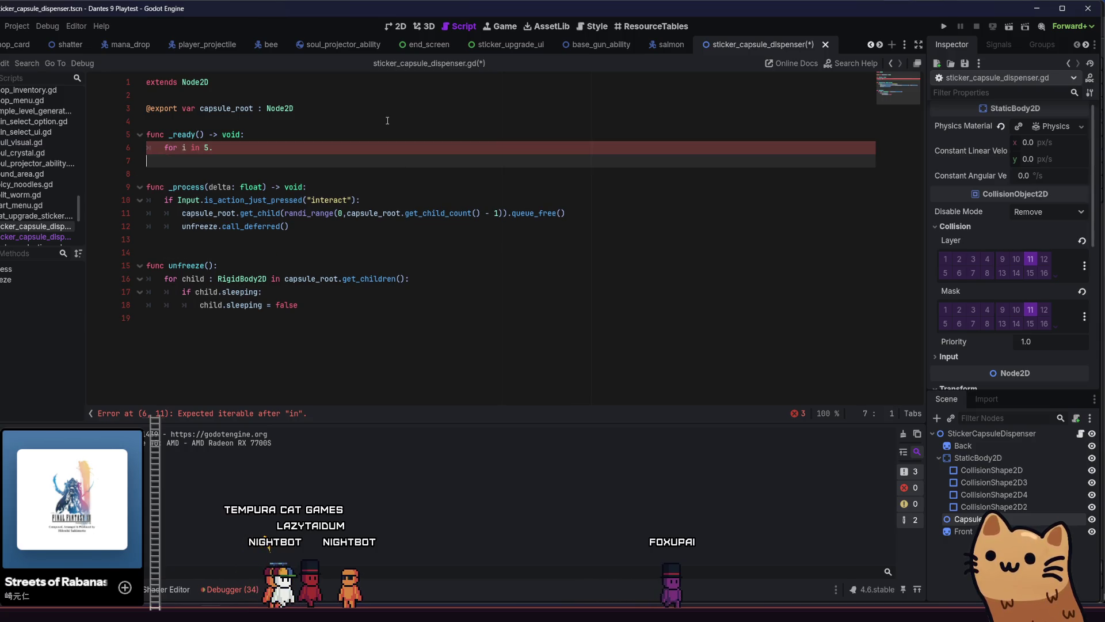
{"action": "key", "text": "BackSpace"}
{"action": "key", "text": "BackSpace"}
{"action": "key", "text": "Return"}
{"action": "type", "text": "cap"}
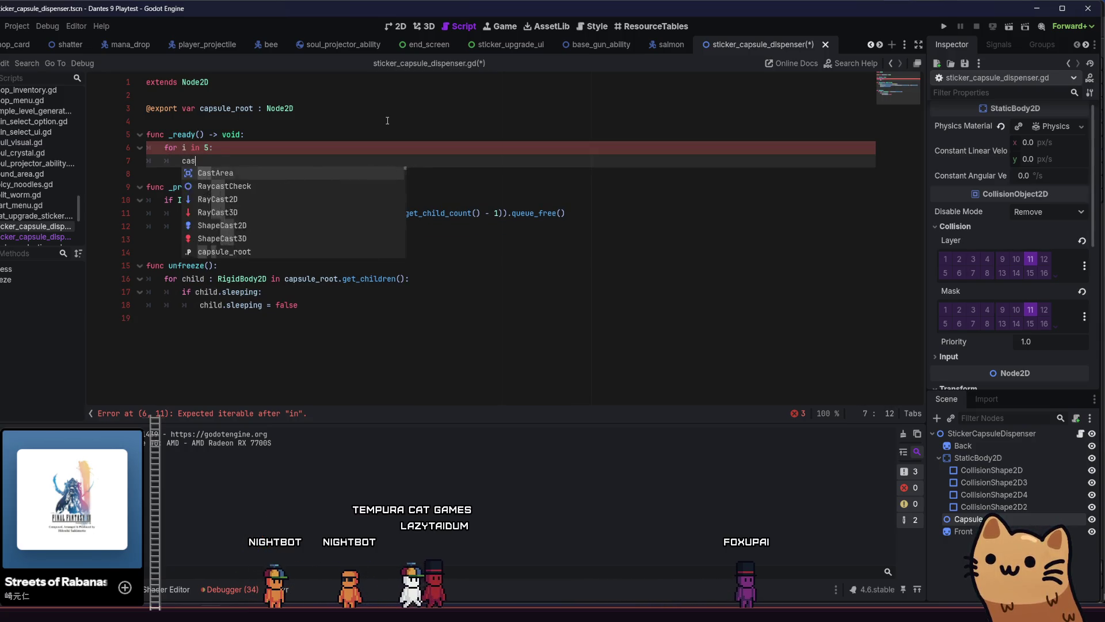
{"action": "key", "text": "Return"}
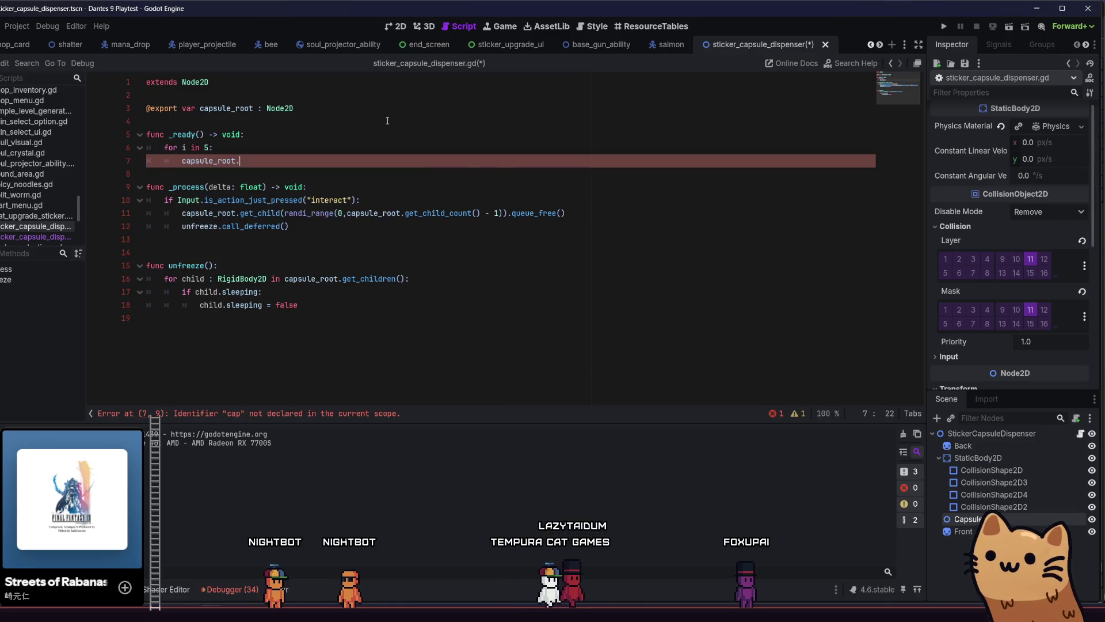
{"action": "left_click", "coordinate": [388, 120]}
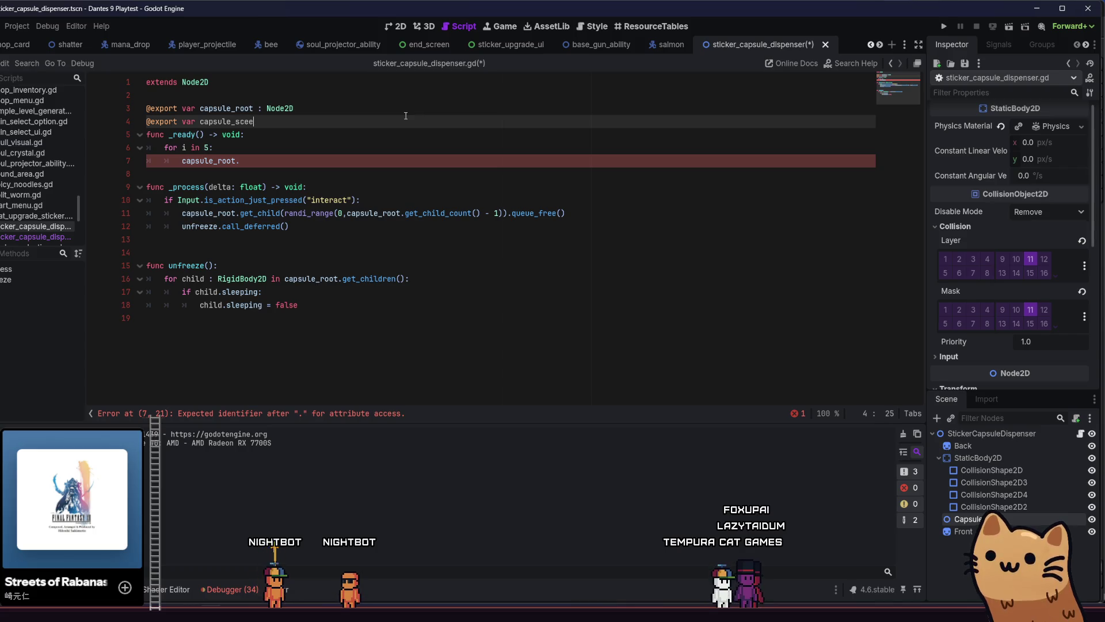
{"action": "key", "text": "BackSpace"}
{"action": "key", "text": "BackSpace"}
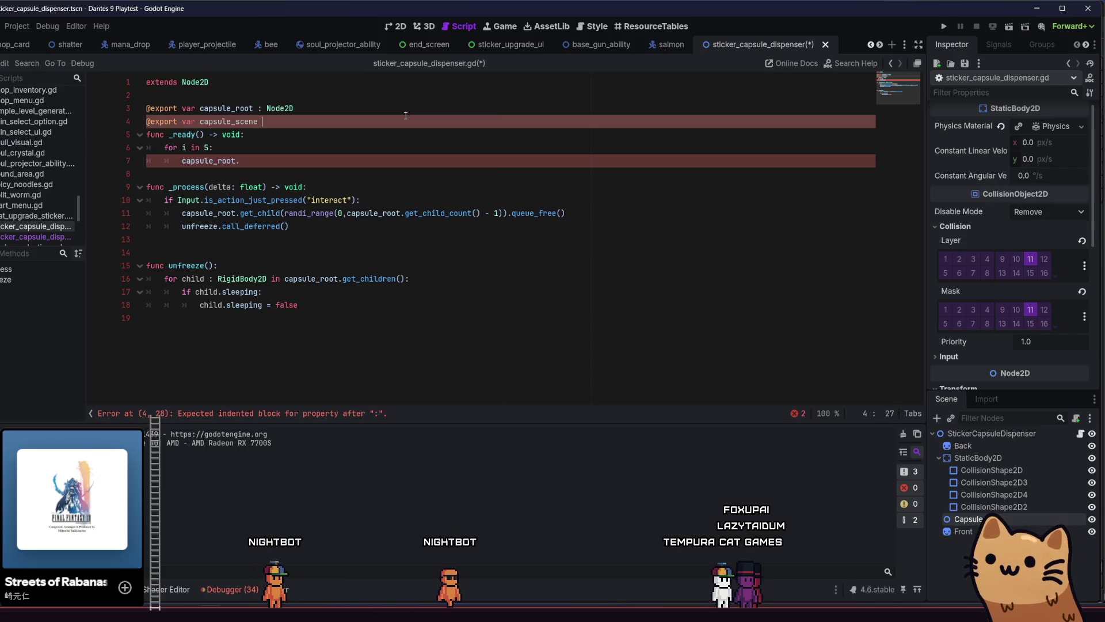
{"action": "key", "text": "Return"}
{"action": "key", "text": "Return"}
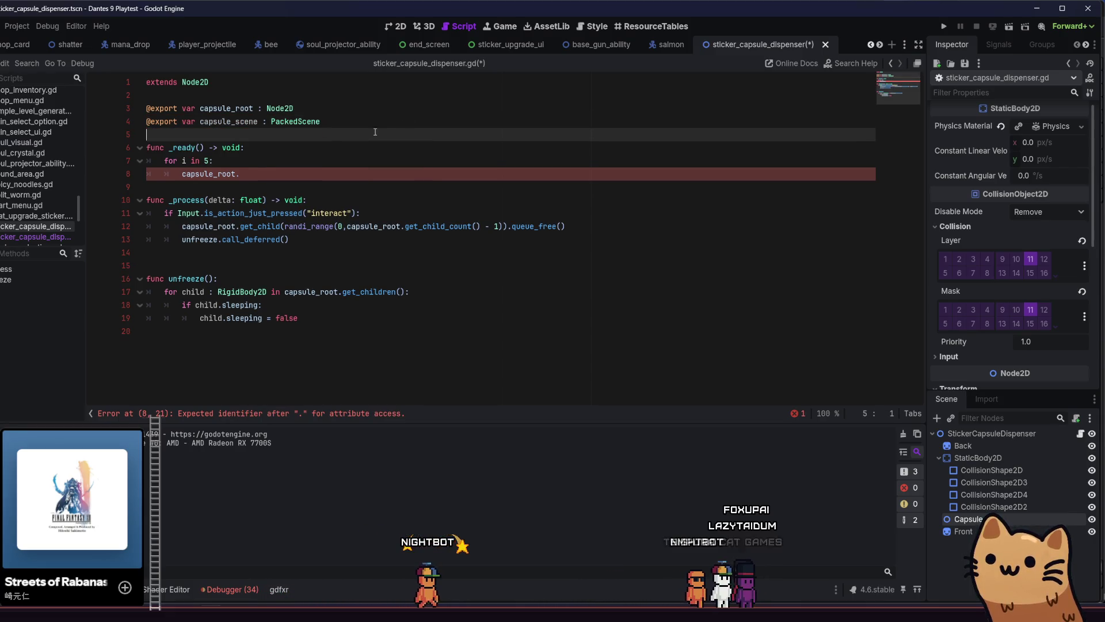
{"action": "left_click", "coordinate": [322, 162]}
{"action": "key", "text": "Return"}
Instantiate capsule_scene into c and set its global_position from capsule_root
{"action": "type", "text": "v"}
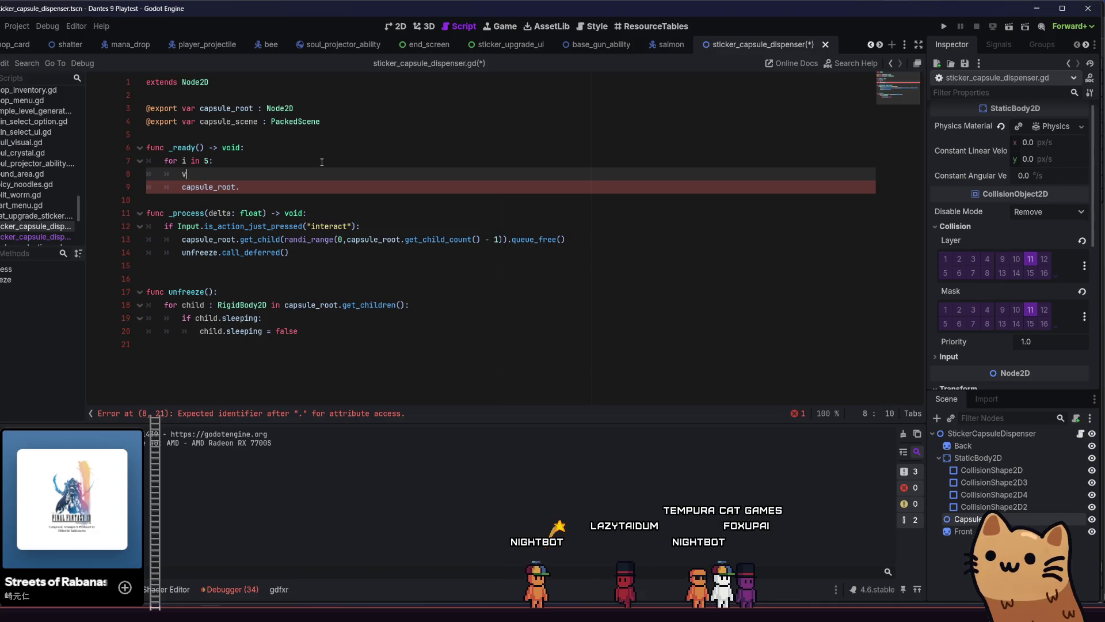
{"action": "type", "text": "= "}
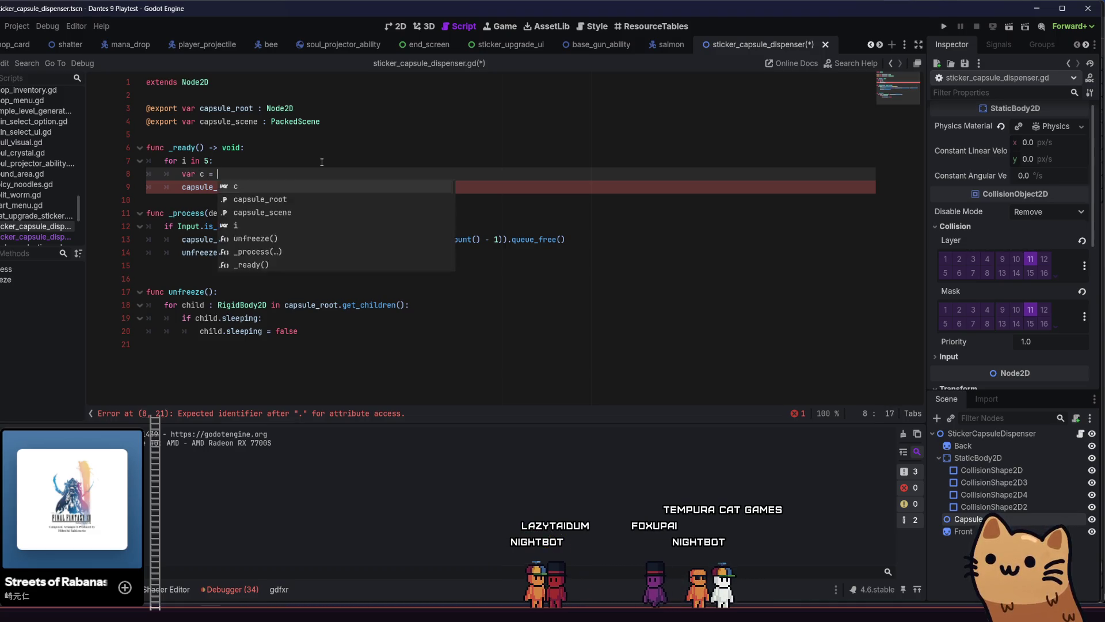
{"action": "type", "text": "s"}
{"action": "key", "text": "Return"}
{"action": "type", "text": ".ins"}
{"action": "key", "text": "Return"}
{"action": "key", "text": "Return"}
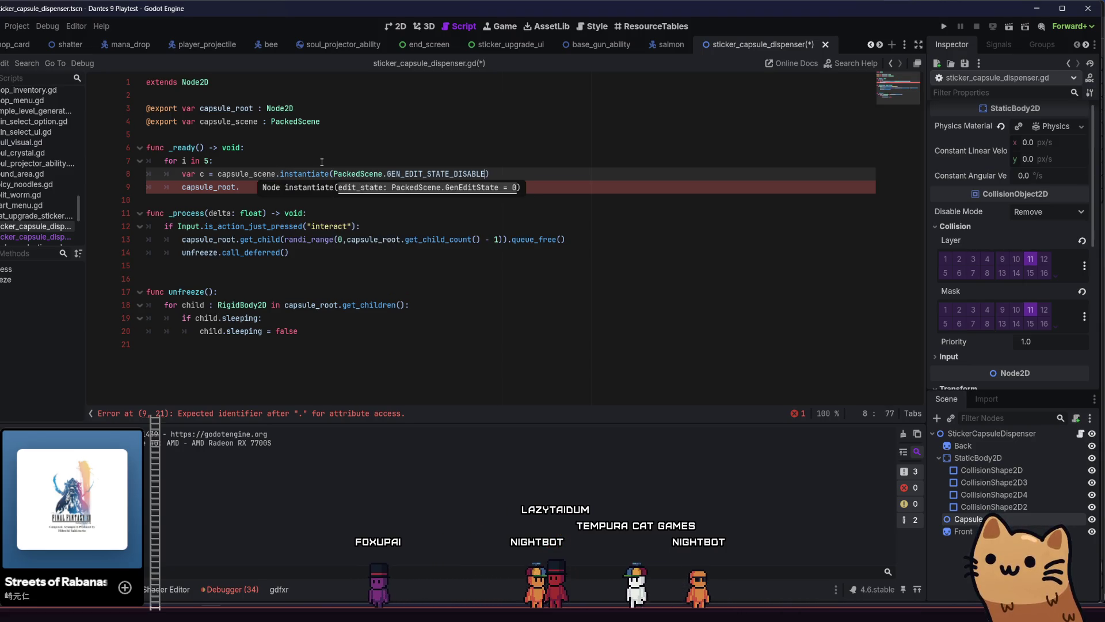
{"action": "key", "text": "BackSpace"}
{"action": "key", "text": "BackSpace"}
{"action": "key", "text": "BackSpace"}
{"action": "key", "text": "BackSpace"}
{"action": "key", "text": "BackSpace"}
{"action": "key", "text": "BackSpace"}
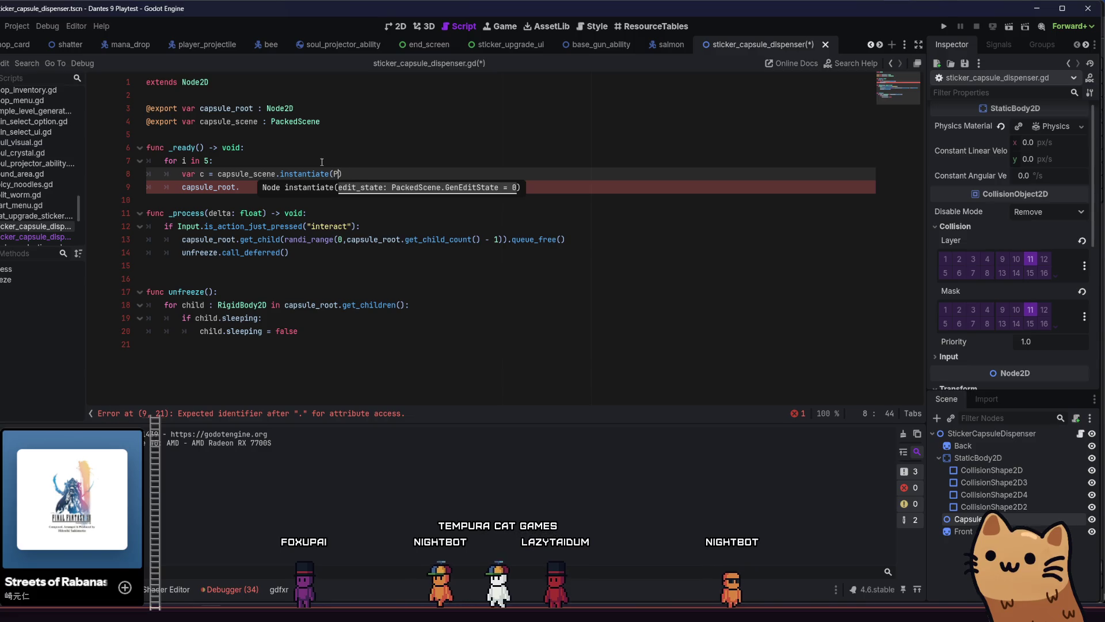
{"action": "key", "text": "End"}
{"action": "key", "text": "Return"}
{"action": "type", "text": "caps"}
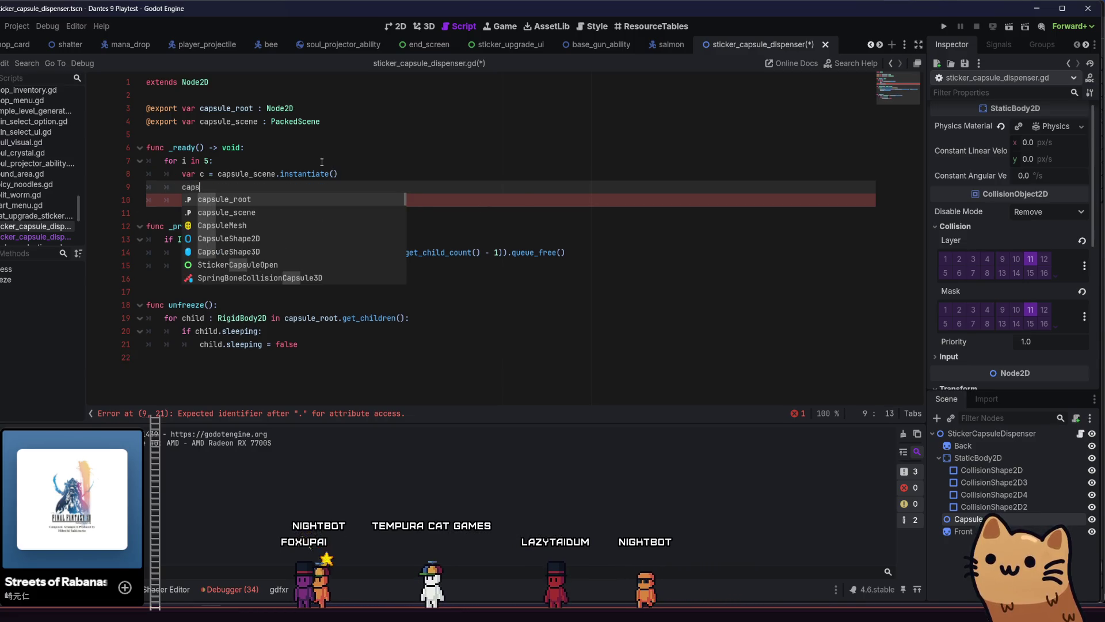
{"action": "key", "text": "BackSpace"}
{"action": "key", "text": "BackSpace"}
{"action": "key", "text": "BackSpace"}
{"action": "type", "text": ".global_po"}
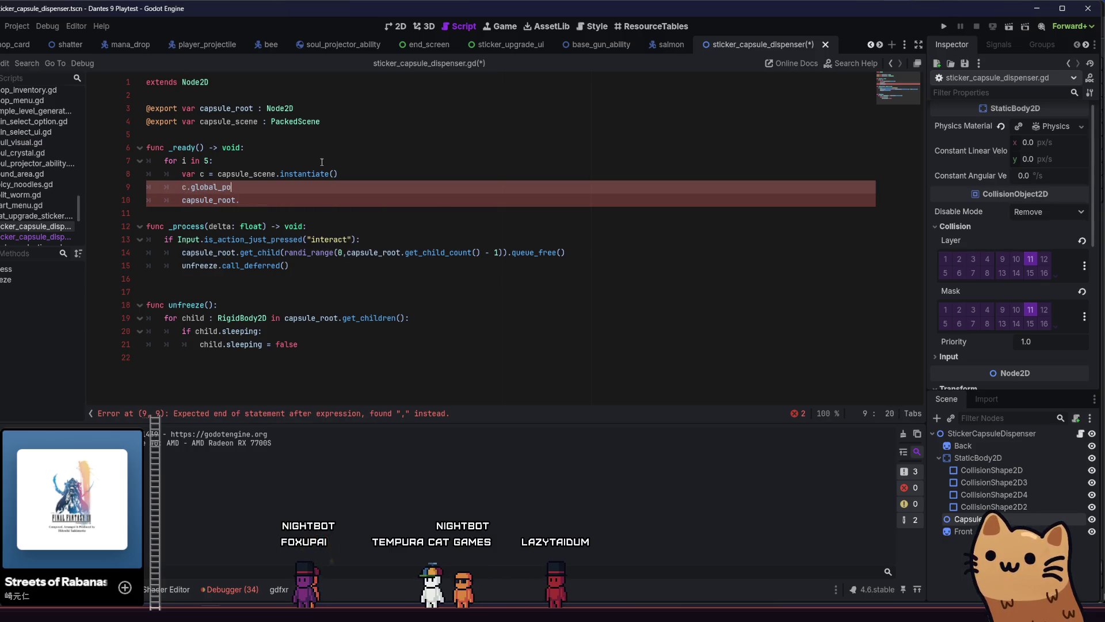
{"action": "type", "text": " = c"}
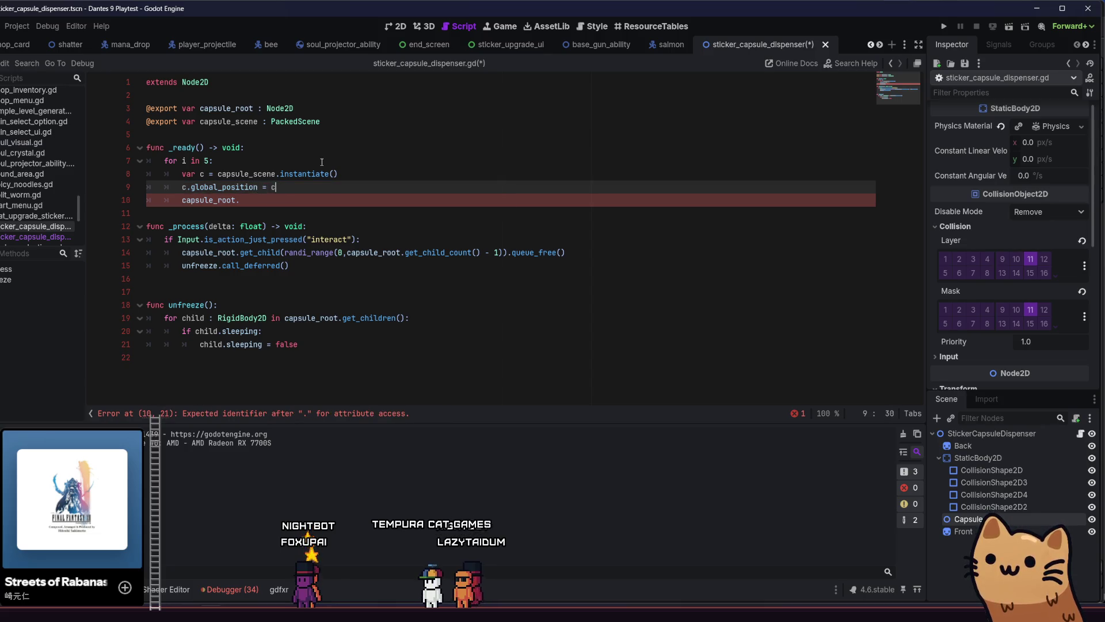
{"action": "type", "text": "ap"}
{"action": "key", "text": "Return"}
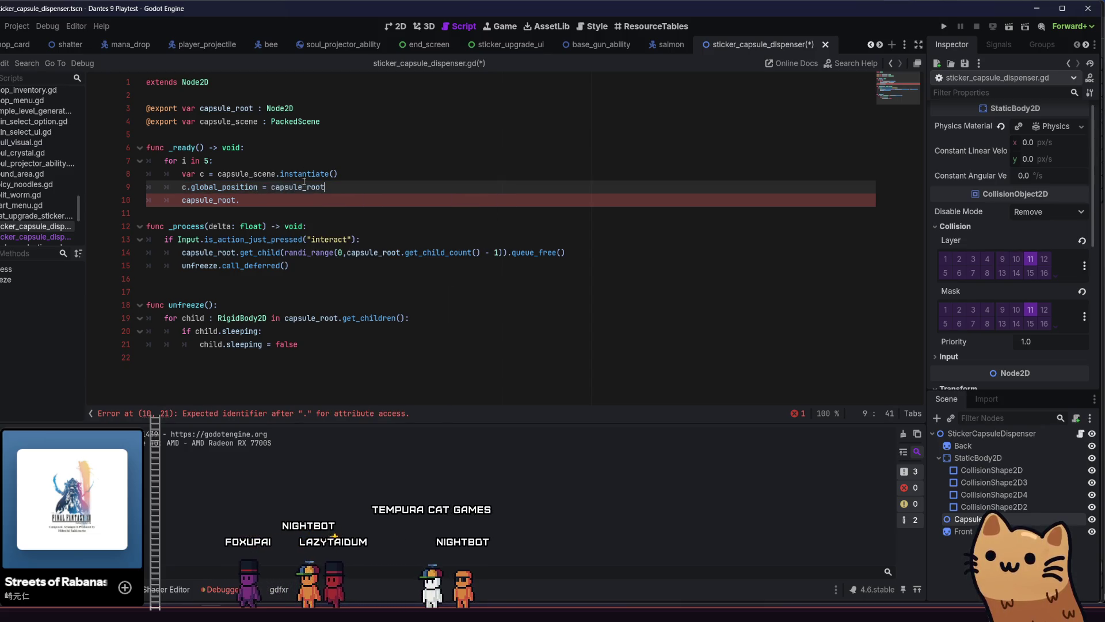
Add each instance with capsule_root.add_child(c) and save the dispenser script
{"action": "left_click", "coordinate": [312, 204]}
{"action": "key", "text": "BackSpace"}
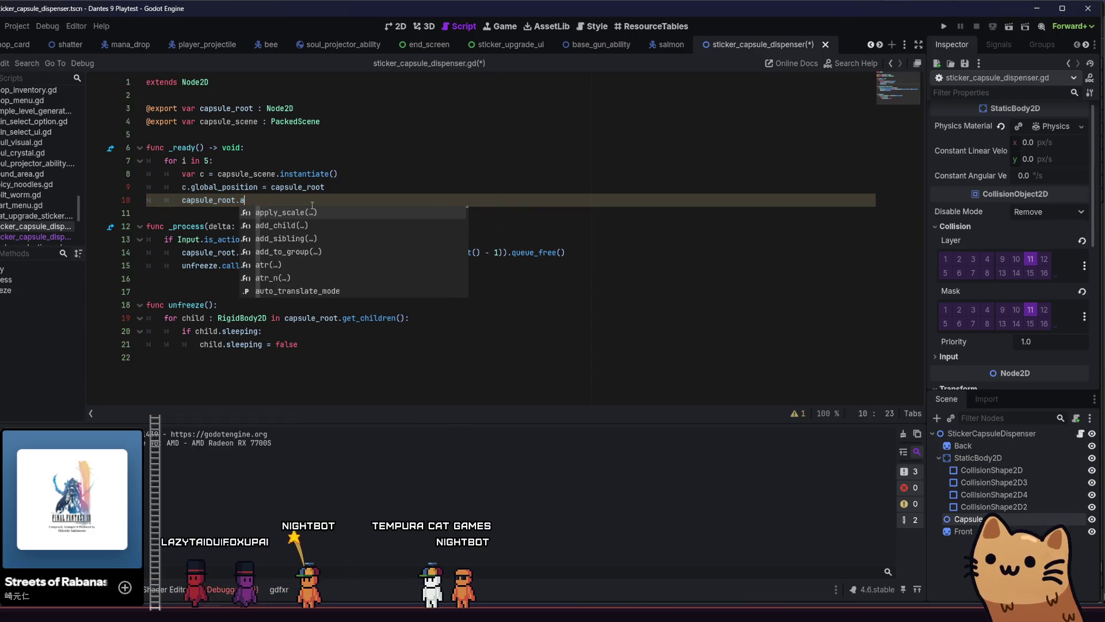
{"action": "type", "text": "ad"}
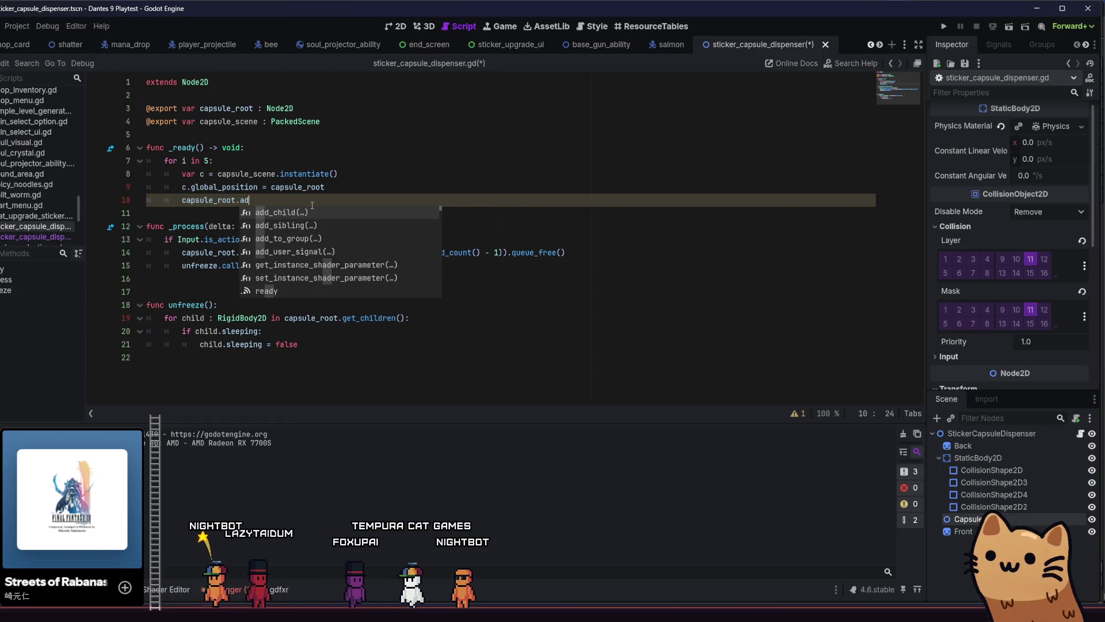
{"action": "key", "text": "Return"}
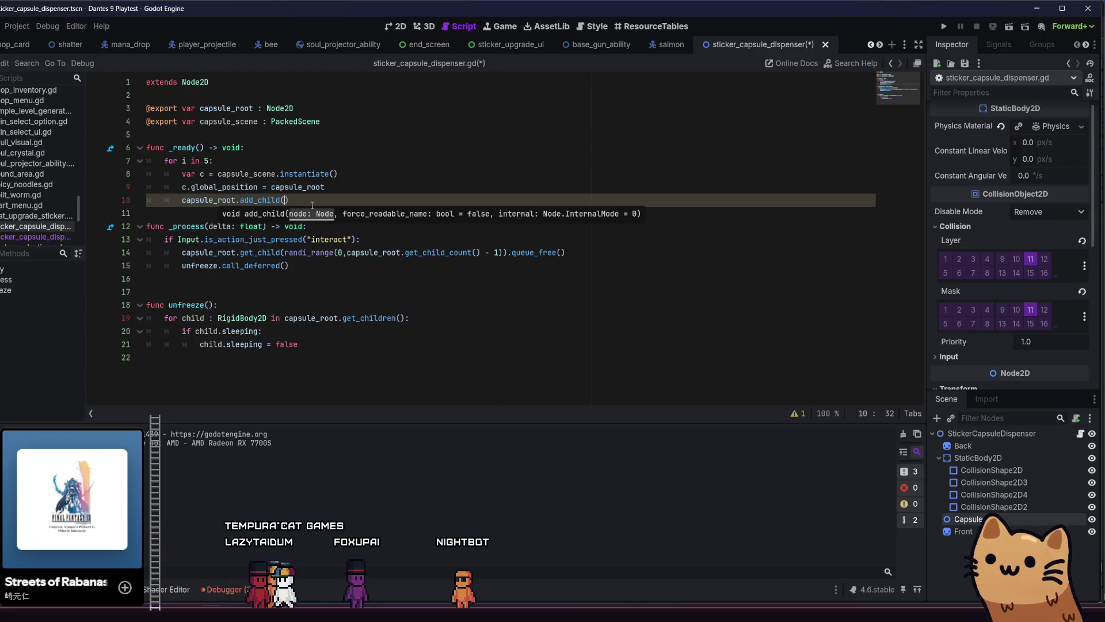
{"action": "type", "text": "c"}
{"action": "left_click", "coordinate": [339, 174]}
{"action": "key", "text": "ctrl+s"}
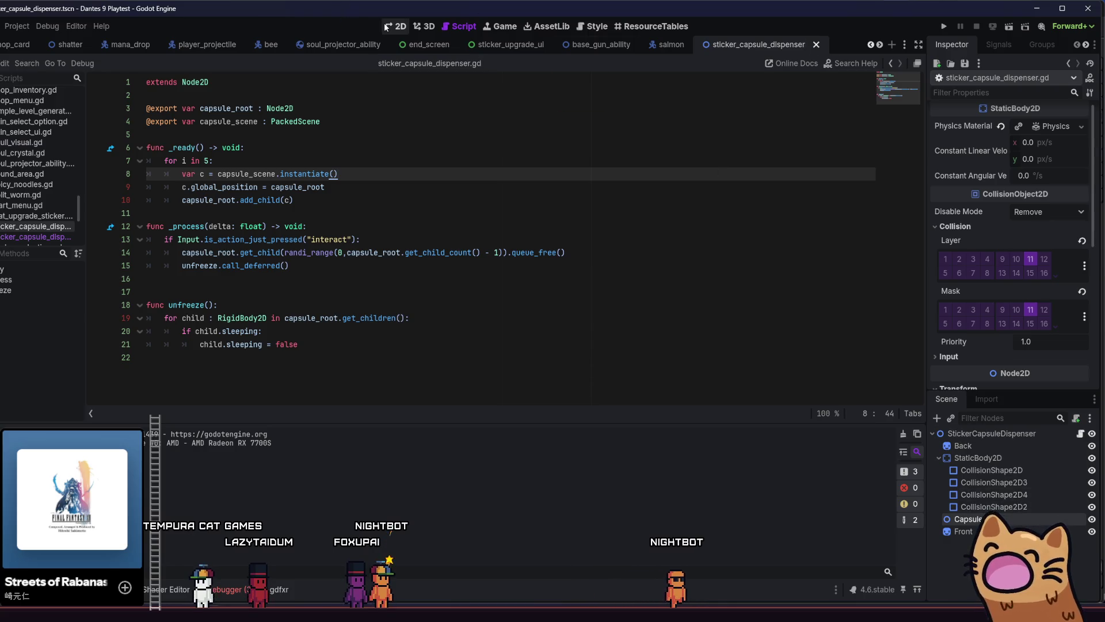
{"action": "left_click", "coordinate": [392, 27]}
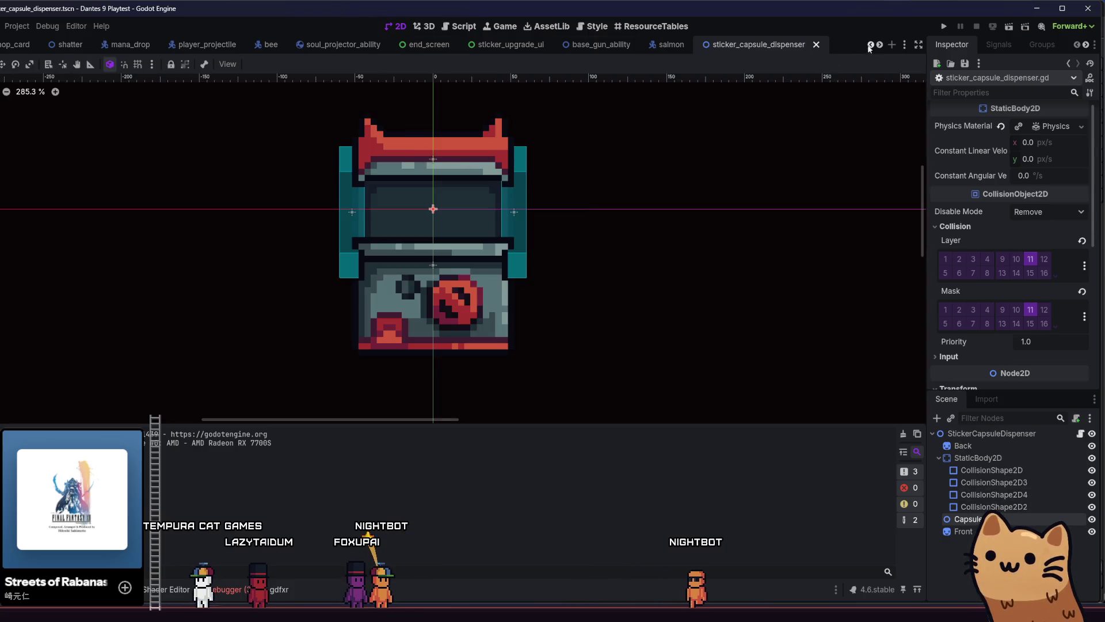
Run the game and spawn sticker_capsule_dispenser from the F1 debug panel via a 'sticker_ca' search
{"action": "left_click", "coordinate": [944, 27]}
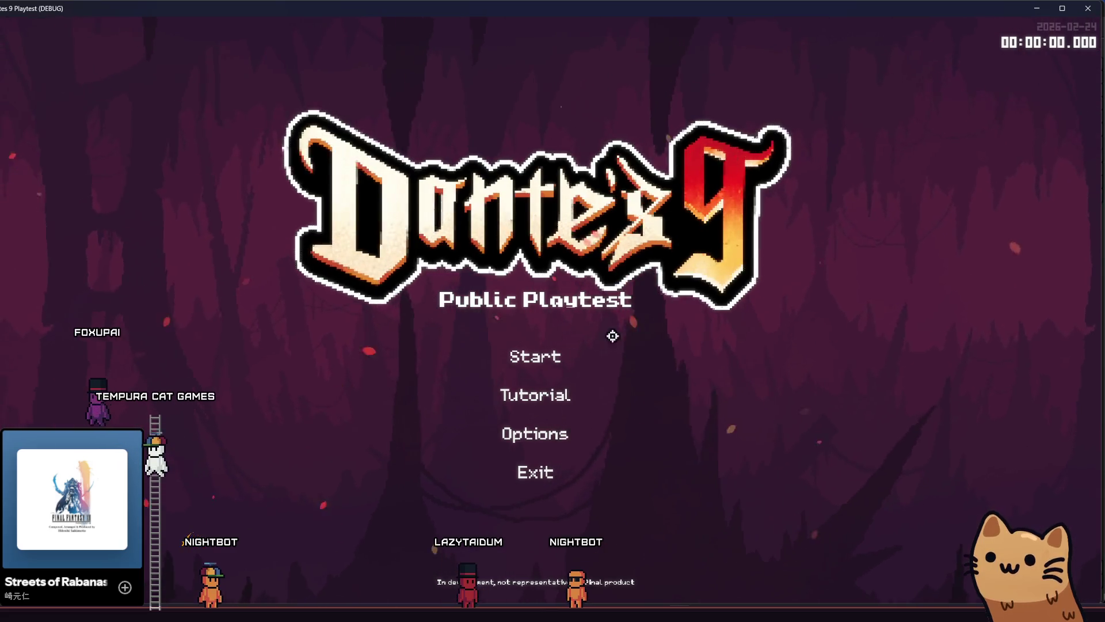
{"action": "left_click", "coordinate": [581, 347]}
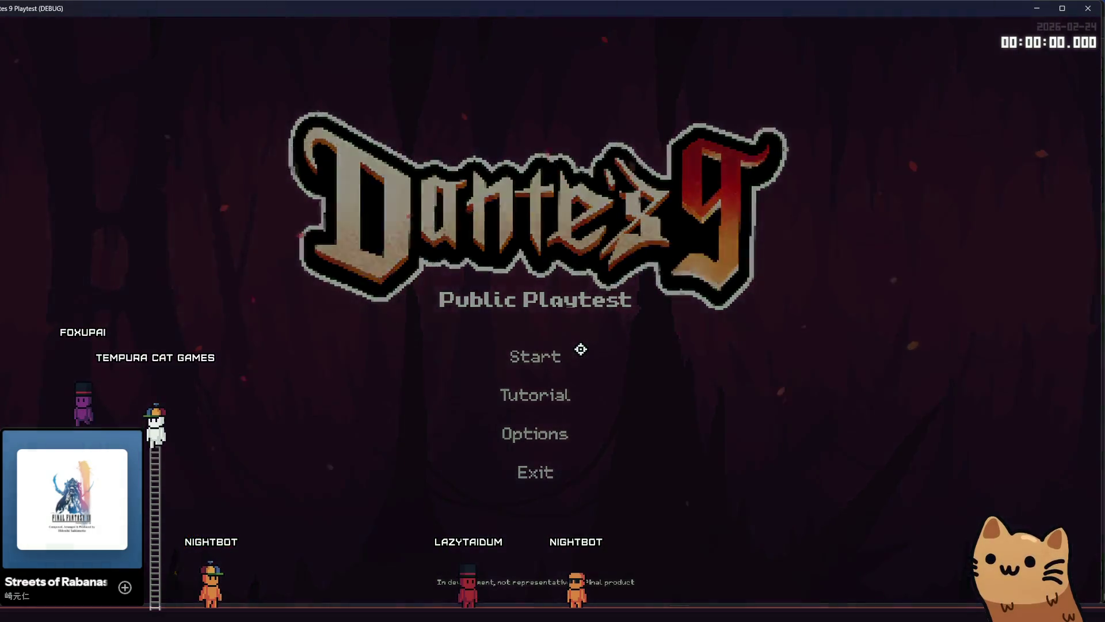
{"action": "key", "text": "F1"}
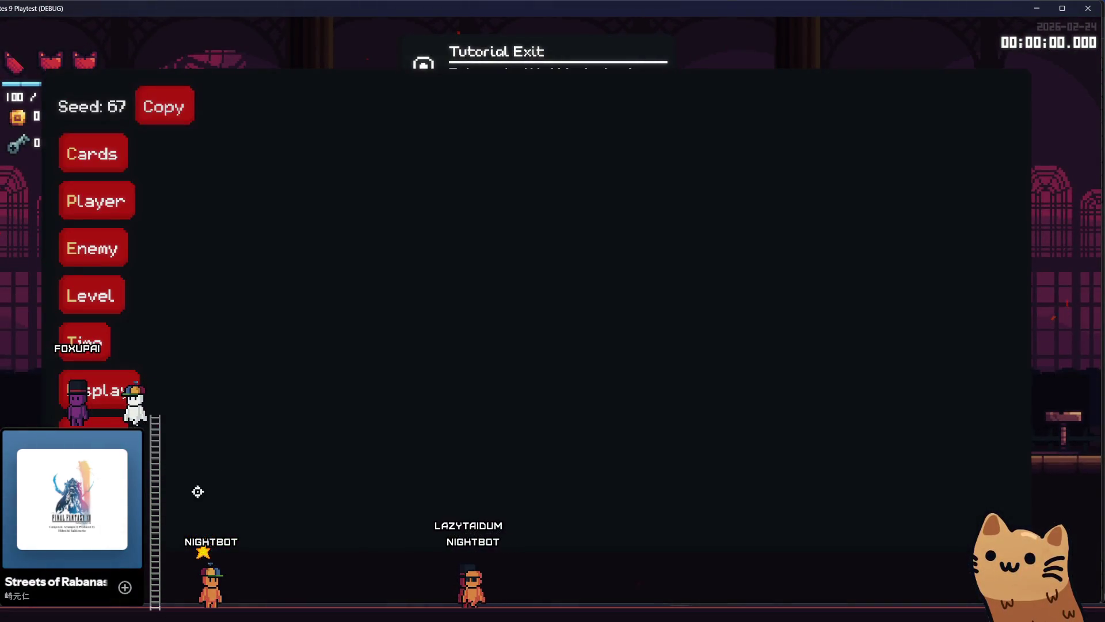
{"action": "type", "text": "cap"}
{"action": "key", "text": "BackSpace"}
{"action": "key", "text": "BackSpace"}
{"action": "key", "text": "BackSpace"}
{"action": "type", "text": "sticker_ca"}
{"action": "left_click", "coordinate": [382, 141]}
{"action": "left_click", "coordinate": [548, 151]}
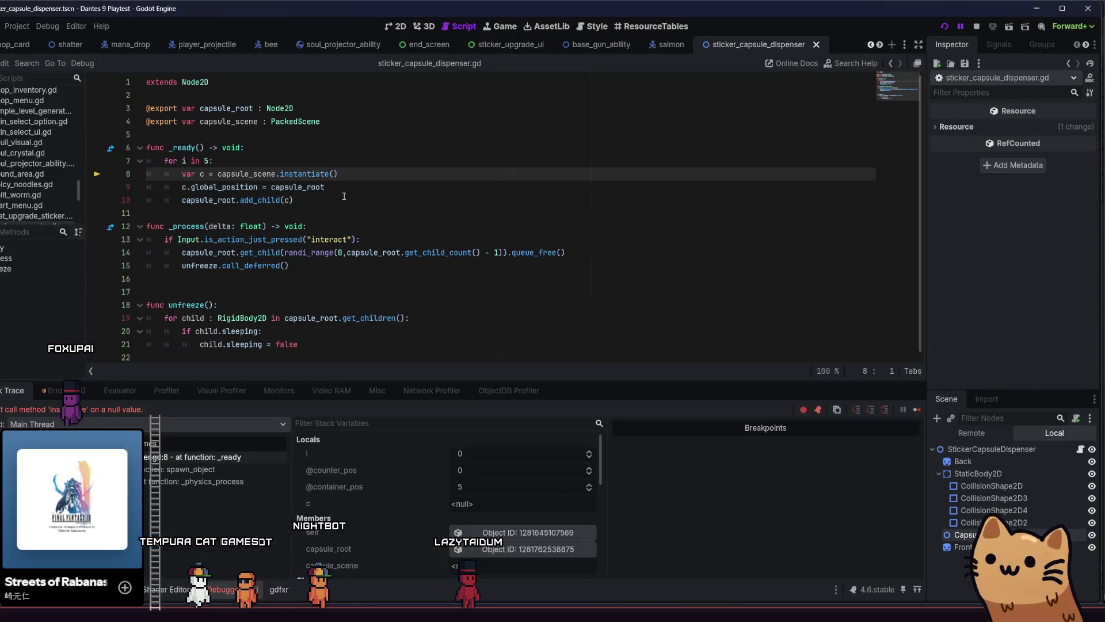
Assign sticker_capsule_open.tscn to the dispenser's Capsule Scene property and run the project again
{"action": "left_click", "coordinate": [345, 187]}
{"action": "left_click", "coordinate": [991, 449]}
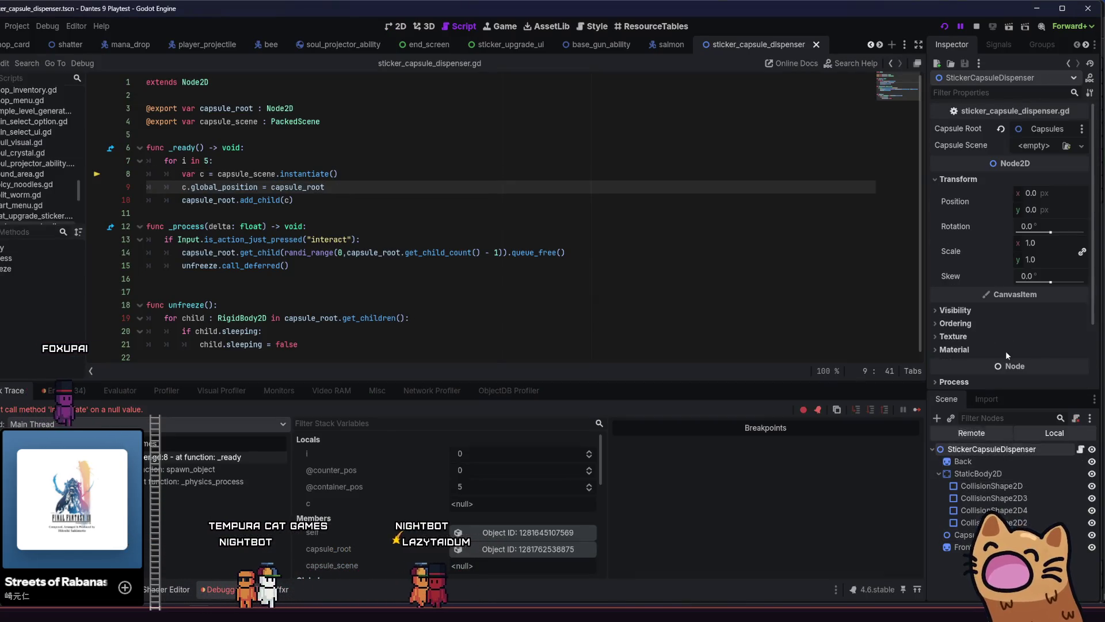
{"action": "left_click", "coordinate": [1068, 146]}
{"action": "type", "text": "caps"}
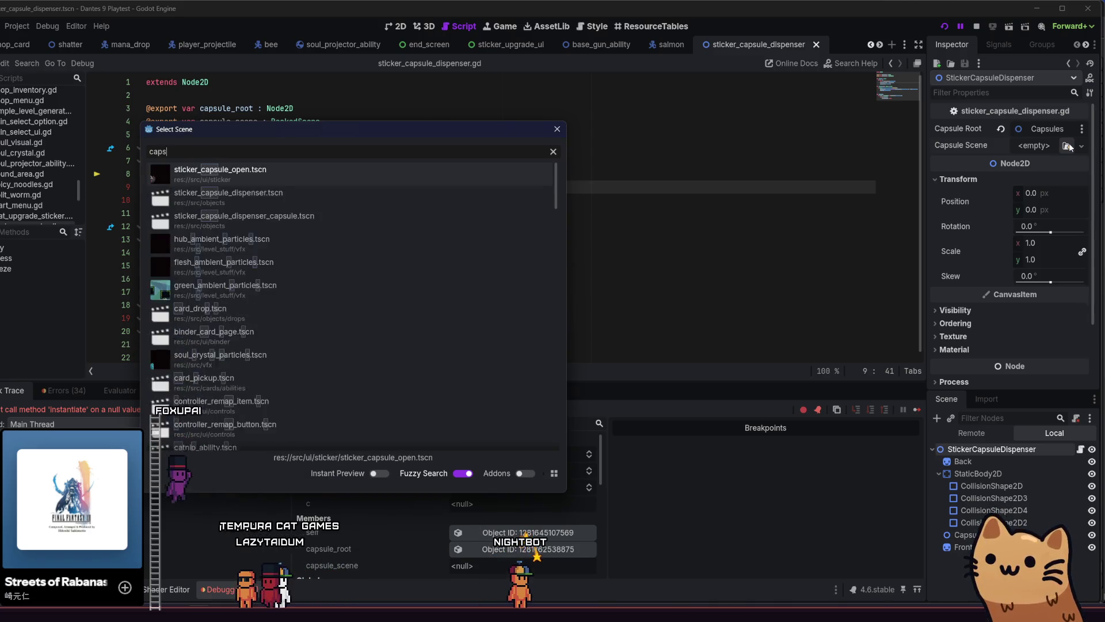
{"action": "type", "text": "uel"}
{"action": "key", "text": "Return"}
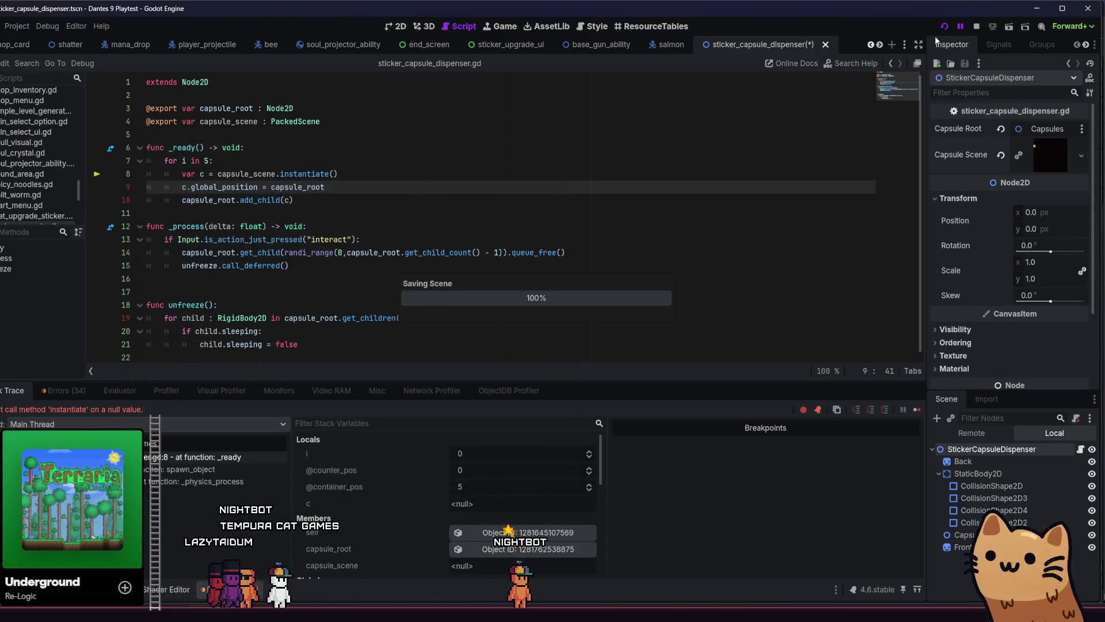
{"action": "left_click", "coordinate": [945, 27]}
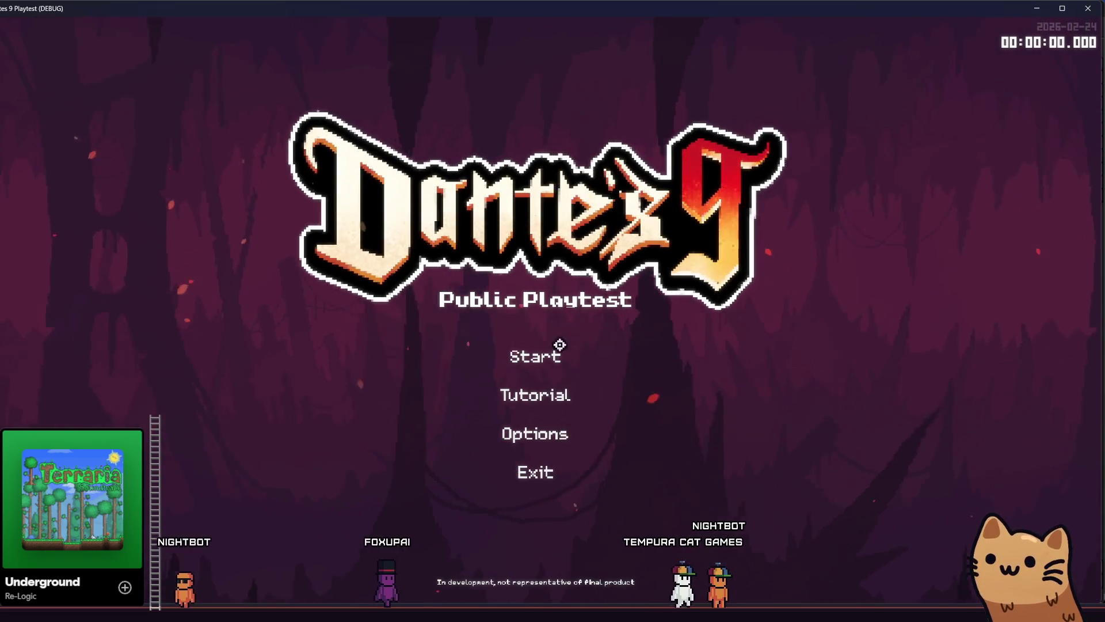
Bind sticker_capsule_dispenser.tscn to debug slot 1 and spawn one with Q
{"action": "left_click", "coordinate": [499, 360]}
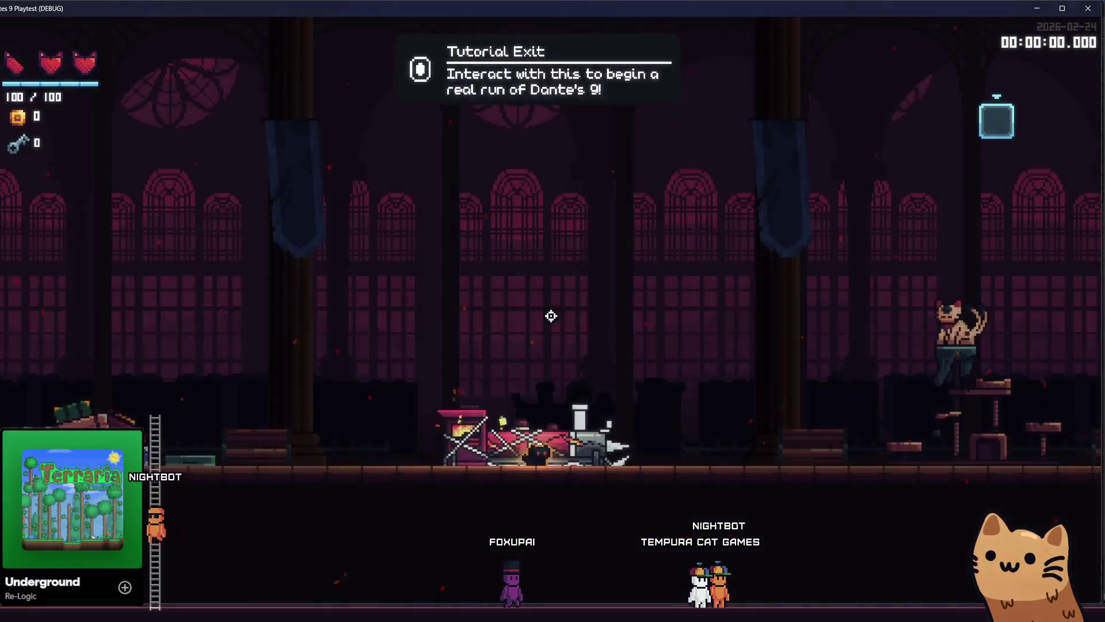
{"action": "key", "text": "grave"}
{"action": "left_click", "coordinate": [129, 424]}
{"action": "type", "text": "stkck"}
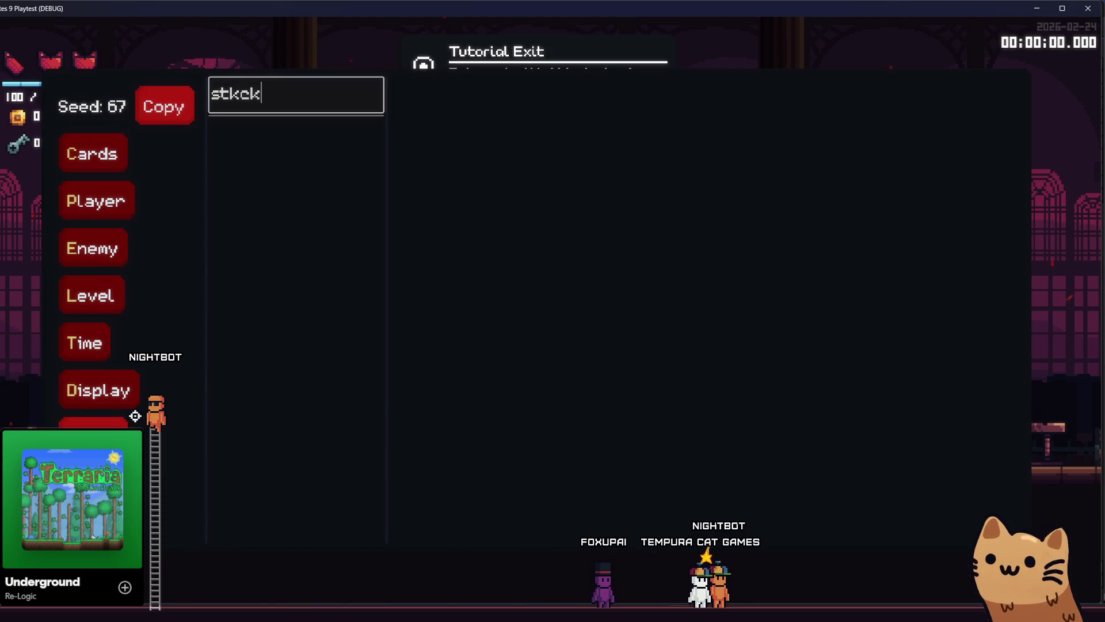
{"action": "key", "text": "BackSpace"}
{"action": "type", "text": "icker_ca"}
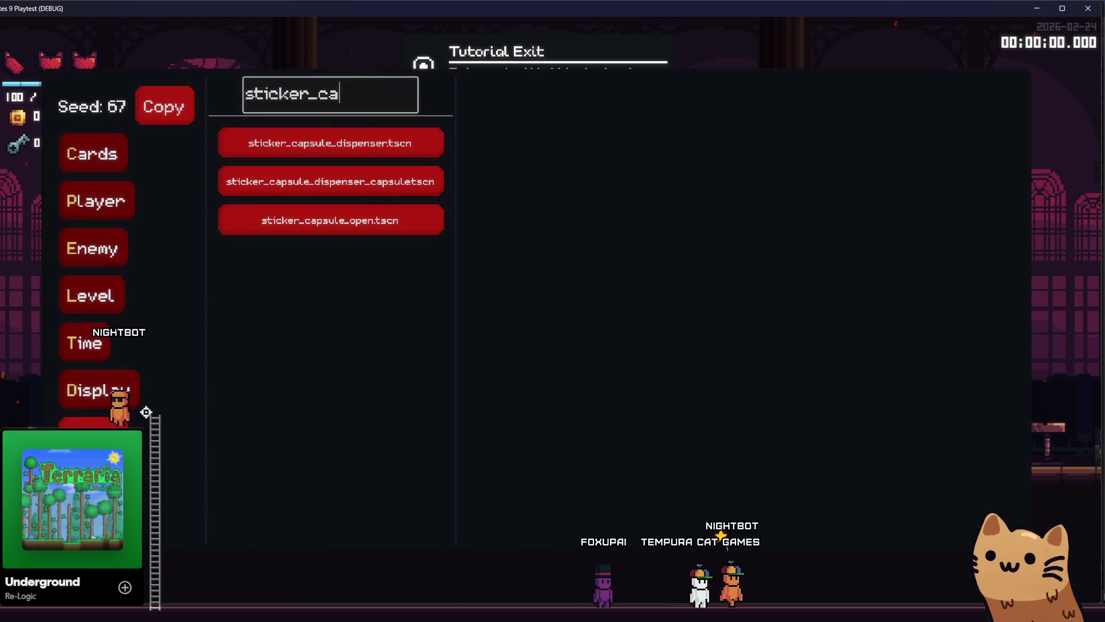
{"action": "left_click", "coordinate": [380, 143]}
{"action": "left_click", "coordinate": [518, 134]}
{"action": "key", "text": "grave"}
{"action": "key", "text": "q"}
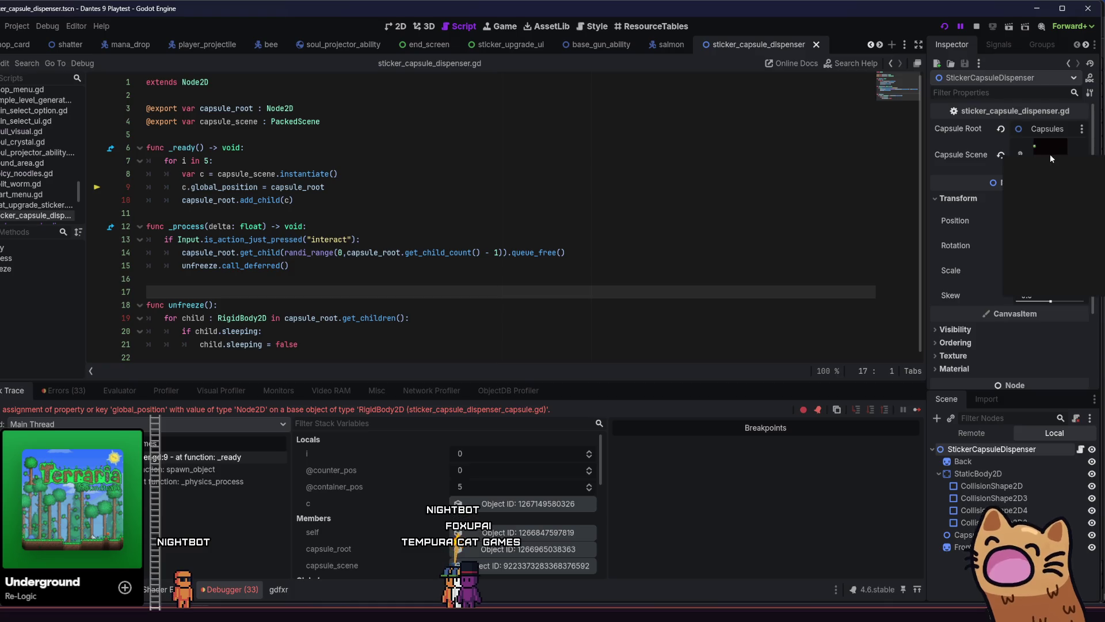
Make the dispenser's Capsule Scene resource unique
{"action": "right_click", "coordinate": [1050, 154]}
{"action": "left_click", "coordinate": [970, 137]}
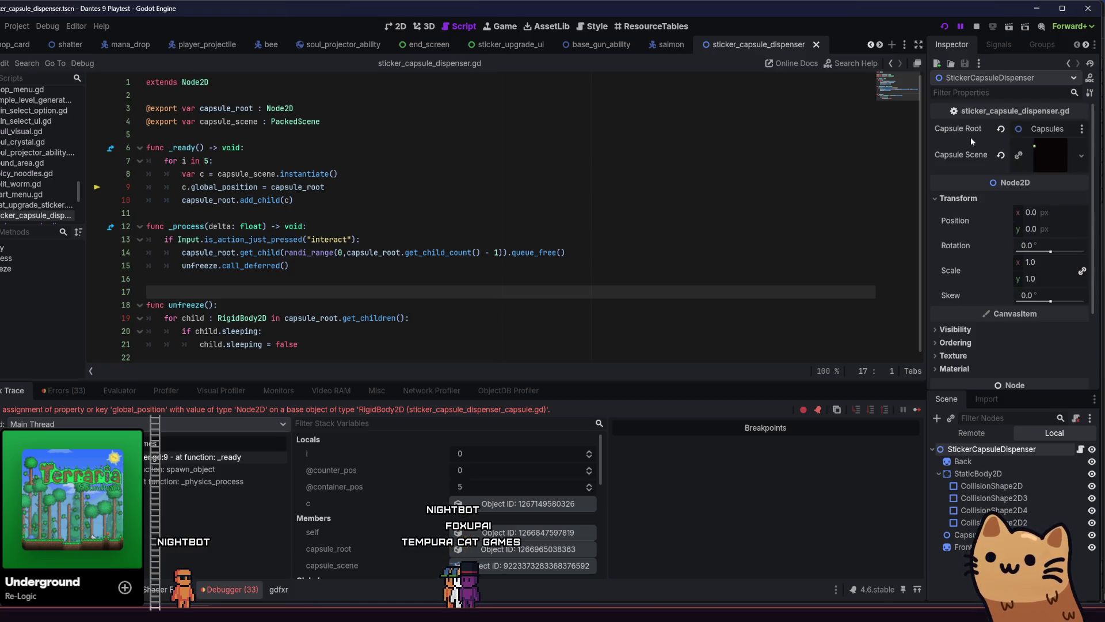
{"action": "left_click", "coordinate": [1026, 151]}
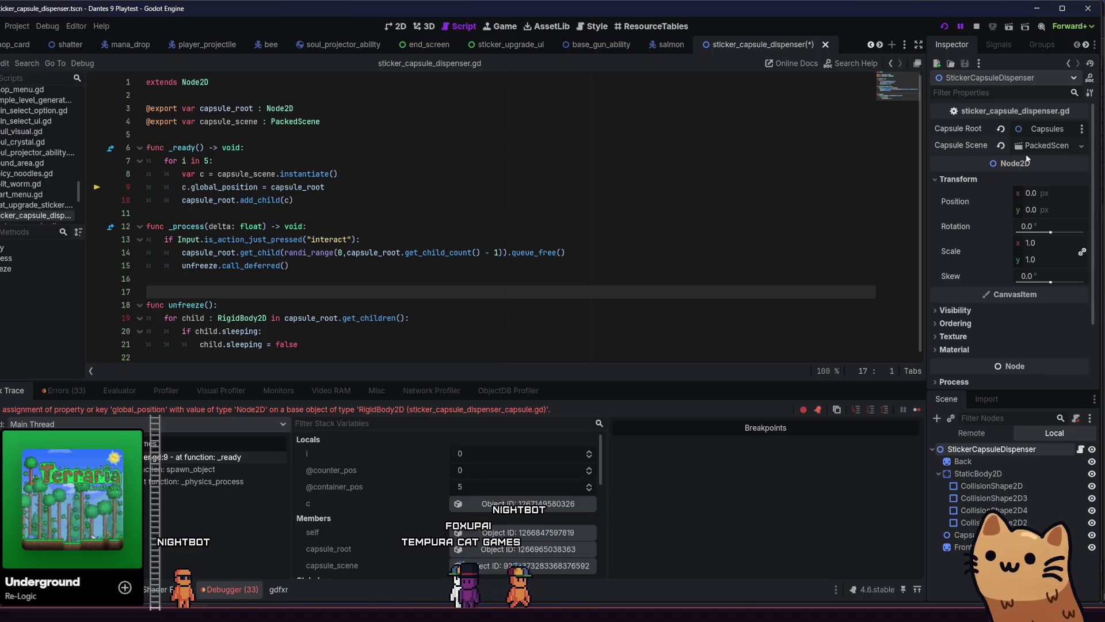
{"action": "left_click", "coordinate": [1028, 151]}
{"action": "left_click", "coordinate": [1028, 151]}
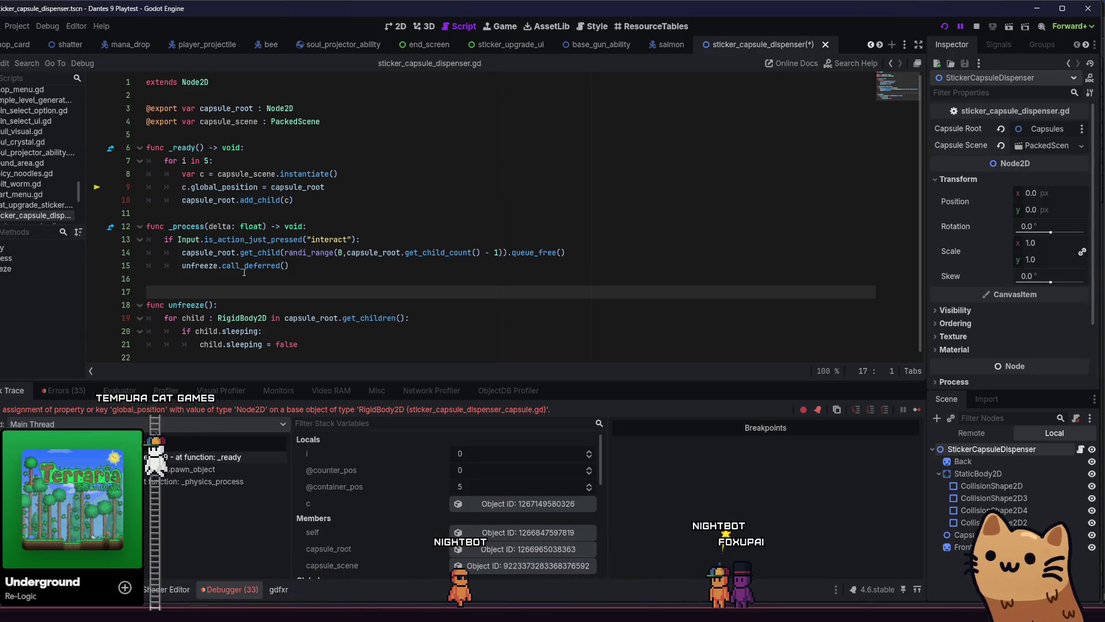
Set line 9 to 'c.global_position = capsule_root.global_position', save, and resume the paused game
{"action": "left_click", "coordinate": [389, 189]}
{"action": "type", "text": "glo"}
{"action": "key", "text": "Return"}
{"action": "key", "text": "F5"}
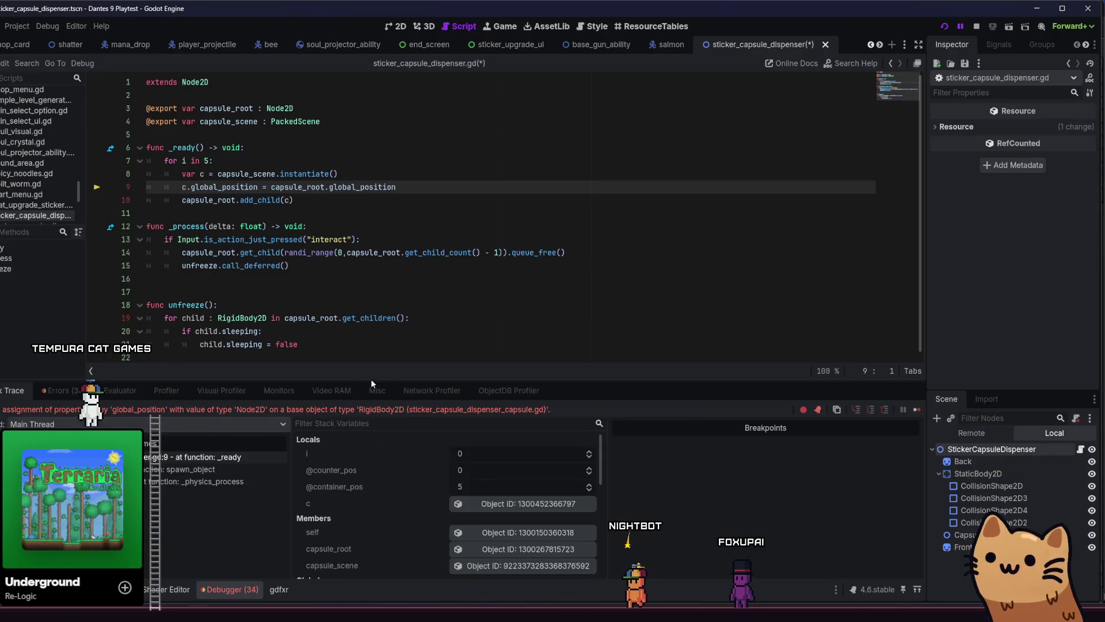
{"action": "left_click", "coordinate": [390, 264]}
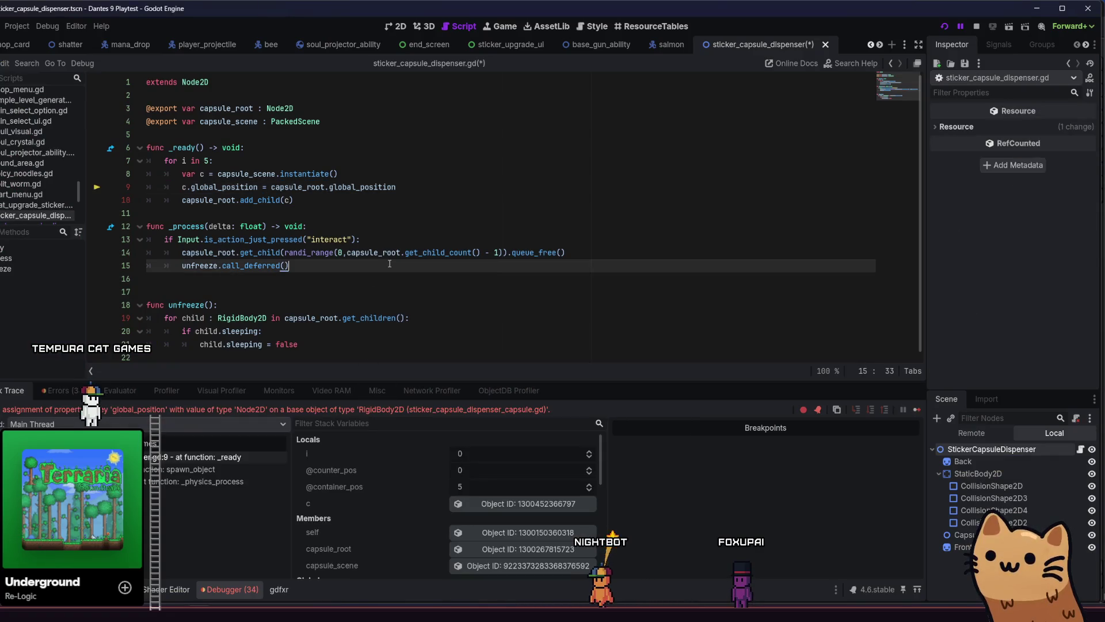
{"action": "left_click", "coordinate": [504, 242]}
{"action": "key", "text": "ctrl+s"}
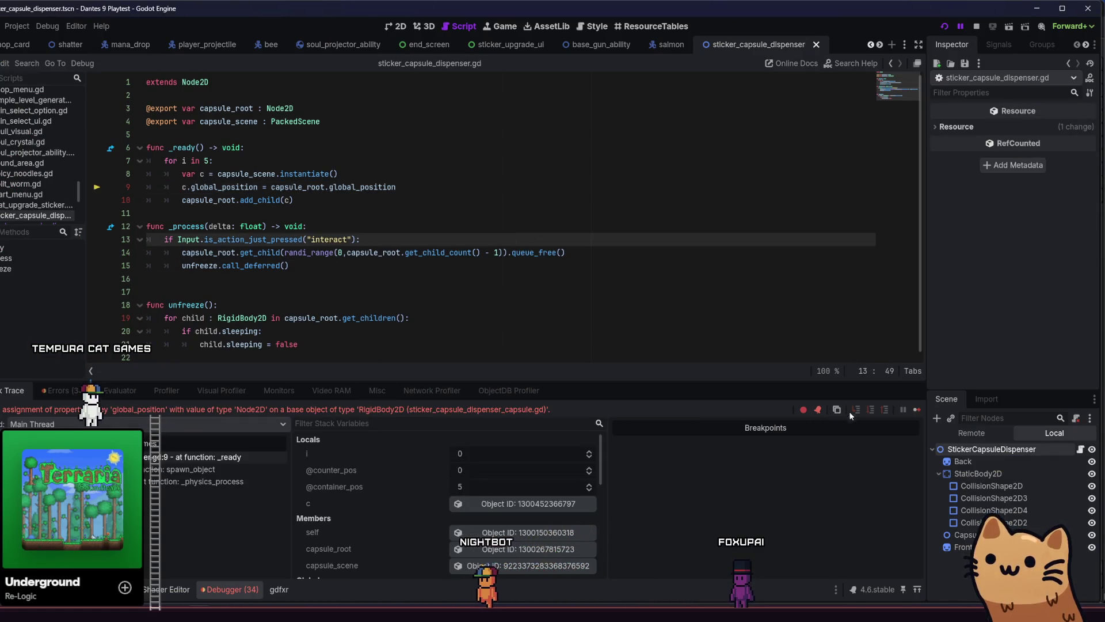
{"action": "left_click", "coordinate": [916, 410]}
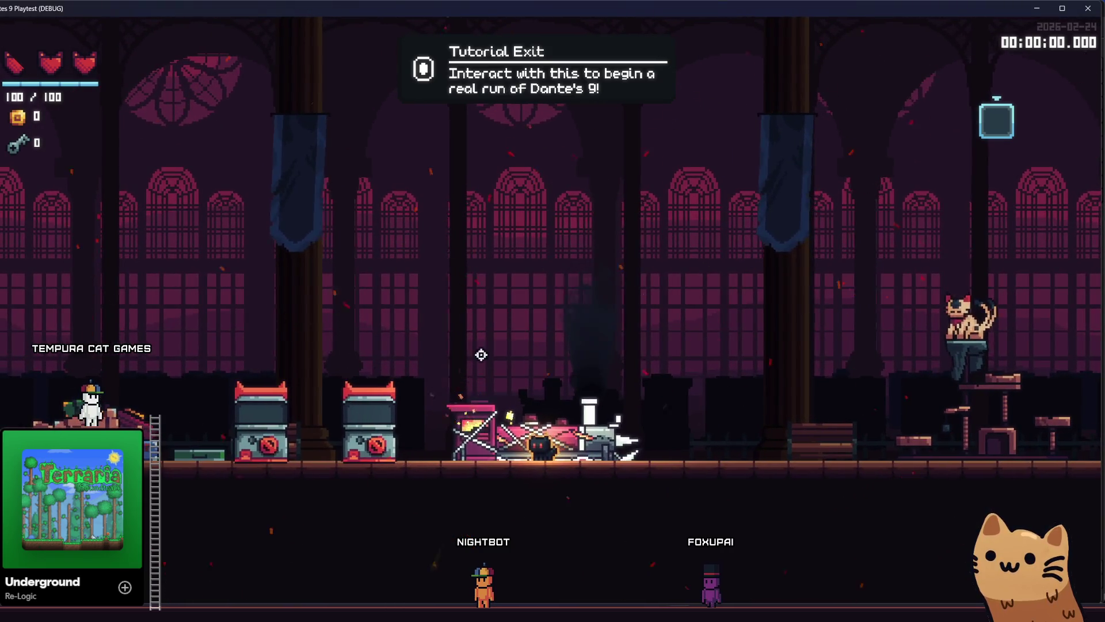
Spawn seven capsule dispensers at spots across the tutorial room, then return to Godot
{"action": "left_click", "coordinate": [633, 346]}
{"action": "left_click", "coordinate": [715, 360]}
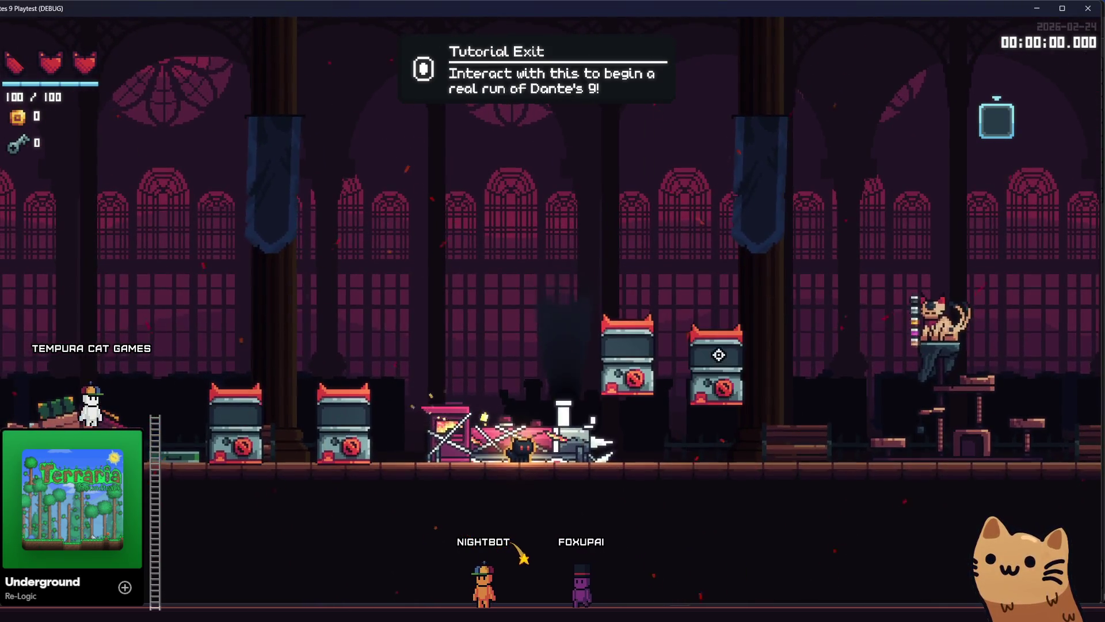
{"action": "left_click", "coordinate": [829, 354]}
{"action": "left_click", "coordinate": [493, 281]}
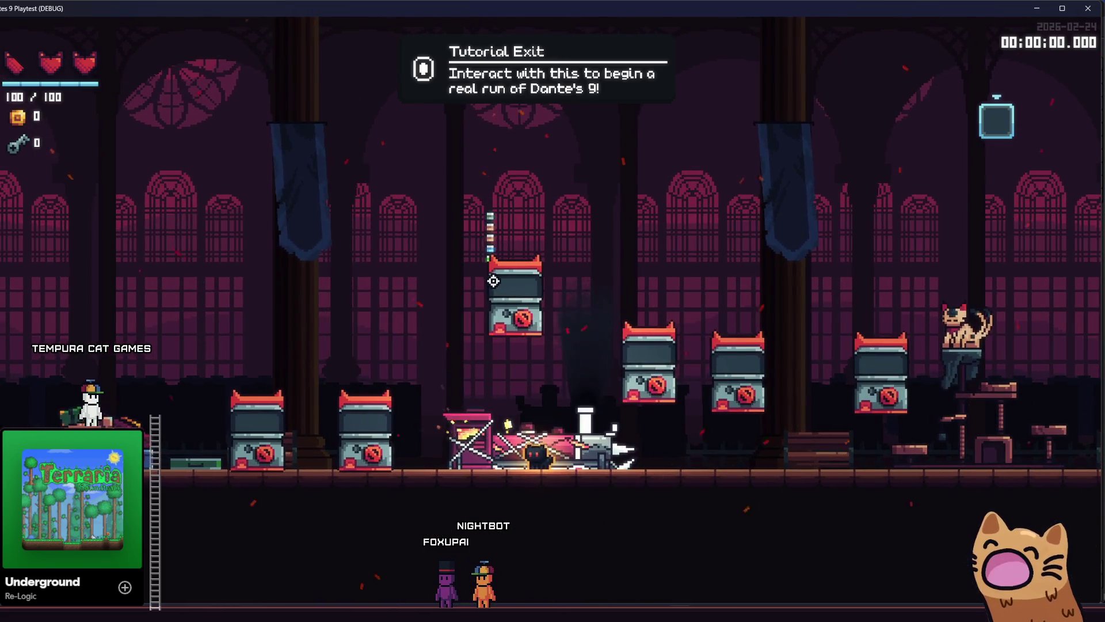
{"action": "left_click", "coordinate": [333, 271]}
{"action": "left_click", "coordinate": [164, 315]}
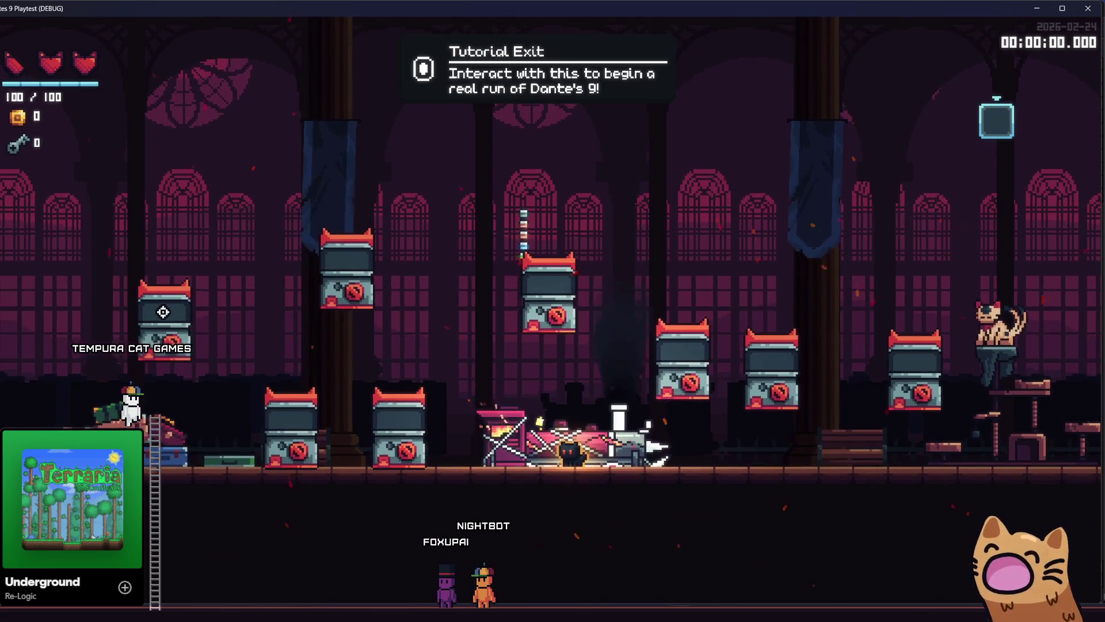
{"action": "left_click", "coordinate": [77, 384]}
{"action": "key", "text": "alt+Tab"}
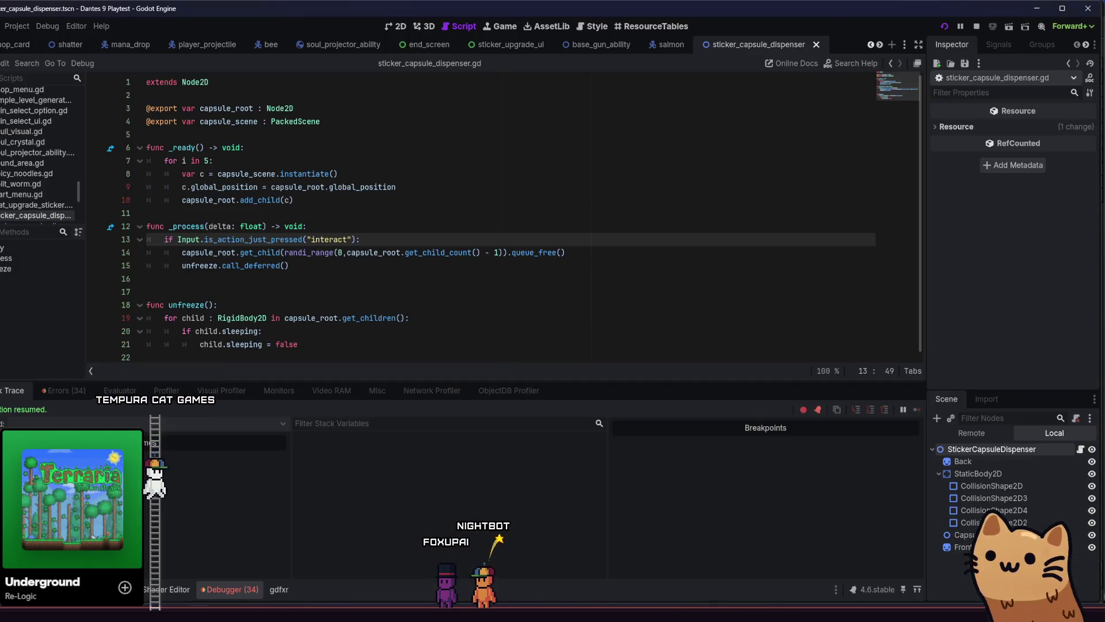
Scroll through the Debugger's Errors list, then relaunch the game with Run Project
{"action": "left_click", "coordinate": [341, 277]}
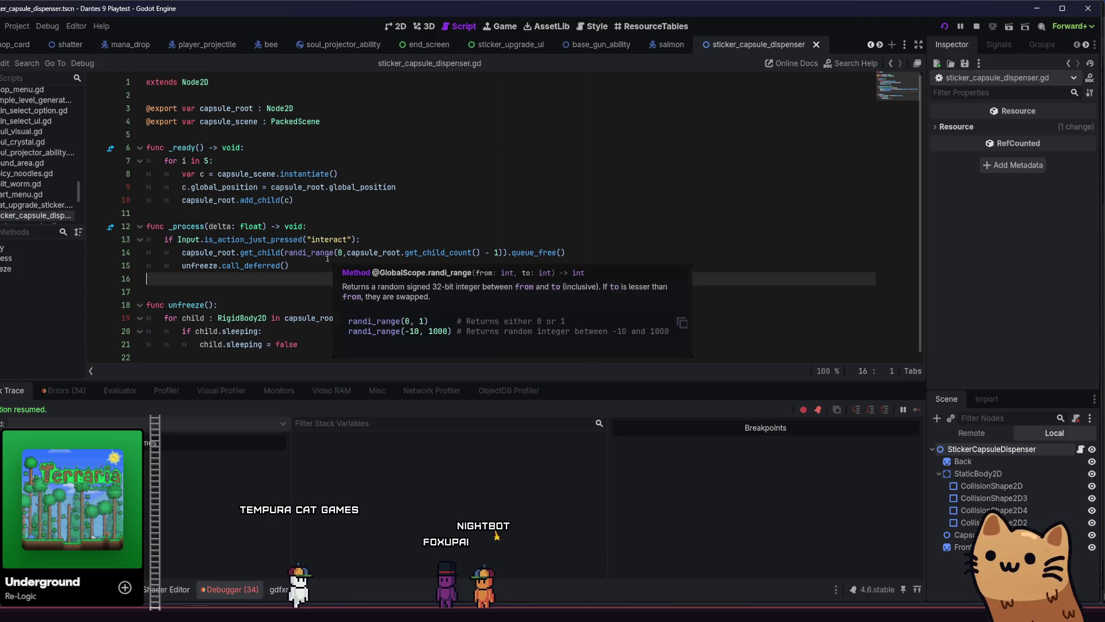
{"action": "left_click", "coordinate": [64, 390]}
{"action": "scroll", "coordinate": [97, 437], "scroll_direction": "down", "scroll_amount": 5}
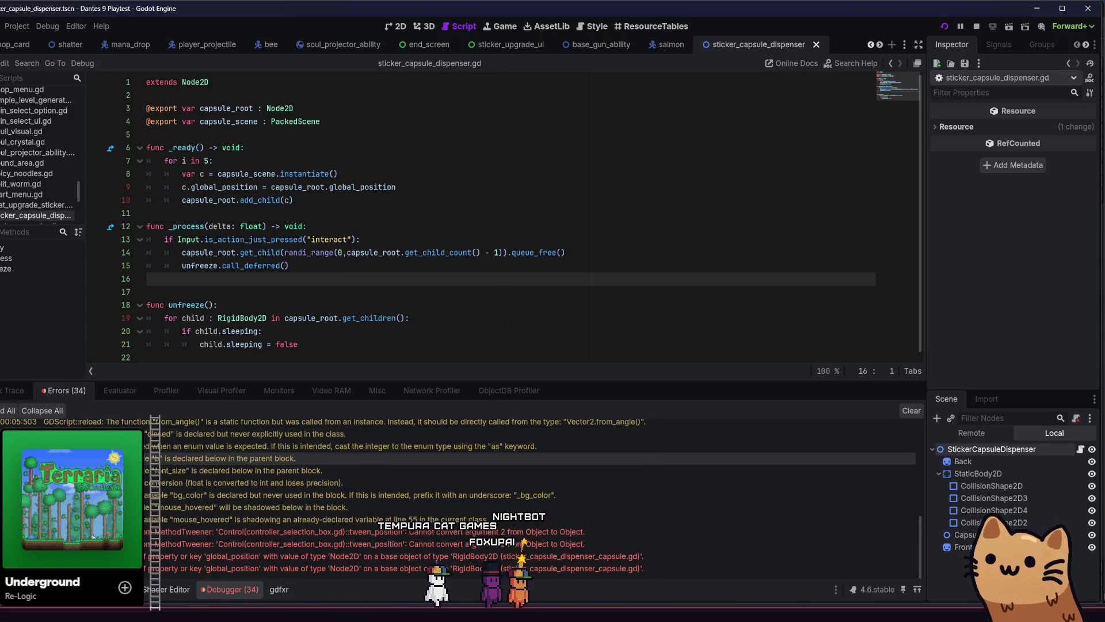
{"action": "left_click", "coordinate": [944, 26]}
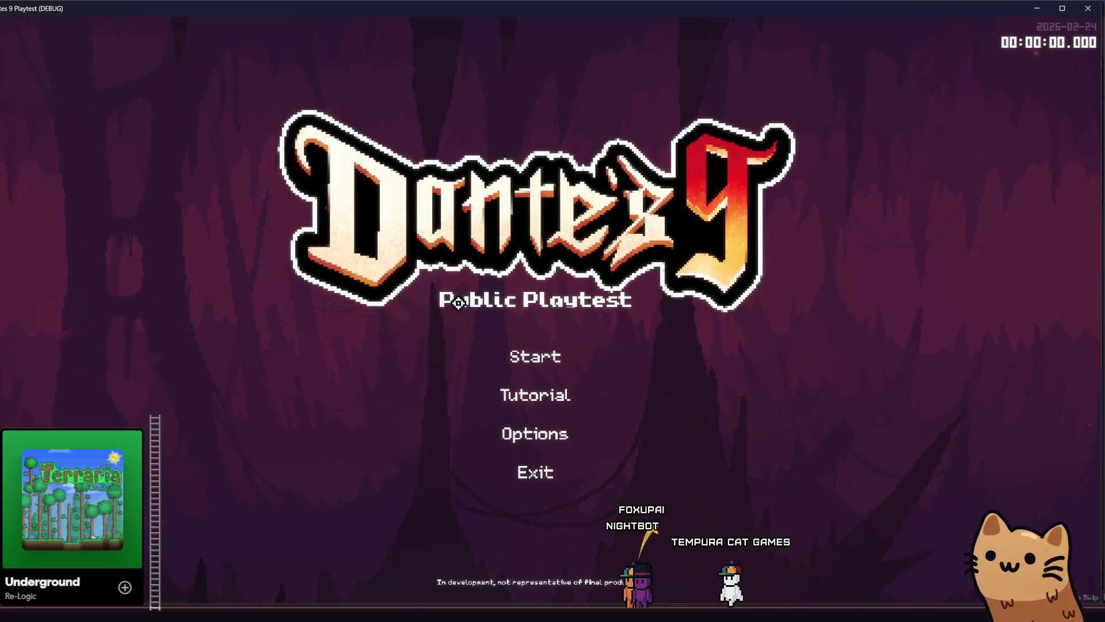
Start a new run and bind sticker_capsule_dispenser.tscn, found by searching 'cap', to Debug 1
{"action": "left_click", "coordinate": [504, 344]}
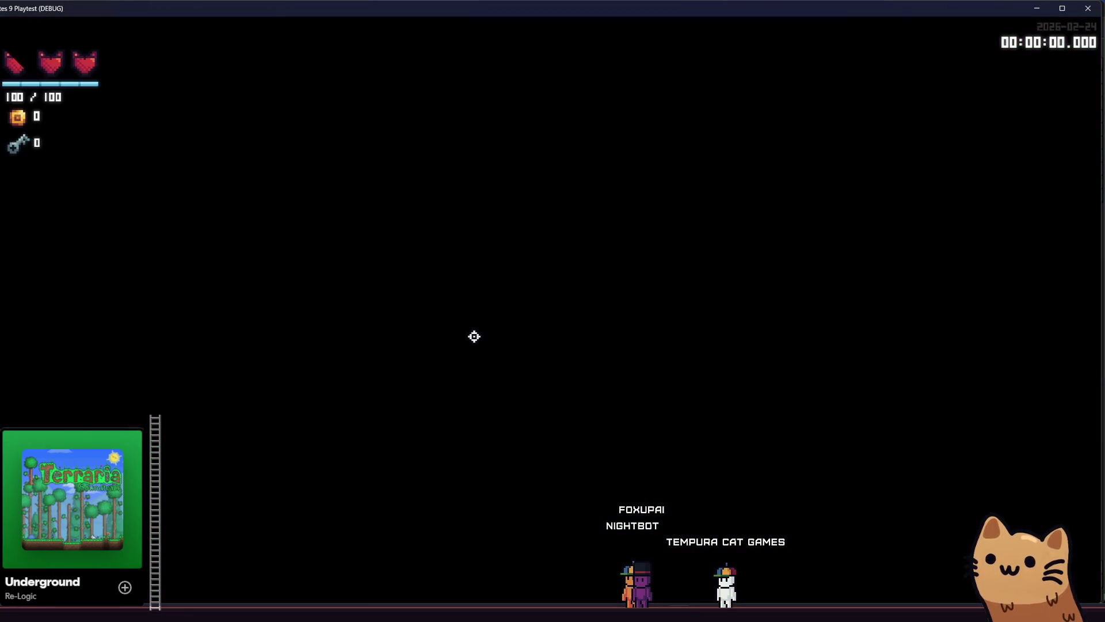
{"action": "type", "text": "cap"}
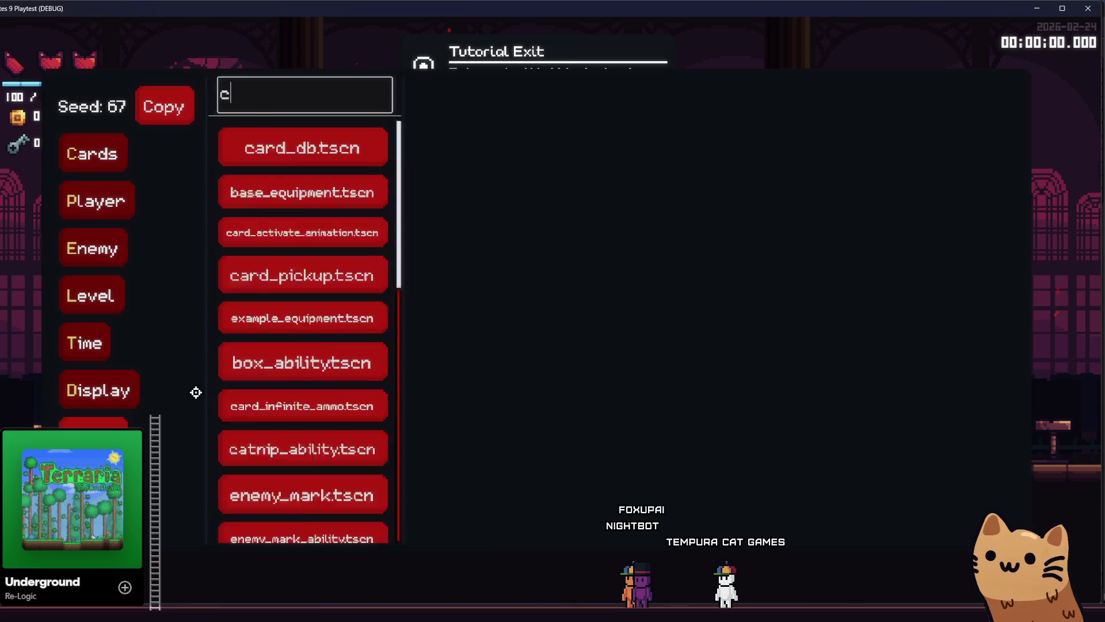
{"action": "left_click", "coordinate": [332, 143]}
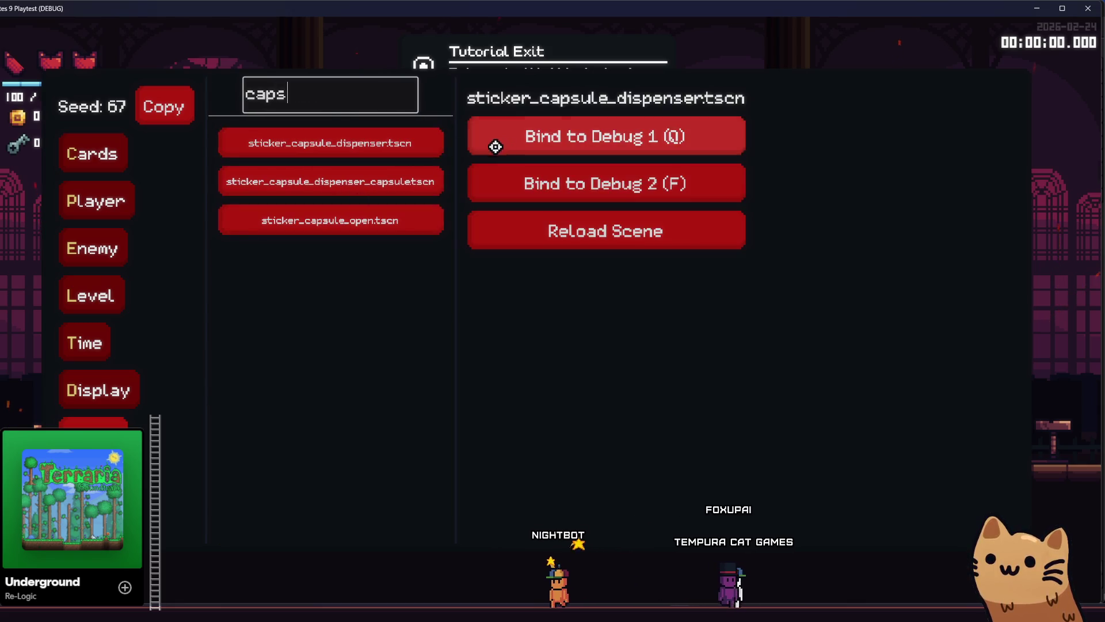
{"action": "left_click", "coordinate": [481, 146]}
Spawn several capsule dispensers around the tutorial hall, then return to Godot
{"action": "key", "text": "g"}
{"action": "key", "text": "g"}
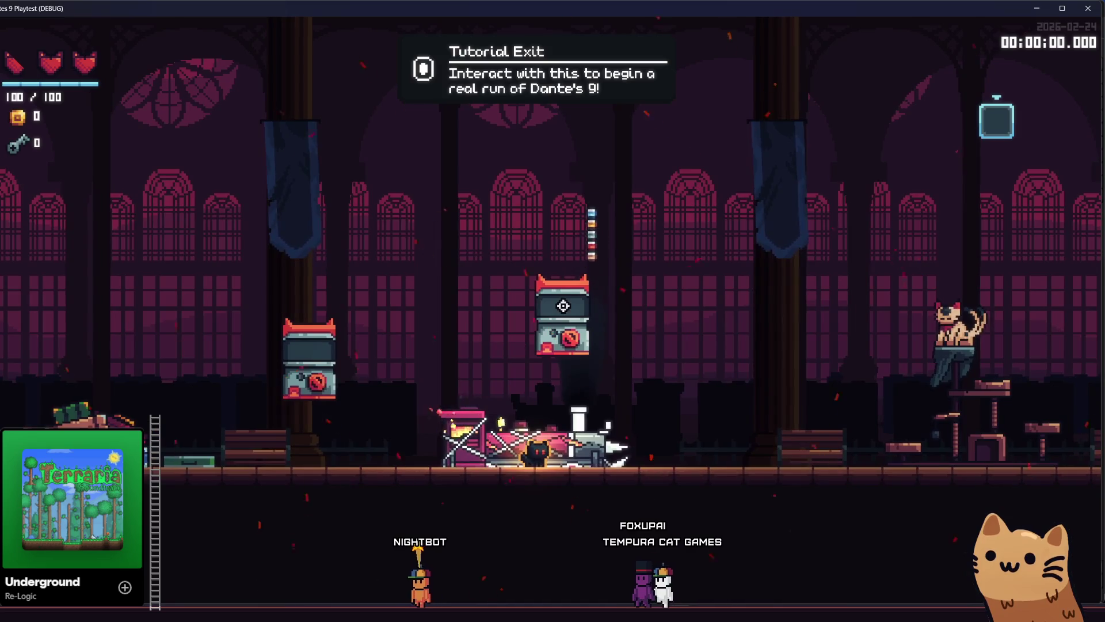
{"action": "key", "text": "g"}
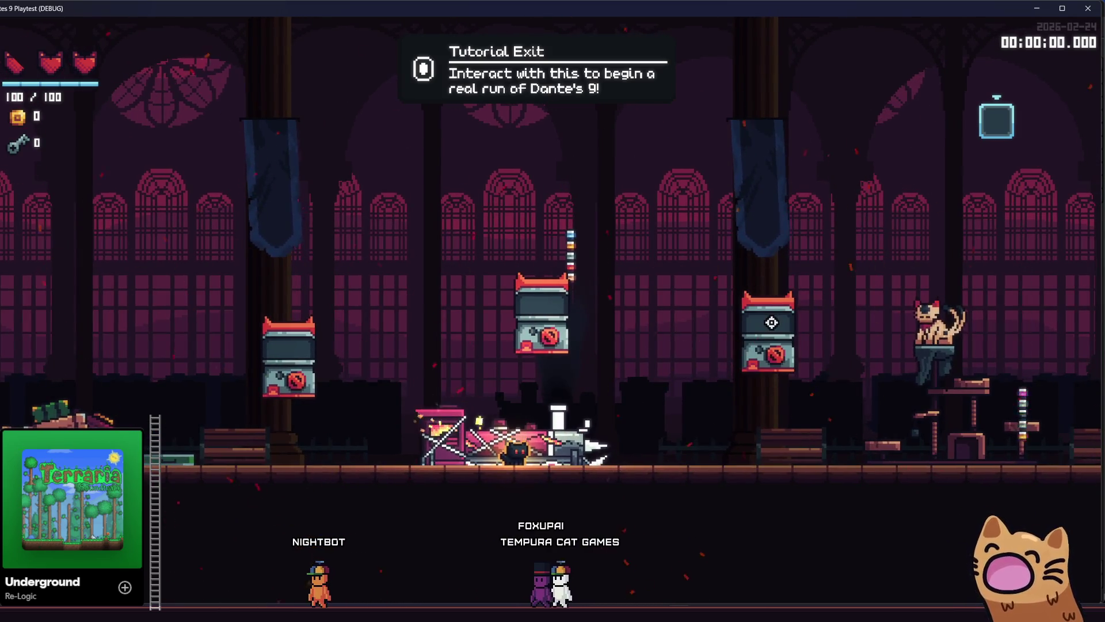
{"action": "key", "text": "g"}
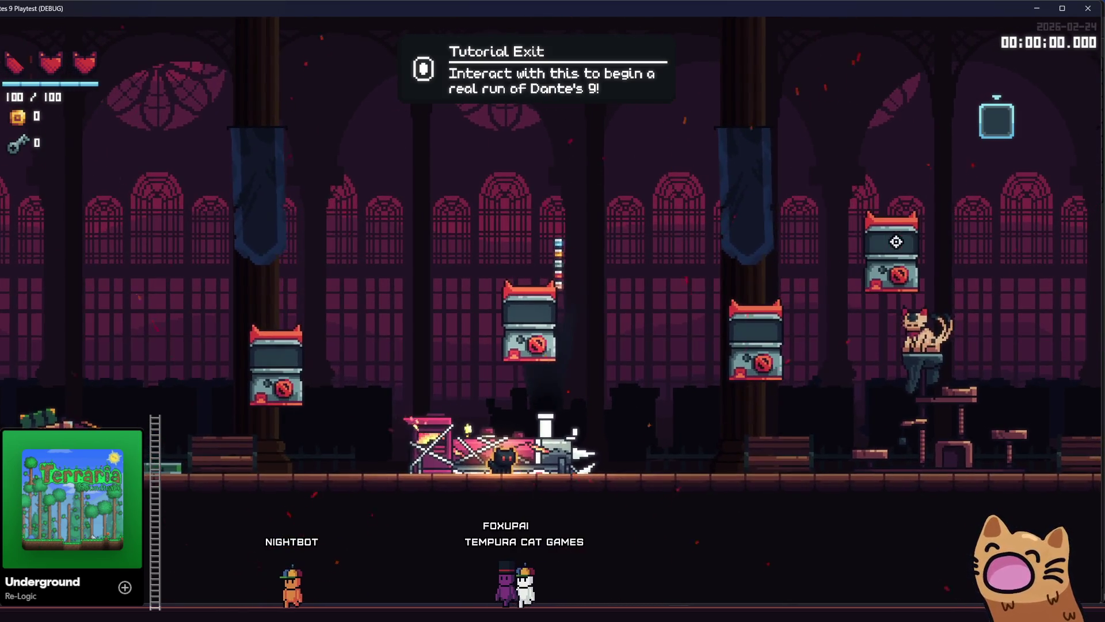
{"action": "key", "text": "g"}
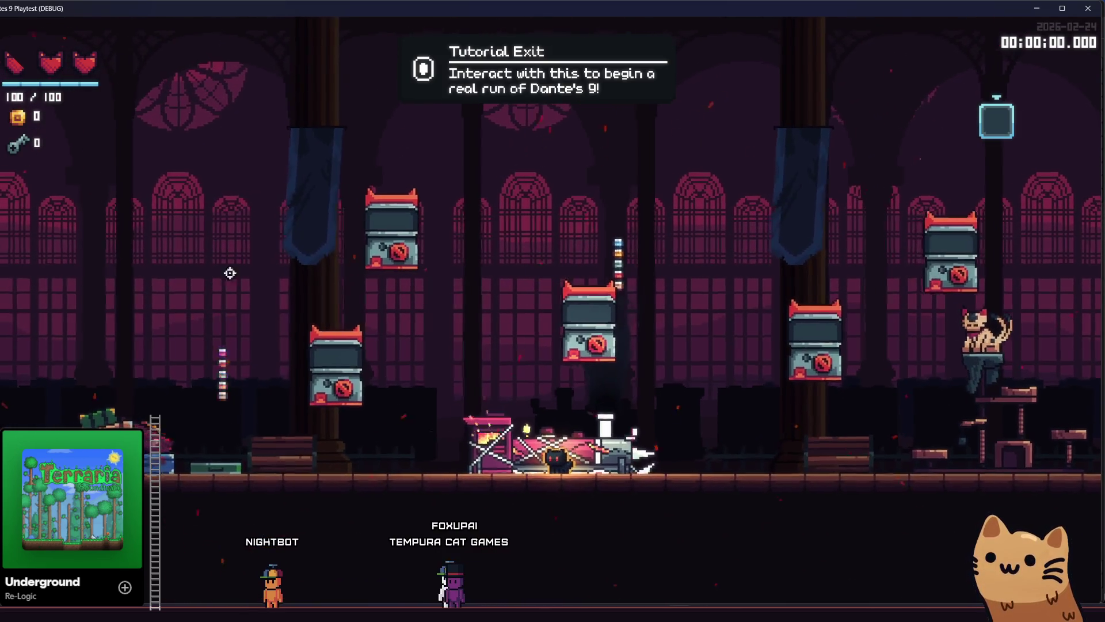
{"action": "key", "text": "g"}
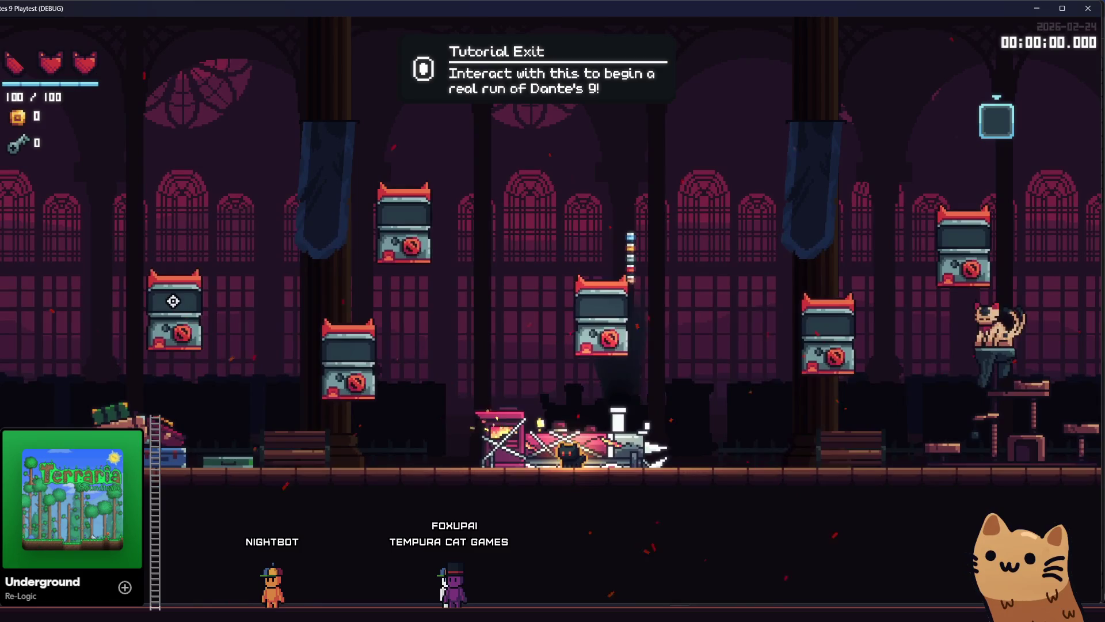
{"action": "key", "text": "g"}
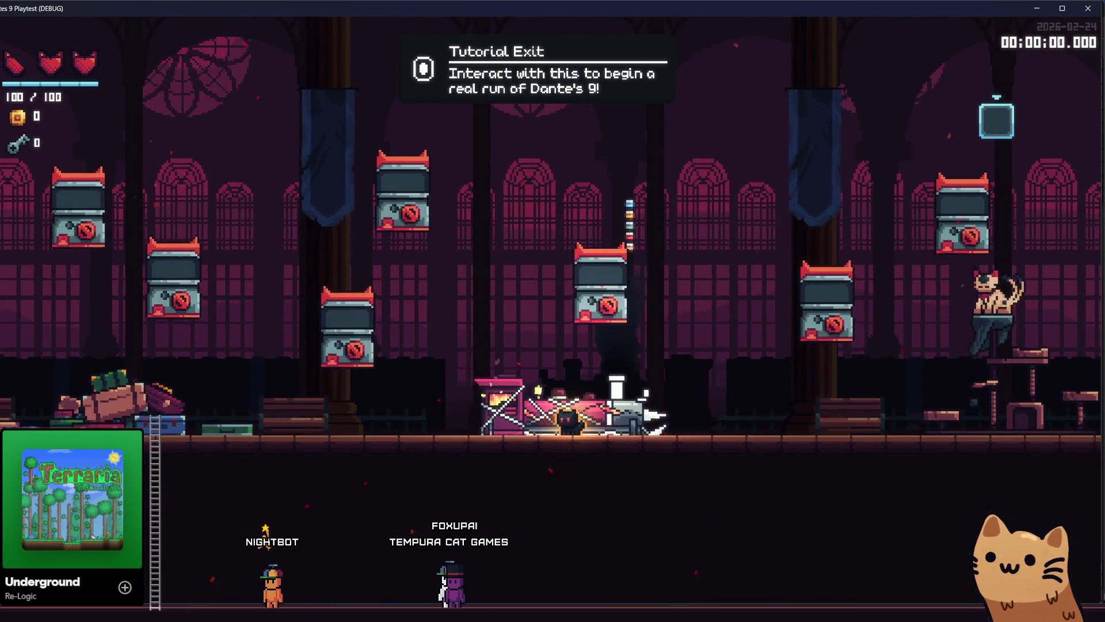
{"action": "key", "text": "alt+Tab"}
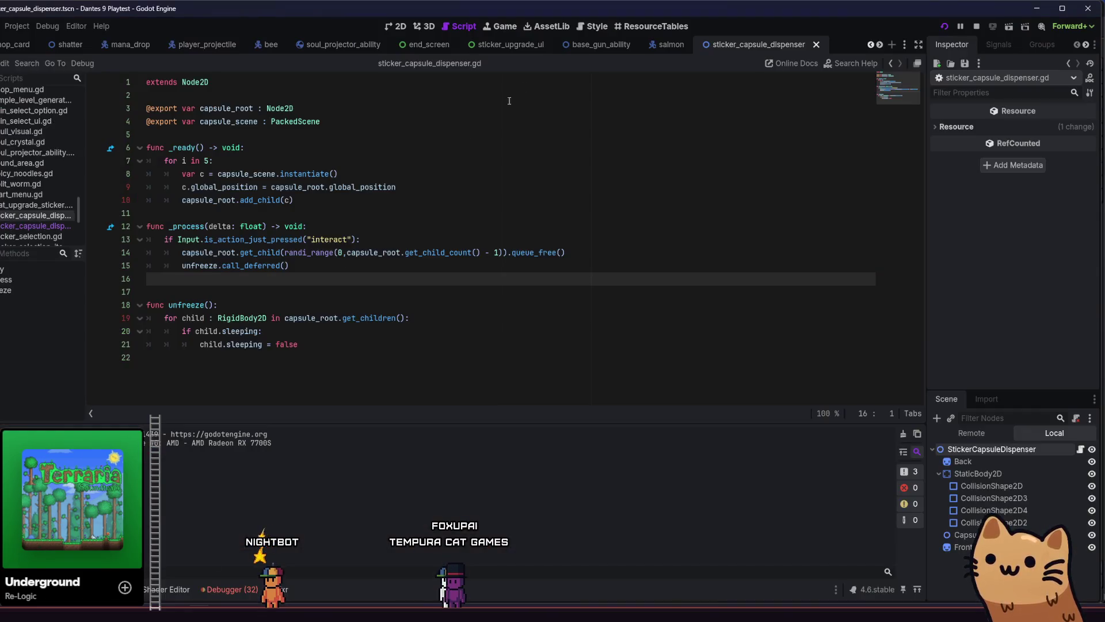
Open the sticker_capsule_dispenser_capsule scene in 2D, save it, and view its sprite-rolling script
{"action": "left_click", "coordinate": [398, 27]}
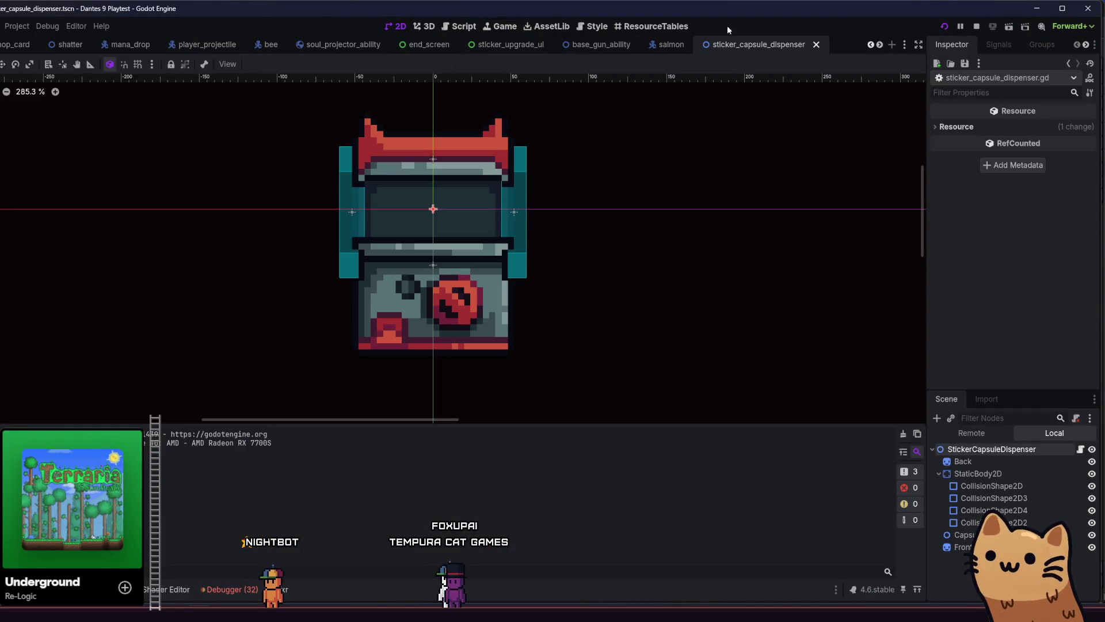
{"action": "scroll", "coordinate": [677, 143], "scroll_direction": "down", "scroll_amount": 2}
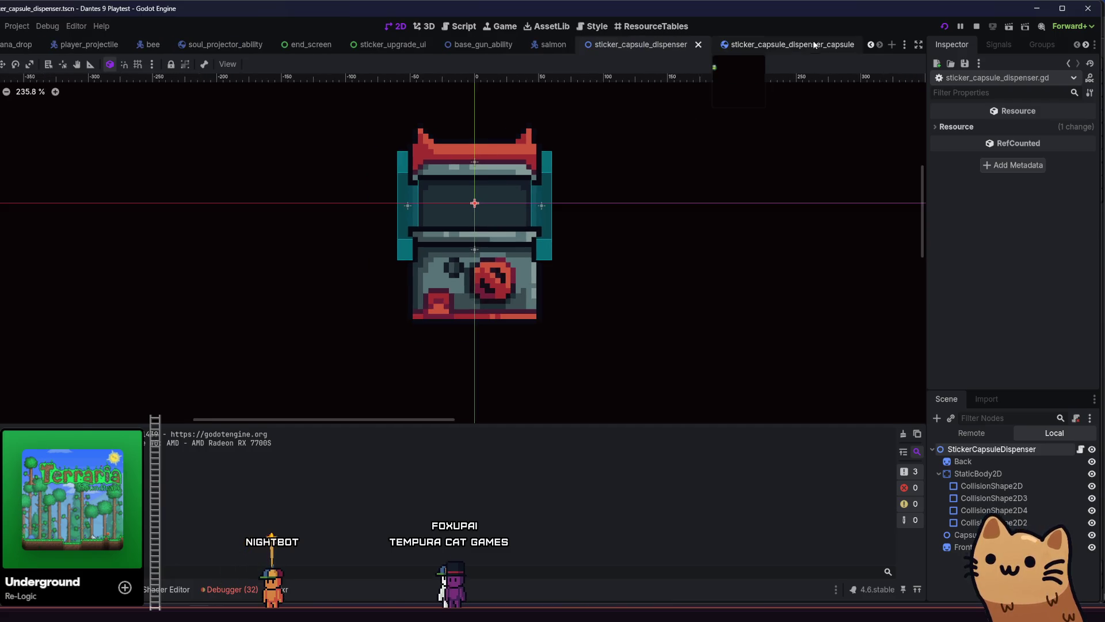
{"action": "left_click", "coordinate": [801, 51]}
{"action": "key", "text": "ctrl+s"}
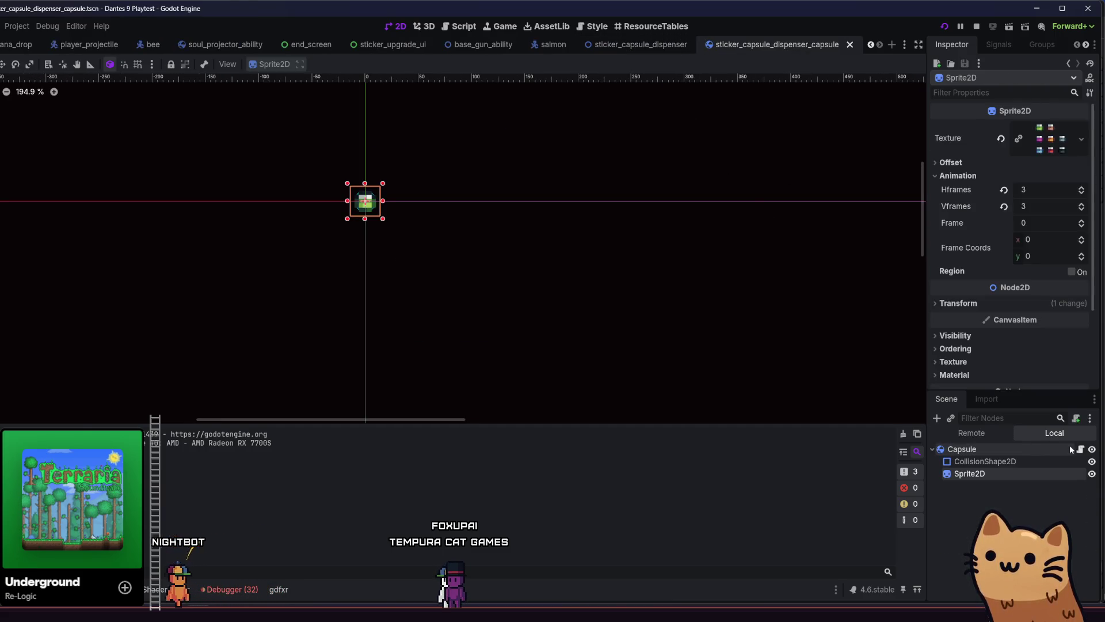
{"action": "left_click", "coordinate": [1080, 451]}
{"action": "left_click", "coordinate": [441, 215]}
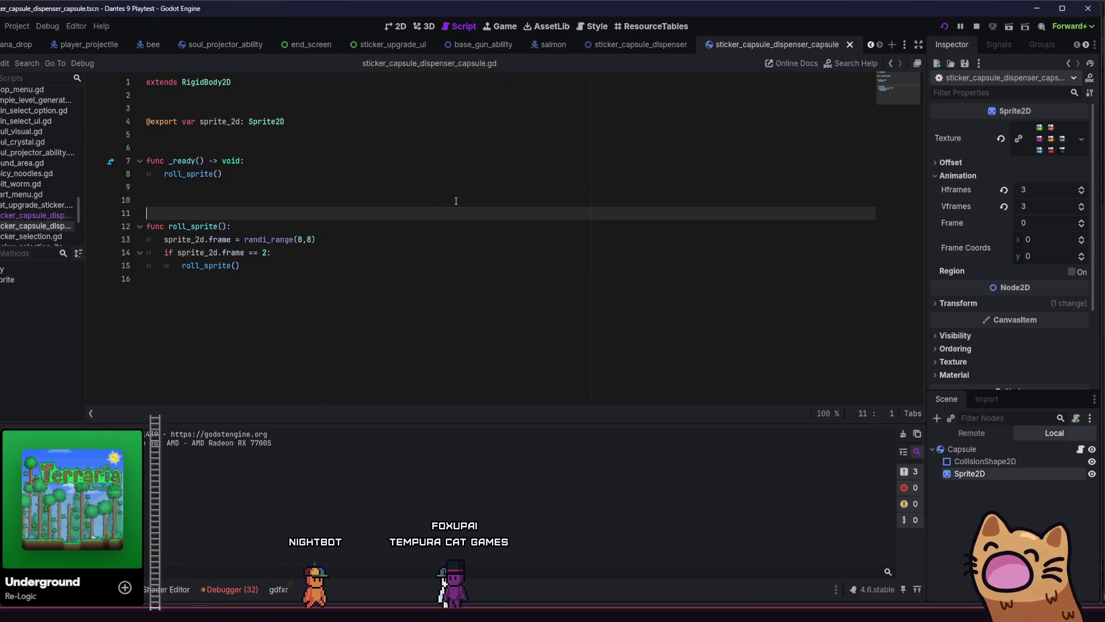
Go back to the sticker_capsule_dispenser script with the Debugger error list showing
{"action": "left_click", "coordinate": [654, 48]}
{"action": "left_click", "coordinate": [1082, 450]}
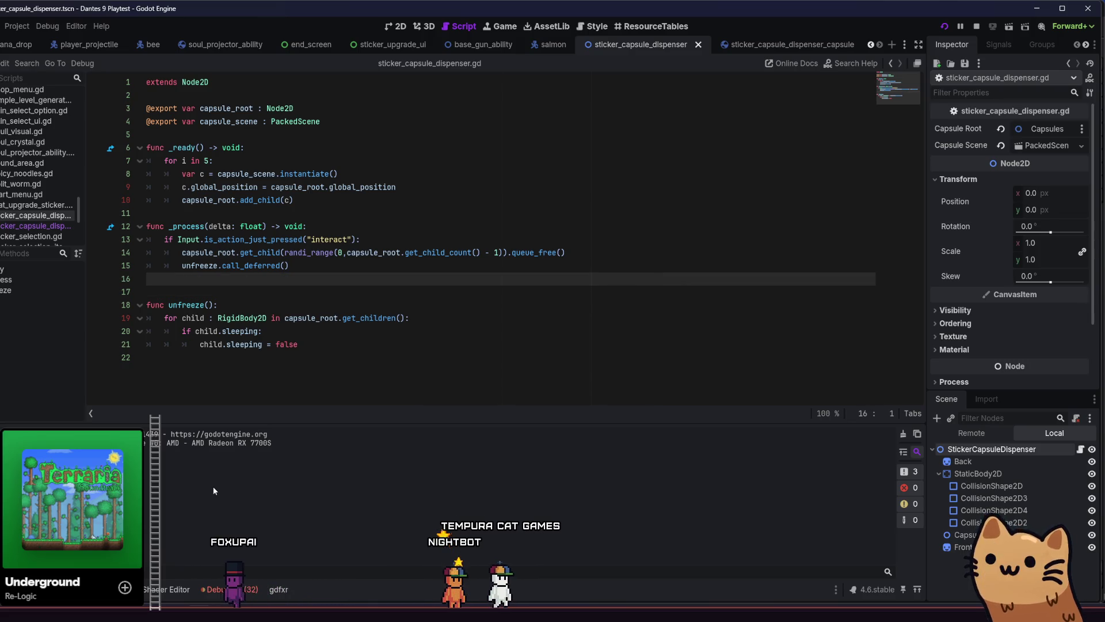
{"action": "left_click", "coordinate": [241, 592]}
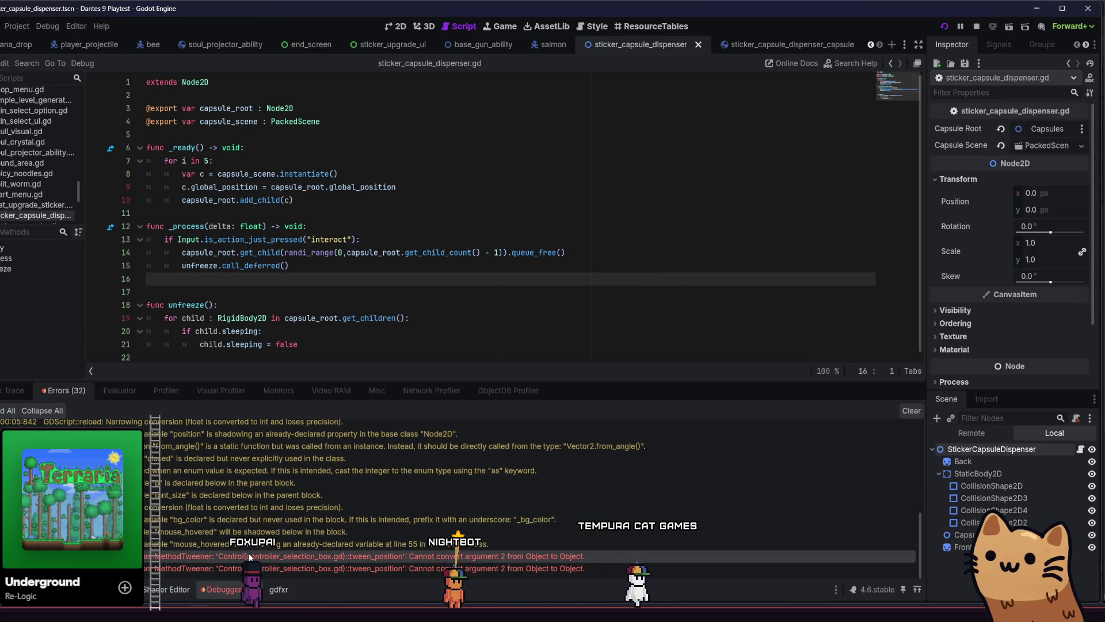
{"action": "left_click", "coordinate": [330, 339]}
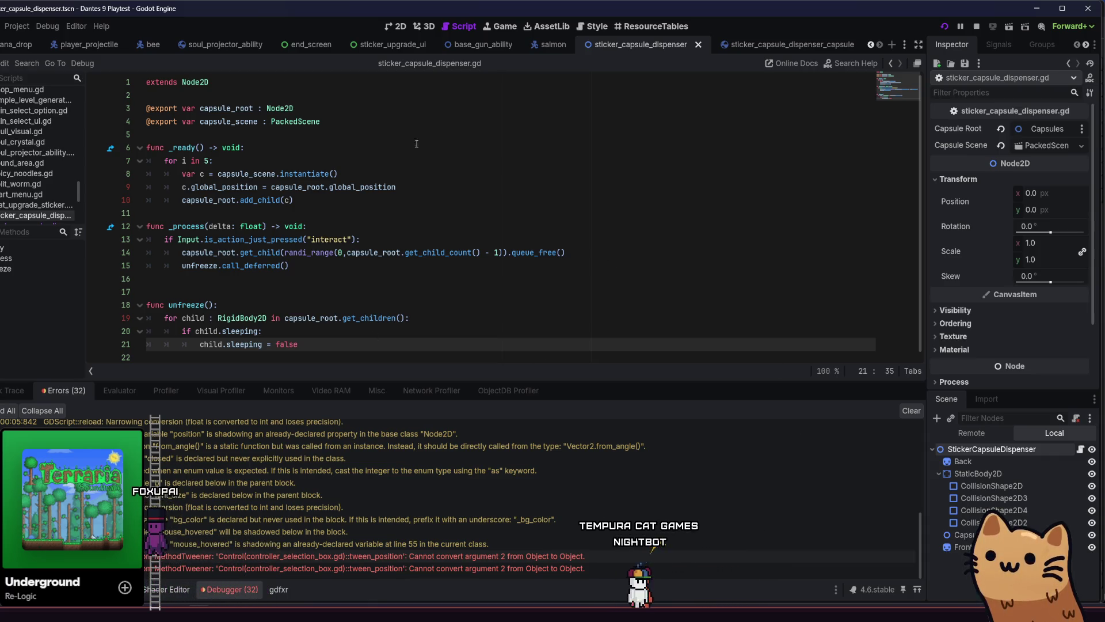
Inspect the dispenser's StaticBody2D in 2D and toggle its editor visibility, leaving it visible
{"action": "left_click", "coordinate": [411, 28]}
{"action": "left_click", "coordinate": [400, 27]}
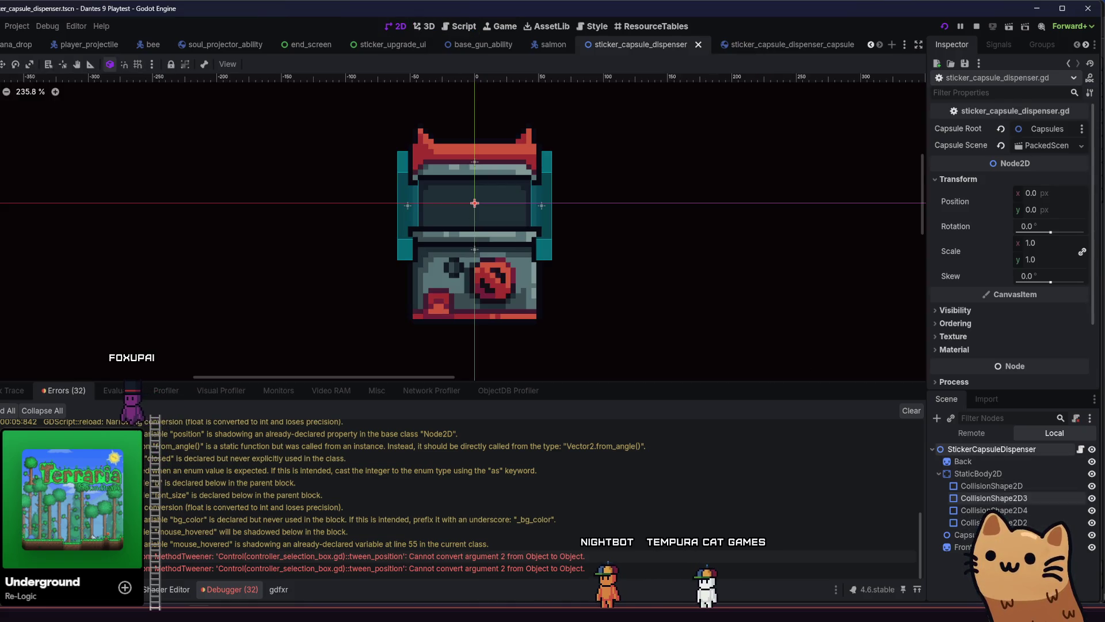
{"action": "left_click", "coordinate": [970, 538]}
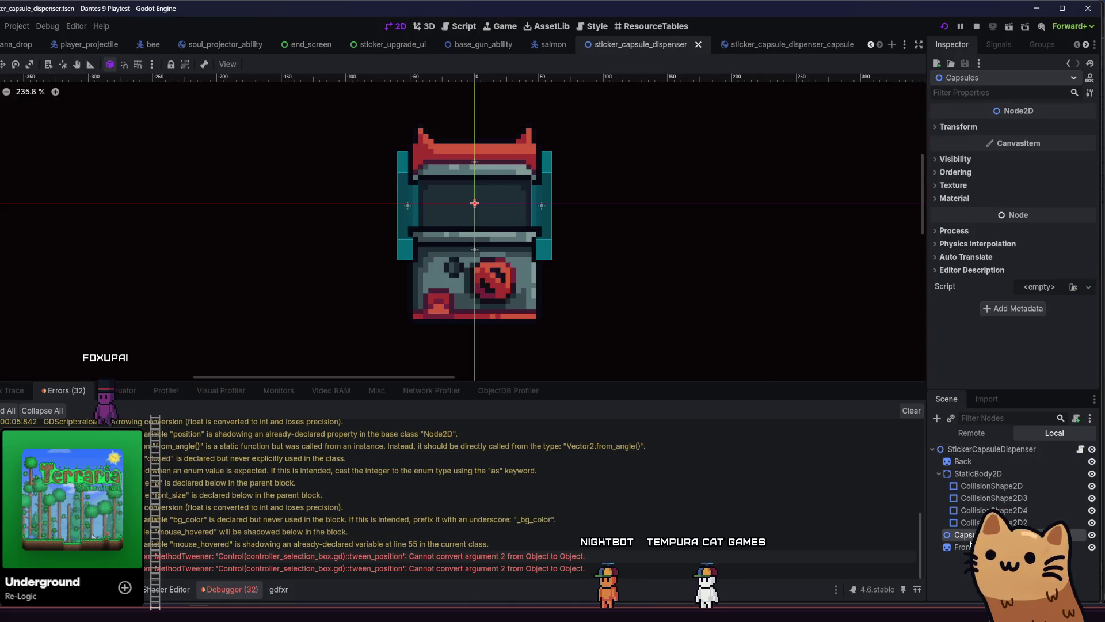
{"action": "left_click", "coordinate": [1023, 474]}
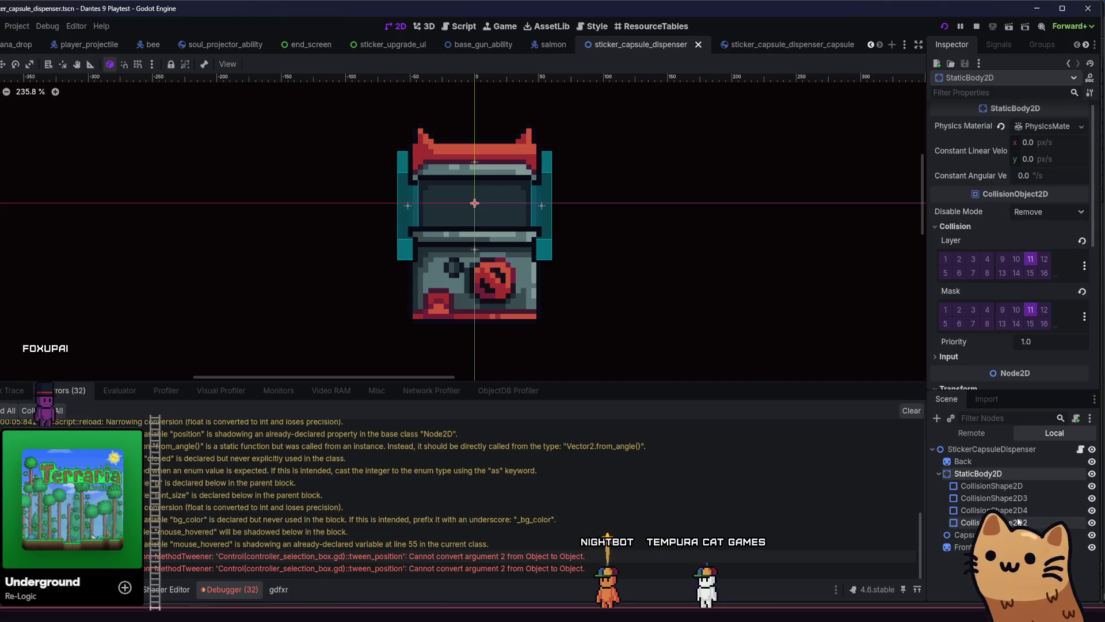
{"action": "left_click", "coordinate": [1092, 474]}
{"action": "left_click", "coordinate": [1092, 474]}
{"action": "double_click", "coordinate": [1092, 474]}
{"action": "double_click", "coordinate": [1092, 473]}
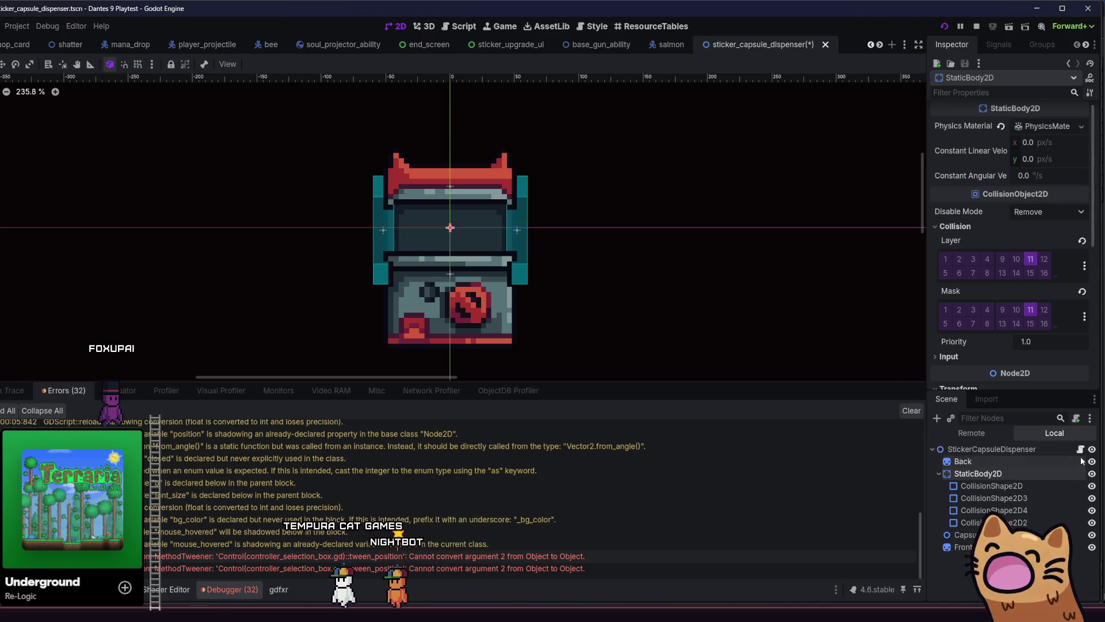
Open the dispenser script and start editing the spawn loop count on line 7
{"action": "left_click", "coordinate": [1081, 449]}
{"action": "left_click", "coordinate": [209, 160]}
{"action": "type", "text": "+1"}
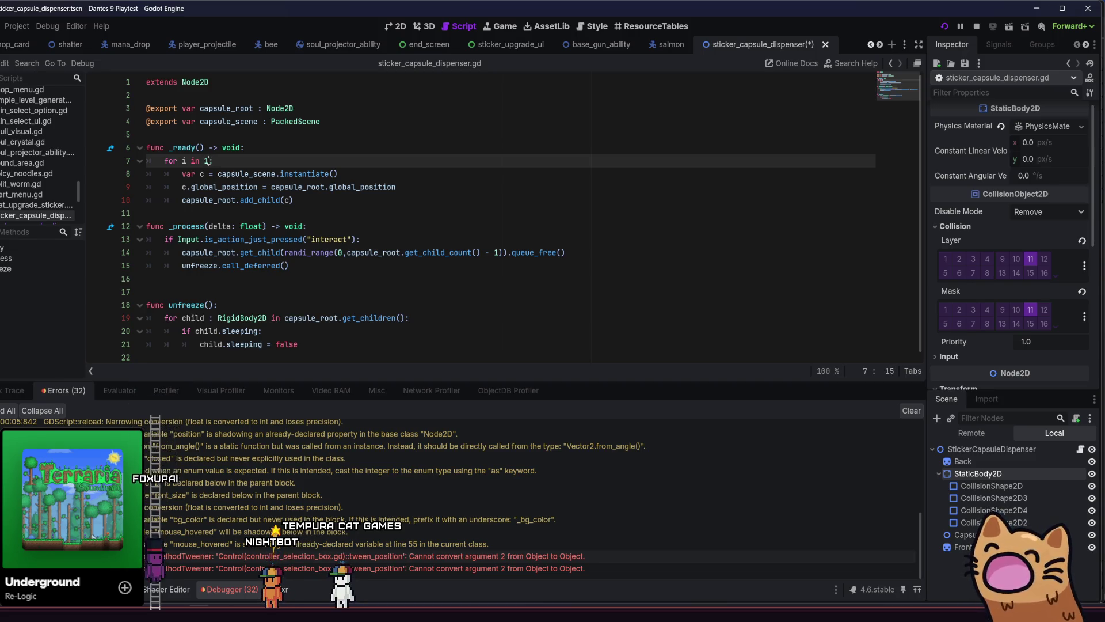
Save the one-capsule loop, playtest, and interact with several dispensers before returning to the script
{"action": "key", "text": "ctrl+s"}
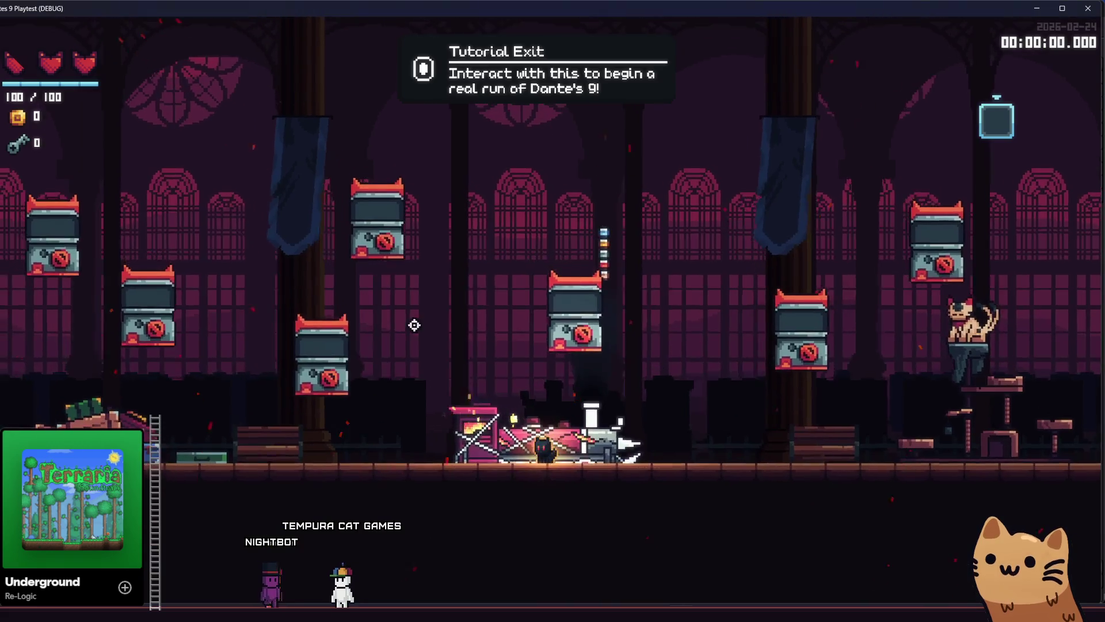
{"action": "left_click", "coordinate": [472, 211]}
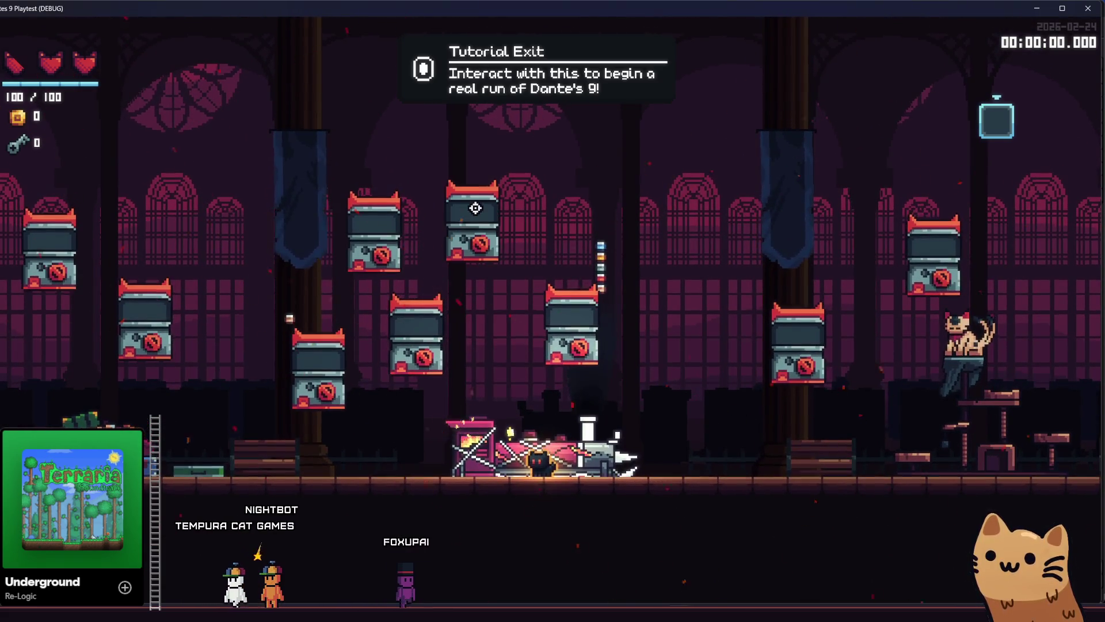
{"action": "left_click", "coordinate": [541, 184]}
{"action": "left_click", "coordinate": [631, 178]}
{"action": "left_click", "coordinate": [691, 365]}
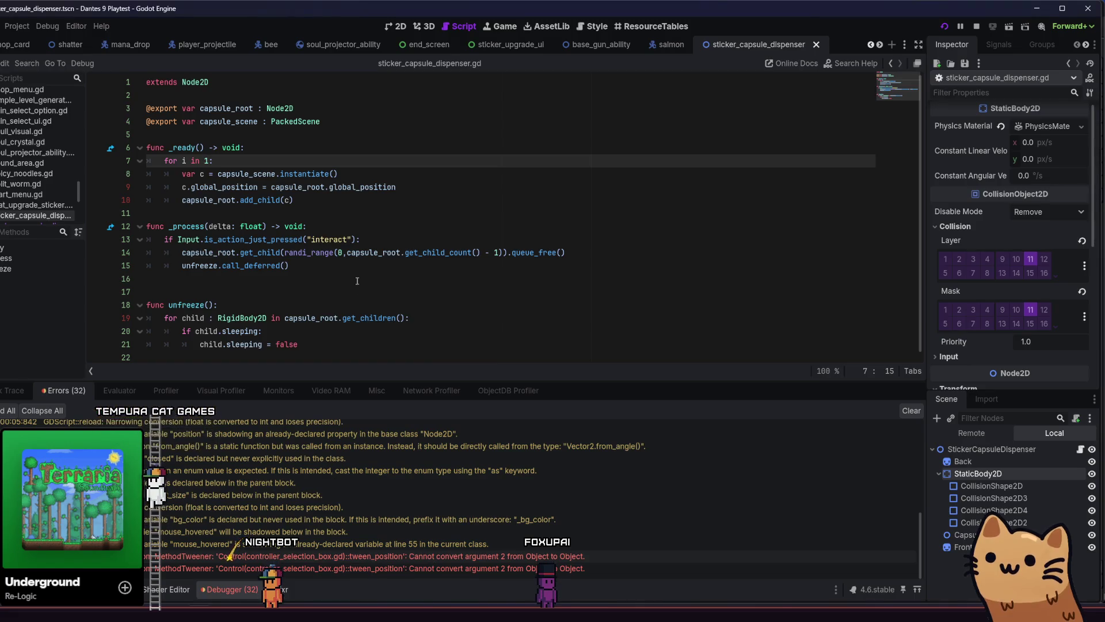
{"action": "left_click", "coordinate": [342, 266]}
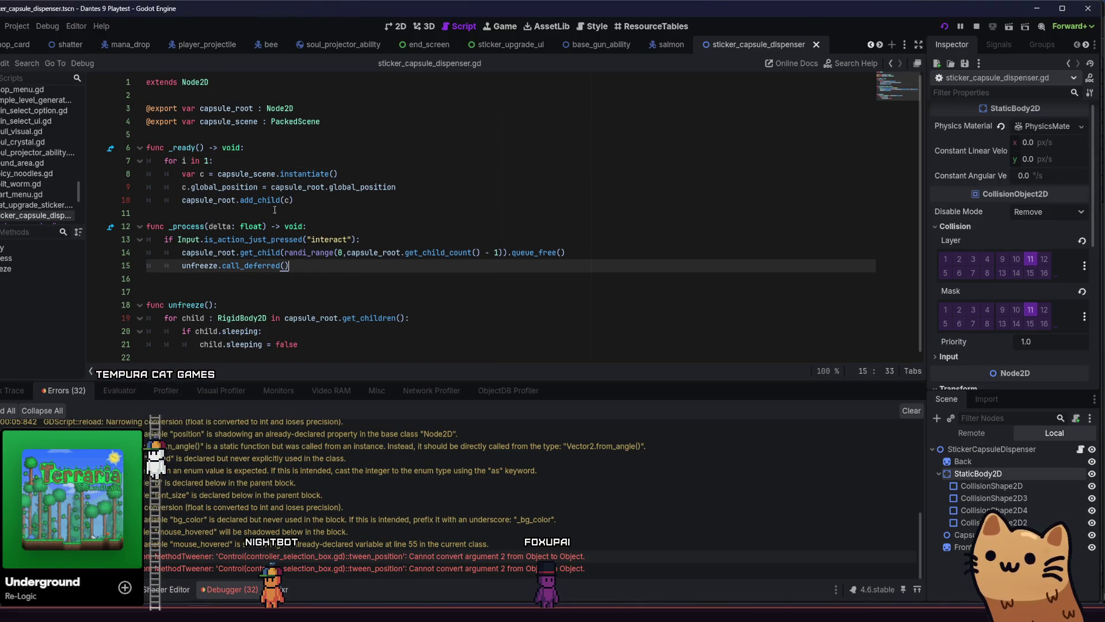
Delete line 9's global_position assignment and save the script
{"action": "double_click", "coordinate": [245, 192]}
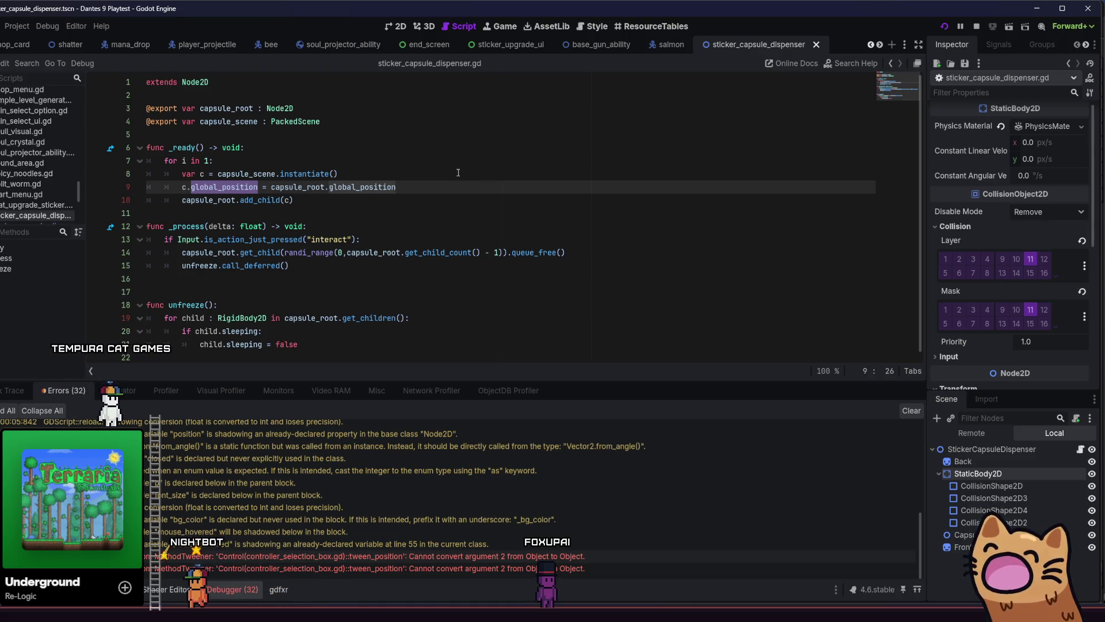
{"action": "key", "text": "BackSpace"}
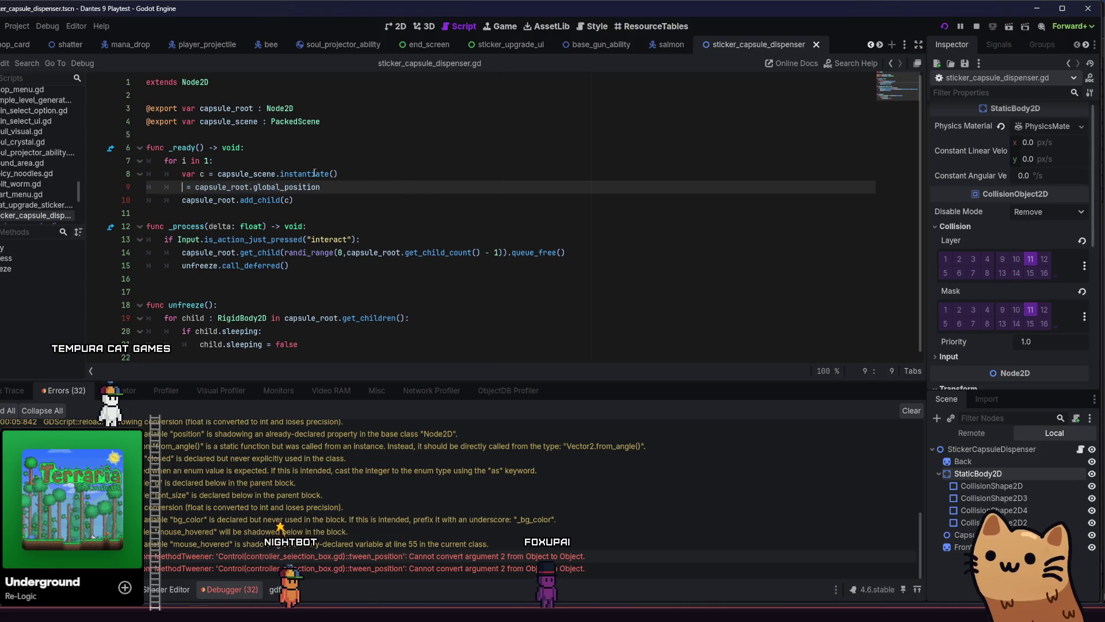
{"action": "key", "text": "ctrl+shift+k"}
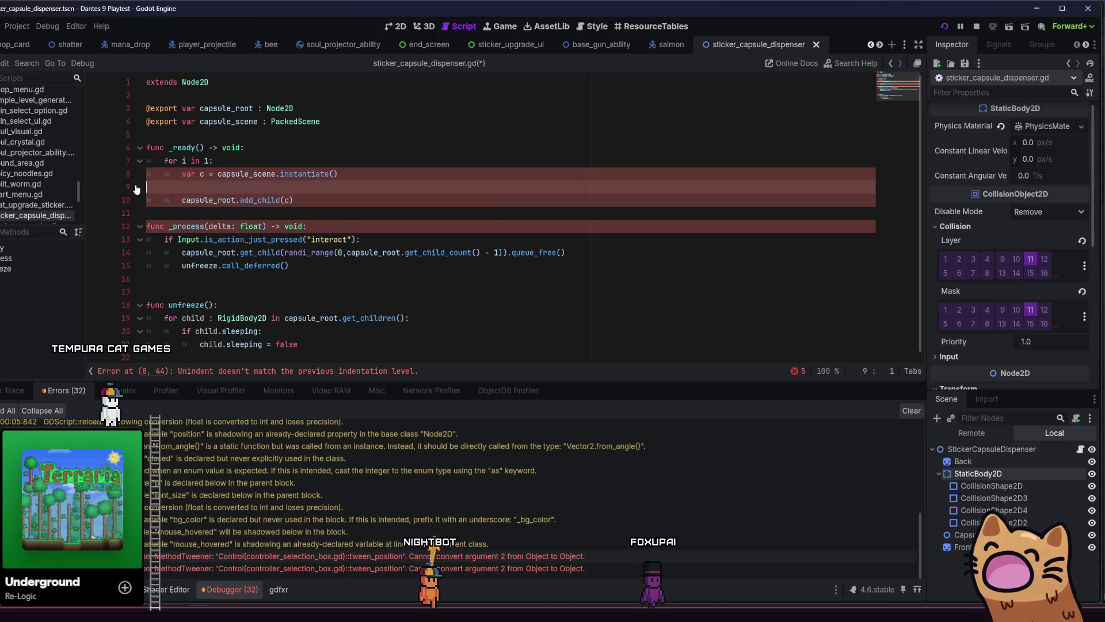
{"action": "key", "text": "ctrl+s"}
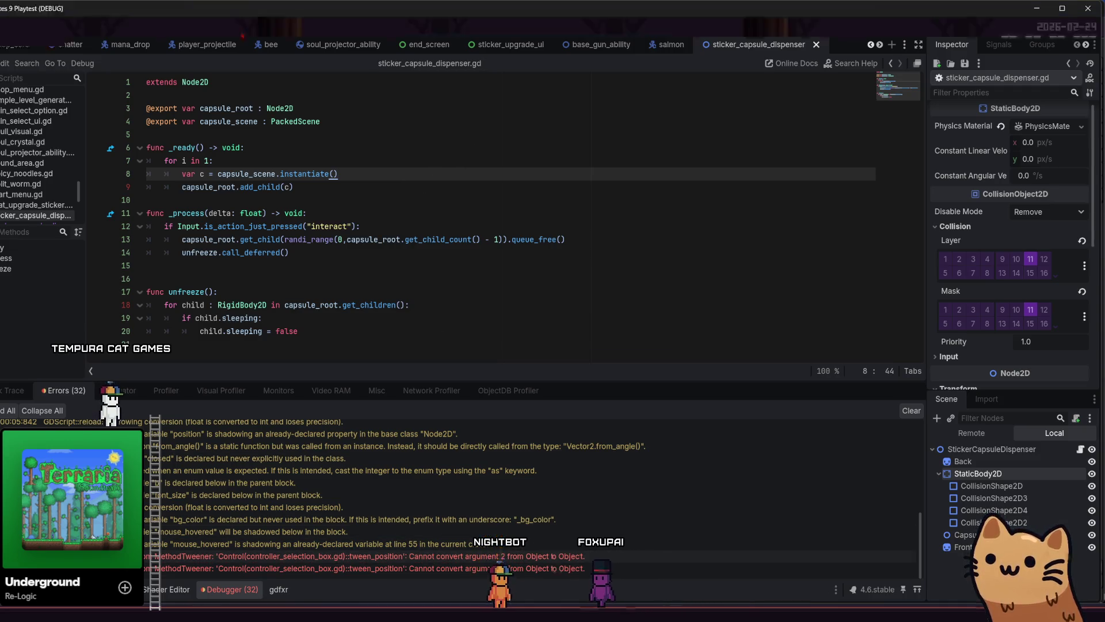
Change the loop to 'for i in 5:', save, playtest, and start a new line after instantiate
{"action": "double_click", "coordinate": [206, 161]}
{"action": "type", "text": "5"}
{"action": "key", "text": "ctrl+s"}
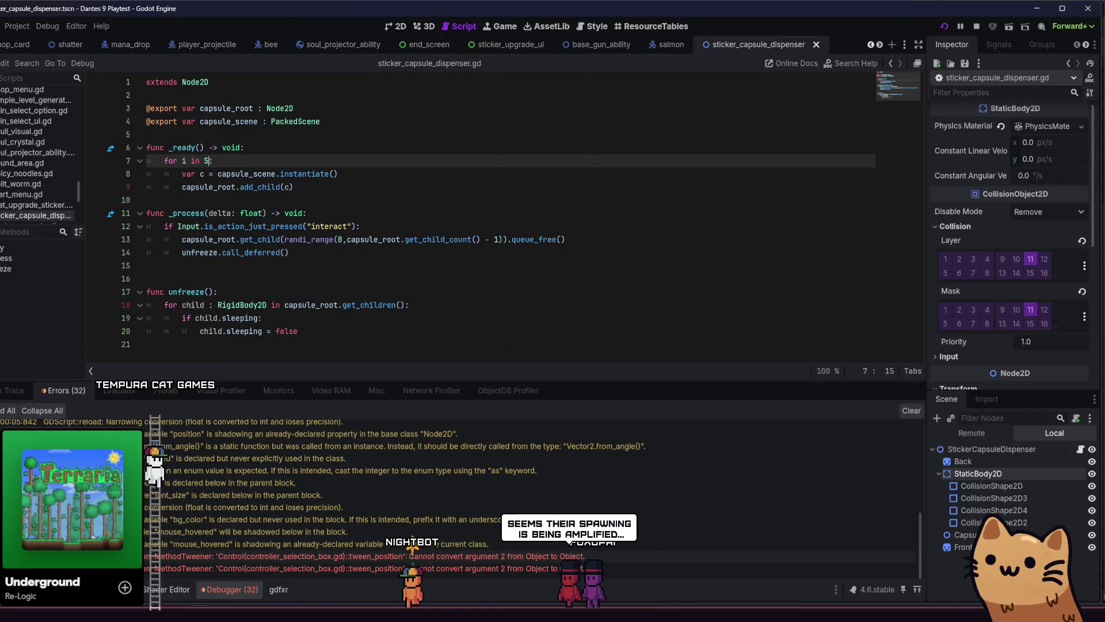
{"action": "key", "text": "F5"}
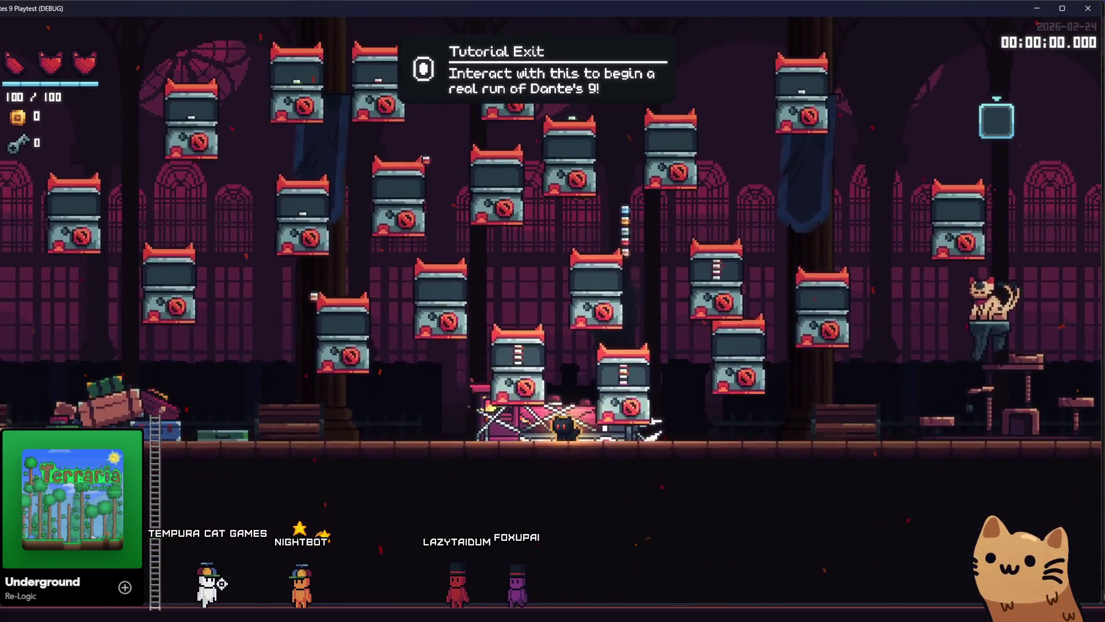
{"action": "key", "text": "F8"}
{"action": "left_click", "coordinate": [362, 174]}
{"action": "key", "text": "Return"}
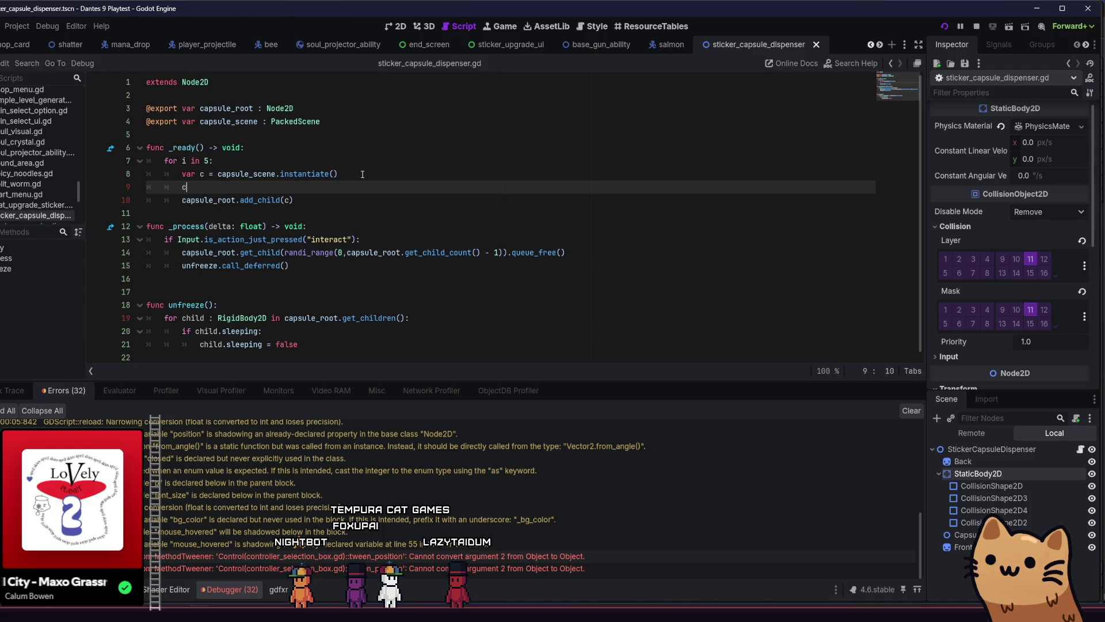
Replace the mistyped '.global_positon =' on line 9 with 'c.position = Vector2('
{"action": "type", "text": ".global_positon"}
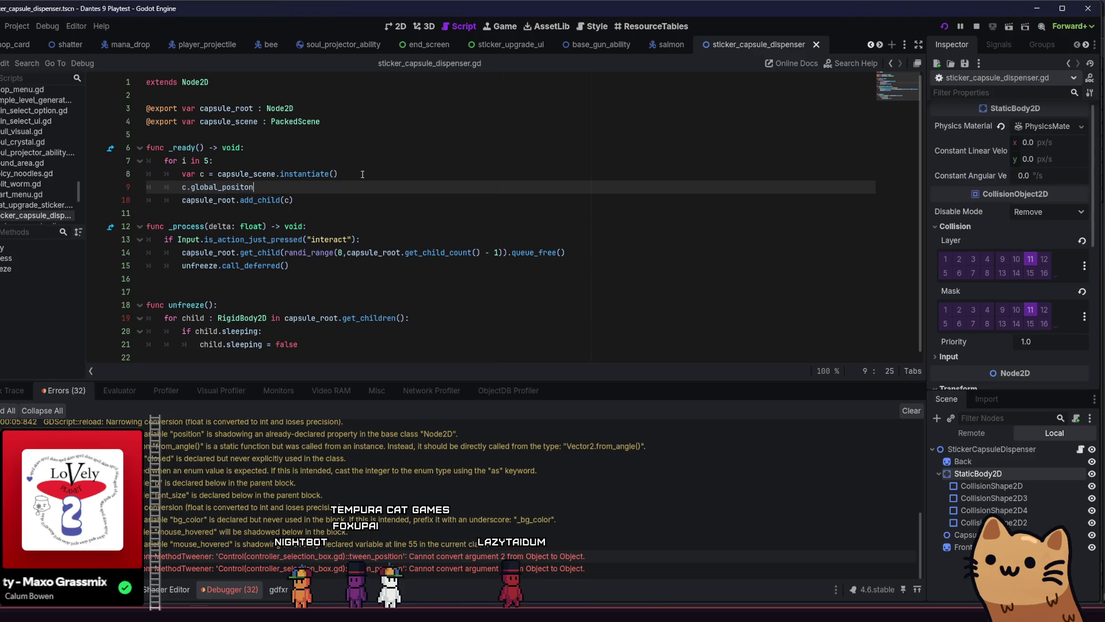
{"action": "type", "text": " ="}
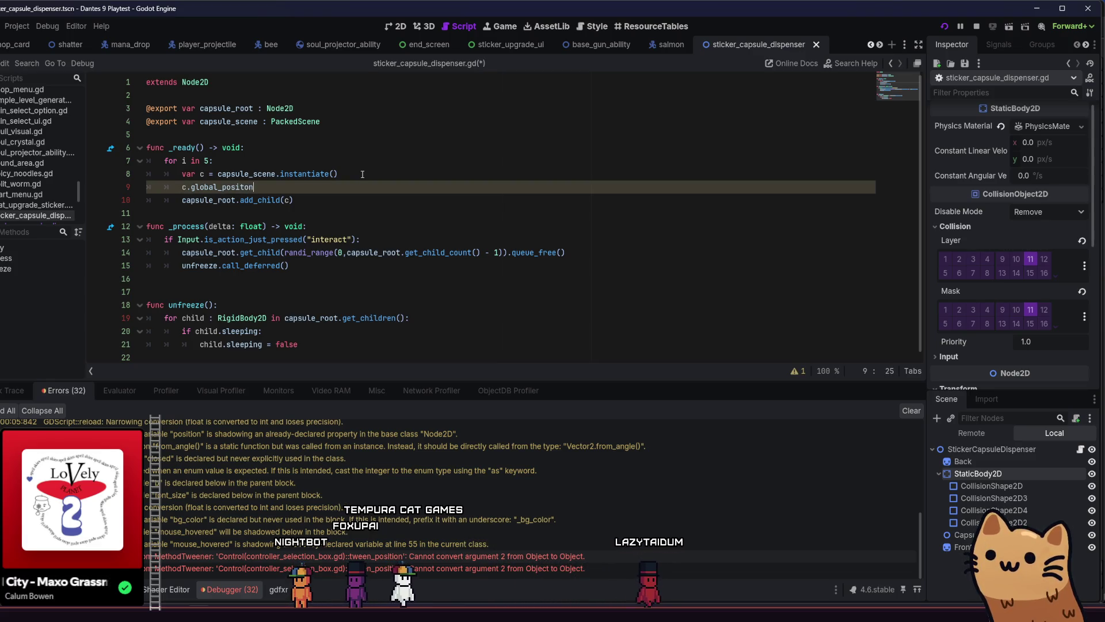
{"action": "key", "text": "BackSpace"}
{"action": "key", "text": "BackSpace"}
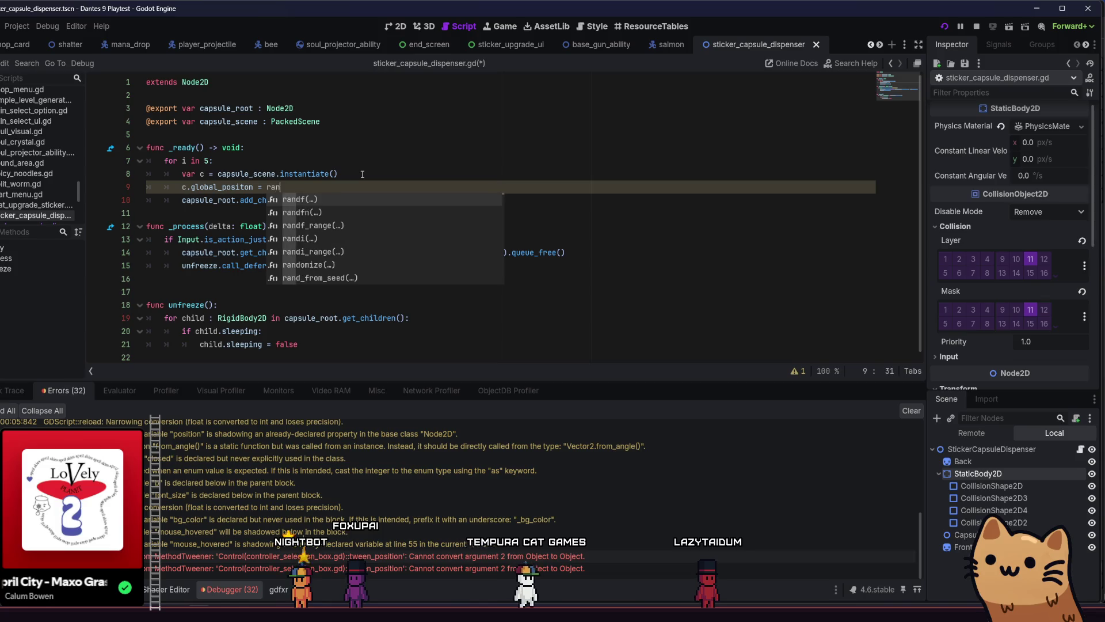
{"action": "key", "text": "BackSpace"}
{"action": "key", "text": "BackSpace"}
{"action": "key", "text": "BackSpace"}
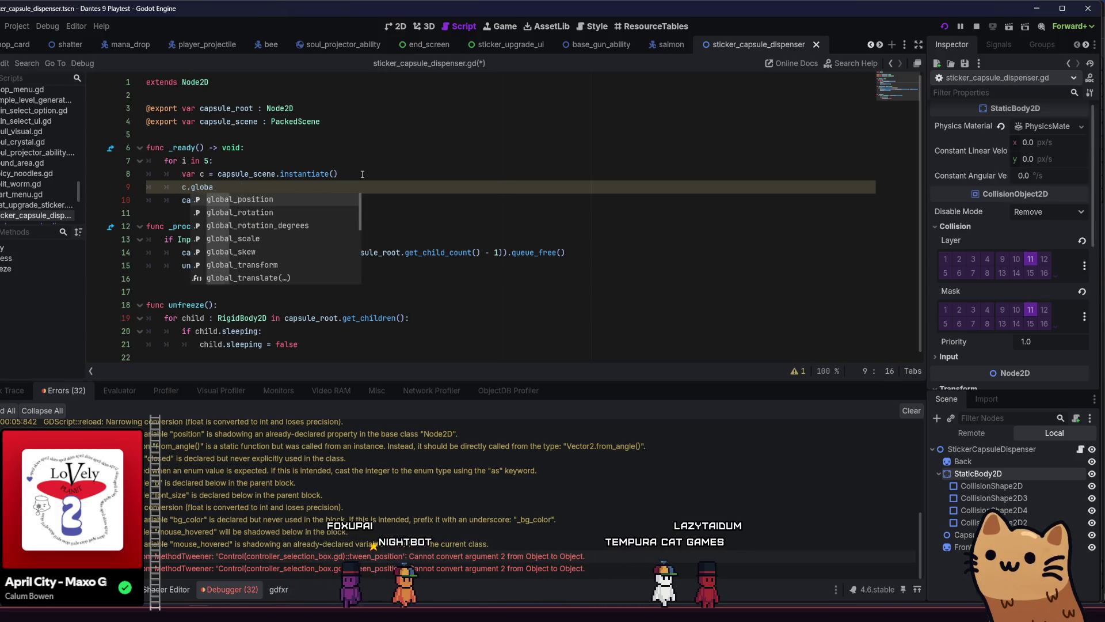
{"action": "type", "text": "position = "}
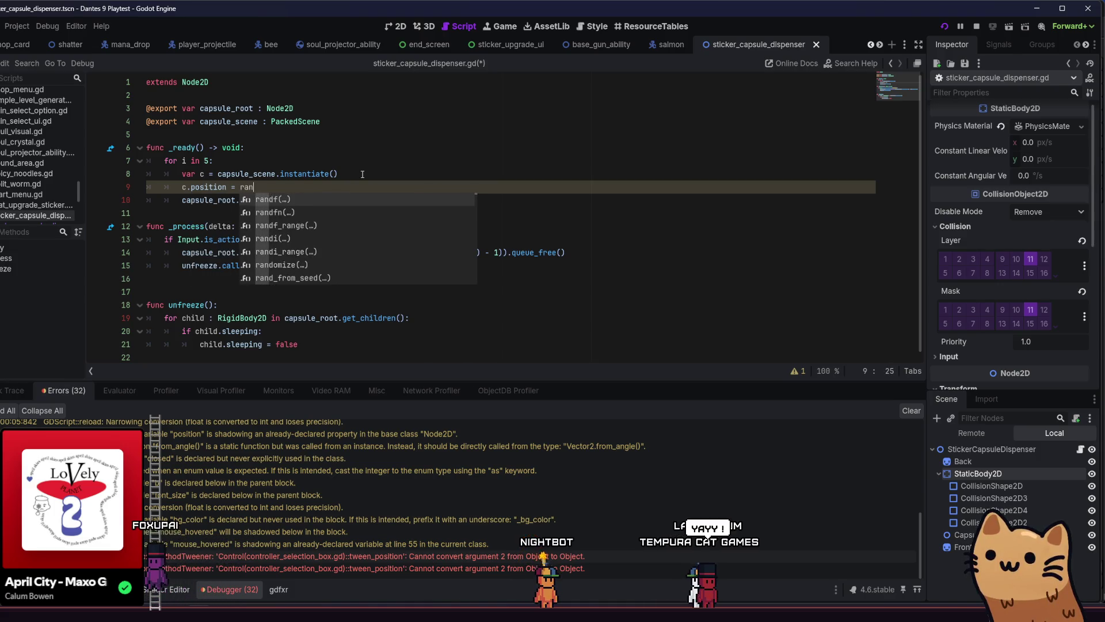
{"action": "type", "text": "Vect"}
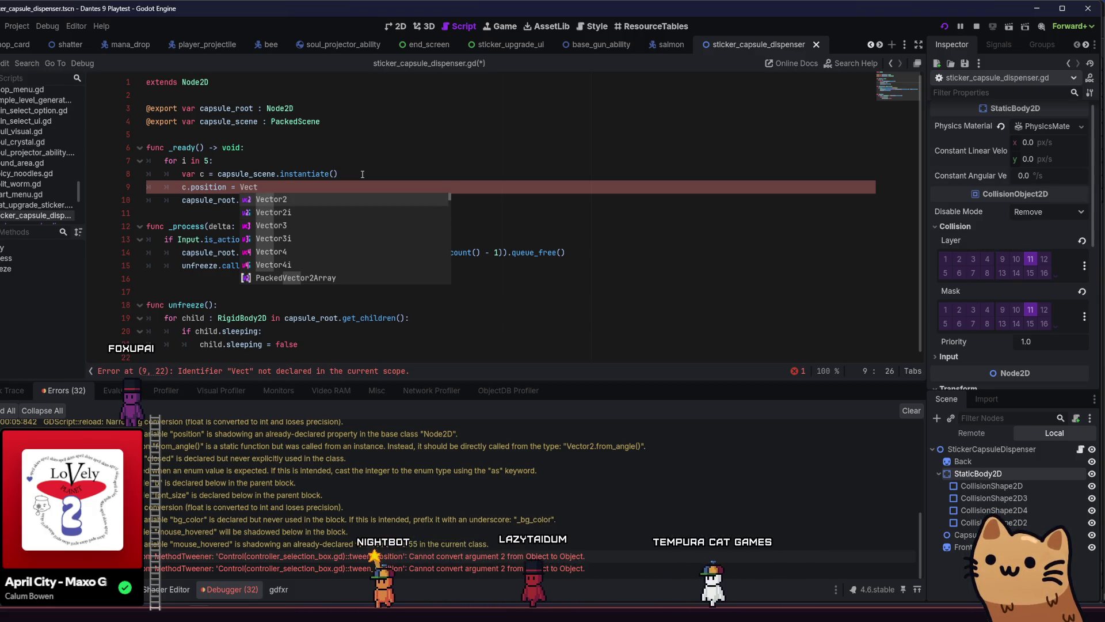
{"action": "key", "text": "Return"}
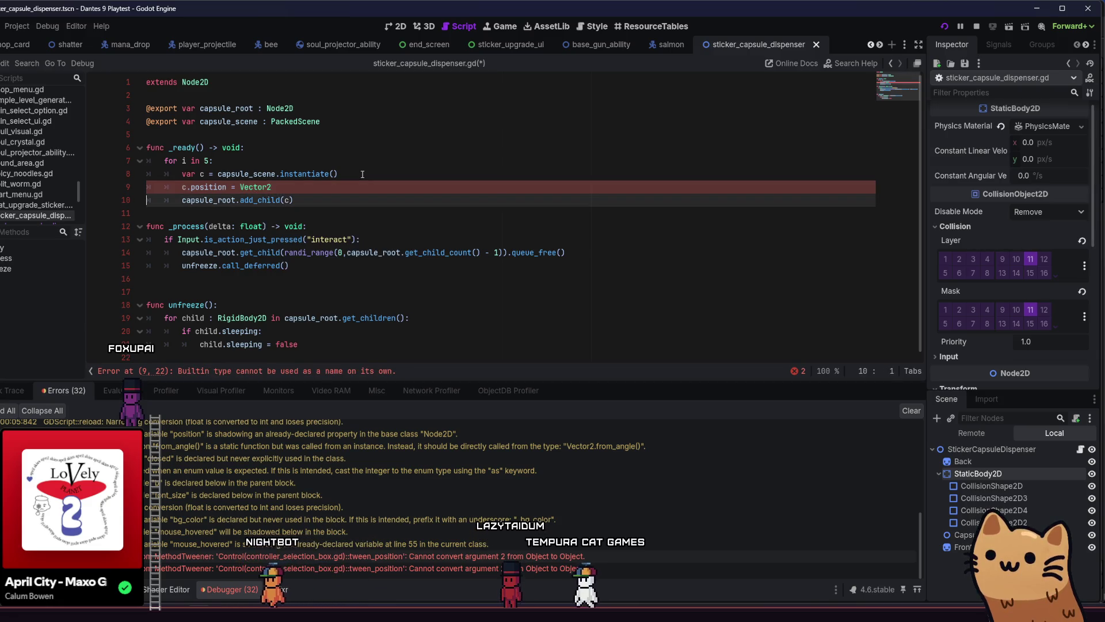
Insert randf_range calls into the Vector2 and set the first range's bound to 8
{"action": "type", "text": "randf"}
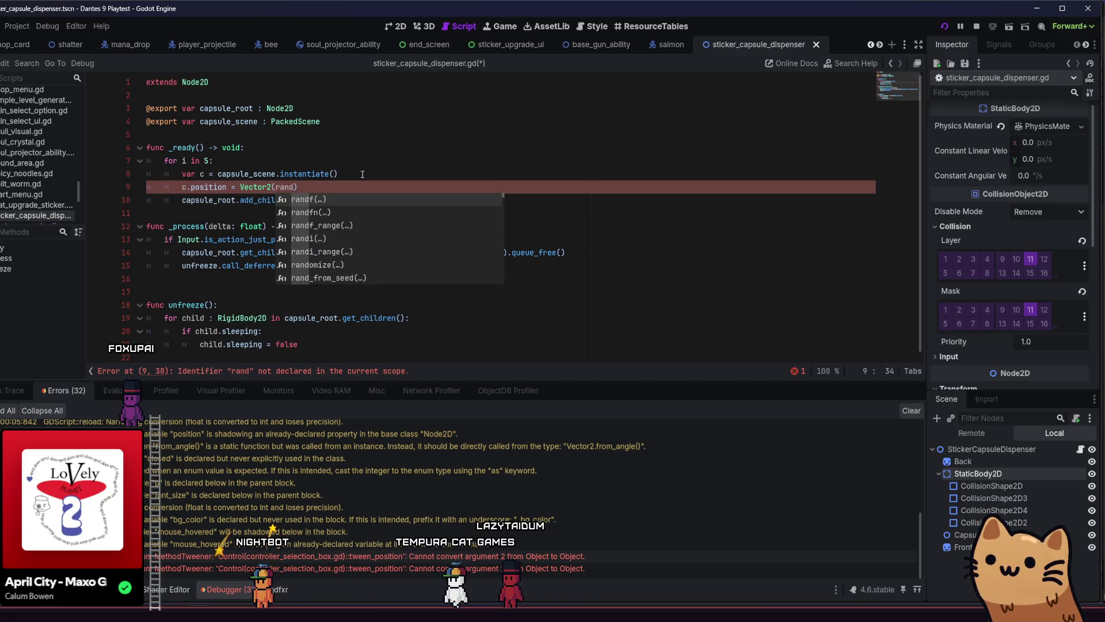
{"action": "key", "text": "Down"}
{"action": "key", "text": "Down"}
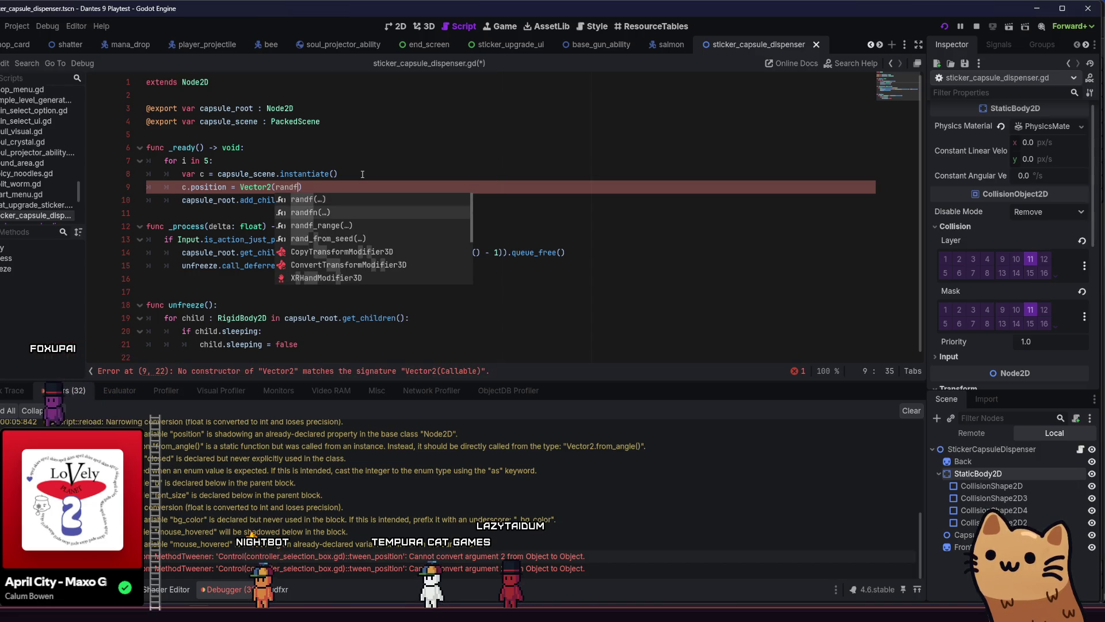
{"action": "key", "text": "Return"}
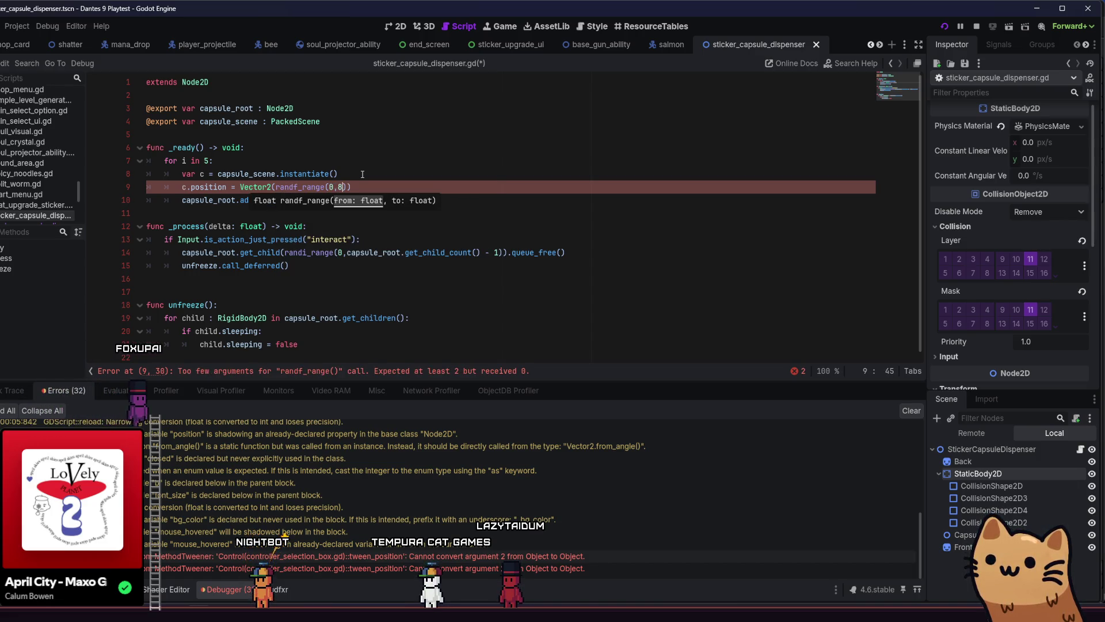
{"action": "key", "text": "Left"}
{"action": "key", "text": "Left"}
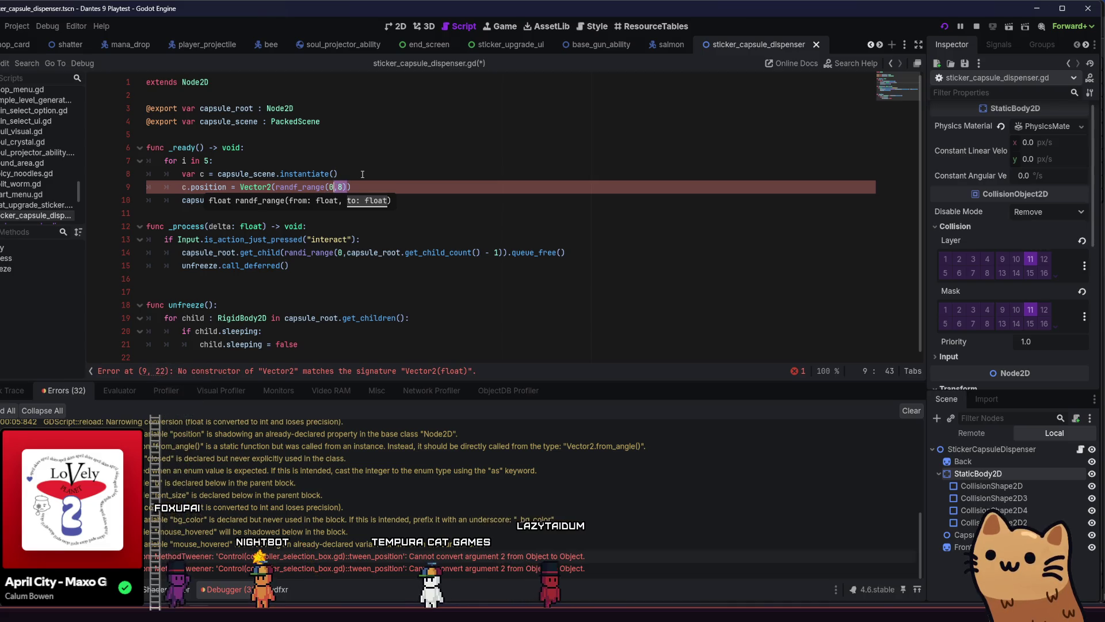
{"action": "key", "text": "shift+Left"}
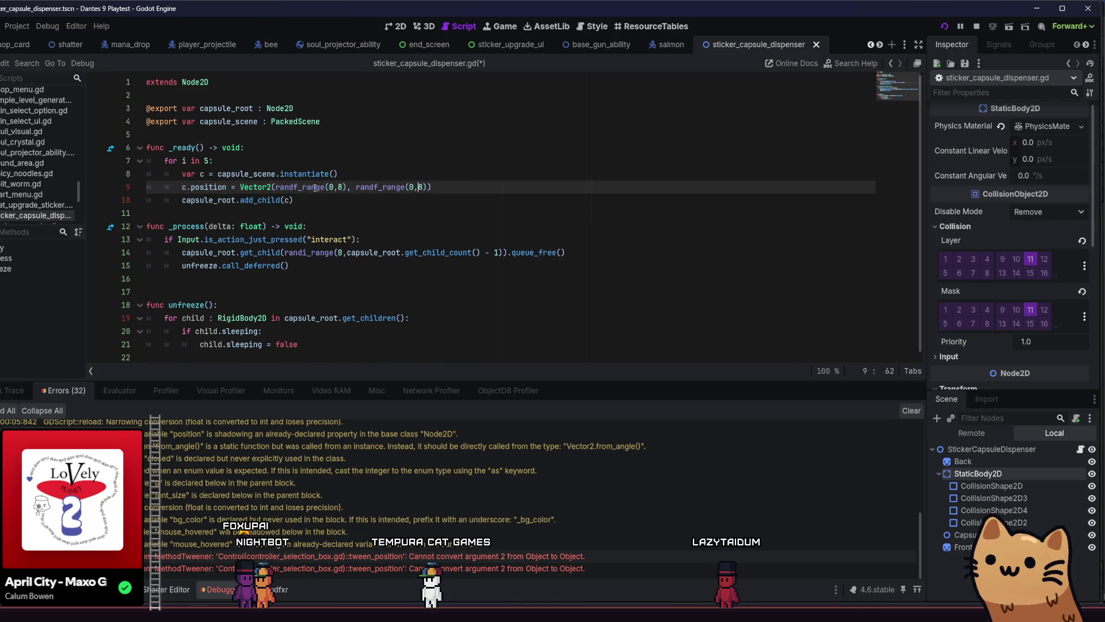
{"action": "type", "text": "8,"}
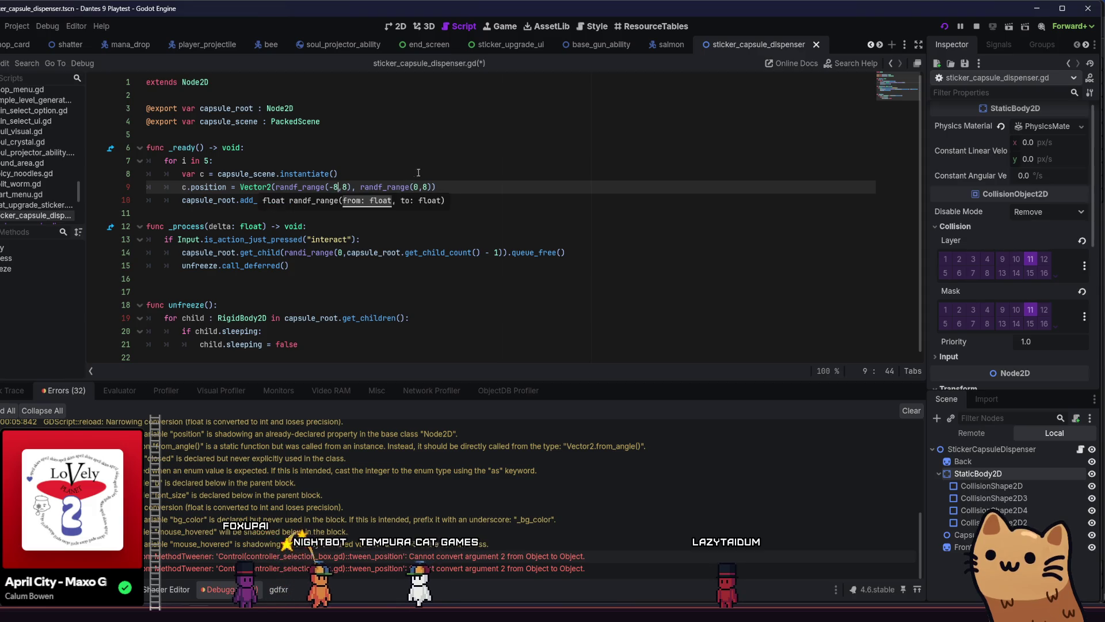
Set the second range's lower bound to -8, save, and view the running game's dispensers
{"action": "left_click", "coordinate": [419, 188]}
{"action": "key", "text": "BackSpace"}
{"action": "type", "text": "-8"}
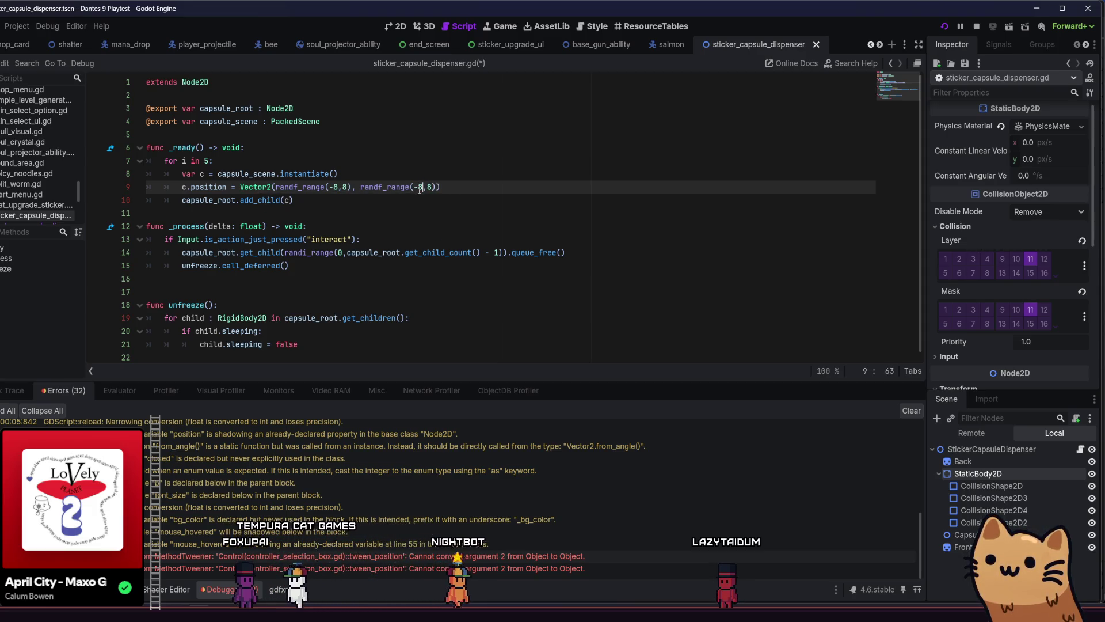
{"action": "left_click", "coordinate": [244, 147]}
{"action": "key", "text": "ctrl+s"}
{"action": "key", "text": "alt+Tab"}
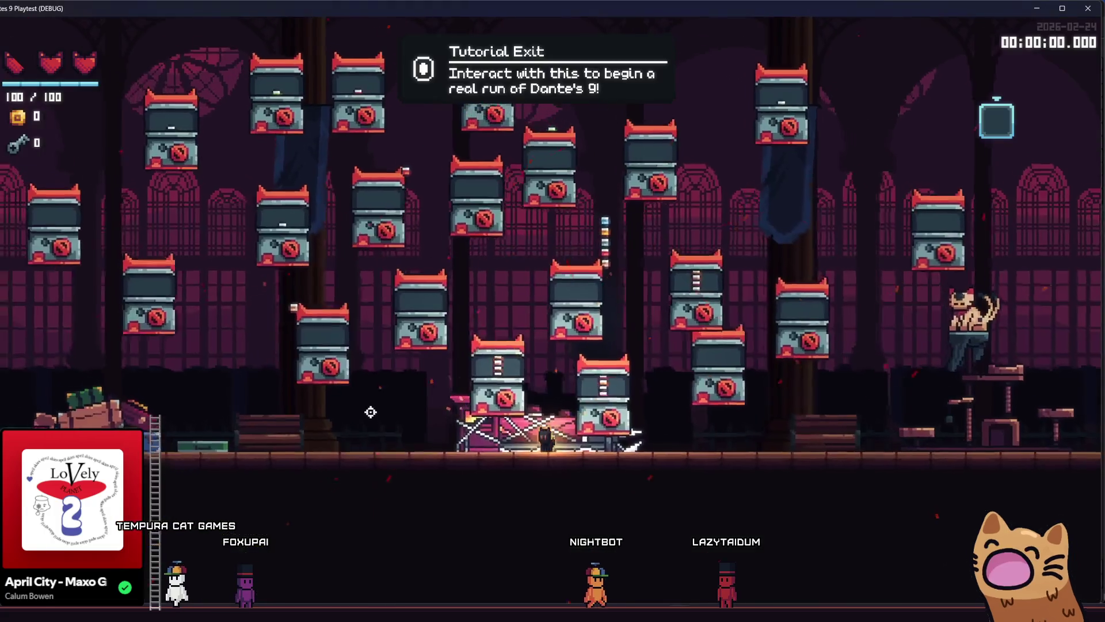
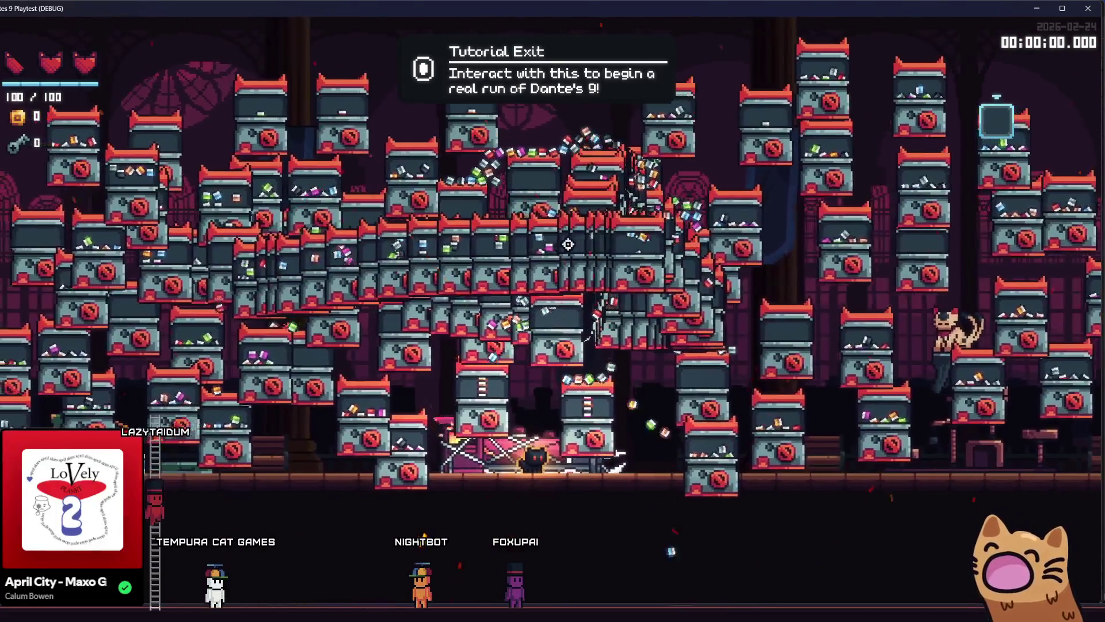
Run the player right to the staircase and back left along the dispenser stack, then close the playtest
{"action": "key", "text": "d"}
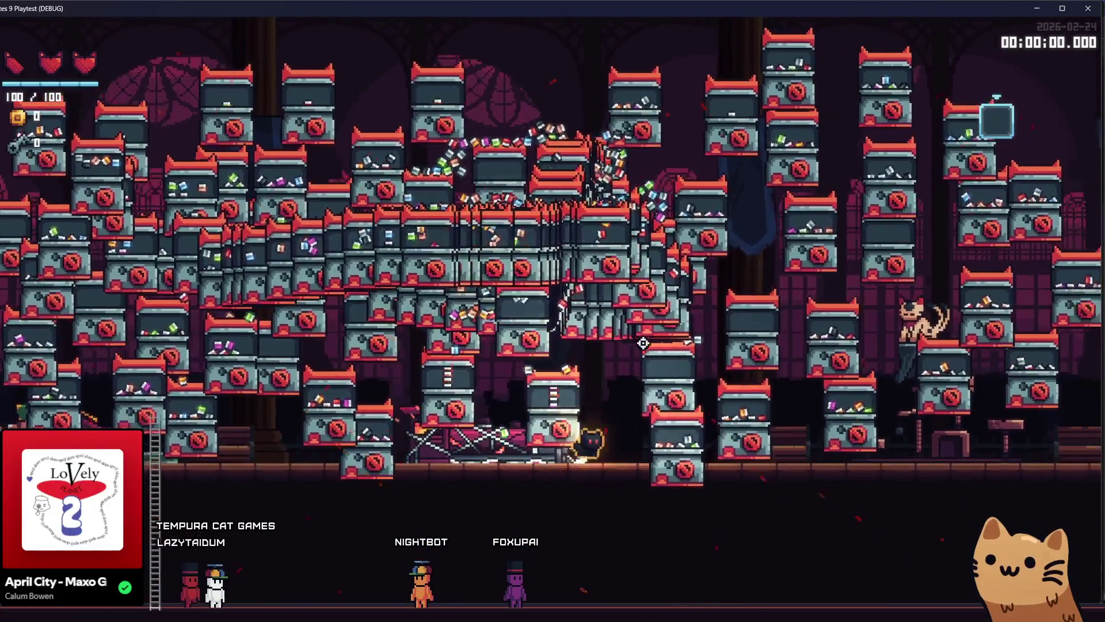
{"action": "key", "text": "d"}
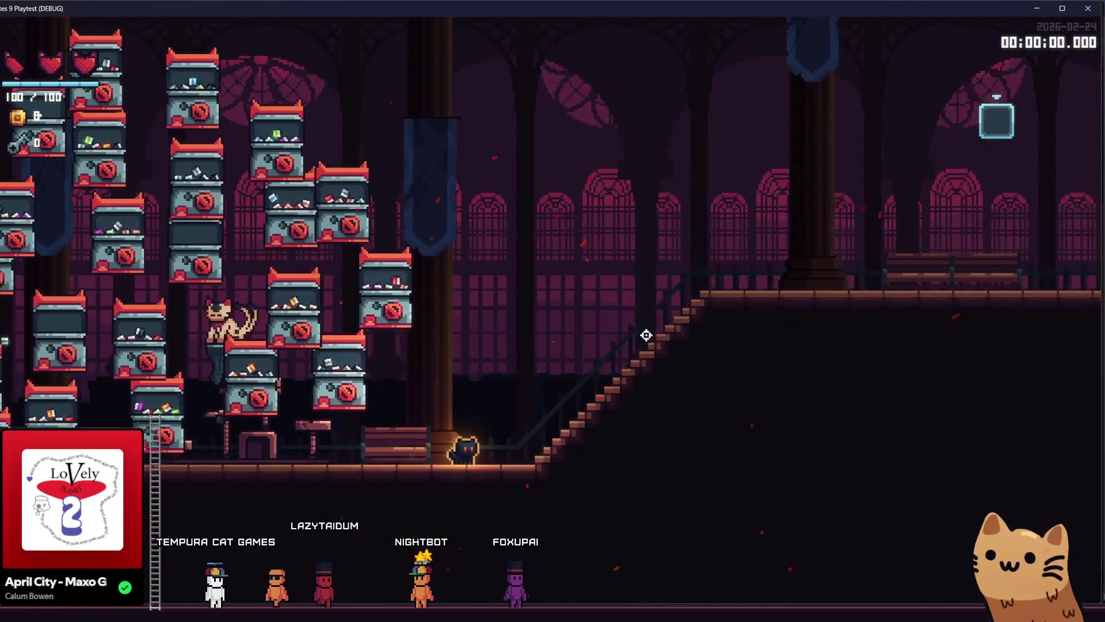
{"action": "key", "text": "a"}
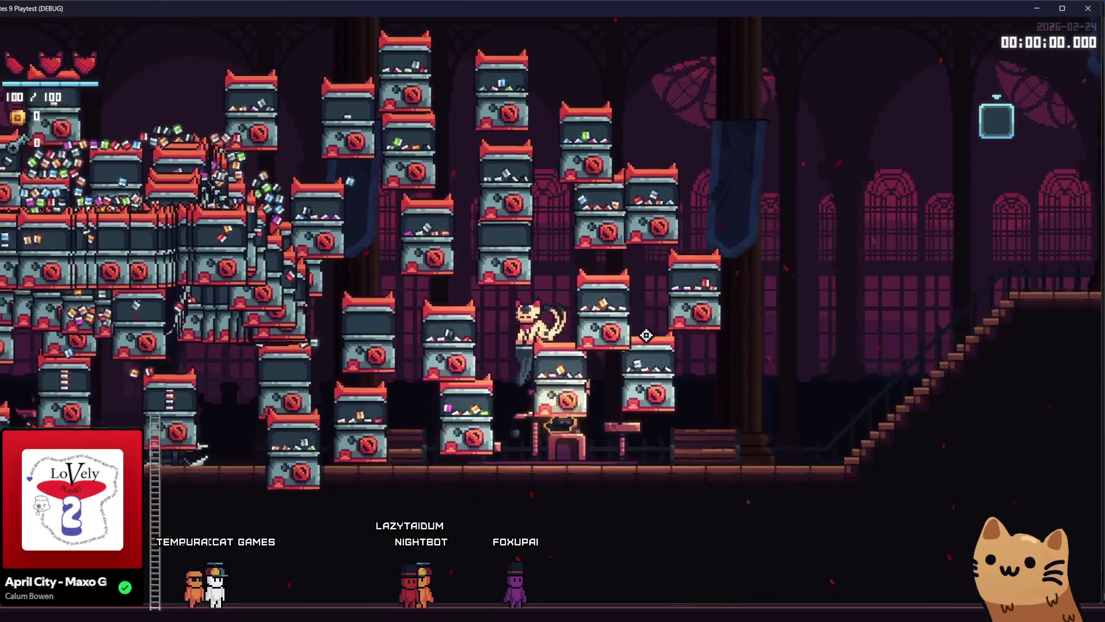
{"action": "key", "text": "a"}
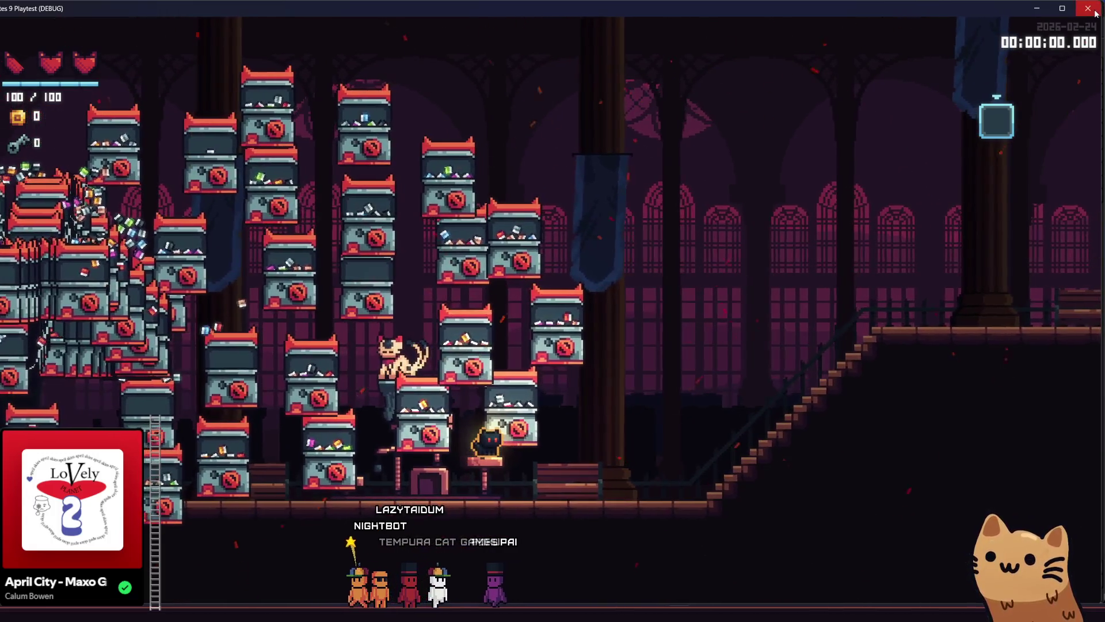
{"action": "left_click", "coordinate": [1101, 10]}
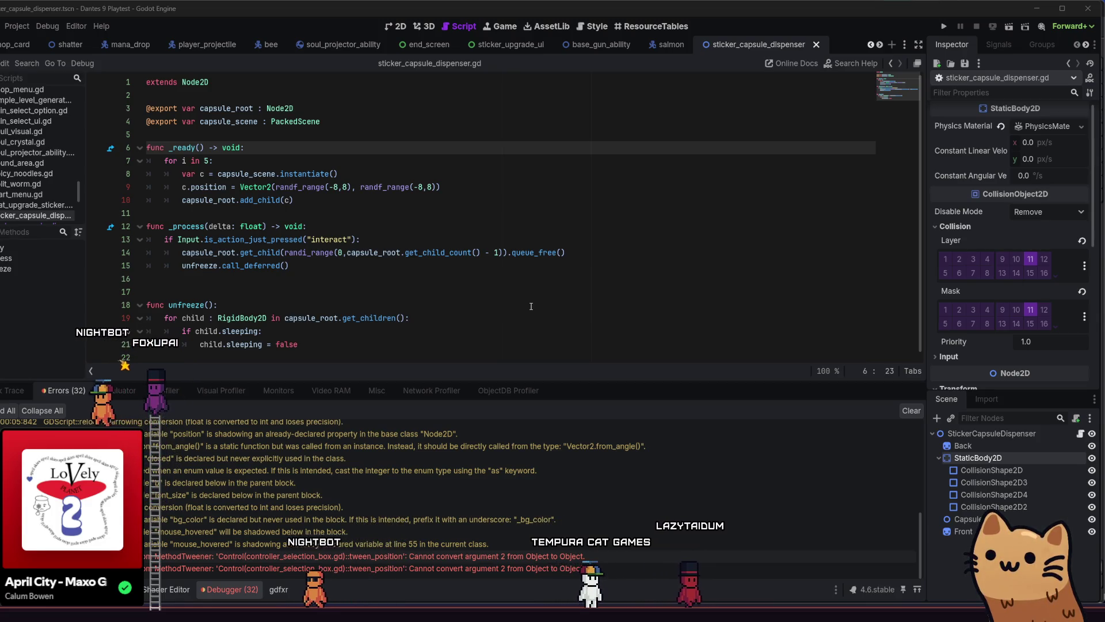
Change the capsule spawn loop count on line 7 to 6 and save the script
{"action": "left_click", "coordinate": [209, 161]}
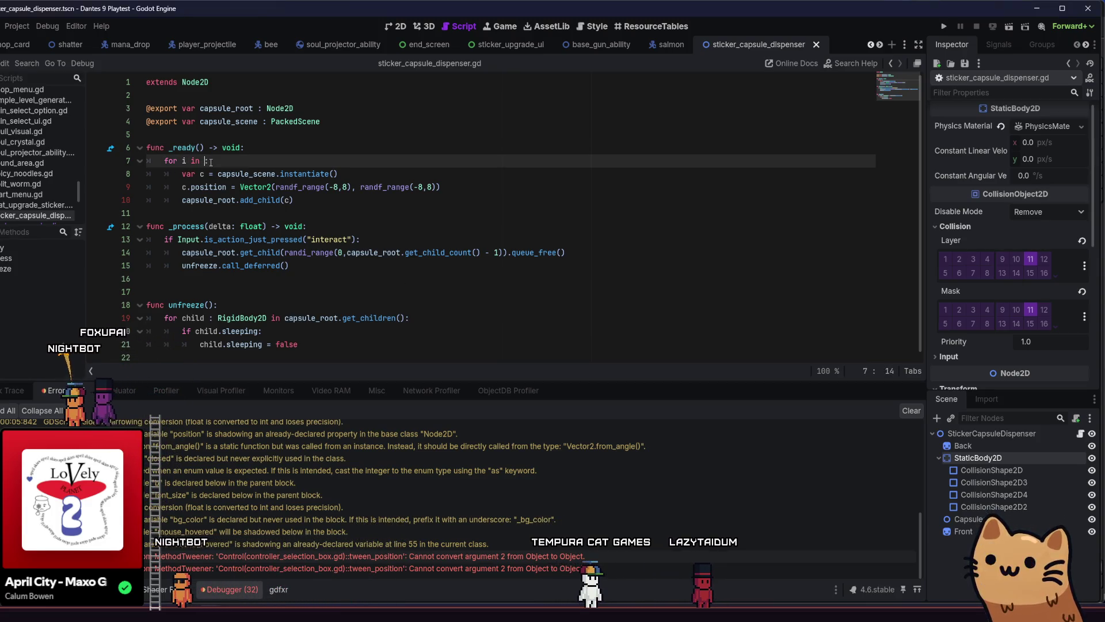
{"action": "key", "text": "End"}
{"action": "key", "text": "ctrl+s"}
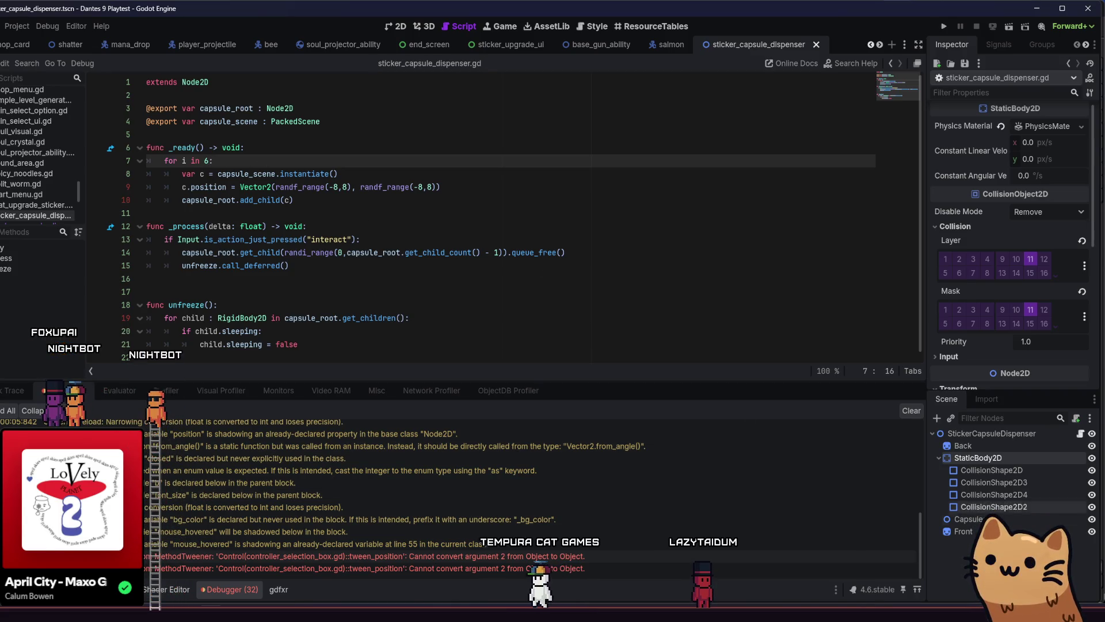
Delete the _process function from the dispenser script
{"action": "left_click", "coordinate": [1042, 435]}
{"action": "mouse_move", "coordinate": [289, 266]}
{"action": "left_mouse_down"}
{"action": "mouse_move", "coordinate": [178, 262]}
{"action": "mouse_move", "coordinate": [127, 228]}
{"action": "left_mouse_up"}
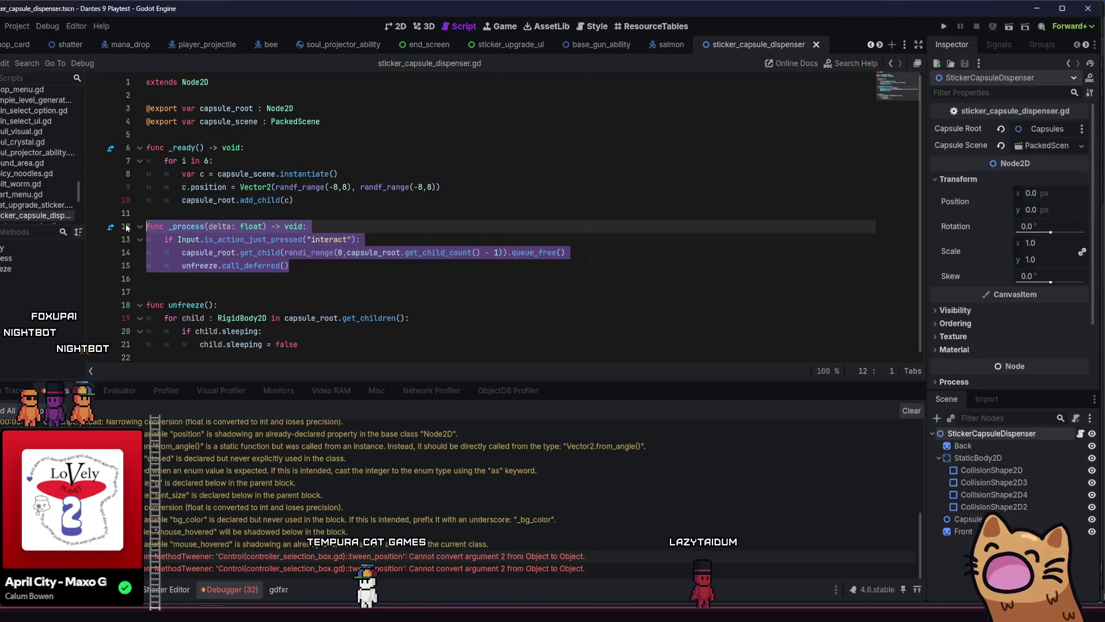
{"action": "key", "text": "BackSpace"}
{"action": "key", "text": "BackSpace"}
{"action": "key", "text": "BackSpace"}
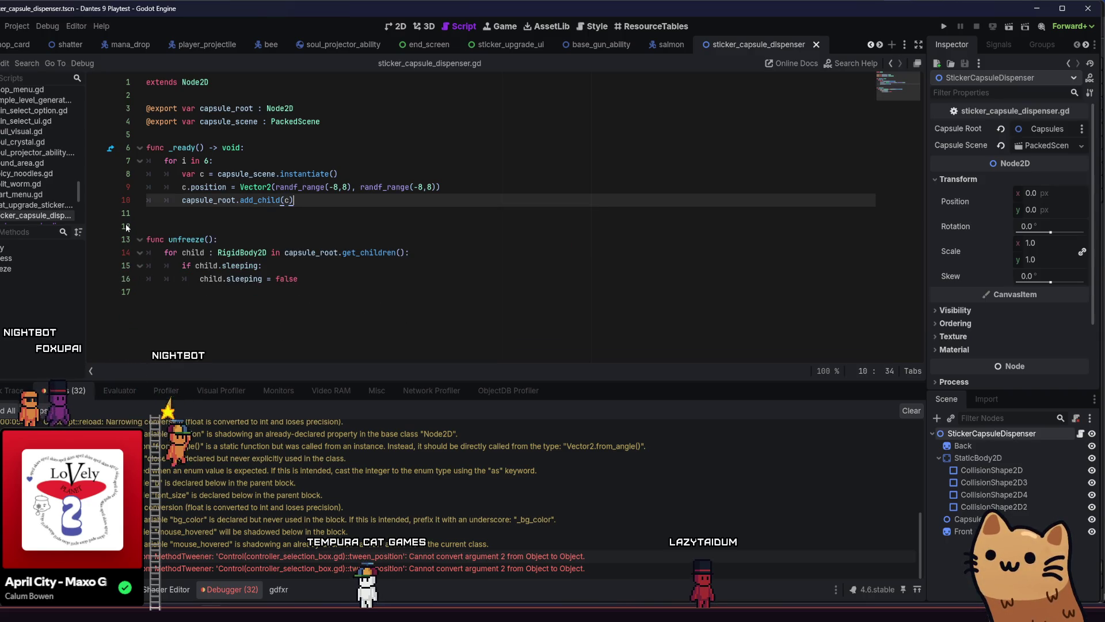
Add an InteractionArea node to the dispenser scene
{"action": "left_click", "coordinate": [938, 418]}
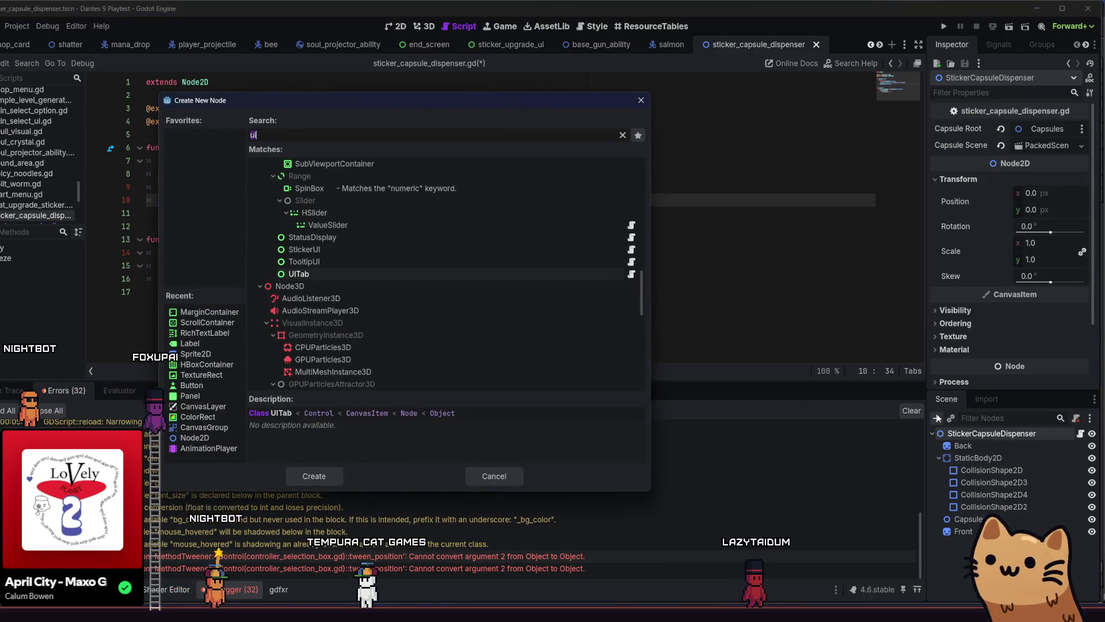
{"action": "type", "text": "Interaction"}
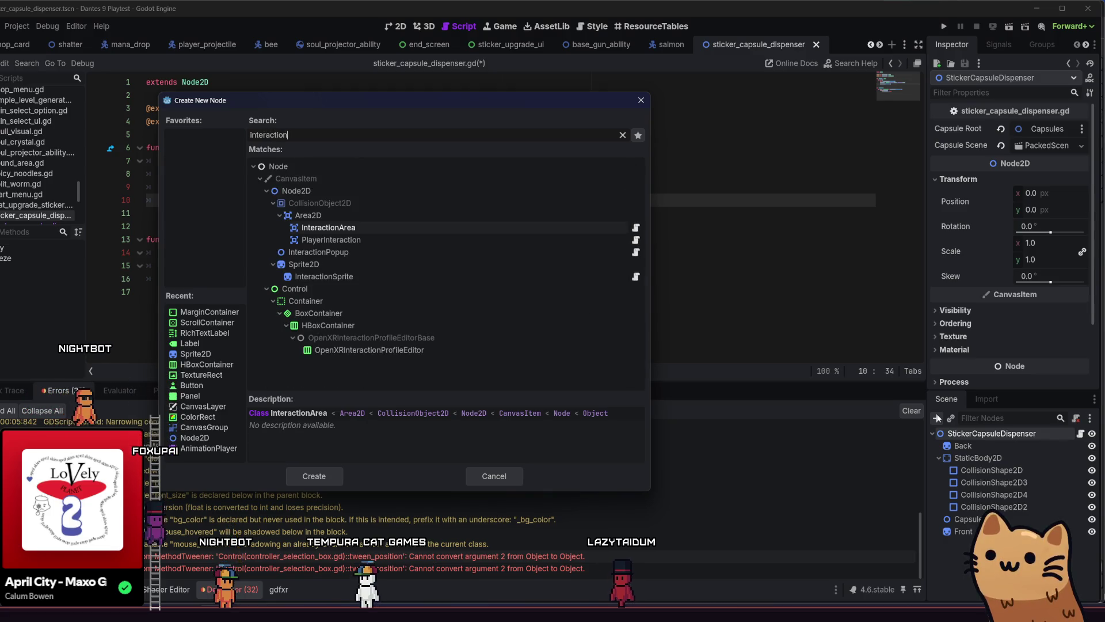
{"action": "double_click", "coordinate": [381, 224]}
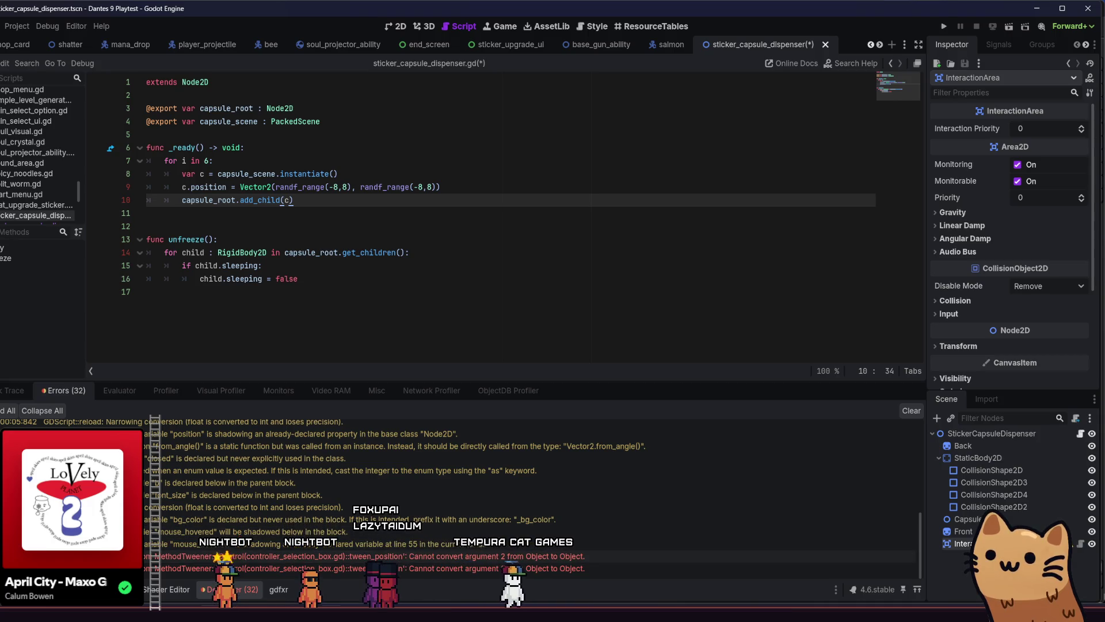
{"action": "key", "text": "alt+Tab"}
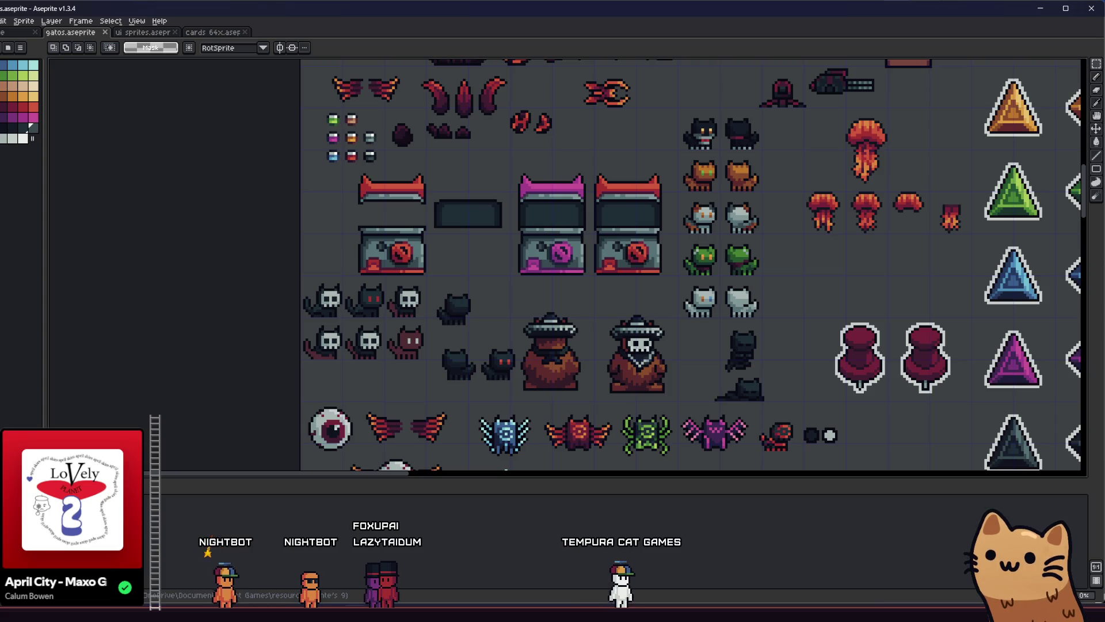
In Aseprite, marquee-select the red capsule dispenser sprite on the sprite sheet
{"action": "key", "text": "alt+Tab"}
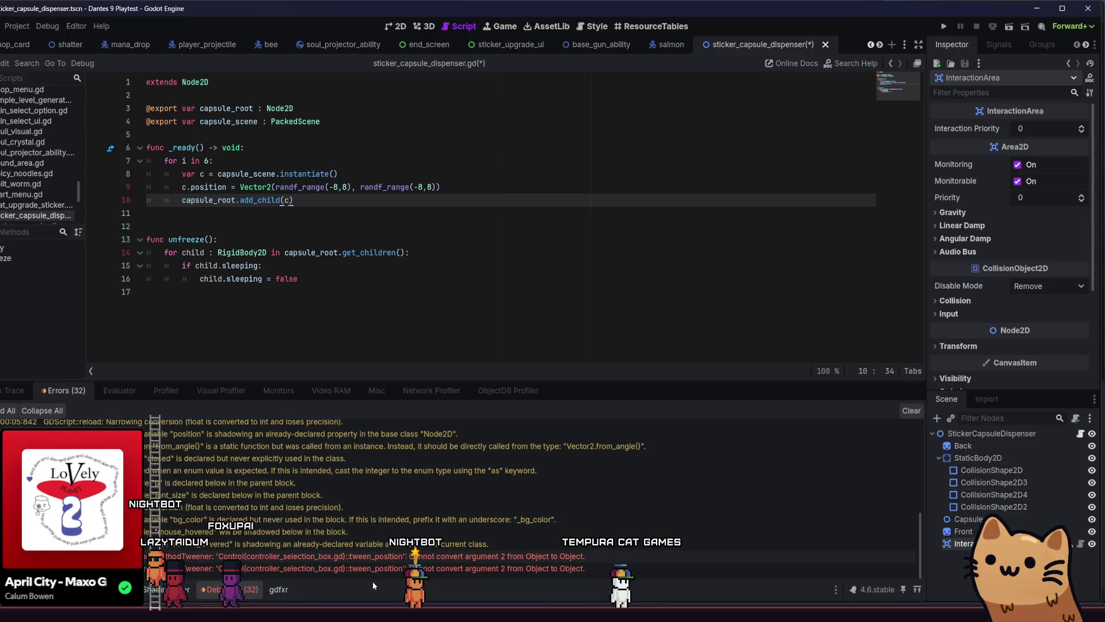
{"action": "left_click", "coordinate": [362, 603]}
{"action": "left_click_drag", "start_coordinate": [334, 325], "coordinate": [351, 354]}
{"action": "scroll", "coordinate": [516, 264], "scroll_direction": "up", "scroll_amount": 1}
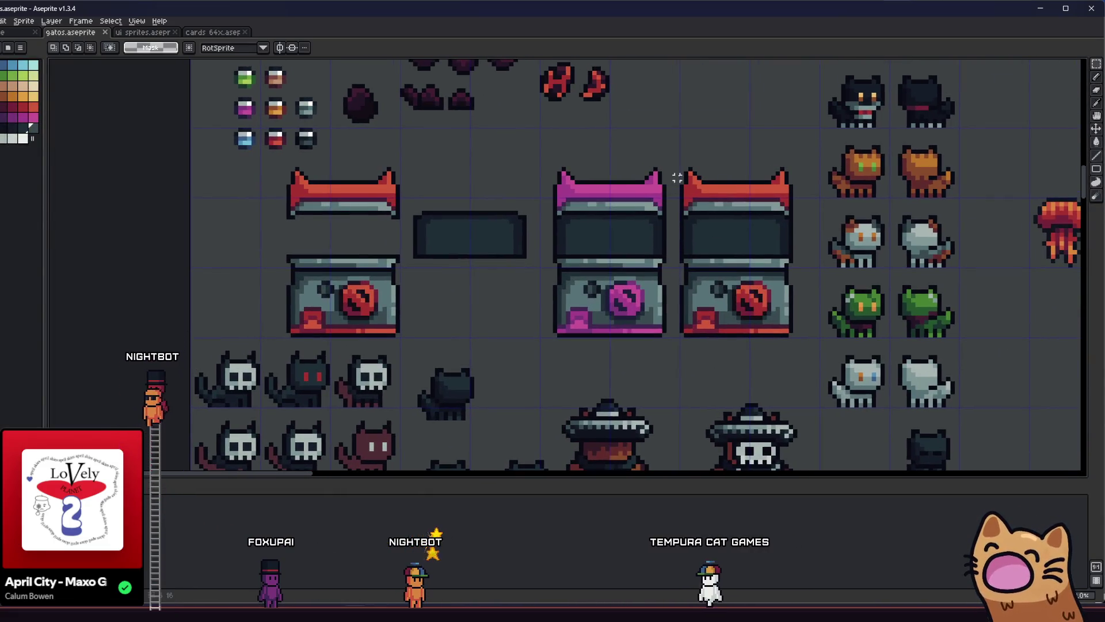
{"action": "scroll", "coordinate": [675, 167], "scroll_direction": "up", "scroll_amount": 1}
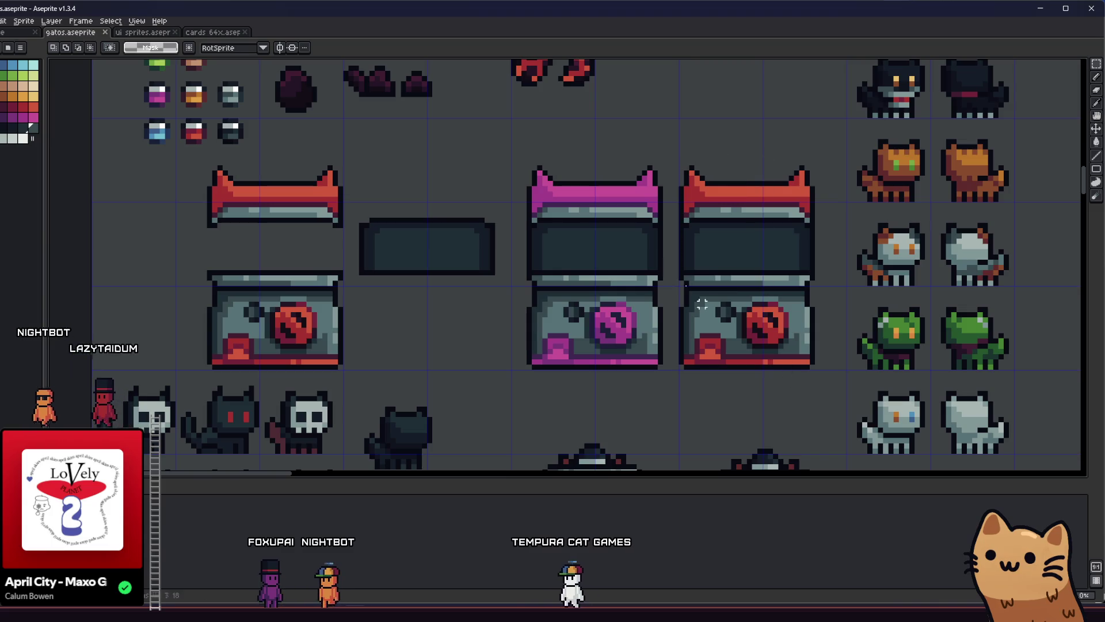
{"action": "left_click_drag", "start_coordinate": [672, 158], "coordinate": [822, 377]}
Export the selection as sticker_capsule_dispenser.png, overwriting the existing file
{"action": "left_click", "coordinate": [2, 21]}
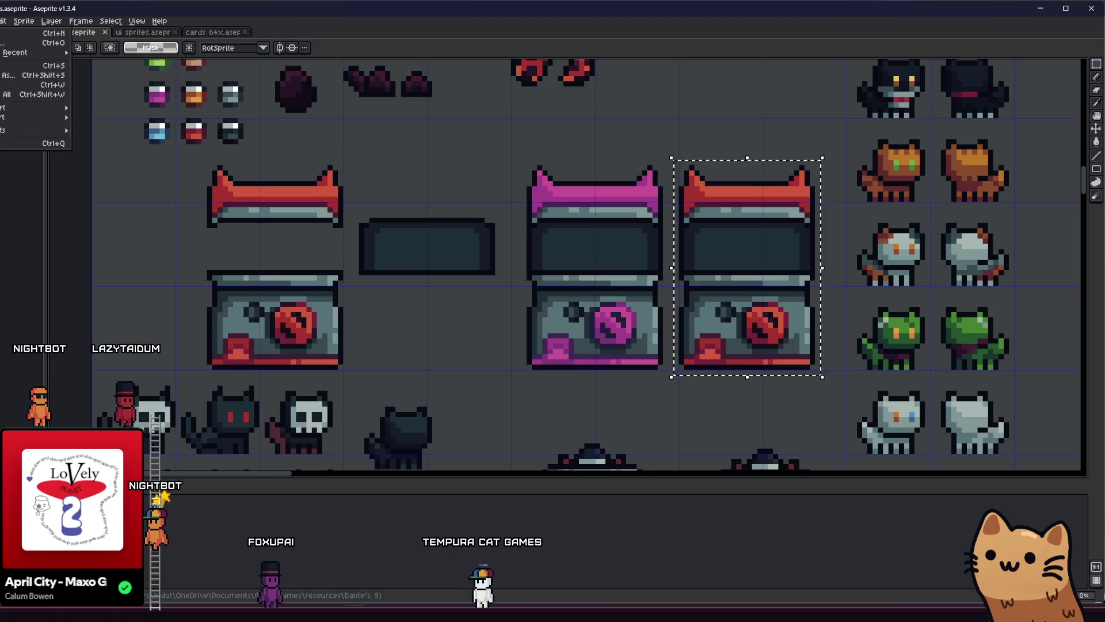
{"action": "mouse_move", "coordinate": [15, 110]}
{"action": "left_click", "coordinate": [90, 110]}
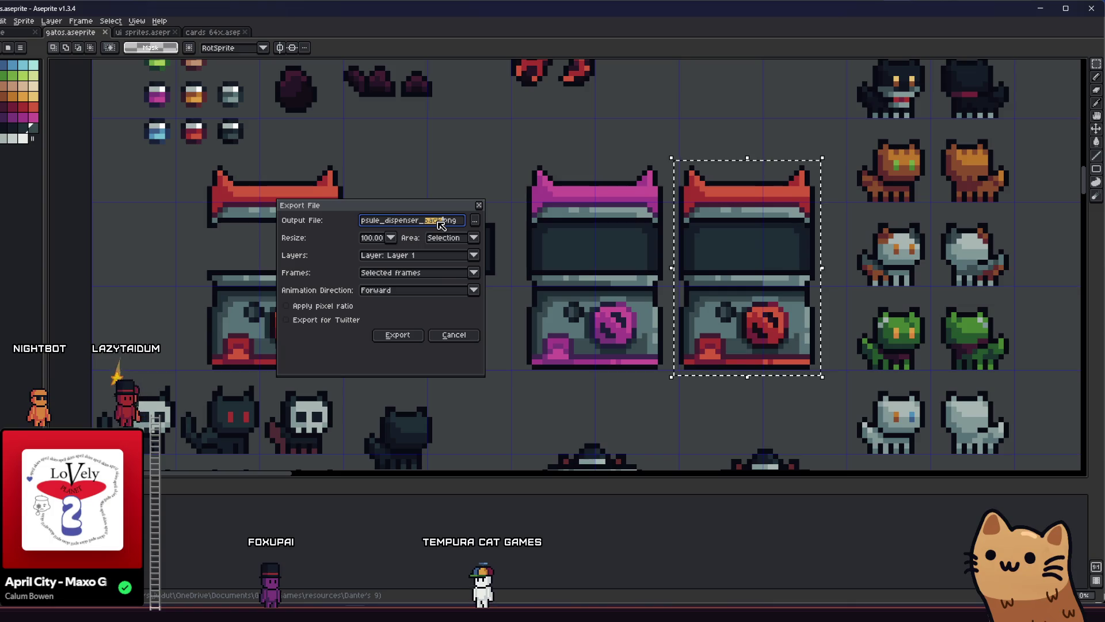
{"action": "key", "text": "Return"}
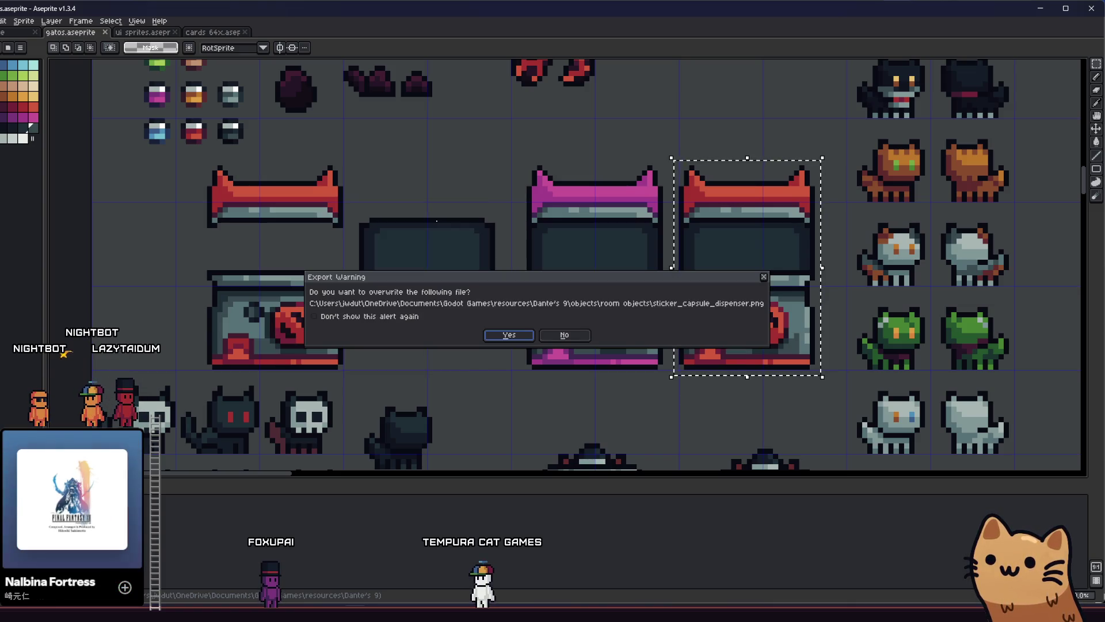
{"action": "left_click", "coordinate": [506, 334]}
{"action": "key", "text": "alt+Tab"}
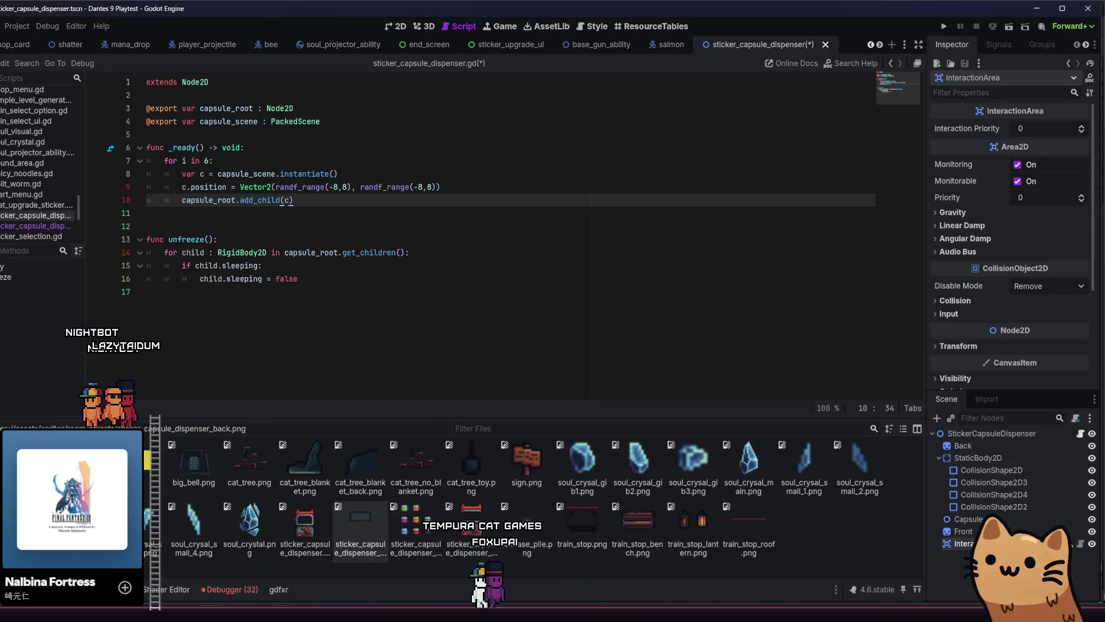
Add a sprite node named Full with the sticker_capsule_dispenser.png texture and save the scene
{"action": "key", "text": "alt+Tab"}
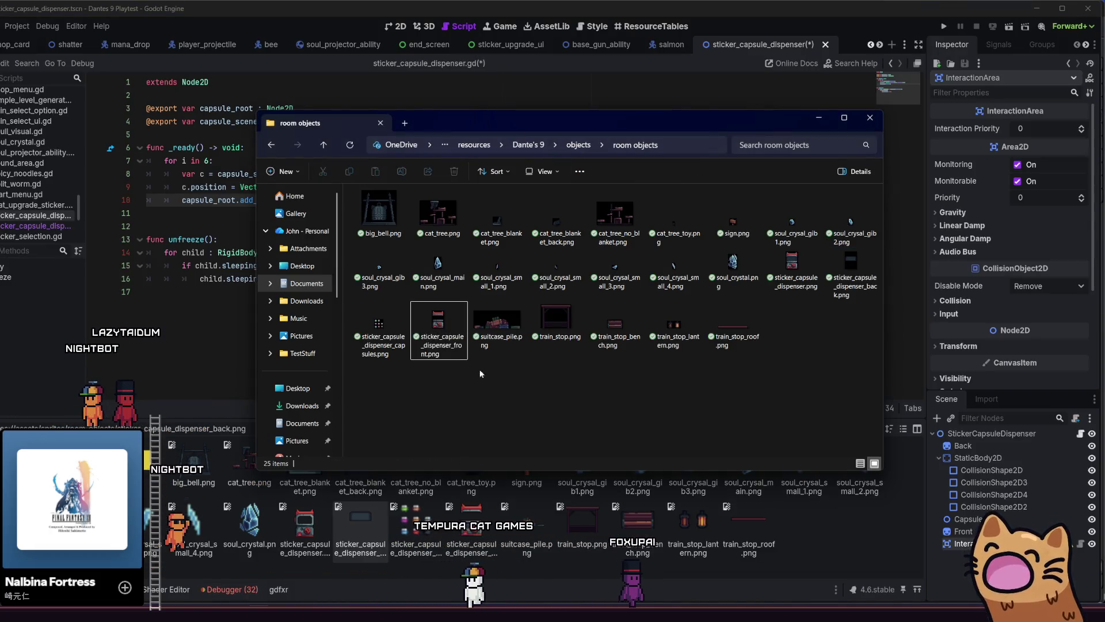
{"action": "left_click", "coordinate": [793, 266]}
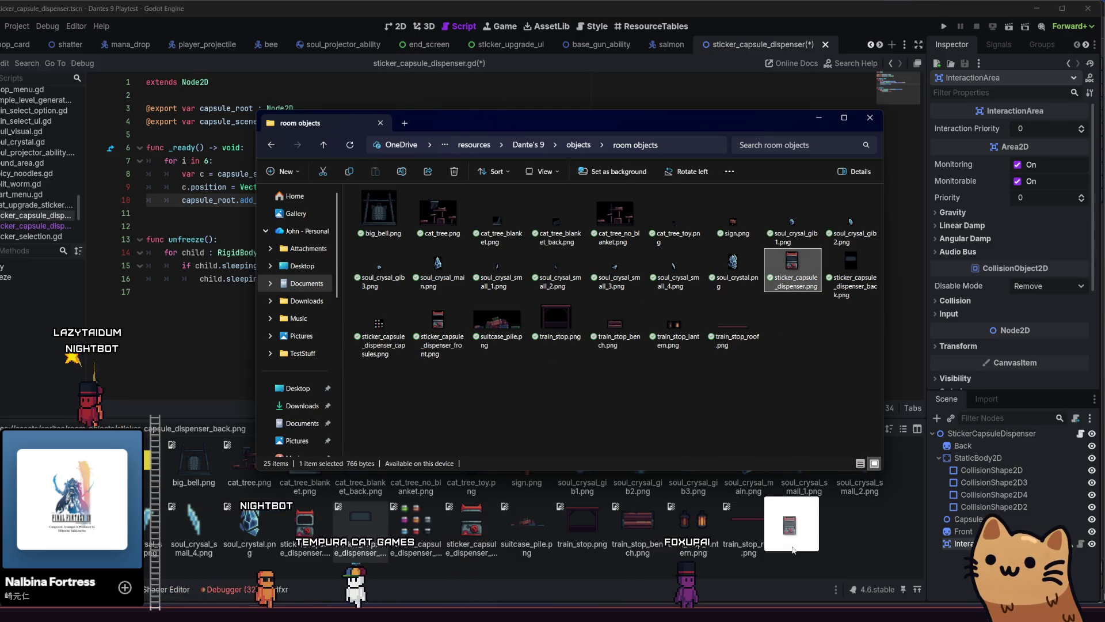
{"action": "left_click_drag", "start_coordinate": [818, 534], "coordinate": [1000, 440]}
{"action": "double_click", "coordinate": [997, 446]}
{"action": "type", "text": "Full"}
{"action": "key", "text": "Return"}
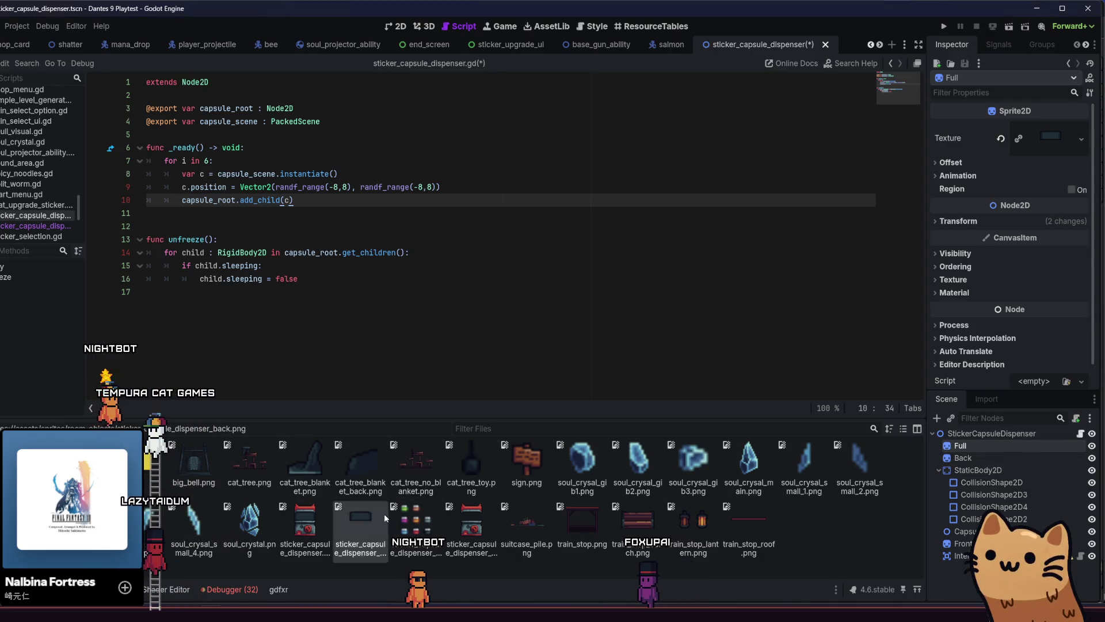
{"action": "mouse_move", "coordinate": [804, 458]}
{"action": "left_mouse_down"}
{"action": "mouse_move", "coordinate": [955, 447]}
{"action": "mouse_move", "coordinate": [931, 448]}
{"action": "mouse_move", "coordinate": [944, 447]}
{"action": "left_mouse_up"}
{"action": "key", "text": "ctrl+s"}
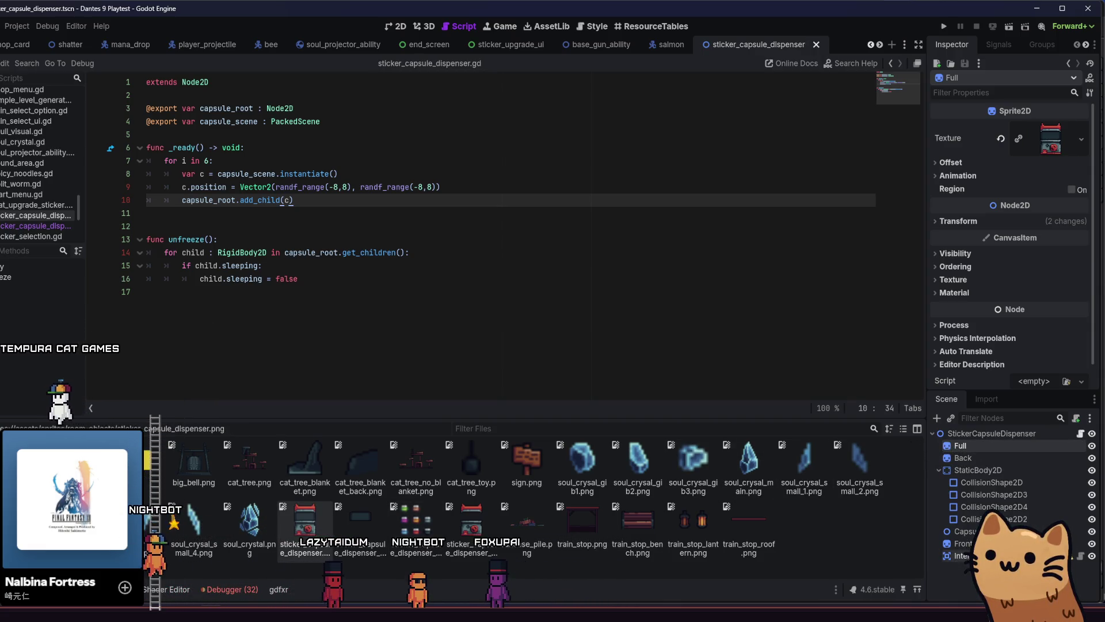
Change the Full node's type to InteractionSprite
{"action": "left_click", "coordinate": [961, 470]}
{"action": "left_click", "coordinate": [963, 458]}
{"action": "right_click", "coordinate": [964, 448]}
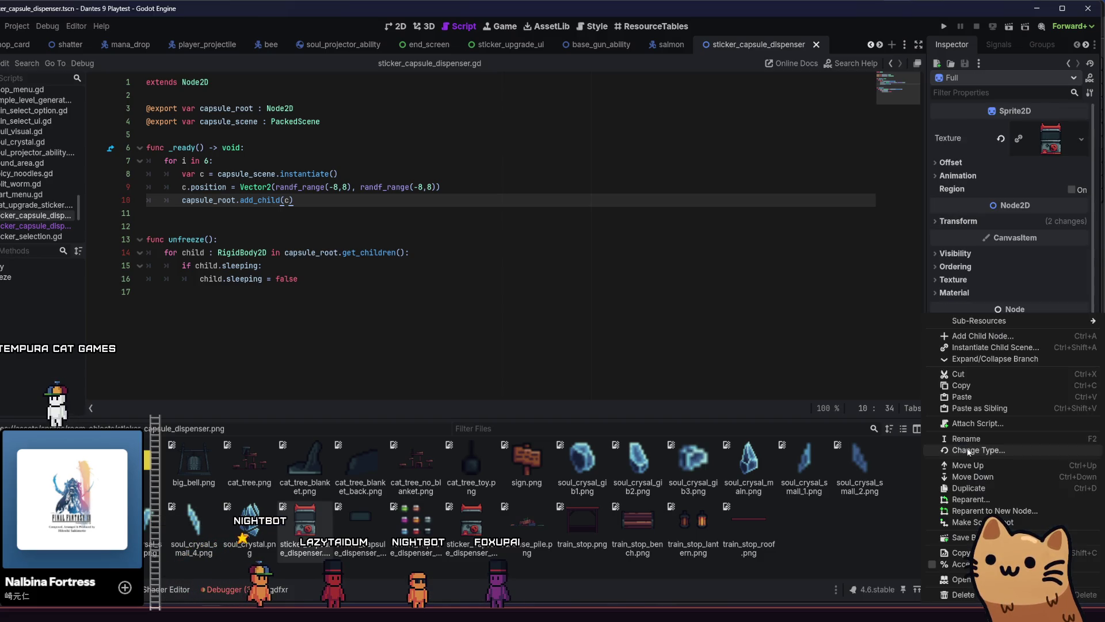
{"action": "left_click", "coordinate": [969, 453]}
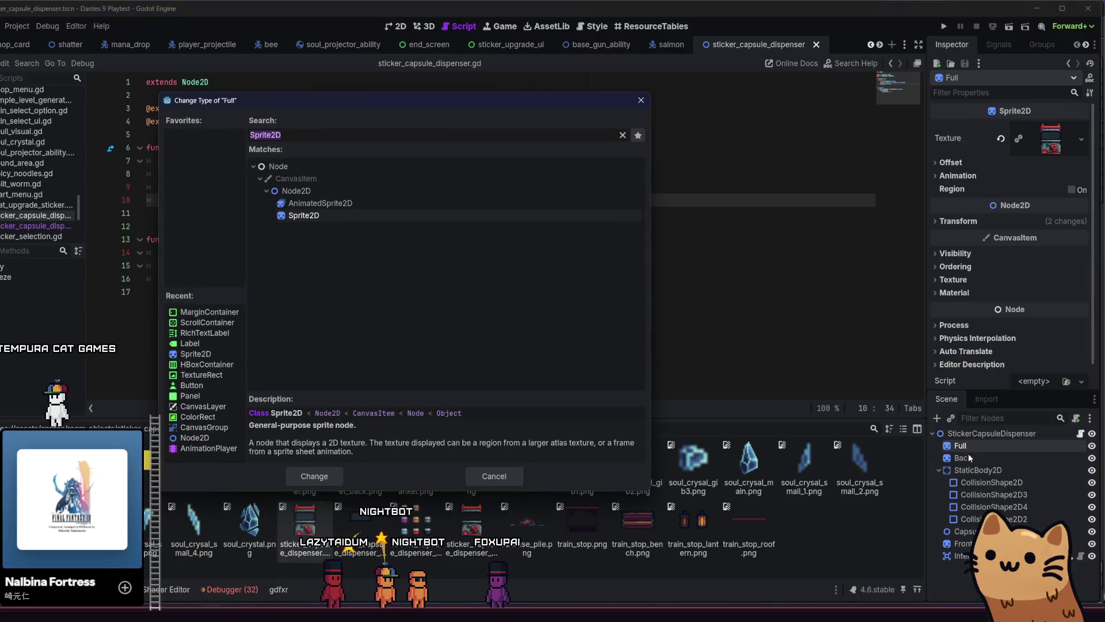
{"action": "type", "text": "Interact"}
{"action": "key", "text": "Down"}
{"action": "key", "text": "Down"}
{"action": "key", "text": "Down"}
{"action": "key", "text": "Return"}
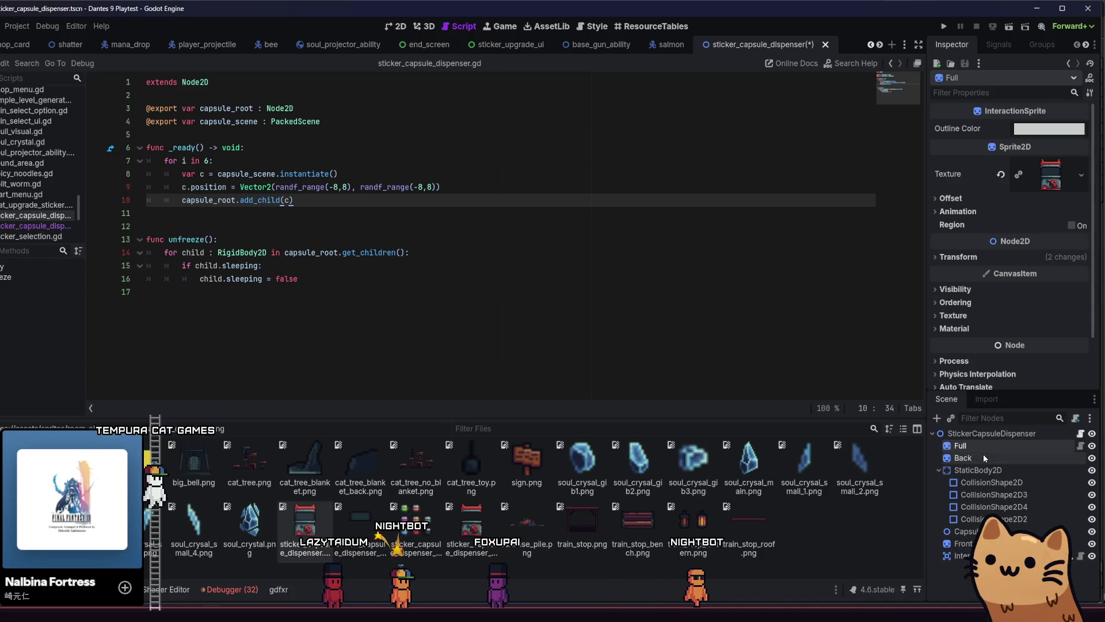
Check and dismiss the InteractionArea's missing-shape warning
{"action": "left_click", "coordinate": [961, 555]}
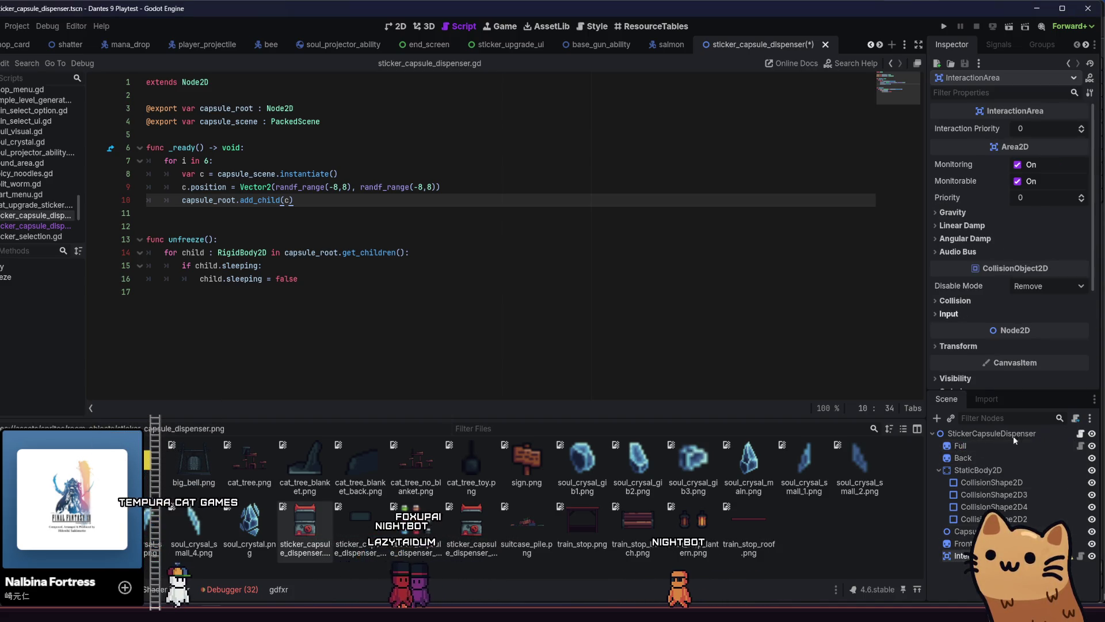
{"action": "left_click", "coordinate": [1070, 555]}
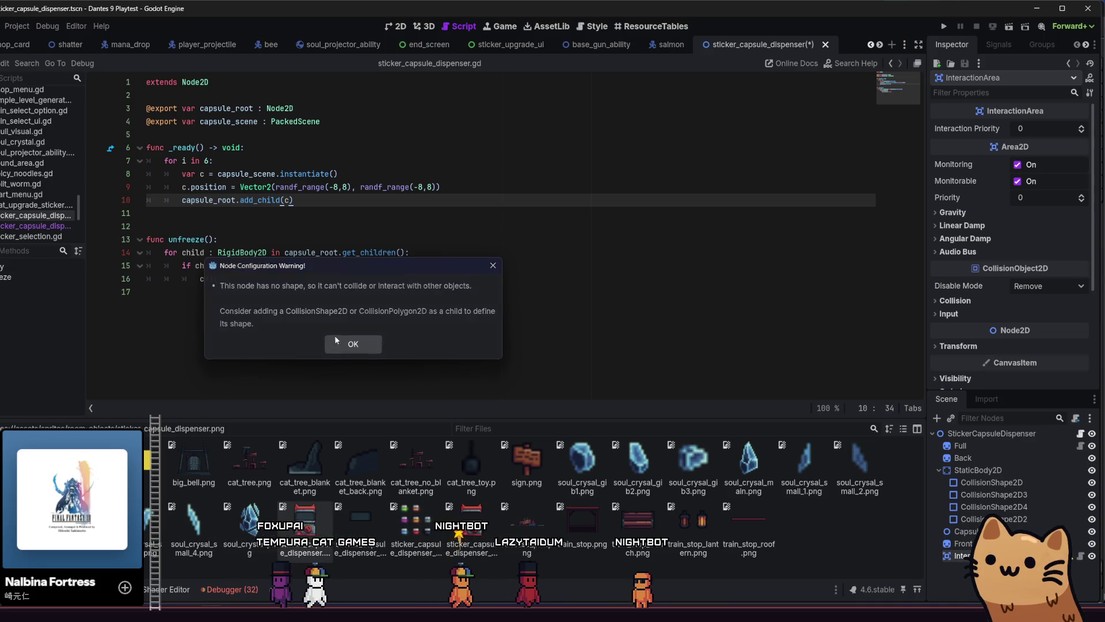
{"action": "left_click", "coordinate": [353, 344]}
{"action": "key", "text": "ctrl+F1"}
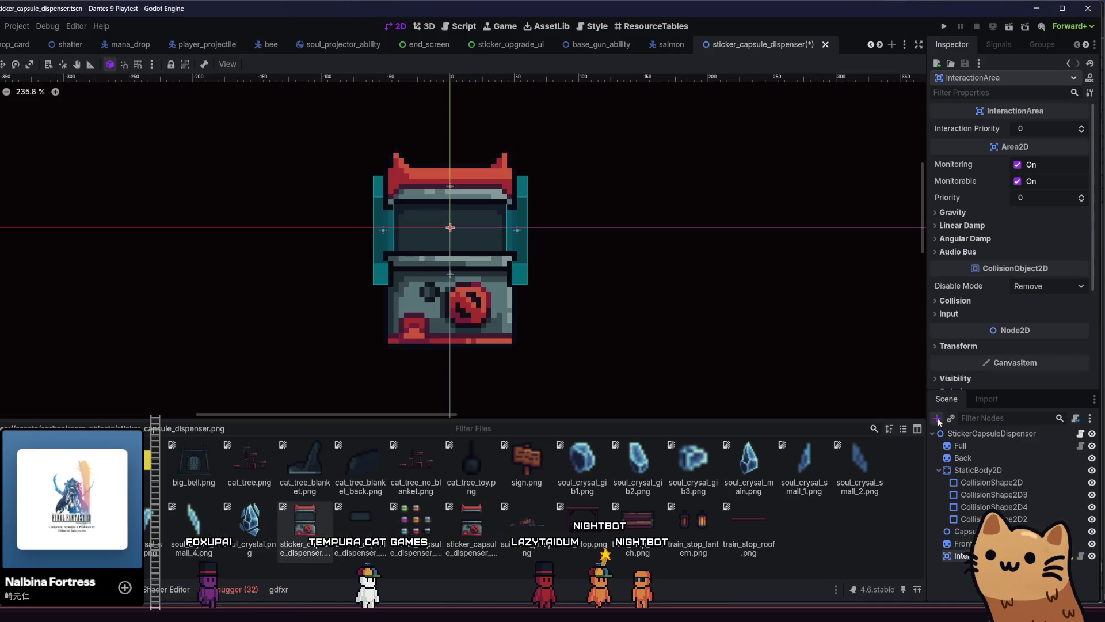
Add a CollisionShape2D under InteractionArea with a new RectangleShape2D
{"action": "key", "text": "ctrl+a"}
{"action": "type", "text": "collis"}
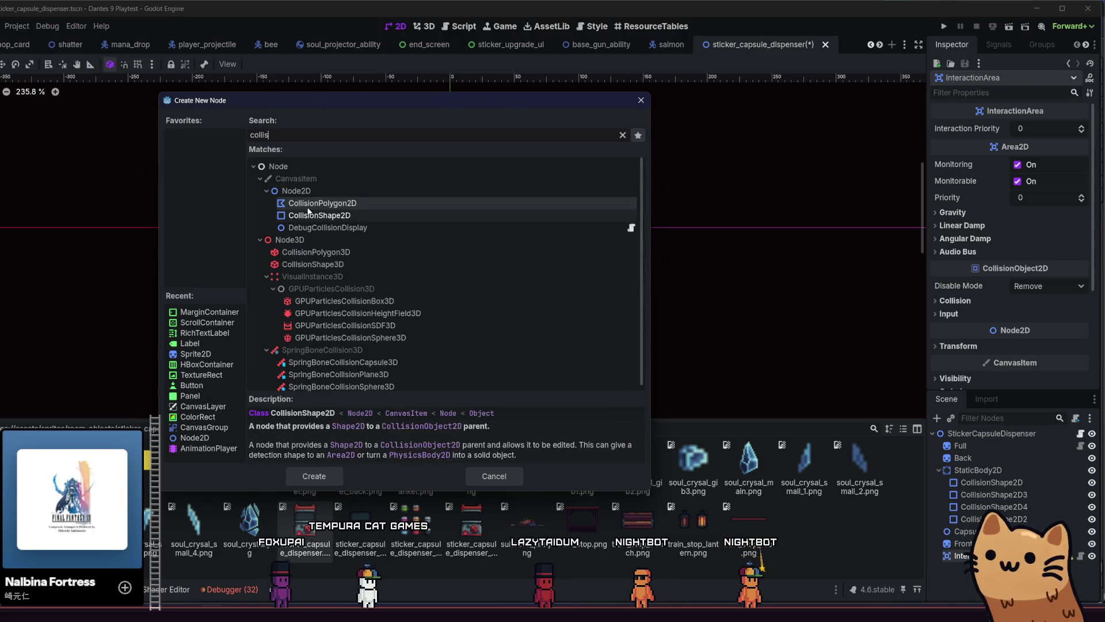
{"action": "key", "text": "Return"}
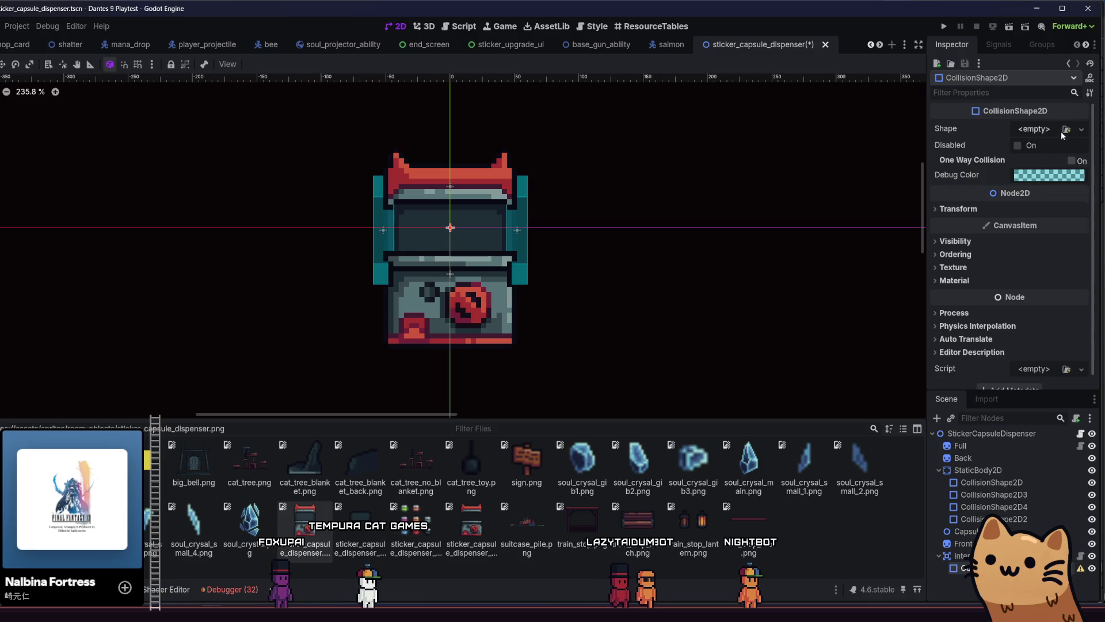
{"action": "left_click", "coordinate": [1066, 130]}
{"action": "left_click", "coordinate": [557, 128]}
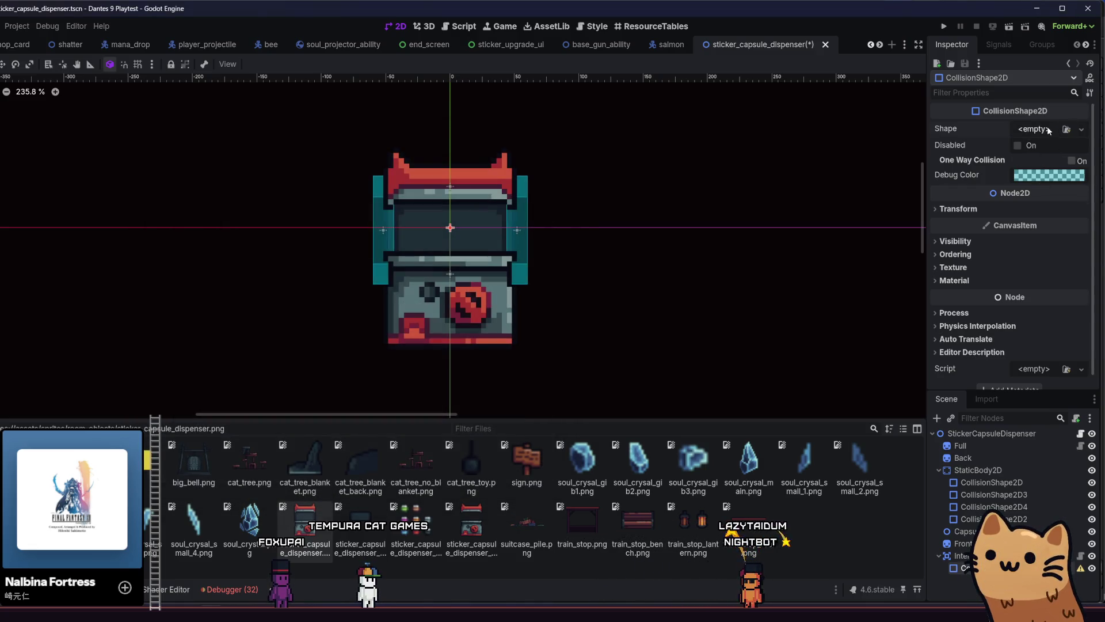
{"action": "left_click", "coordinate": [1082, 130]}
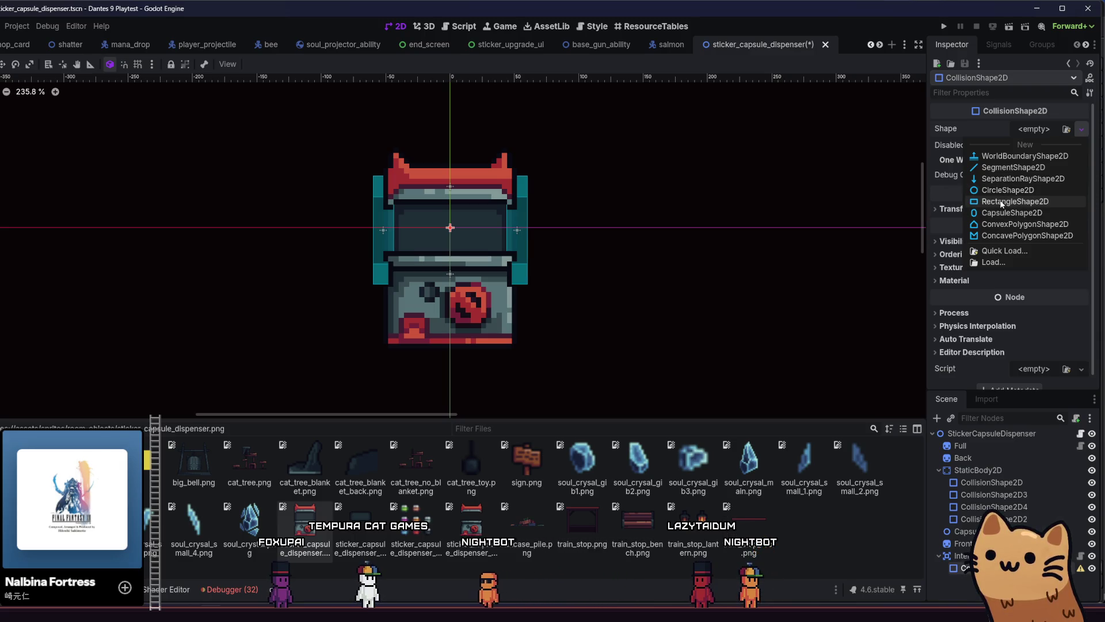
{"action": "left_click", "coordinate": [1008, 202]}
Resize the rectangle with grid snapping to cover the dispenser's body, then save the scene
{"action": "scroll", "coordinate": [460, 256], "scroll_direction": "down", "scroll_amount": 1}
{"action": "left_click_drag", "start_coordinate": [462, 243], "coordinate": [504, 342]}
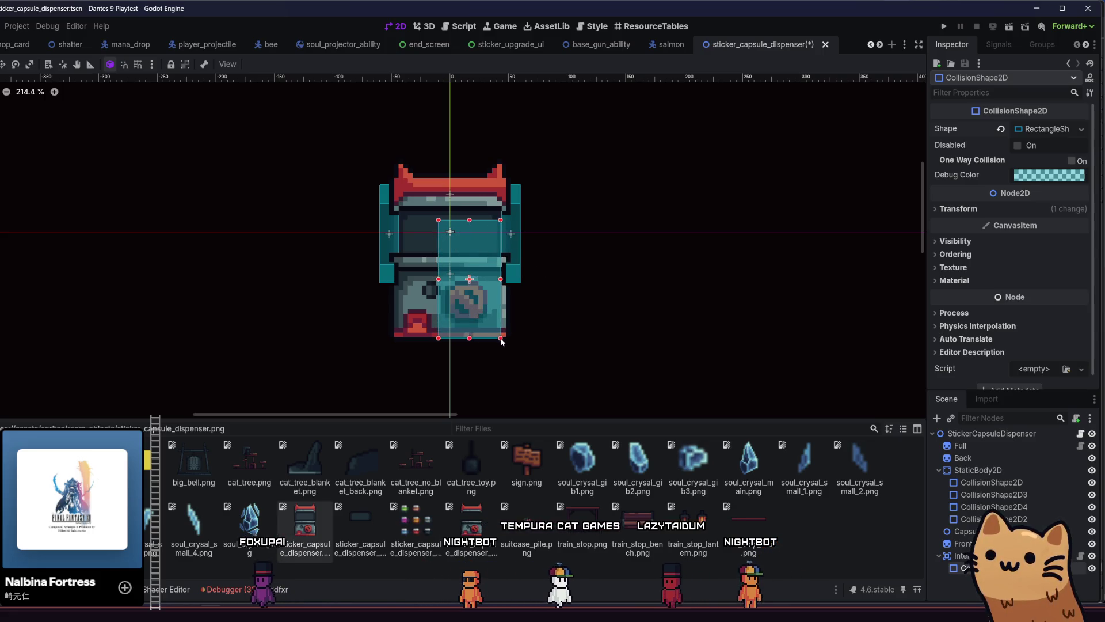
{"action": "left_click", "coordinate": [139, 64]}
{"action": "scroll", "coordinate": [505, 338], "scroll_direction": "up", "scroll_amount": 5}
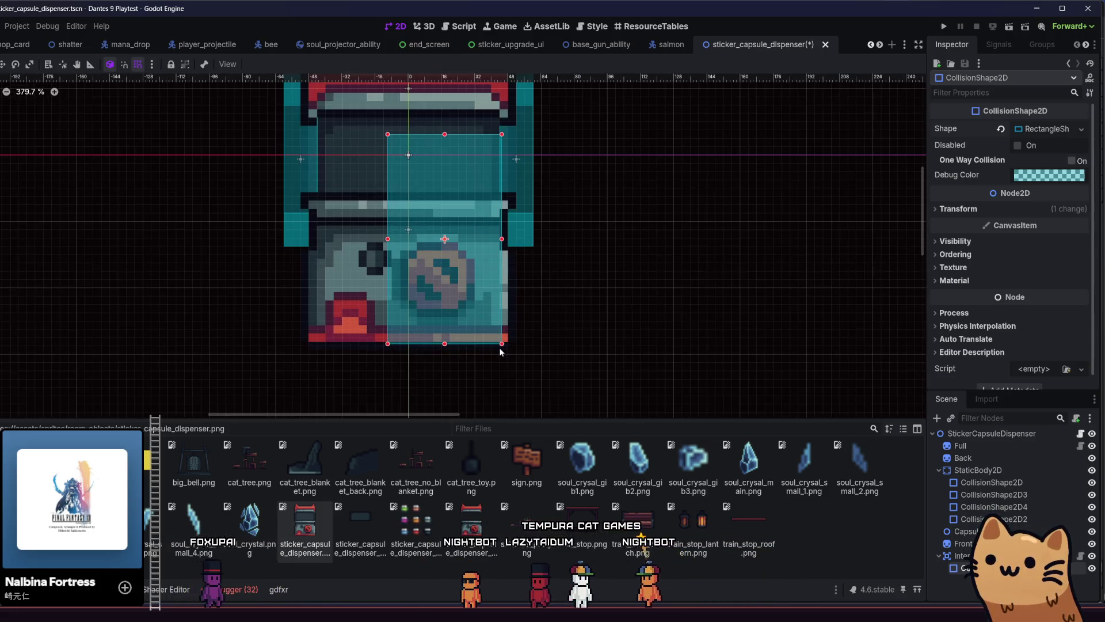
{"action": "left_click_drag", "start_coordinate": [492, 343], "coordinate": [501, 345]}
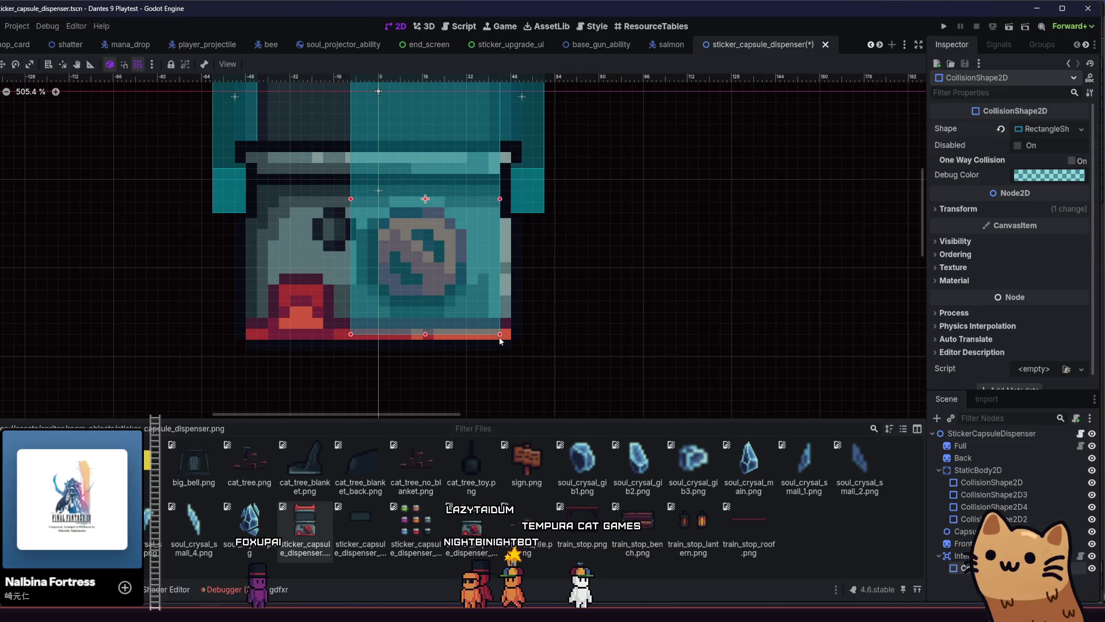
{"action": "left_click_drag", "start_coordinate": [355, 337], "coordinate": [310, 334]}
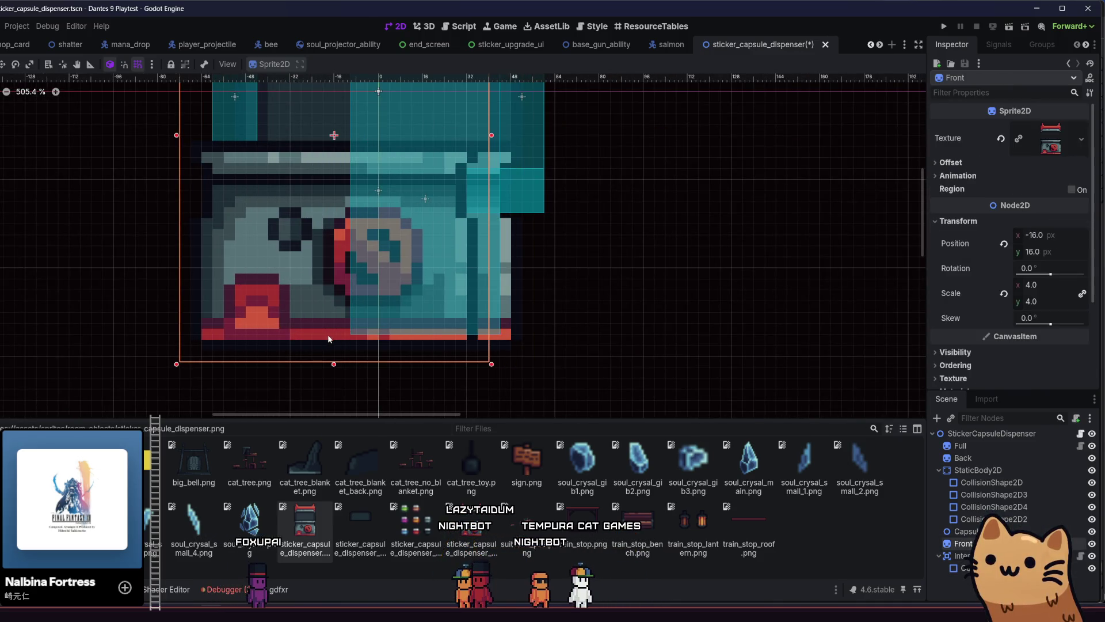
{"action": "key", "text": "ctrl+z"}
{"action": "left_click_drag", "start_coordinate": [351, 335], "coordinate": [256, 335]}
{"action": "scroll", "coordinate": [388, 364], "scroll_direction": "down", "scroll_amount": 4}
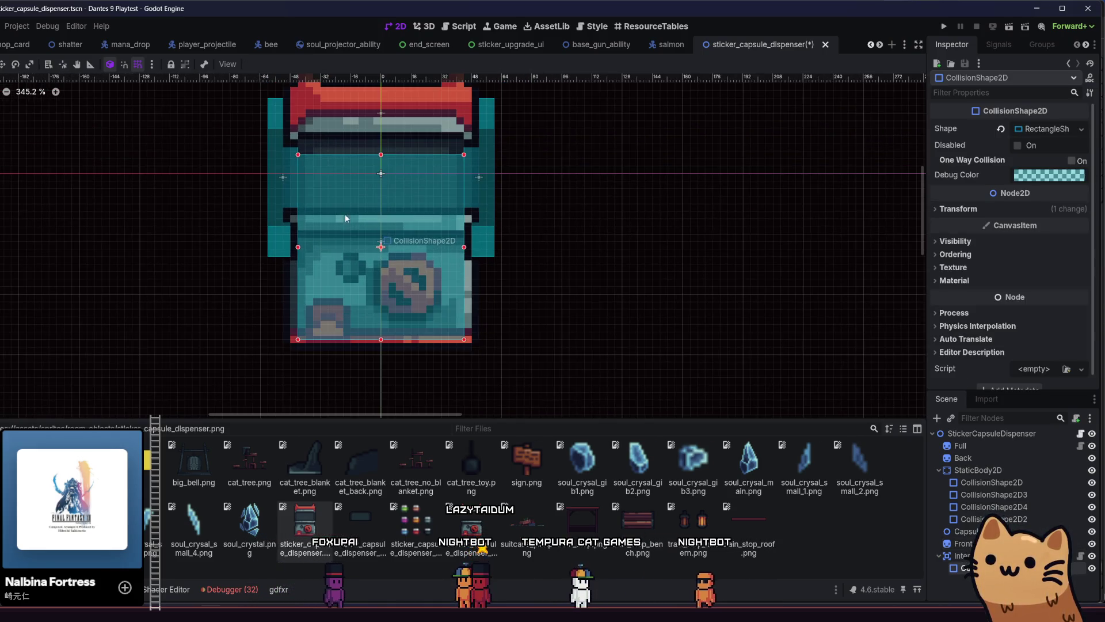
{"action": "mouse_move", "coordinate": [382, 155]}
{"action": "left_mouse_down"}
{"action": "mouse_move", "coordinate": [385, 244]}
{"action": "mouse_move", "coordinate": [373, 110]}
{"action": "left_mouse_up"}
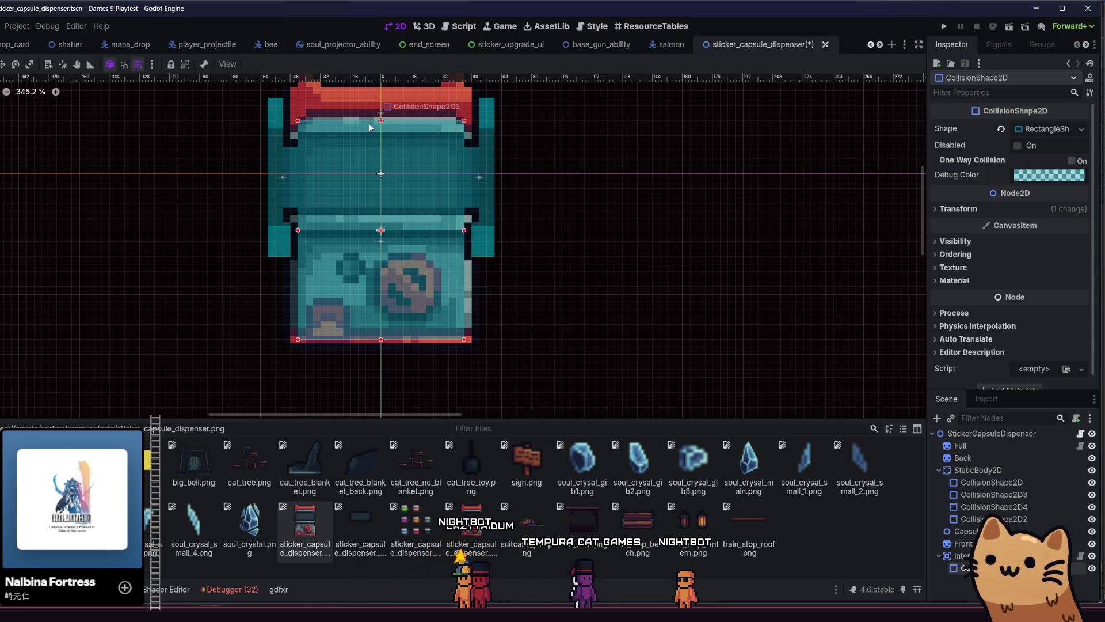
{"action": "left_click", "coordinate": [197, 169]}
{"action": "key", "text": "ctrl+s"}
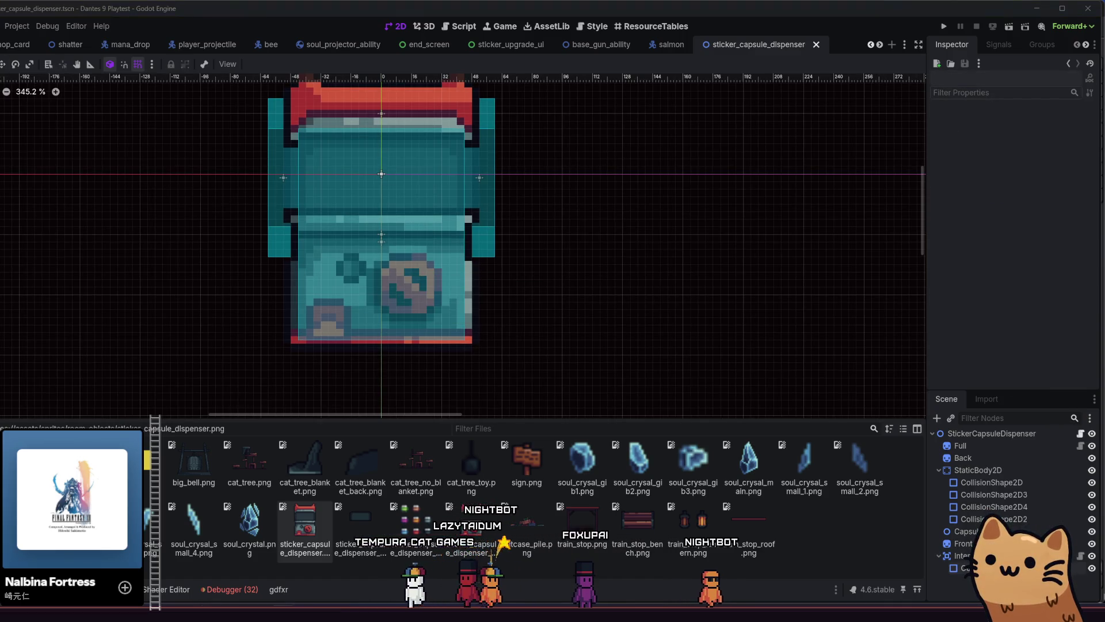
Save the scene again and return to the dispenser script at the capsule_scene line
{"action": "left_click_drag", "start_coordinate": [635, 232], "coordinate": [677, 256]}
{"action": "scroll", "coordinate": [676, 256], "scroll_direction": "down", "scroll_amount": 2}
{"action": "key", "text": "ctrl+s"}
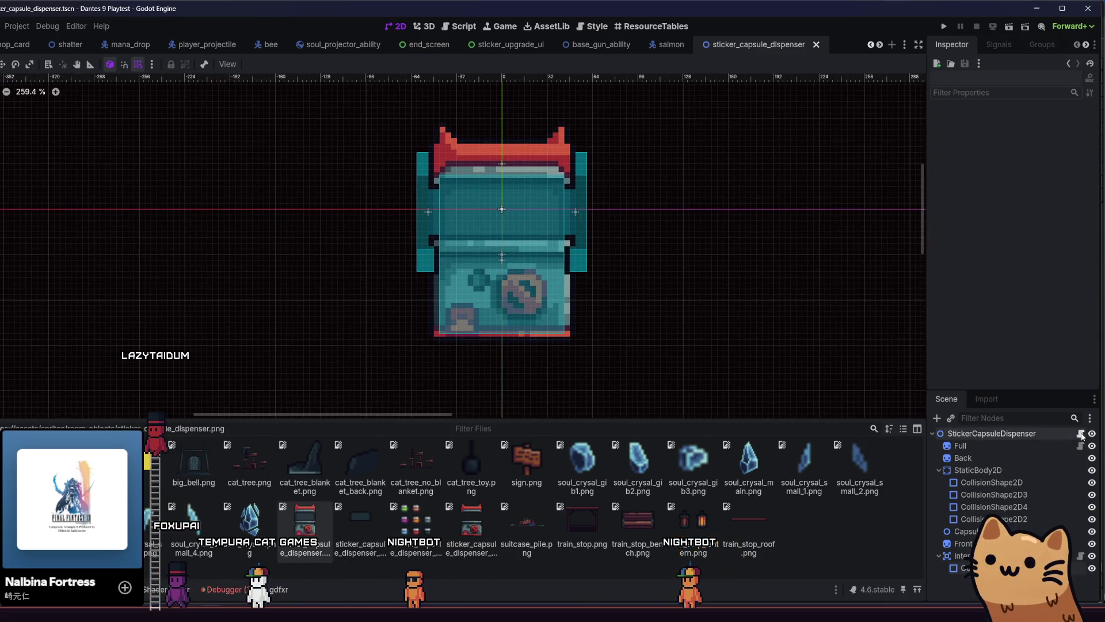
{"action": "key", "text": "ctrl+F3"}
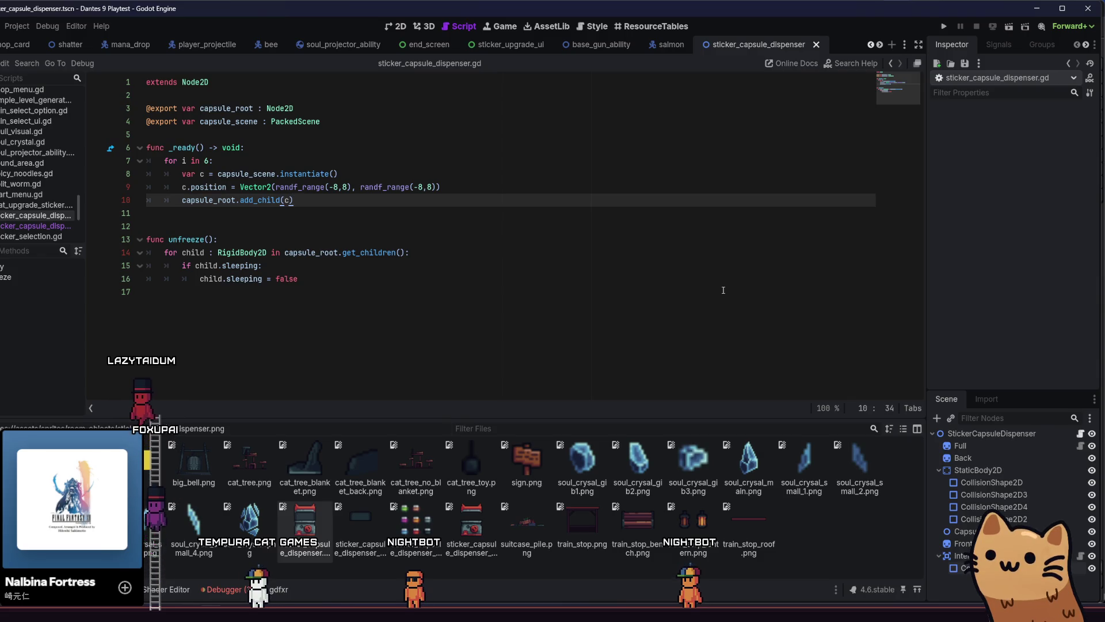
{"action": "left_click", "coordinate": [379, 119]}
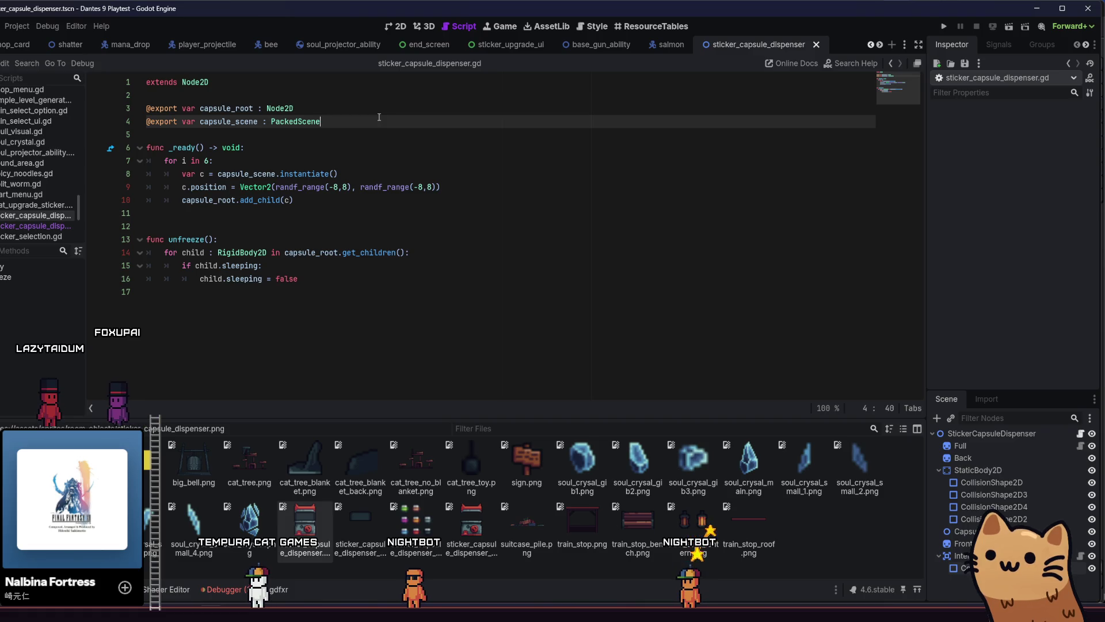
Declare 'var capsules_left := 0' below the exported variables
{"action": "key", "text": "Return"}
{"action": "key", "text": "Return"}
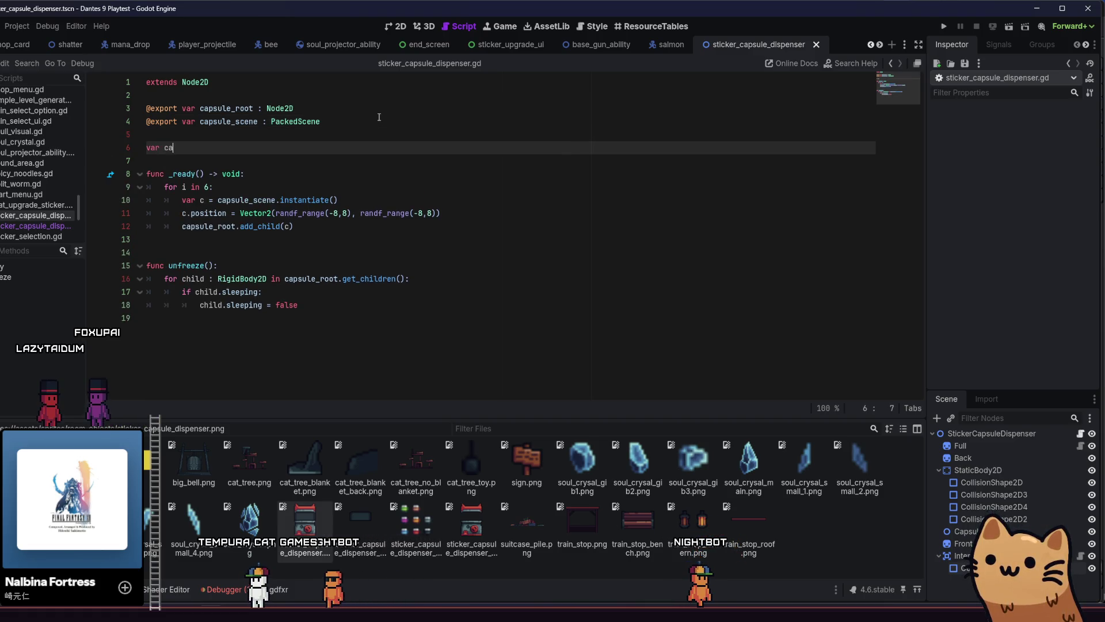
{"action": "type", "text": "les_;ef"}
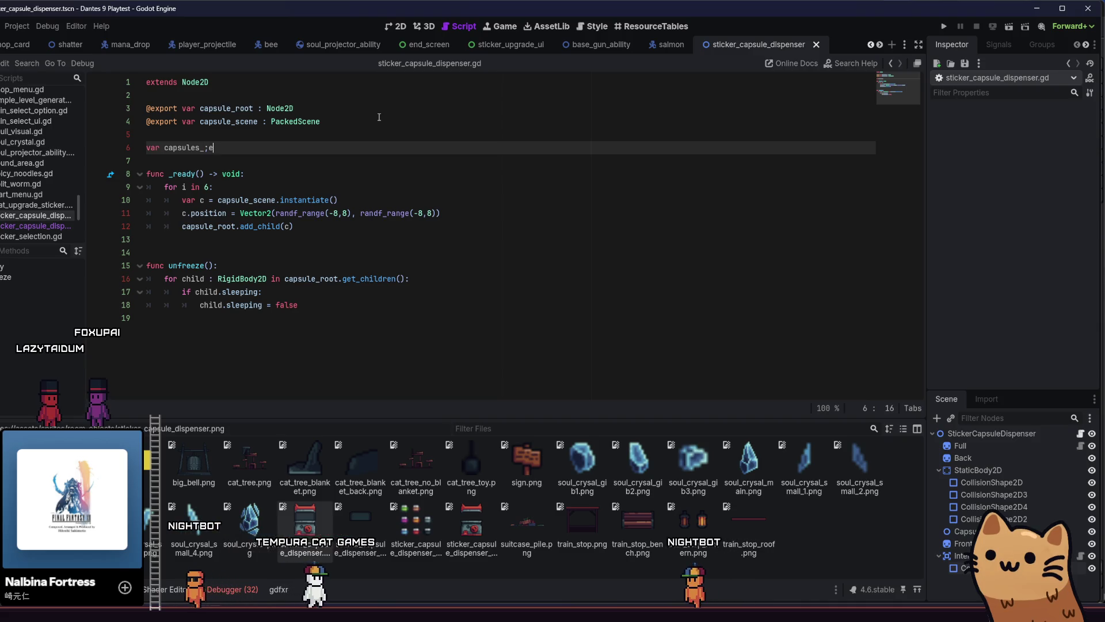
{"action": "key", "text": "BackSpace"}
{"action": "key", "text": "BackSpace"}
{"action": "key", "text": "BackSpace"}
{"action": "type", "text": "left"}
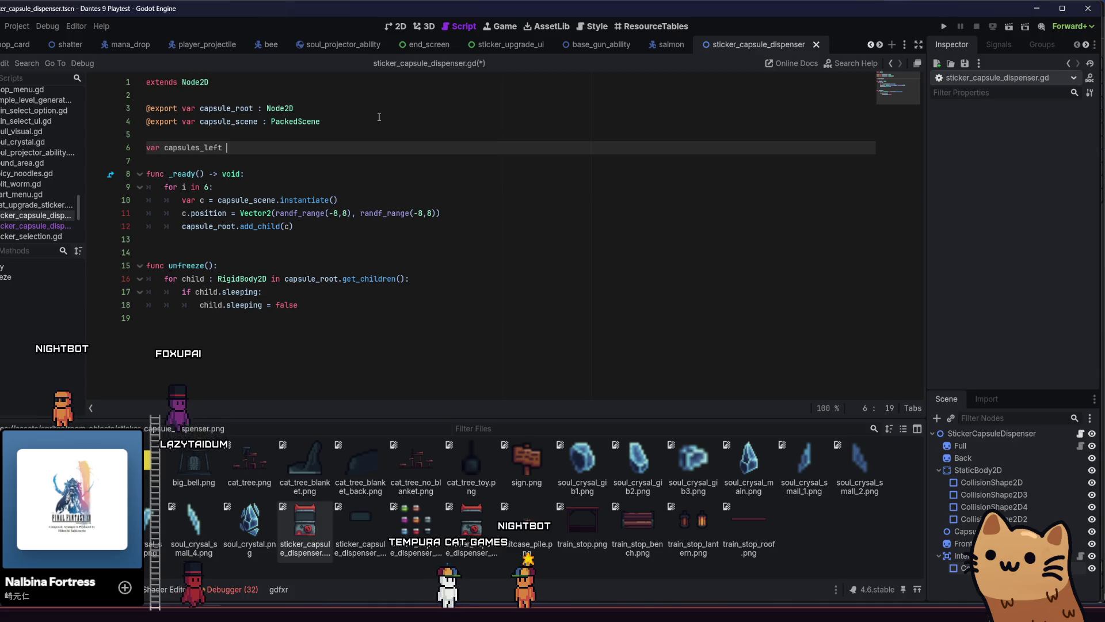
{"action": "type", "text": ":= 9"}
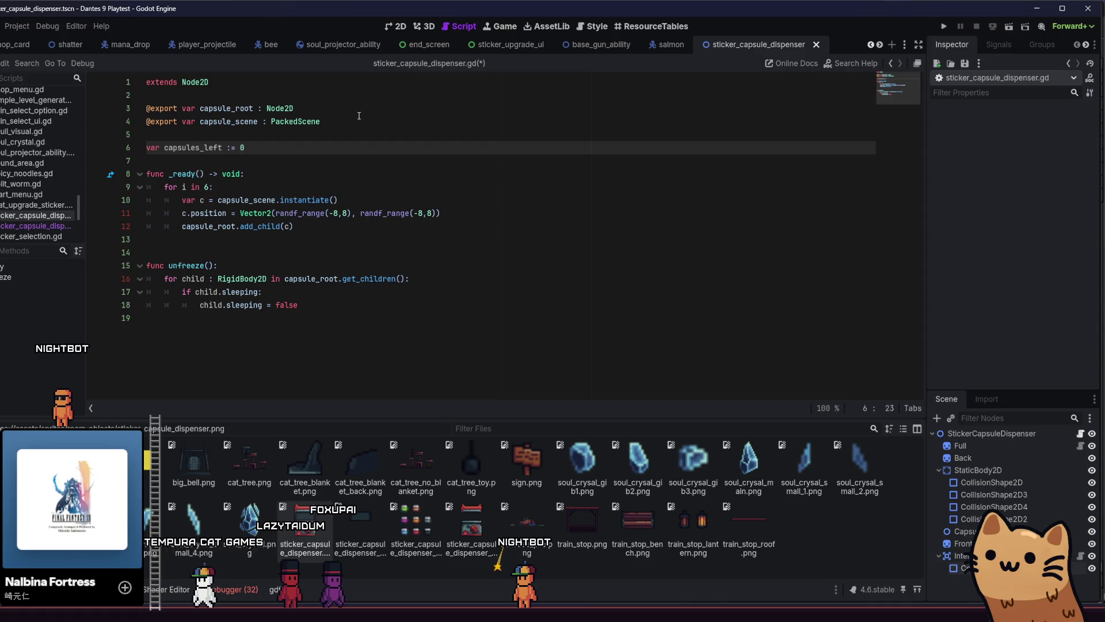
Add 'capsules_left += 1' after add_child inside the _ready loop and save
{"action": "left_click", "coordinate": [345, 227]}
{"action": "key", "text": "Return"}
{"action": "type", "text": "capsules_left "}
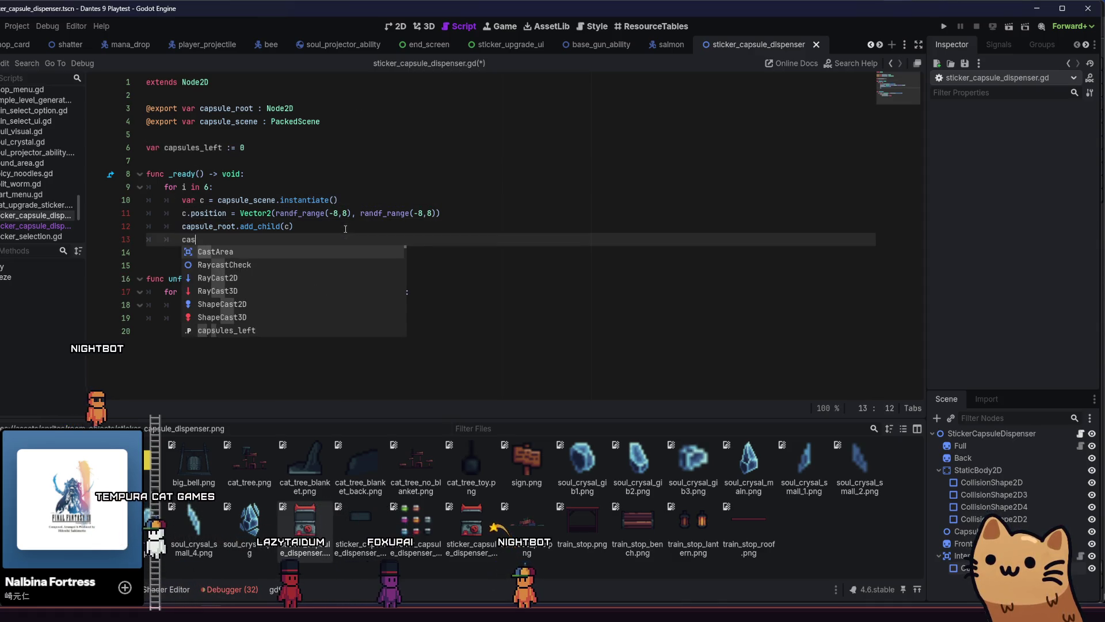
{"action": "type", "text": "+="}
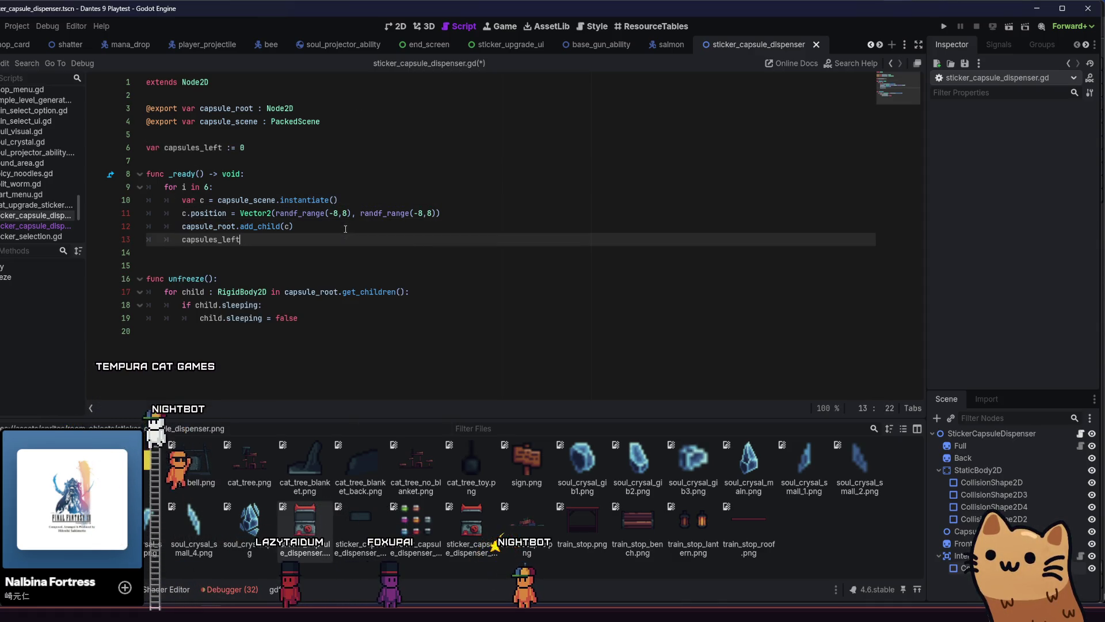
{"action": "type", "text": " 1"}
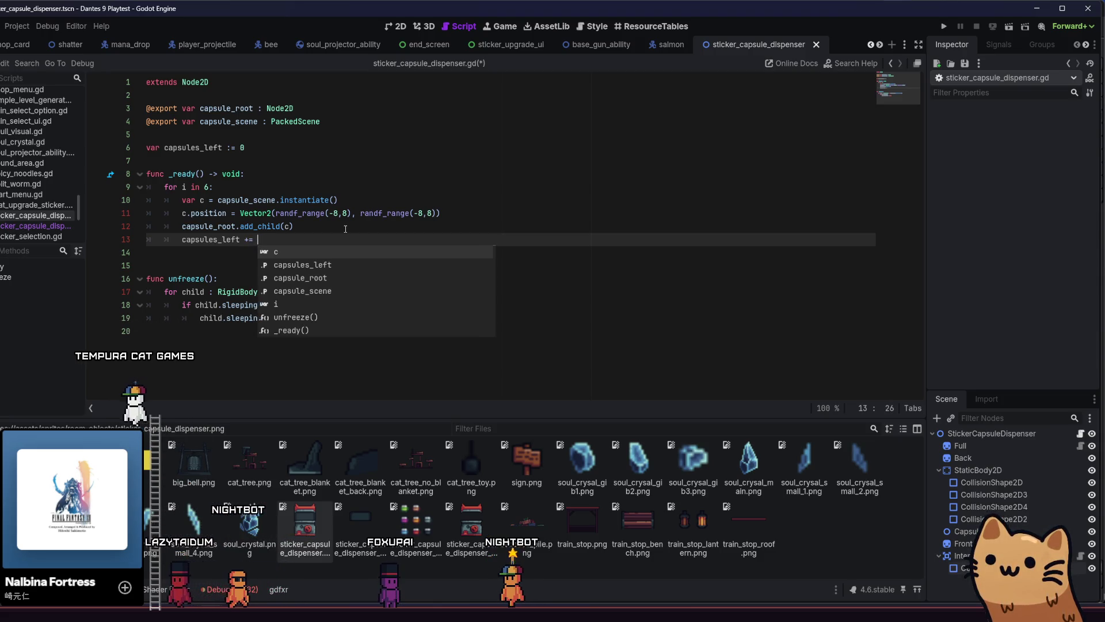
{"action": "left_click", "coordinate": [346, 228]}
{"action": "key", "text": "ctrl+s"}
Open unindented blank lines after the loop to begin a new function
{"action": "left_click", "coordinate": [360, 241]}
{"action": "key", "text": "Return"}
{"action": "key", "text": "BackSpace"}
{"action": "key", "text": "Return"}
{"action": "key", "text": "BackSpace"}
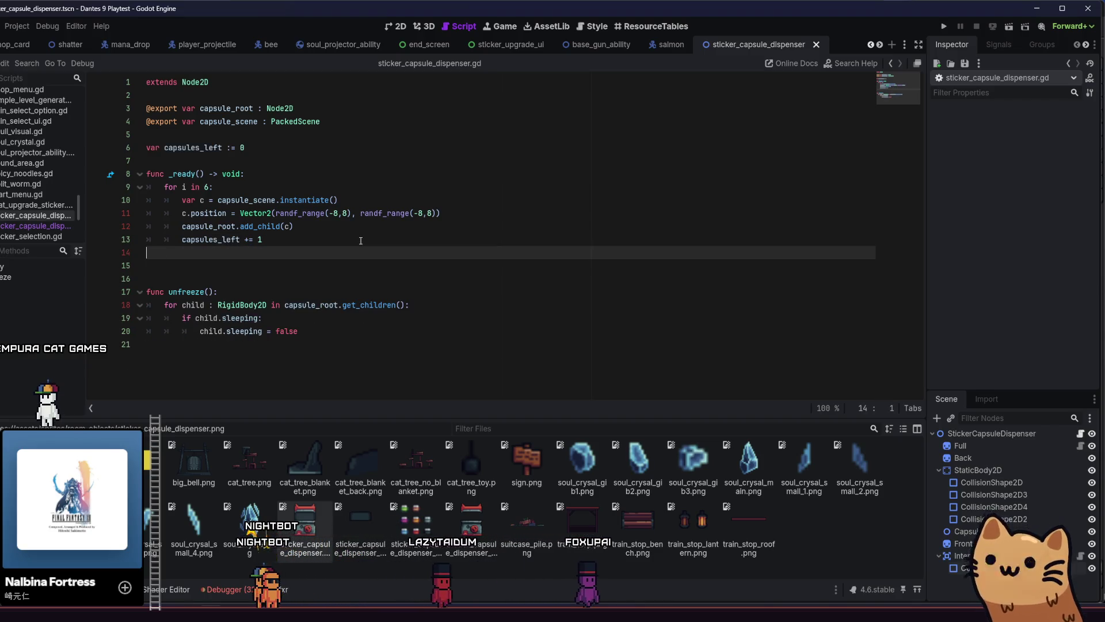
{"action": "key", "text": "Return"}
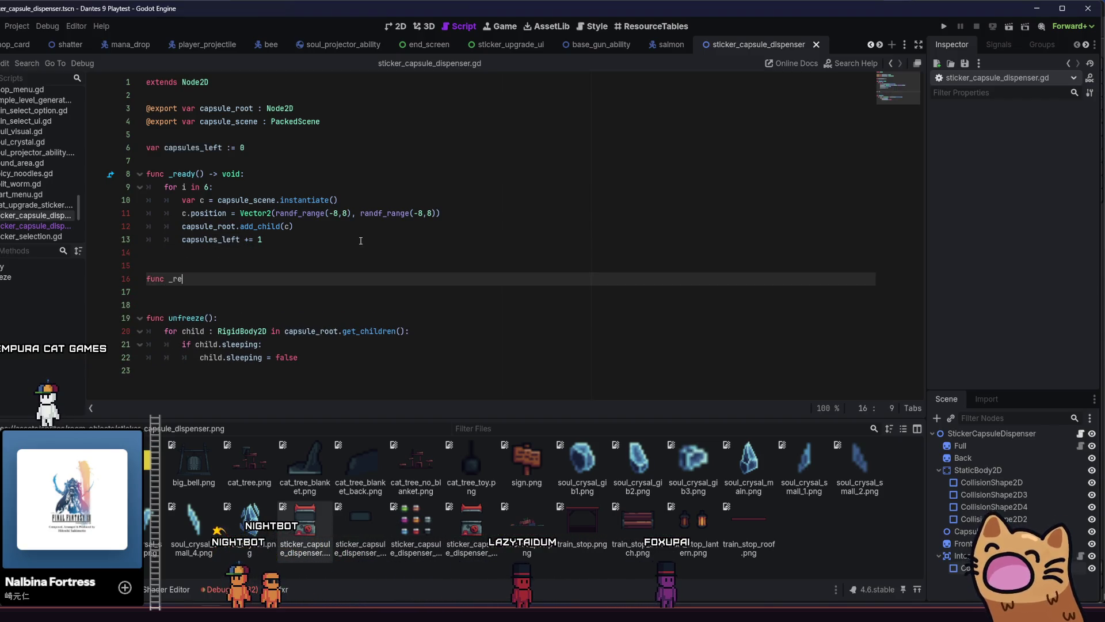
{"action": "key", "text": "BackSpace"}
{"action": "key", "text": "BackSpace"}
{"action": "key", "text": "BackSpace"}
Declare remove_lowest_capsule() with a loop 'for capsule in capsule_root.get_children()'
{"action": "type", "text": "remove_lowest_capsule():"}
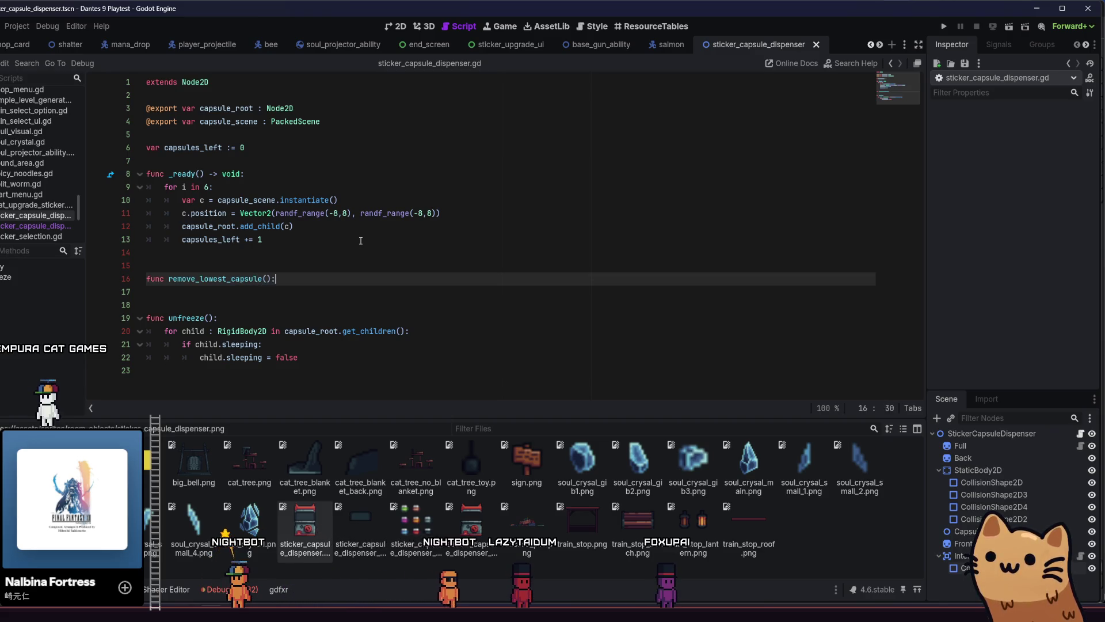
{"action": "key", "text": "Return"}
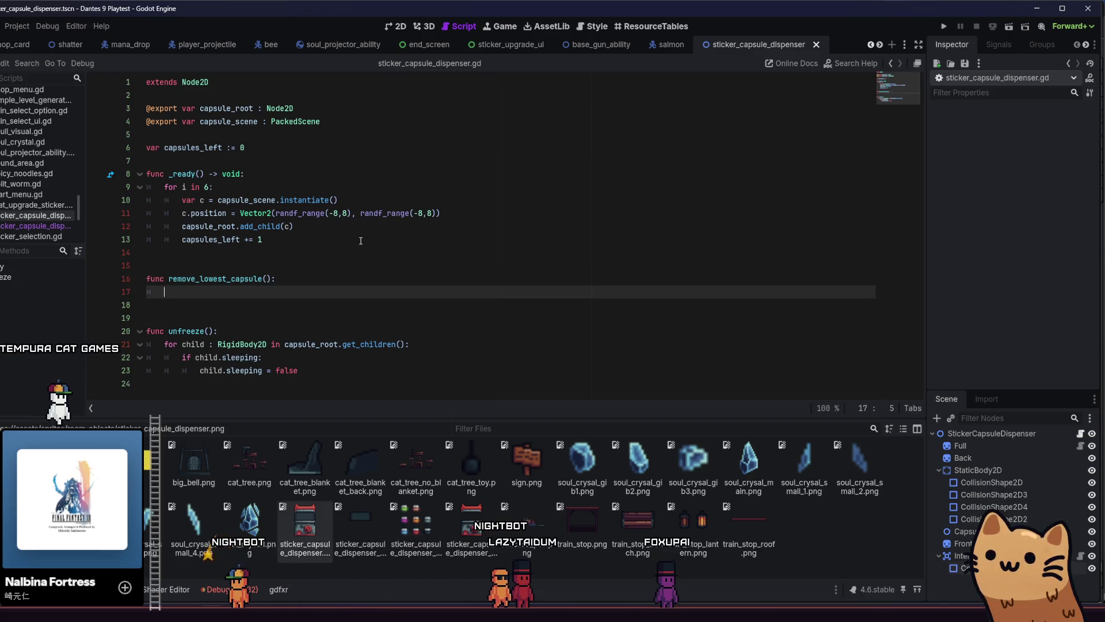
{"action": "key", "text": "BackSpace"}
{"action": "type", "text": "capsule "}
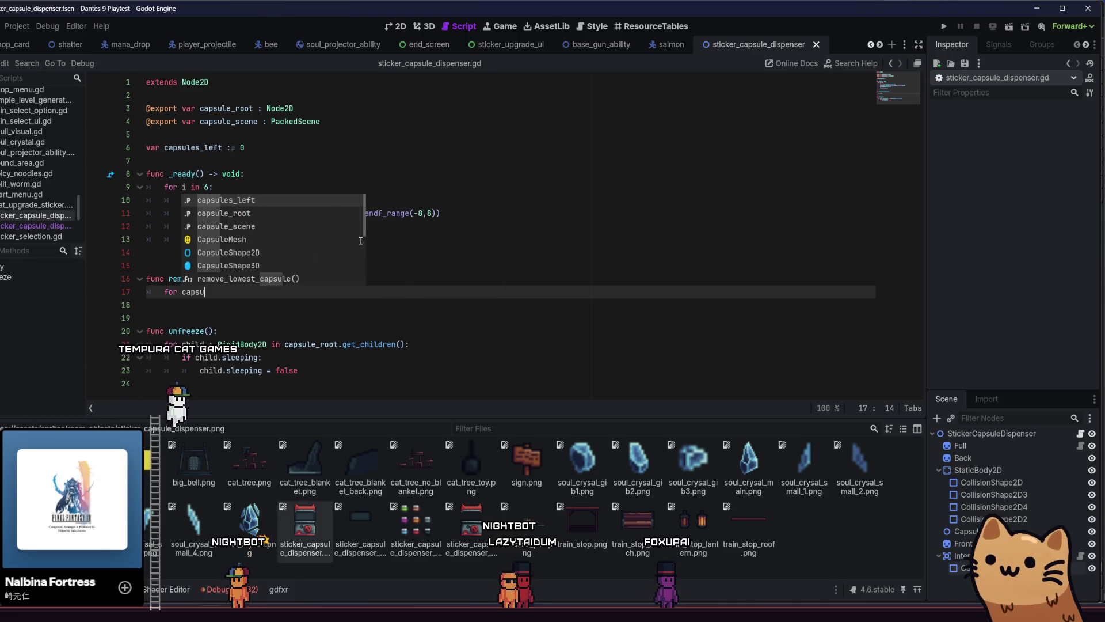
{"action": "type", "text": "in capsules_l"}
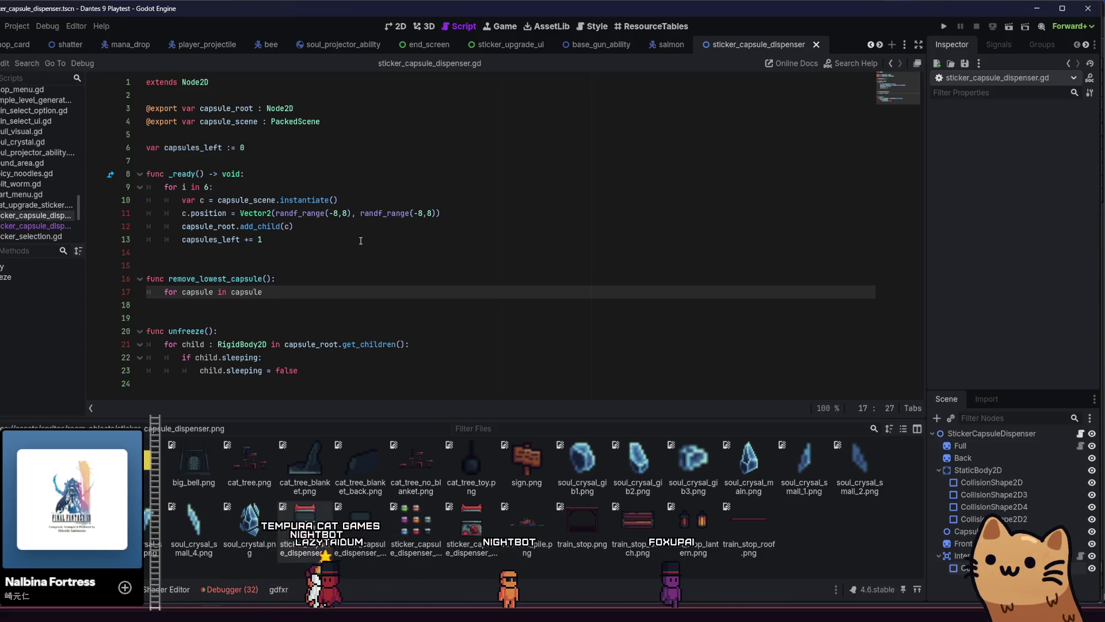
{"action": "type", "text": "_root.get_chi"}
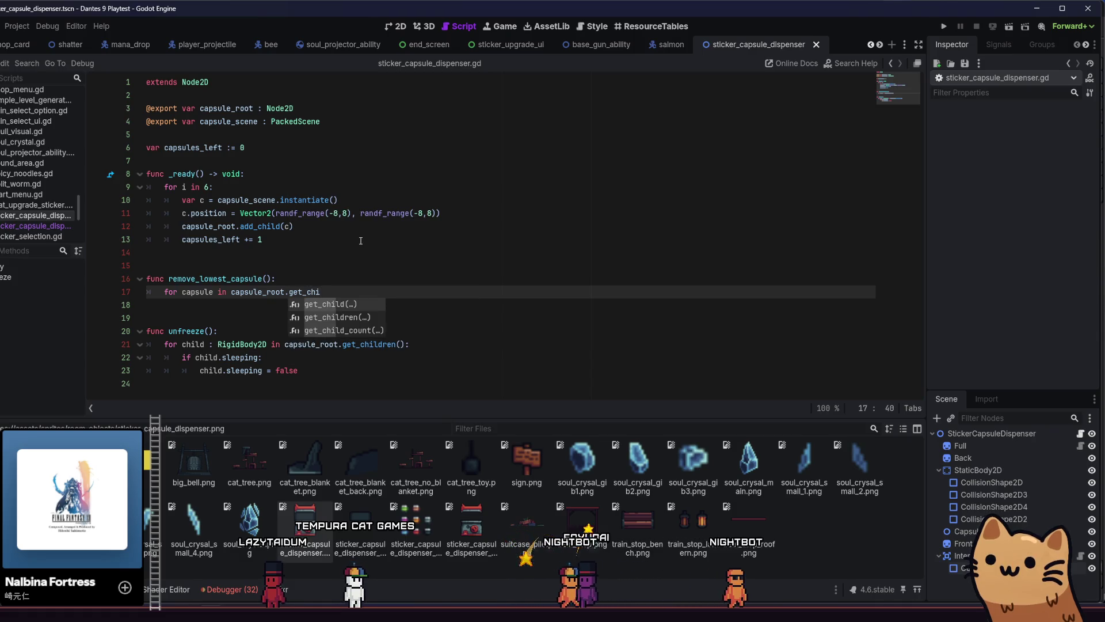
{"action": "key", "text": "Down"}
{"action": "key", "text": "Return"}
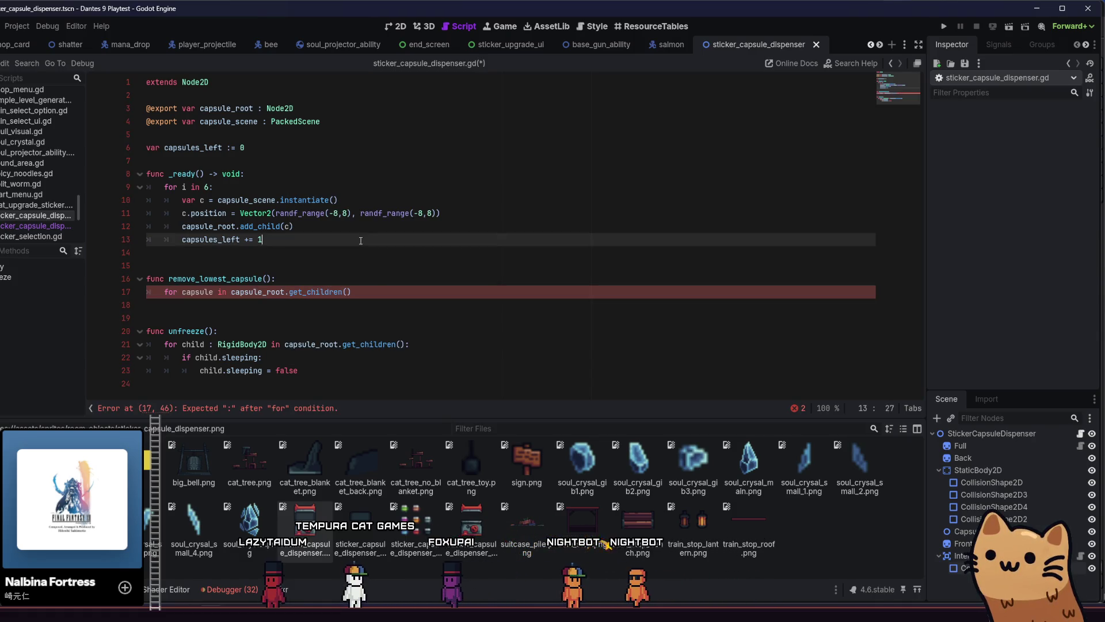
Add 'var remove = null' at the function's start and open a line inside the loop
{"action": "left_click", "coordinate": [368, 278]}
{"action": "key", "text": "Return"}
{"action": "type", "text": "var "}
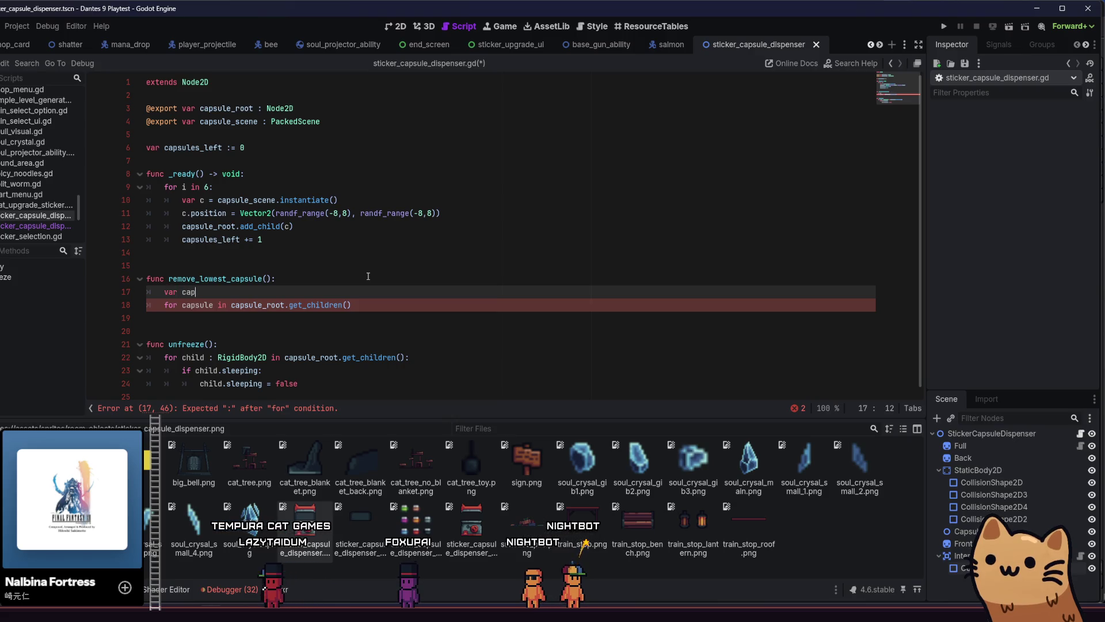
{"action": "type", "text": "remove = nul"}
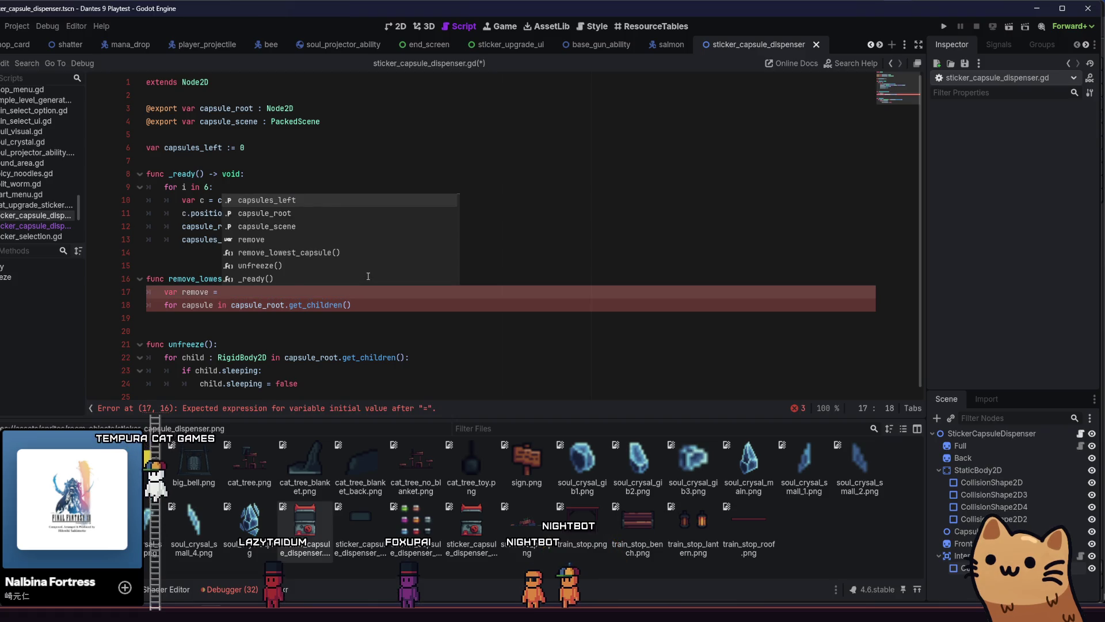
{"action": "key", "text": "BackSpace"}
{"action": "key", "text": "BackSpace"}
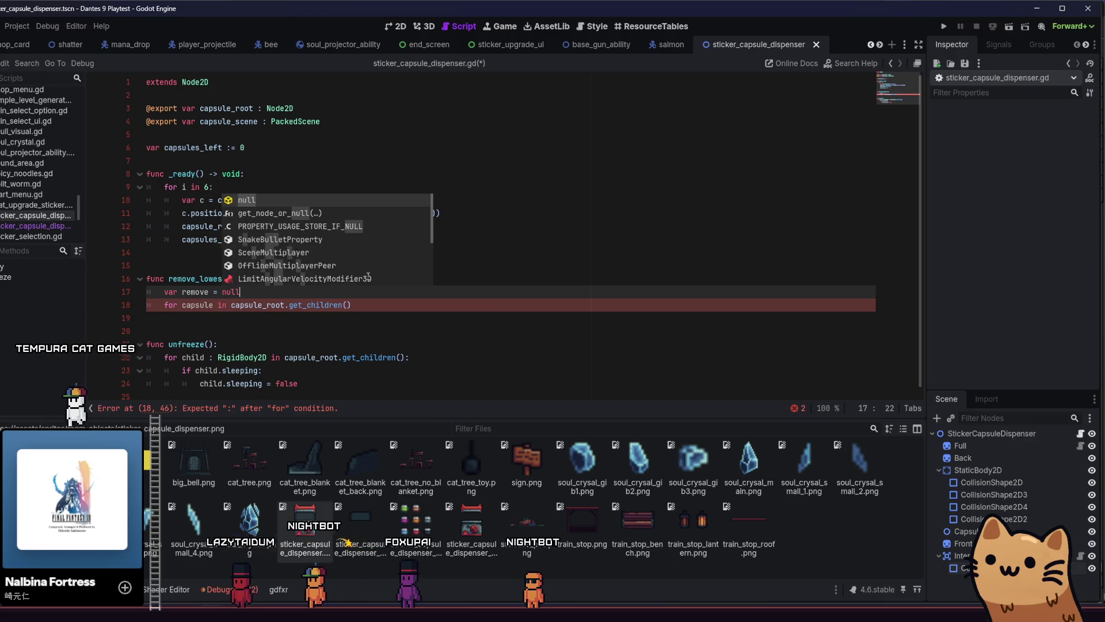
{"action": "key", "text": "Return"}
{"action": "key", "text": "Down"}
{"action": "key", "text": "Down"}
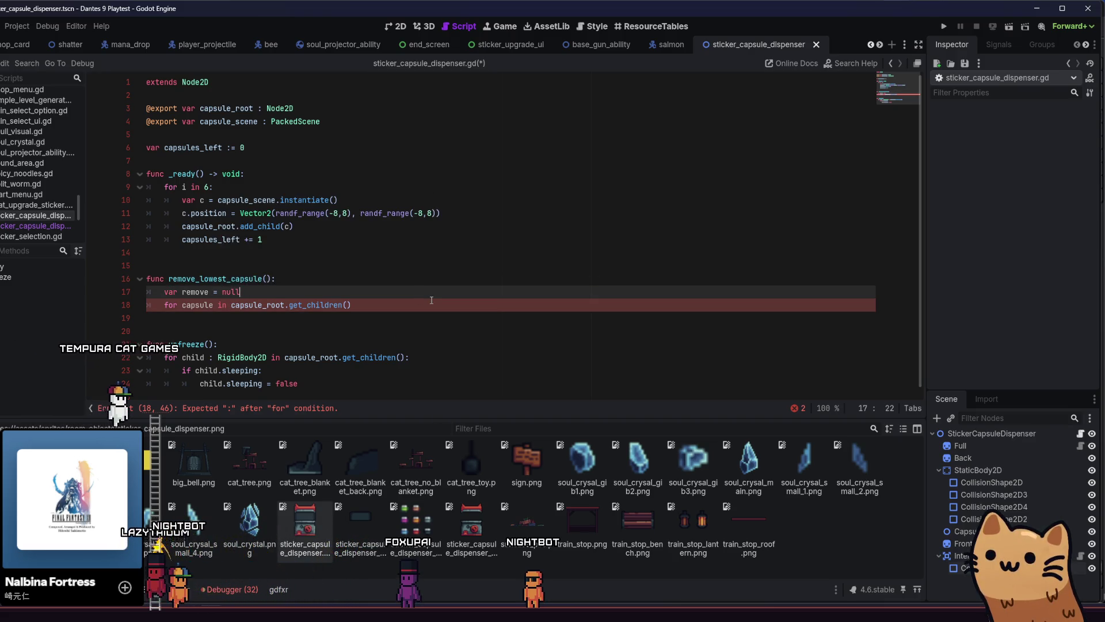
{"action": "left_click", "coordinate": [436, 306]}
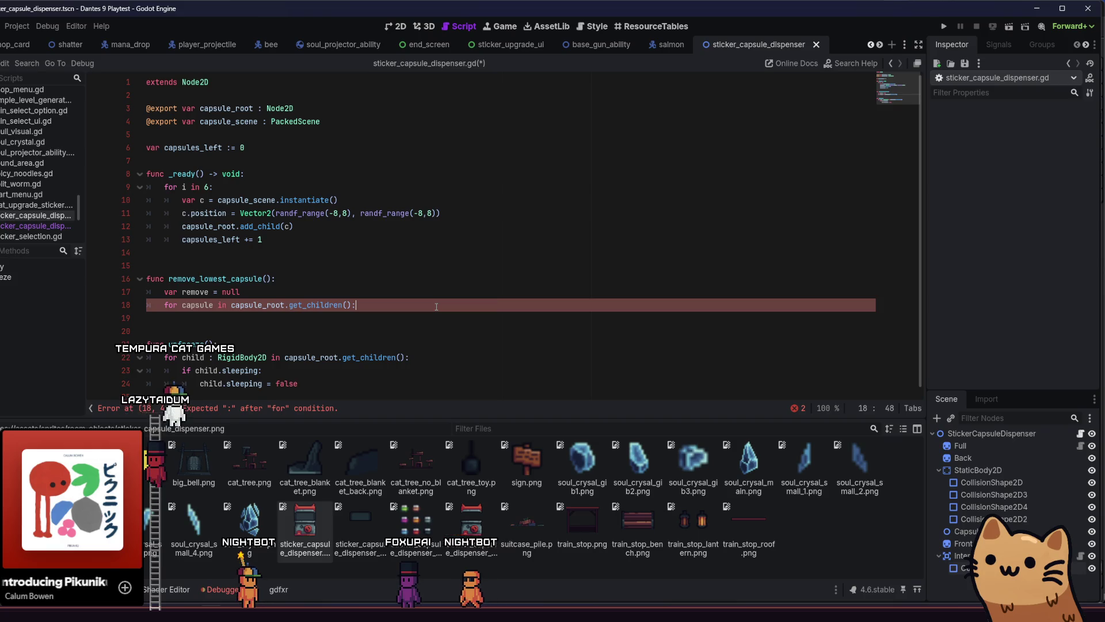
{"action": "key", "text": "Return"}
Write 'if remove:' with a pass placeholder and an else branch setting remove = capsule
{"action": "key", "text": "BackSpace"}
{"action": "key", "text": "BackSpace"}
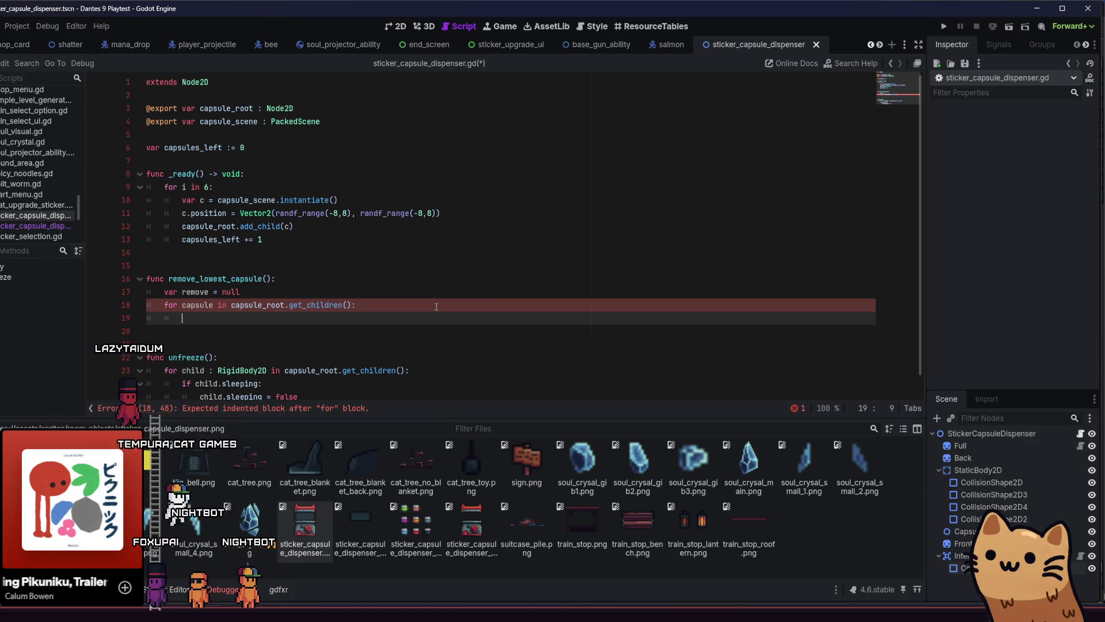
{"action": "type", "text": "remove:"}
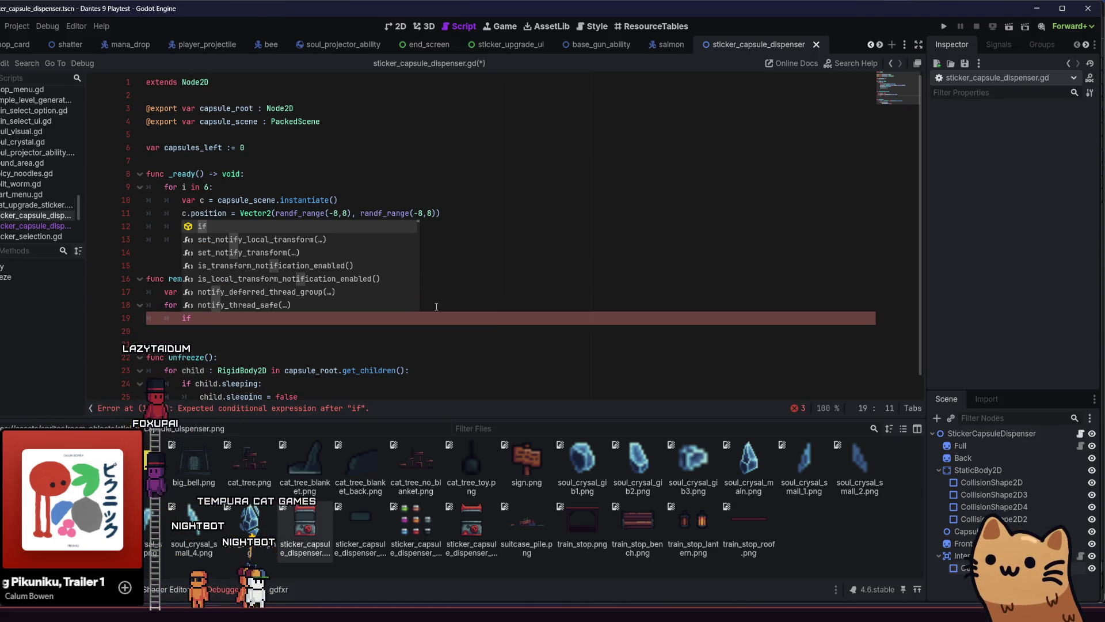
{"action": "key", "text": "Return"}
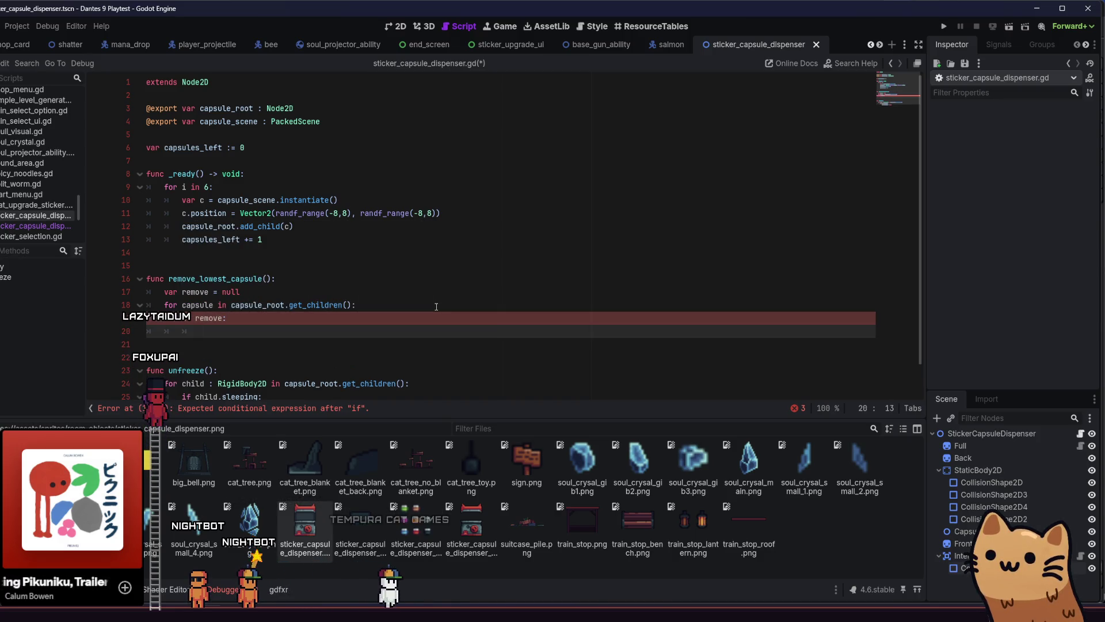
{"action": "type", "text": "ps"}
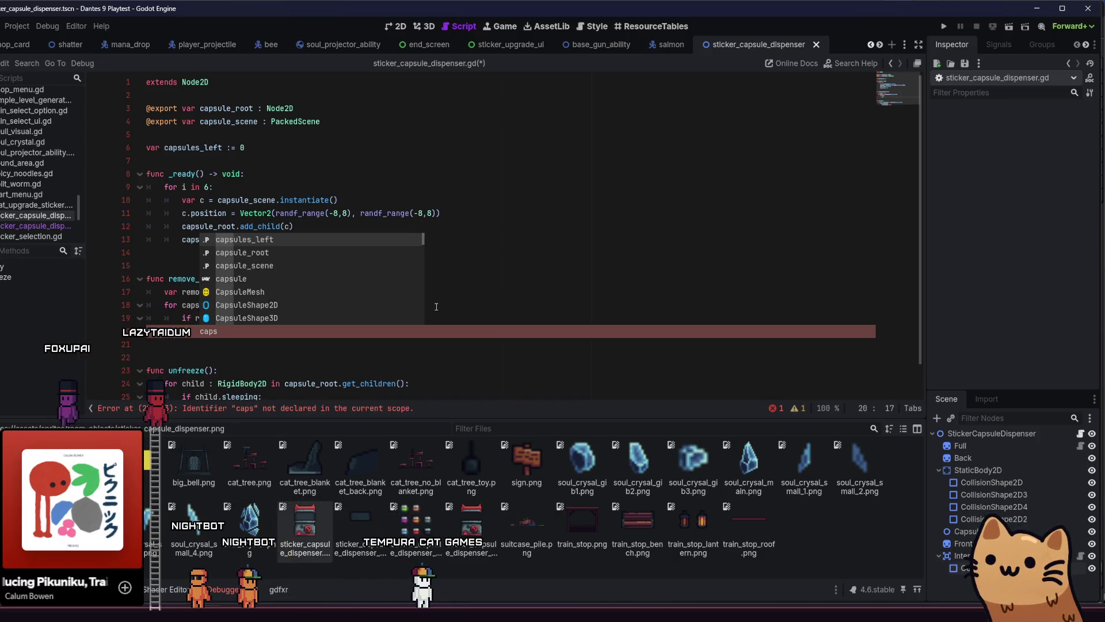
{"action": "key", "text": "BackSpace"}
{"action": "key", "text": "BackSpace"}
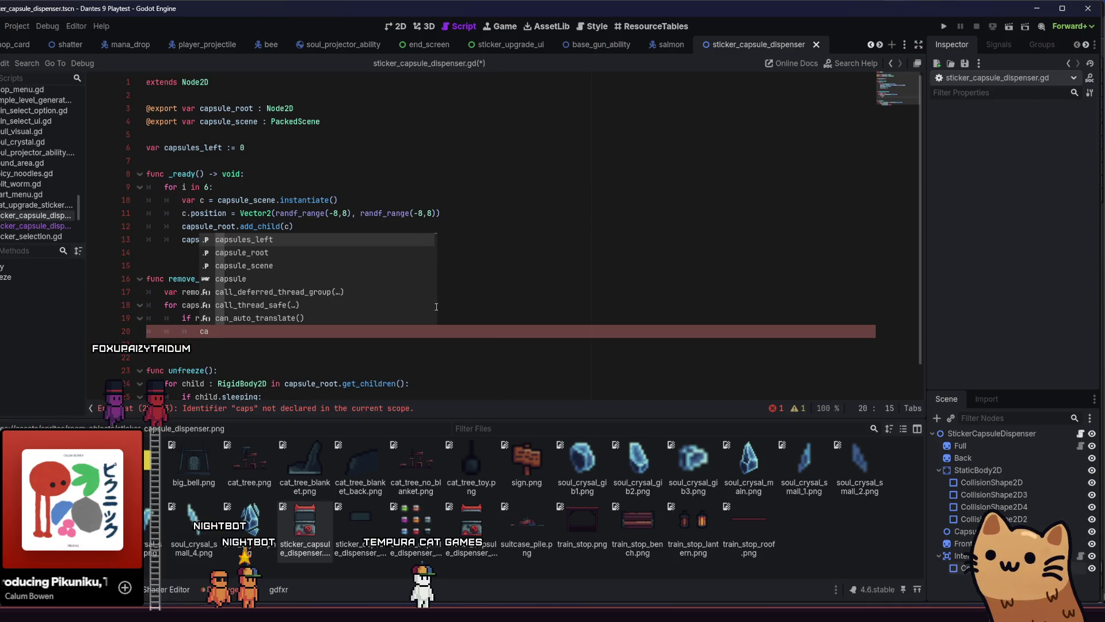
{"action": "key", "text": "BackSpace"}
{"action": "type", "text": "pass"}
{"action": "key", "text": "Return"}
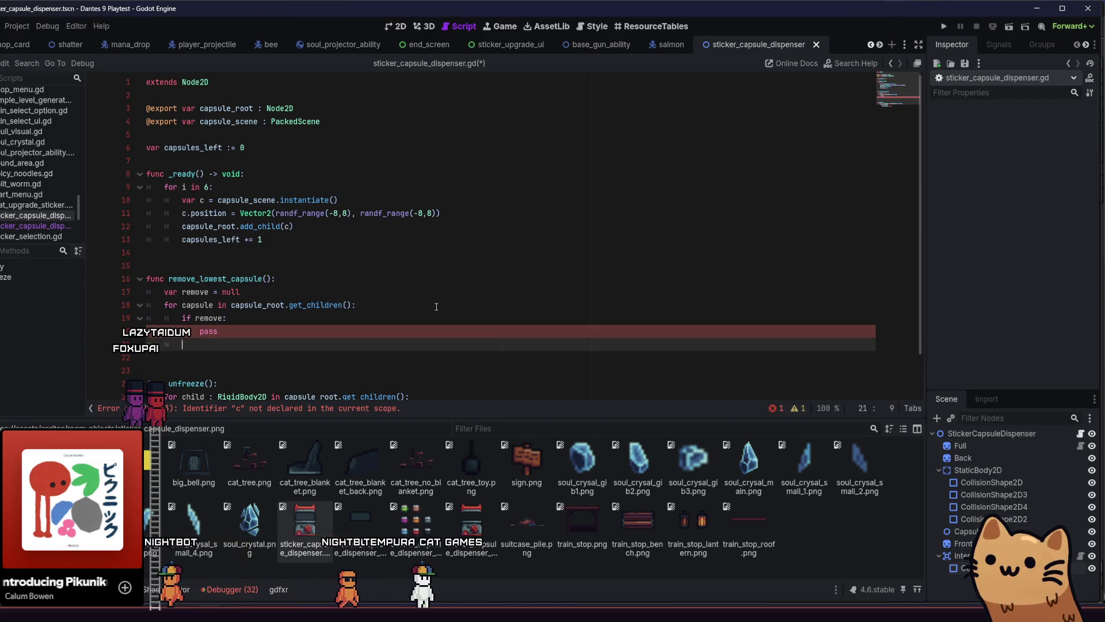
{"action": "key", "text": "Return"}
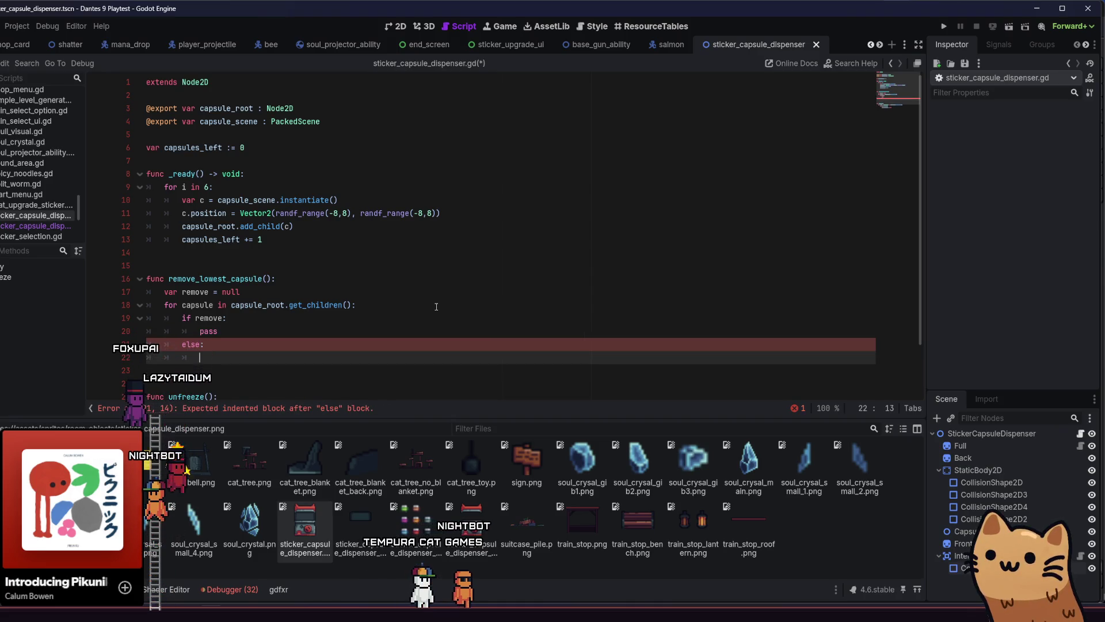
{"action": "type", "text": "move = cap"}
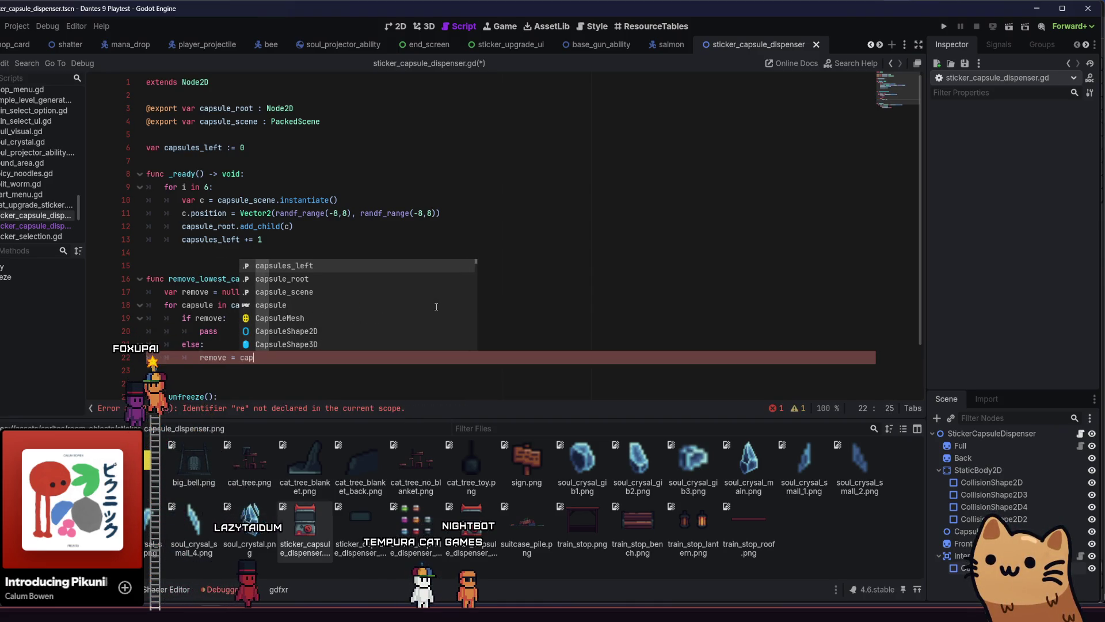
{"action": "key", "text": "Down"}
{"action": "key", "text": "Down"}
{"action": "key", "text": "Down"}
{"action": "key", "text": "Return"}
Replace pass with 'if capsule.position.y > remove.position.y: remove = capsule' and save
{"action": "left_click", "coordinate": [436, 306]}
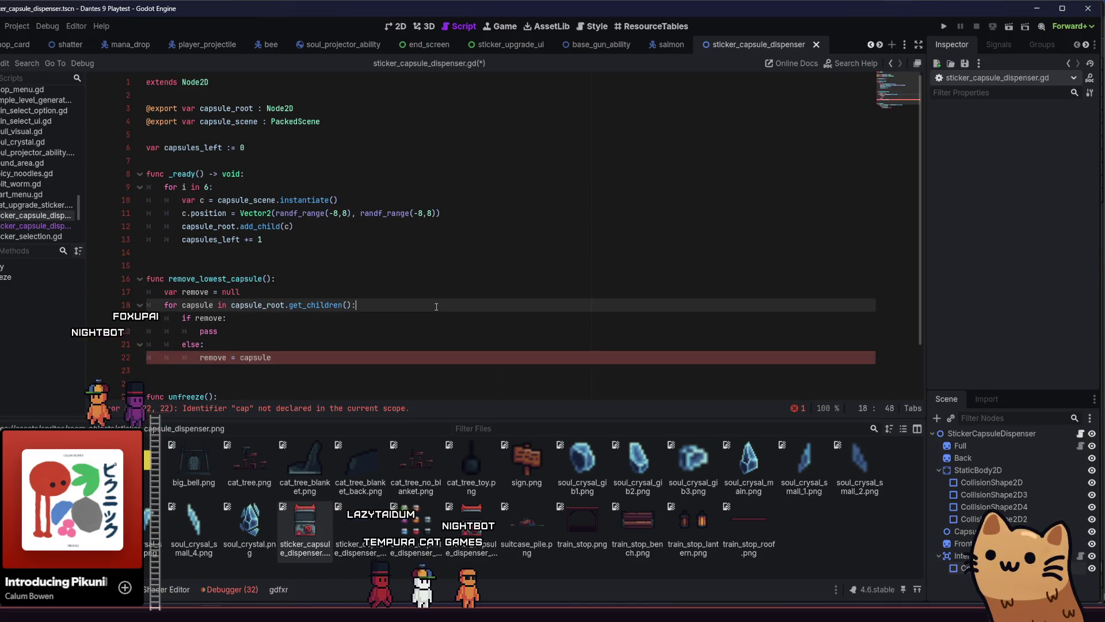
{"action": "left_click", "coordinate": [414, 329]}
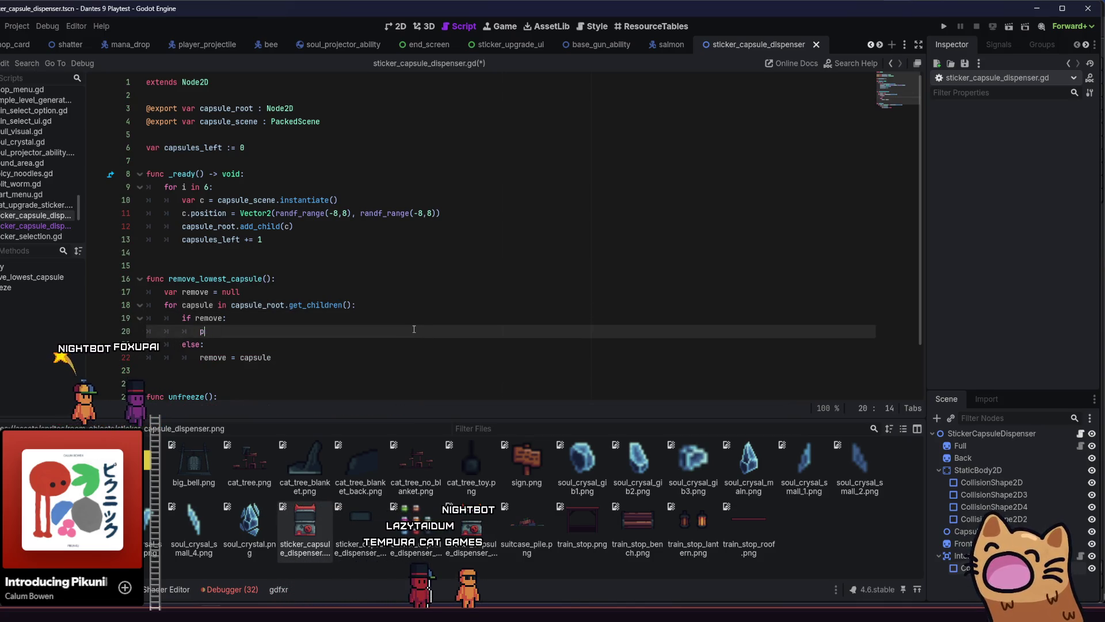
{"action": "type", "text": "f ca"}
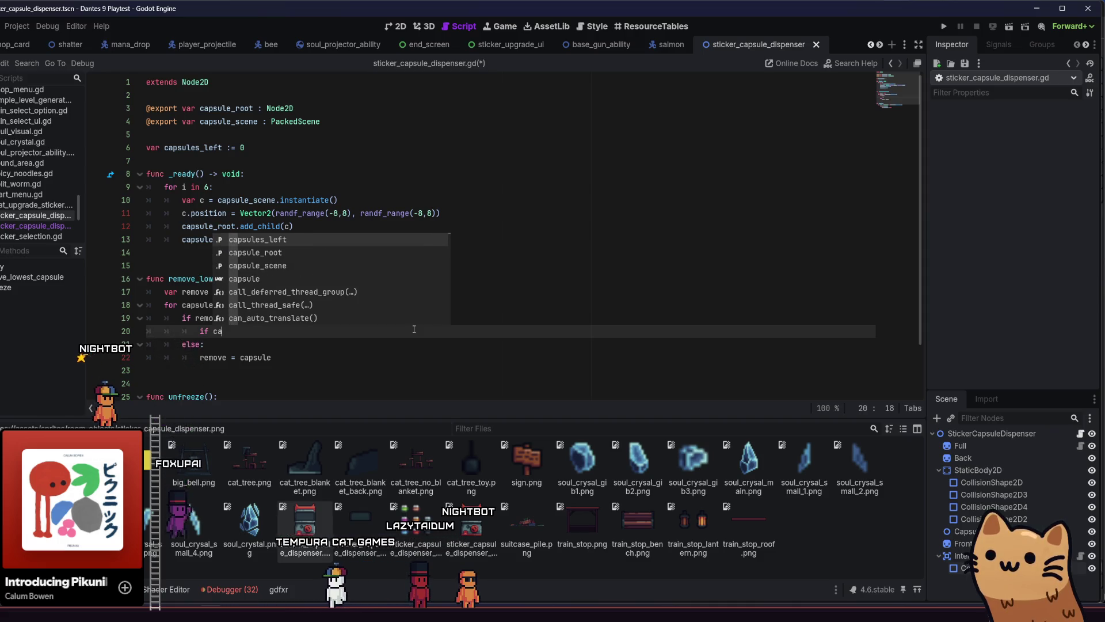
{"action": "key", "text": "Down"}
{"action": "key", "text": "Down"}
{"action": "key", "text": "Down"}
{"action": "key", "text": "Return"}
{"action": "type", "text": ".position"}
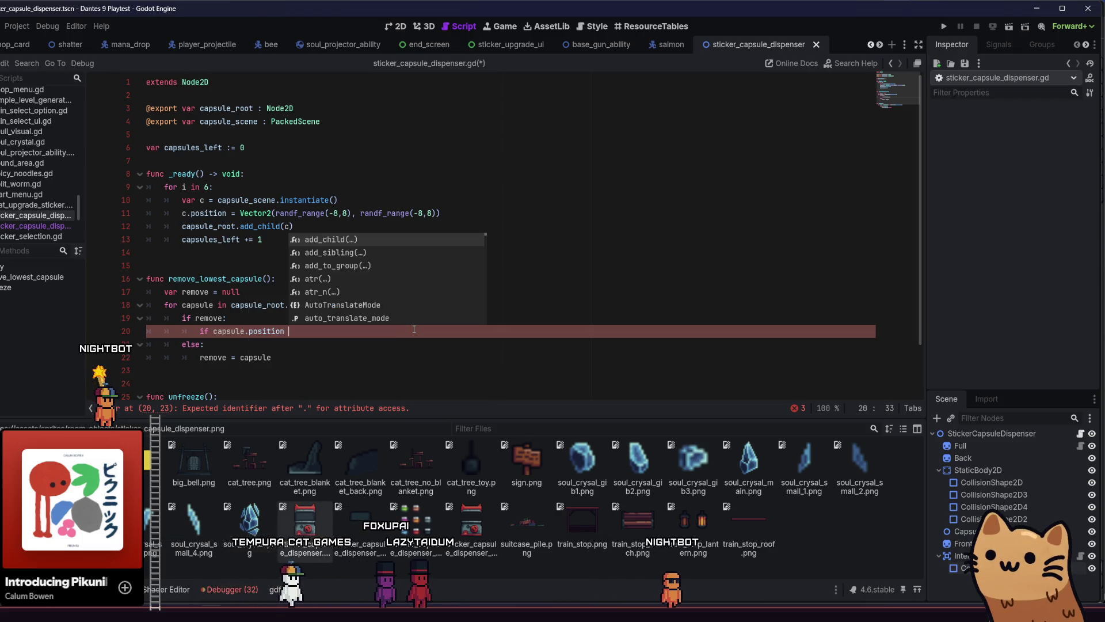
{"action": "key", "text": "BackSpace"}
{"action": "type", "text": ".y "}
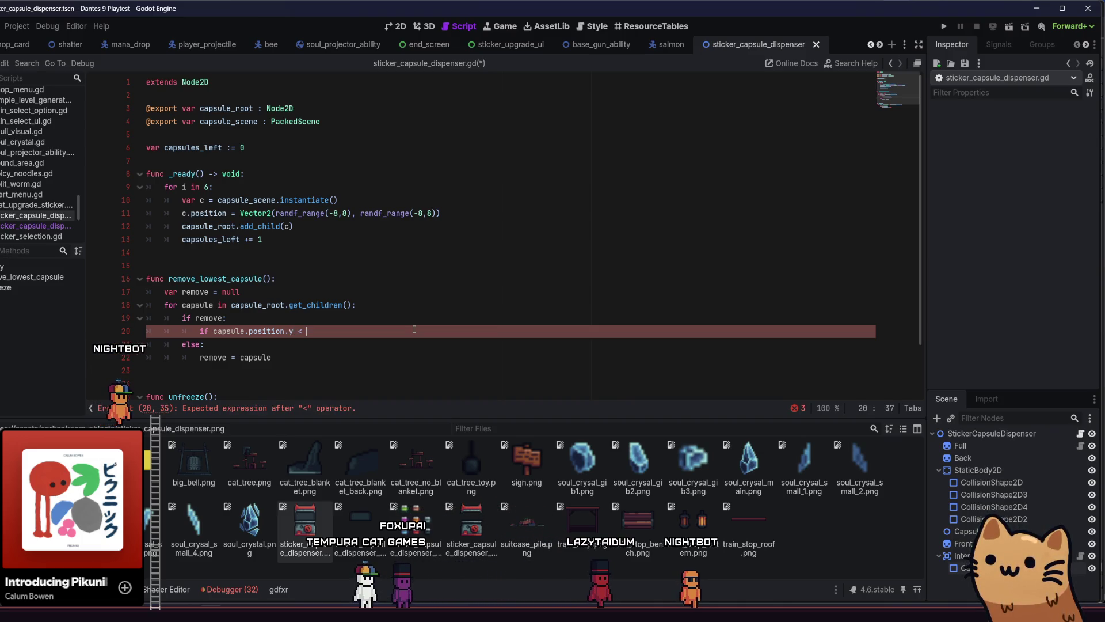
{"action": "type", "text": "> "}
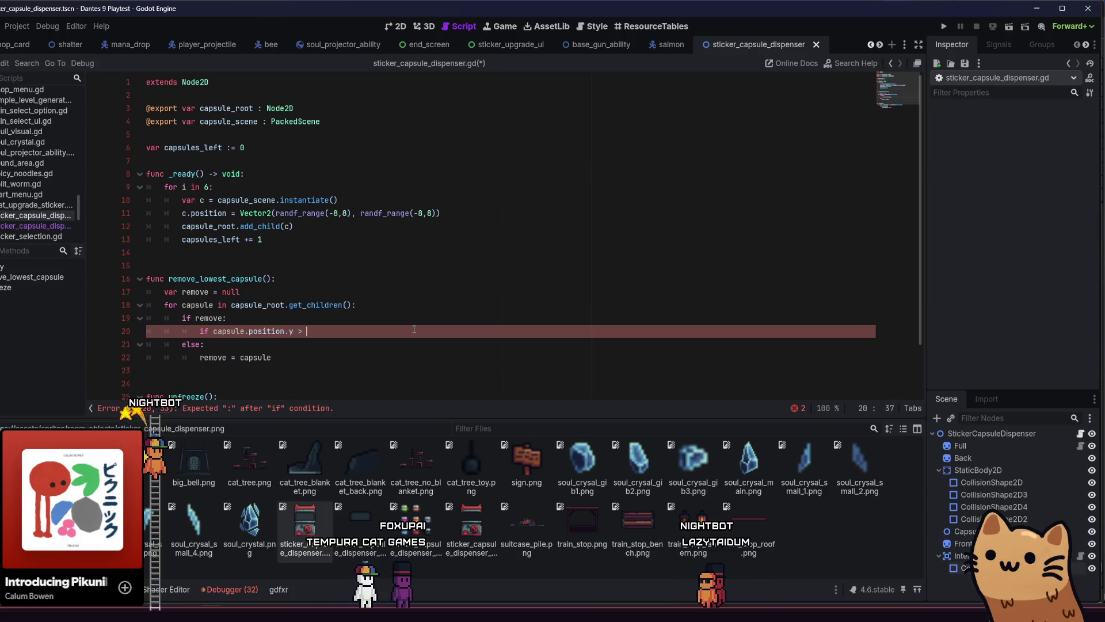
{"action": "type", "text": "remove."}
{"action": "type", "text": "position"}
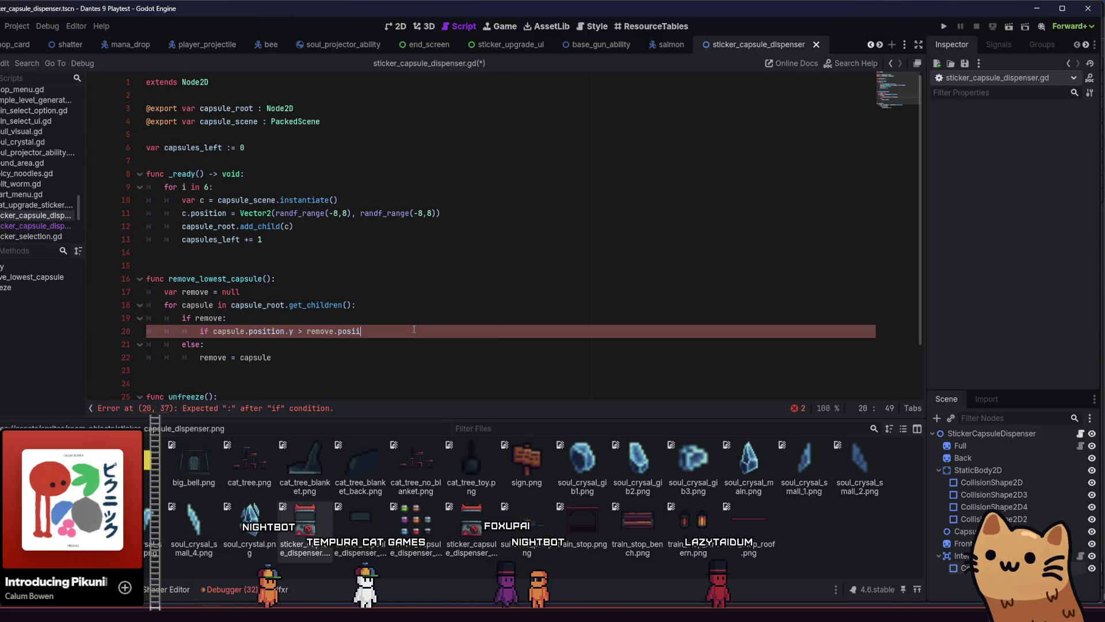
{"action": "type", "text": ".y,"}
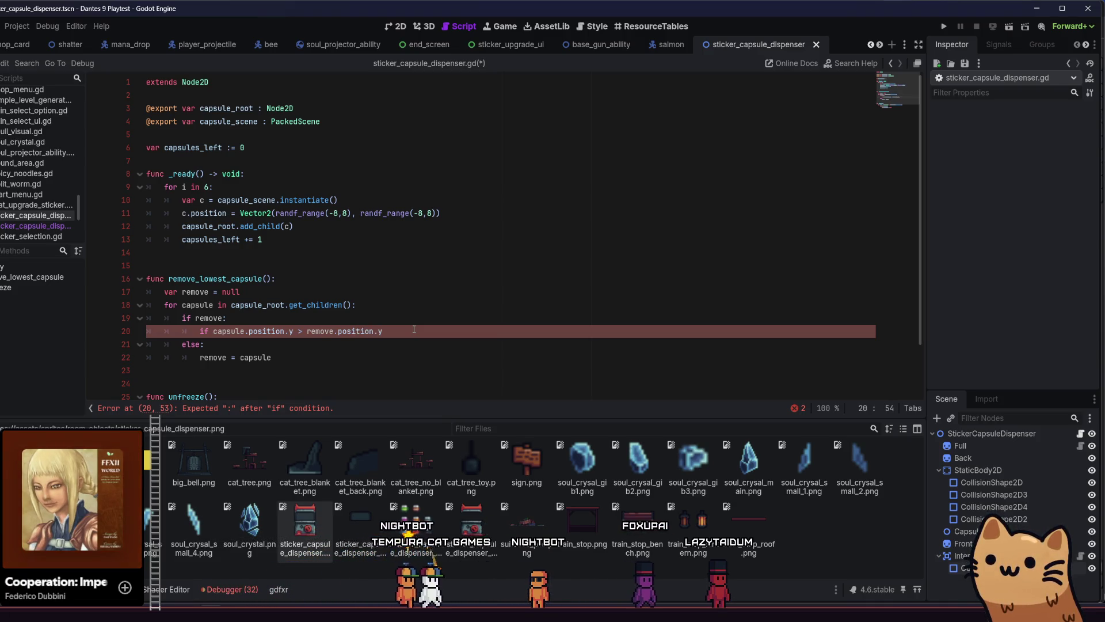
{"action": "key", "text": "BackSpace"}
{"action": "type", "text": ":"}
{"action": "key", "text": "Return"}
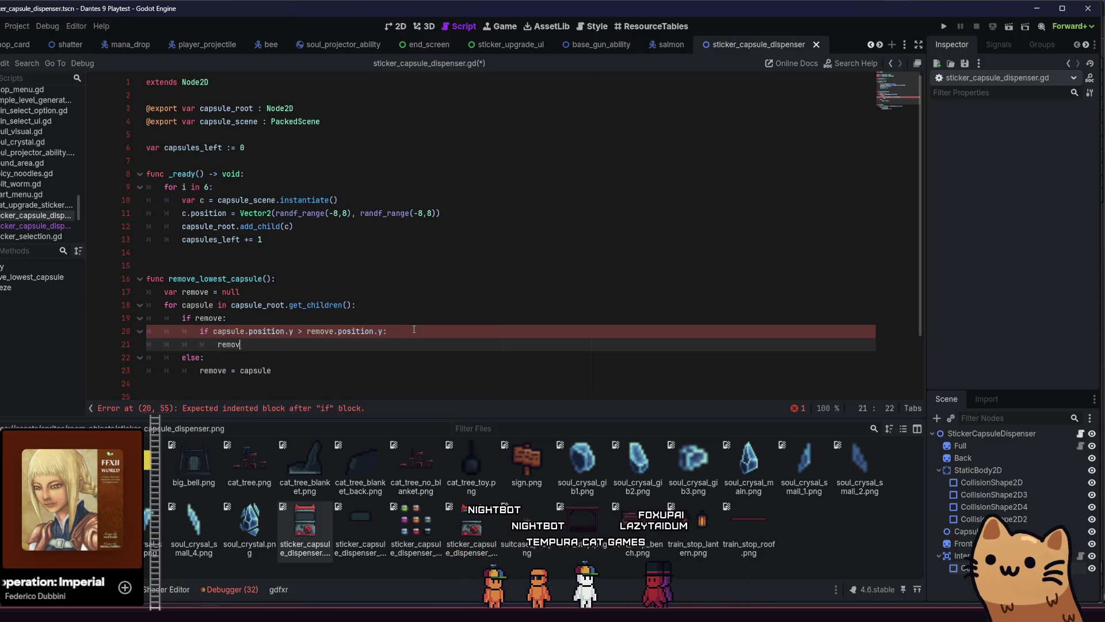
{"action": "type", "text": "capsule"}
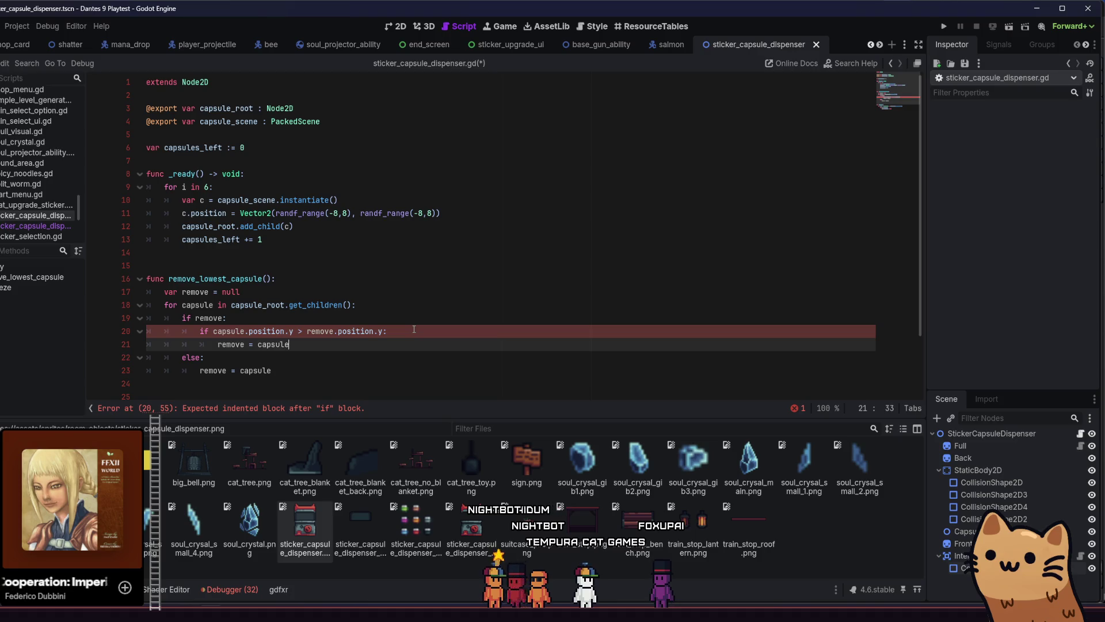
{"action": "key", "text": "Escape"}
{"action": "key", "text": "ctrl+s"}
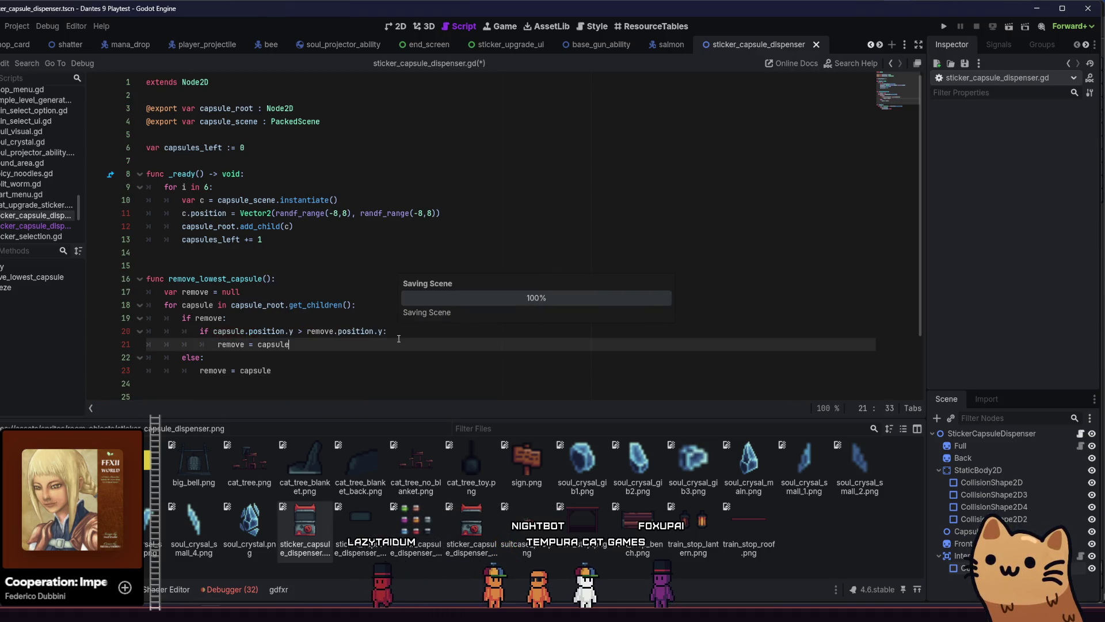
{"action": "left_click", "coordinate": [317, 381]}
{"action": "key", "text": "Tab"}
{"action": "key", "text": "Tab"}
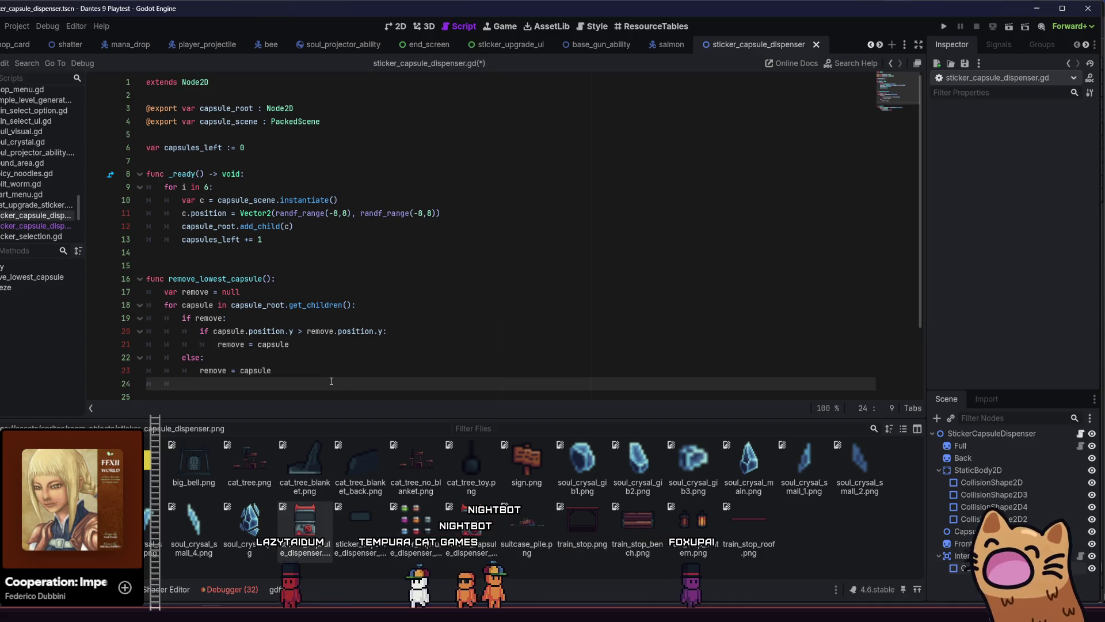
End remove_lowest_capsule() with remove.queue_free() and save
{"action": "key", "text": "ctrl+s"}
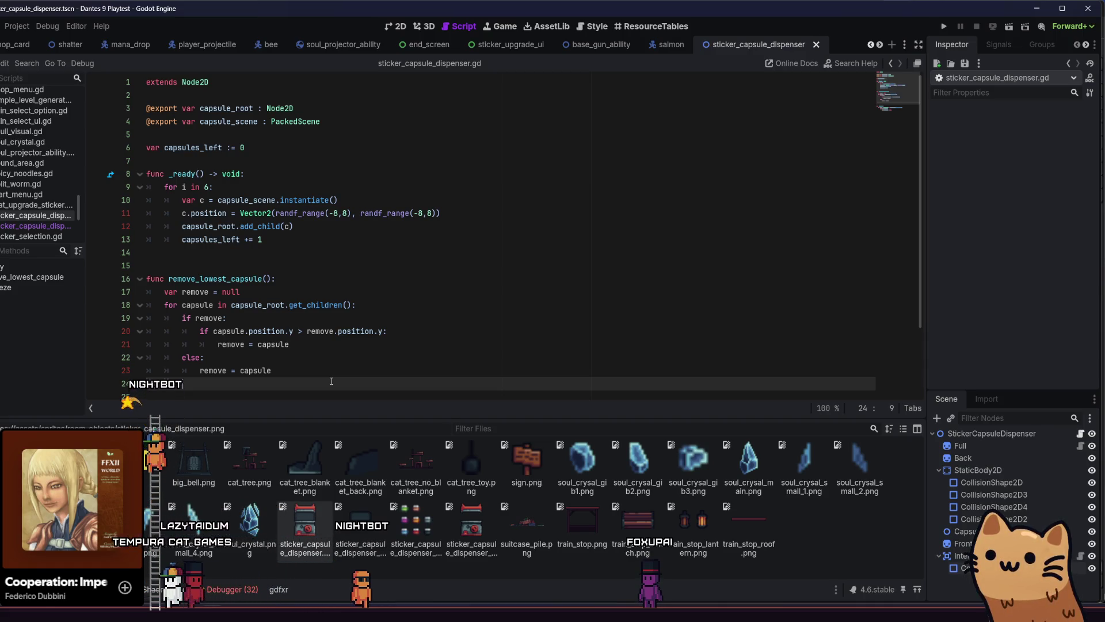
{"action": "type", "text": "q"}
{"action": "key", "text": "BackSpace"}
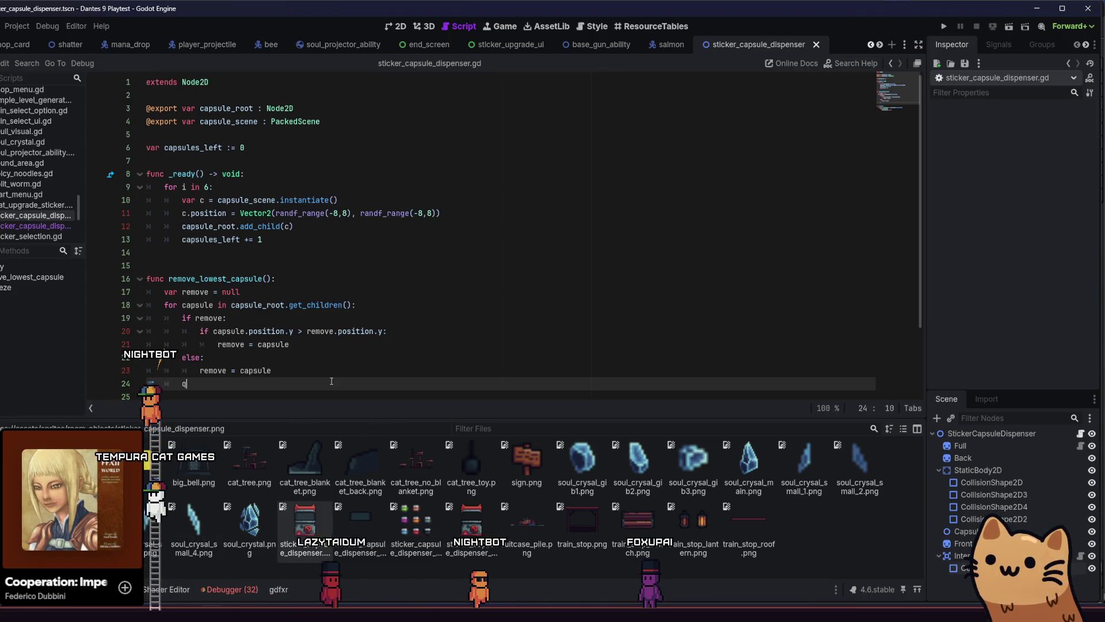
{"action": "type", "text": "q"}
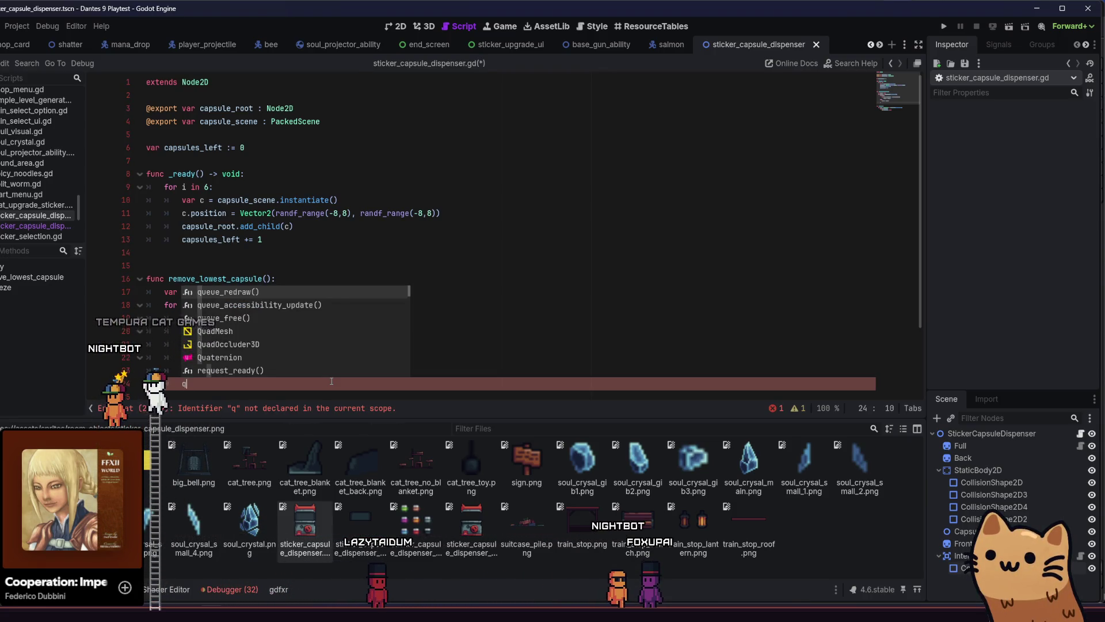
{"action": "key", "text": "BackSpace"}
{"action": "key", "text": "BackSpace"}
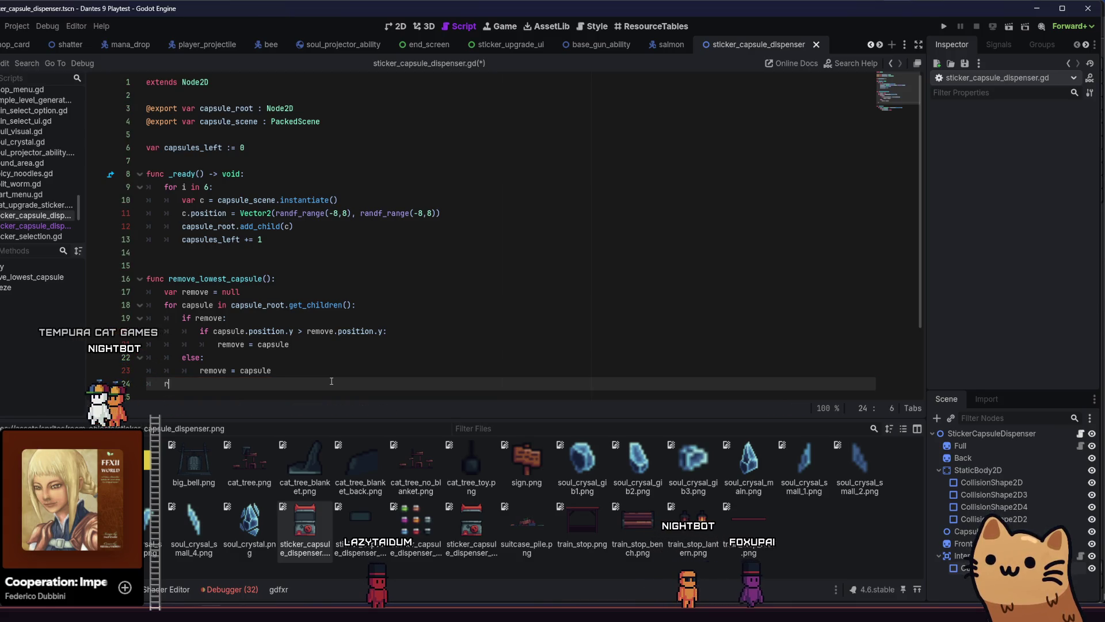
{"action": "type", "text": ".queue_"}
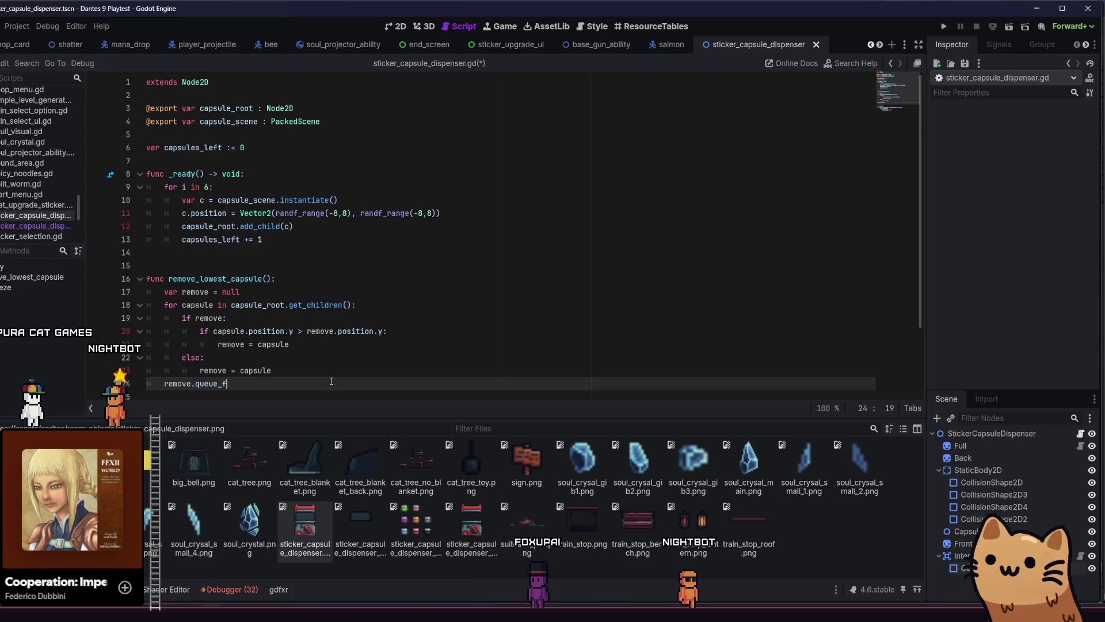
Add func unfreeze() looping RigidBody2D children of capsule_root to wake sleeping ones, and save
{"action": "type", "text": "func unfreeze(): \tfor child : RigidBody2D in capsule_root.get_children(): \t\tif child.sleeping: \t\t\tchild.sleeping = false"}
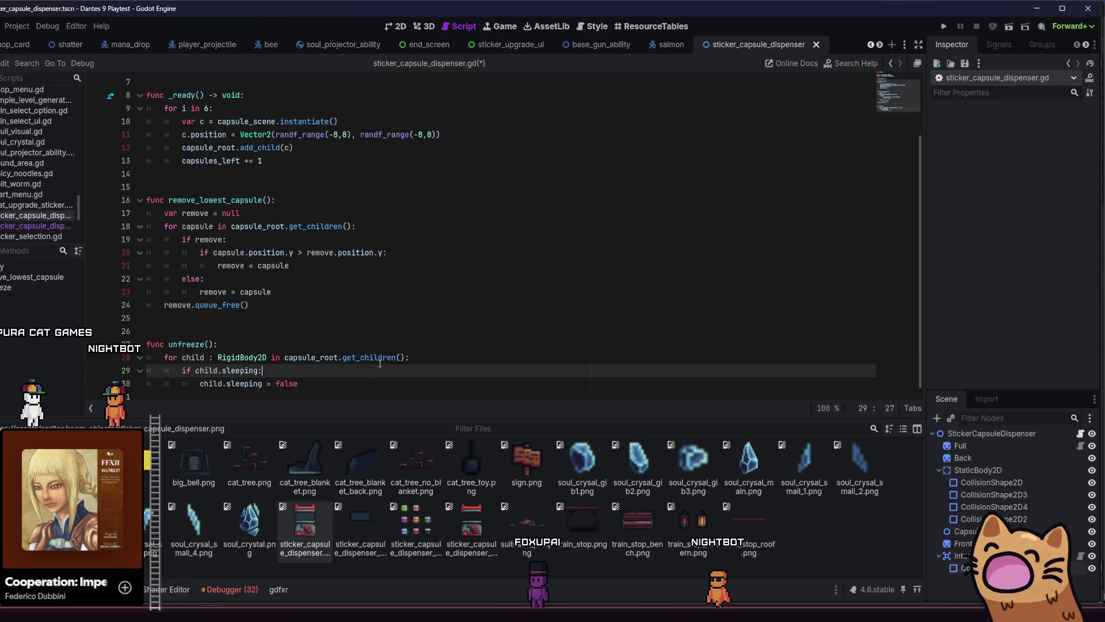
{"action": "key", "text": "ctrl+s"}
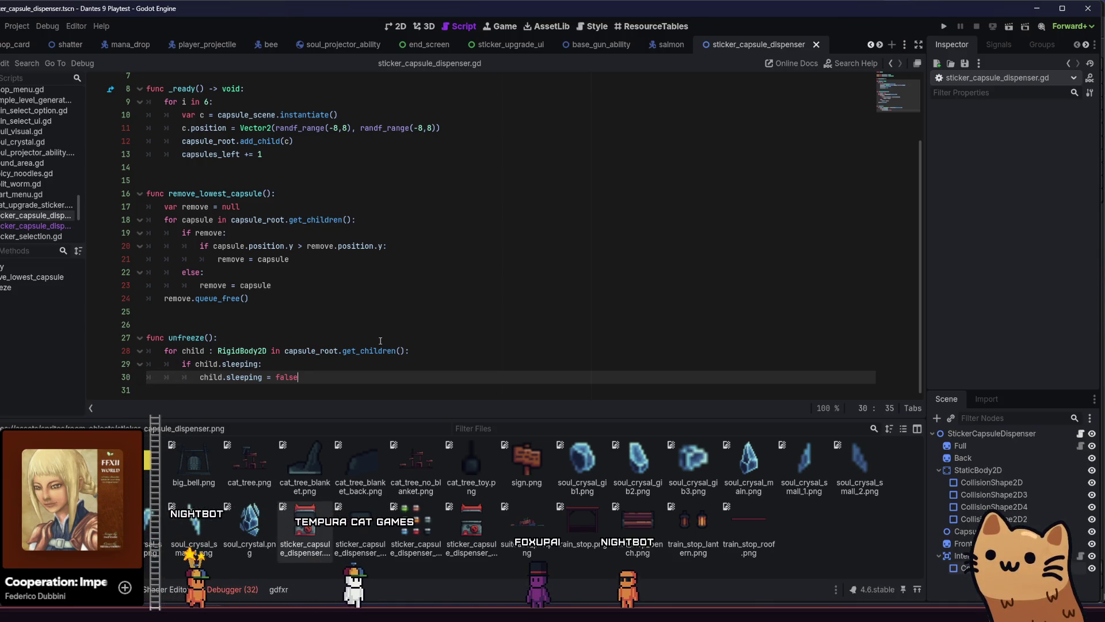
{"action": "scroll", "coordinate": [397, 173], "scroll_direction": "up", "scroll_amount": 2}
{"action": "left_click", "coordinate": [403, 148]}
{"action": "key", "text": "Down"}
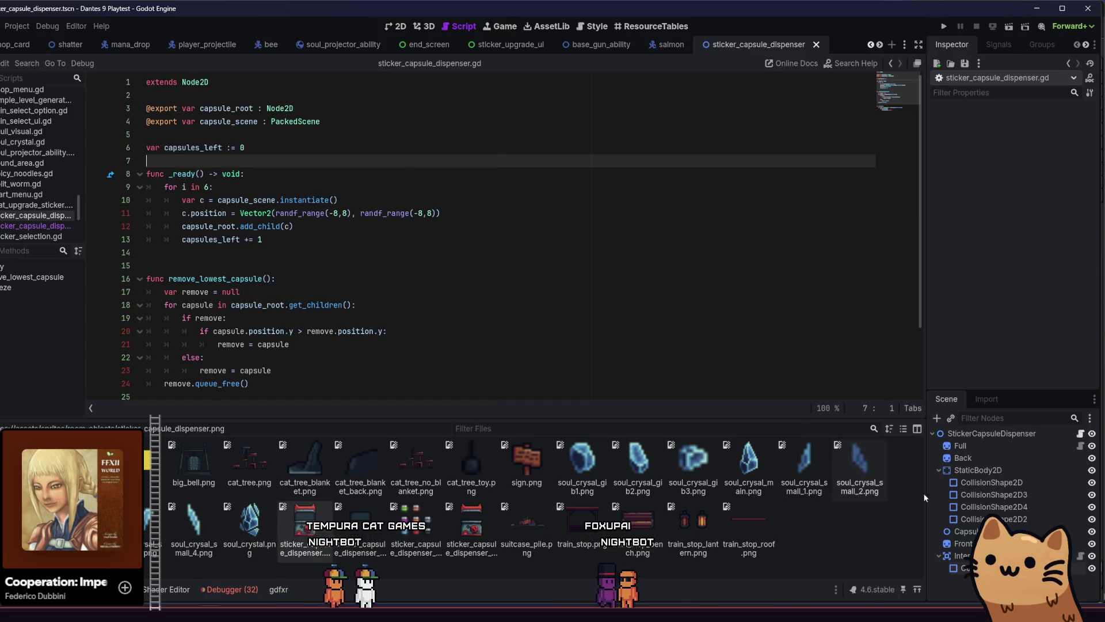
Add an exported interaction_area variable referencing the InteractionArea node and save the script
{"action": "mouse_move", "coordinate": [958, 556]}
{"action": "left_mouse_down"}
{"action": "mouse_move", "coordinate": [368, 253]}
{"action": "mouse_move", "coordinate": [234, 135]}
{"action": "left_mouse_up"}
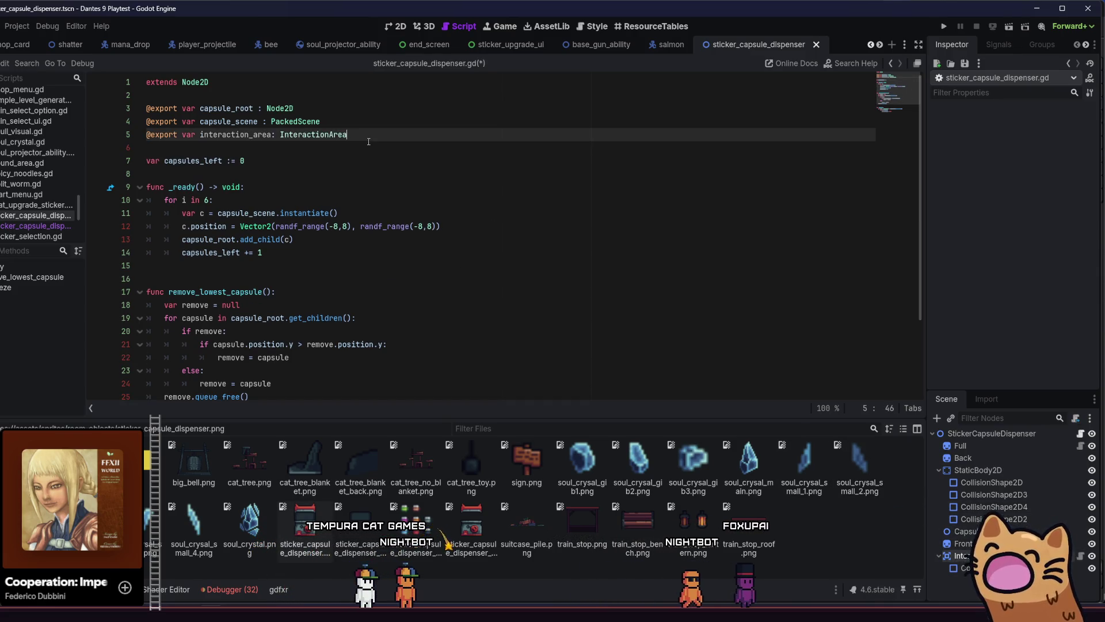
{"action": "left_click", "coordinate": [400, 160]}
{"action": "key", "text": "ctrl+s"}
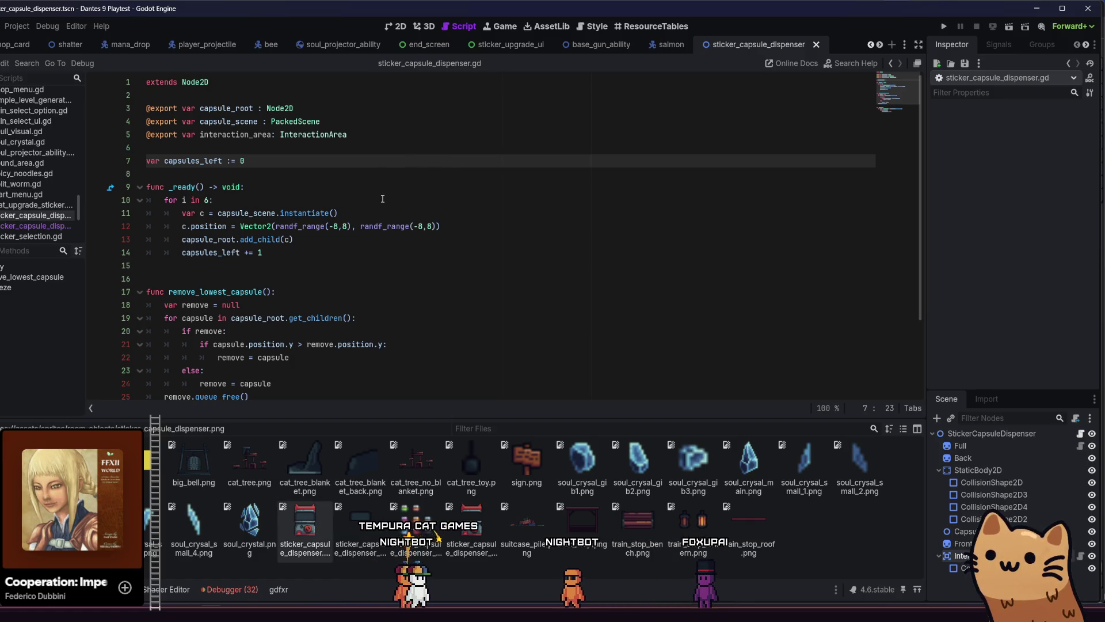
{"action": "left_click", "coordinate": [369, 262]}
{"action": "left_click", "coordinate": [369, 256]}
{"action": "scroll", "coordinate": [363, 260], "scroll_direction": "down", "scroll_amount": 2}
{"action": "left_click", "coordinate": [356, 297]}
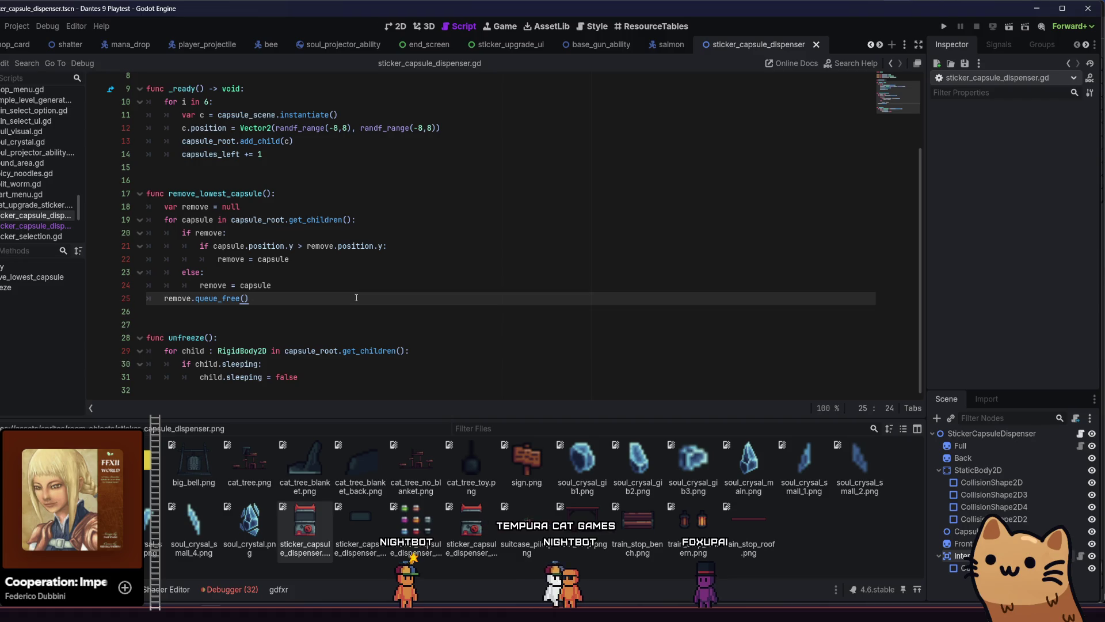
{"action": "key", "text": "Return"}
{"action": "key", "text": "BackSpace"}
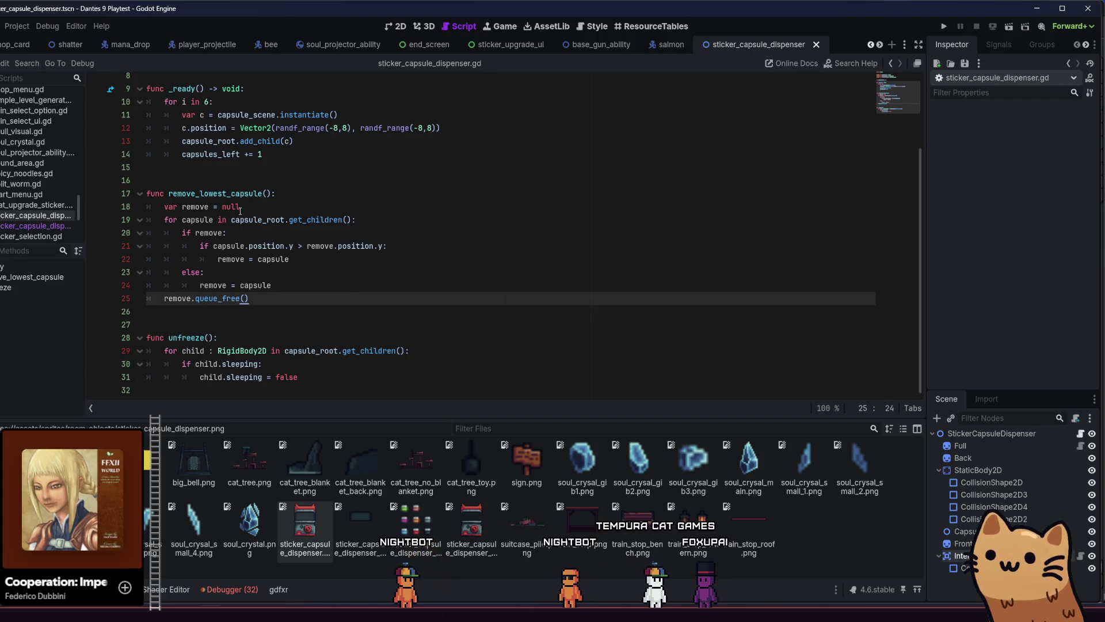
Create a new on_interact() function below _ready
{"action": "left_click", "coordinate": [229, 177]}
{"action": "key", "text": "Return"}
{"action": "key", "text": "Return"}
{"action": "key", "text": "Return"}
{"action": "key", "text": "Up"}
{"action": "key", "text": "Up"}
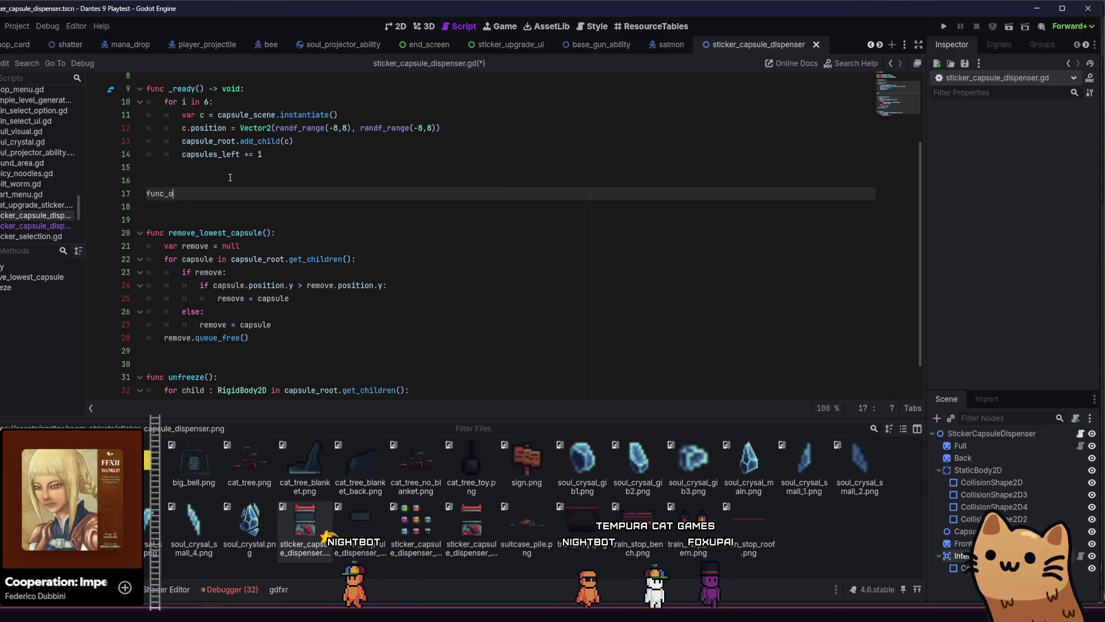
{"action": "type", "text": "o"}
{"action": "key", "text": "Escape"}
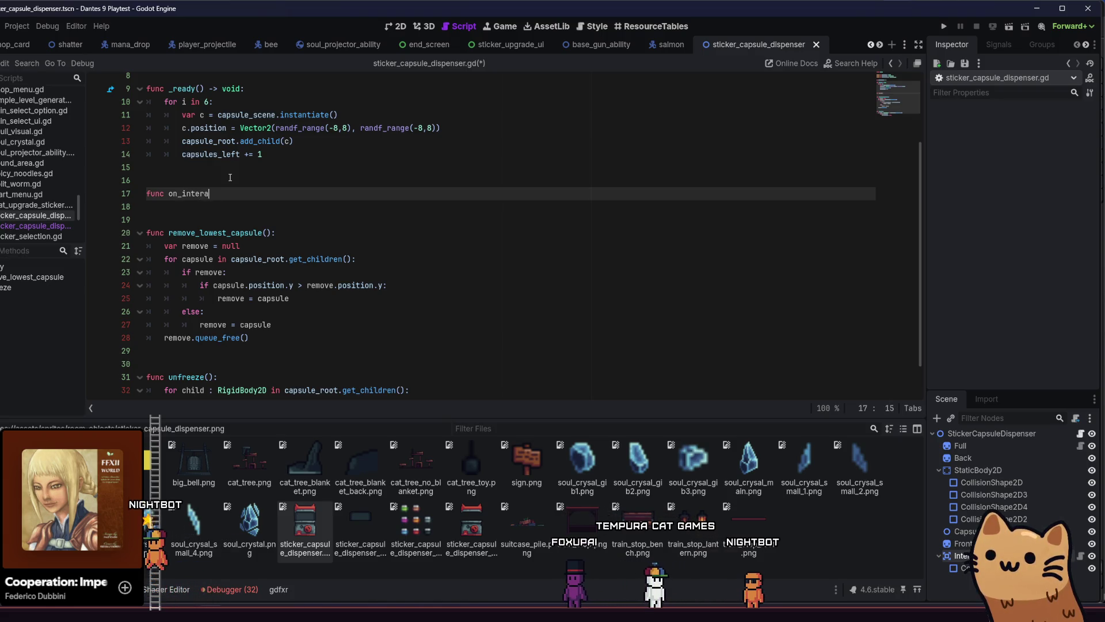
{"action": "type", "text": ":"}
{"action": "key", "text": "Return"}
At the end of _ready, connect interaction_area.interacted to on_interact
{"action": "scroll", "coordinate": [235, 179], "scroll_direction": "up", "scroll_amount": 3}
{"action": "left_click", "coordinate": [299, 254]}
{"action": "key", "text": "Return"}
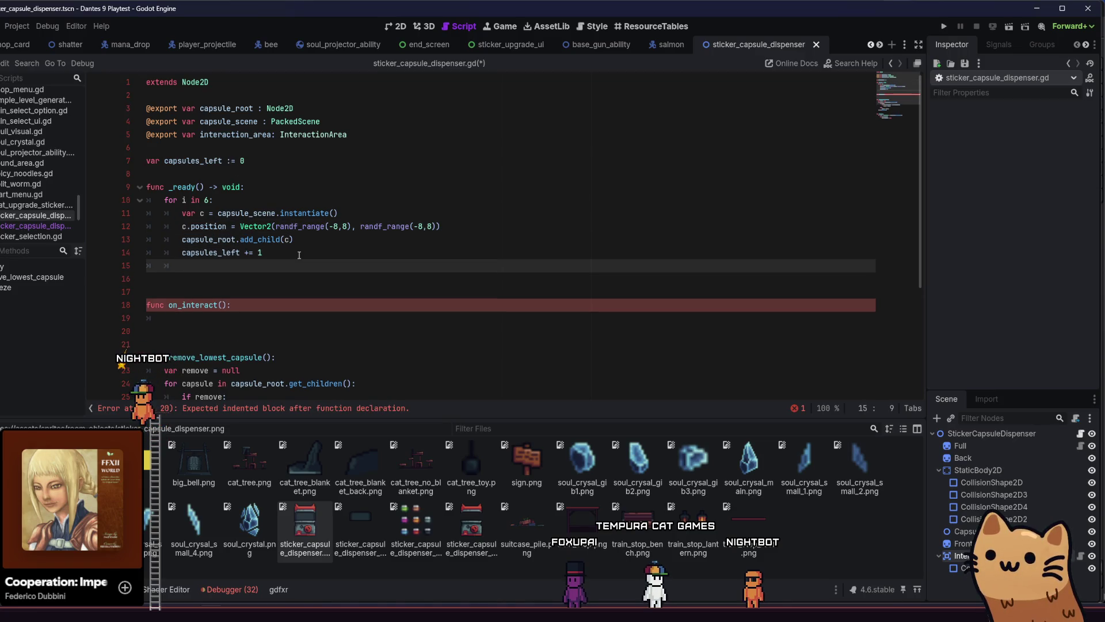
{"action": "type", "text": "er"}
{"action": "key", "text": "Return"}
{"action": "type", "text": "."}
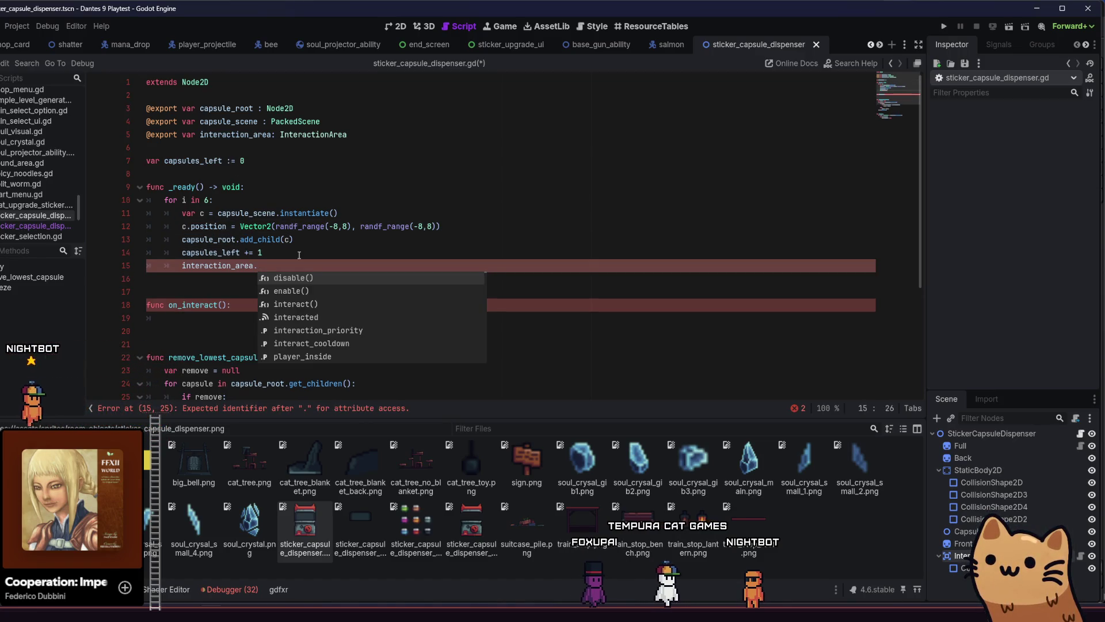
{"action": "type", "text": "in"}
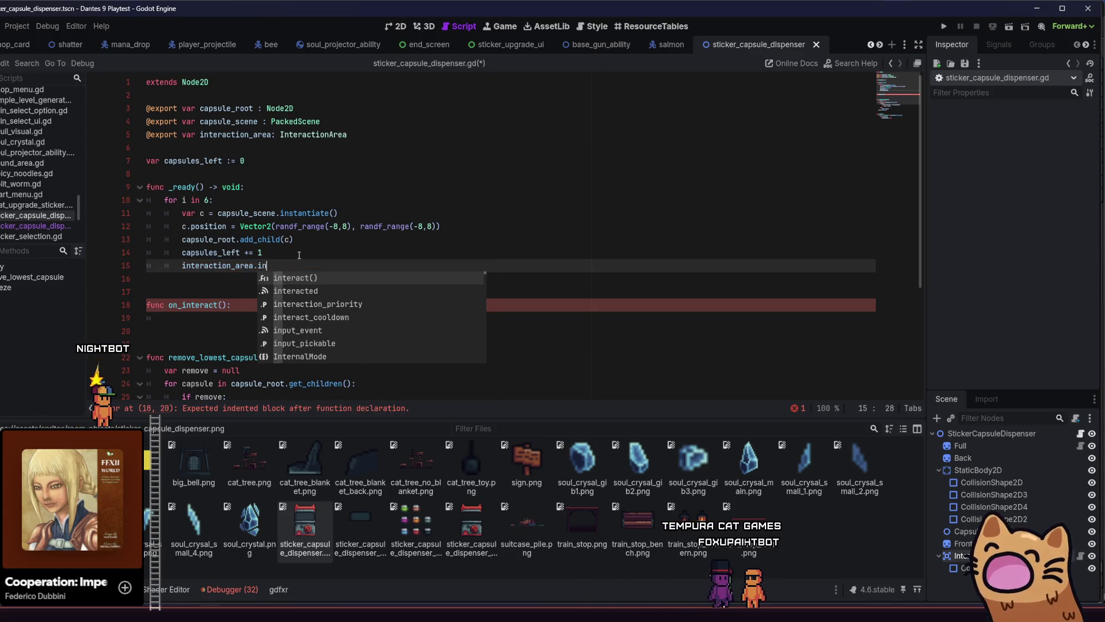
{"action": "key", "text": "Down"}
{"action": "key", "text": "Return"}
{"action": "type", "text": ".con"}
{"action": "key", "text": "Return"}
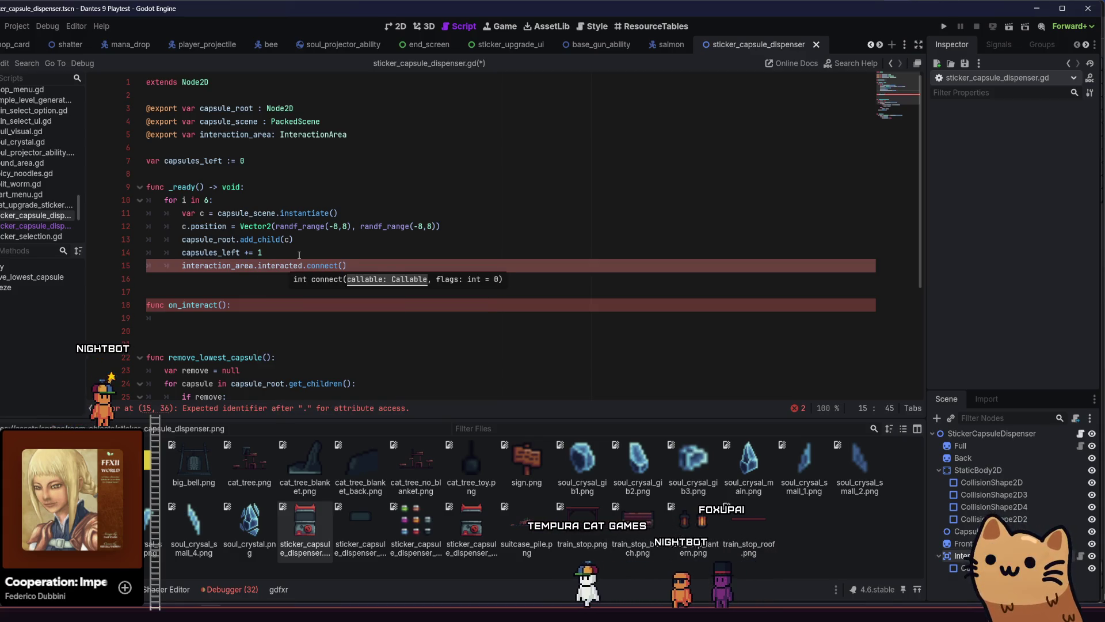
{"action": "type", "text": "on"}
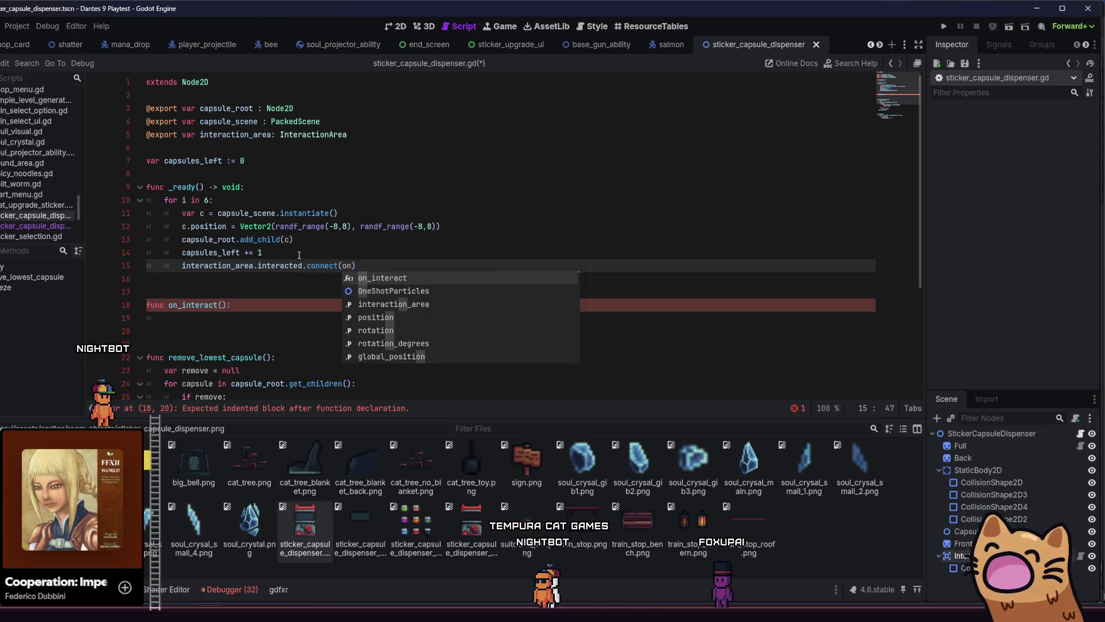
{"action": "key", "text": "Return"}
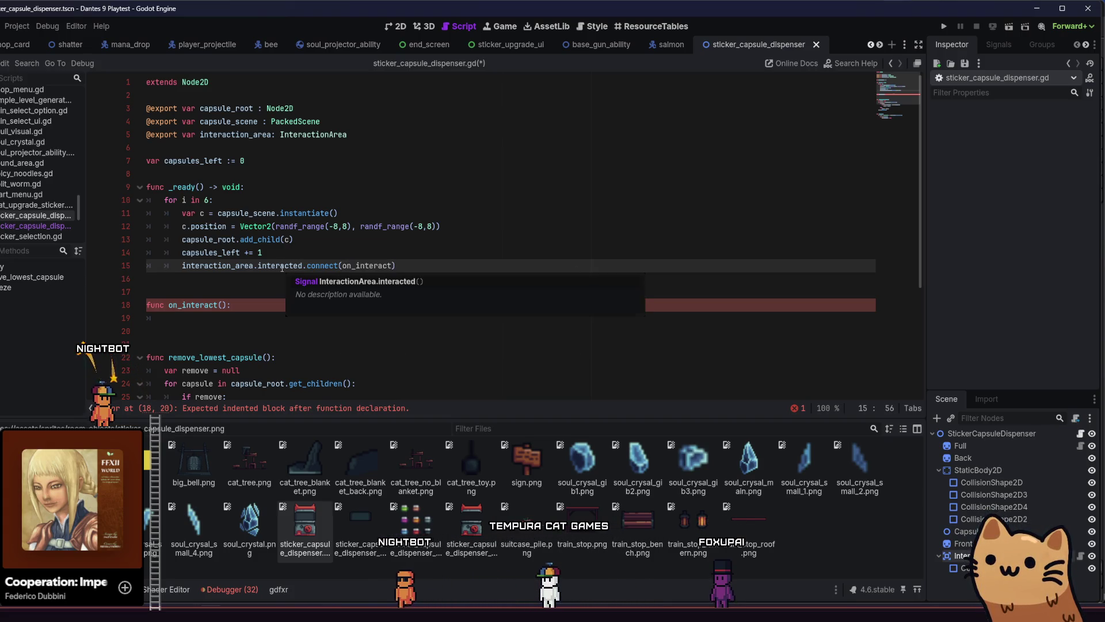
Make on_interact call remove_lowest_capsule() when capsules_left > 0, then save
{"action": "left_click", "coordinate": [247, 306]}
{"action": "key", "text": "Down"}
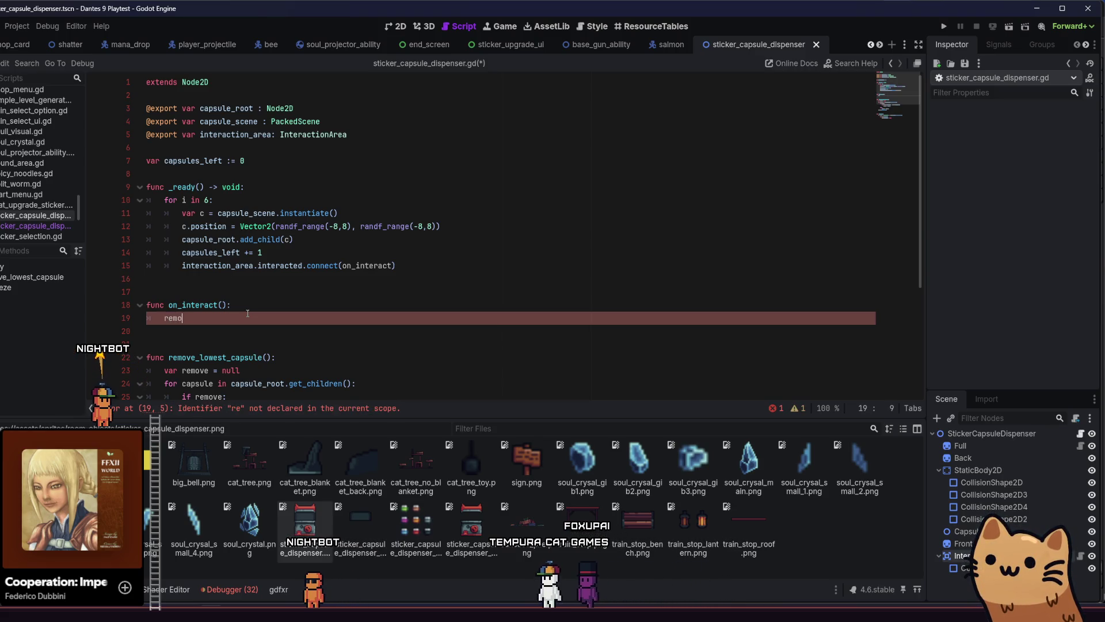
{"action": "key", "text": "BackSpace"}
{"action": "key", "text": "BackSpace"}
{"action": "type", "text": "if c"}
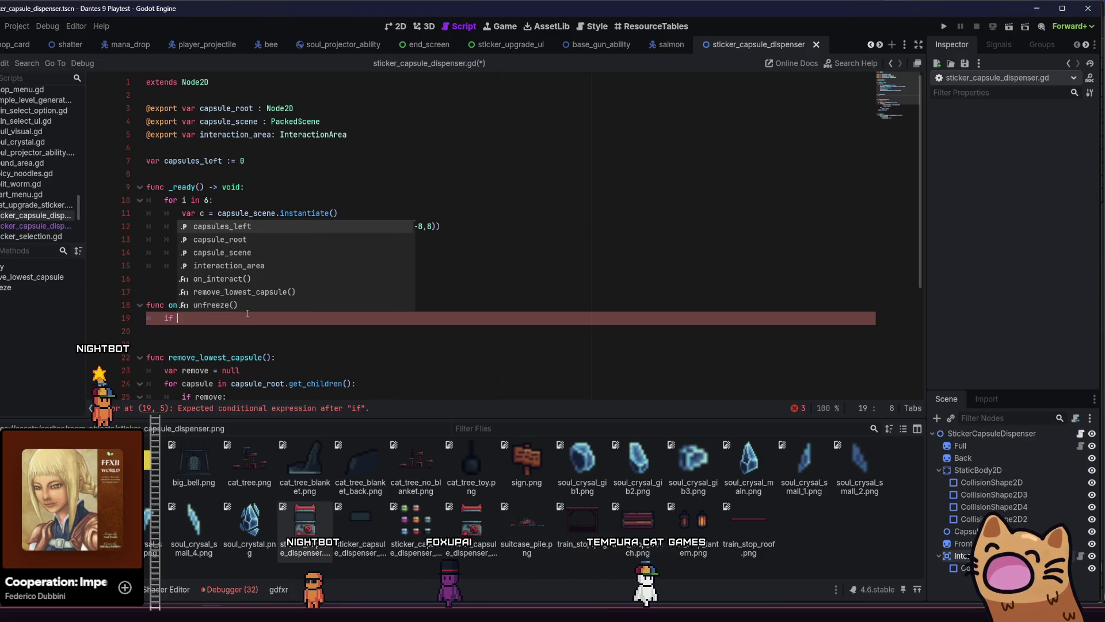
{"action": "key", "text": "Return"}
{"action": "type", "text": "> ="}
{"action": "key", "text": "BackSpace"}
{"action": "key", "text": "BackSpace"}
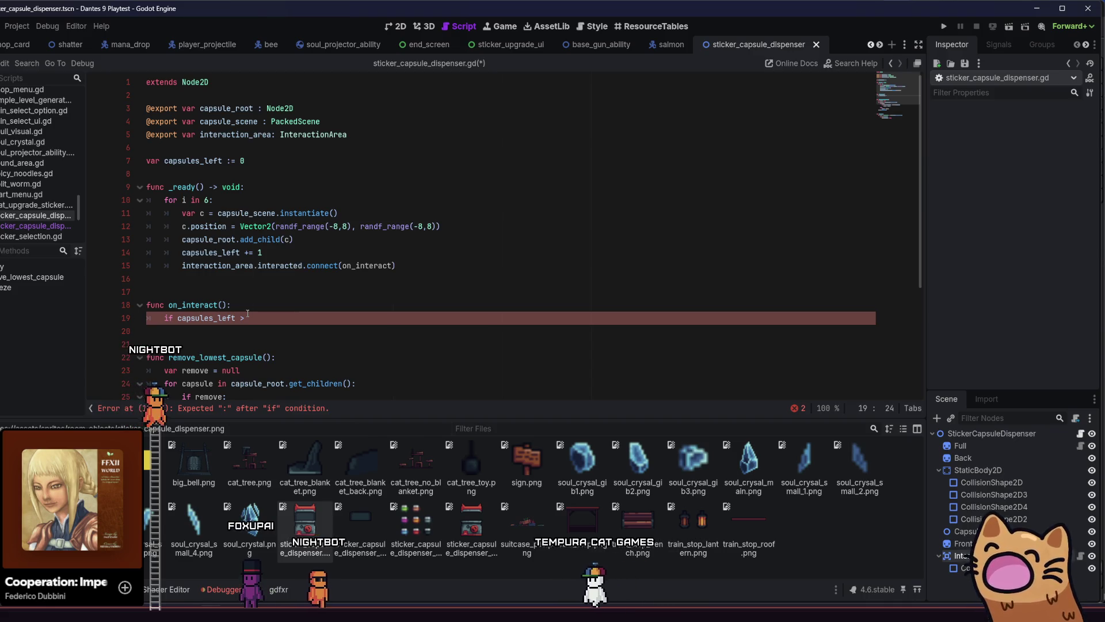
{"action": "type", "text": "0:"}
{"action": "key", "text": "Return"}
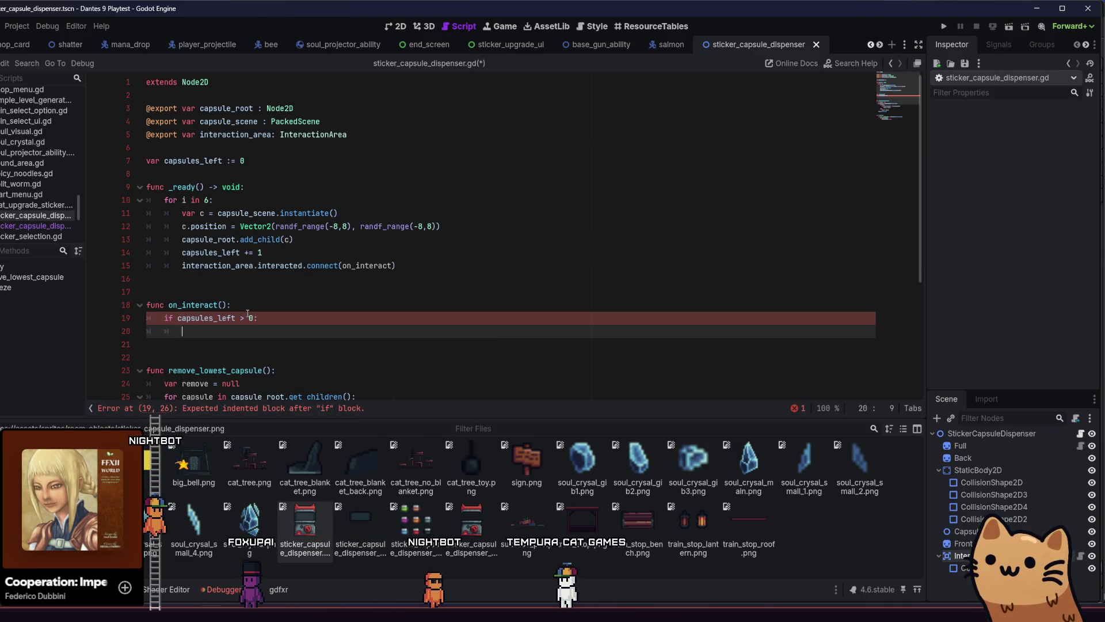
{"action": "type", "text": "re"}
{"action": "key", "text": "Return"}
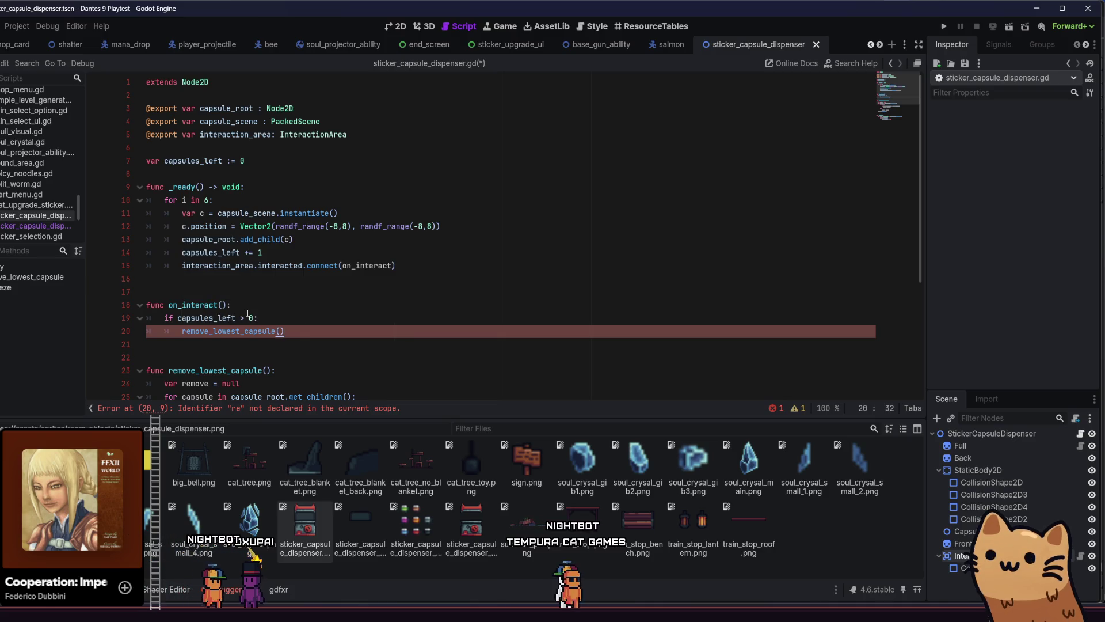
{"action": "left_click", "coordinate": [249, 318]}
{"action": "key", "text": "ctrl+s"}
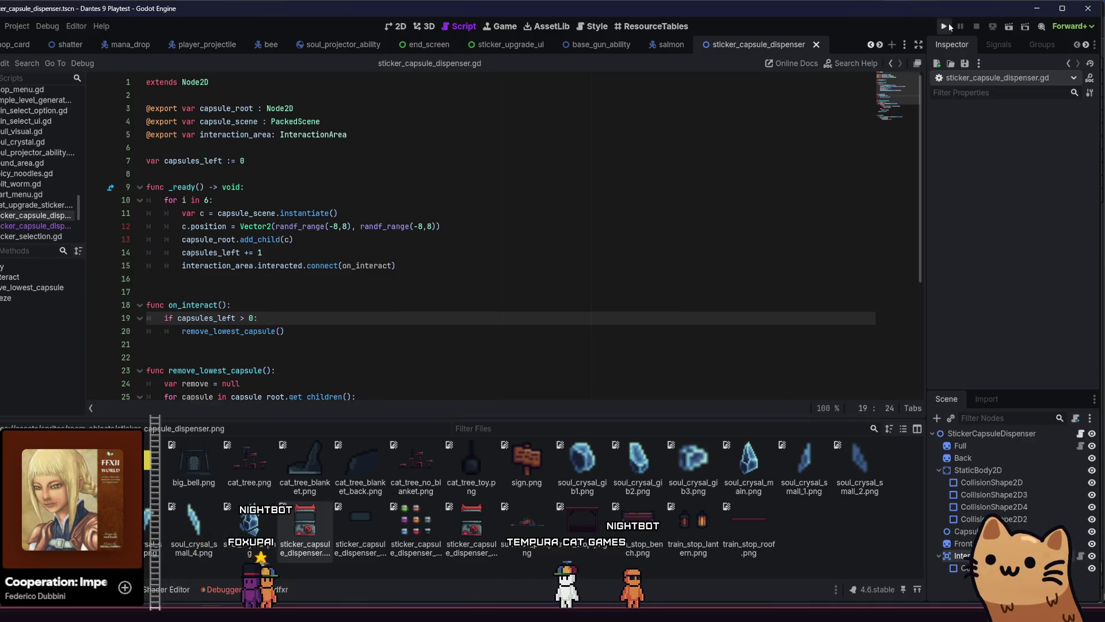
Run the game, start it, and bind sticker_capsule_dispenser.tscn to debug slot 1 via a 'cap' search
{"action": "left_click", "coordinate": [944, 26]}
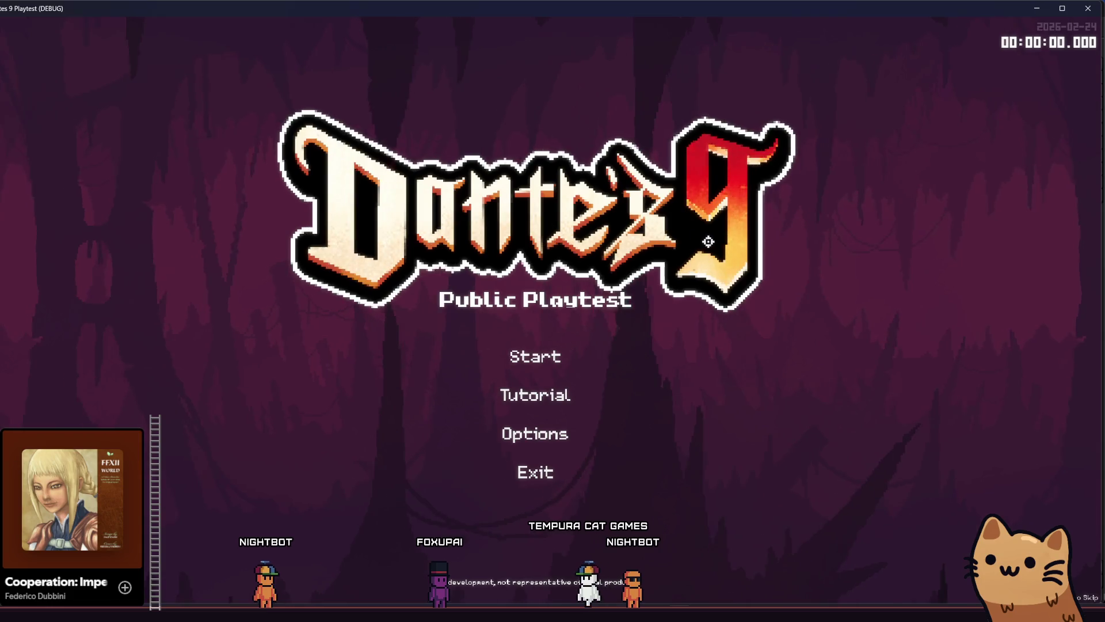
{"action": "left_click", "coordinate": [524, 355]}
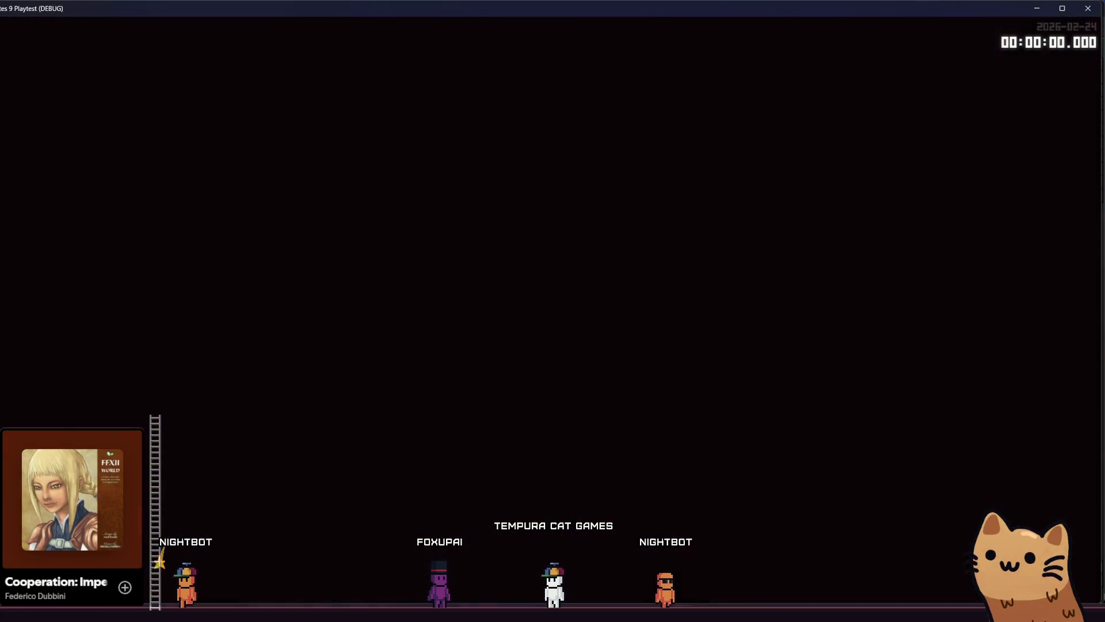
{"action": "key", "text": "grave"}
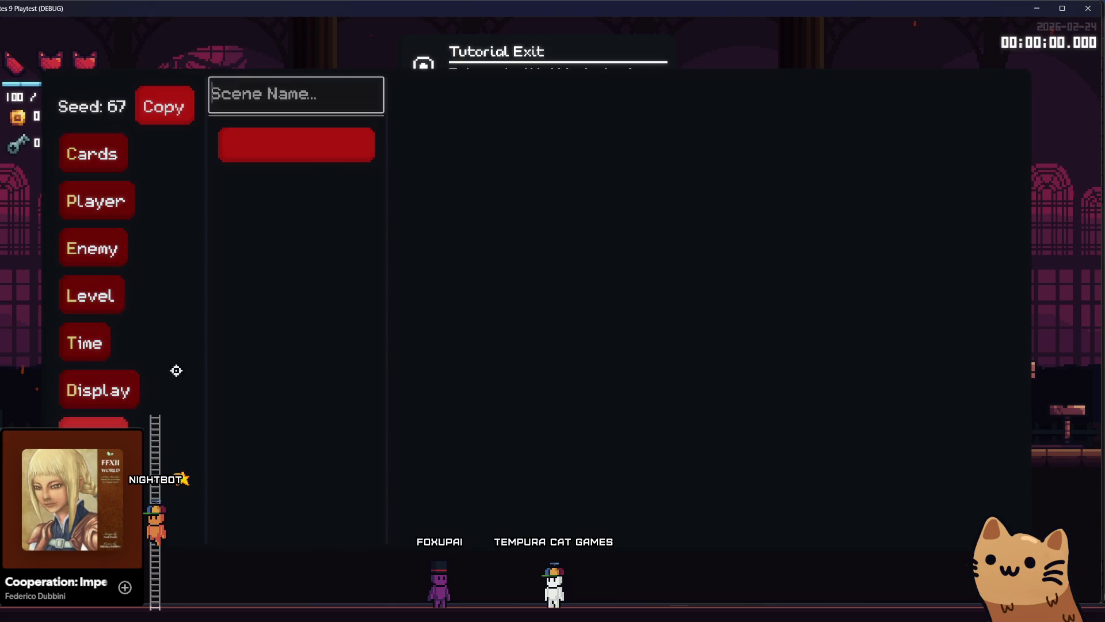
{"action": "type", "text": "capsu"}
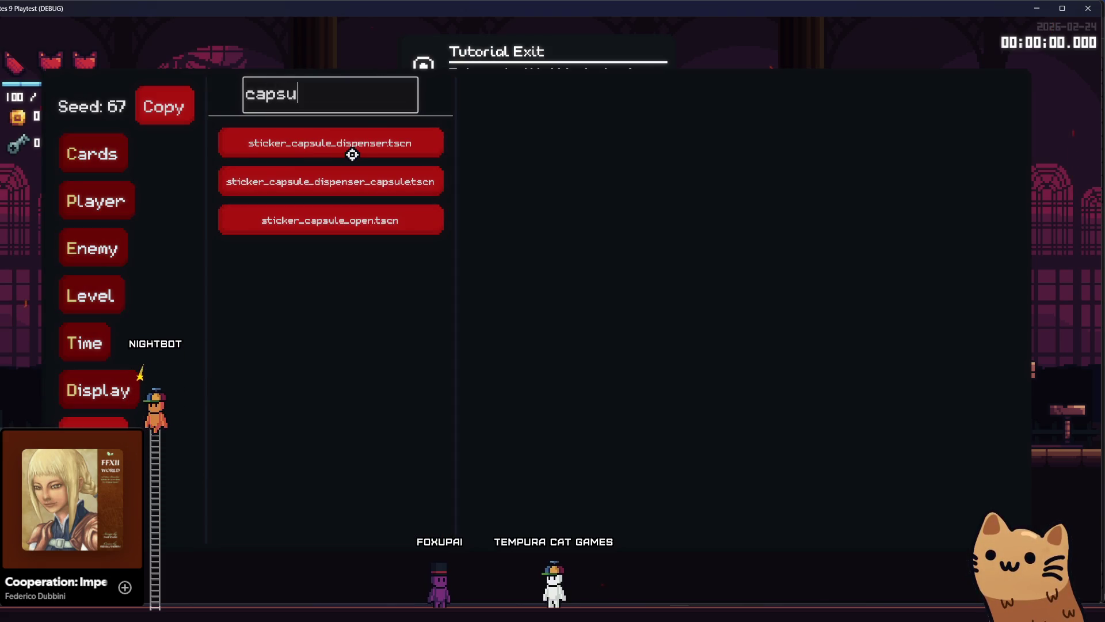
{"action": "left_click", "coordinate": [352, 154]}
{"action": "left_click", "coordinate": [535, 138]}
{"action": "key", "text": "grave"}
Spawn two capsule dispensers with G and walk the cat into one
{"action": "key", "text": "g"}
{"action": "key", "text": "a"}
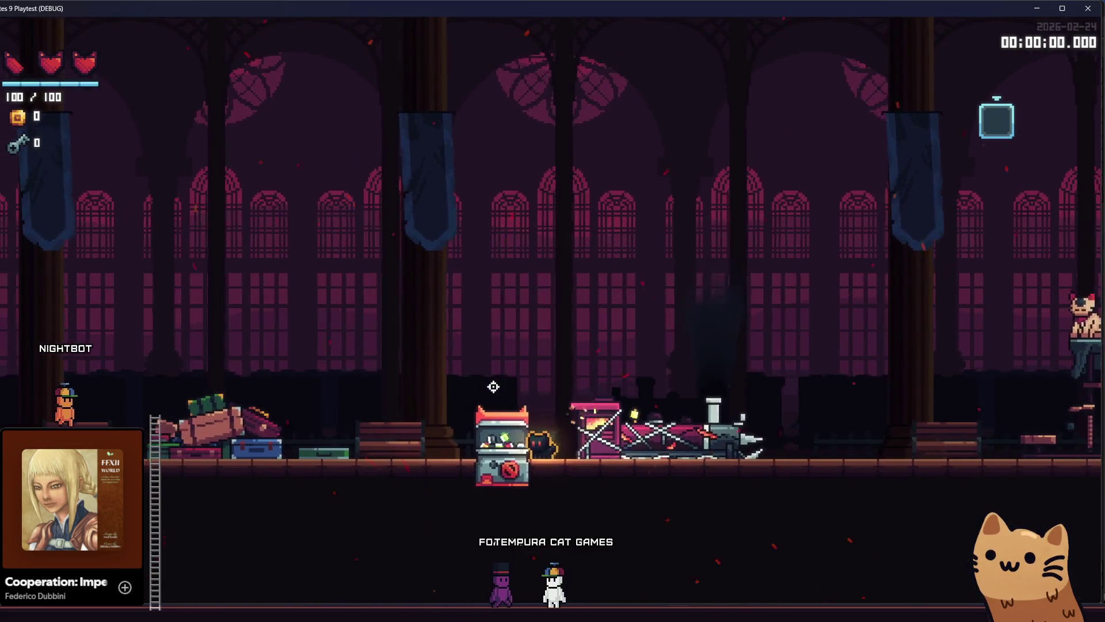
{"action": "key", "text": "d"}
{"action": "key", "text": "g"}
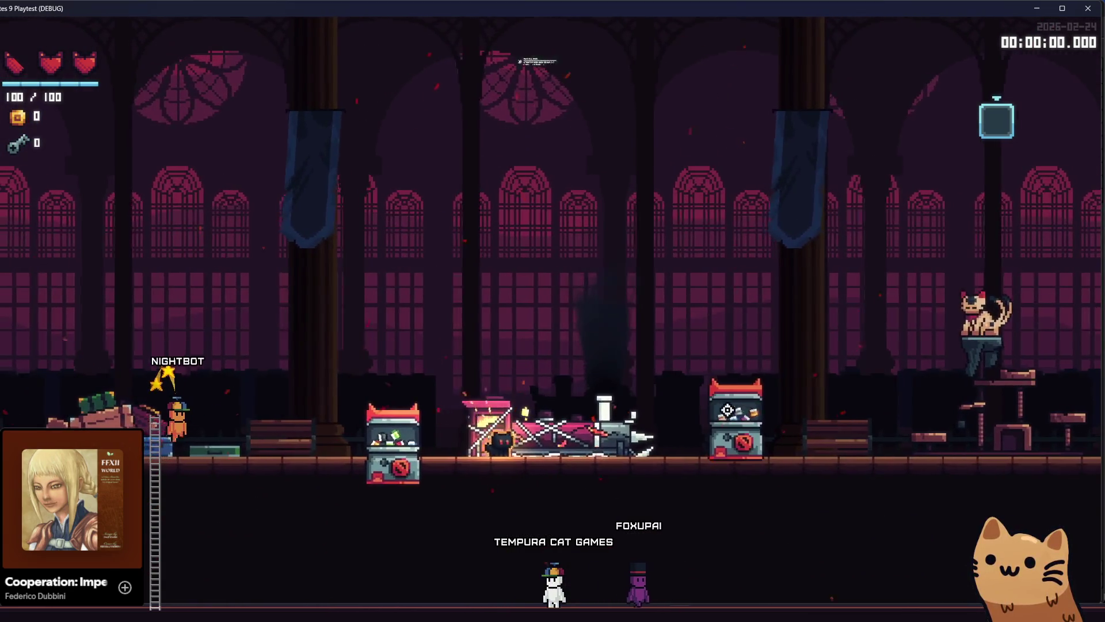
{"action": "key", "text": "a"}
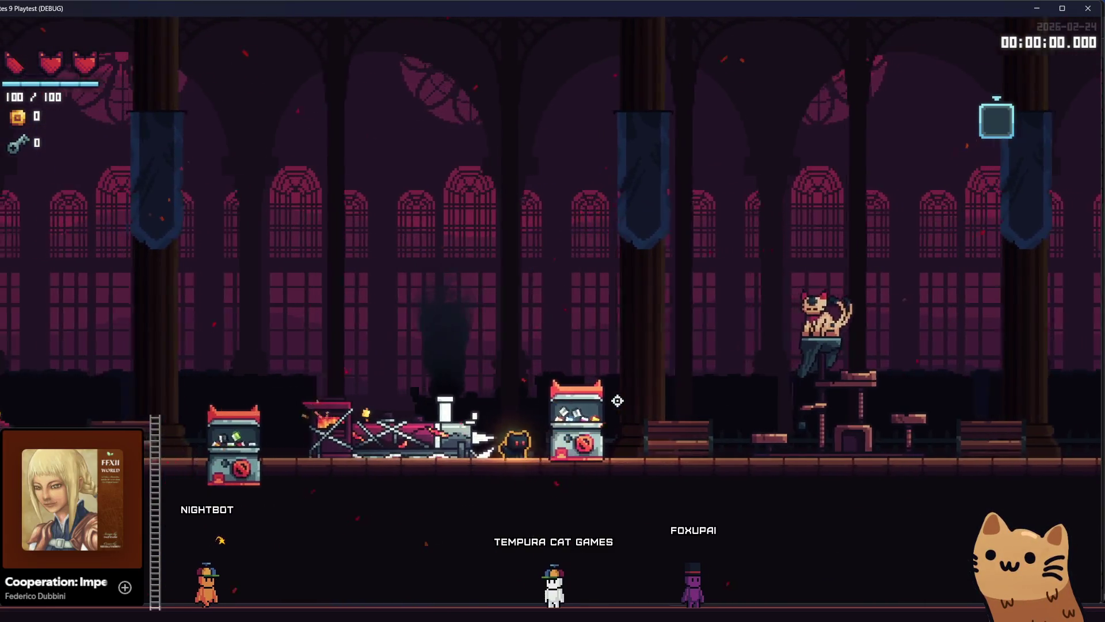
{"action": "key", "text": "d"}
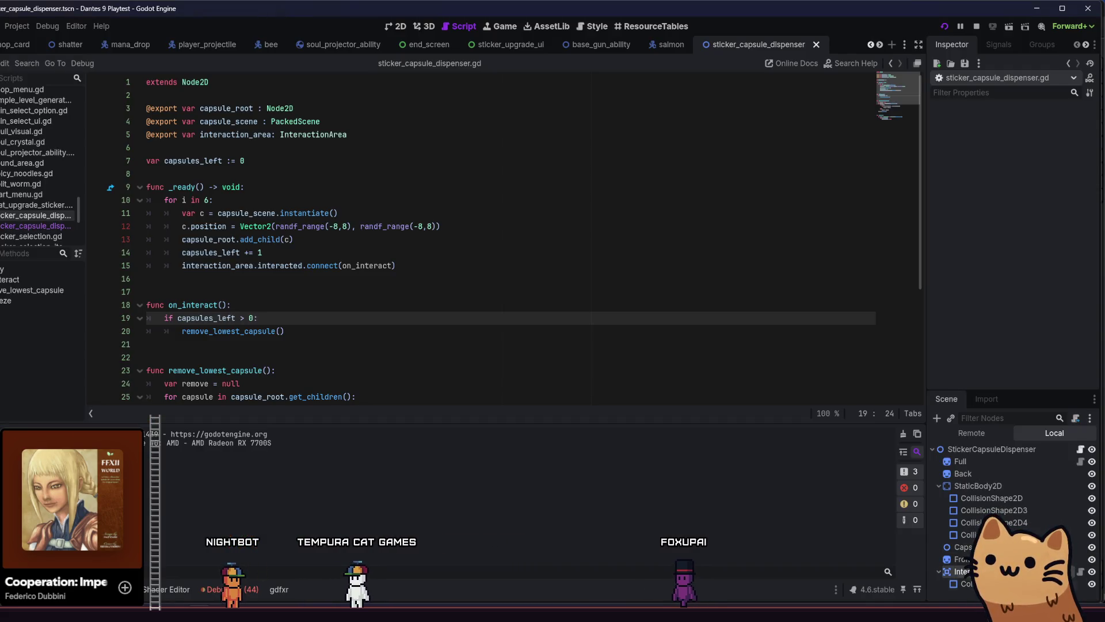
Inspect the InteractionArea node's collision settings in the Inspector
{"action": "left_click", "coordinate": [960, 572]}
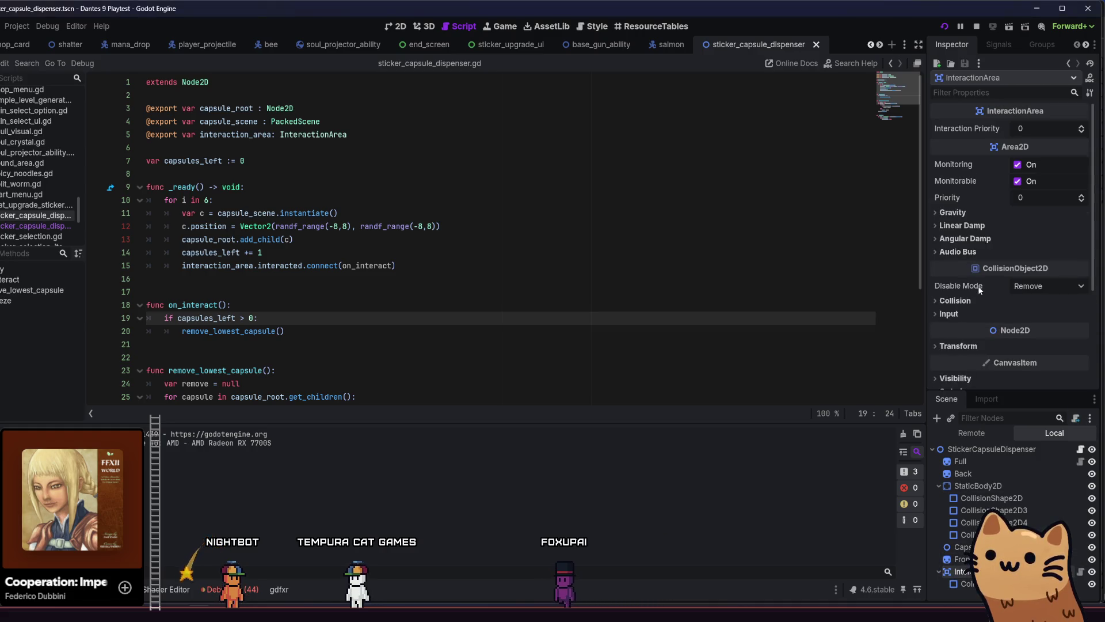
{"action": "left_click", "coordinate": [980, 300]}
{"action": "scroll", "coordinate": [980, 303], "scroll_direction": "down", "scroll_amount": 3}
{"action": "scroll", "coordinate": [966, 325], "scroll_direction": "up", "scroll_amount": 3}
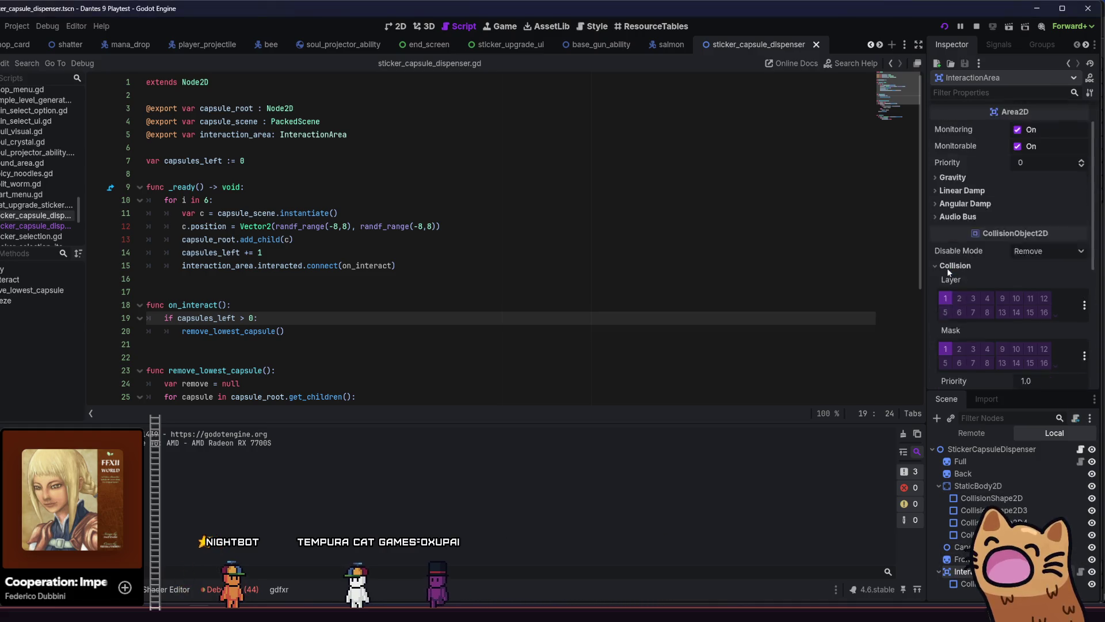
{"action": "scroll", "coordinate": [947, 268], "scroll_direction": "up", "scroll_amount": 2}
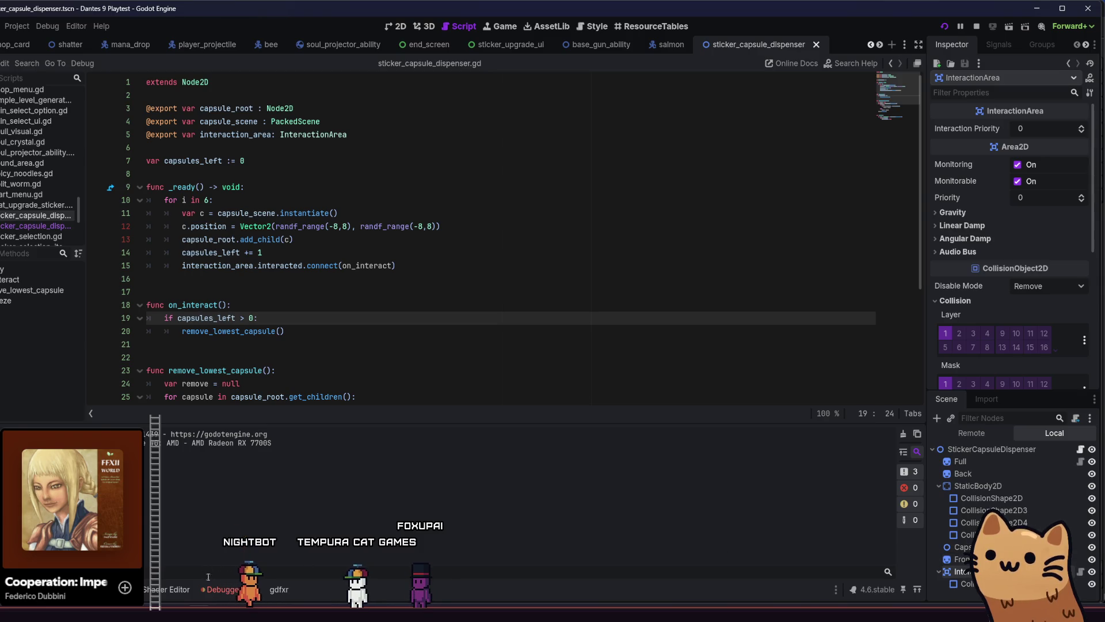
Jump from the 'Signal interacted is already connected' debugger error to line 15
{"action": "left_click", "coordinate": [222, 589]}
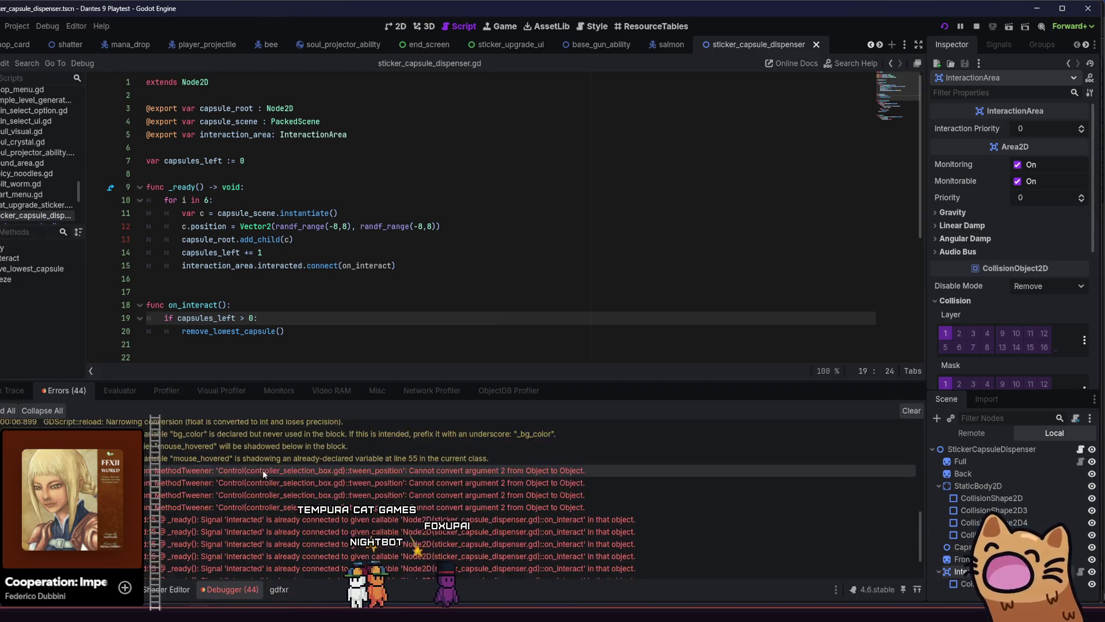
{"action": "scroll", "coordinate": [270, 473], "scroll_direction": "down", "scroll_amount": 2}
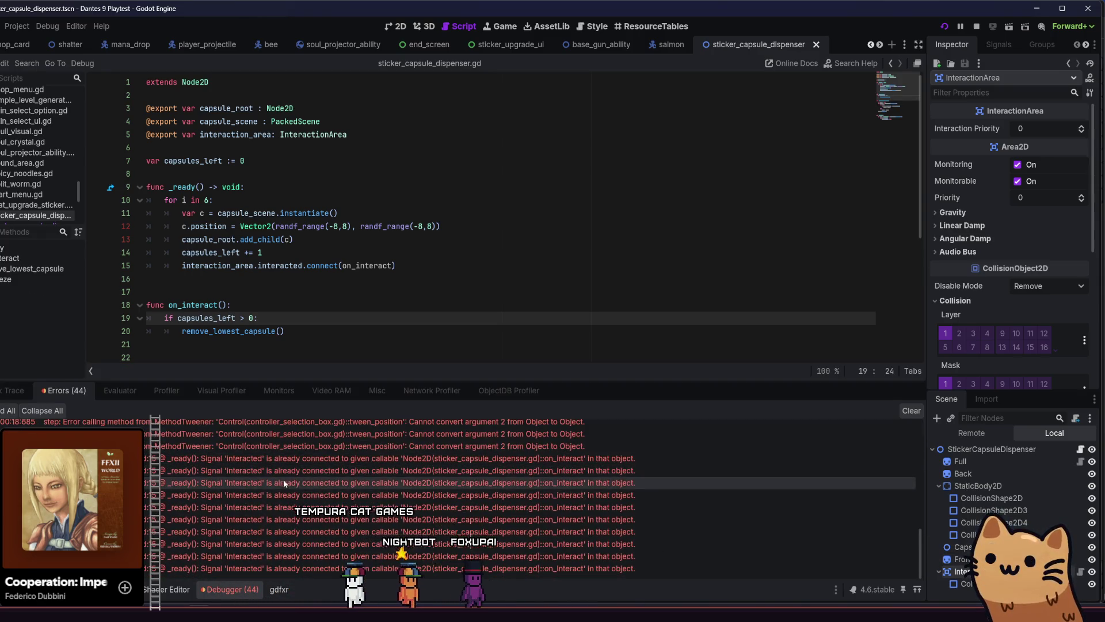
{"action": "double_click", "coordinate": [313, 495]}
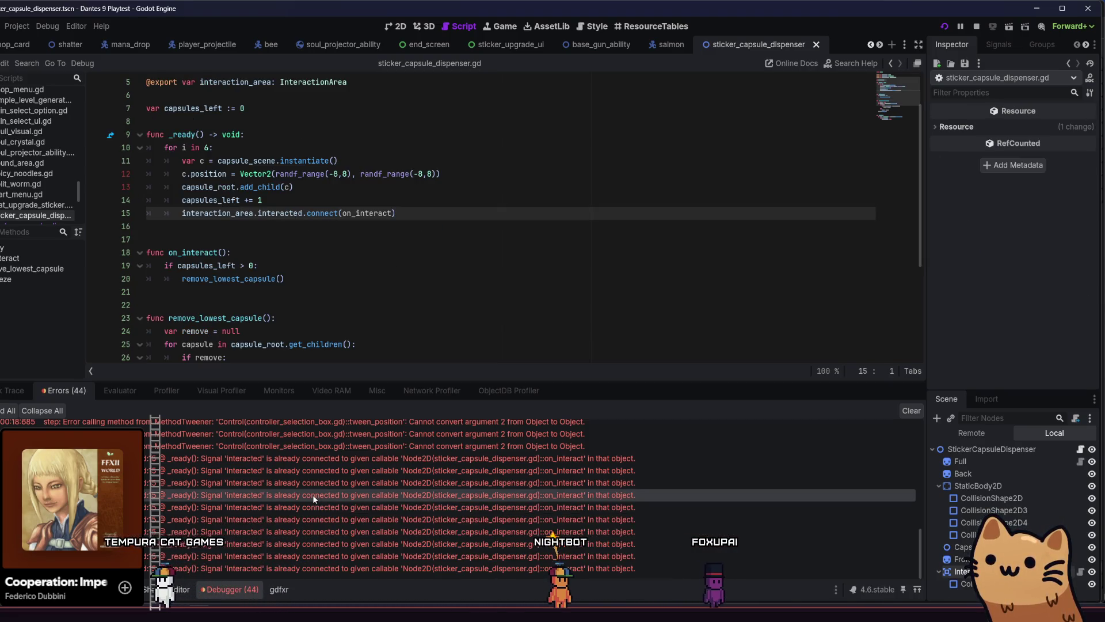
{"action": "left_click", "coordinate": [182, 213]}
Unindent the interacted connection out of the spawn loop and return to the running game
{"action": "key", "text": "BackSpace"}
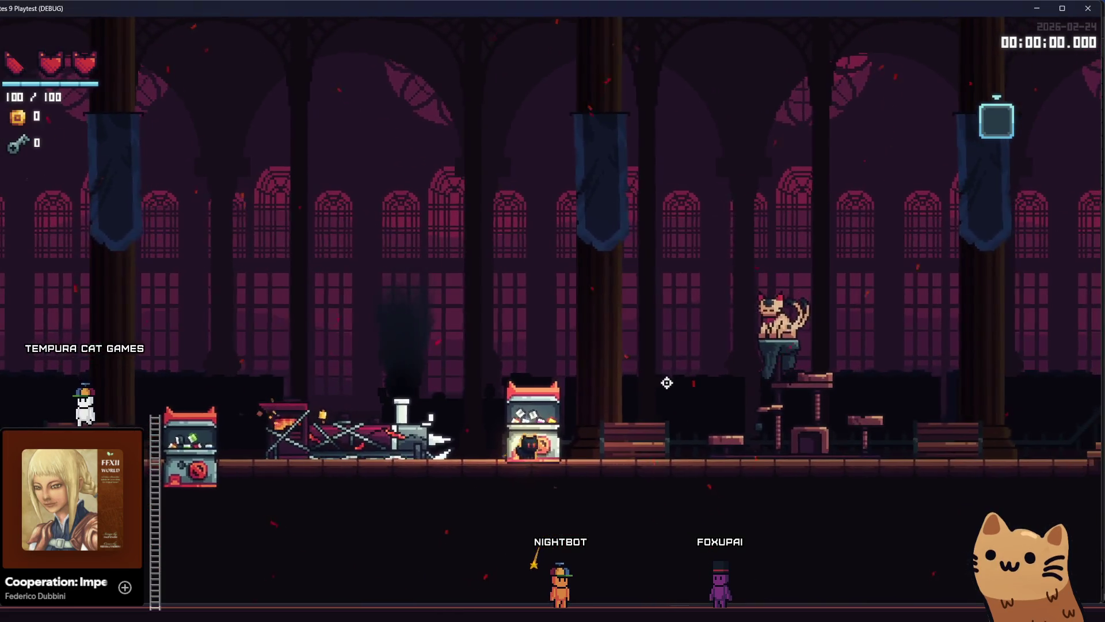
{"action": "key", "text": "d"}
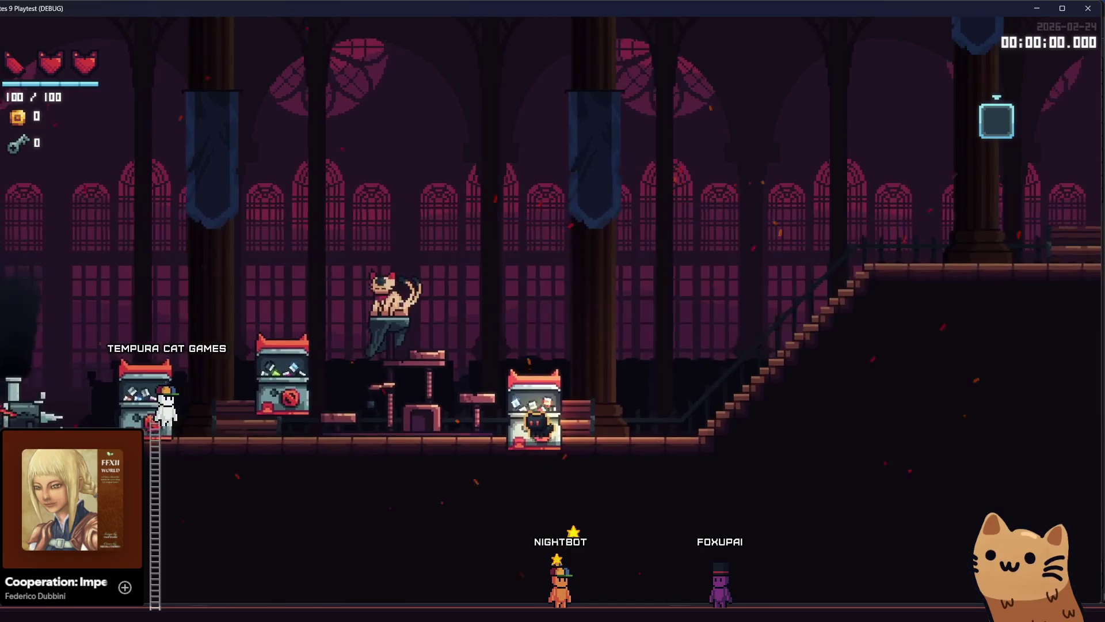
{"action": "key", "text": "alt+Tab"}
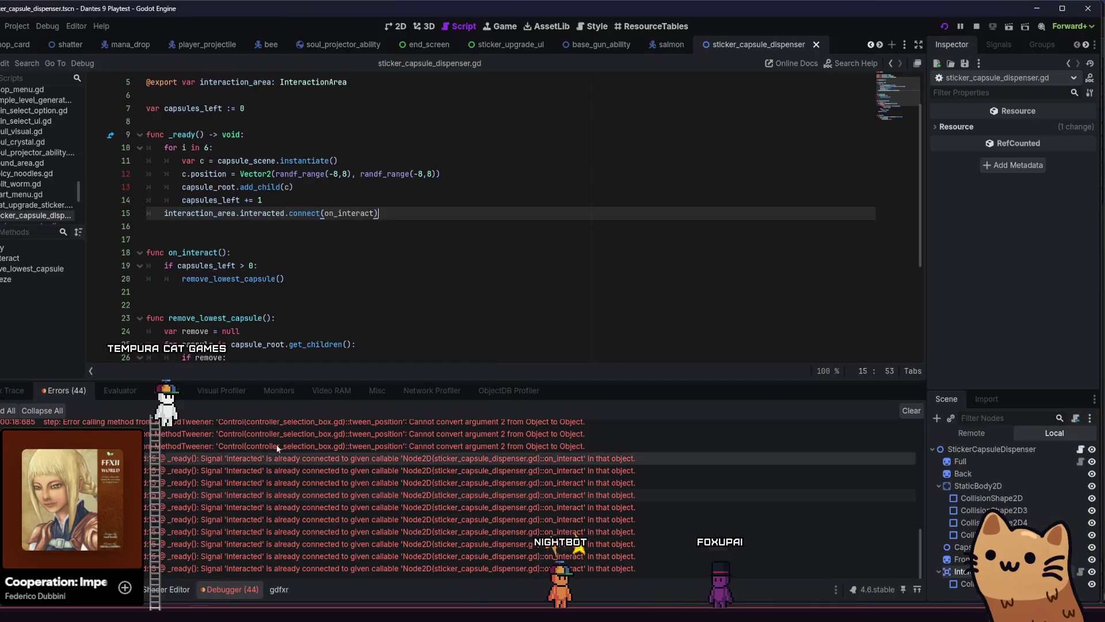
{"action": "scroll", "coordinate": [313, 468], "scroll_direction": "down", "scroll_amount": 2}
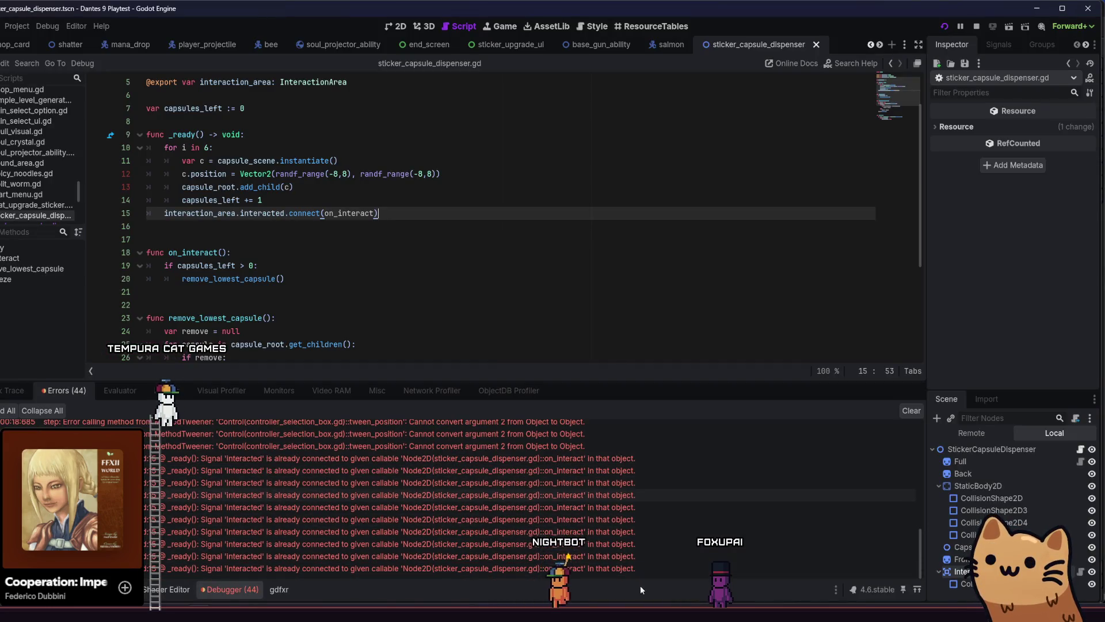
{"action": "mouse_move", "coordinate": [679, 616]}
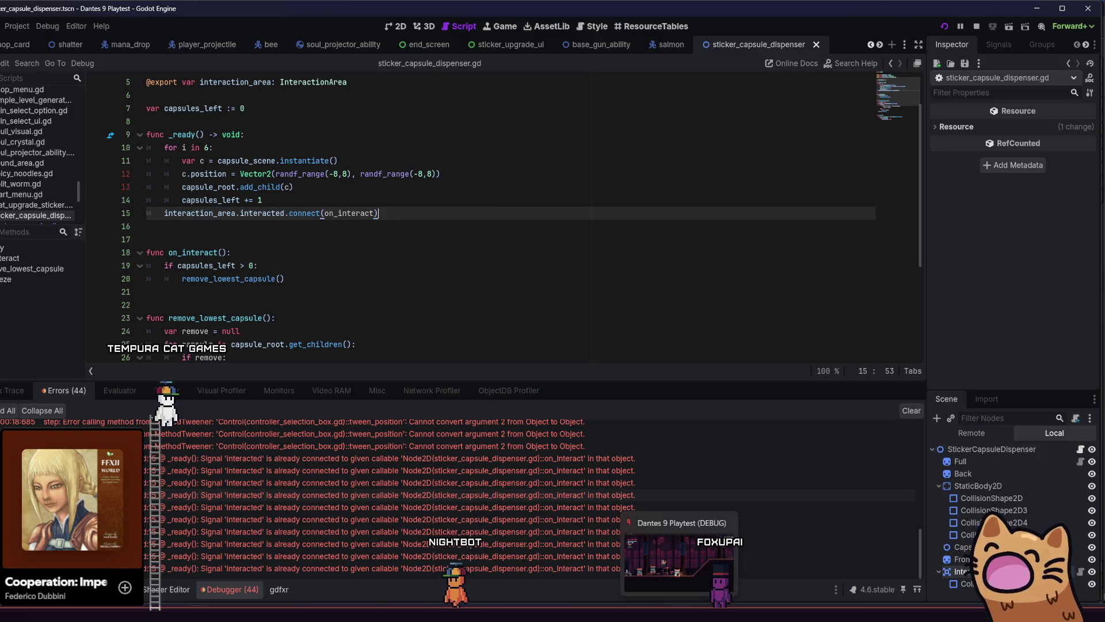
{"action": "left_click", "coordinate": [679, 561]}
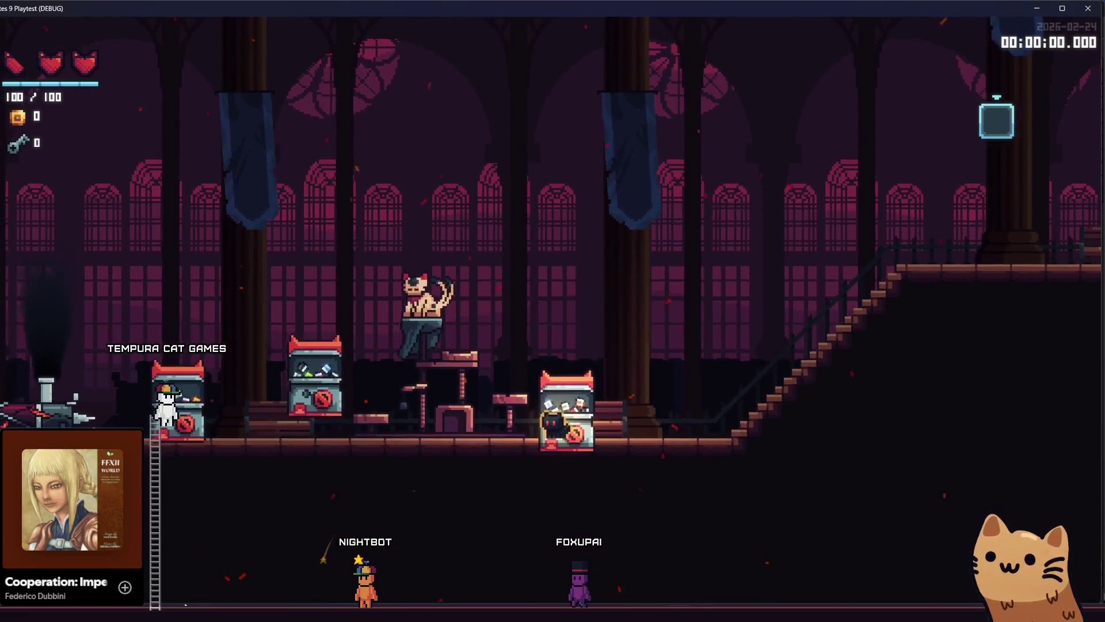
Review the dispenser's InteractionArea and 2D canvas, retest in-game, then select the Full sprite
{"action": "key", "text": "alt+Tab"}
{"action": "left_click", "coordinate": [961, 571]}
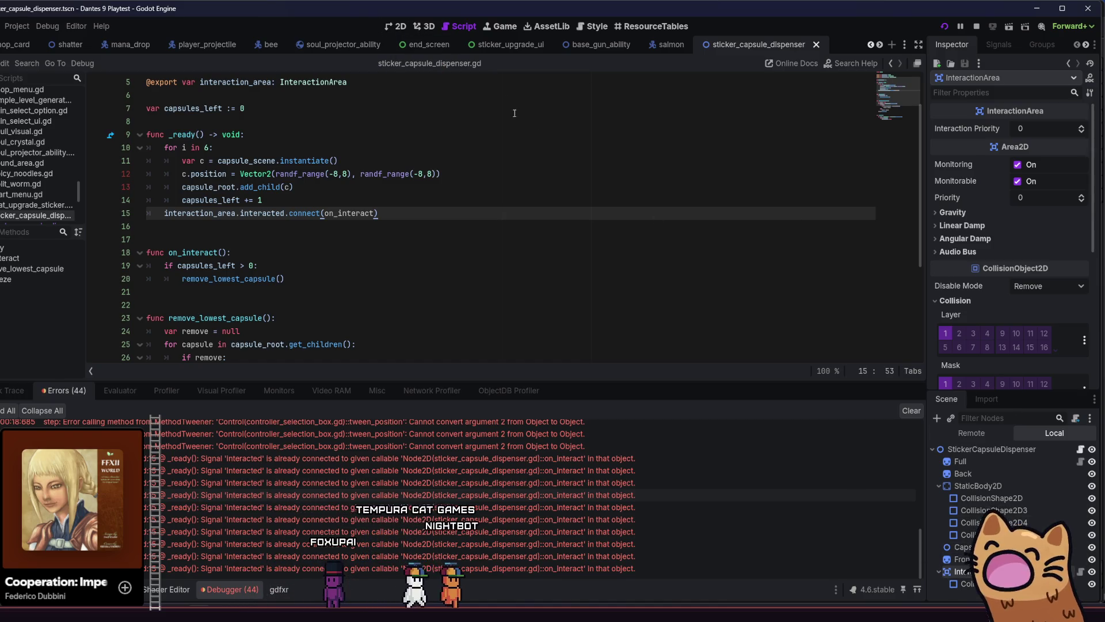
{"action": "left_click", "coordinate": [385, 30]}
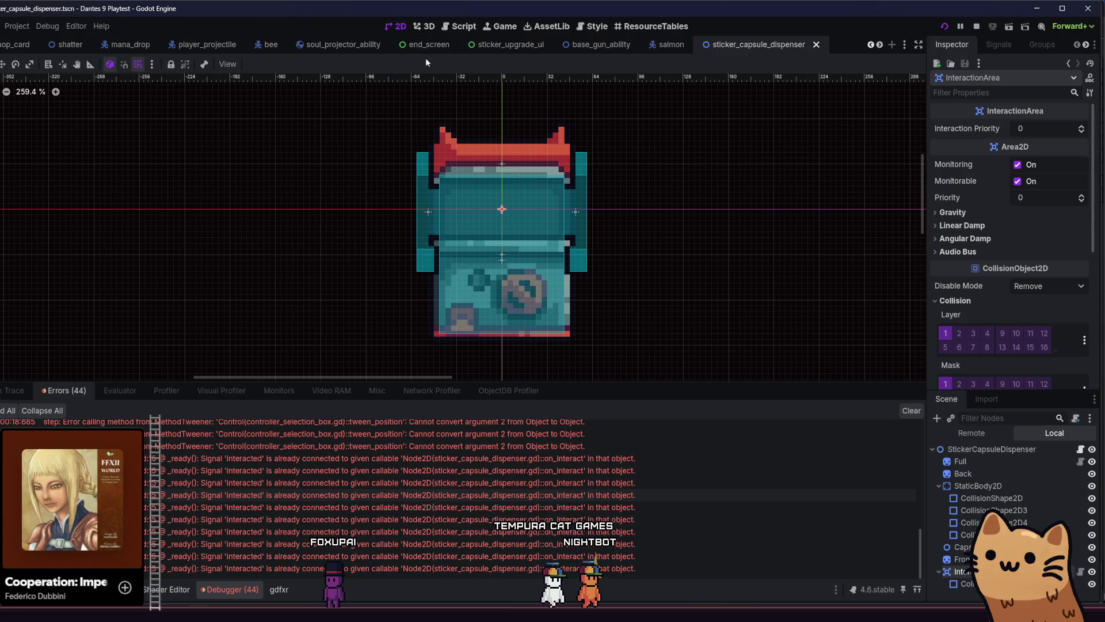
{"action": "left_click", "coordinate": [448, 29]}
{"action": "key", "text": "F5"}
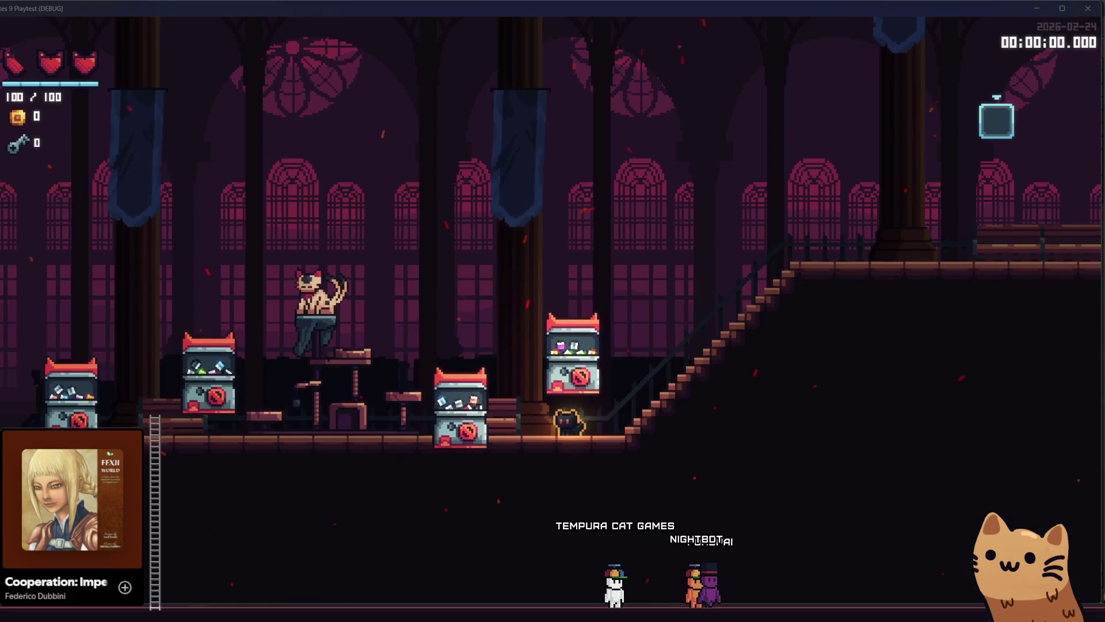
{"action": "key", "text": "F8"}
{"action": "left_click", "coordinate": [1038, 462]}
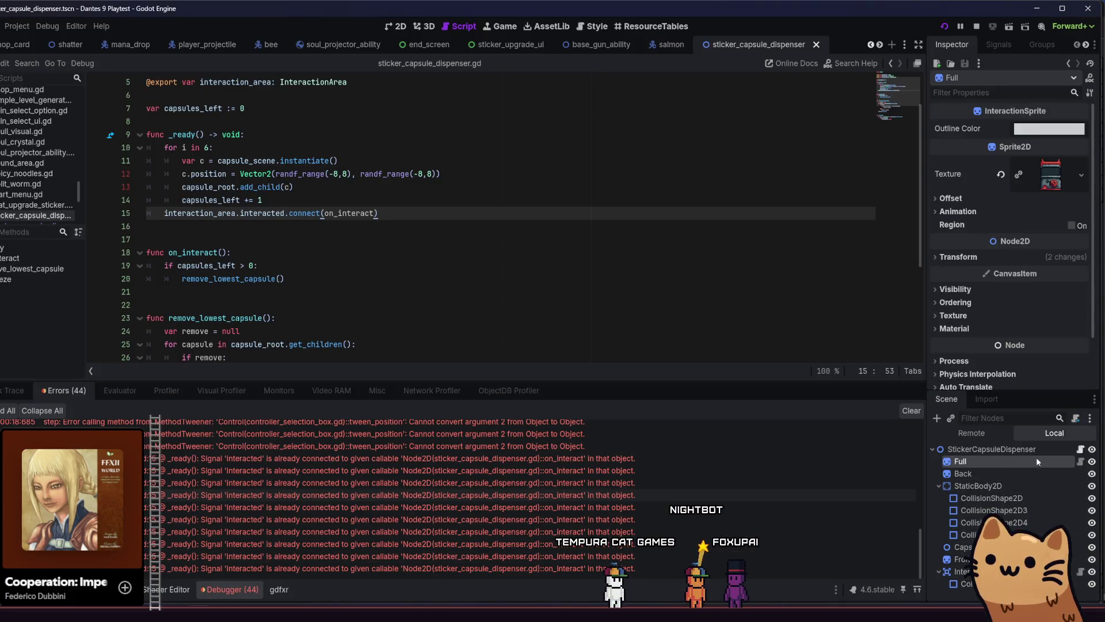
Open the Full sprite's interaction_sprite.gd script and expand its Material properties
{"action": "left_click", "coordinate": [1081, 460]}
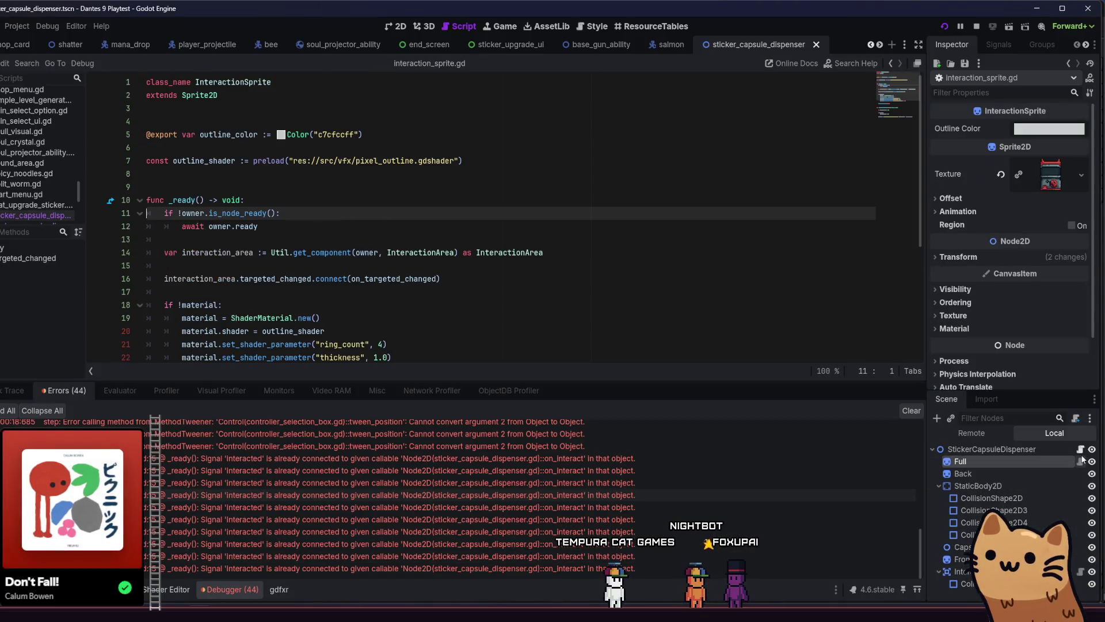
{"action": "left_click", "coordinate": [984, 329]}
{"action": "left_click", "coordinate": [984, 329]}
{"action": "left_click", "coordinate": [983, 329]}
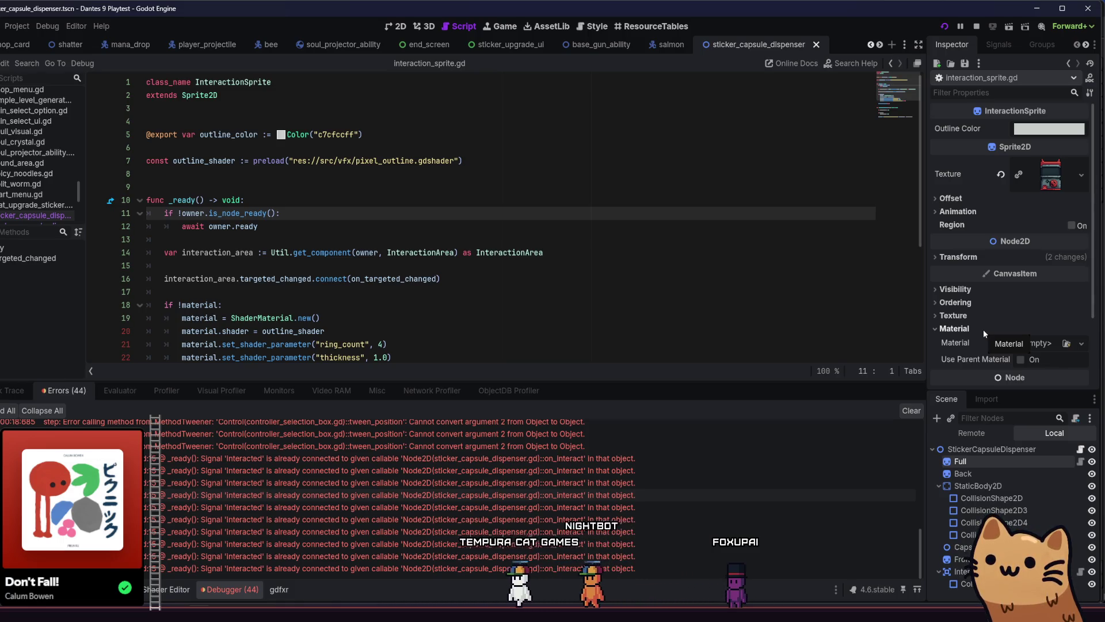
{"action": "scroll", "coordinate": [783, 328], "scroll_direction": "down", "scroll_amount": 3}
{"action": "scroll", "coordinate": [783, 328], "scroll_direction": "down", "scroll_amount": 2}
{"action": "scroll", "coordinate": [783, 328], "scroll_direction": "up", "scroll_amount": 2}
{"action": "scroll", "coordinate": [783, 328], "scroll_direction": "down", "scroll_amount": 2}
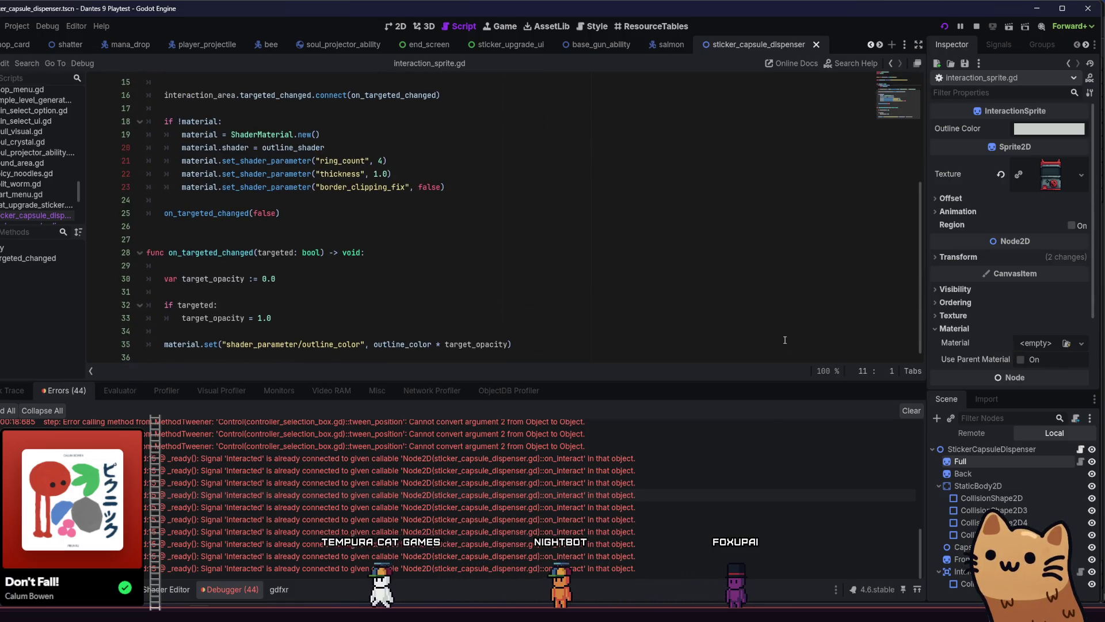
Open interaction_area.gd and read through its interact, target, untarget, enable and disable functions
{"action": "left_click", "coordinate": [1082, 571]}
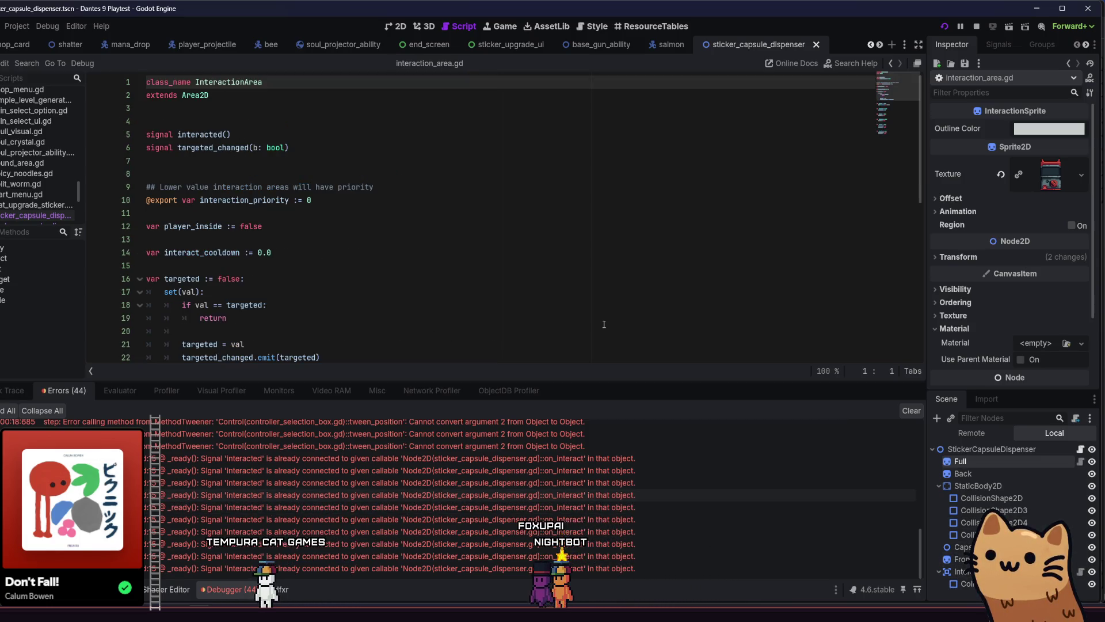
{"action": "scroll", "coordinate": [515, 245], "scroll_direction": "down", "scroll_amount": 5}
{"action": "scroll", "coordinate": [513, 228], "scroll_direction": "down", "scroll_amount": 4}
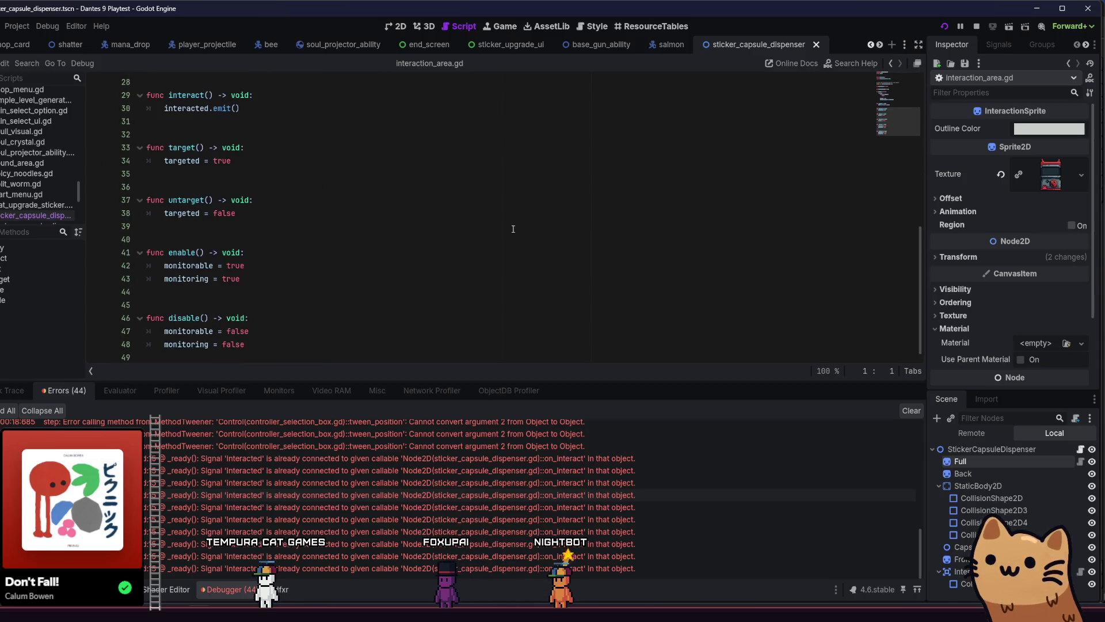
{"action": "scroll", "coordinate": [512, 229], "scroll_direction": "up", "scroll_amount": 9}
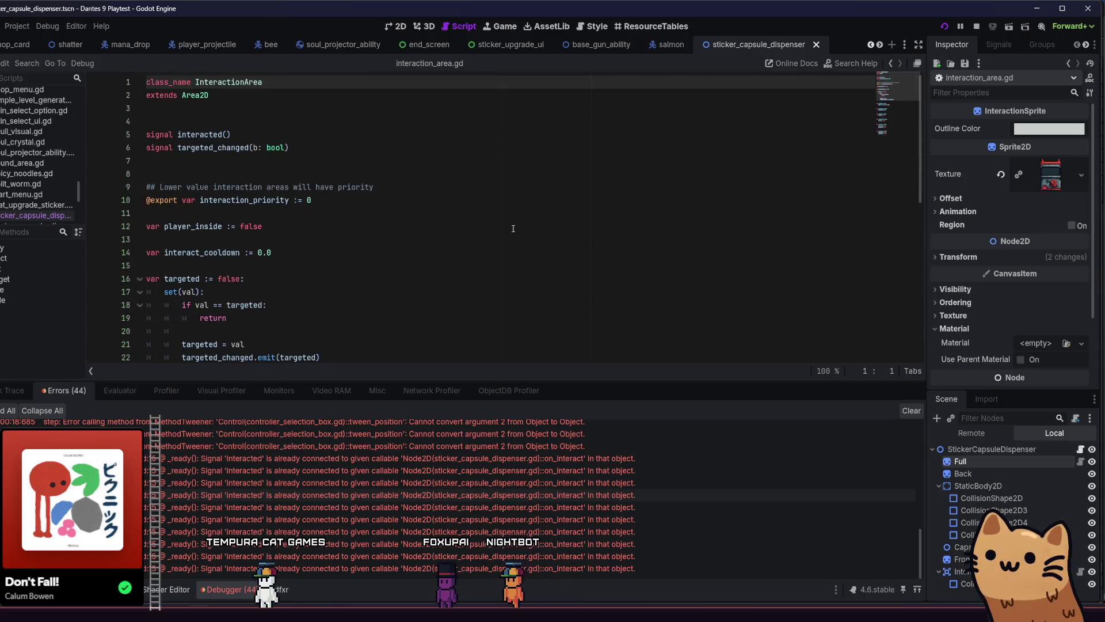
{"action": "scroll", "coordinate": [513, 226], "scroll_direction": "down", "scroll_amount": 3}
{"action": "scroll", "coordinate": [513, 227], "scroll_direction": "up", "scroll_amount": 3}
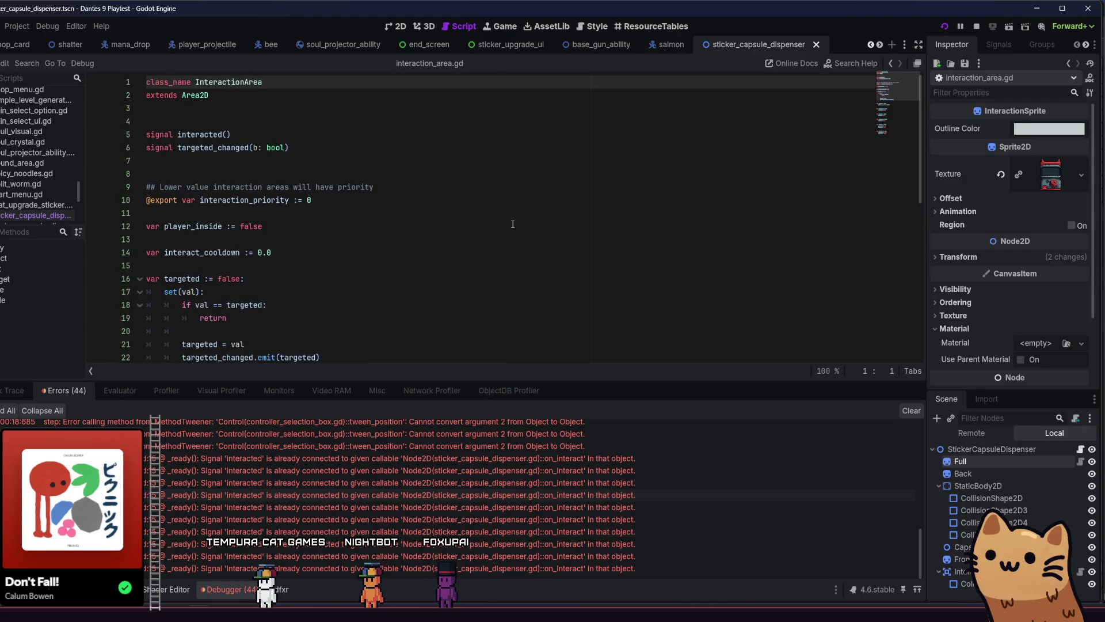
{"action": "scroll", "coordinate": [513, 224], "scroll_direction": "down", "scroll_amount": 2}
{"action": "scroll", "coordinate": [513, 225], "scroll_direction": "down", "scroll_amount": 7}
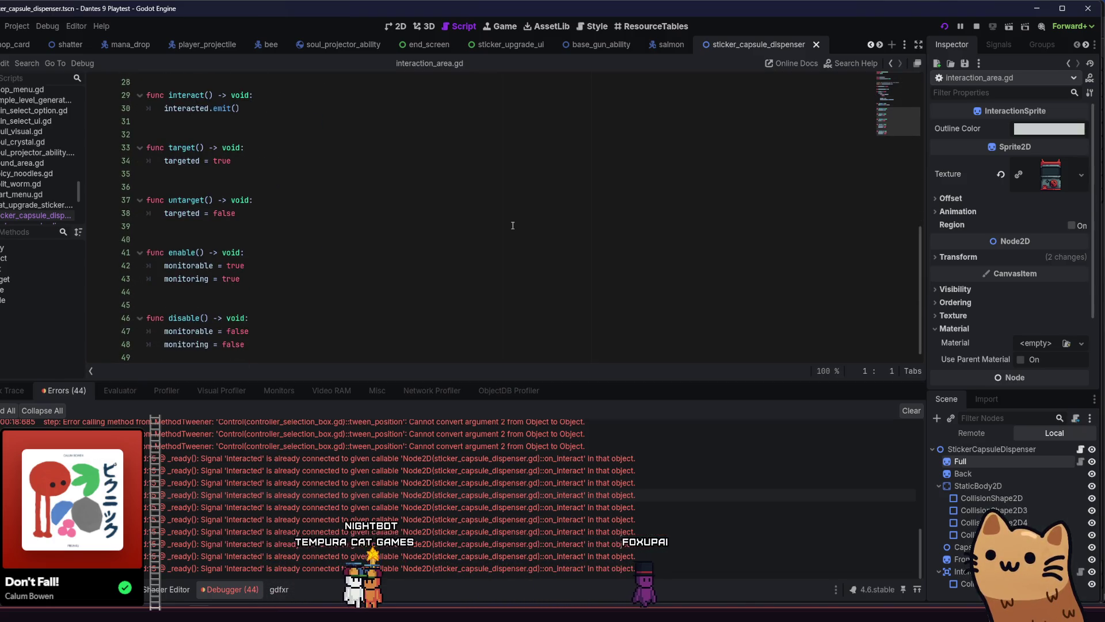
{"action": "scroll", "coordinate": [513, 225], "scroll_direction": "up", "scroll_amount": 5}
{"action": "scroll", "coordinate": [513, 226], "scroll_direction": "up", "scroll_amount": 4}
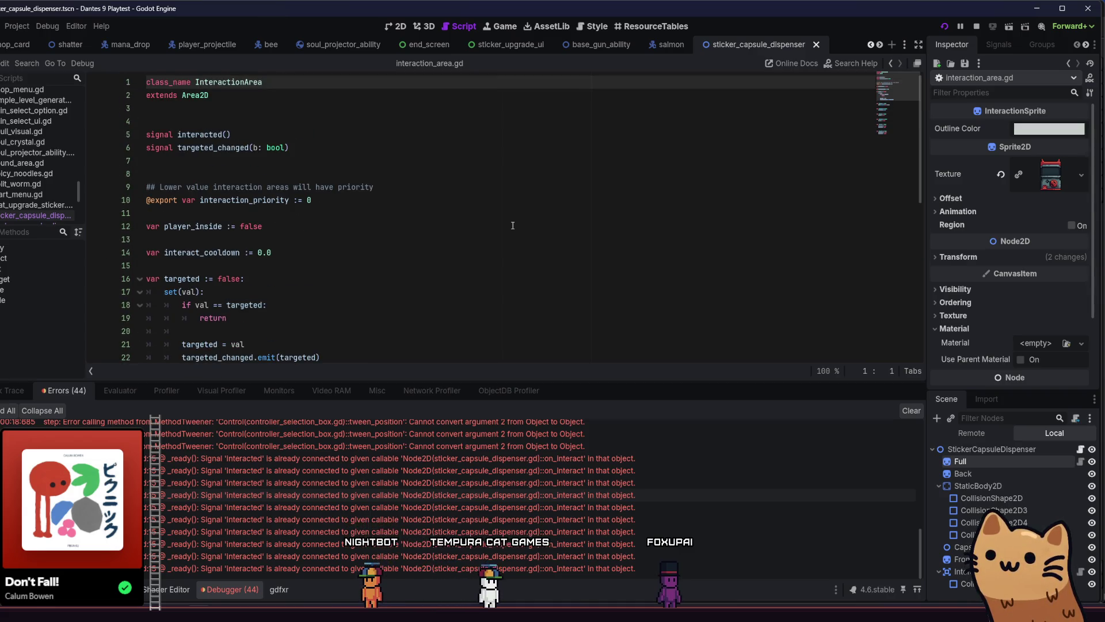
{"action": "scroll", "coordinate": [513, 225], "scroll_direction": "down", "scroll_amount": 3}
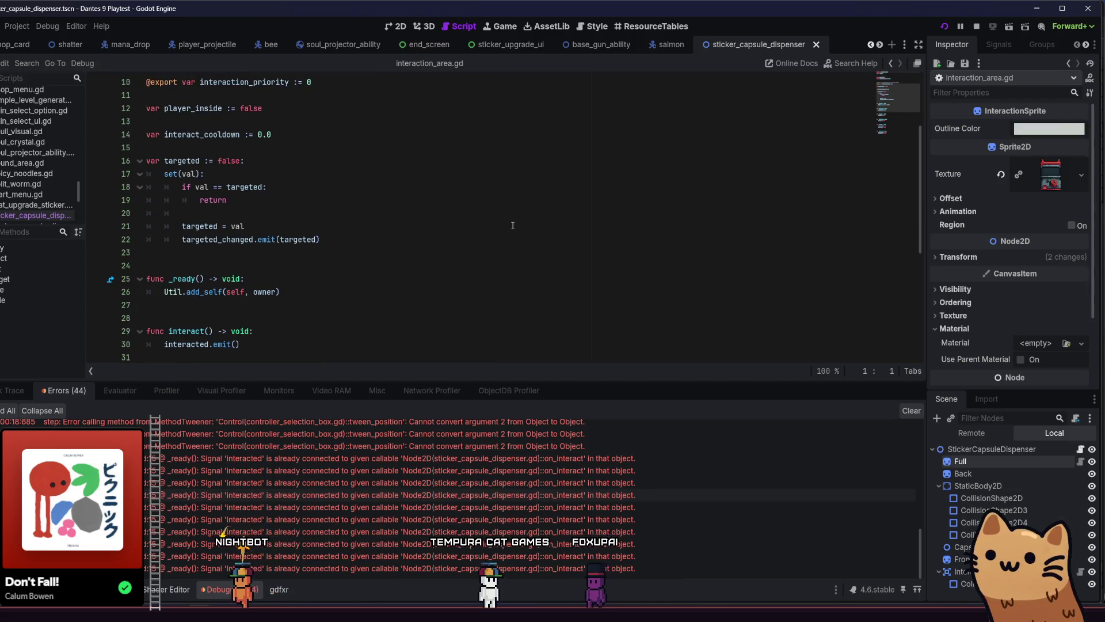
{"action": "scroll", "coordinate": [513, 225], "scroll_direction": "down", "scroll_amount": 2}
{"action": "scroll", "coordinate": [513, 225], "scroll_direction": "down", "scroll_amount": 4}
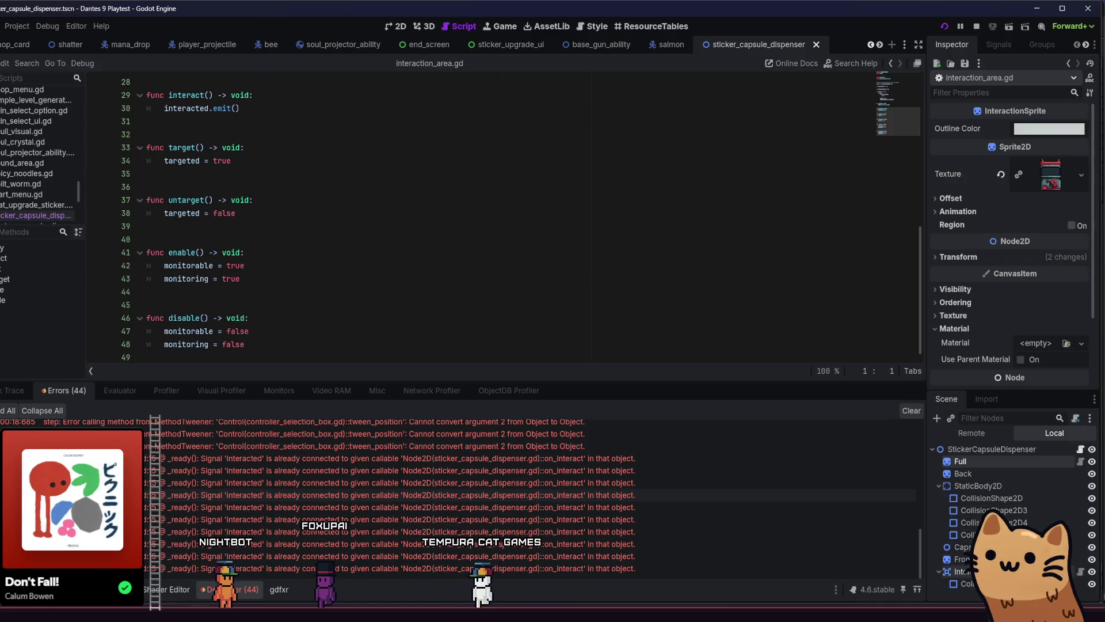
Add a PlayerInteraction node under Full via an 'Inter' search
{"action": "left_click", "coordinate": [936, 418]}
{"action": "type", "text": "In"}
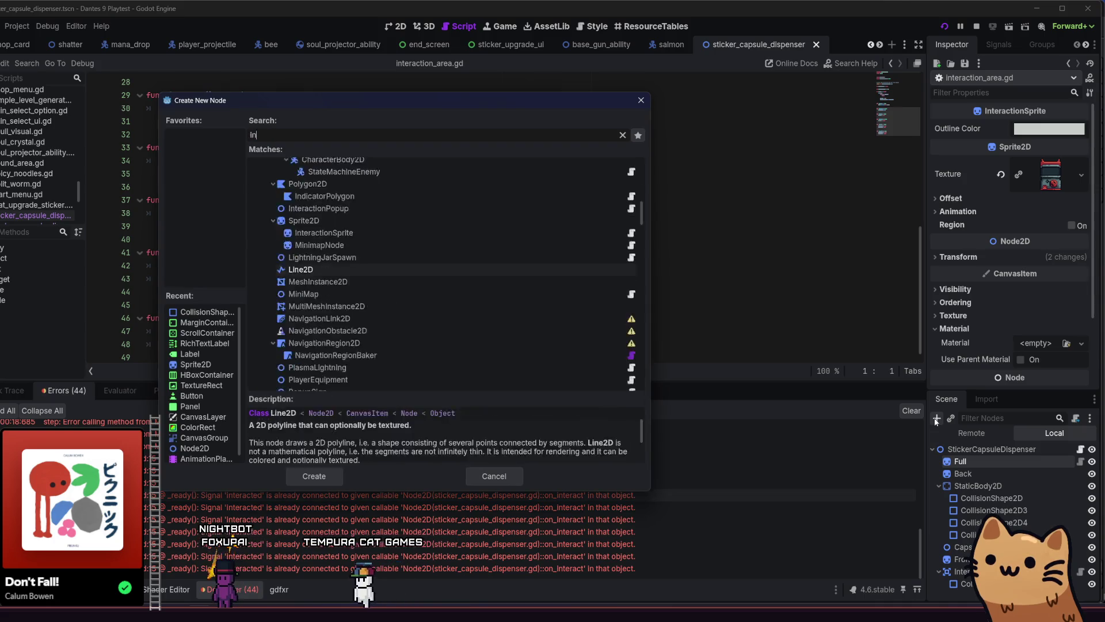
{"action": "type", "text": "ter"}
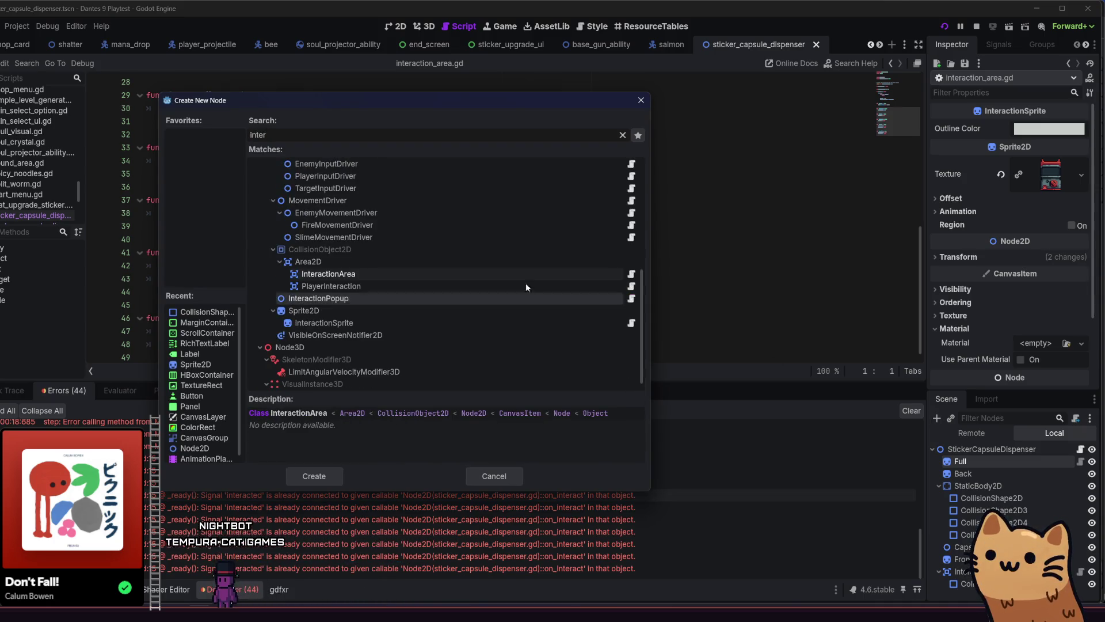
{"action": "left_click", "coordinate": [350, 286]}
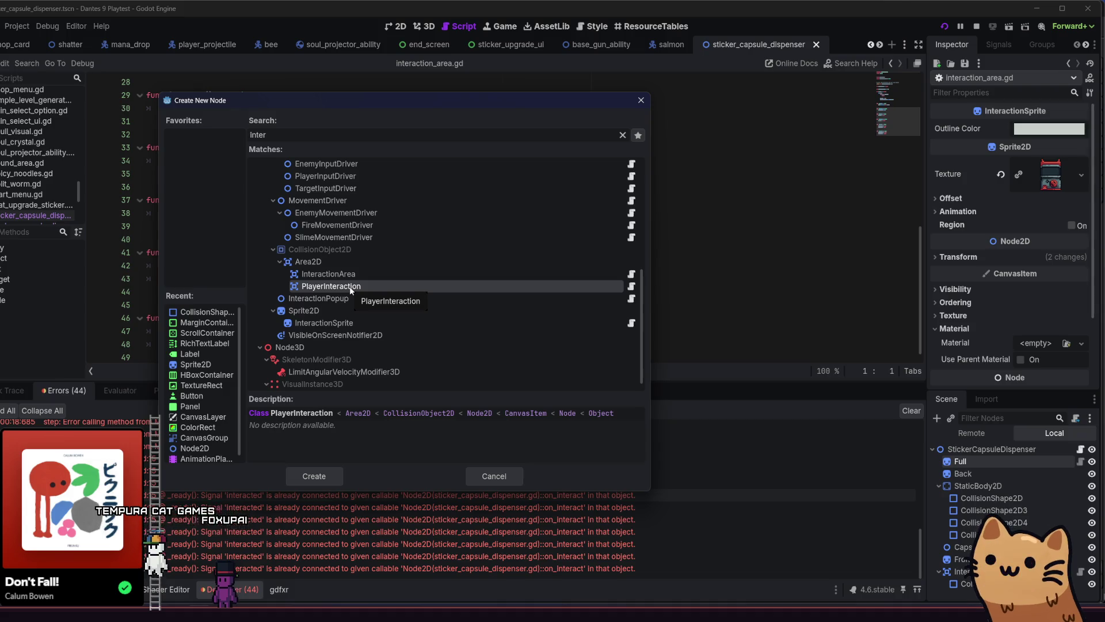
{"action": "double_click", "coordinate": [350, 287]}
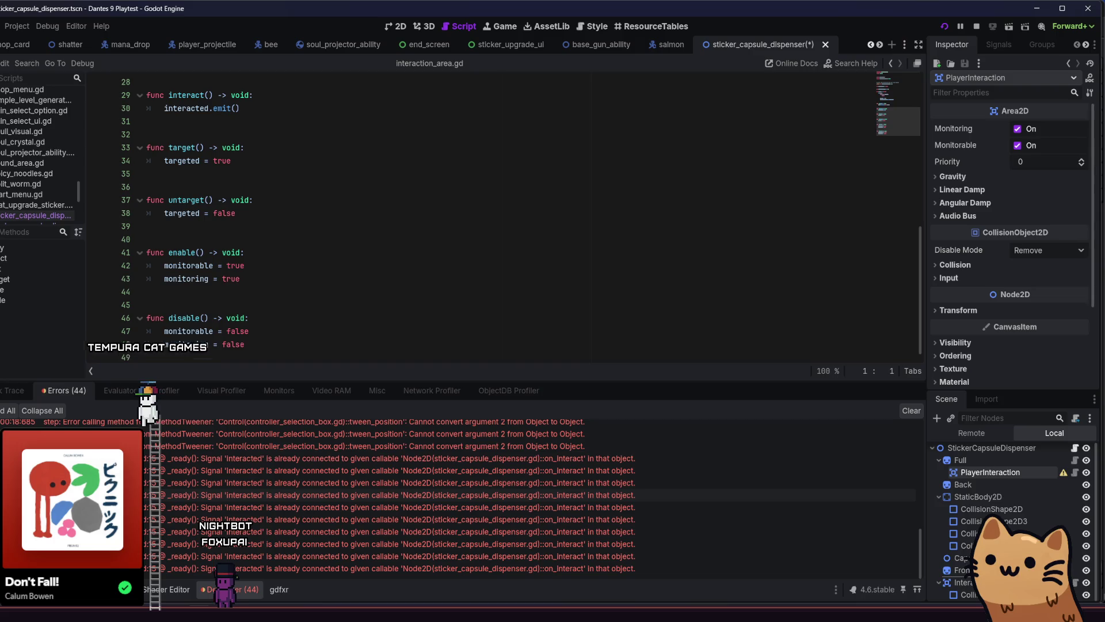
Delete the InteractionArea node, save the scene, and restart the game
{"action": "left_click", "coordinate": [969, 594]}
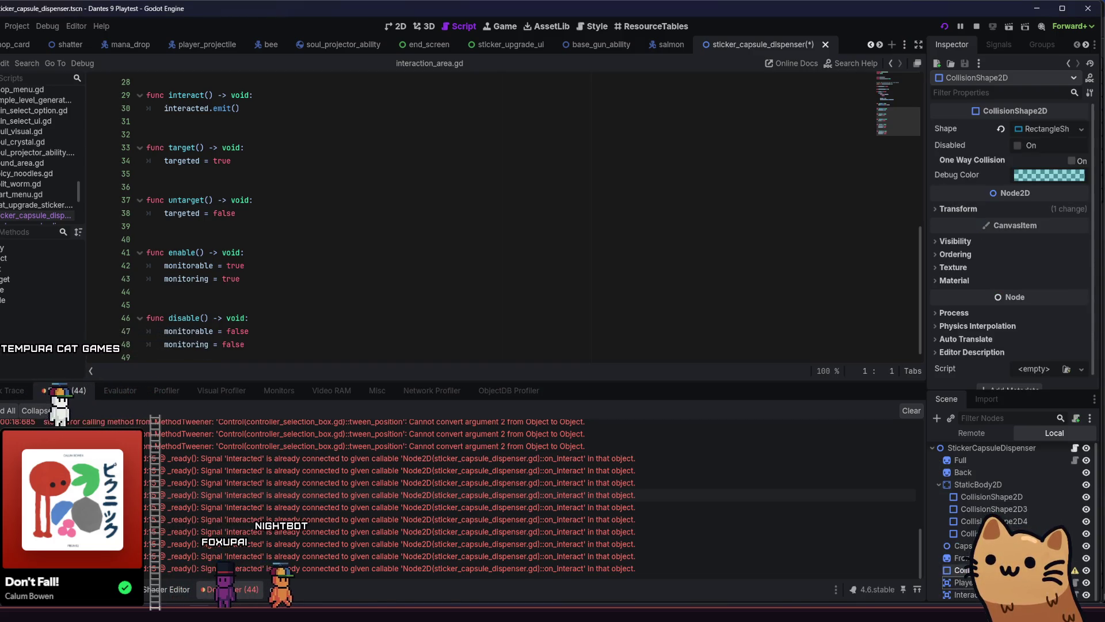
{"action": "key", "text": "Down"}
{"action": "key", "text": "Delete"}
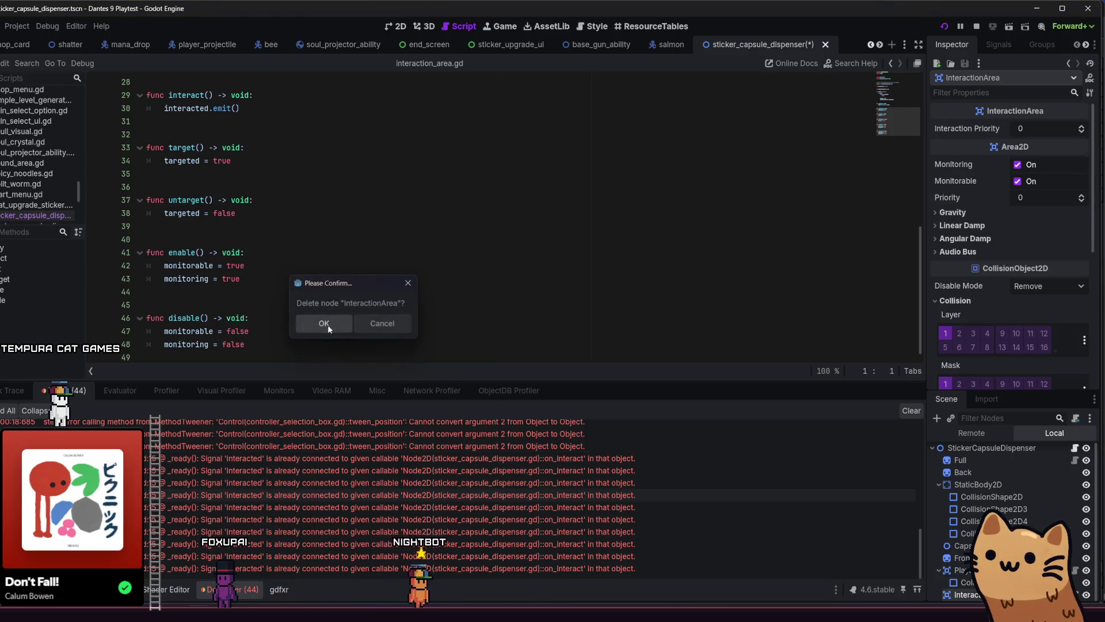
{"action": "left_click", "coordinate": [325, 324]}
{"action": "key", "text": "ctrl+s"}
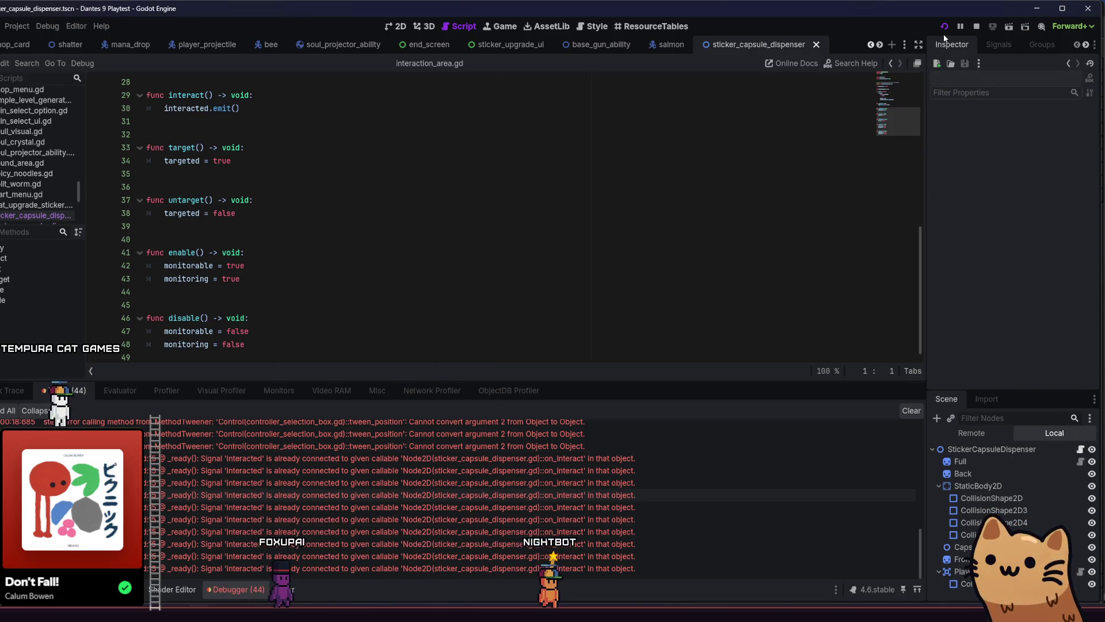
{"action": "left_click", "coordinate": [944, 32]}
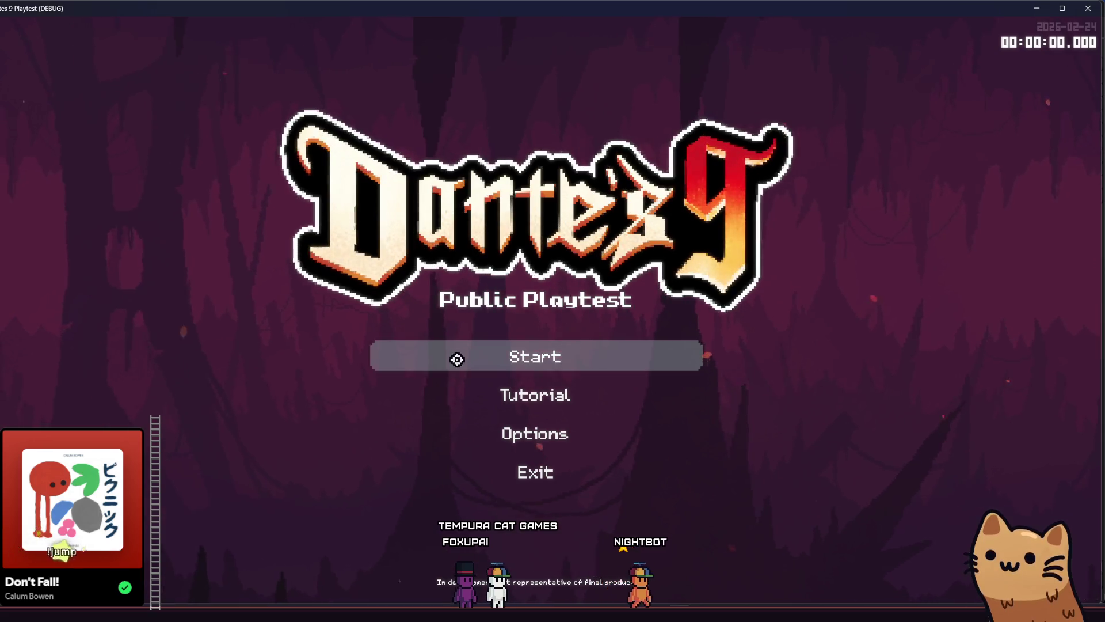
Start a new game, bind sticker_capsule_dispenser to debug slot 1 via a 'caps' search, and spawn it
{"action": "left_click", "coordinate": [456, 358]}
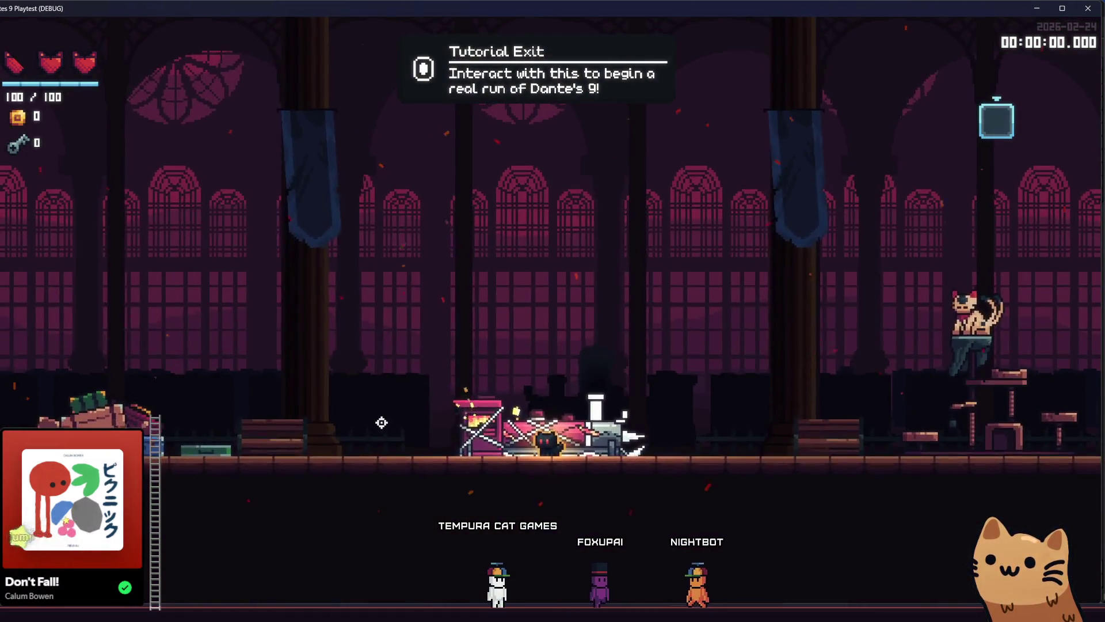
{"action": "key", "text": "F1"}
{"action": "left_click", "coordinate": [116, 422]}
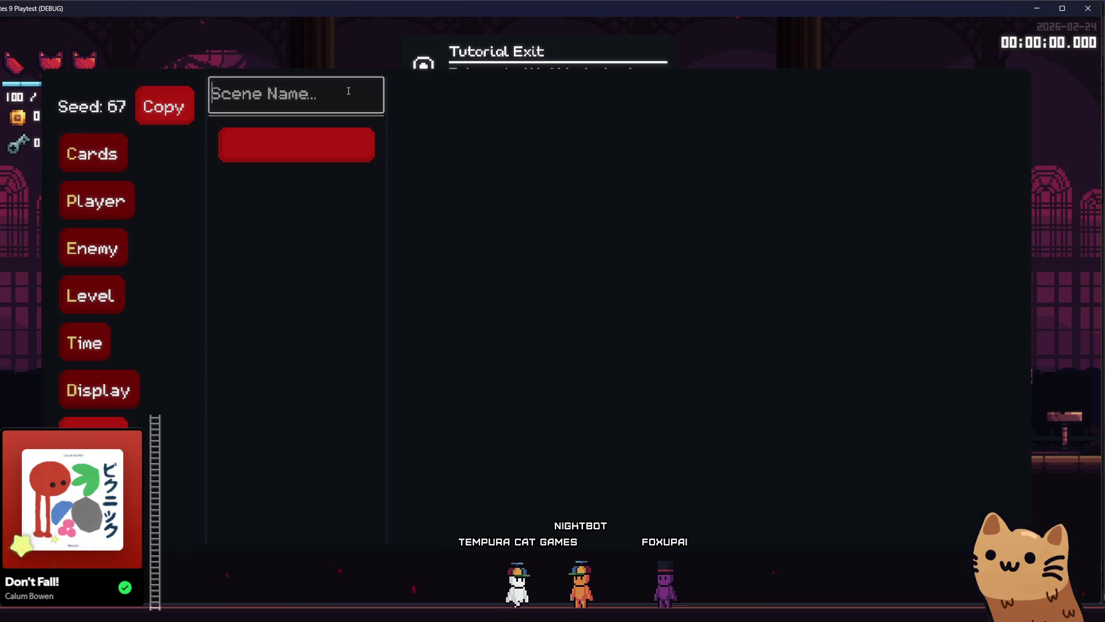
{"action": "type", "text": "capsu"}
{"action": "right_click", "coordinate": [390, 115]}
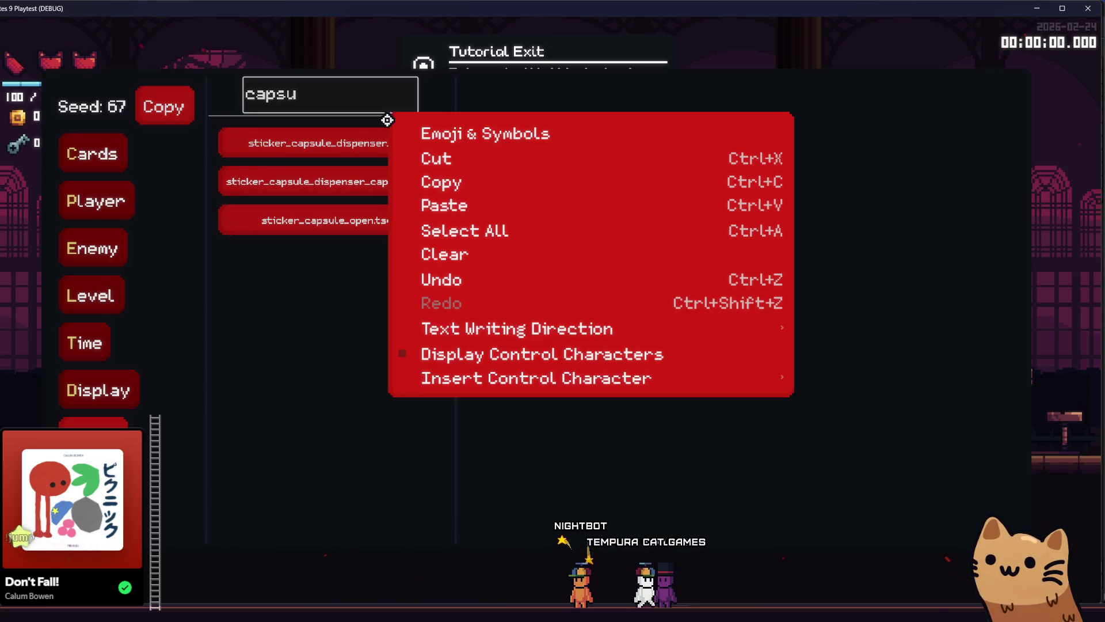
{"action": "left_click", "coordinate": [264, 286]}
{"action": "left_click", "coordinate": [329, 153]}
{"action": "left_click", "coordinate": [513, 133]}
{"action": "key", "text": "q"}
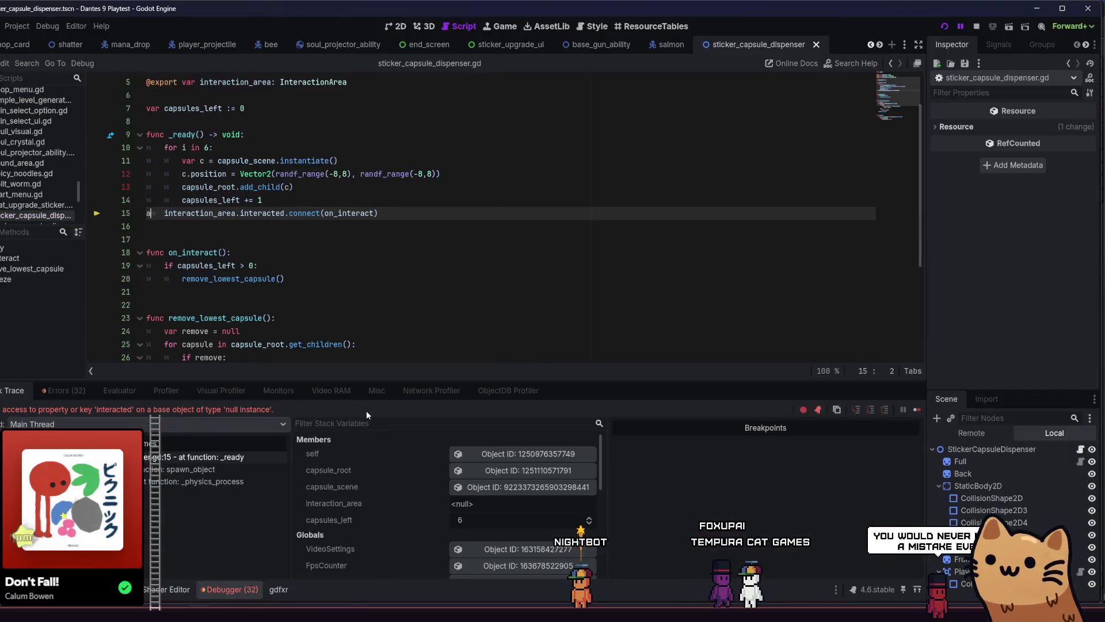
Change the interaction_area export type on line 5 to PlayerInteraction and save the script
{"action": "key", "text": "BackSpace"}
{"action": "left_click", "coordinate": [451, 208]}
{"action": "left_click", "coordinate": [976, 450]}
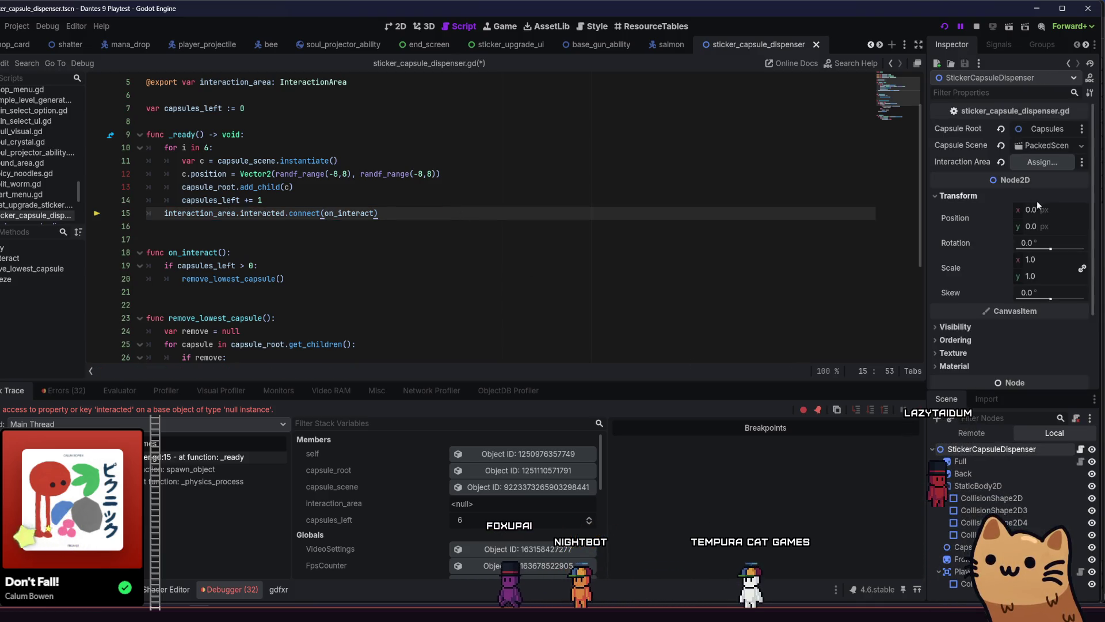
{"action": "left_click", "coordinate": [1042, 162]}
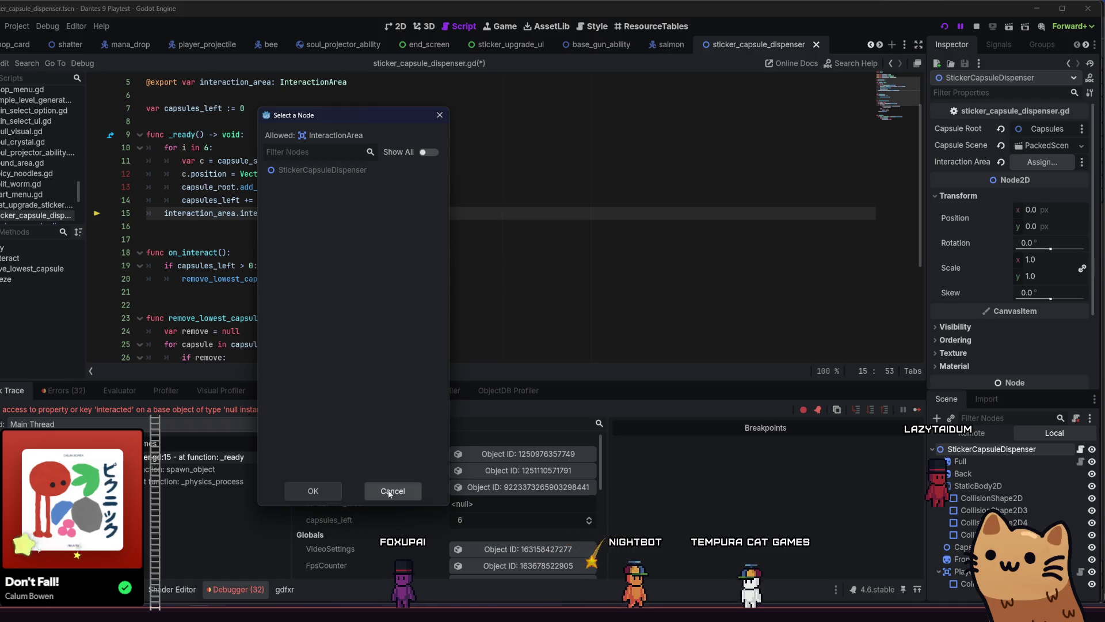
{"action": "left_click", "coordinate": [389, 491]}
{"action": "scroll", "coordinate": [346, 202], "scroll_direction": "up", "scroll_amount": 2}
{"action": "double_click", "coordinate": [339, 134]}
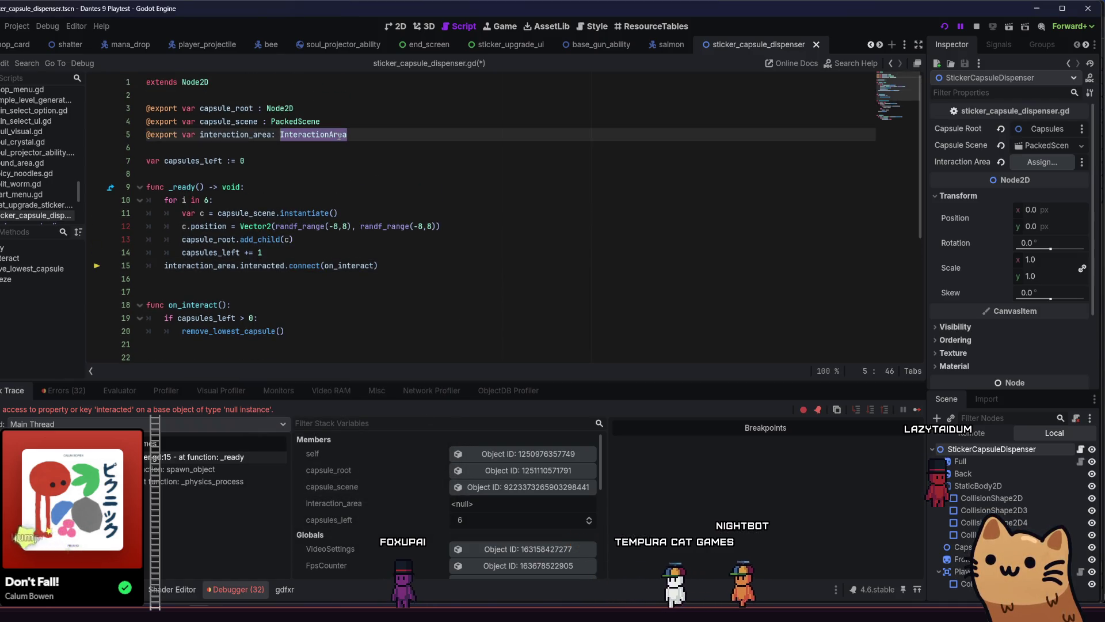
{"action": "type", "text": "Player"}
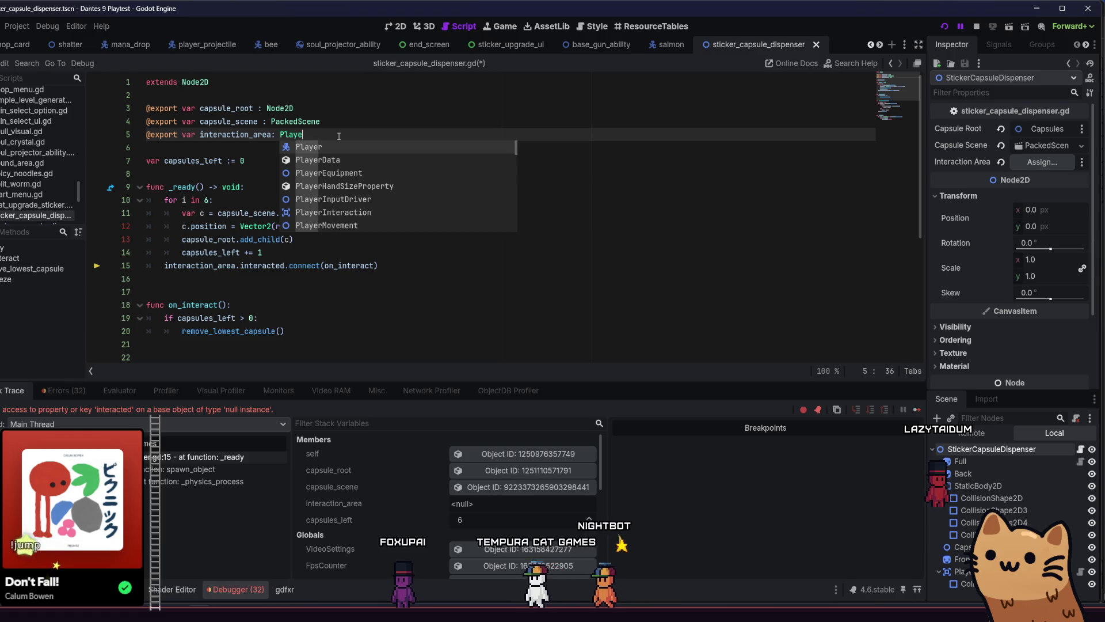
{"action": "type", "text": "In"}
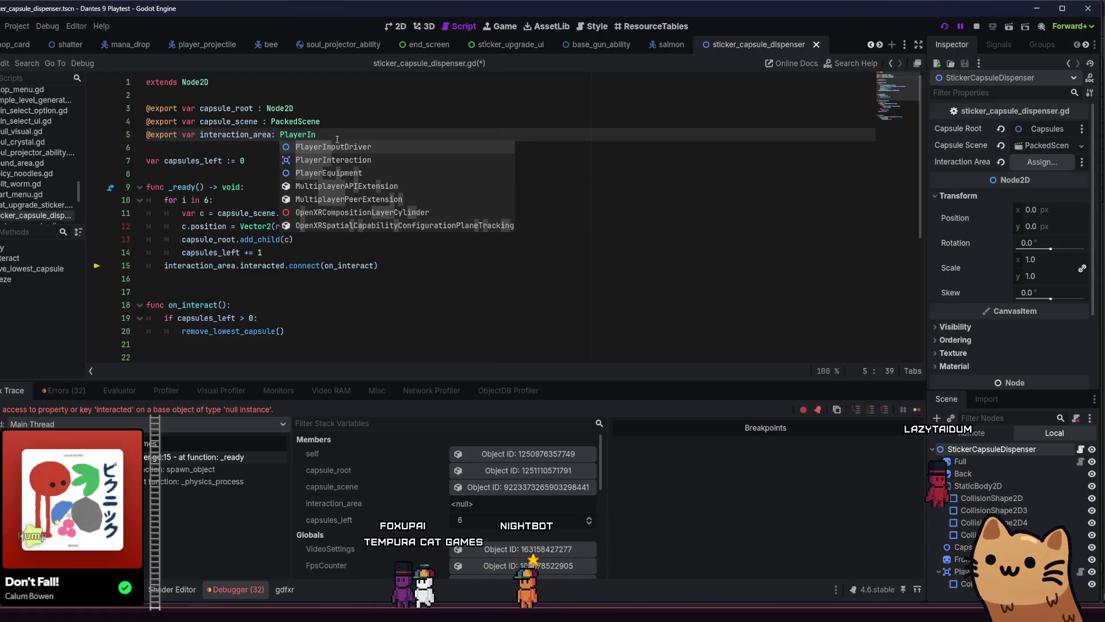
{"action": "left_click", "coordinate": [333, 160]}
{"action": "key", "text": "ctrl+s"}
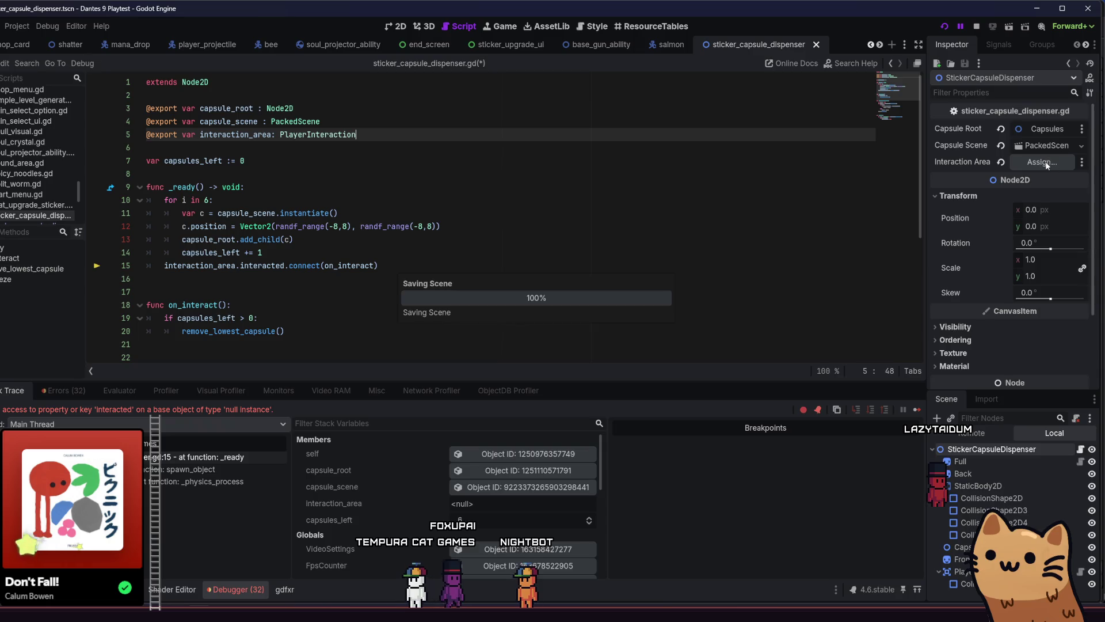
Assign the PlayerInteraction node to Interaction Area, save the scene, and relaunch the game
{"action": "left_click", "coordinate": [1047, 163]}
{"action": "double_click", "coordinate": [330, 184]}
{"action": "left_click", "coordinate": [581, 149]}
{"action": "key", "text": "ctrl+s"}
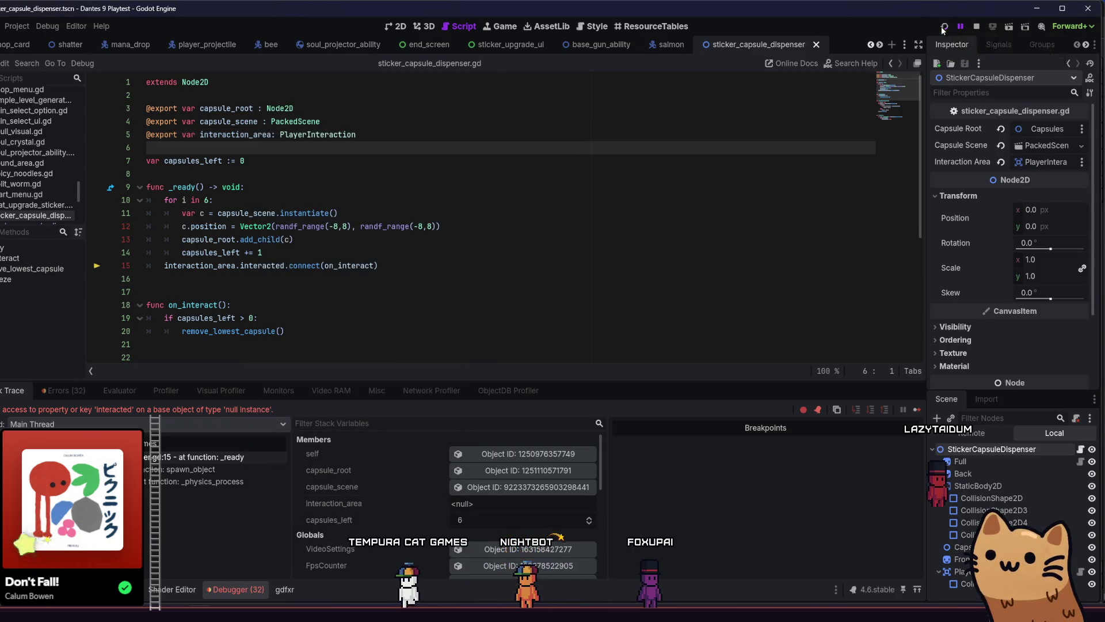
{"action": "left_click", "coordinate": [944, 27]}
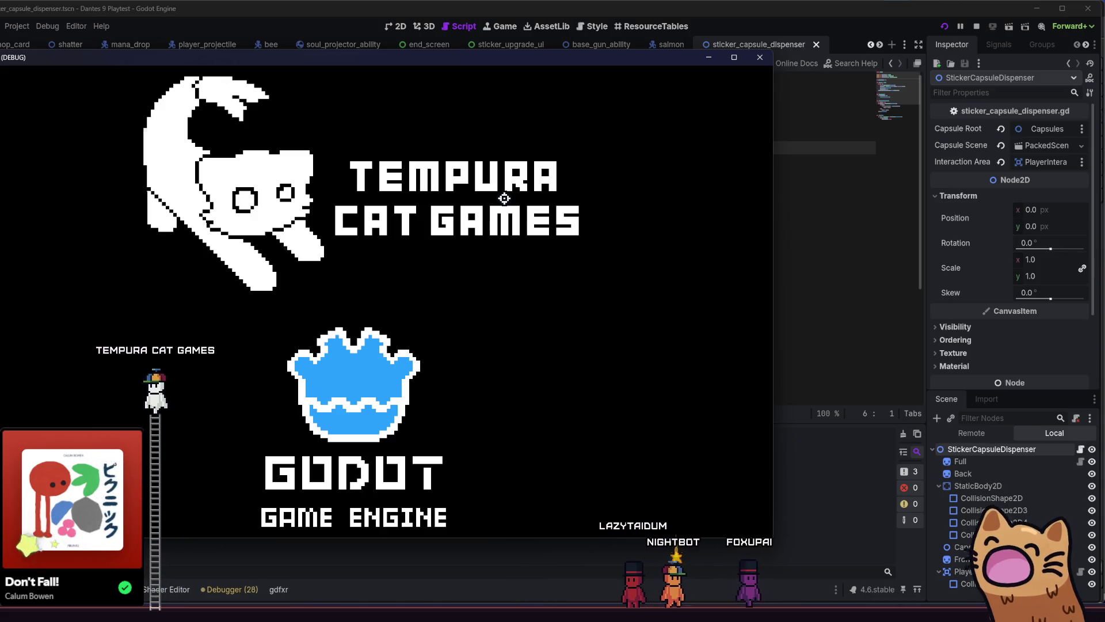
Fullscreen the game, start it, bind the dispenser to debug slot 1 via 'cap', and spawn it
{"action": "key", "text": "super+Up"}
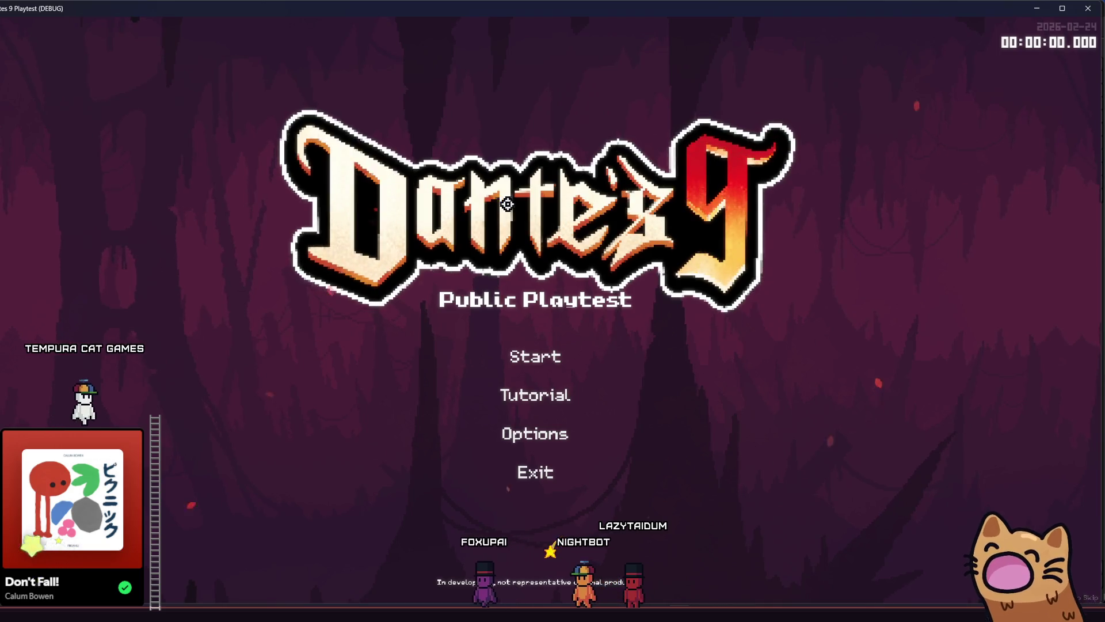
{"action": "left_click", "coordinate": [530, 365]}
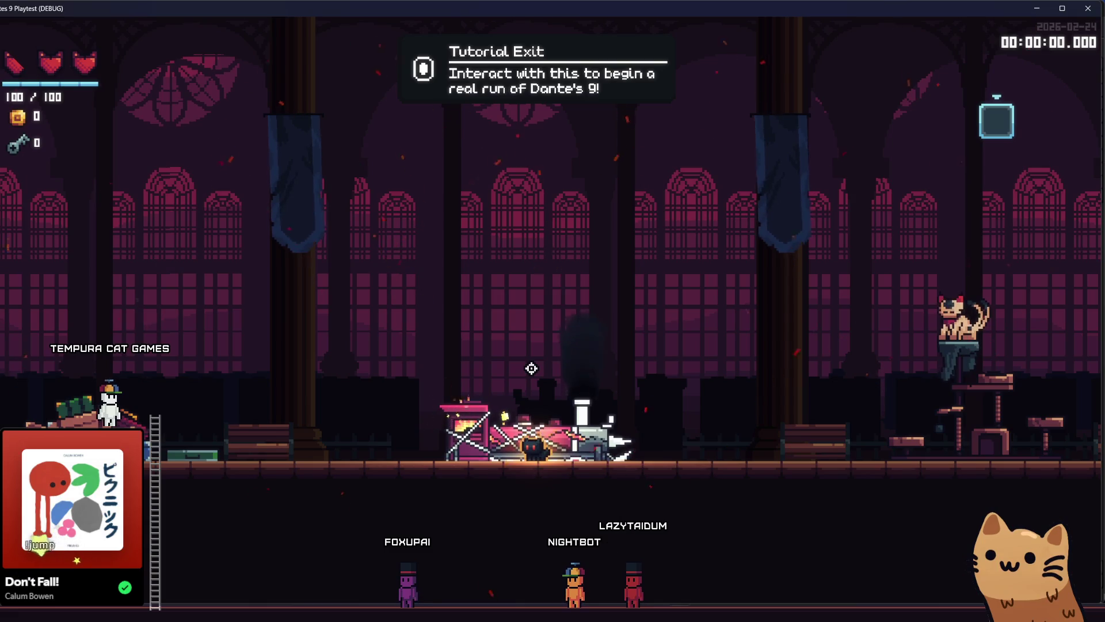
{"action": "key", "text": "grave"}
{"action": "type", "text": "cap"}
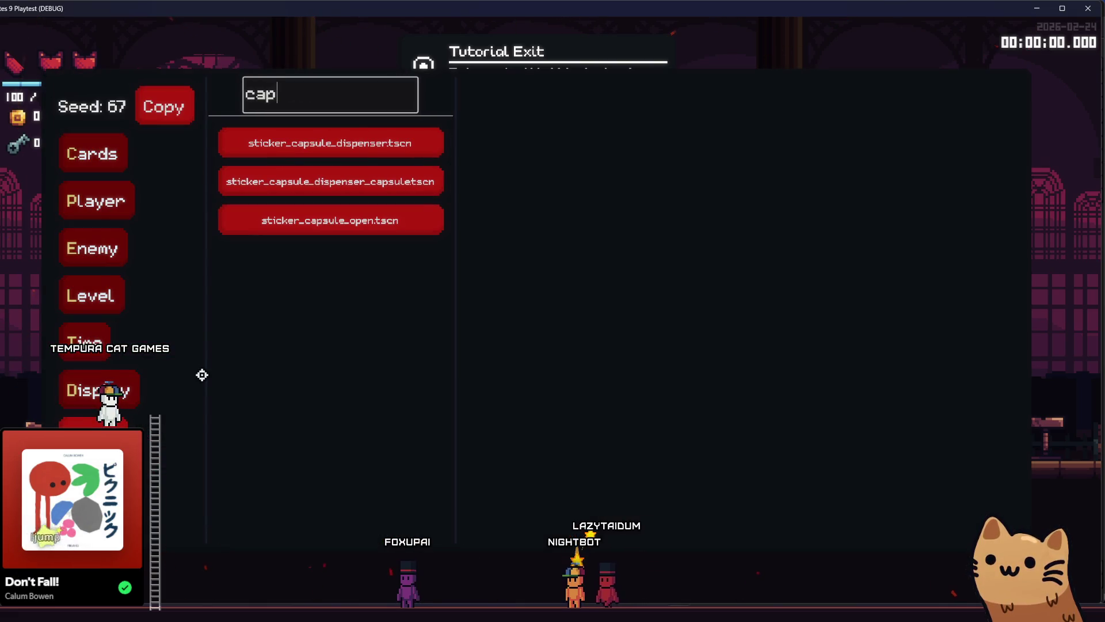
{"action": "left_click", "coordinate": [330, 142]}
{"action": "left_click", "coordinate": [503, 182]}
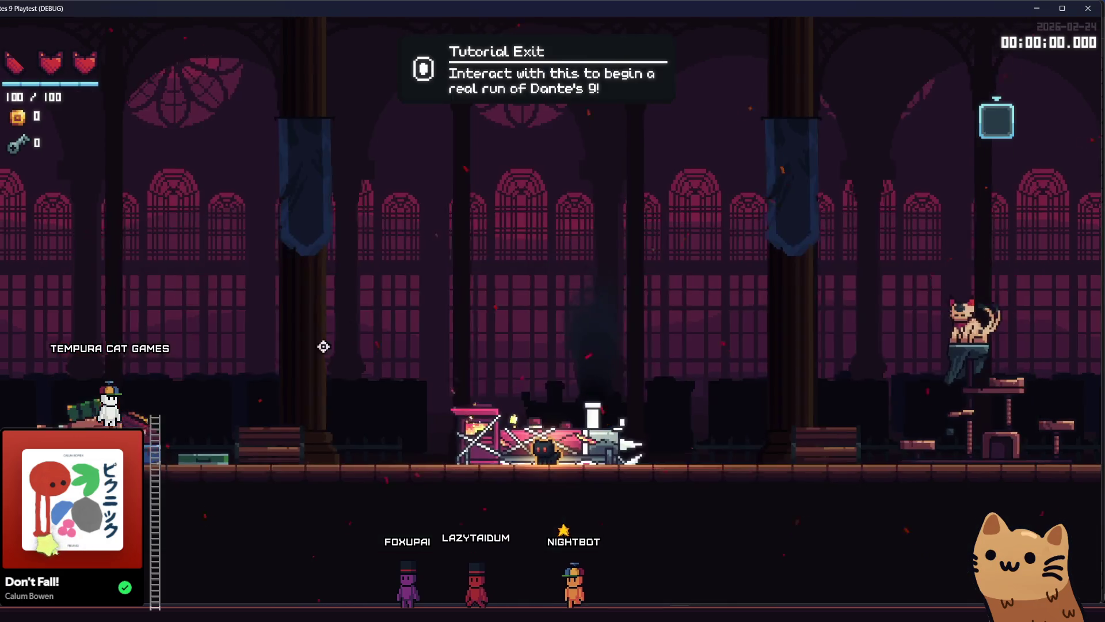
{"action": "key", "text": "f"}
{"action": "left_click", "coordinate": [353, 266]}
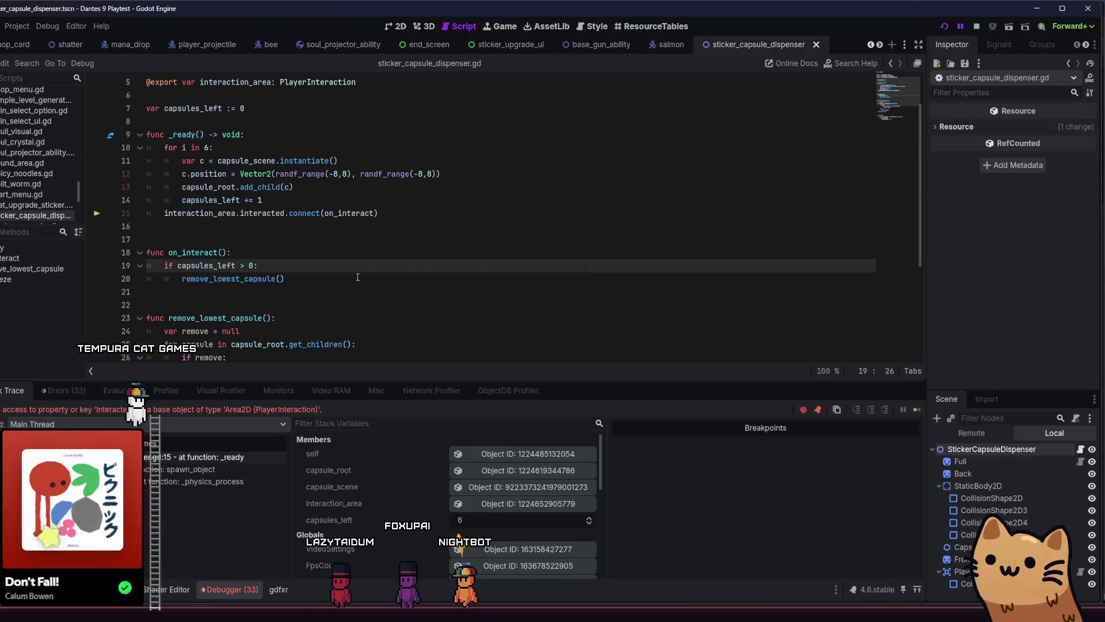
Revert the trial rename of 'interacted' on line 15 and save the script
{"action": "left_click", "coordinate": [265, 214]}
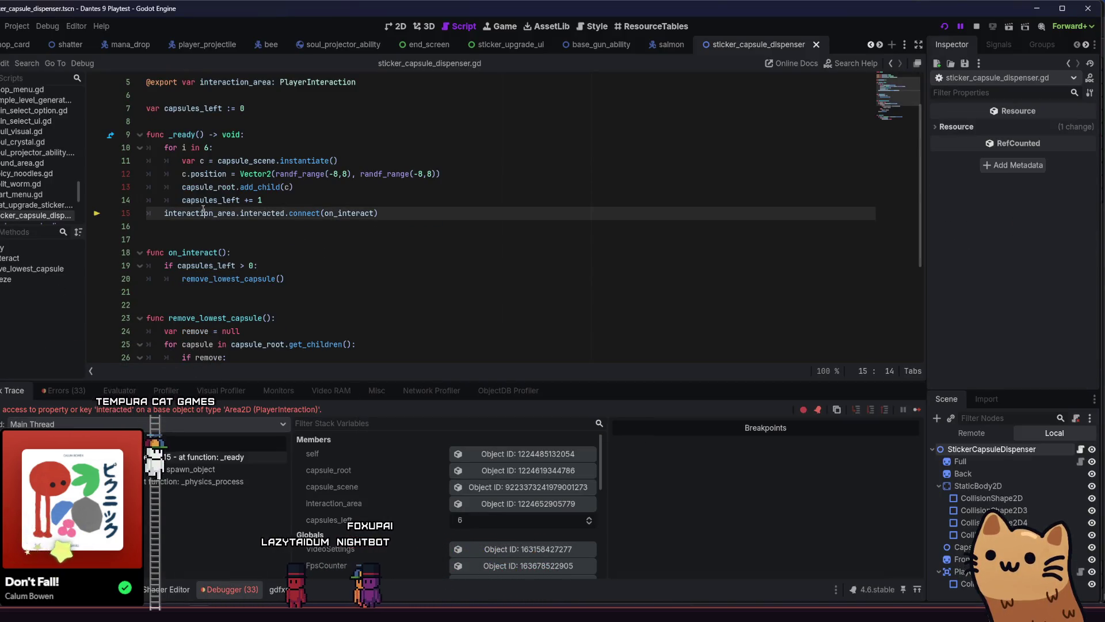
{"action": "double_click", "coordinate": [267, 214]}
{"action": "type", "text": "interac"}
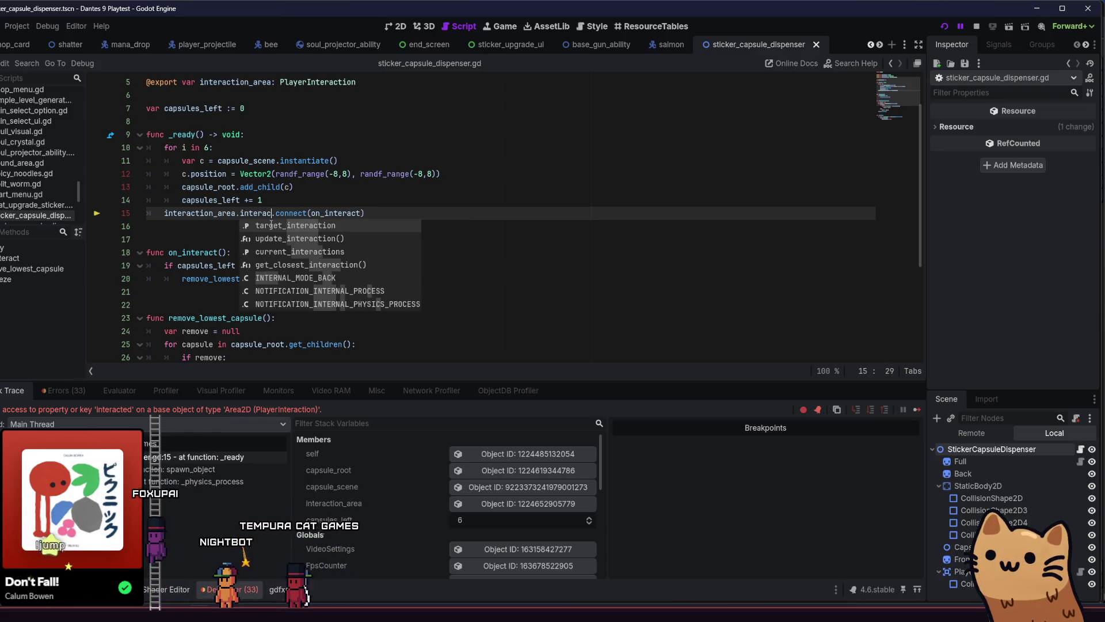
{"action": "key", "text": "ctrl+z"}
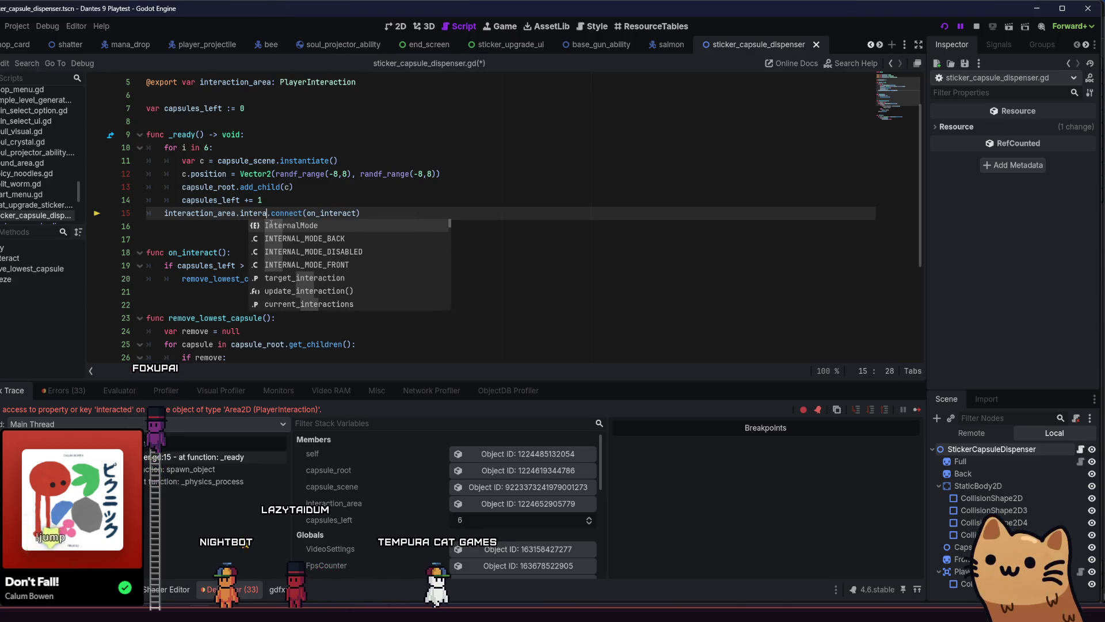
{"action": "key", "text": "ctrl+z"}
{"action": "key", "text": "ctrl+shift+z"}
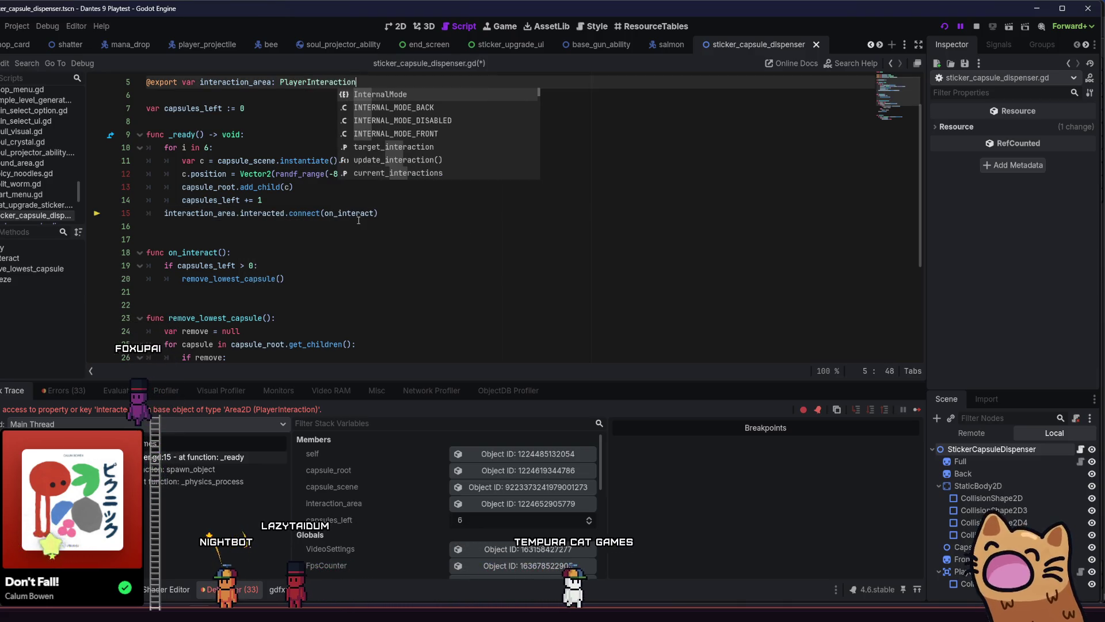
{"action": "left_click", "coordinate": [271, 224]}
{"action": "key", "text": "ctrl+s"}
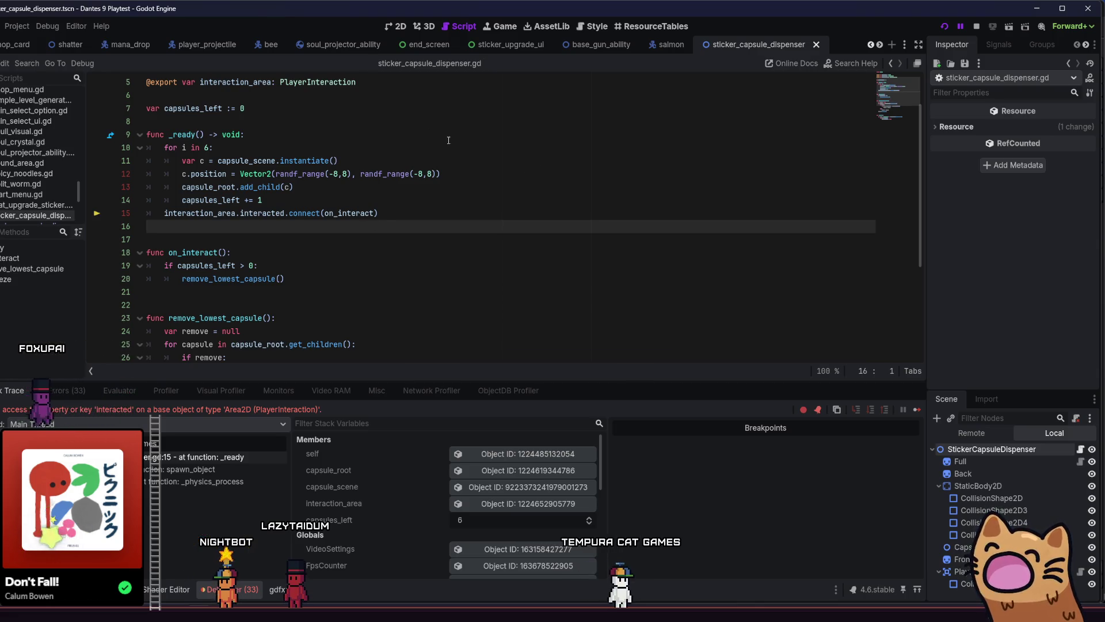
Switch to the 2D view and back to the script, then bring up Quick Open
{"action": "scroll", "coordinate": [299, 46], "scroll_direction": "up", "scroll_amount": 5}
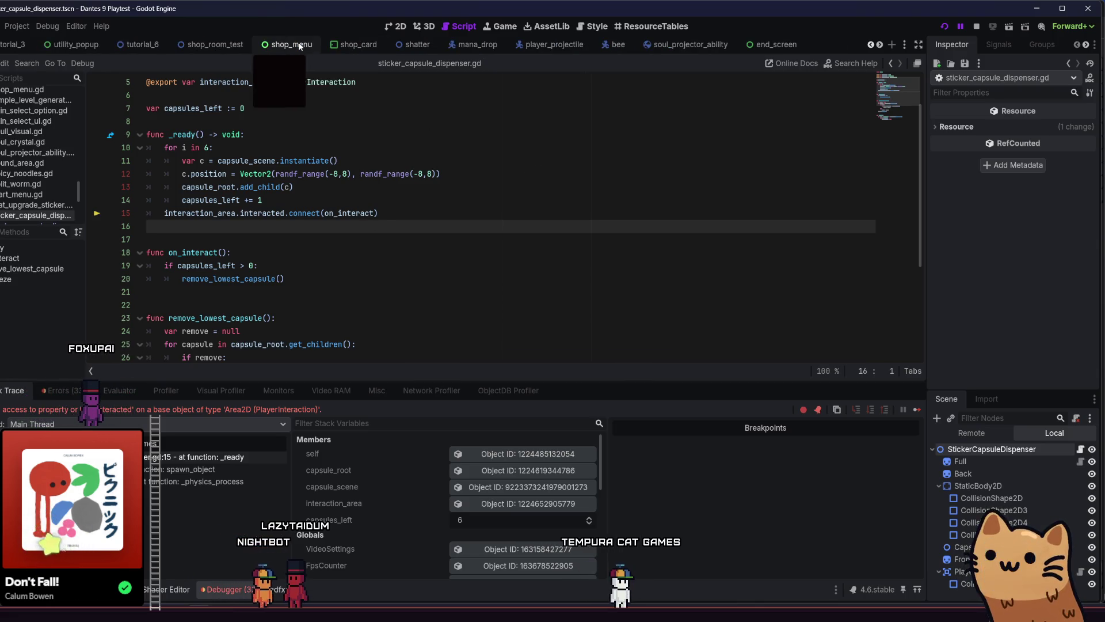
{"action": "scroll", "coordinate": [302, 44], "scroll_direction": "down", "scroll_amount": 5}
{"action": "left_click", "coordinate": [386, 30]}
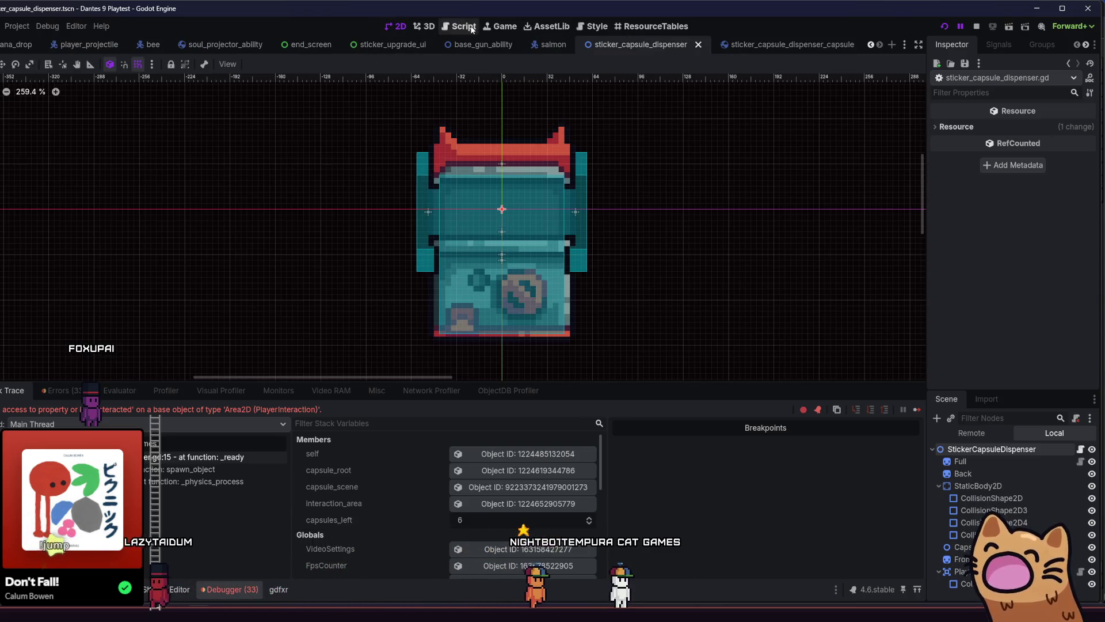
{"action": "left_click", "coordinate": [463, 27]}
{"action": "key", "text": "shift+alt+o"}
Open suitcase_pile.gd and the suitcase_pile scene, inspecting its InteractionArea node
{"action": "type", "text": "sult"}
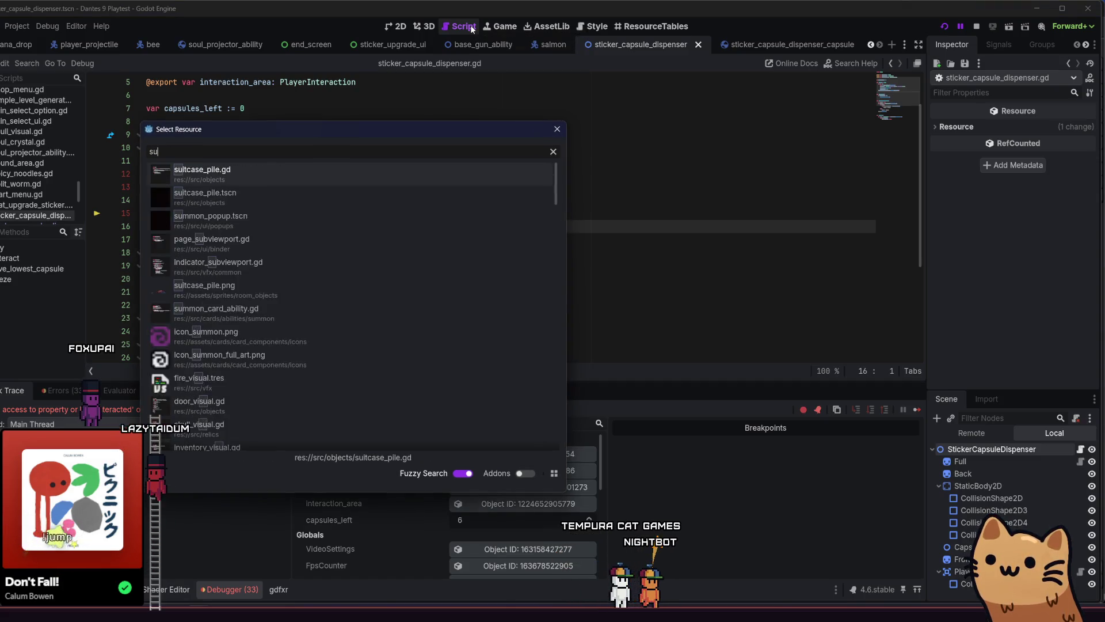
{"action": "double_click", "coordinate": [173, 172]}
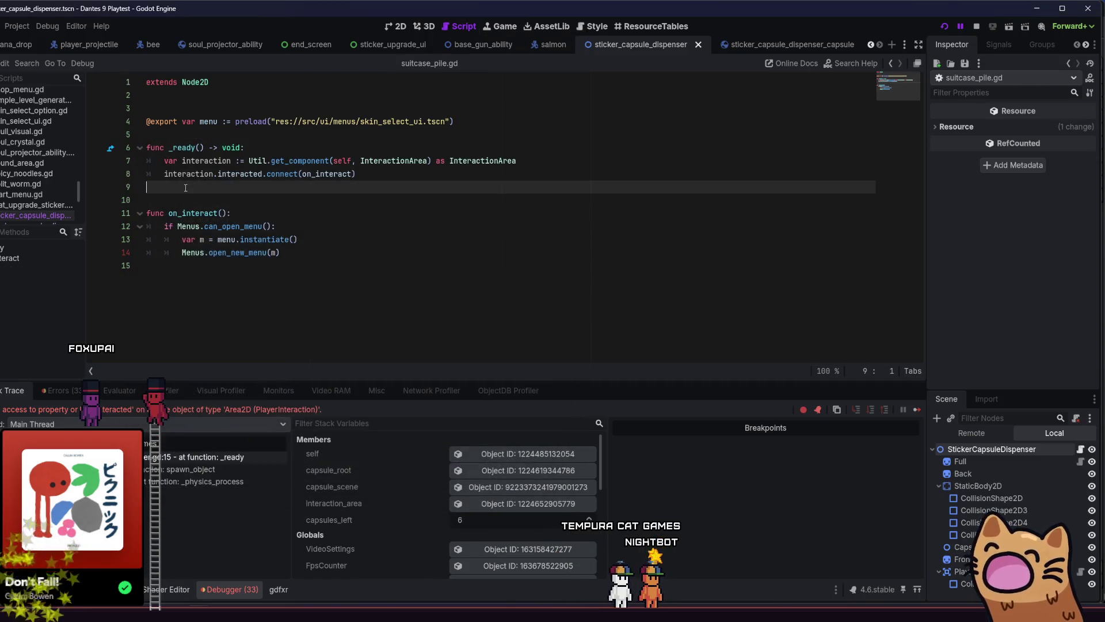
{"action": "key", "text": "shift+alt+o"}
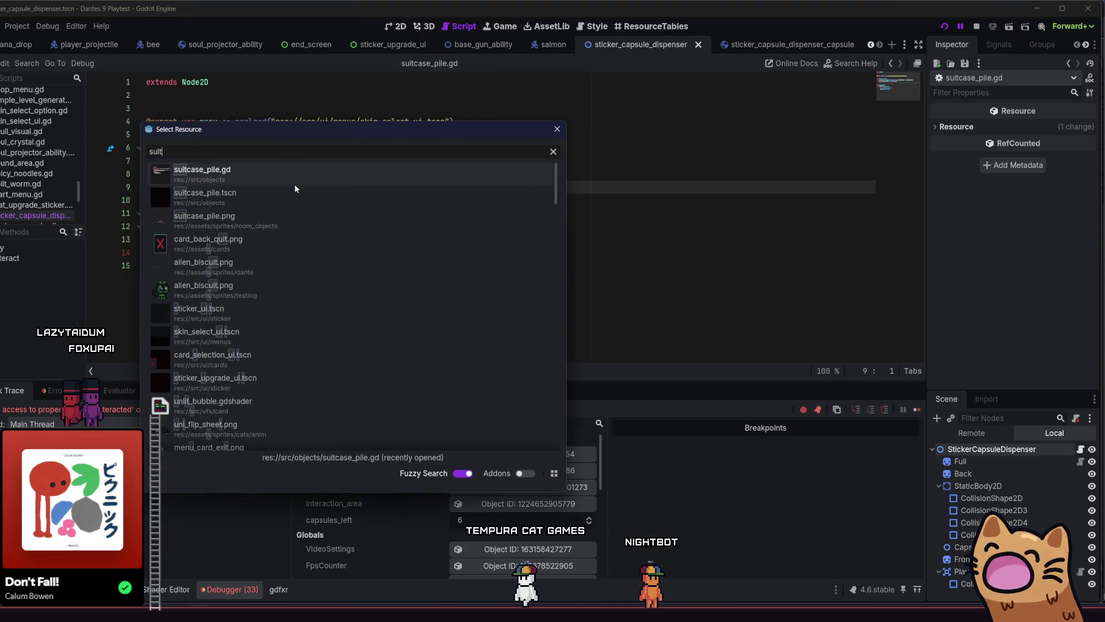
{"action": "double_click", "coordinate": [296, 187]}
{"action": "left_click", "coordinate": [989, 474]}
{"action": "scroll", "coordinate": [956, 259], "scroll_direction": "down", "scroll_amount": 3}
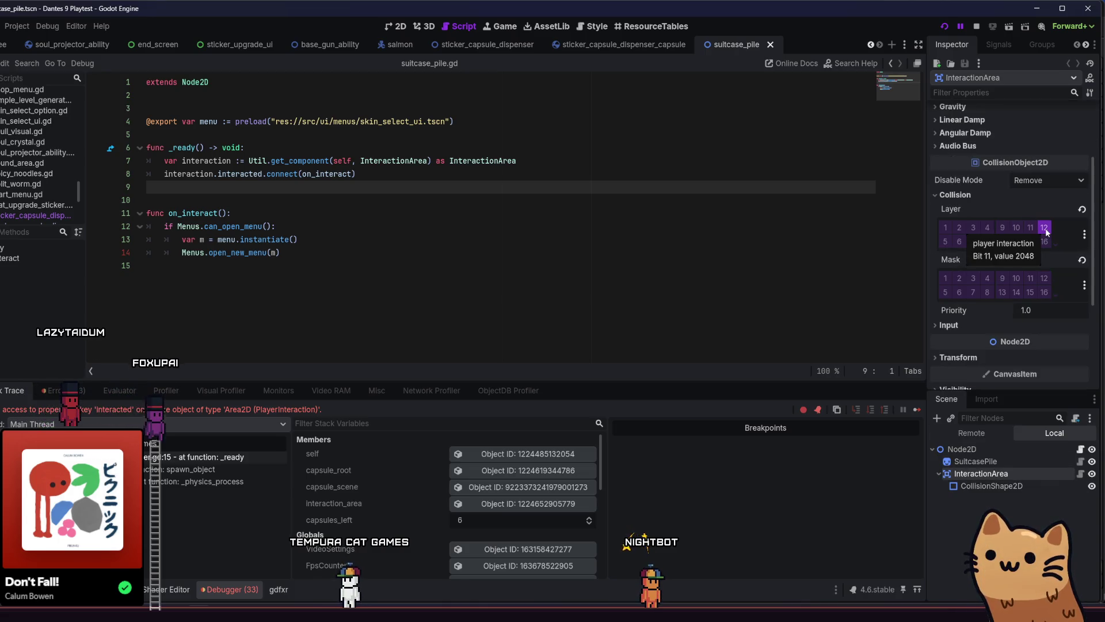
Close the suitcase_pile and dispenser capsule tabs, selecting the dispenser's first collision shape
{"action": "left_click", "coordinate": [771, 45]}
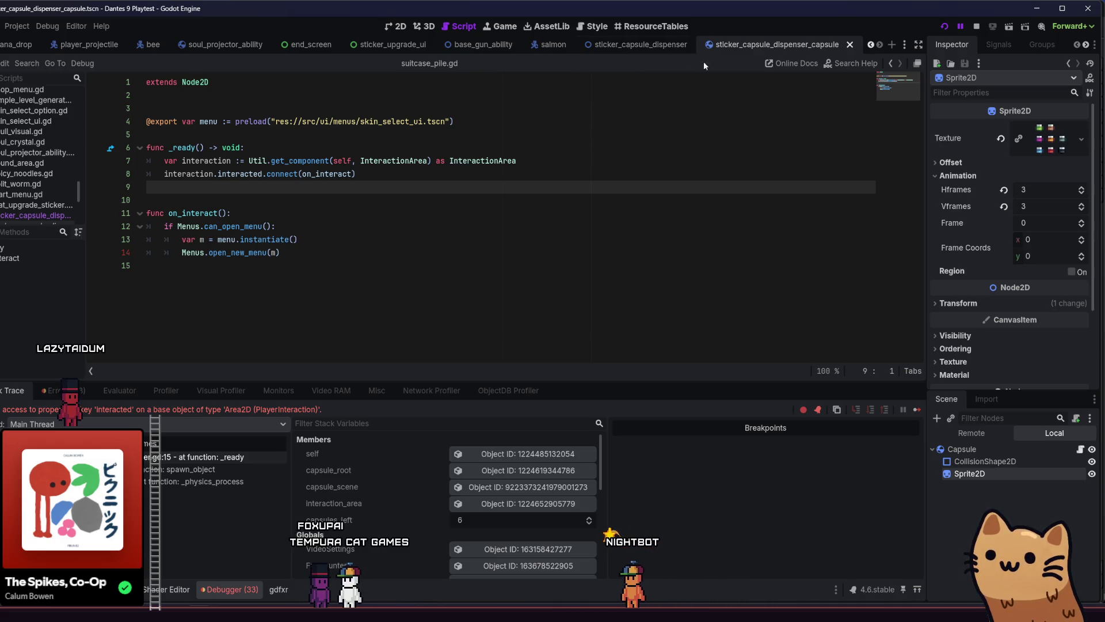
{"action": "key", "text": "ctrl+shift+w"}
{"action": "left_click", "coordinate": [992, 498]}
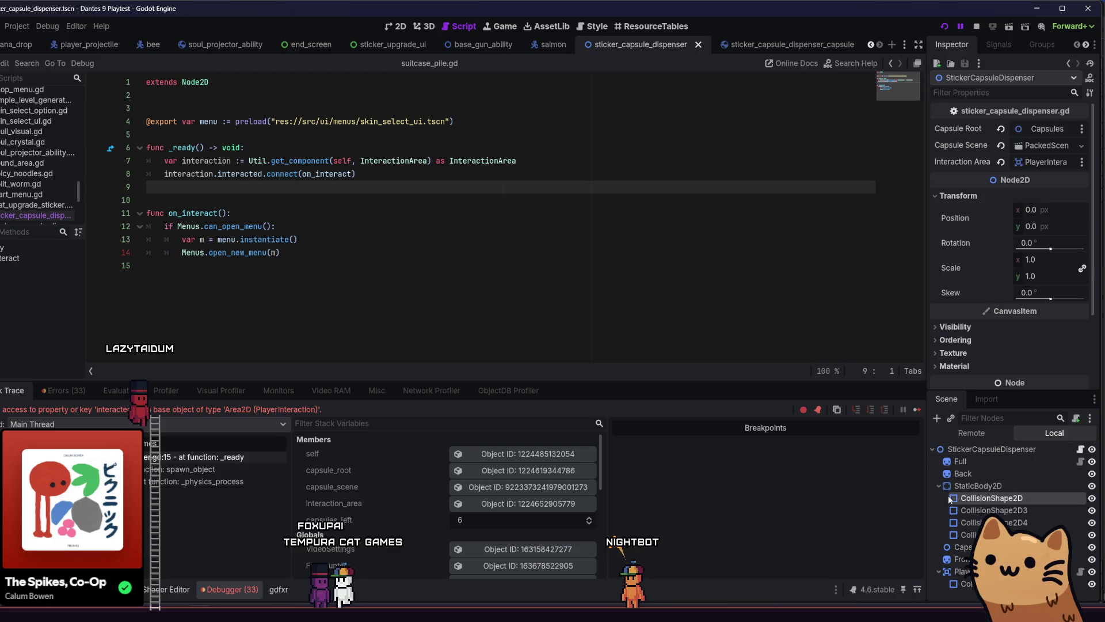
Revert stray edits in the dispenser scene and its script, then save
{"action": "left_click", "coordinate": [995, 489]}
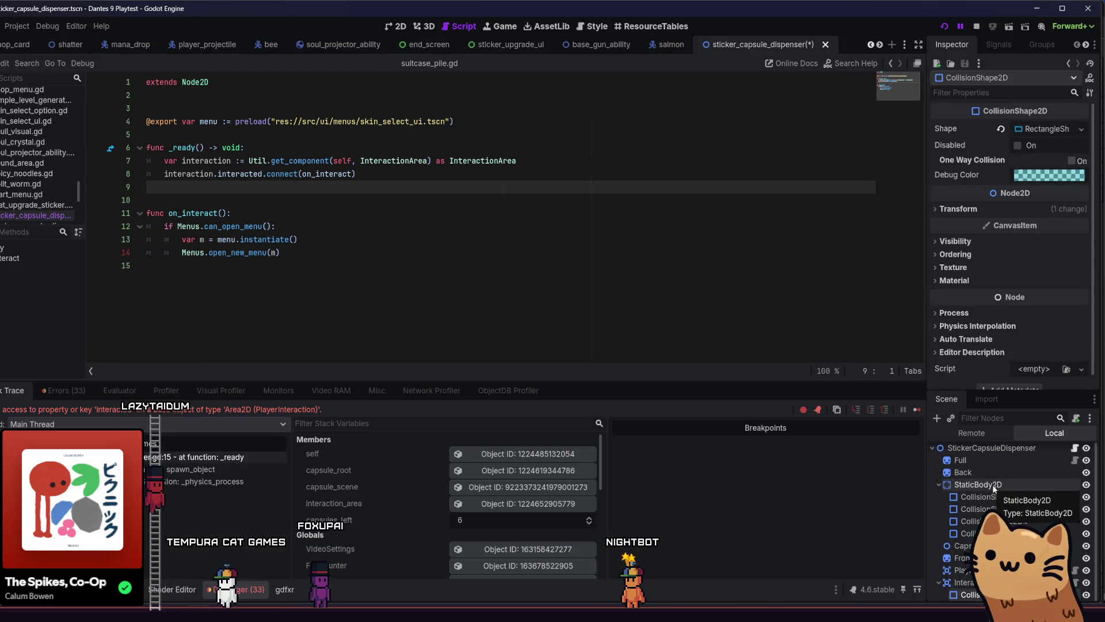
{"action": "key", "text": "ctrl+z"}
{"action": "key", "text": "ctrl+shift+z"}
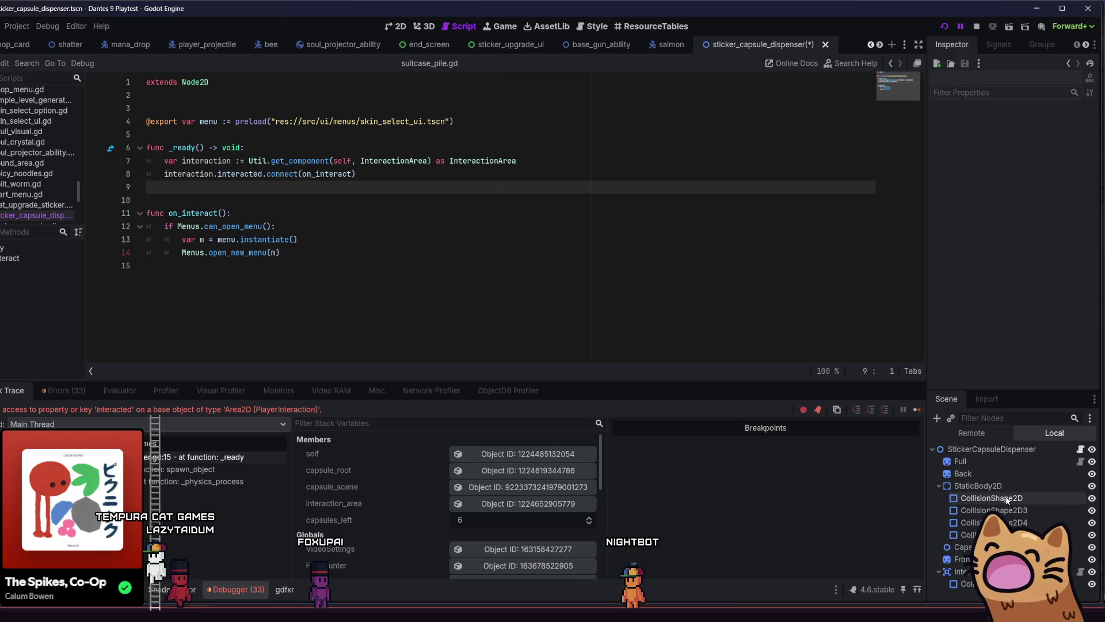
{"action": "left_click", "coordinate": [556, 218]}
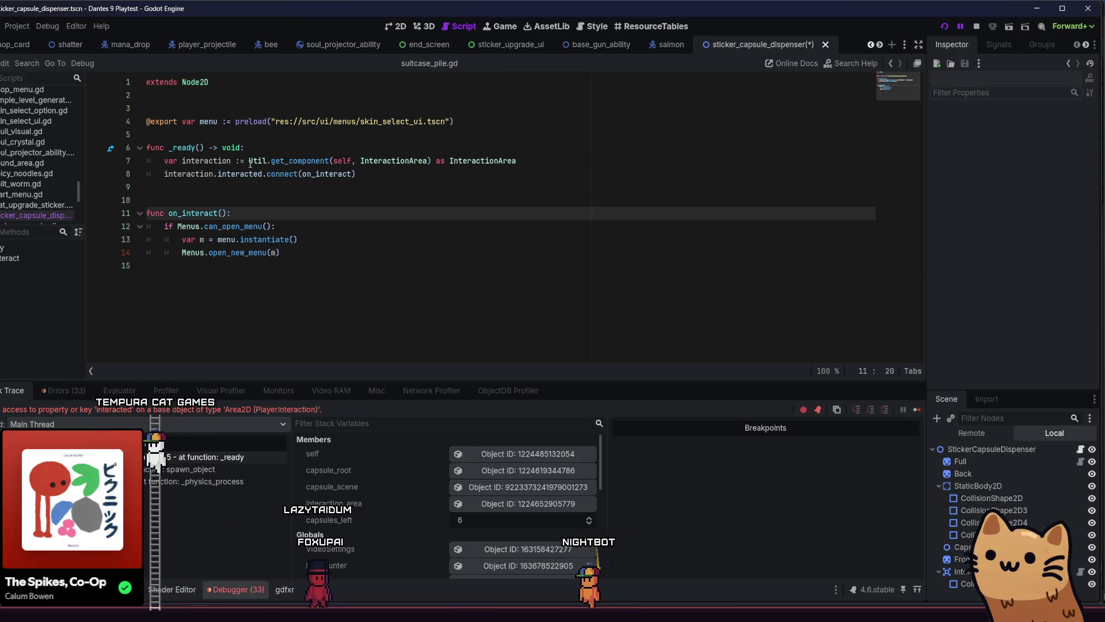
{"action": "left_click", "coordinate": [1080, 449]}
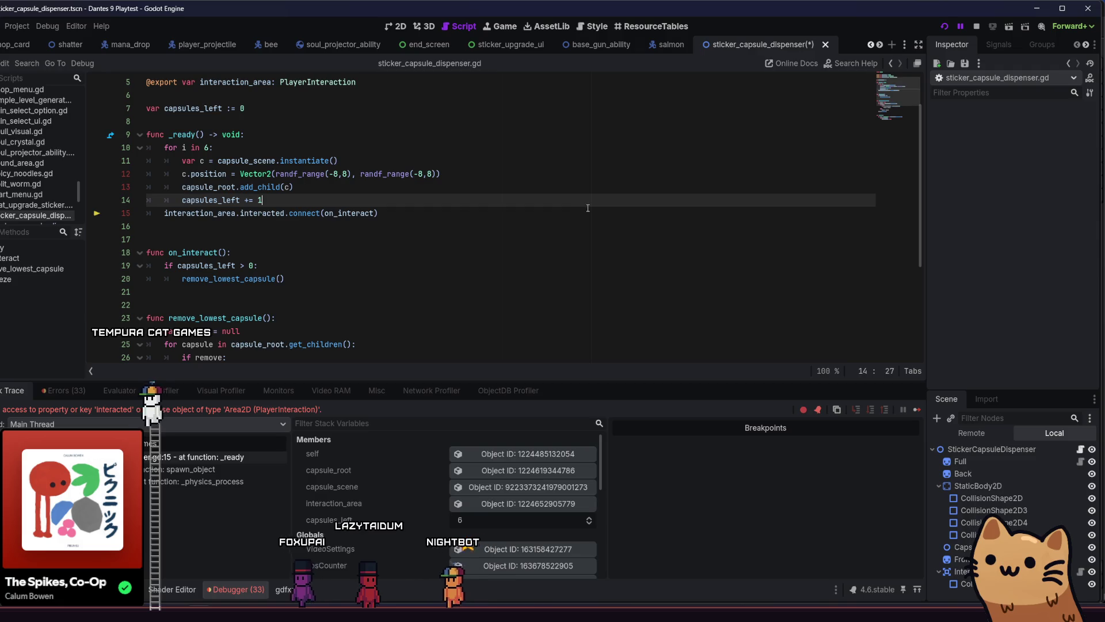
{"action": "type", "text": "a"}
{"action": "key", "text": "ctrl+z"}
{"action": "key", "text": "ctrl+z"}
{"action": "key", "text": "ctrl+z"}
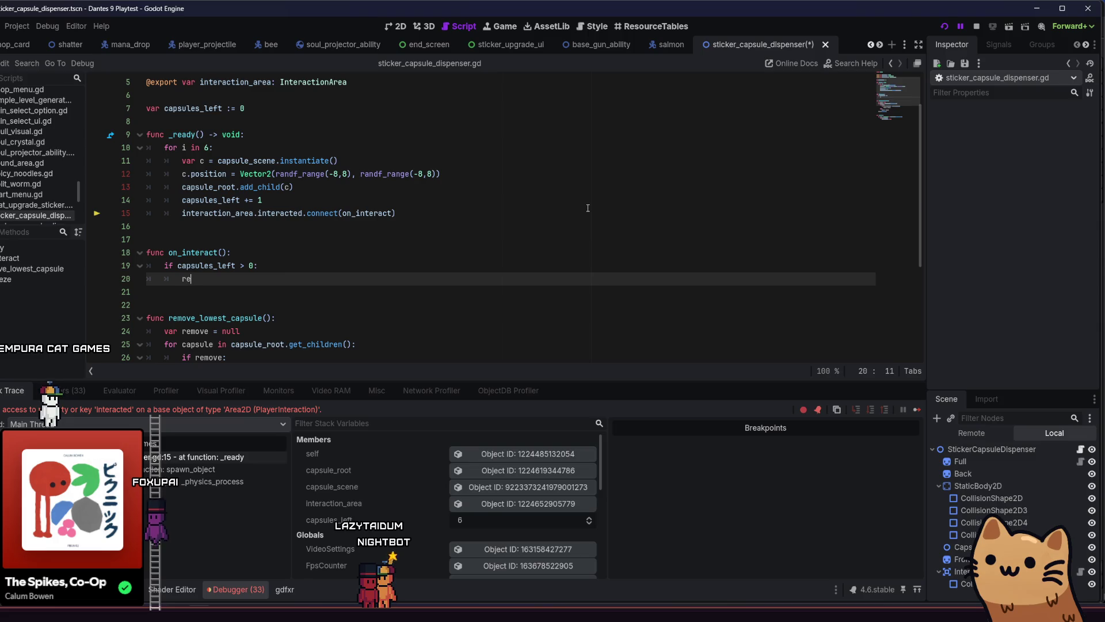
{"action": "left_click", "coordinate": [570, 239]}
{"action": "key", "text": "ctrl+s"}
Turn off collision mask layer 1 on the dispenser's InteractionArea and save the scene
{"action": "left_click", "coordinate": [961, 572]}
{"action": "scroll", "coordinate": [1009, 224], "scroll_direction": "down", "scroll_amount": 5}
{"action": "left_click", "coordinate": [945, 167]}
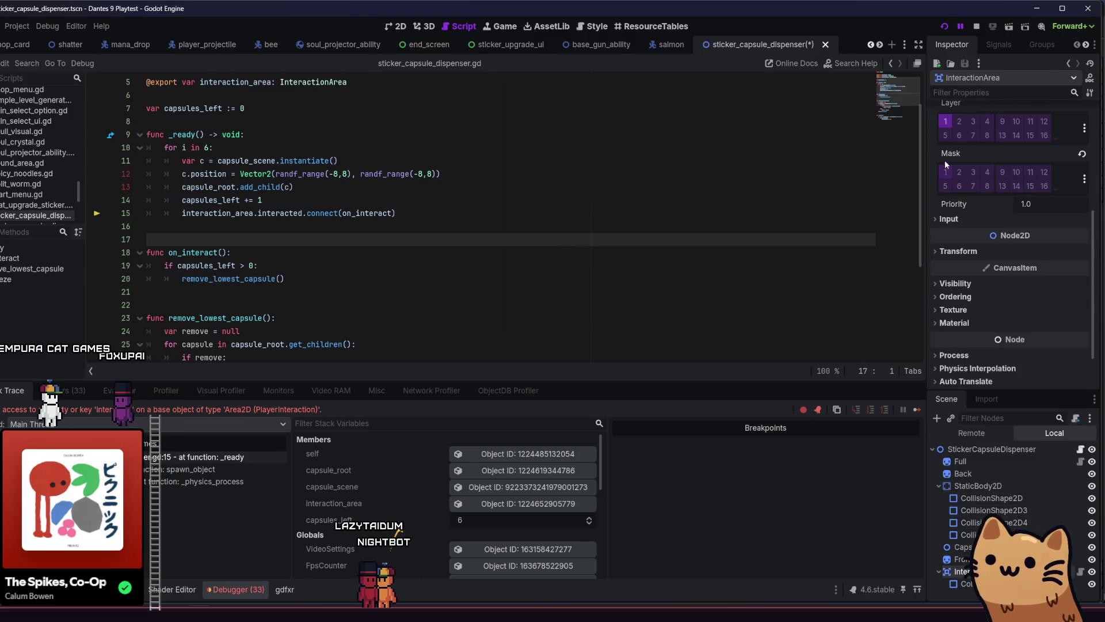
{"action": "key", "text": "ctrl+s"}
{"action": "left_click", "coordinate": [1037, 450]}
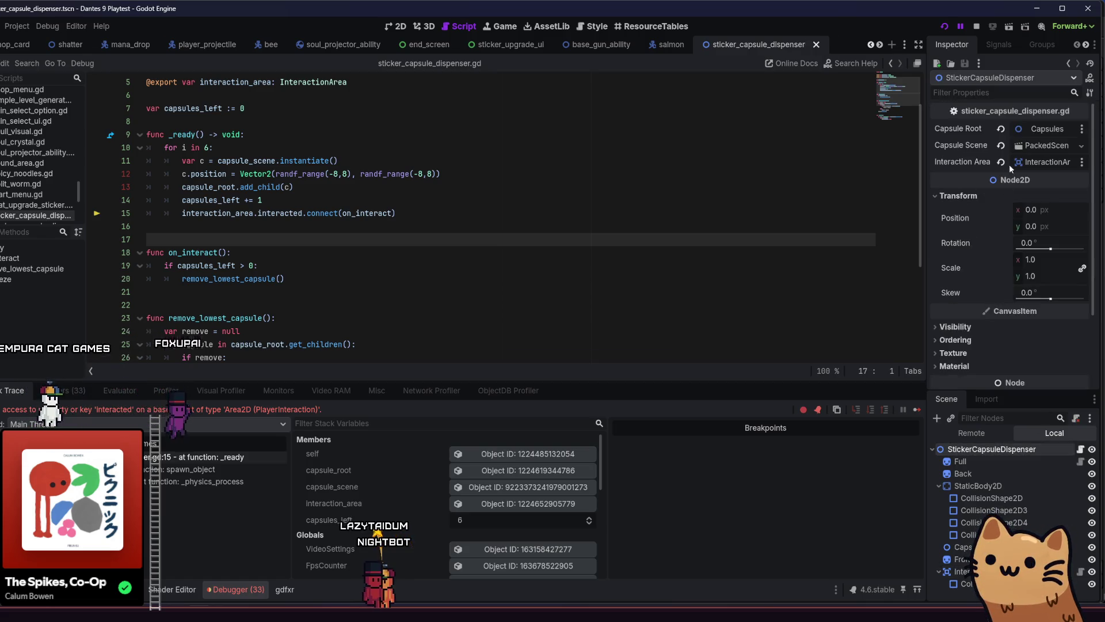
{"action": "key", "text": "ctrl+s"}
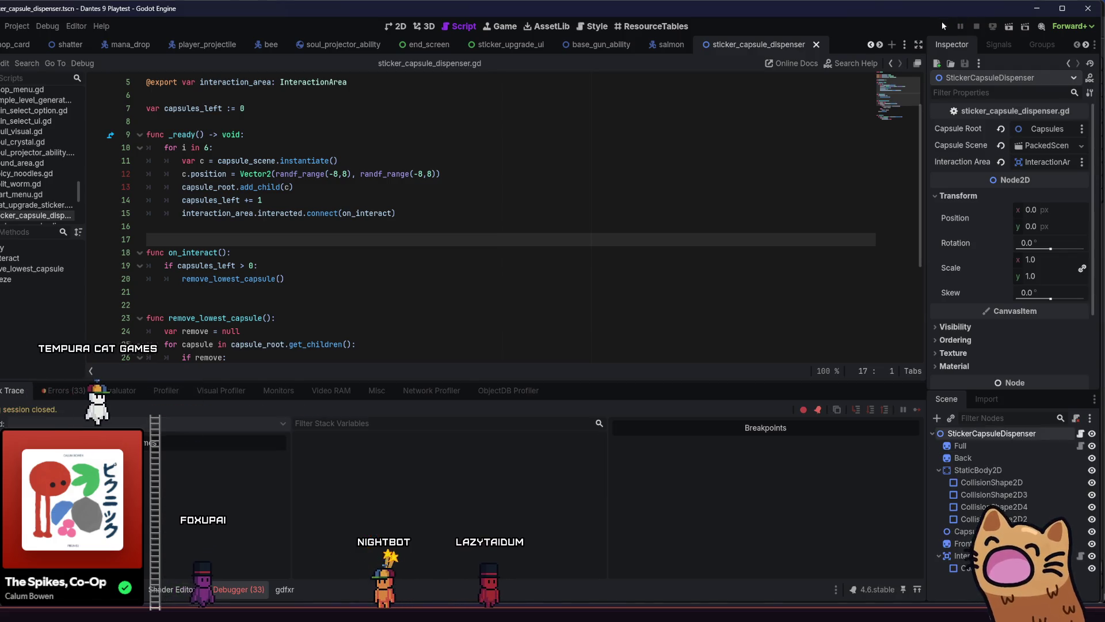
Relaunch the game maximized and start a new game from the main menu
{"action": "left_click", "coordinate": [944, 27]}
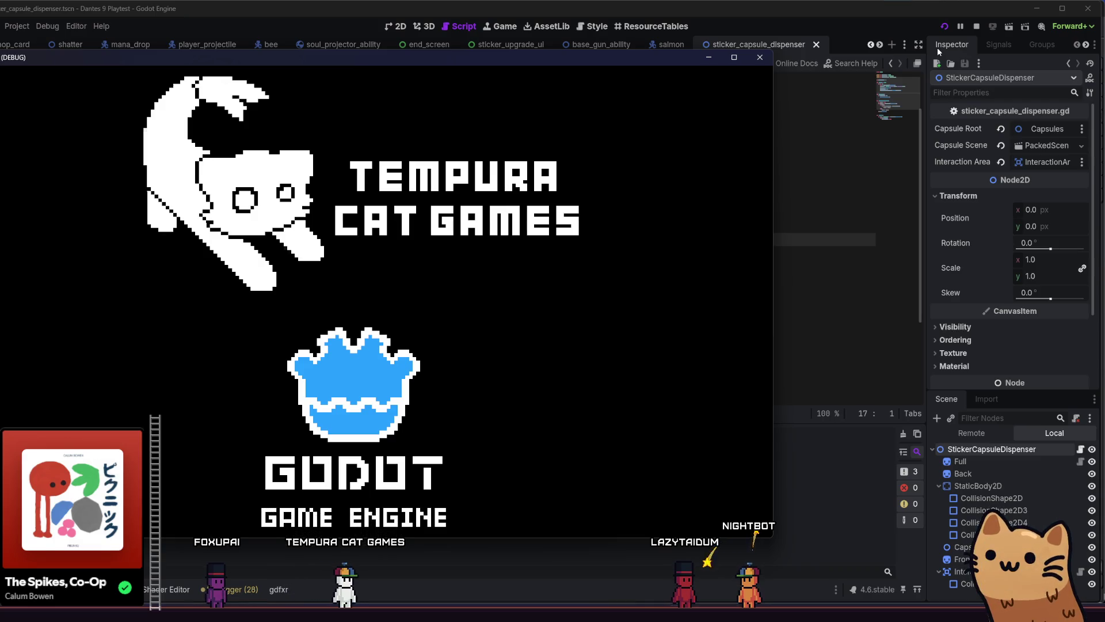
{"action": "key", "text": "super+Up"}
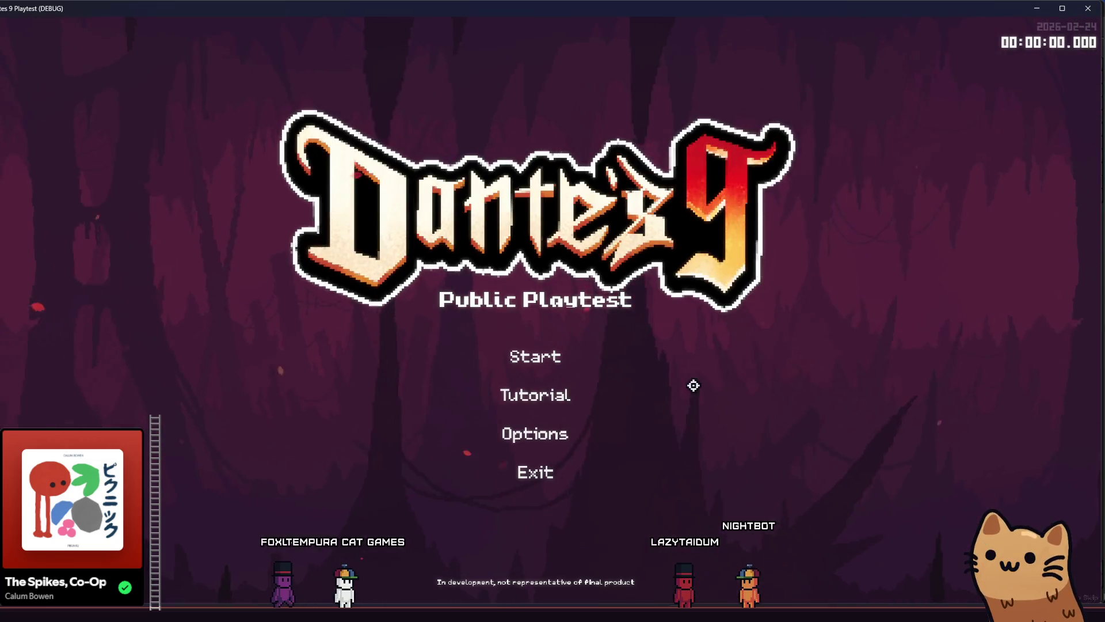
{"action": "left_click", "coordinate": [505, 369]}
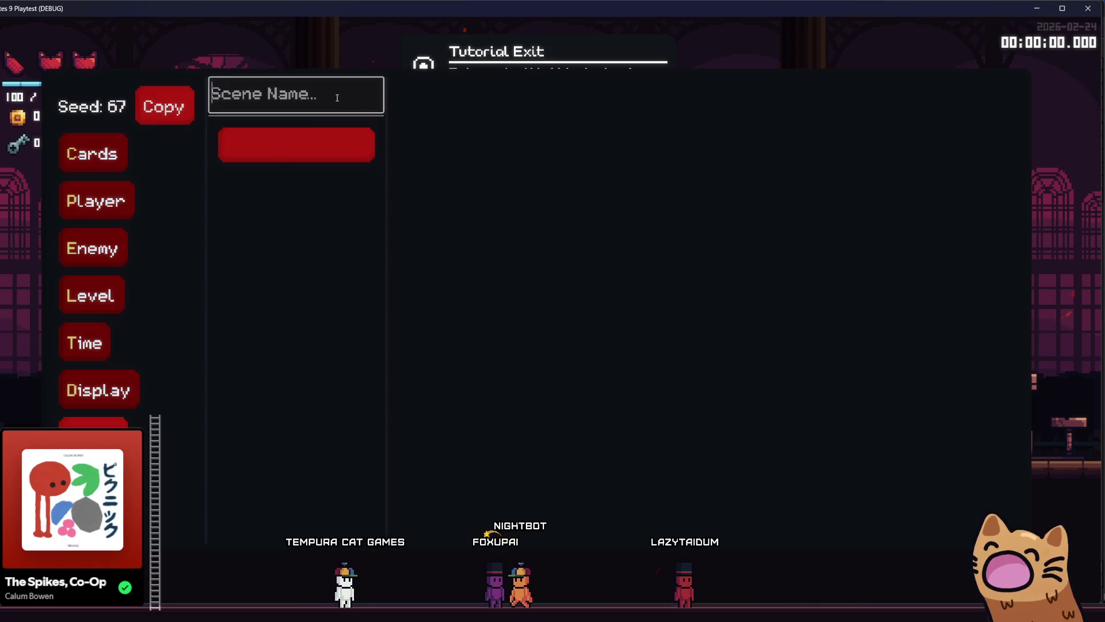
Spawn sticker_capsule_dispenser.tscn from the debug spawn panel, searched with 'cap'
{"action": "type", "text": "cap"}
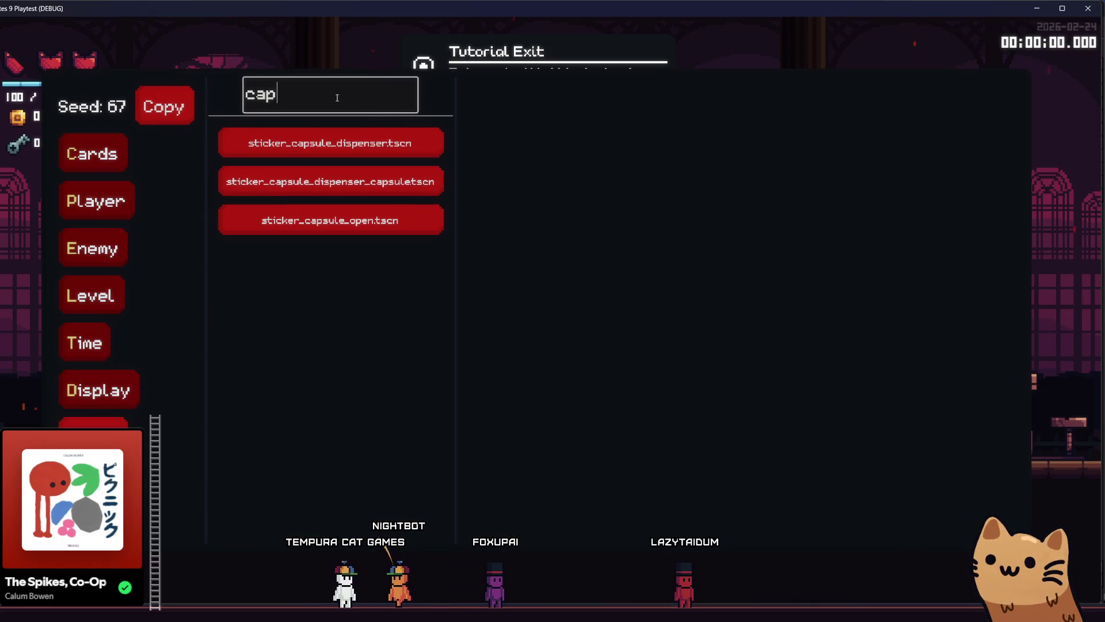
{"action": "left_click", "coordinate": [403, 145]}
{"action": "left_click", "coordinate": [604, 135]}
{"action": "key", "text": "Escape"}
{"action": "key", "text": "q"}
Walk the player up to the dispenser, then close the game
{"action": "key", "text": "a"}
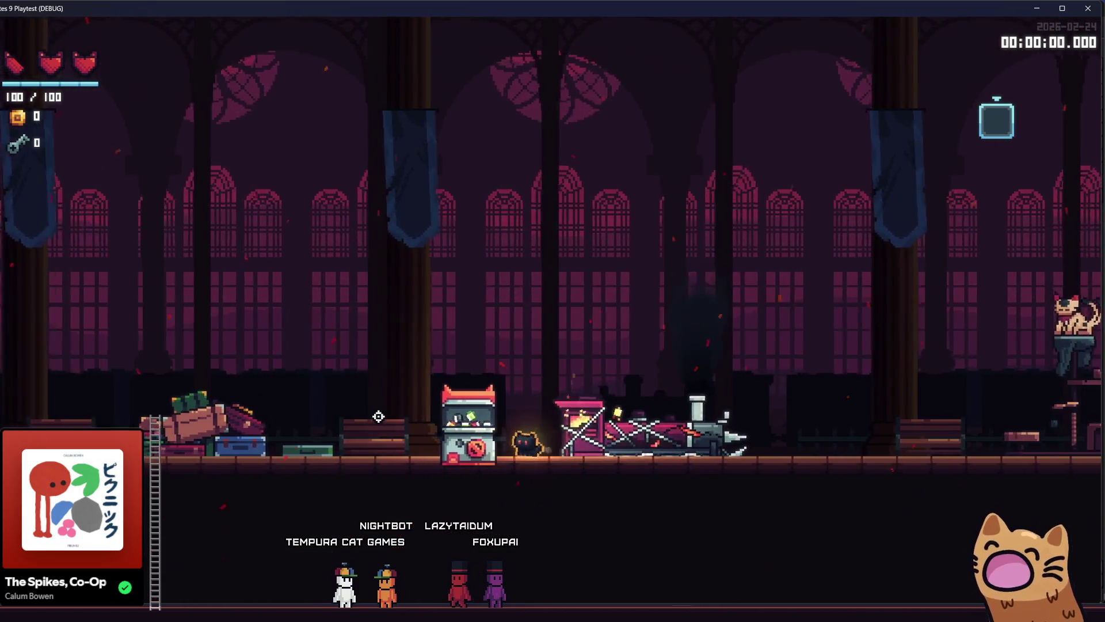
{"action": "key", "text": "d"}
{"action": "key", "text": "a"}
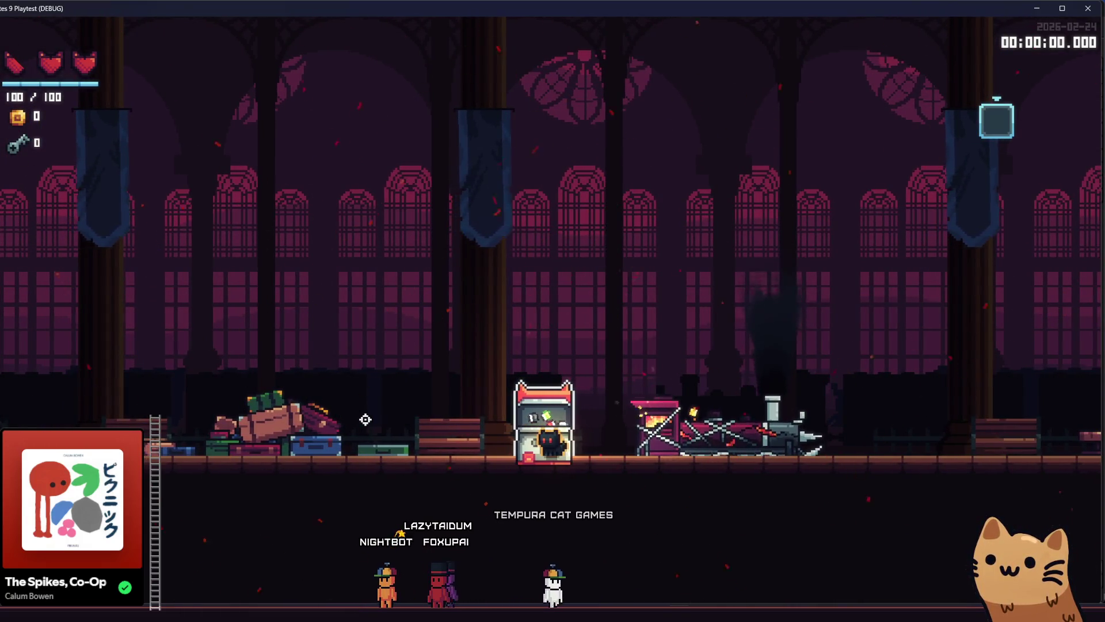
{"action": "key", "text": "F8"}
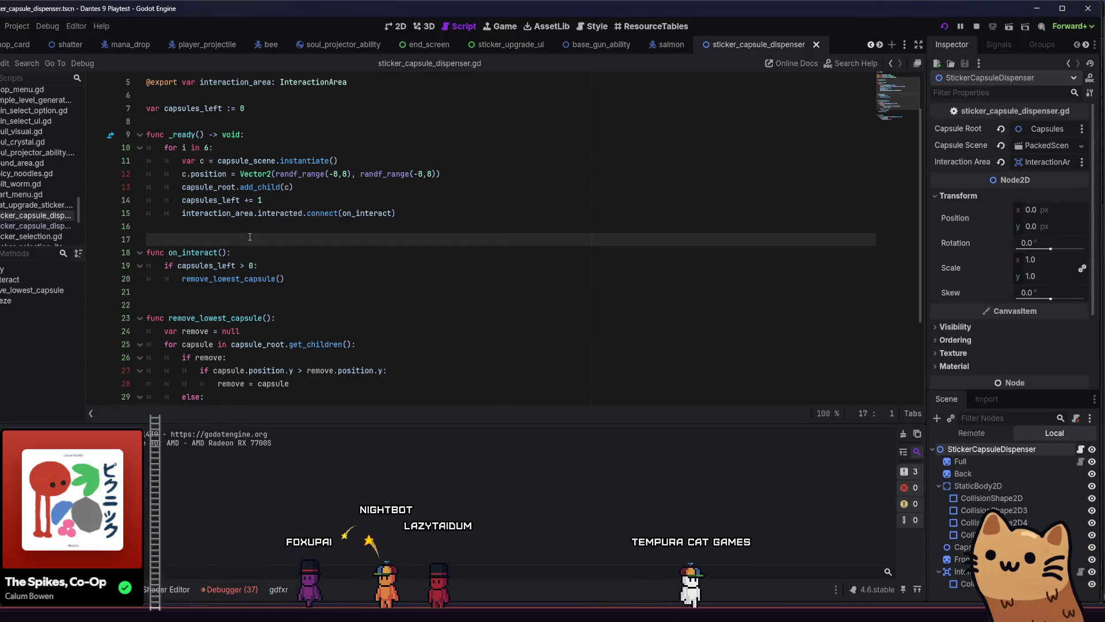
Add an unfreeze() call on line 21 after remove_lowest_capsule(), then show the Debugger errors
{"action": "left_click", "coordinate": [312, 277]}
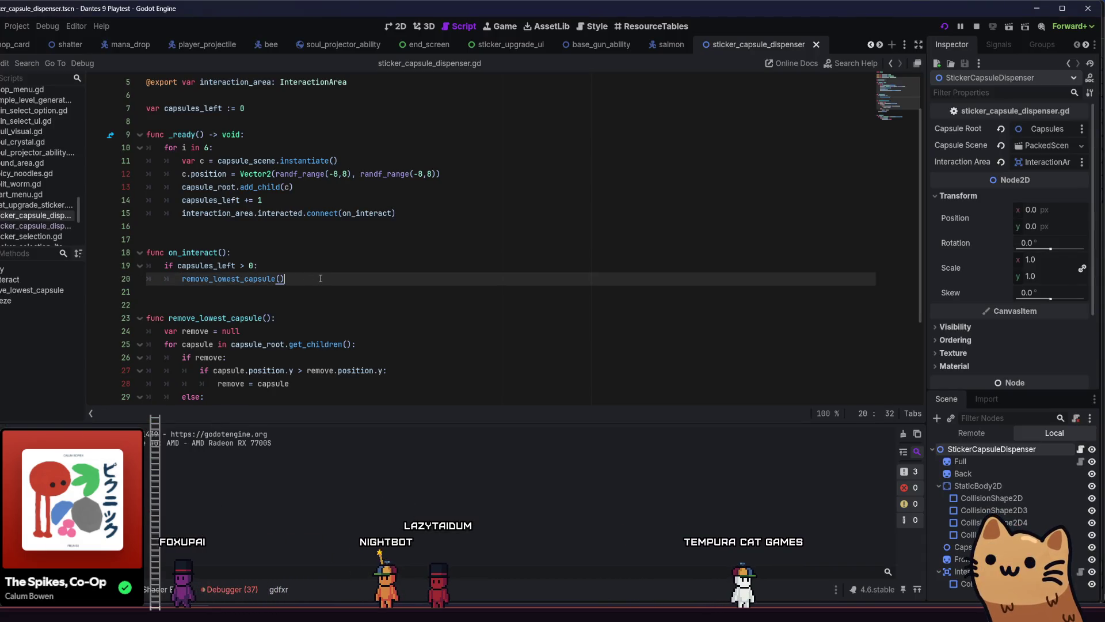
{"action": "key", "text": "Return"}
{"action": "type", "text": "unf"}
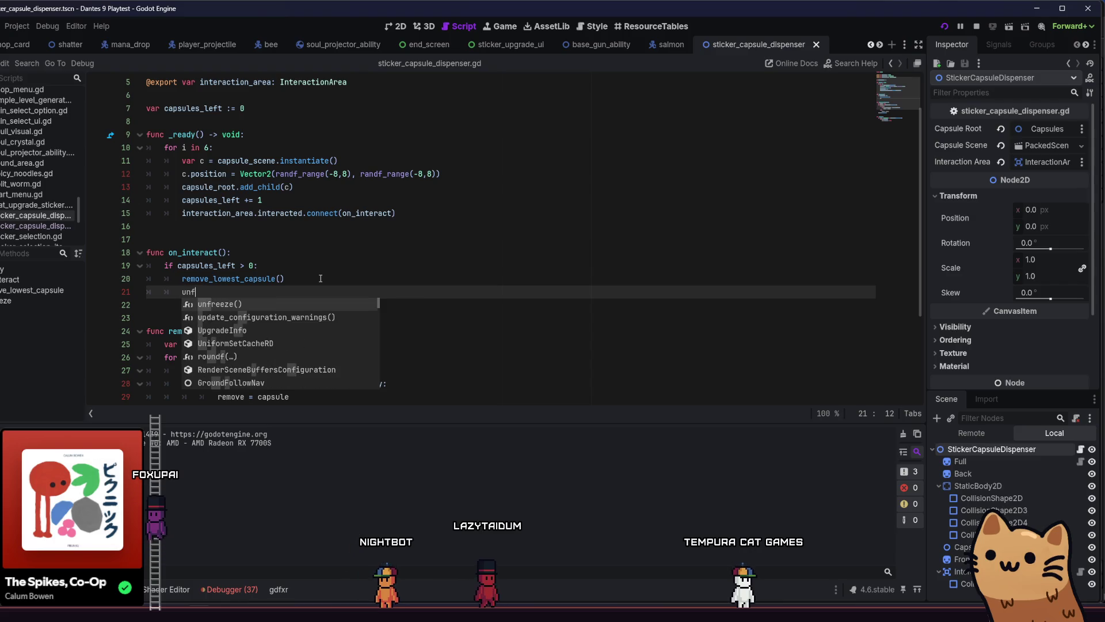
{"action": "key", "text": "Return"}
{"action": "left_click", "coordinate": [229, 593]}
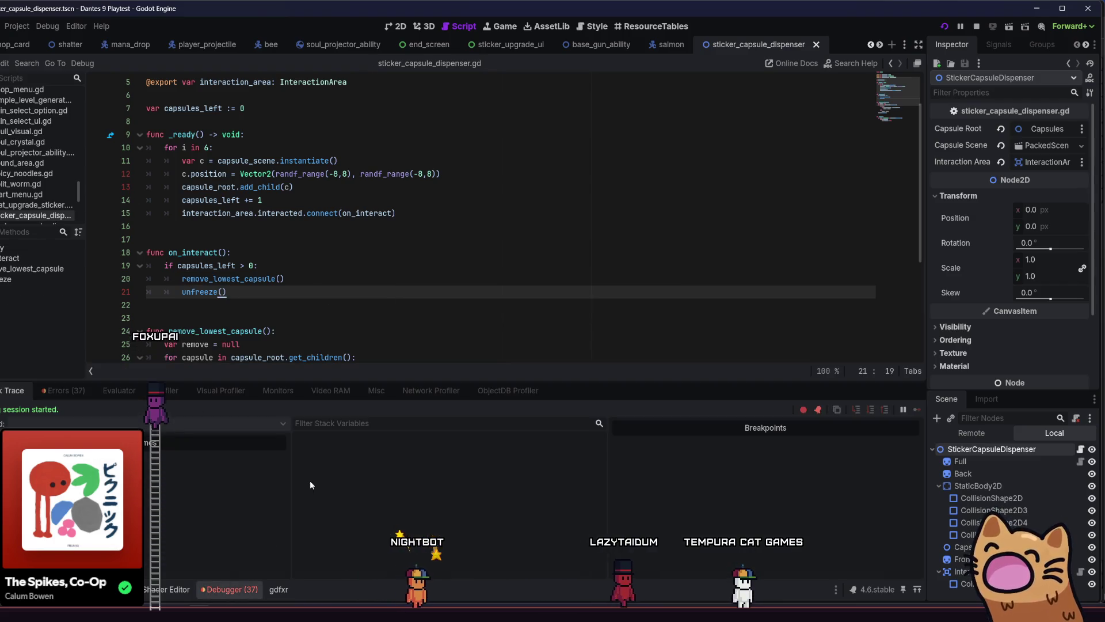
{"action": "left_click", "coordinate": [64, 390]}
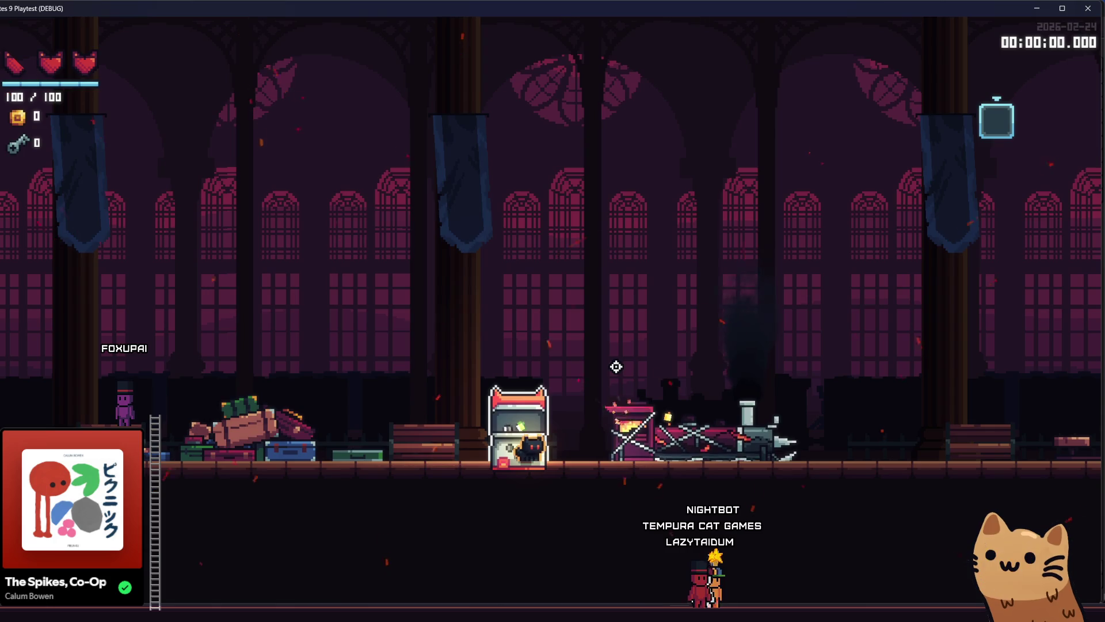
Walk the cat right toward the stairs and back left past the capsule cabinets
{"action": "key", "text": "d"}
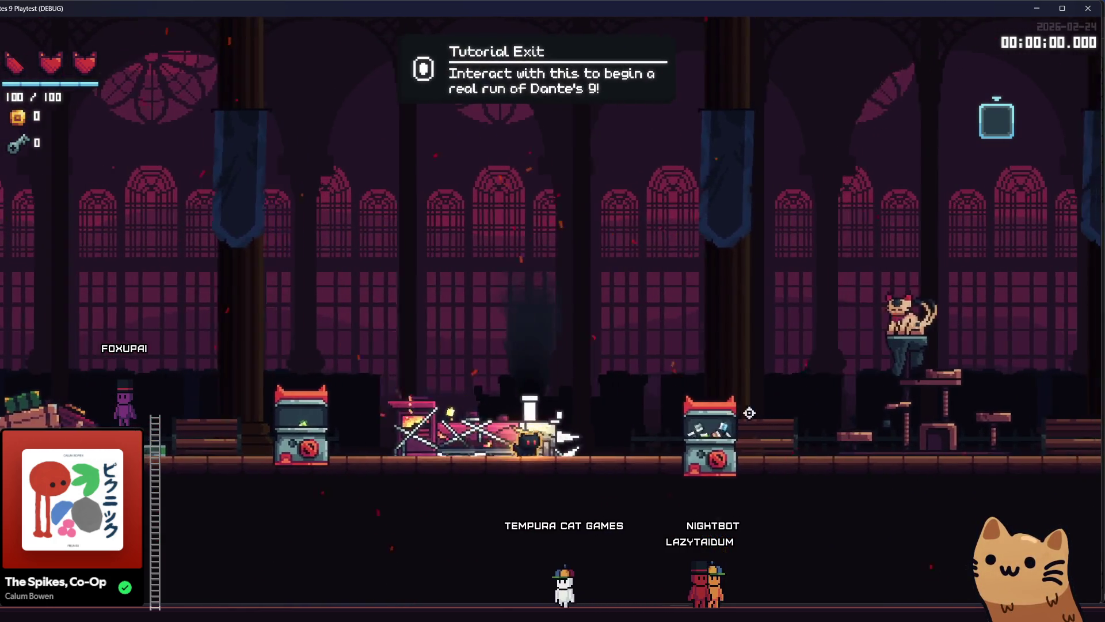
{"action": "key", "text": "d"}
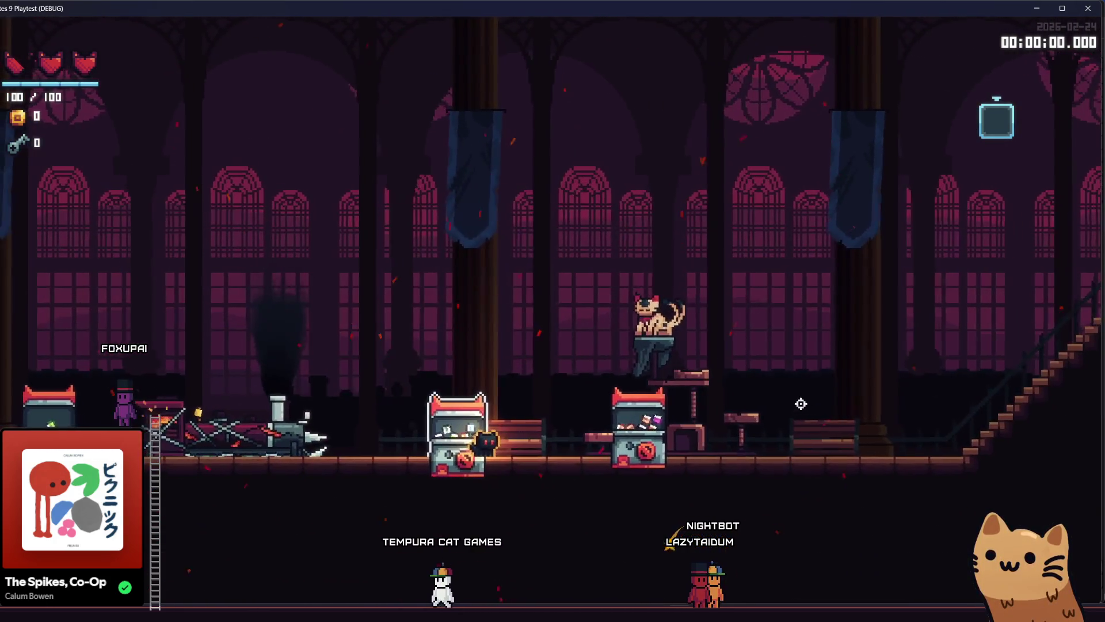
{"action": "key", "text": "d"}
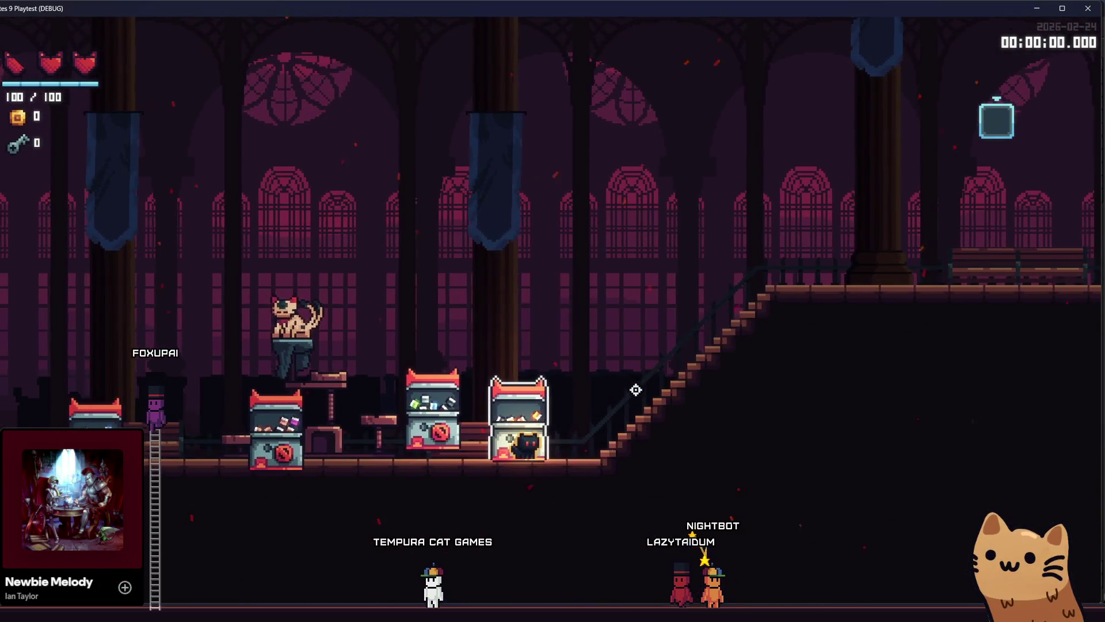
{"action": "key", "text": "a"}
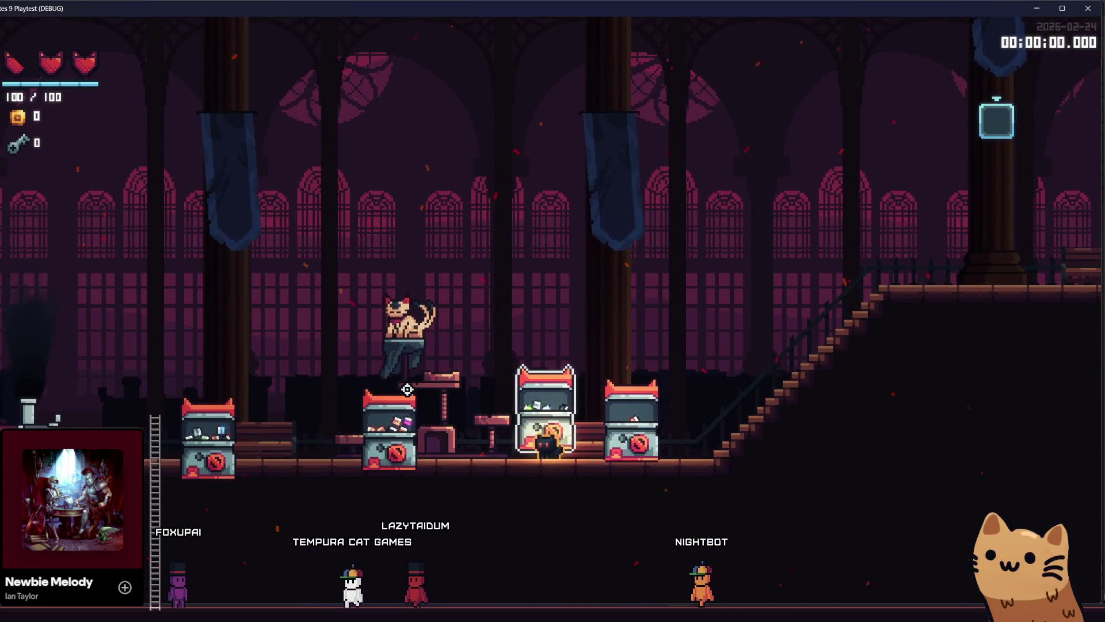
{"action": "key", "text": "a"}
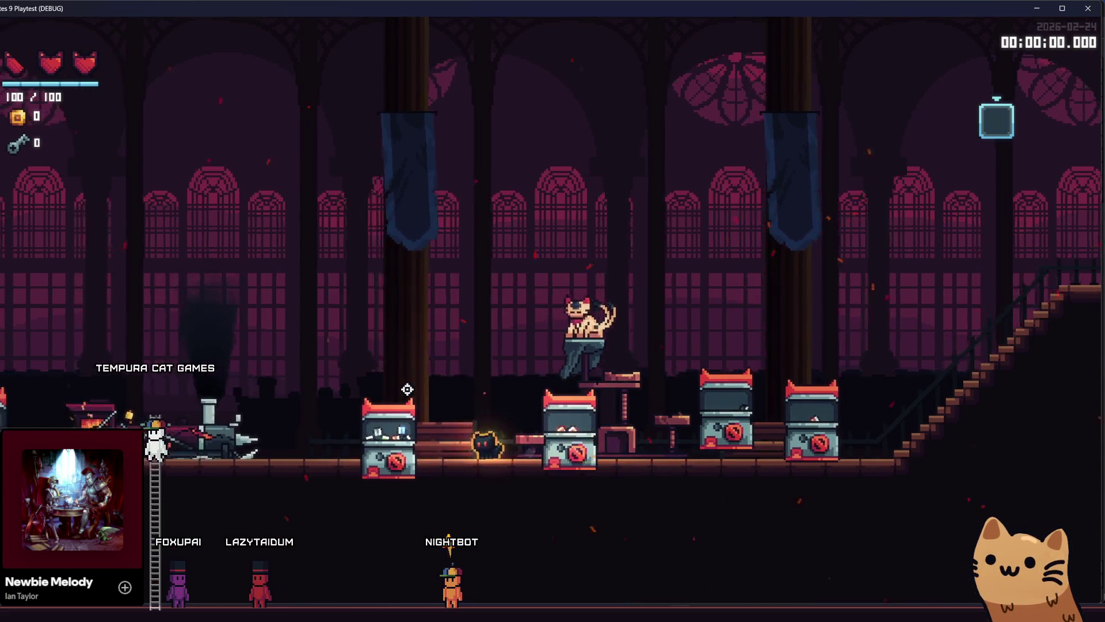
{"action": "key", "text": "a"}
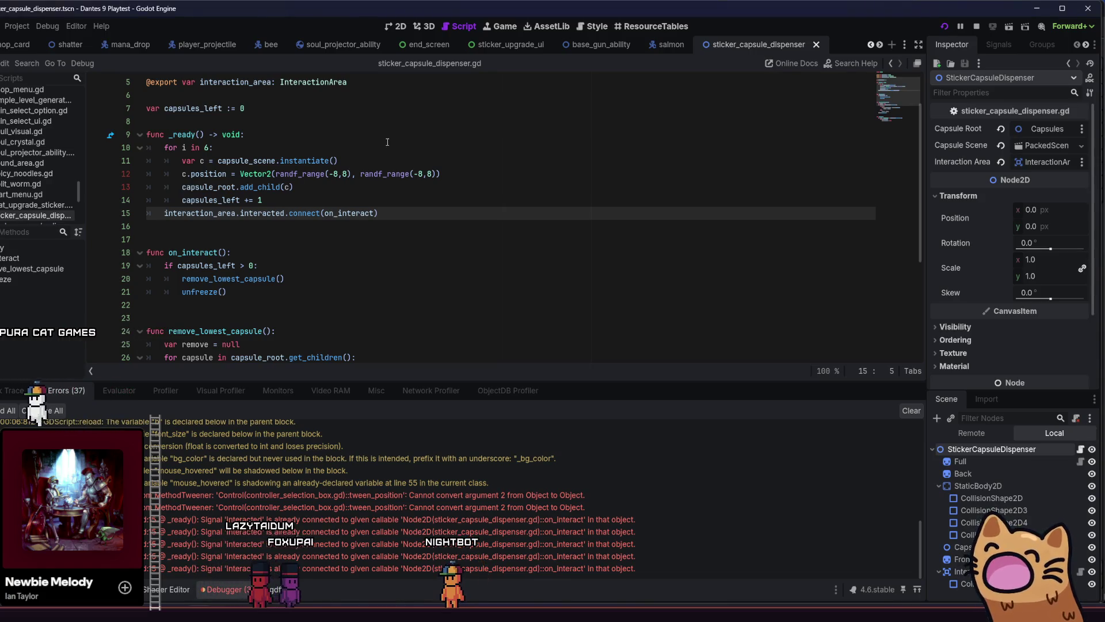
Tilt CollisionShape2D4 to about -4.2°, raise it to y 8, and save the scene
{"action": "left_click", "coordinate": [397, 26]}
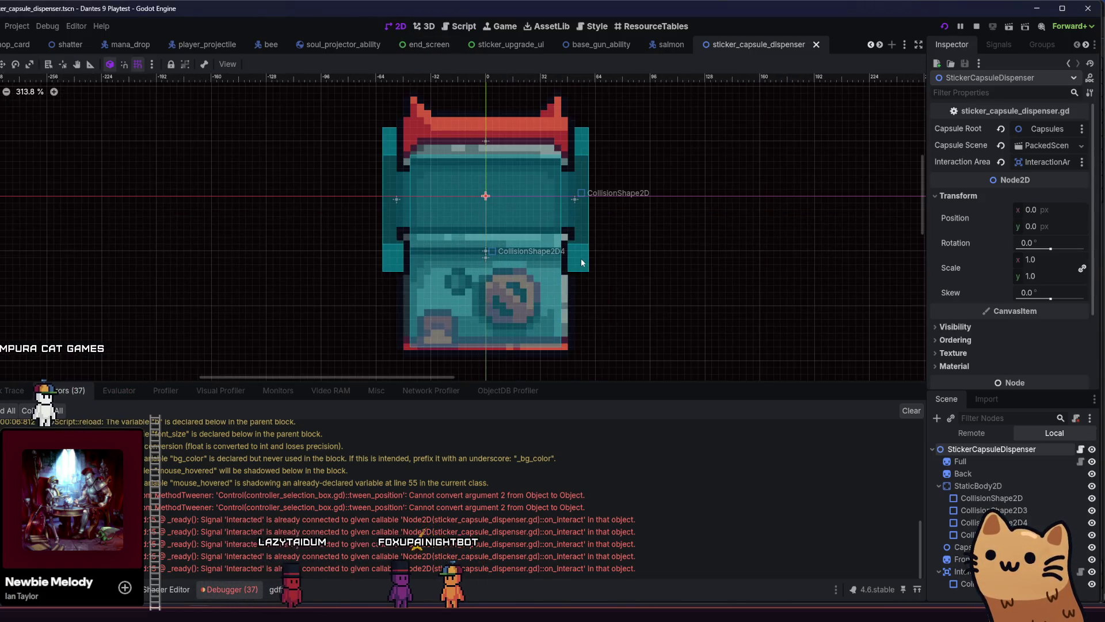
{"action": "left_click", "coordinate": [524, 266]}
{"action": "scroll", "coordinate": [516, 274], "scroll_direction": "up", "scroll_amount": 5}
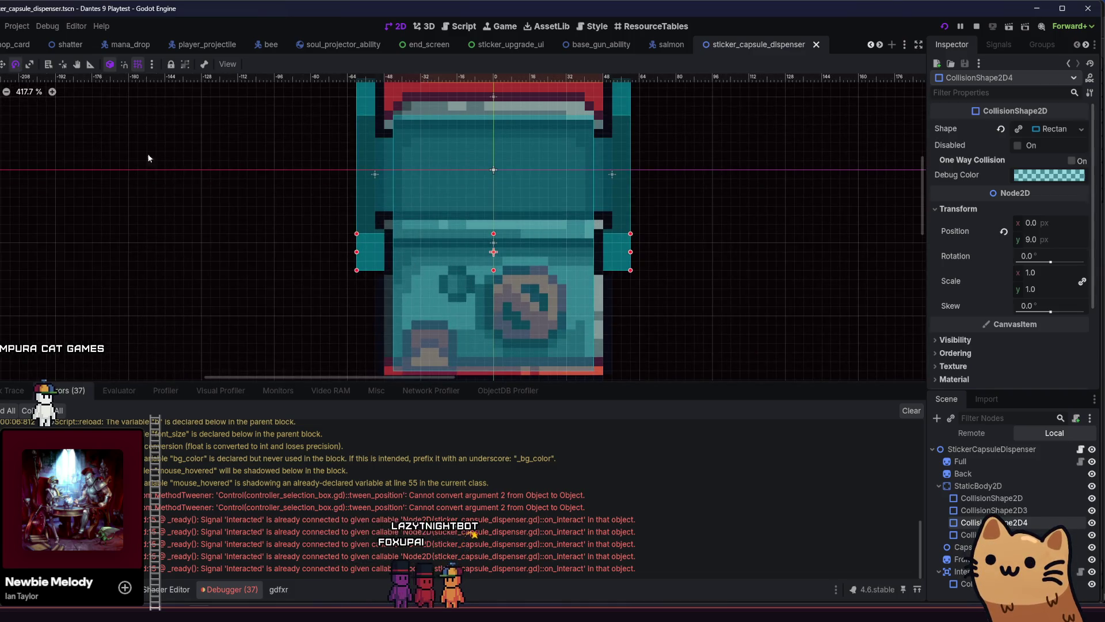
{"action": "mouse_move", "coordinate": [240, 232]}
{"action": "left_mouse_down"}
{"action": "mouse_move", "coordinate": [263, 269]}
{"action": "mouse_move", "coordinate": [266, 244]}
{"action": "left_mouse_up"}
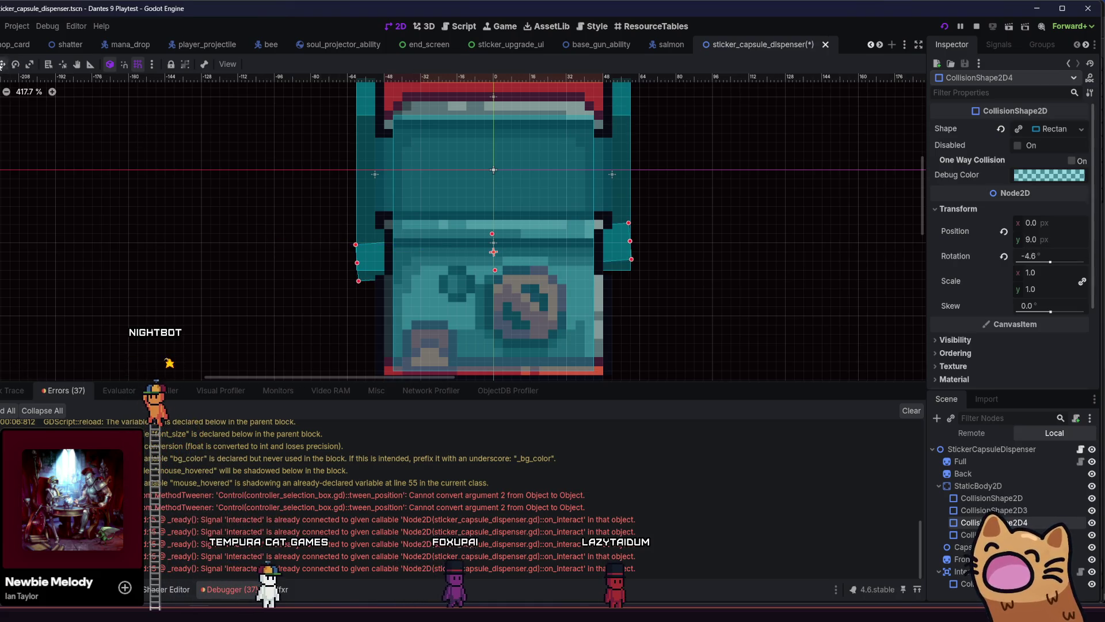
{"action": "mouse_move", "coordinate": [230, 201]}
{"action": "left_mouse_down"}
{"action": "mouse_move", "coordinate": [235, 213]}
{"action": "mouse_move", "coordinate": [233, 199]}
{"action": "left_mouse_up"}
{"action": "key", "text": "ctrl+z"}
{"action": "key", "text": "ctrl+z"}
{"action": "key", "text": "ctrl+z"}
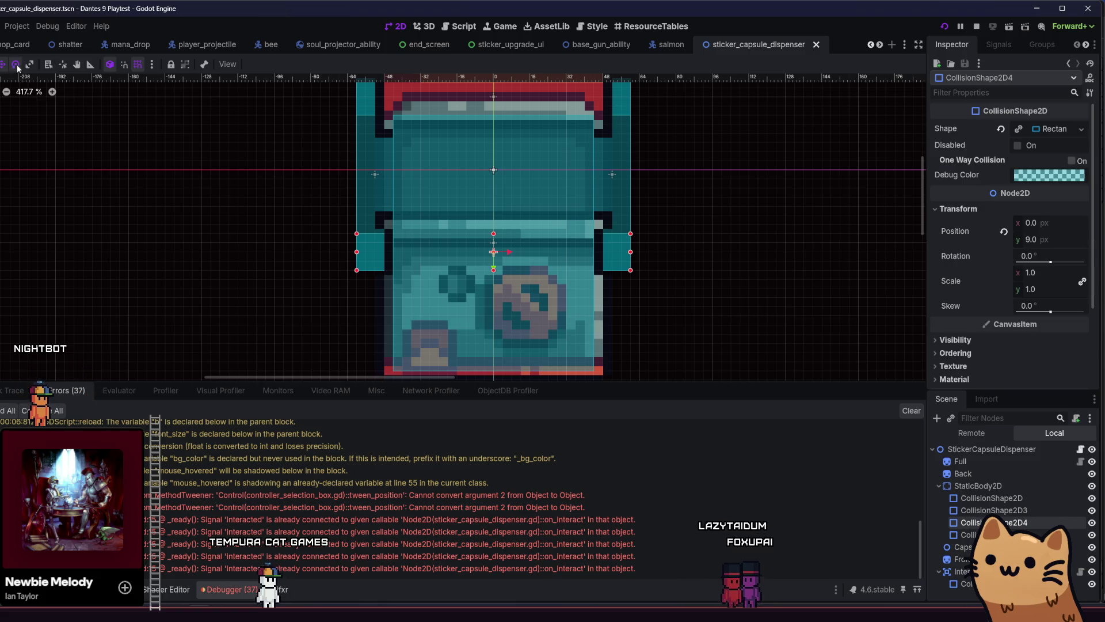
{"action": "left_click_drag", "start_coordinate": [195, 237], "coordinate": [203, 217]}
{"action": "key", "text": "w"}
{"action": "key", "text": "ctrl+s"}
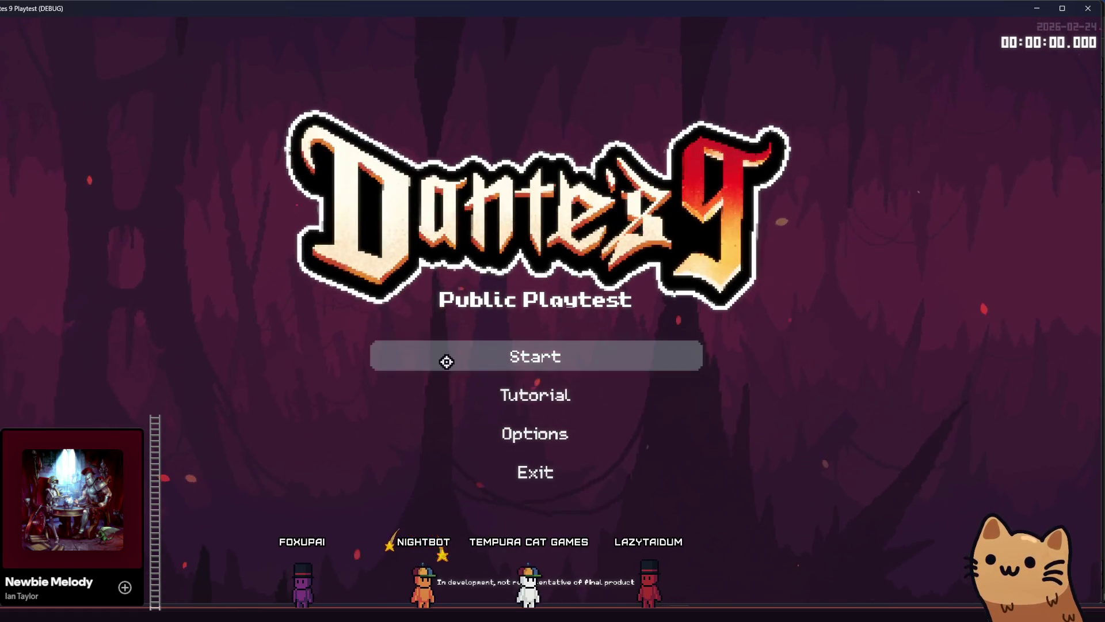
Start a game and place two sticker_capsule_dispenser.tscn machines via the debug spawner ('caps')
{"action": "left_click", "coordinate": [447, 359]}
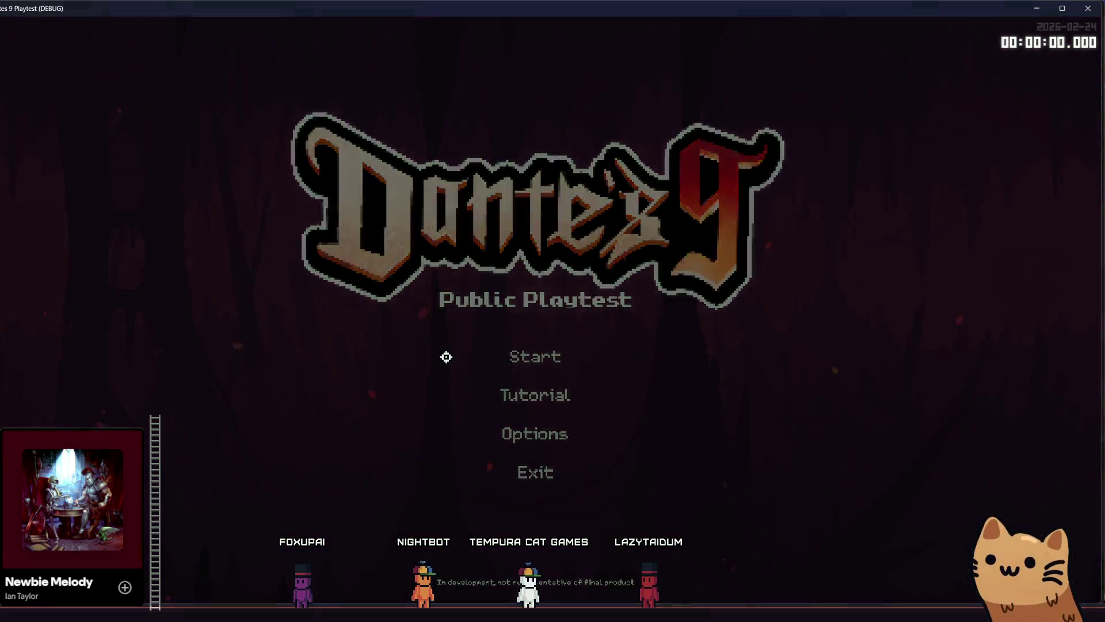
{"action": "key", "text": "grave"}
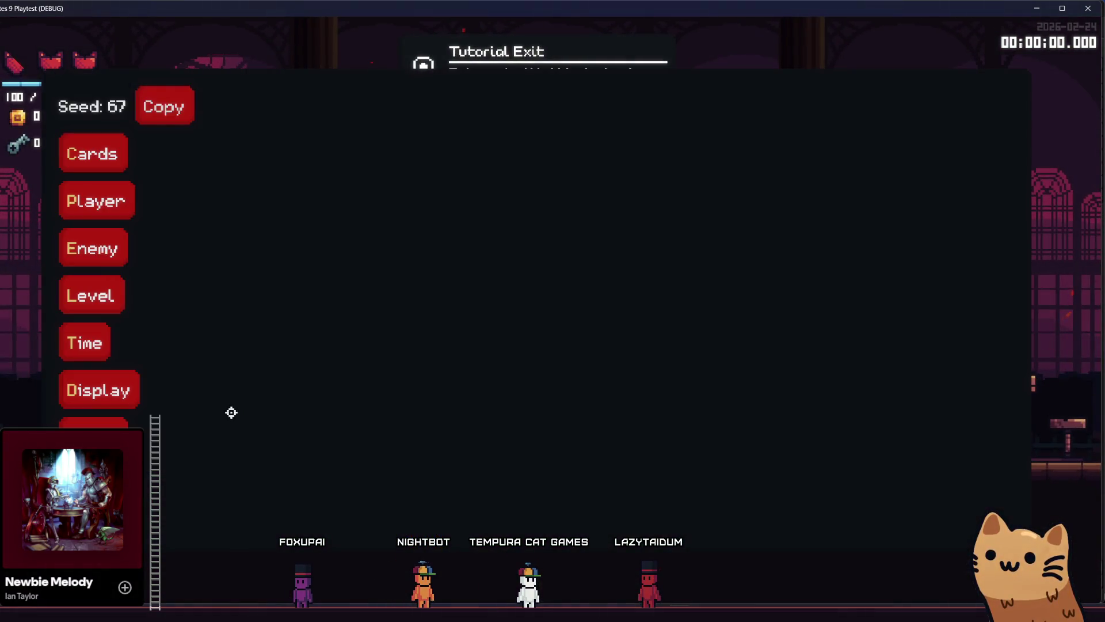
{"action": "type", "text": "caps"}
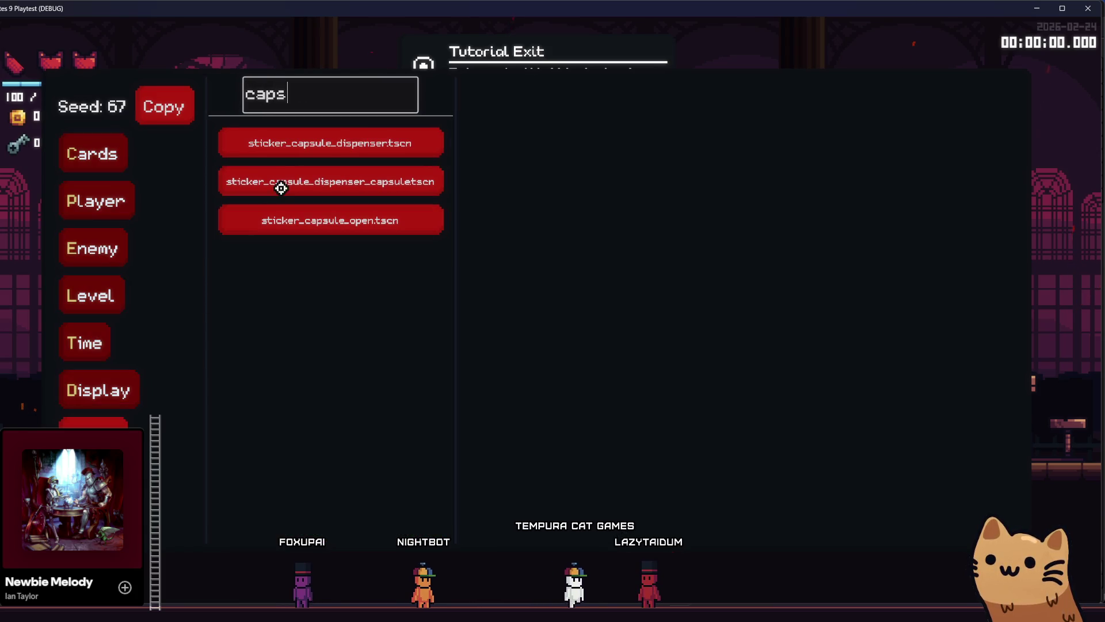
{"action": "left_click", "coordinate": [353, 140]}
{"action": "key", "text": "grave"}
{"action": "left_click", "coordinate": [373, 429]}
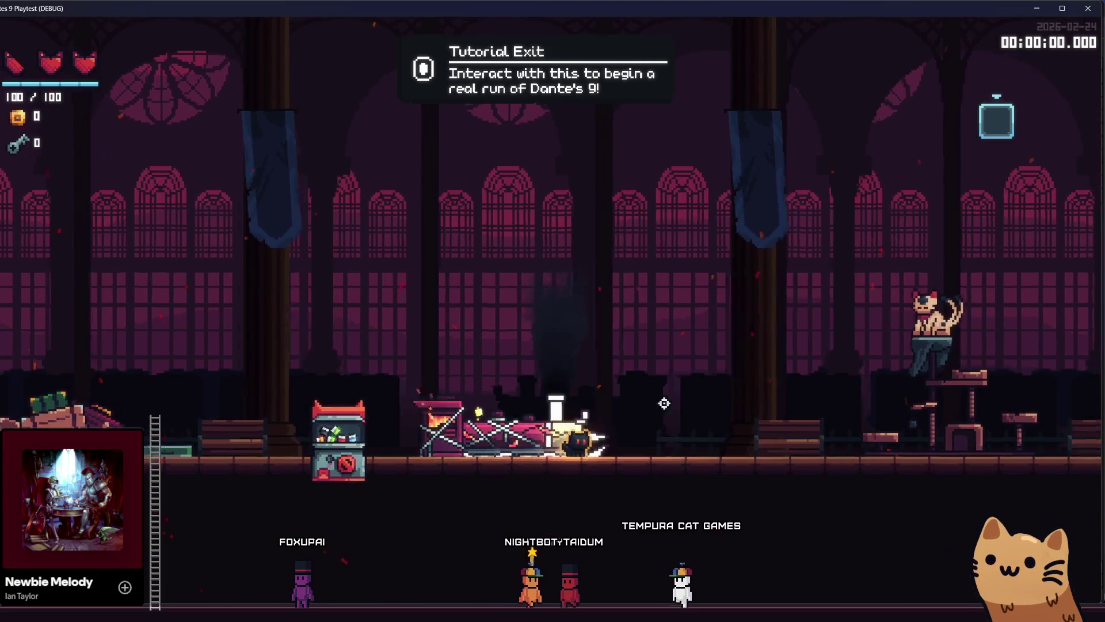
{"action": "left_click", "coordinate": [719, 429]}
Place another dispenser, run the cat to the train bench, then quit to the error list
{"action": "key", "text": "d"}
{"action": "left_click", "coordinate": [757, 432]}
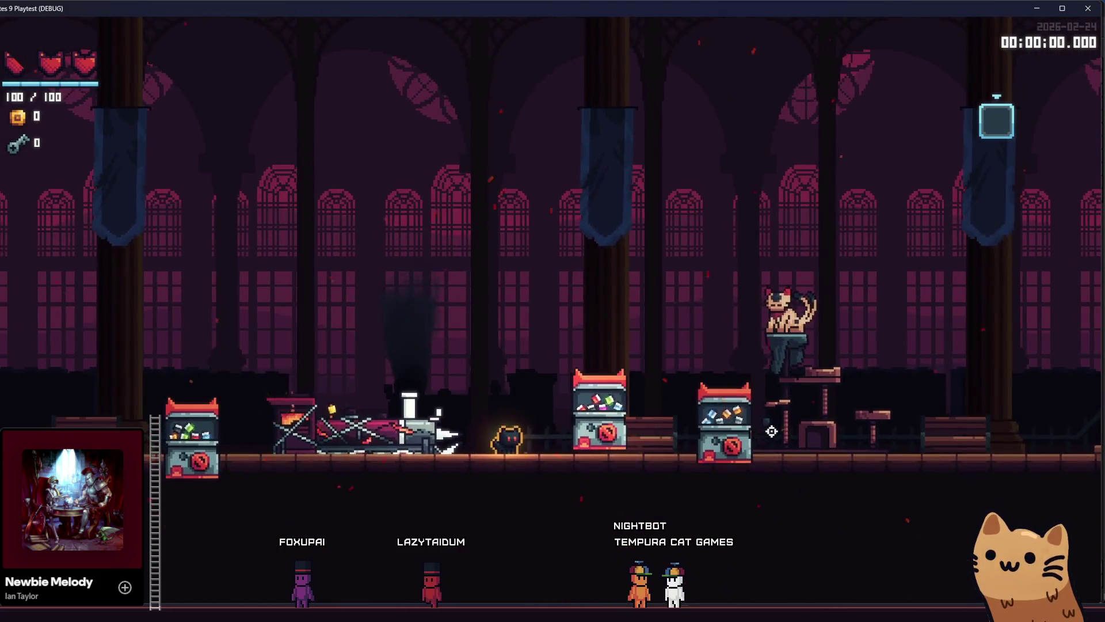
{"action": "key", "text": "d"}
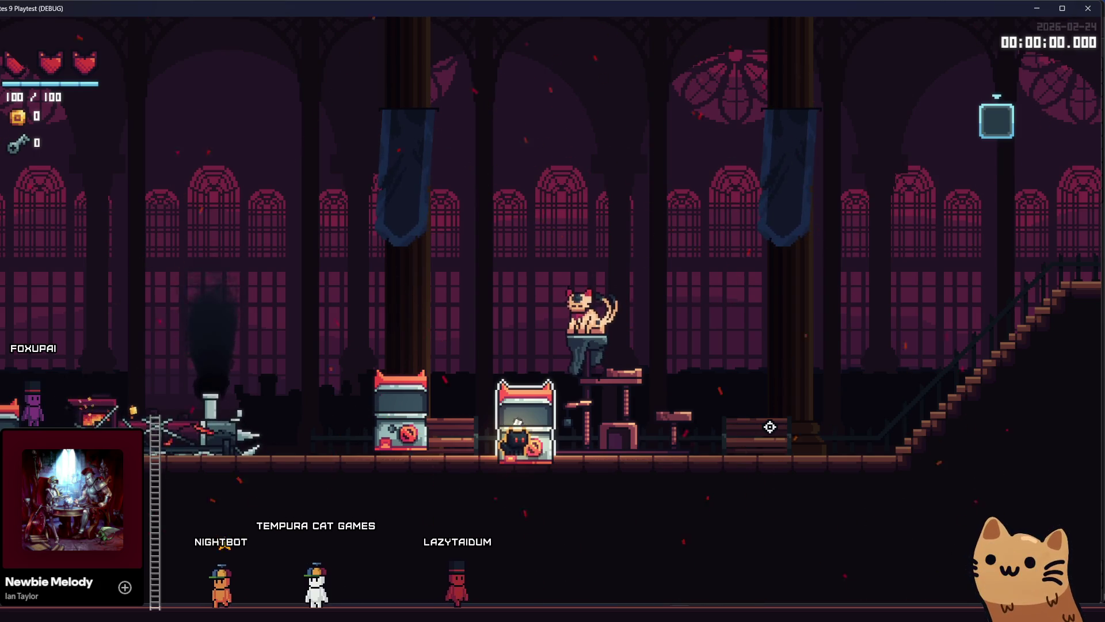
{"action": "key", "text": "a"}
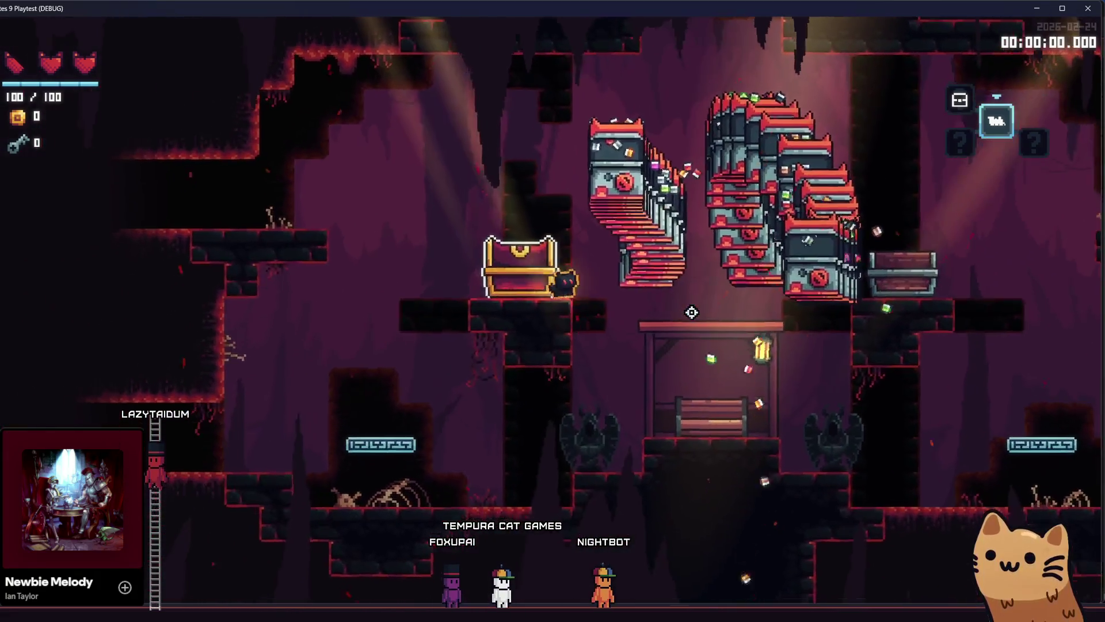
{"action": "key", "text": "d"}
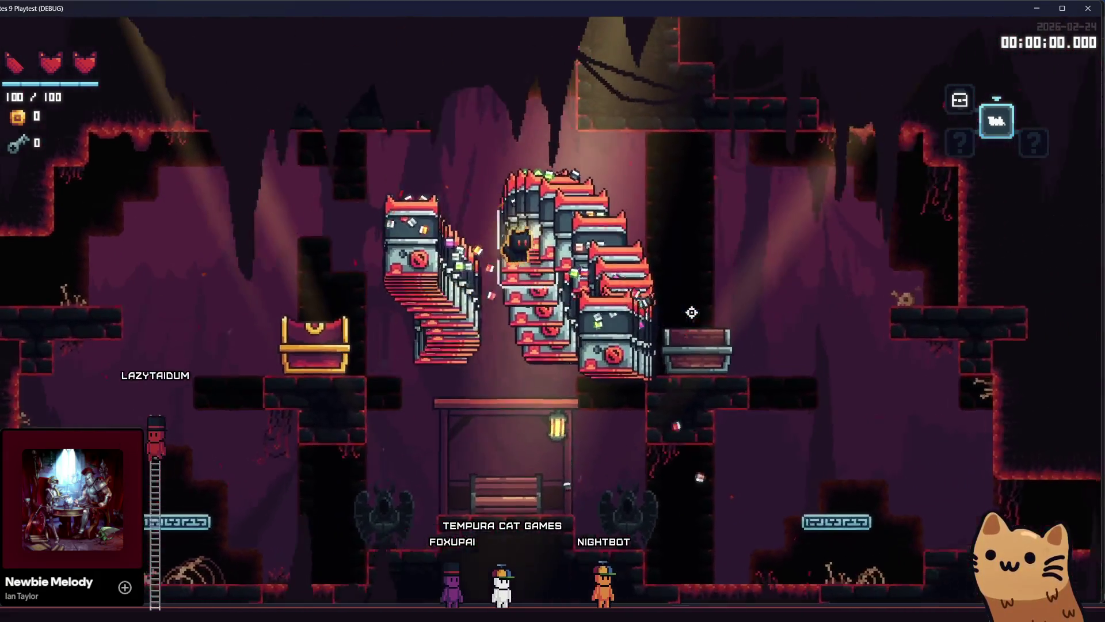
{"action": "key", "text": "a"}
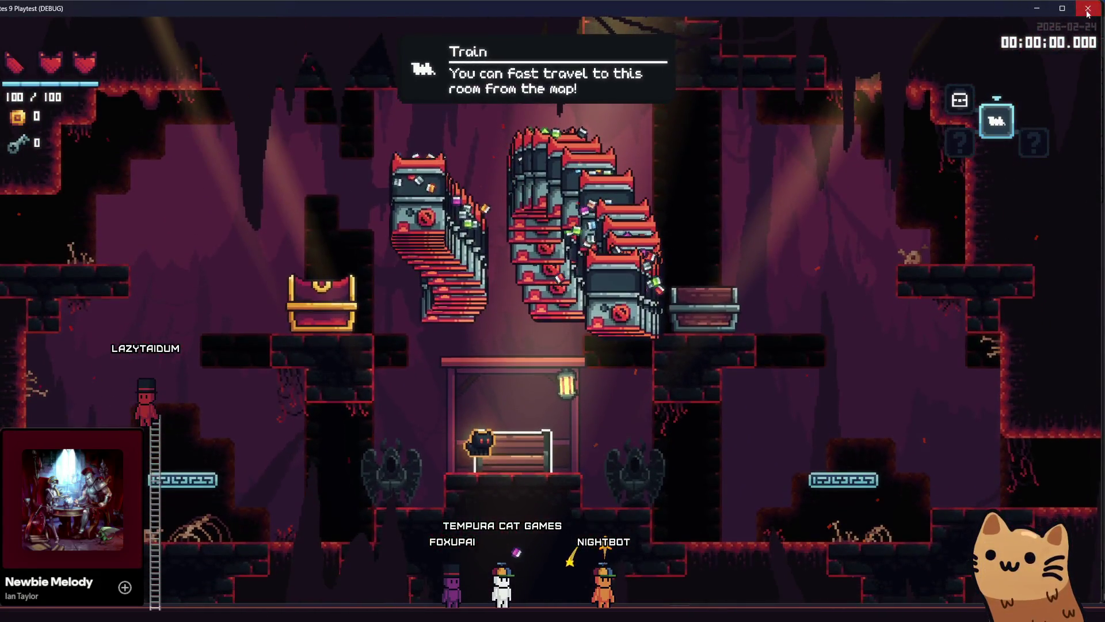
{"action": "left_click", "coordinate": [1088, 8]}
{"action": "left_click", "coordinate": [230, 589]}
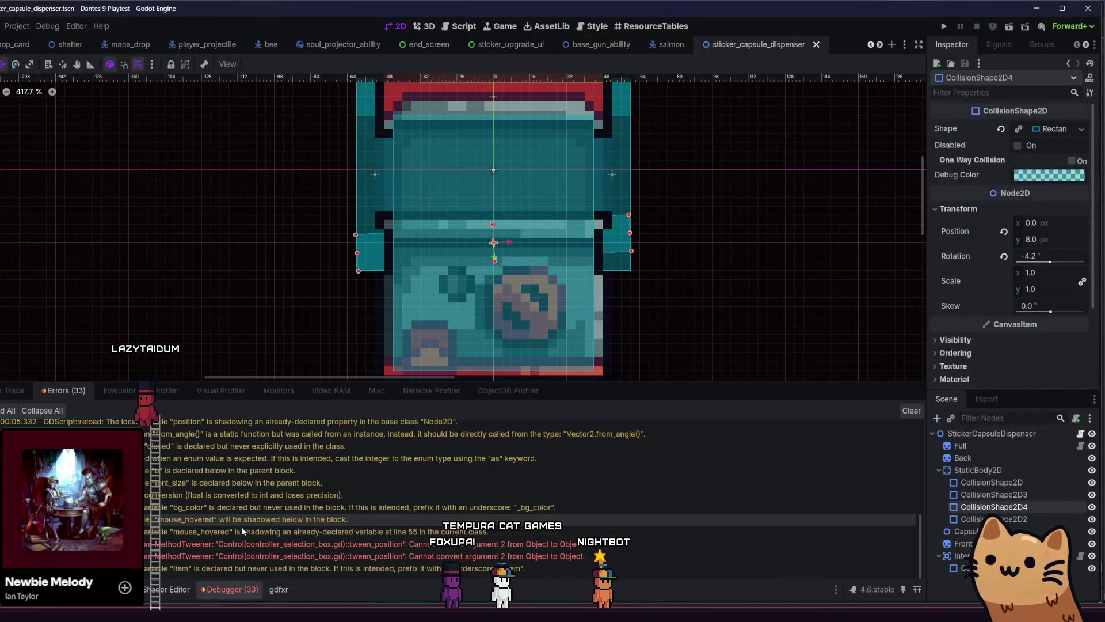
Add a line after unfreeze() starting with PlayerData.sticker_packs via autocomplete
{"action": "left_click", "coordinate": [464, 24]}
{"action": "left_click", "coordinate": [364, 288]}
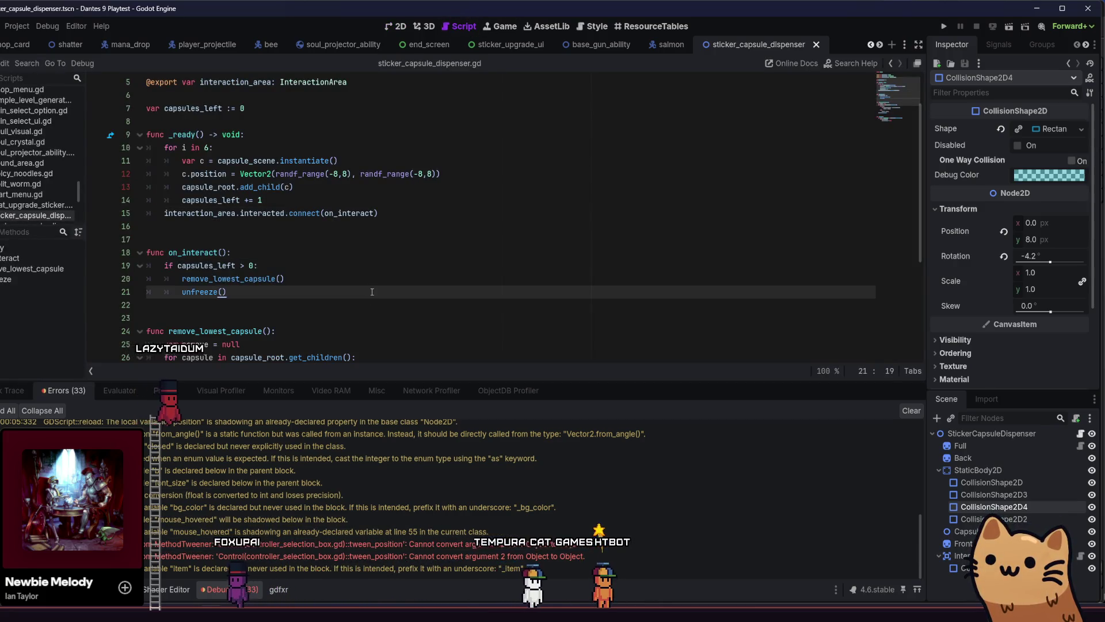
{"action": "key", "text": "Return"}
{"action": "type", "text": "Player.p"}
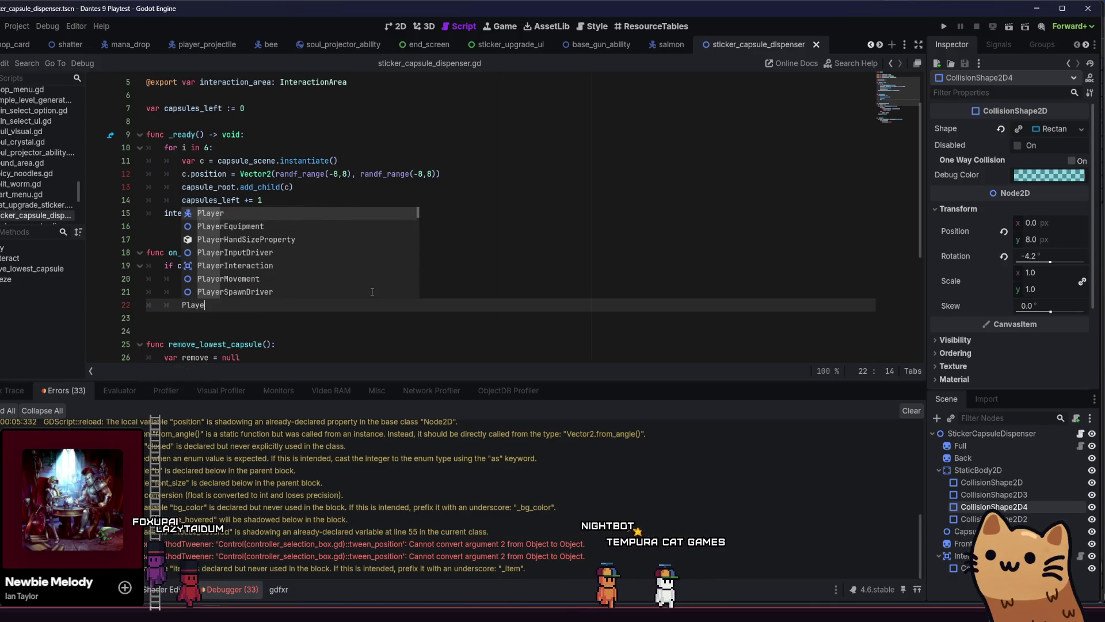
{"action": "key", "text": "BackSpace"}
{"action": "key", "text": "BackSpace"}
{"action": "key", "text": "BackSpace"}
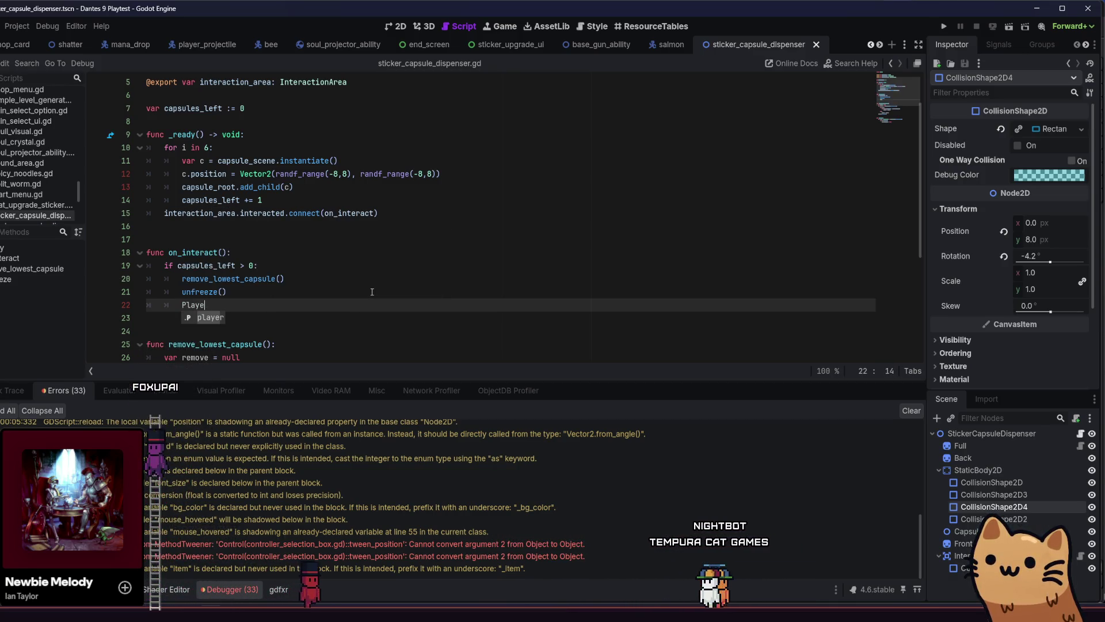
{"action": "type", "text": "Da"}
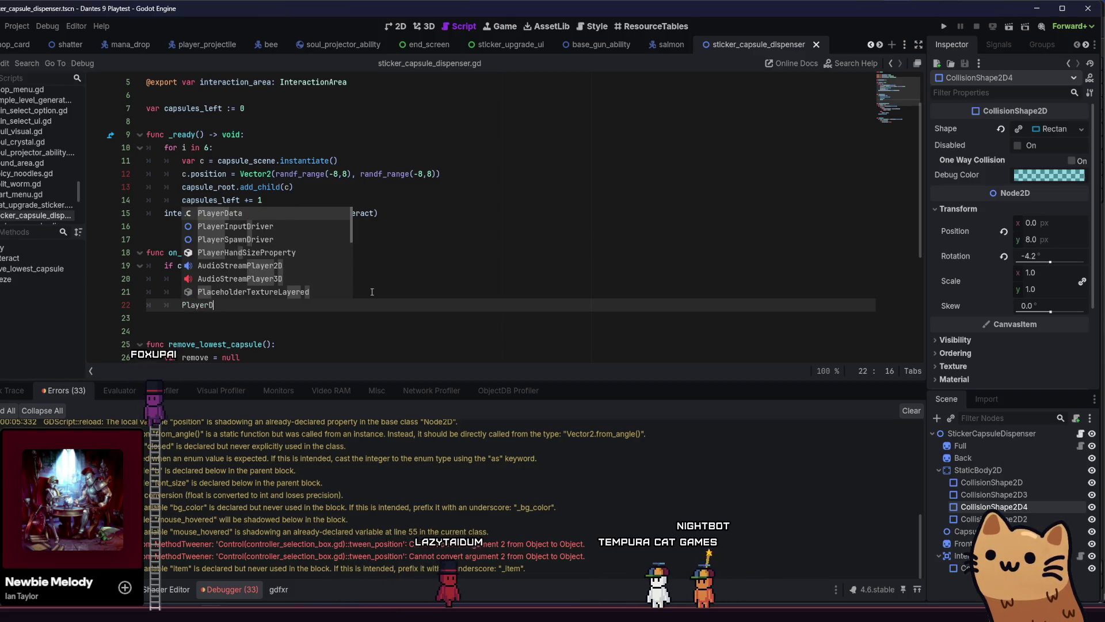
{"action": "type", "text": "ta.st"}
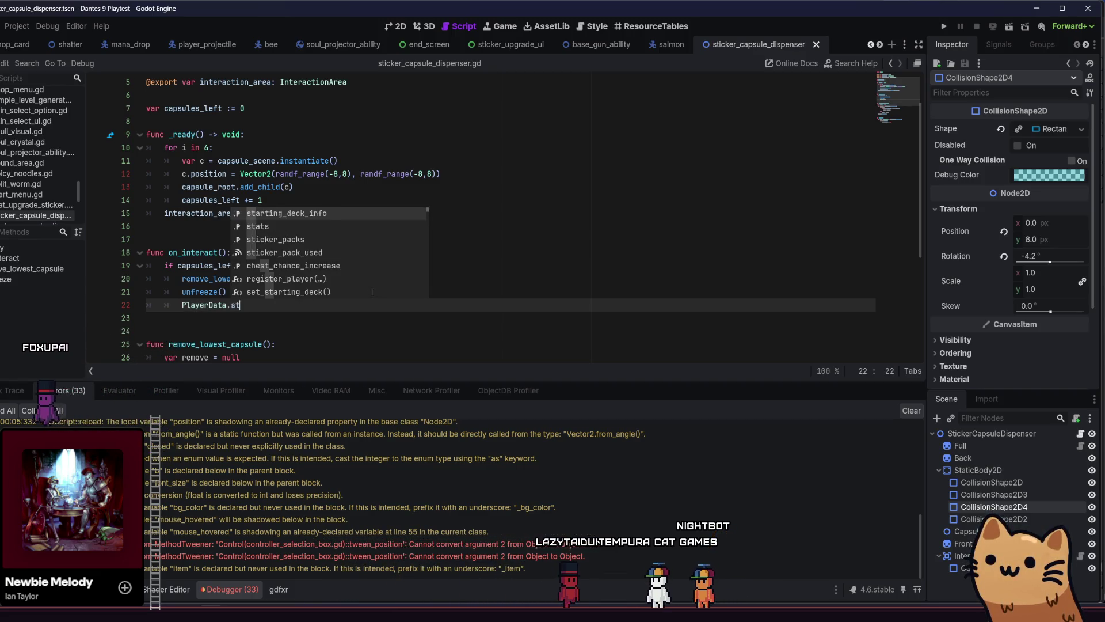
{"action": "type", "text": "ic"}
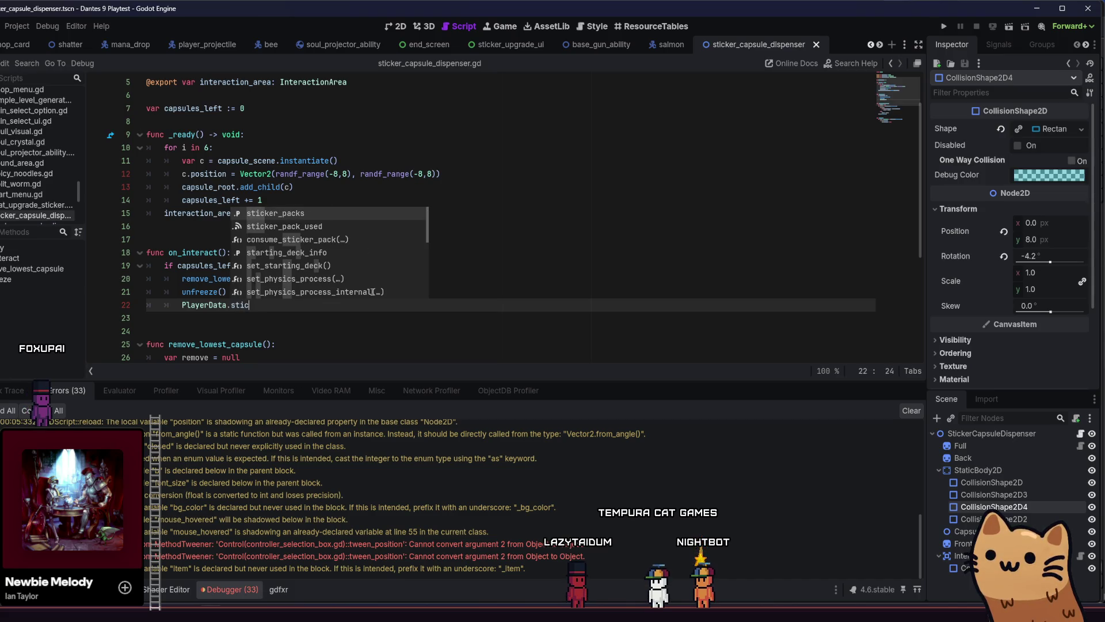
{"action": "key", "text": "Return"}
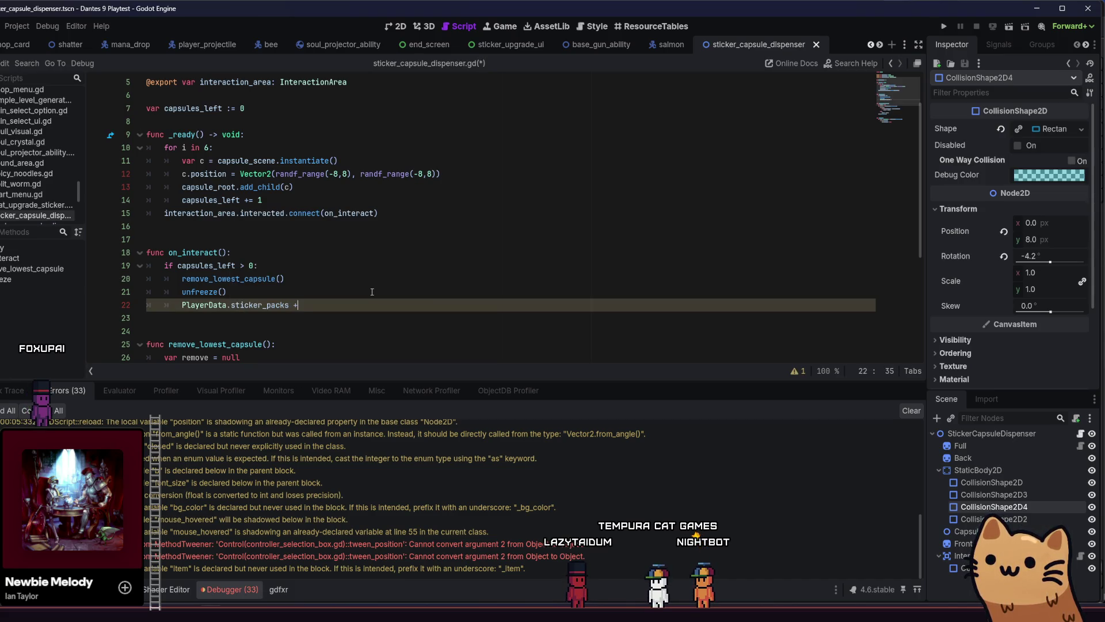
Finish the sticker_packs assignment and search resources for 'sticker_pack'
{"action": "type", "text": "=1"}
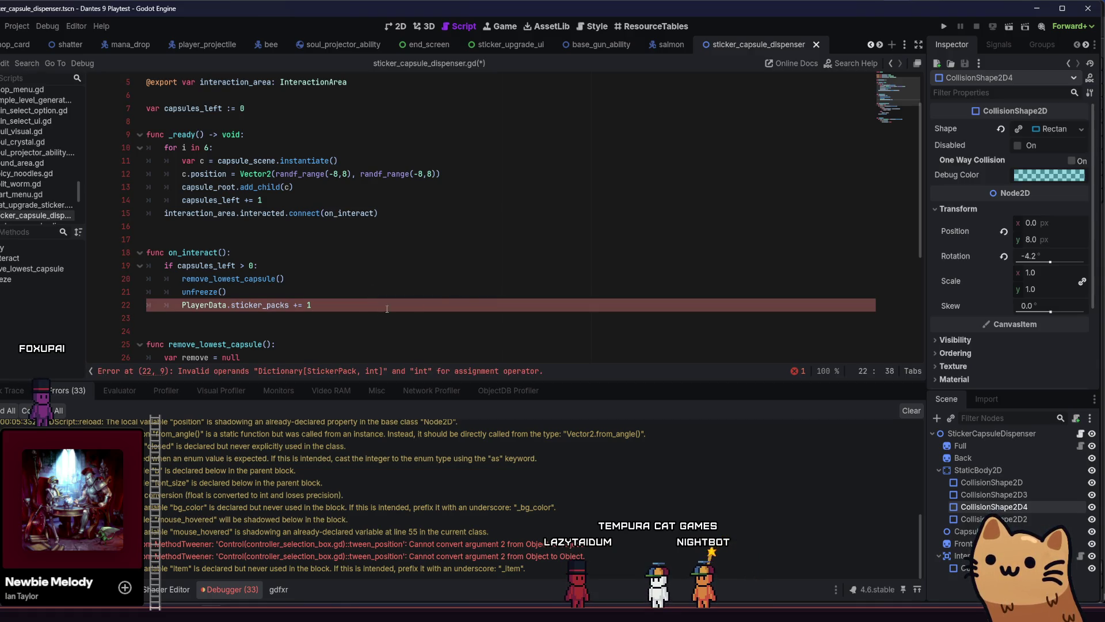
{"action": "type", "text": "ad"}
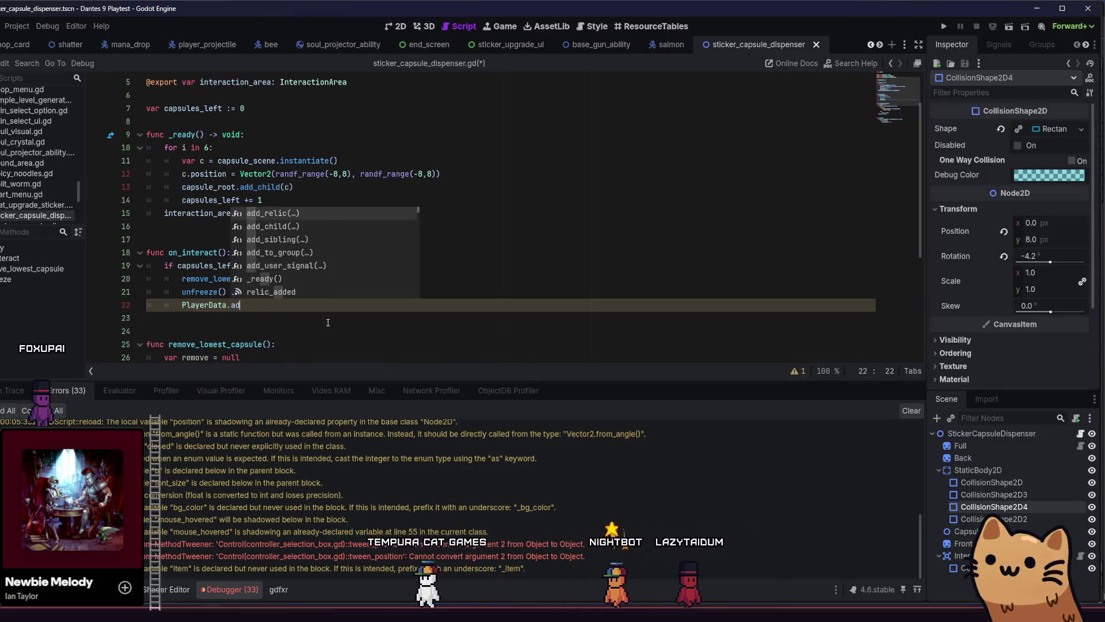
{"action": "type", "text": "d_s"}
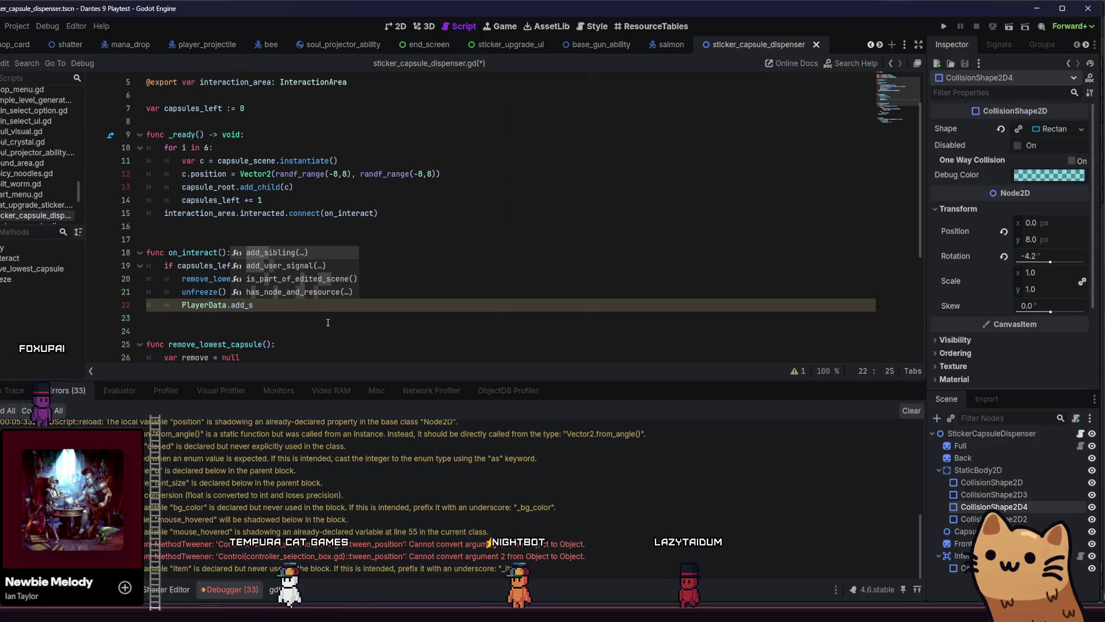
{"action": "key", "text": "BackSpace"}
{"action": "key", "text": "BackSpace"}
{"action": "key", "text": "BackSpace"}
{"action": "type", "text": "st"}
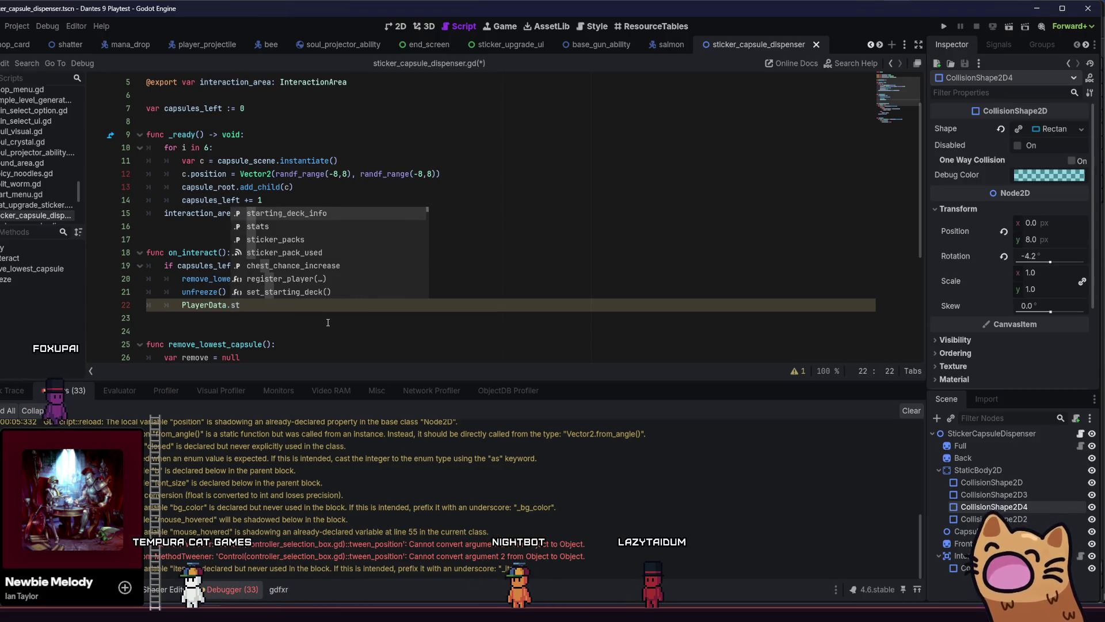
{"action": "type", "text": "ick"}
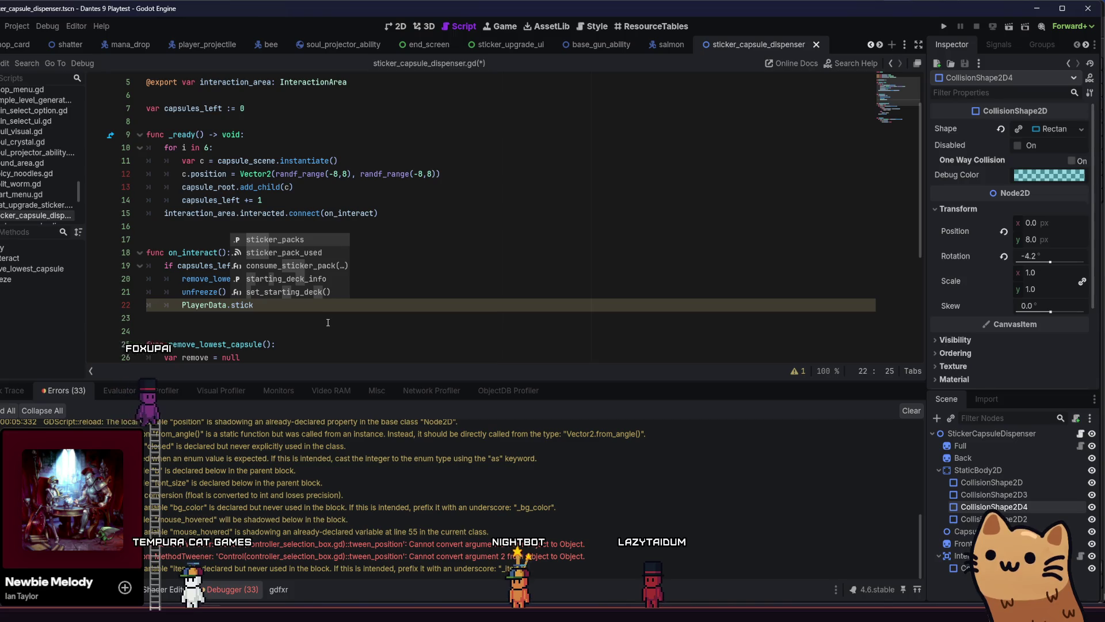
{"action": "key", "text": "Return"}
{"action": "key", "text": "shift+alt+o"}
{"action": "type", "text": "sticker_pack"}
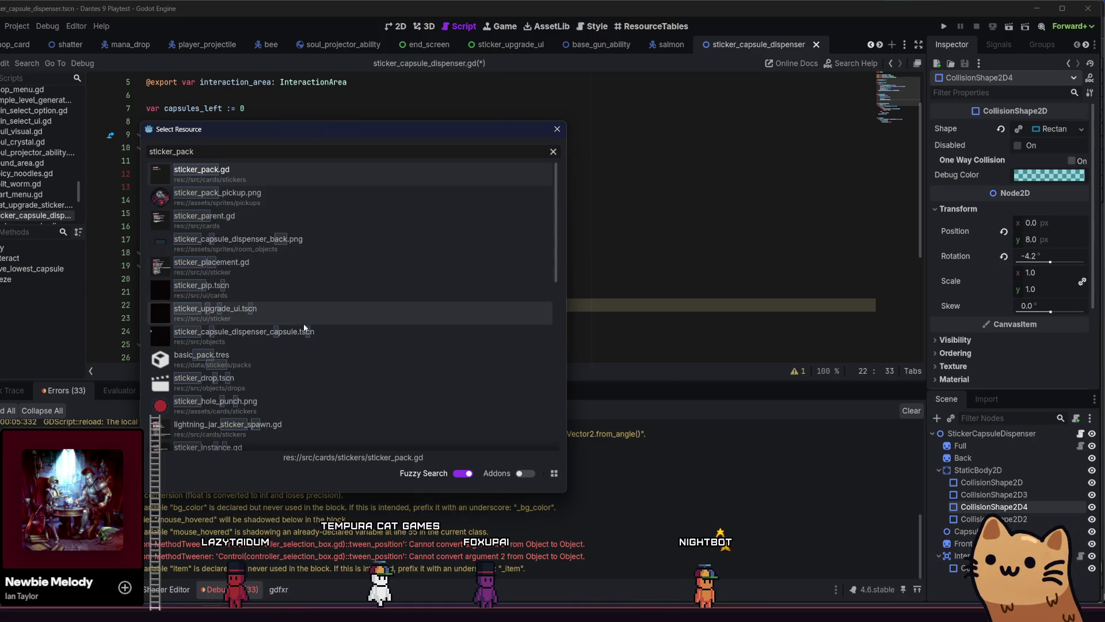
Open sticker_drop.tscn in the 2D view and select its StickerDrop root node
{"action": "scroll", "coordinate": [309, 365], "scroll_direction": "down", "scroll_amount": 3}
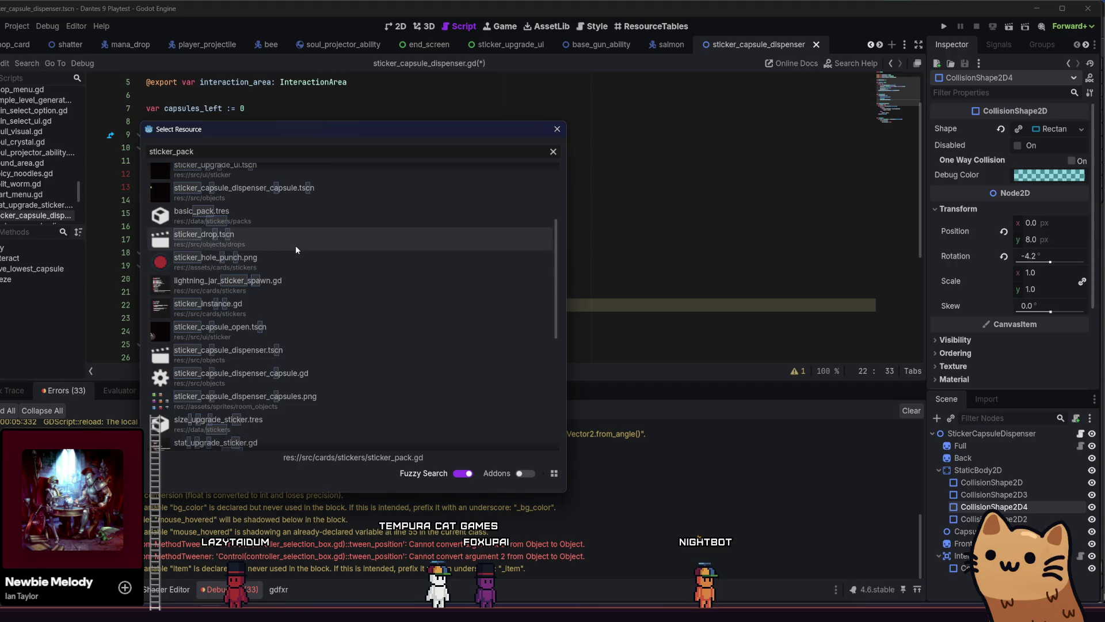
{"action": "double_click", "coordinate": [295, 241]}
{"action": "left_click", "coordinate": [402, 27]}
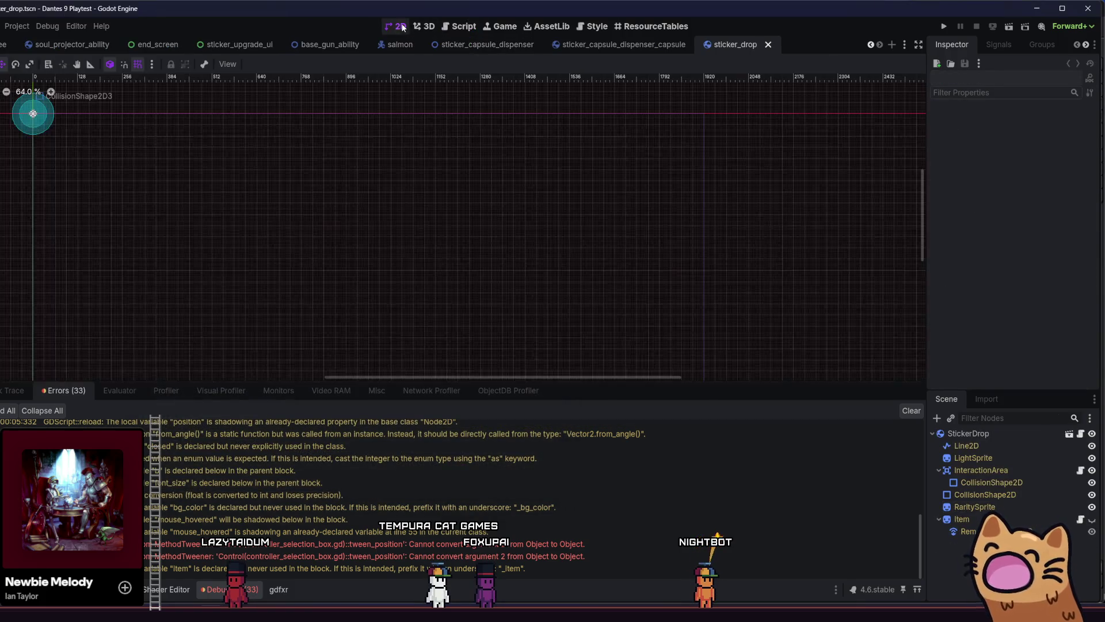
{"action": "scroll", "coordinate": [192, 163], "scroll_direction": "left", "scroll_amount": 5}
{"action": "scroll", "coordinate": [155, 136], "scroll_direction": "up", "scroll_amount": 5}
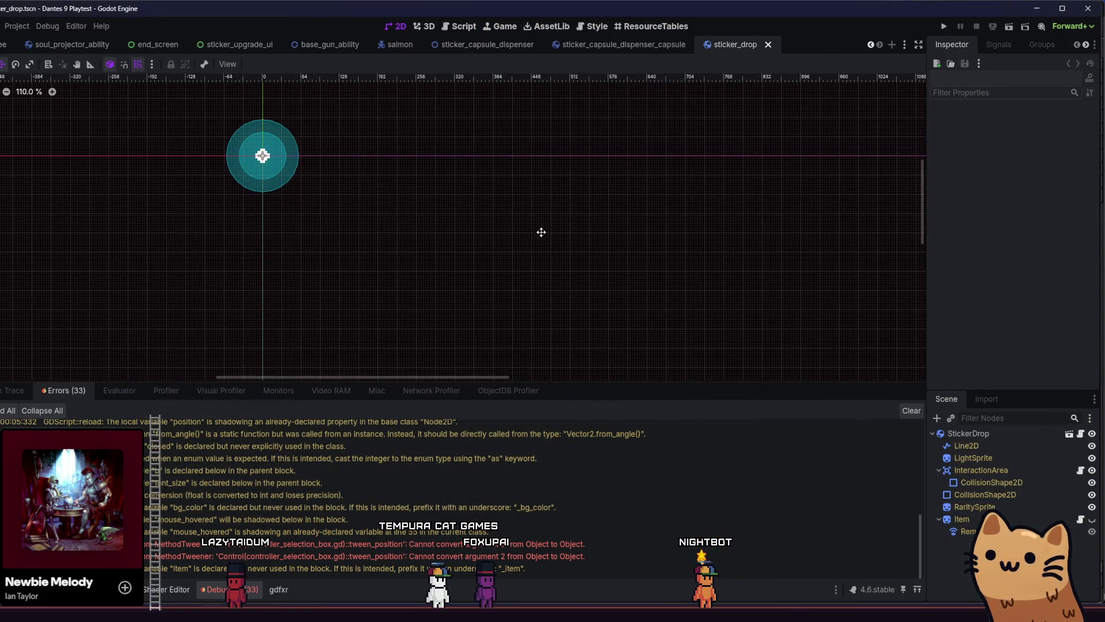
{"action": "left_click", "coordinate": [983, 434]}
{"action": "scroll", "coordinate": [989, 220], "scroll_direction": "down", "scroll_amount": 3}
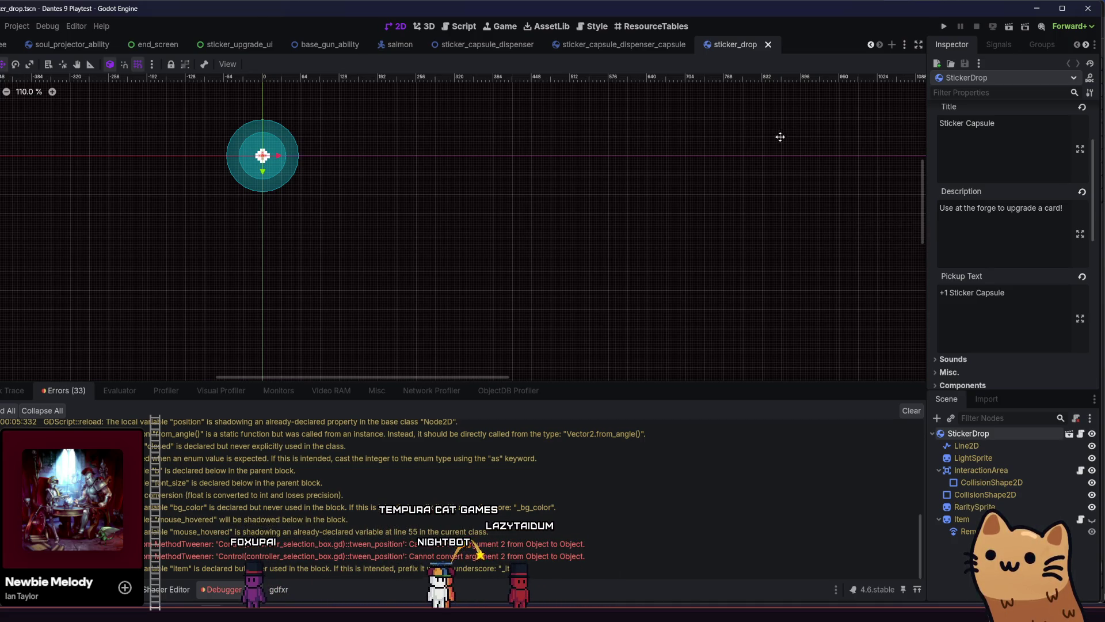
Check the Capsule node's script in the capsule scene, then return to the dispenser scene
{"action": "left_click", "coordinate": [624, 44]}
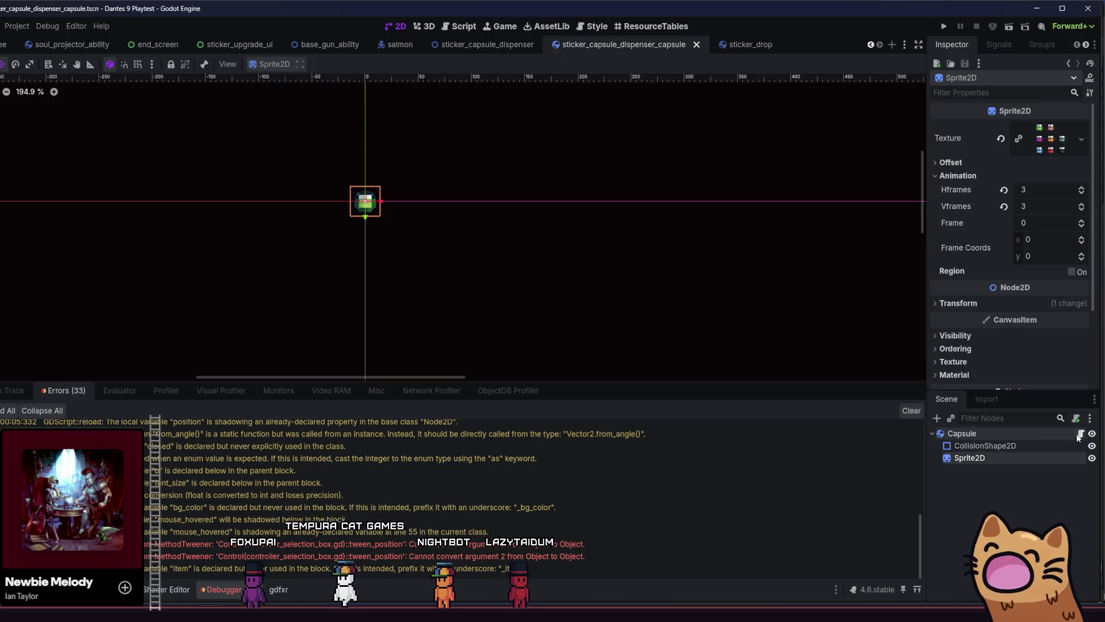
{"action": "left_click", "coordinate": [1080, 435]}
{"action": "left_click", "coordinate": [394, 26]}
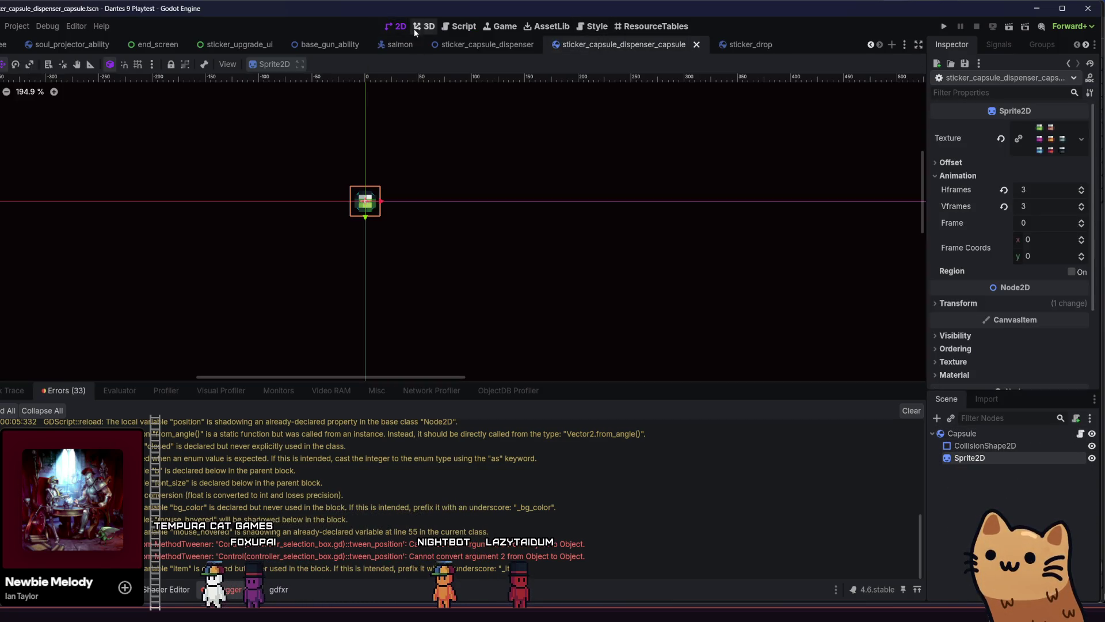
{"action": "left_click", "coordinate": [488, 45]}
{"action": "scroll", "coordinate": [643, 264], "scroll_direction": "down", "scroll_amount": 3}
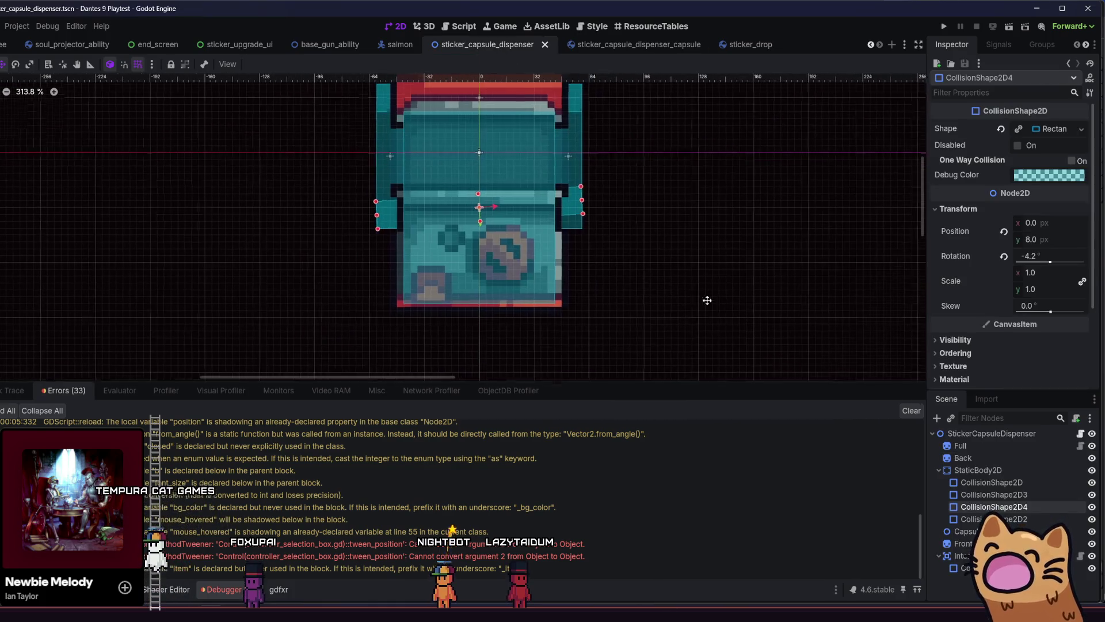
Add a Node2D child named DropPosition to the dispenser, move it 56 px down, and save
{"action": "left_click", "coordinate": [974, 433]}
{"action": "left_click", "coordinate": [938, 420]}
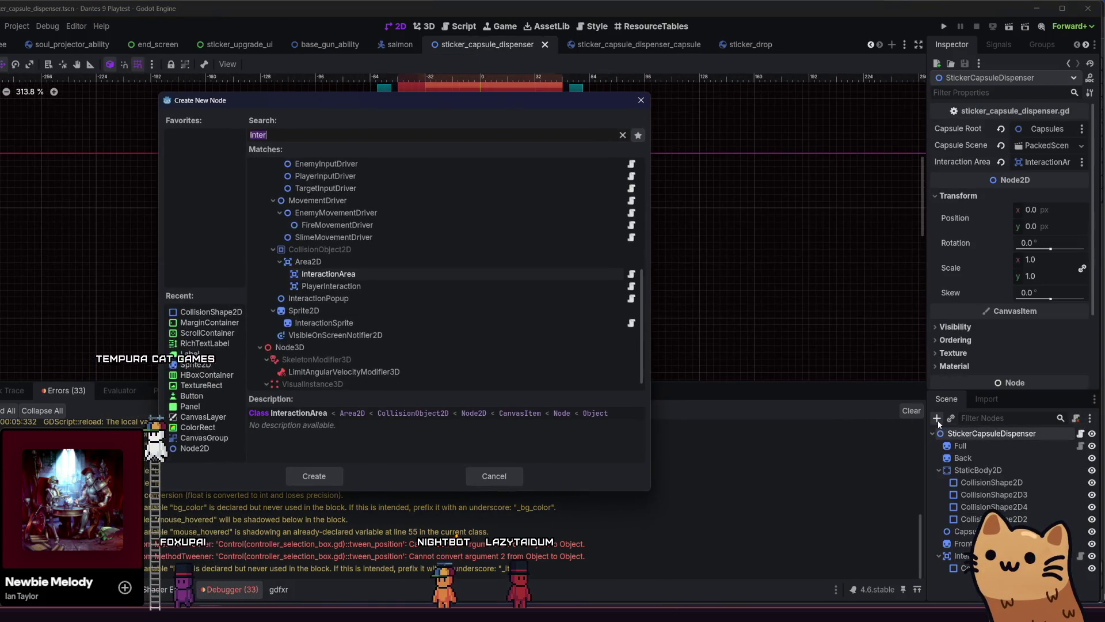
{"action": "double_click", "coordinate": [367, 189]}
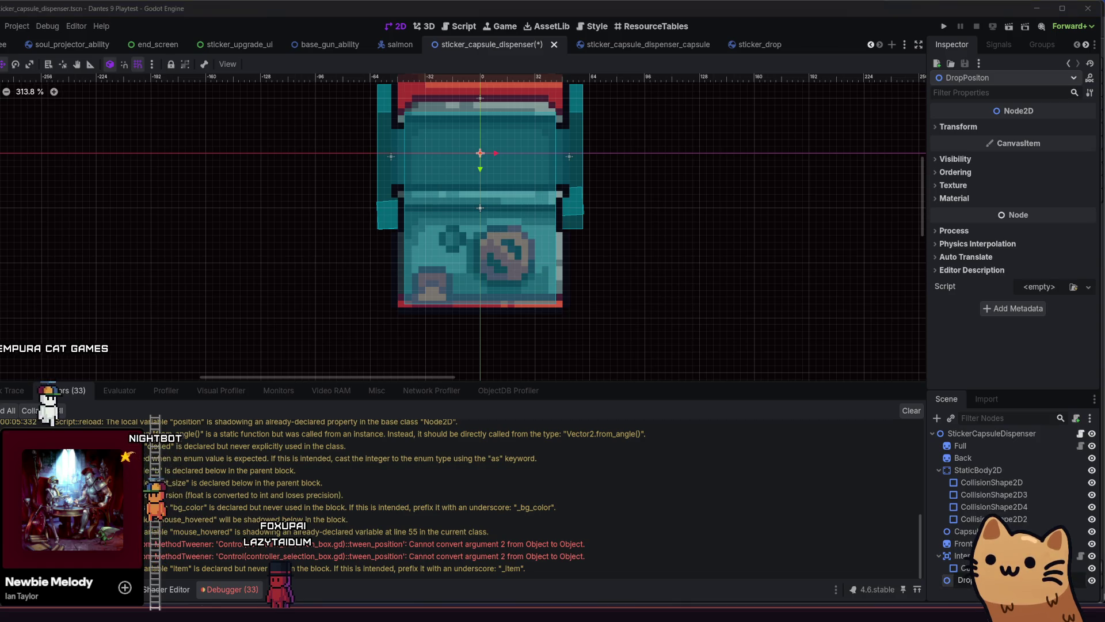
{"action": "key", "text": "Return"}
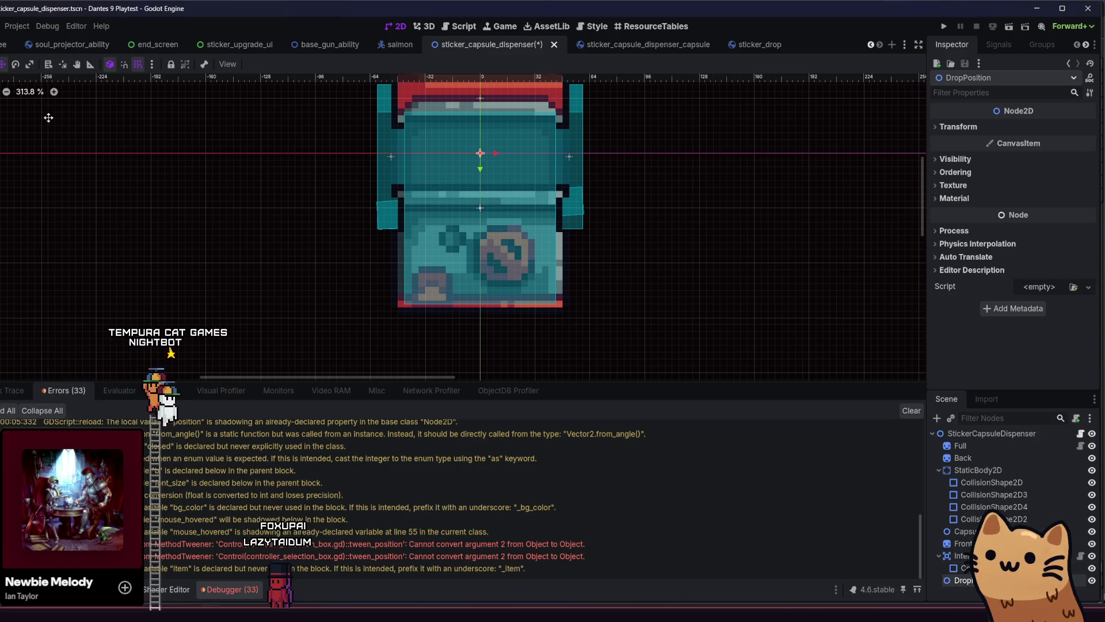
{"action": "left_click_drag", "start_coordinate": [306, 148], "coordinate": [320, 243]}
{"action": "key", "text": "ctrl+s"}
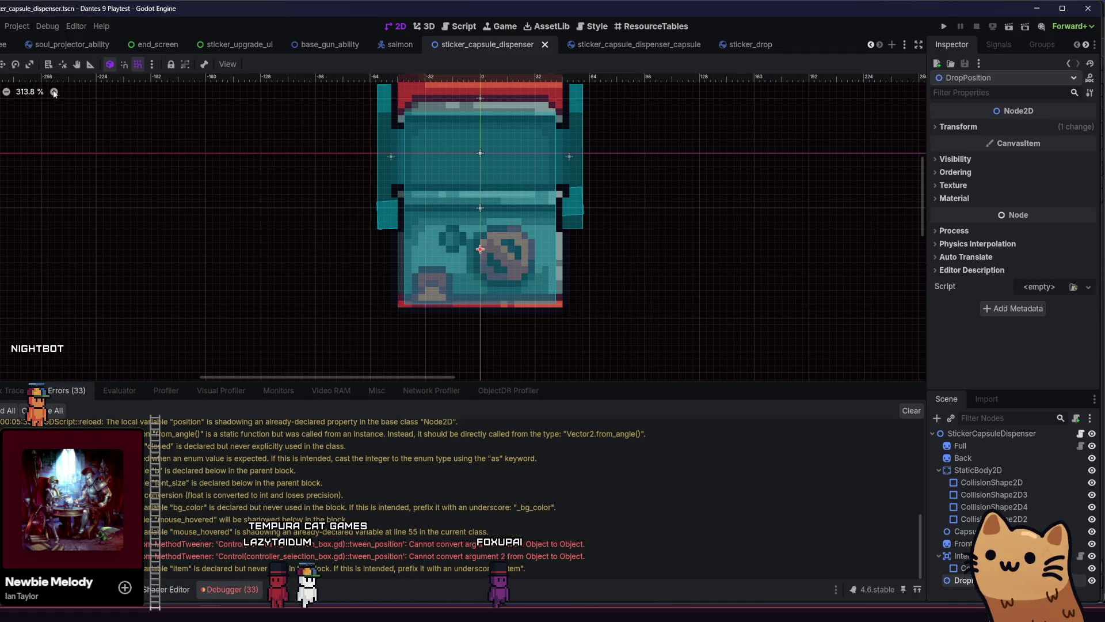
Save the scene again and open the dispenser script after the interaction_area line
{"action": "left_click_drag", "start_coordinate": [314, 168], "coordinate": [325, 180]}
{"action": "key", "text": "ctrl+s"}
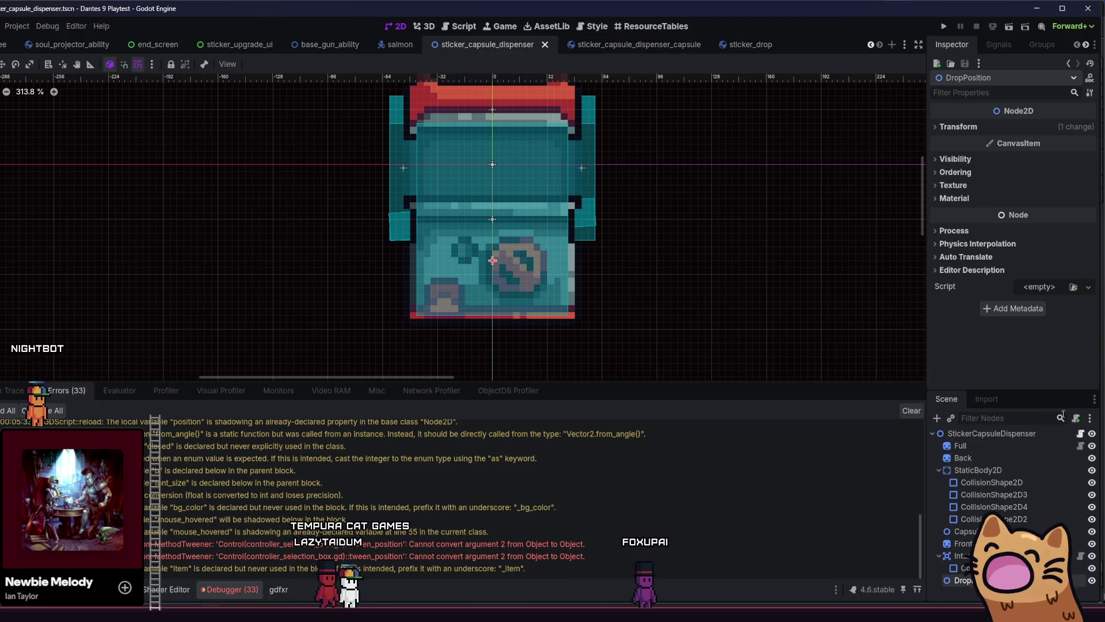
{"action": "left_click", "coordinate": [459, 26]}
{"action": "scroll", "coordinate": [399, 135], "scroll_direction": "up", "scroll_amount": 1}
{"action": "left_click", "coordinate": [398, 136]}
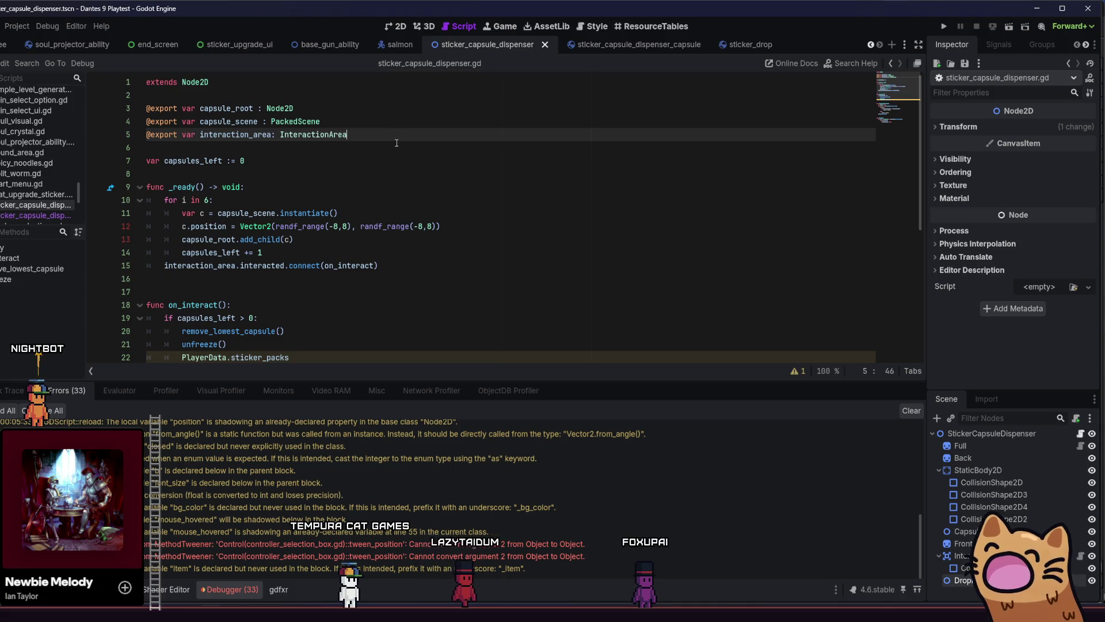
{"action": "key", "text": "Return"}
{"action": "type", "text": "@e"}
{"action": "key", "text": "Return"}
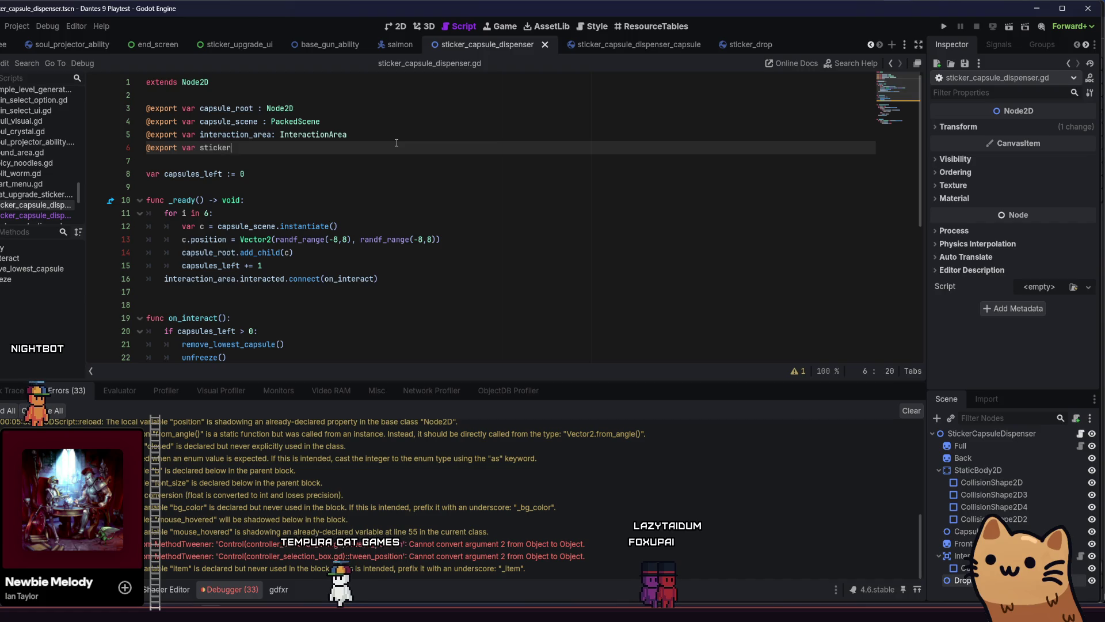
{"action": "type", "text": "p : Sticke"}
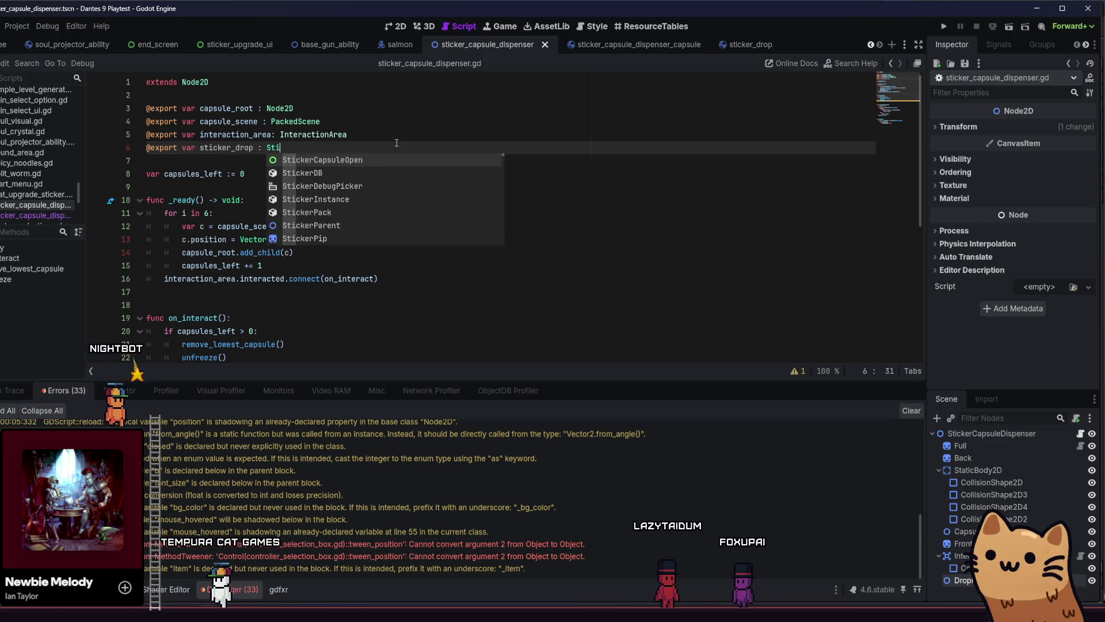
{"action": "type", "text": "rD"}
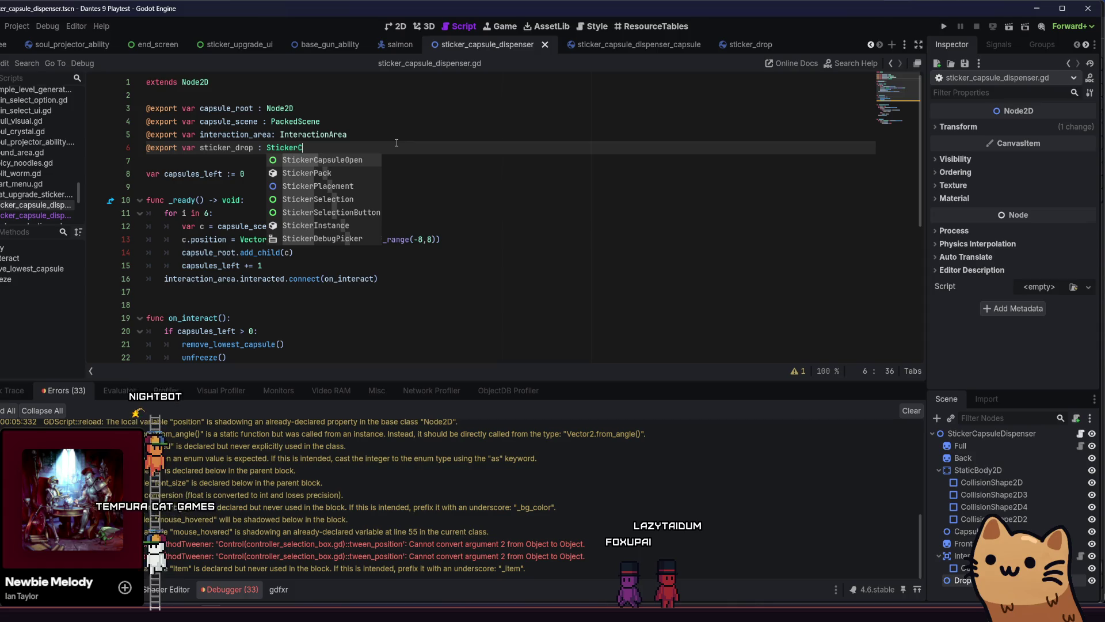
{"action": "key", "text": "BackSpace"}
{"action": "key", "text": "BackSpace"}
{"action": "key", "text": "BackSpace"}
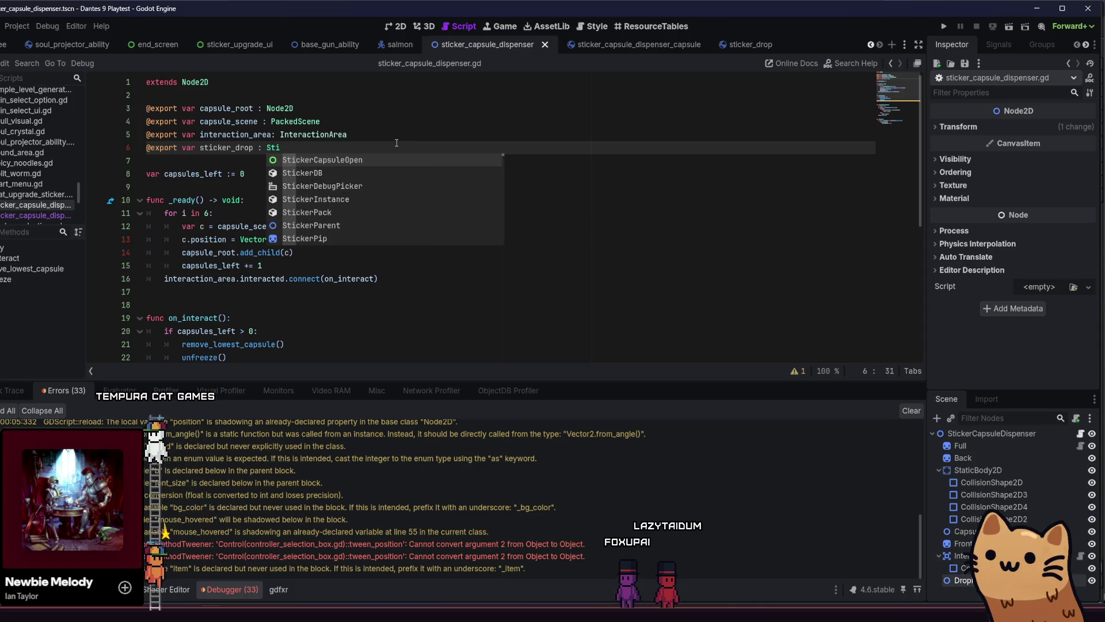
{"action": "type", "text": "ItemDrop"}
{"action": "key", "text": "ctrl+s"}
Check the sticker_drop scene's script, then return to the dispenser's Sticker Drop property
{"action": "left_click", "coordinate": [732, 45]}
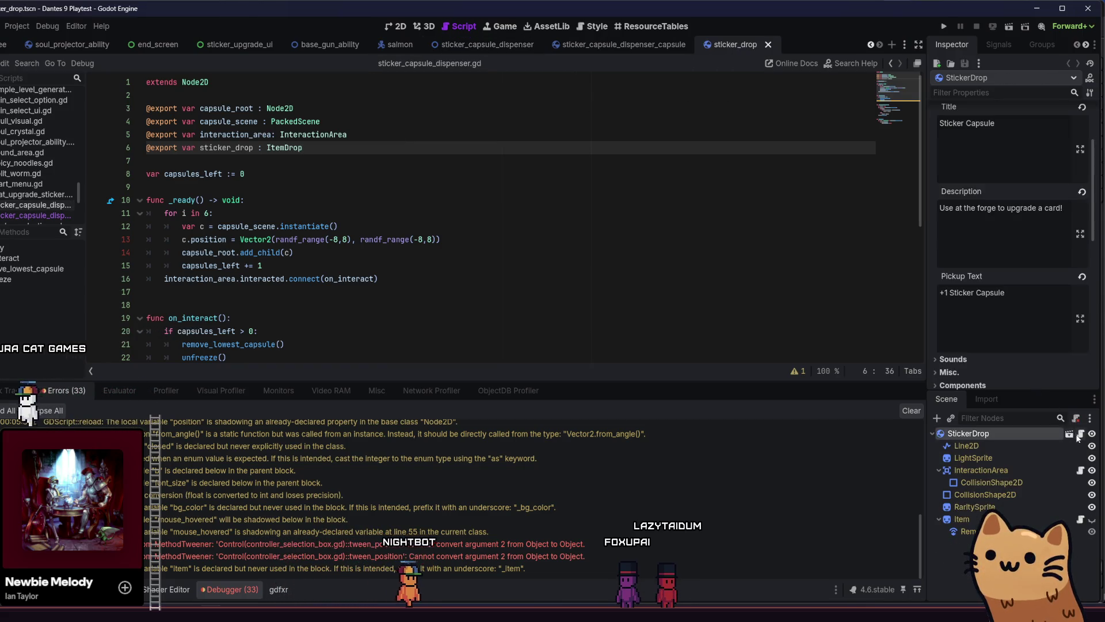
{"action": "left_click", "coordinate": [597, 47]}
{"action": "left_click", "coordinate": [486, 44]}
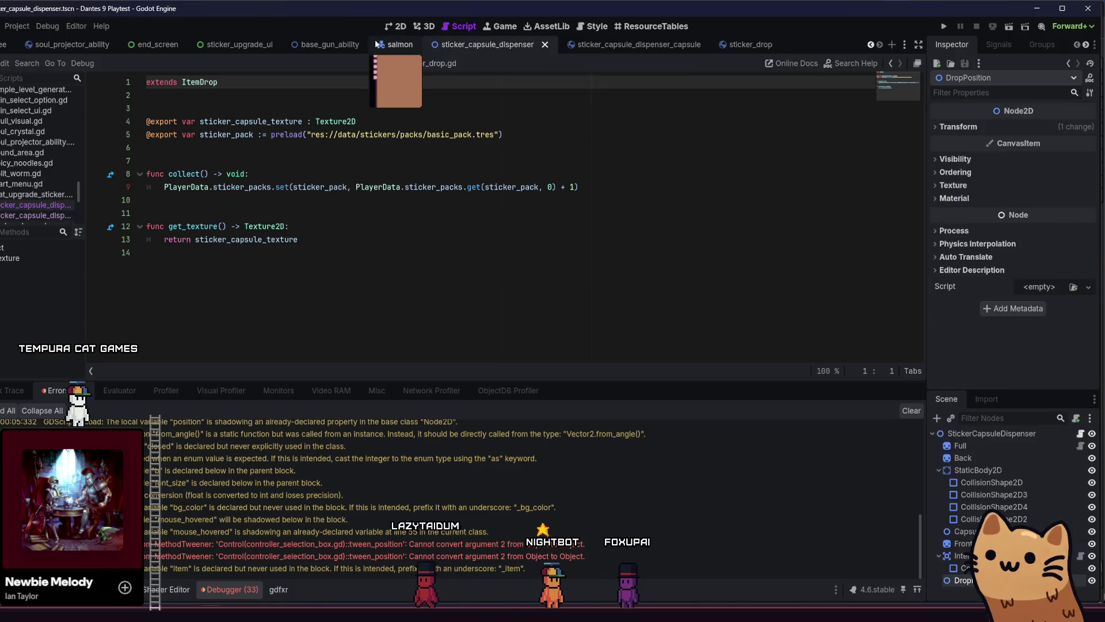
{"action": "left_click", "coordinate": [400, 45]}
{"action": "left_click", "coordinate": [484, 45]}
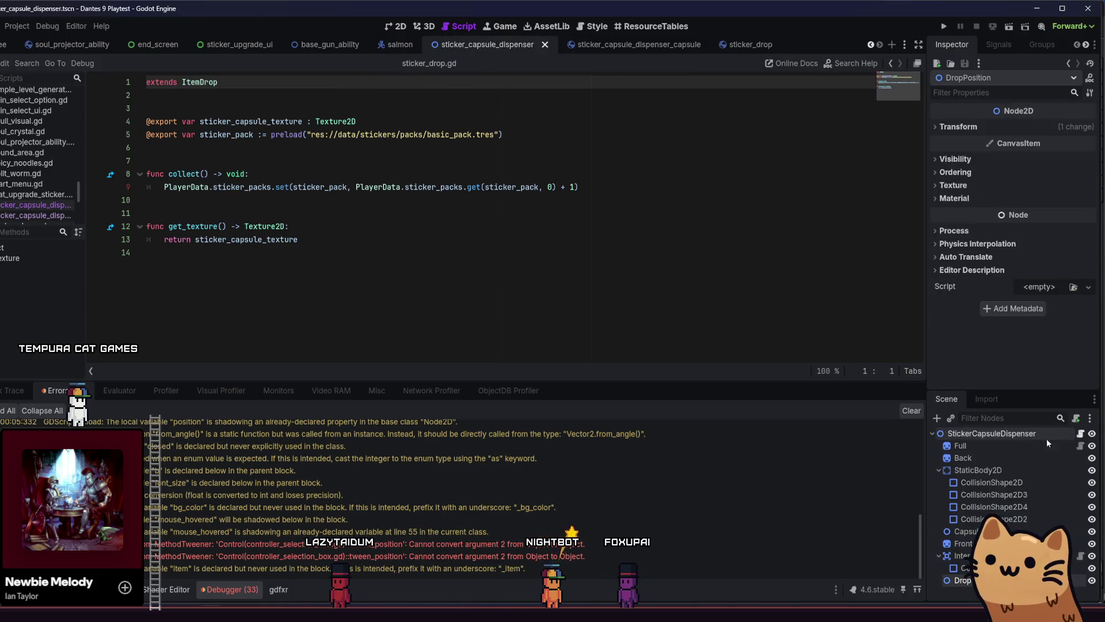
{"action": "left_click", "coordinate": [1082, 434]}
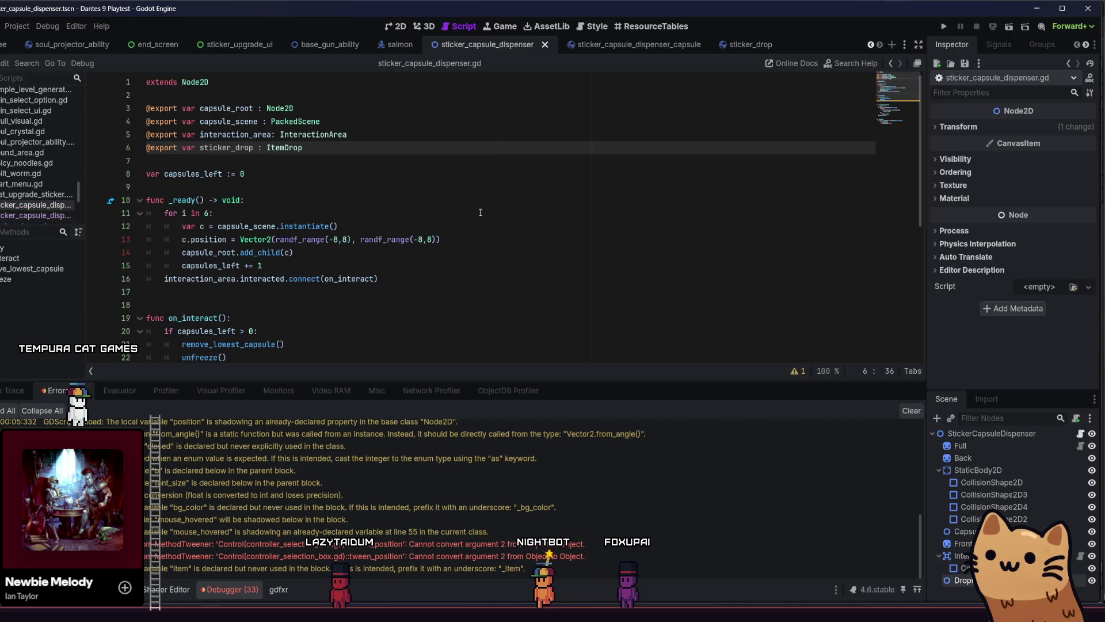
{"action": "left_click", "coordinate": [1024, 178]}
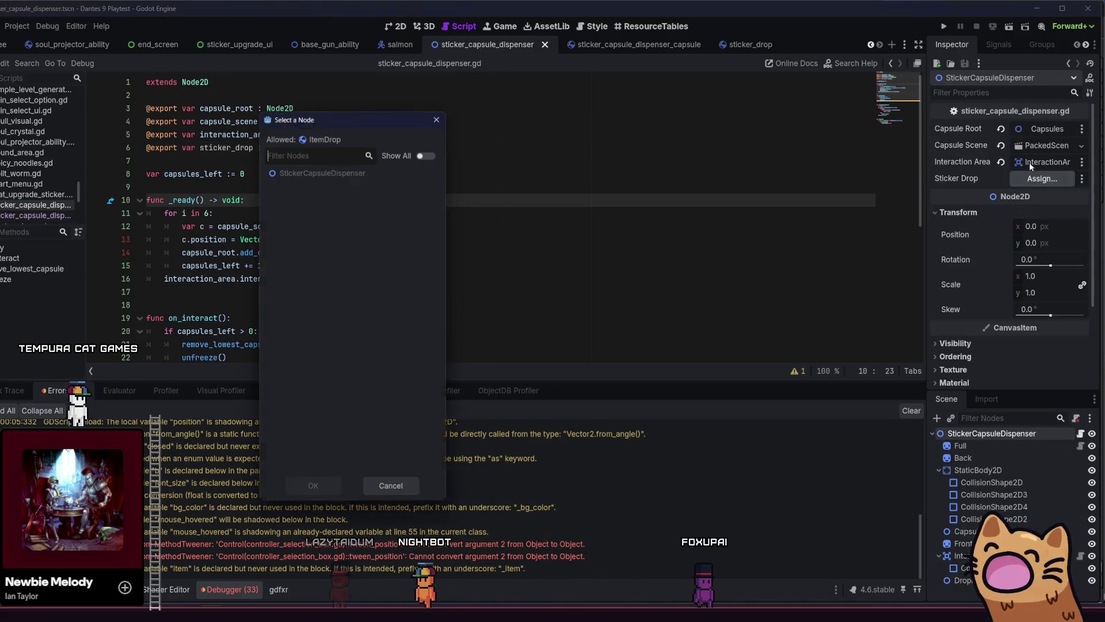
Change the sticker_drop variable's type from ItemDrop to PackedScene
{"action": "type", "text": "stik"}
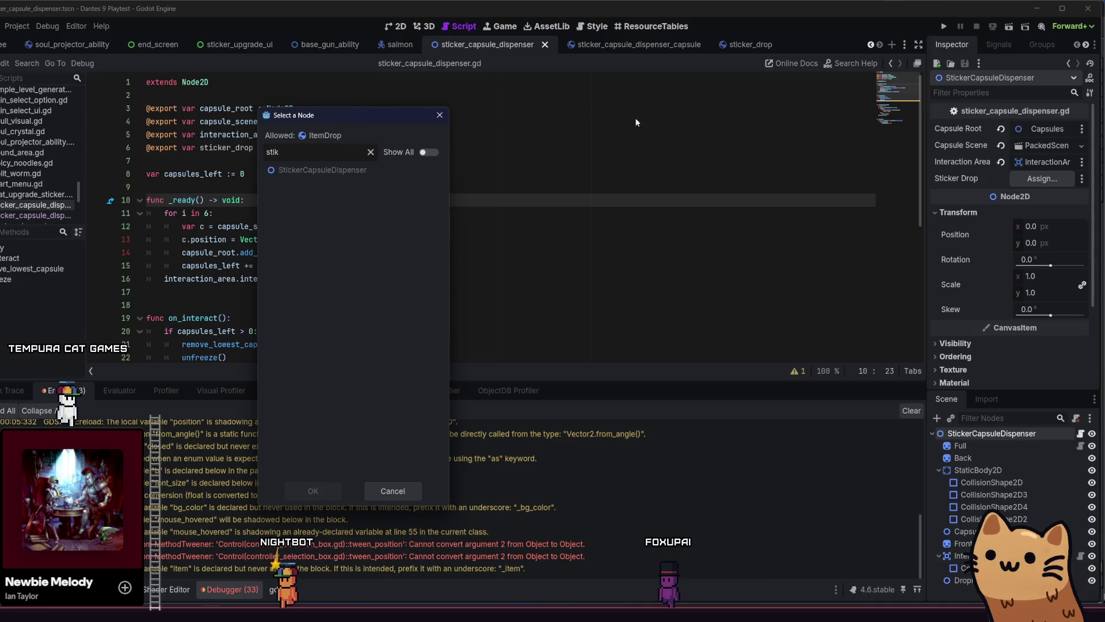
{"action": "left_click", "coordinate": [439, 114]}
{"action": "double_click", "coordinate": [282, 148]}
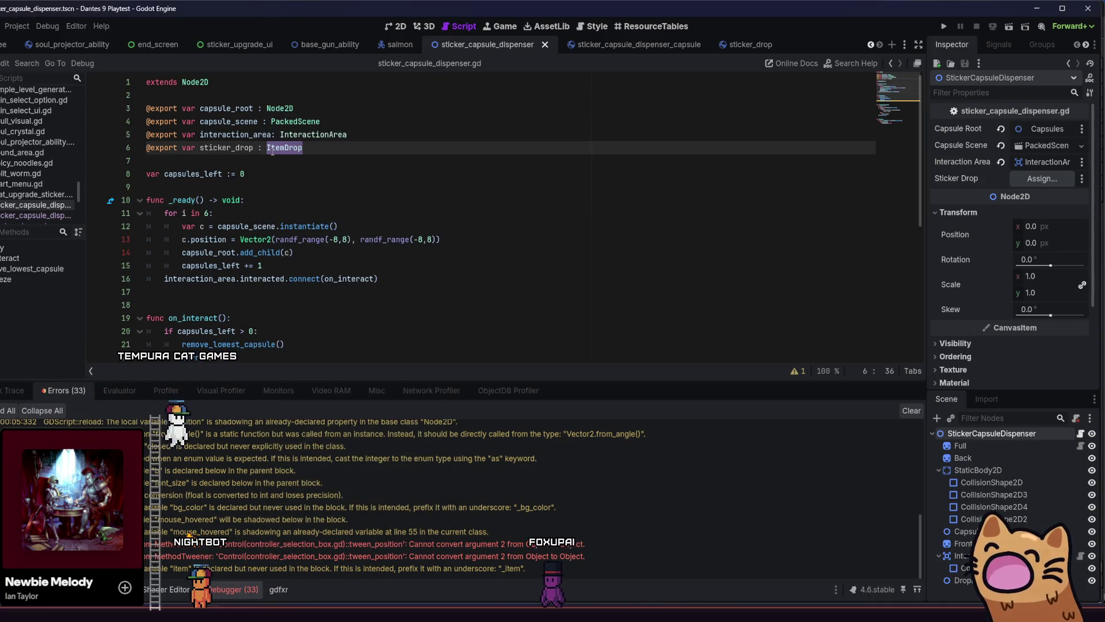
{"action": "type", "text": "PackedScene"}
{"action": "left_click", "coordinate": [1043, 178]}
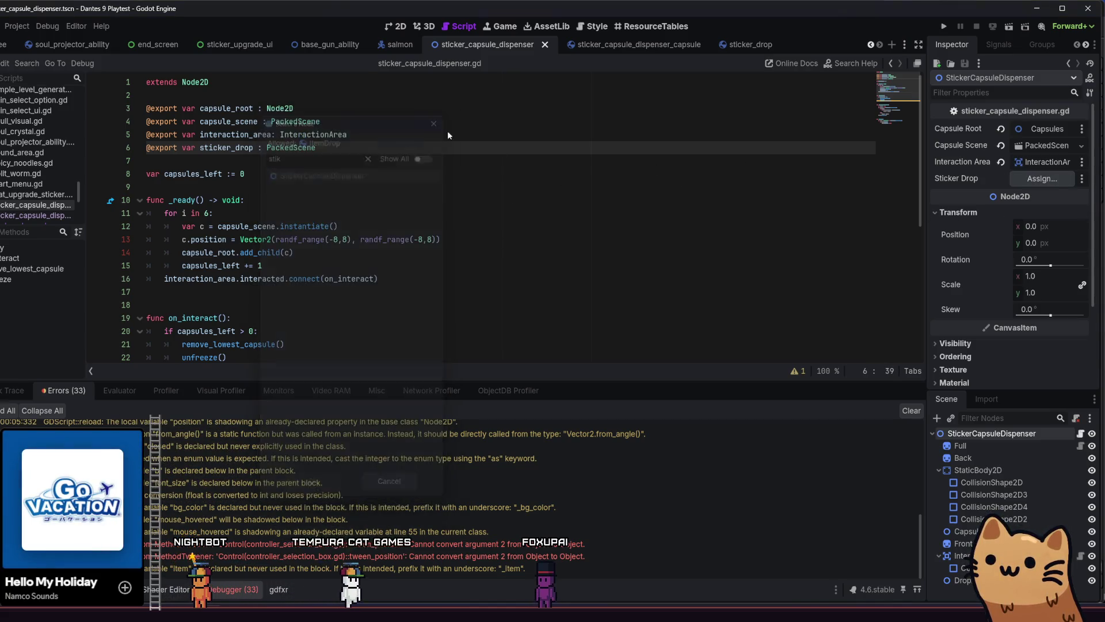
{"action": "left_click", "coordinate": [447, 136]}
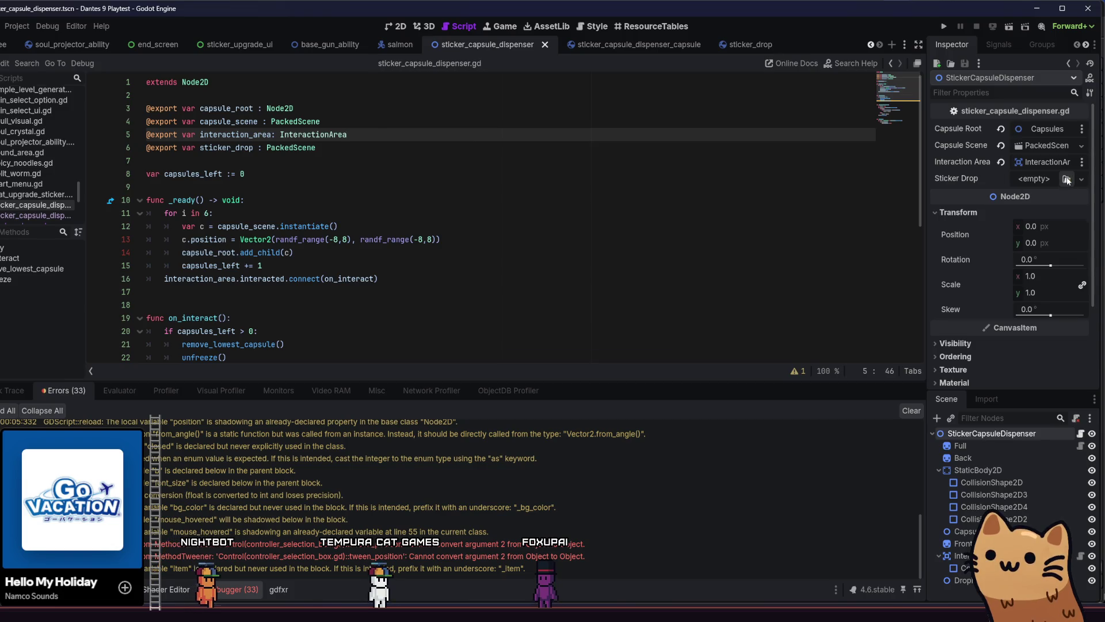
Load sticker_drop.tscn into the Sticker Drop property and save the dispenser scene
{"action": "left_click", "coordinate": [1066, 179]}
{"action": "type", "text": "sticker_drop"}
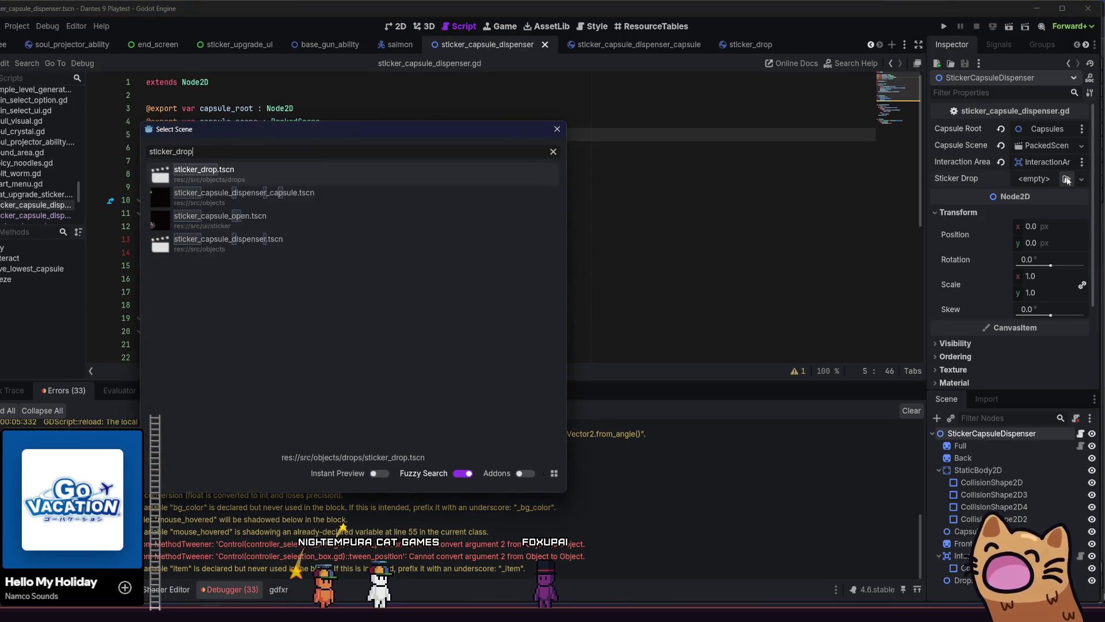
{"action": "double_click", "coordinate": [262, 169]}
{"action": "key", "text": "ctrl+s"}
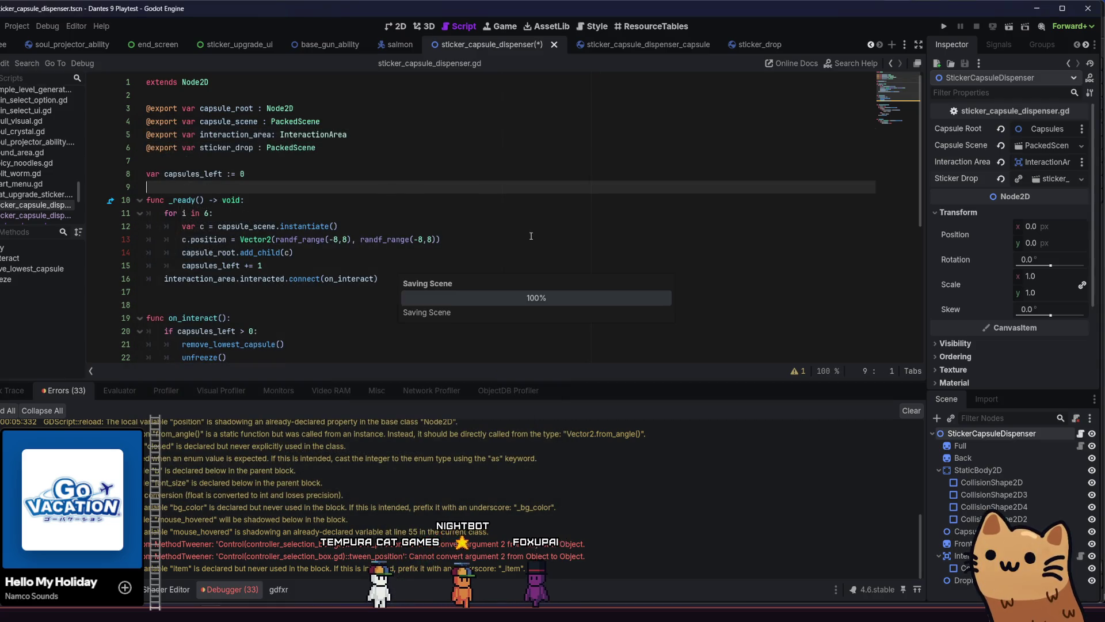
{"action": "scroll", "coordinate": [317, 229], "scroll_direction": "down", "scroll_amount": 1}
{"action": "left_click", "coordinate": [378, 200]}
Add a blank line in on_interact and paste the 'drop_position: Node2D' export below sticker_drop
{"action": "left_click", "coordinate": [288, 266]}
{"action": "left_click", "coordinate": [338, 291]}
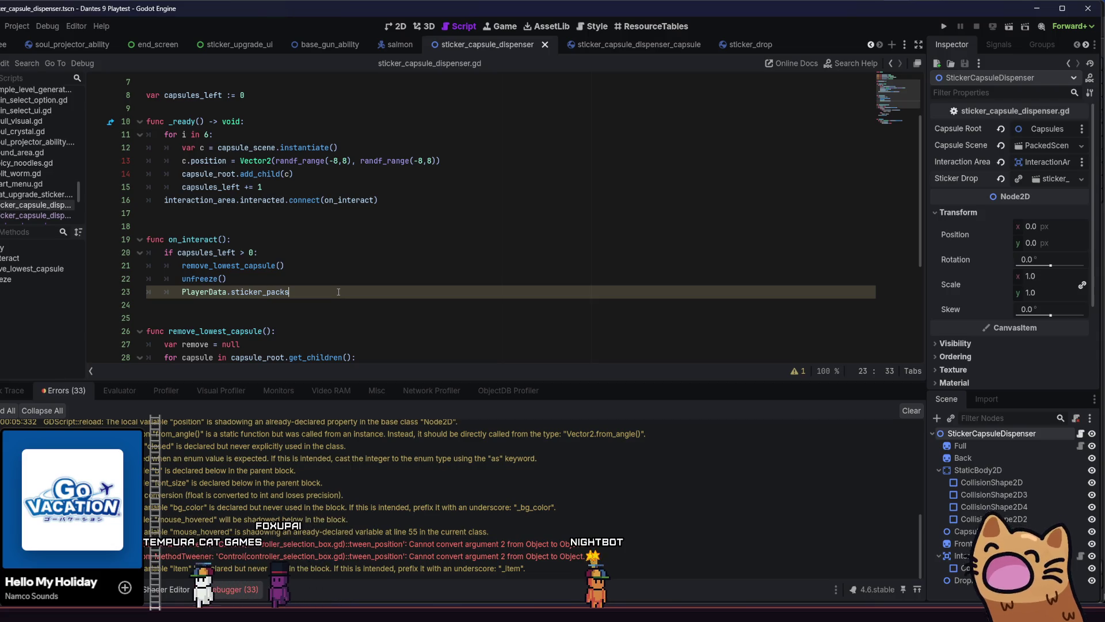
{"action": "key", "text": "Return"}
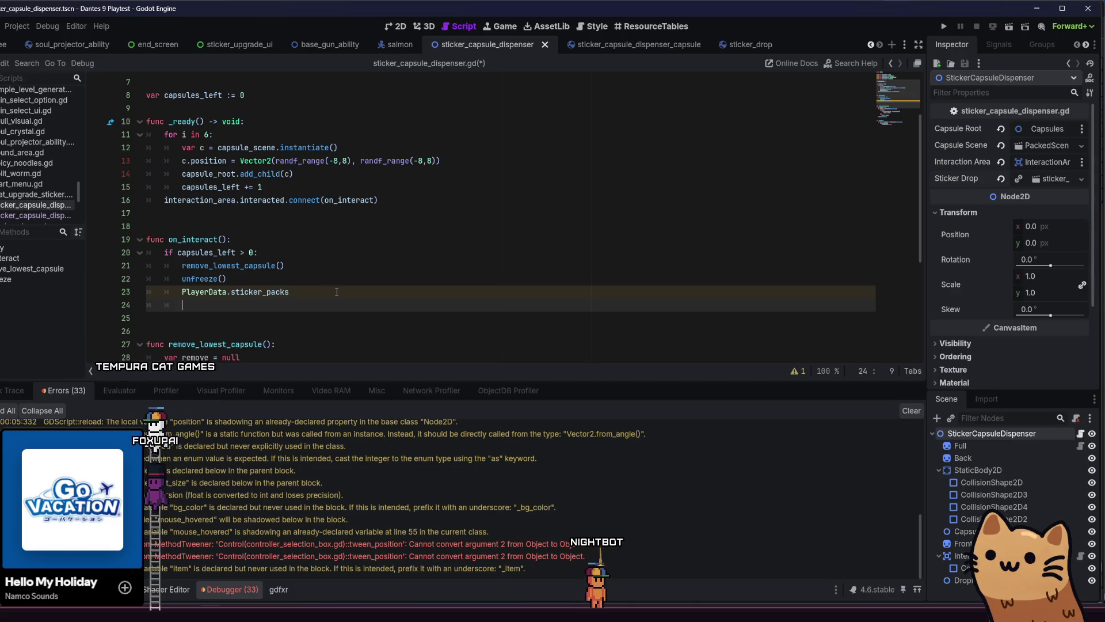
{"action": "scroll", "coordinate": [176, 134], "scroll_direction": "up", "scroll_amount": 2}
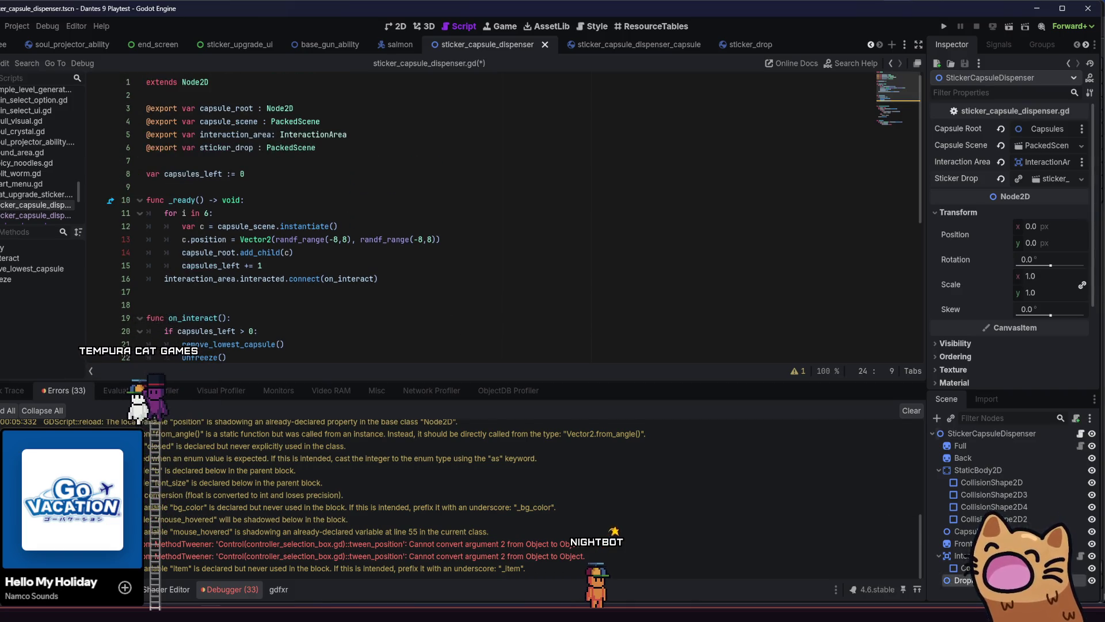
{"action": "left_click", "coordinate": [211, 159]}
{"action": "type", "text": "@export var drop_position: Node2D"}
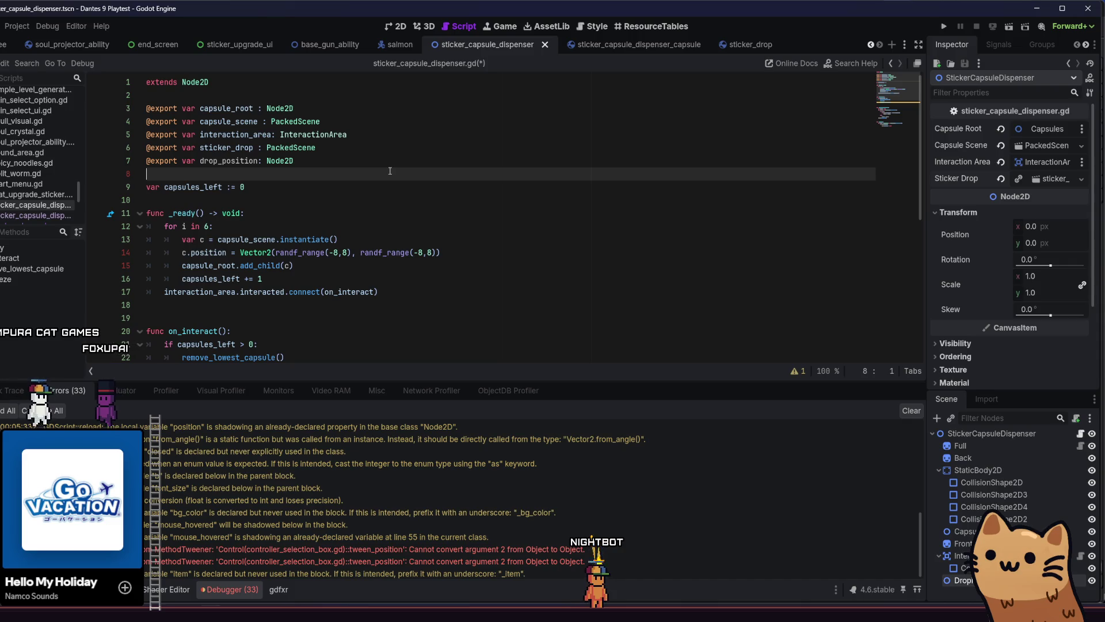
{"action": "scroll", "coordinate": [346, 202], "scroll_direction": "down", "scroll_amount": 4}
{"action": "left_click", "coordinate": [275, 238]}
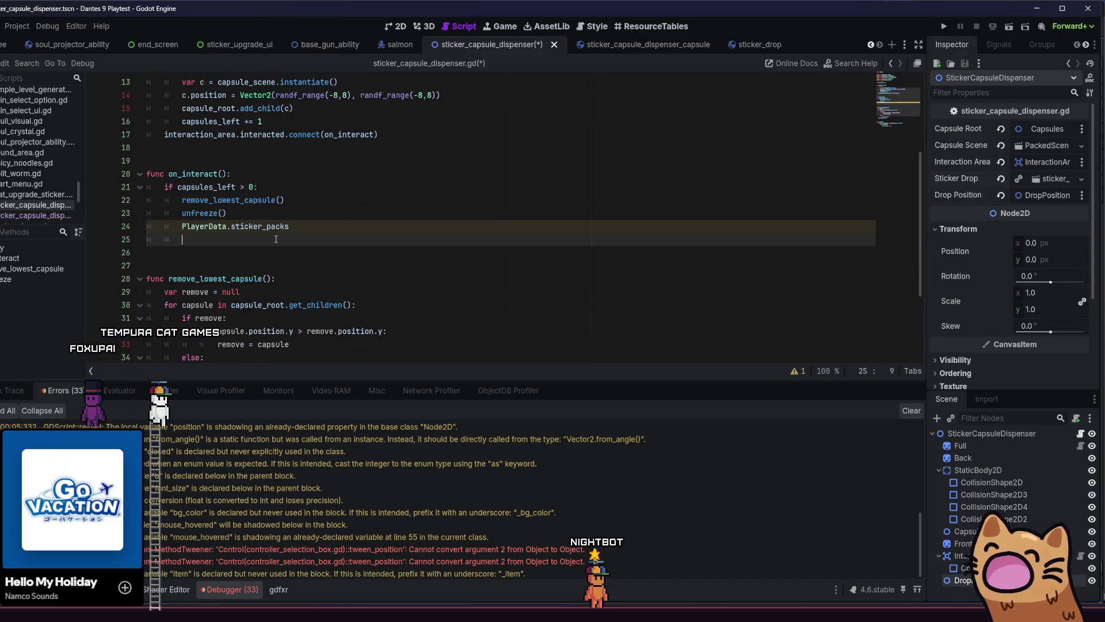
{"action": "left_click", "coordinate": [304, 224]}
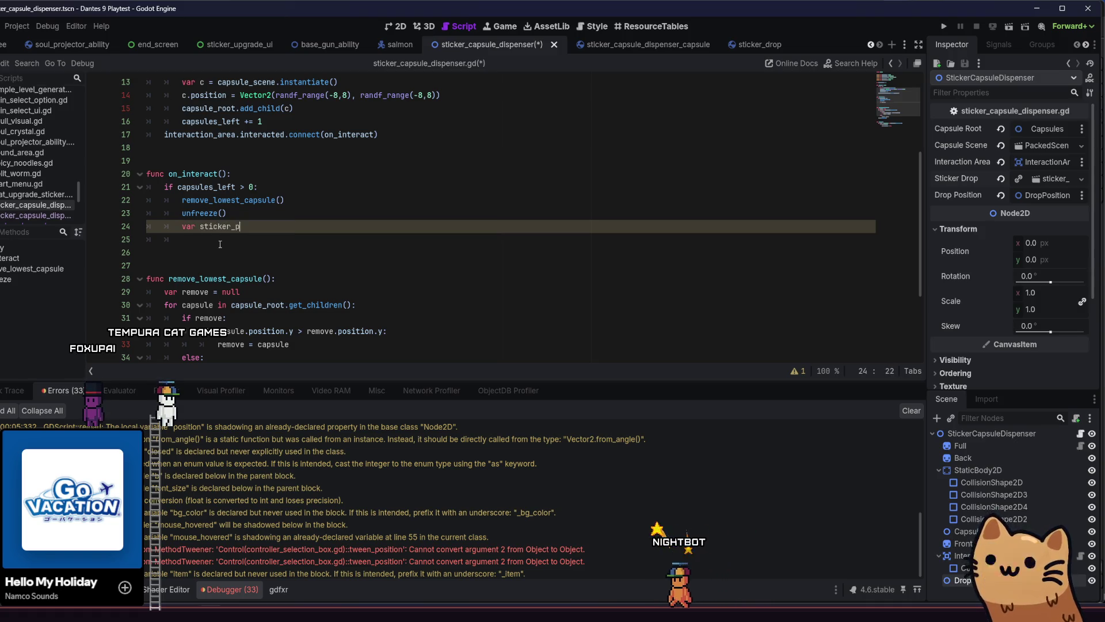
Instantiate sticker_drop as sticker_pack and set its global_position to drop_position.global_position
{"action": "type", "text": "sticker"}
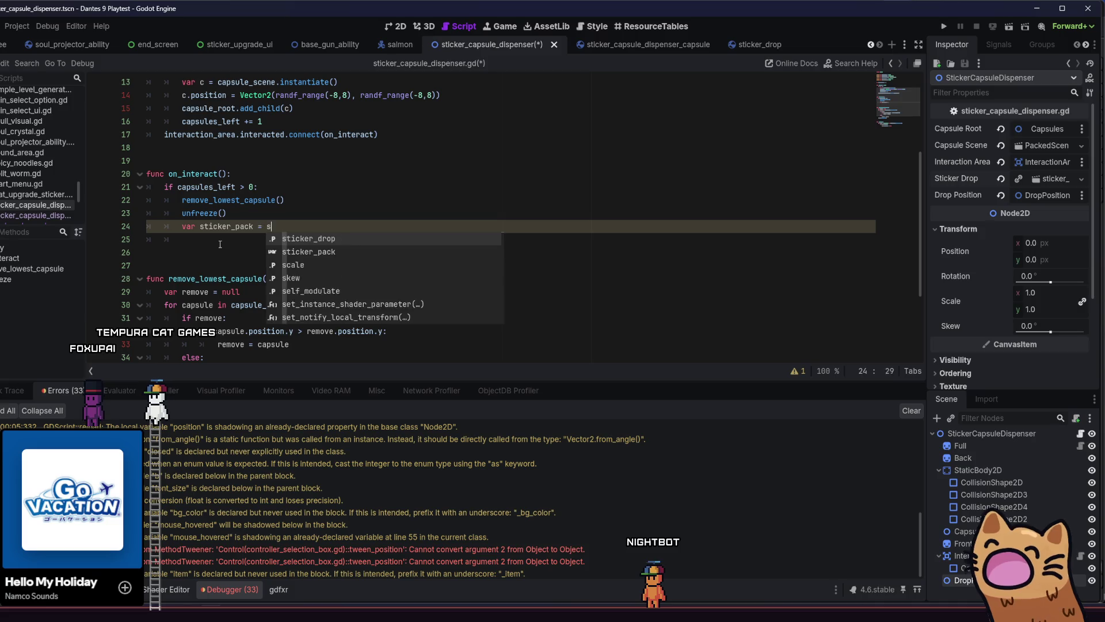
{"action": "key", "text": "Return"}
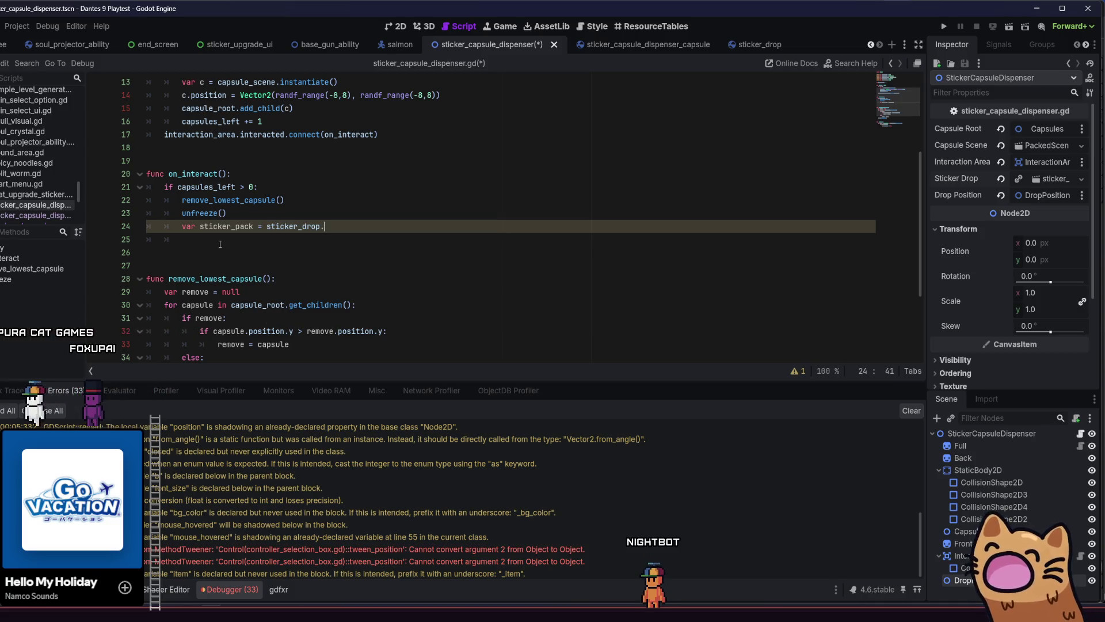
{"action": "type", "text": ".inst"}
{"action": "key", "text": "Return"}
{"action": "left_click", "coordinate": [224, 243]}
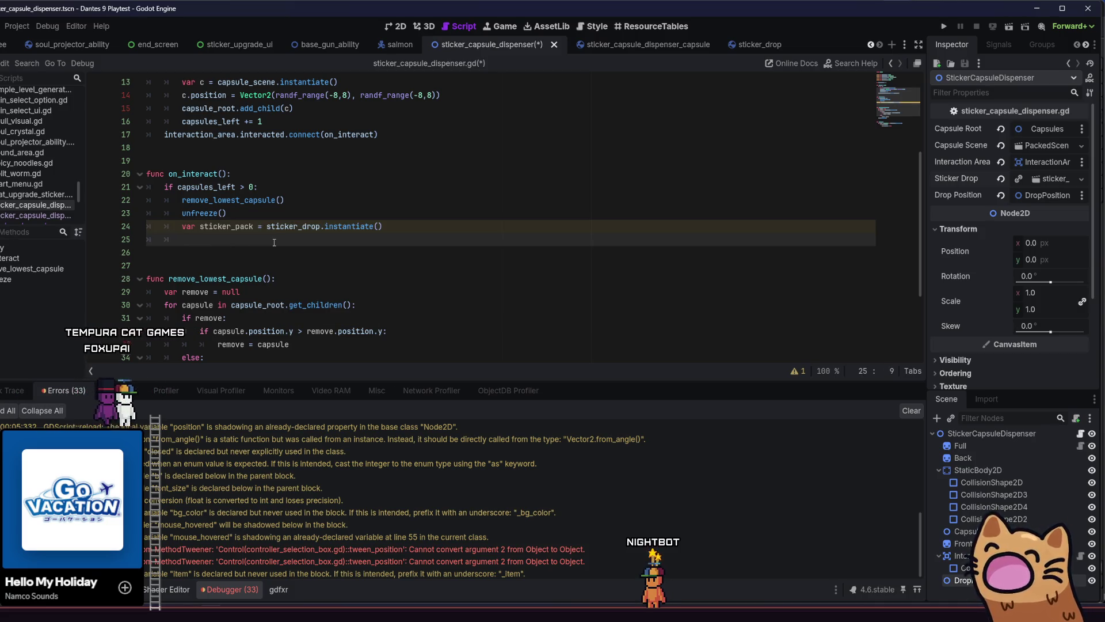
{"action": "type", "text": "sticker"}
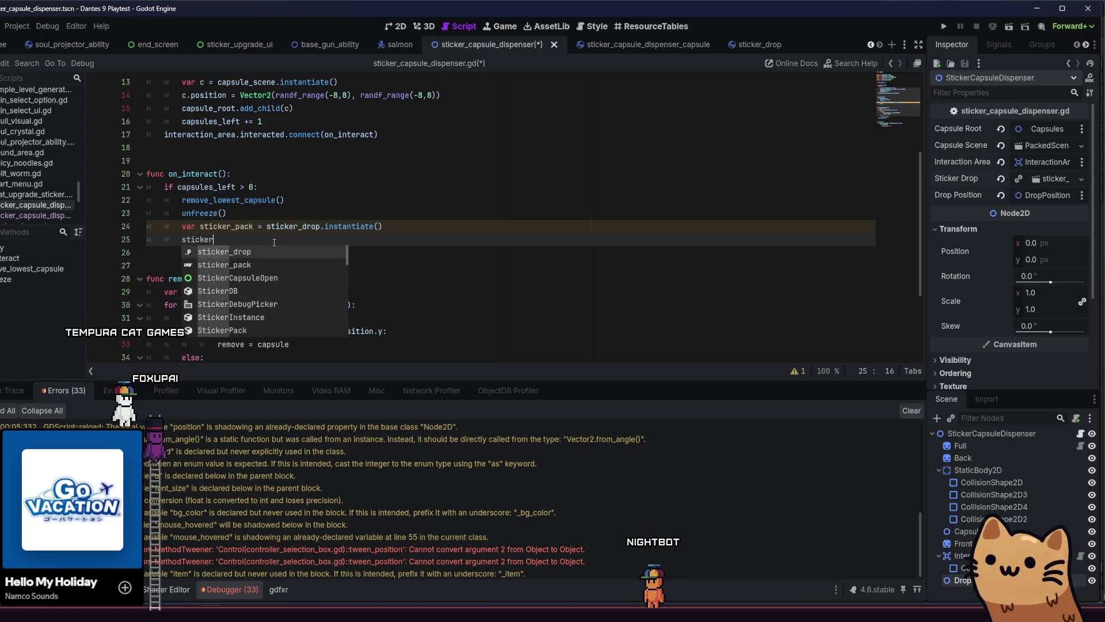
{"action": "type", "text": "_pack.global"}
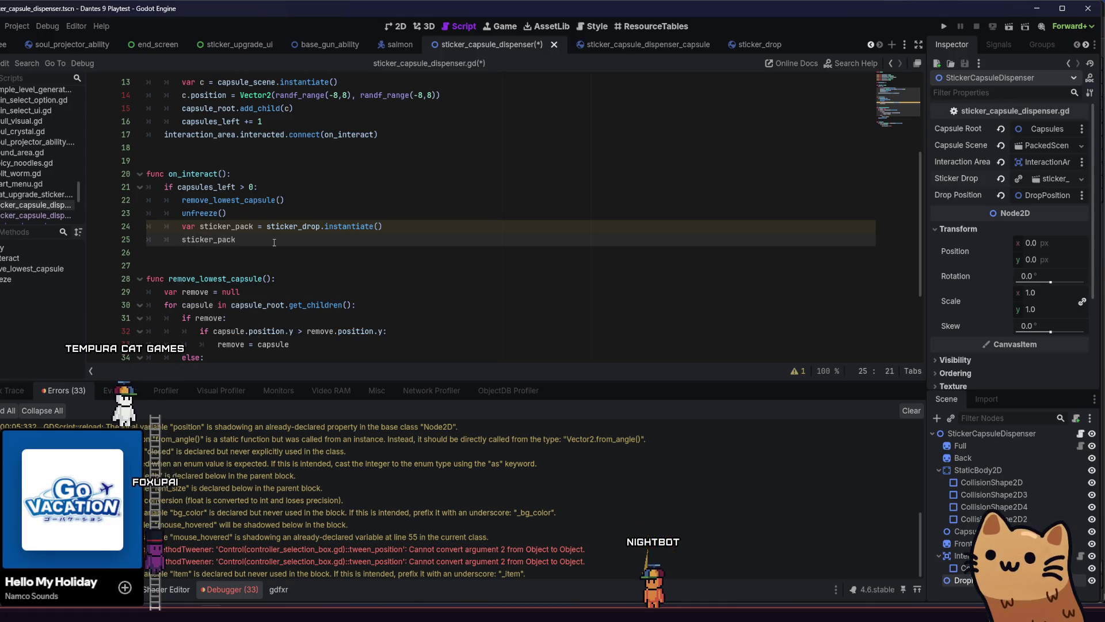
{"action": "type", "text": "_position = "}
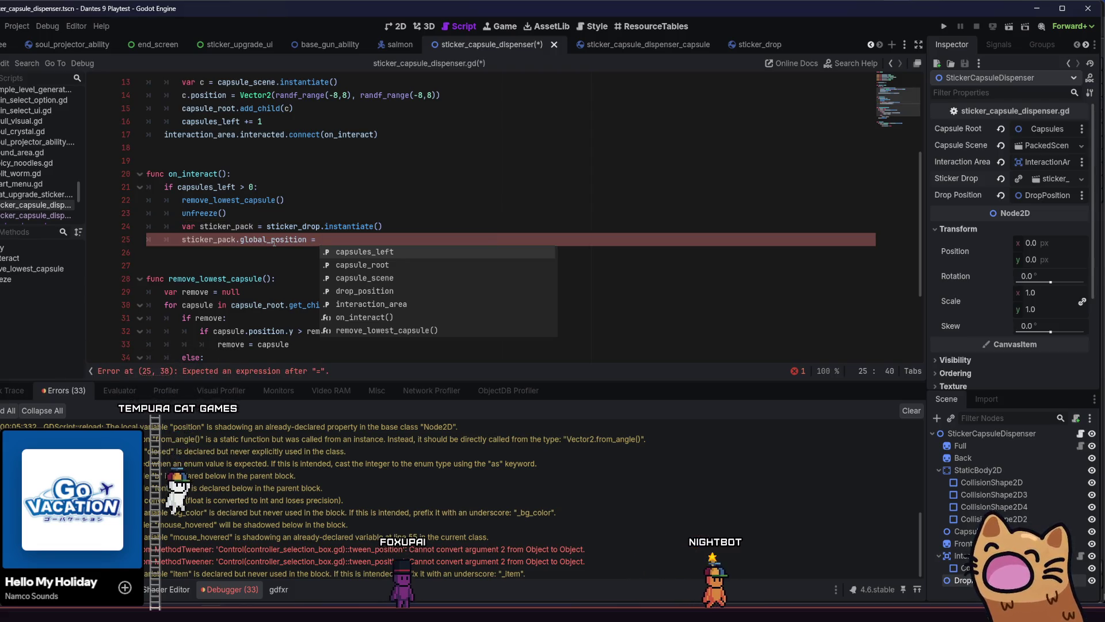
{"action": "type", "text": "drop_position.glo"}
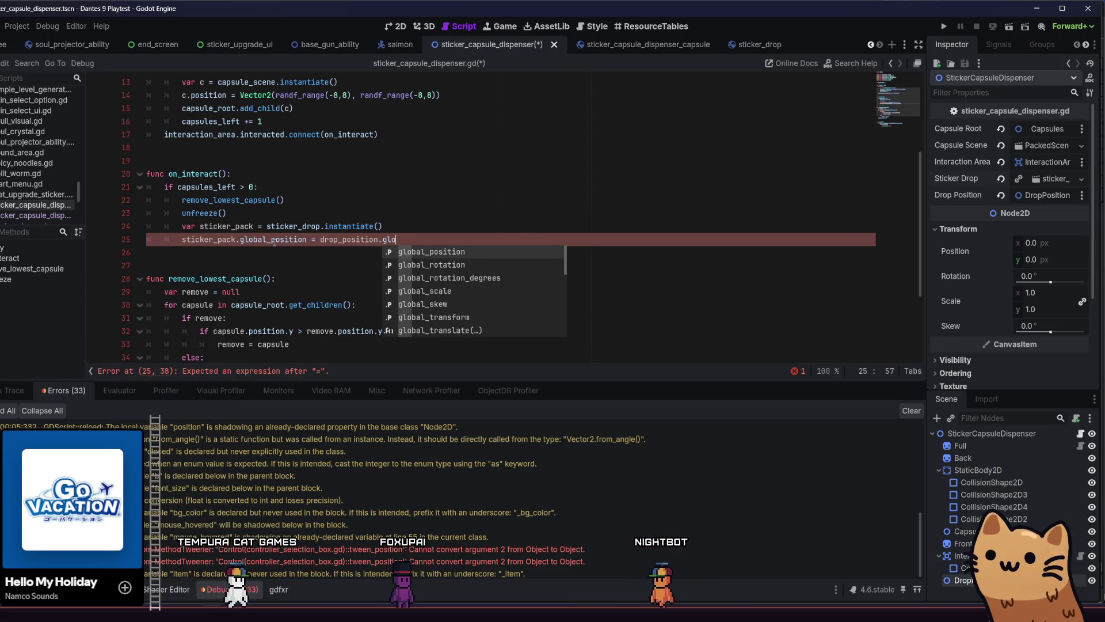
{"action": "key", "text": "Return"}
{"action": "key", "text": "Return"}
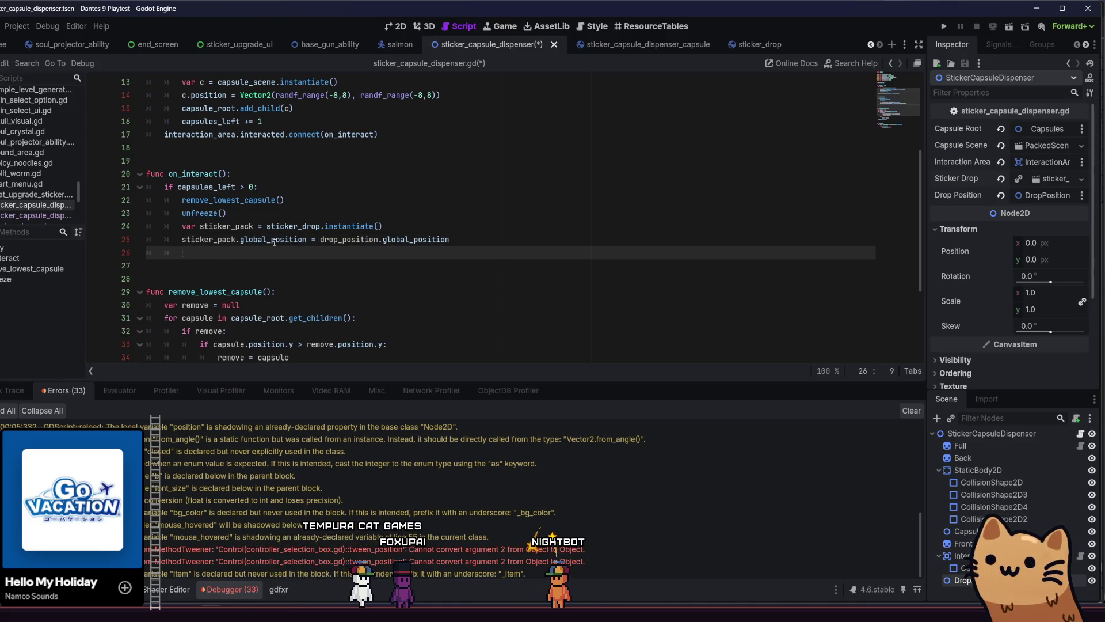
Add LevelManager.spawn_object(sticker_pack) and run the game to test
{"action": "type", "text": "Lev"}
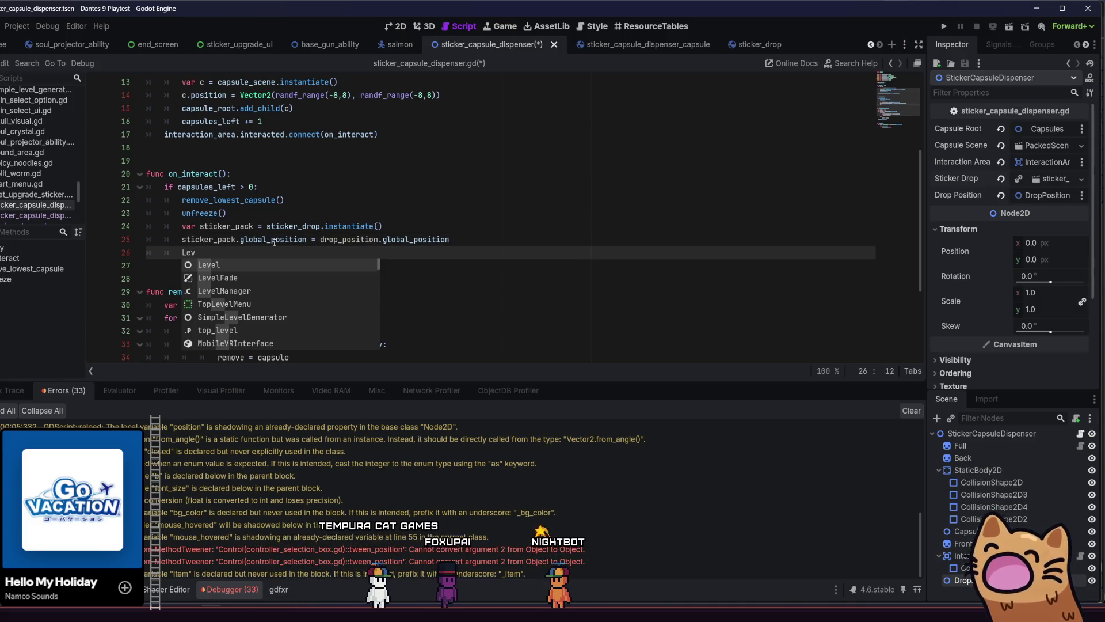
{"action": "type", "text": "elman"}
{"action": "key", "text": "Return"}
{"action": "type", "text": ".sp"}
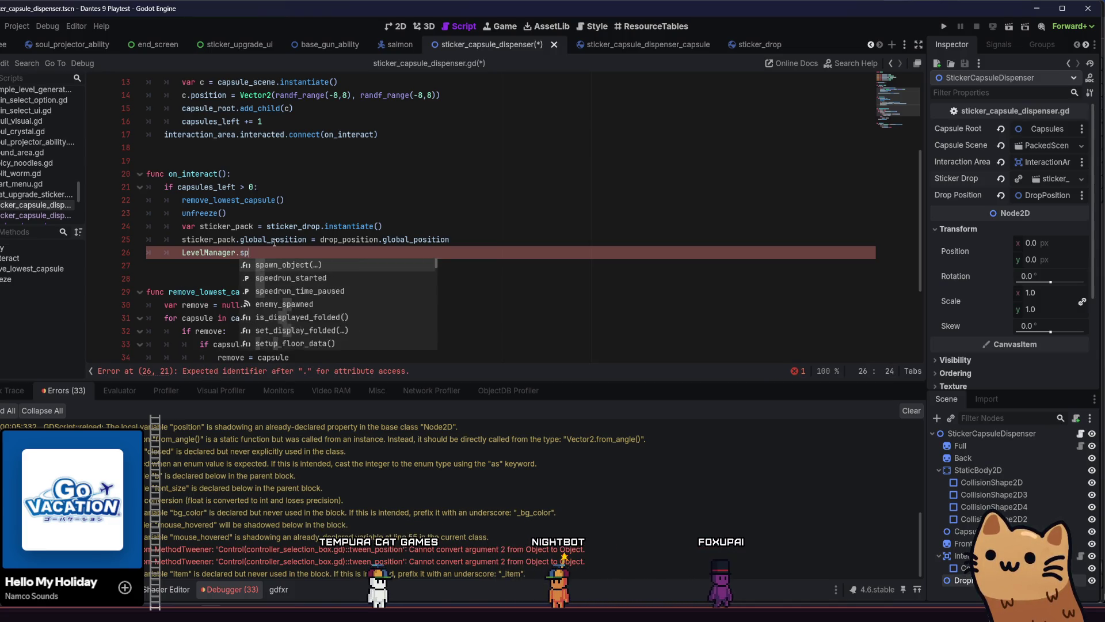
{"action": "key", "text": "Return"}
{"action": "type", "text": "sticker)"}
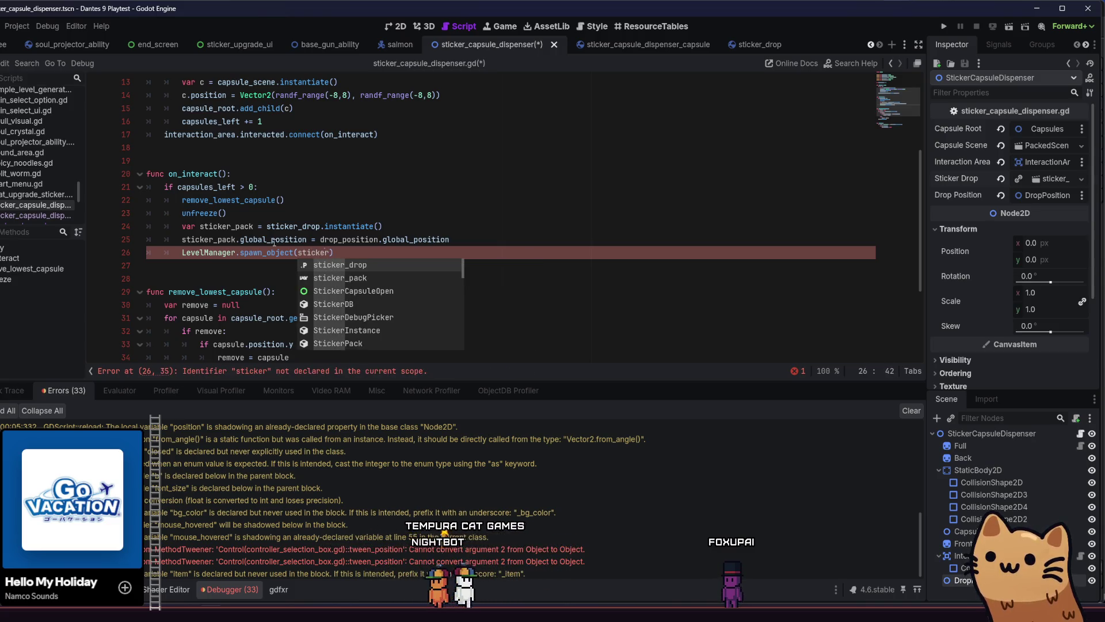
{"action": "key", "text": "Return"}
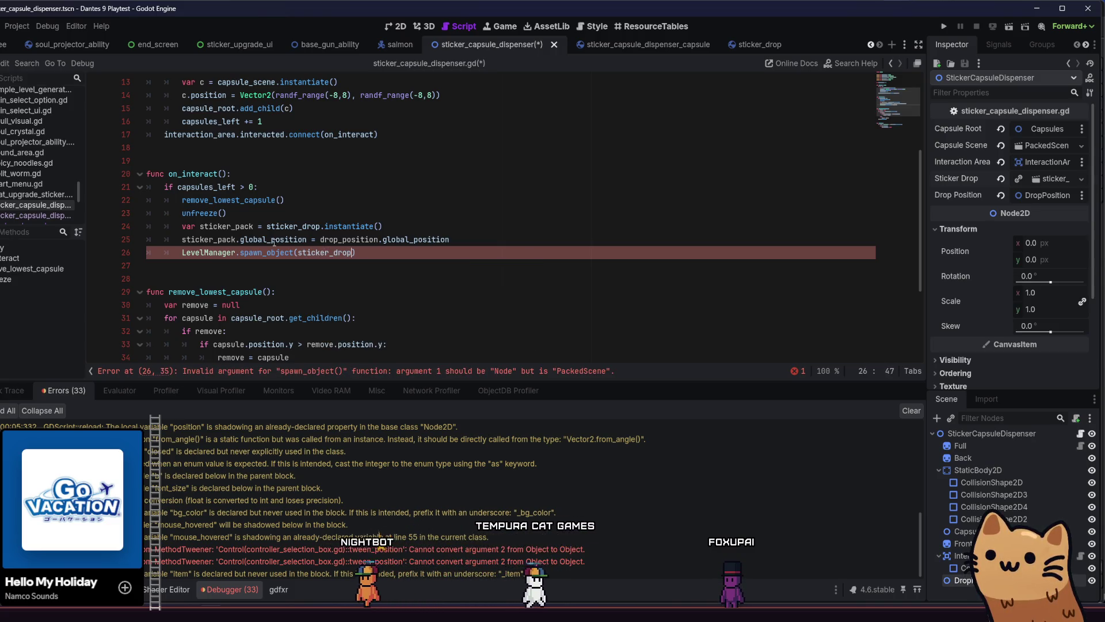
{"action": "key", "text": "BackSpace"}
{"action": "key", "text": "BackSpace"}
{"action": "key", "text": "BackSpace"}
{"action": "type", "text": "pack"}
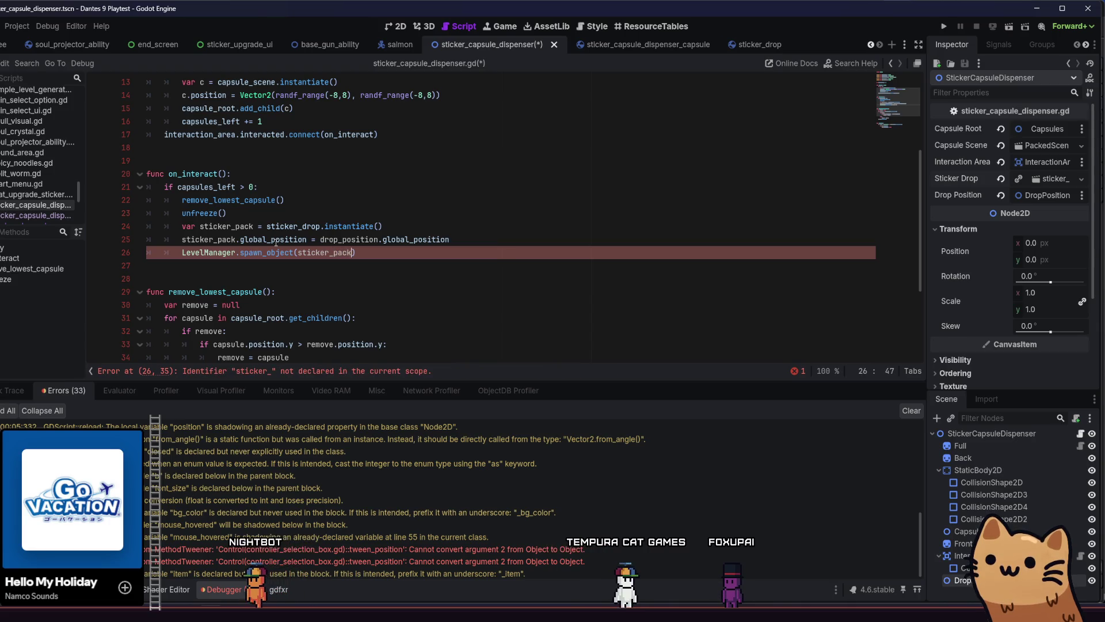
{"action": "left_click", "coordinate": [362, 240]}
{"action": "left_click", "coordinate": [944, 29]}
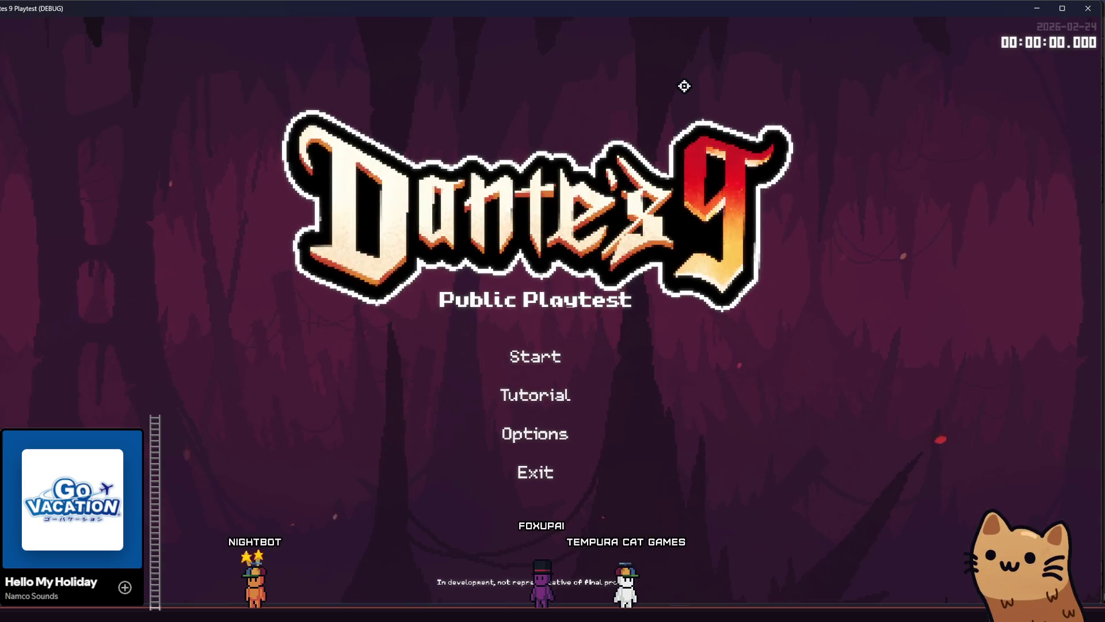
Start a new game and place sticker_capsule_dispenser.tscn via the debug menu's 'sticker' search
{"action": "left_click", "coordinate": [520, 341]}
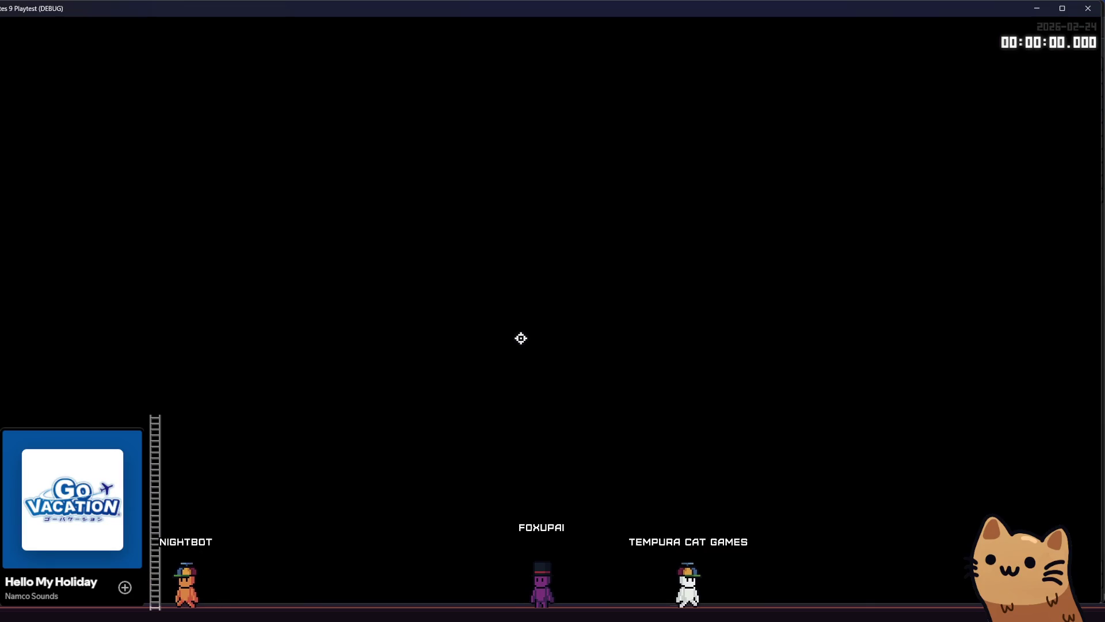
{"action": "key", "text": "F1"}
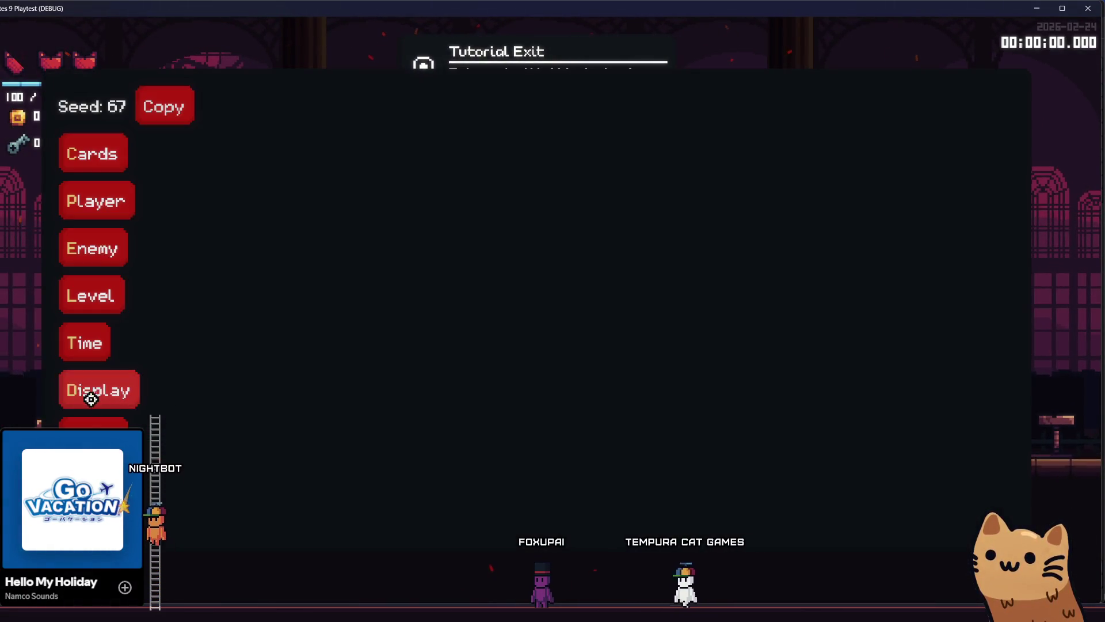
{"action": "type", "text": "sticker"}
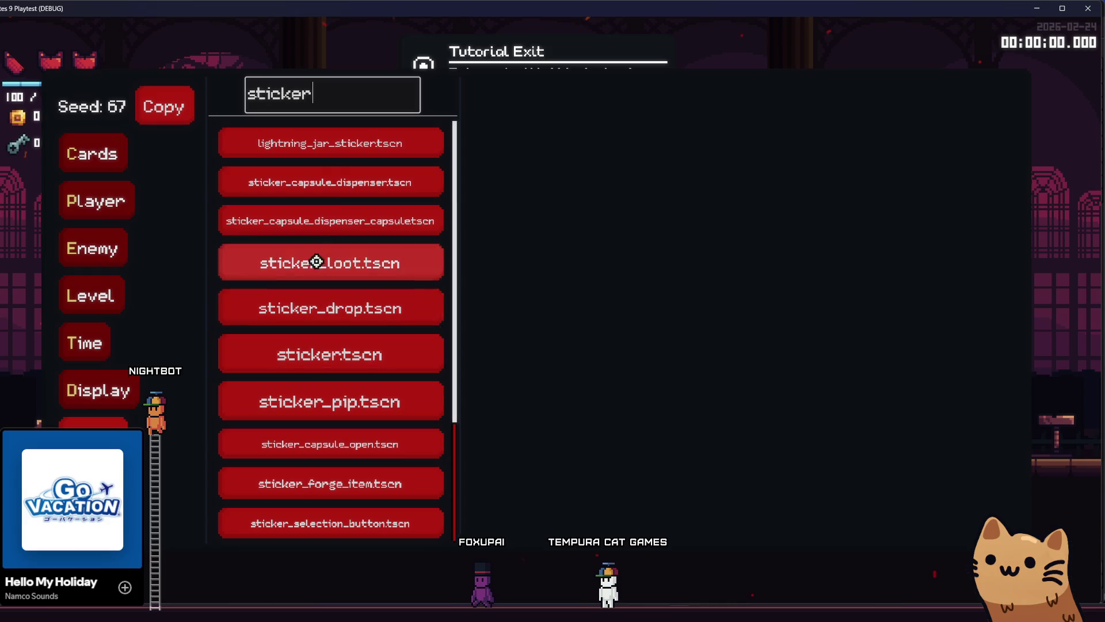
{"action": "left_click", "coordinate": [331, 179]}
{"action": "left_click", "coordinate": [748, 414]}
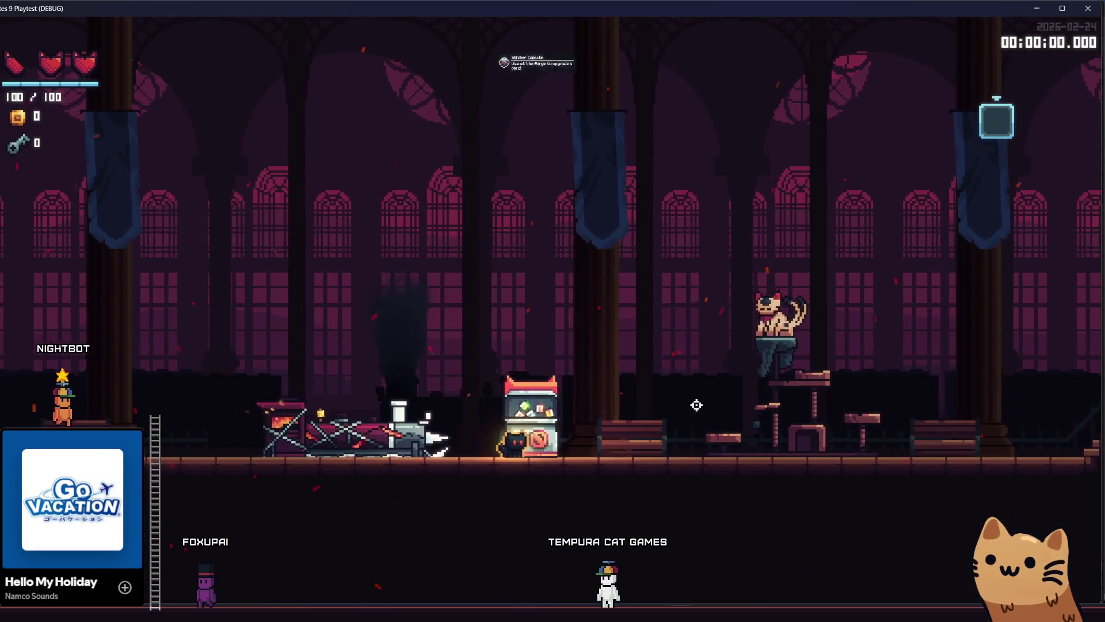
Use the dispenser twice, hitting the null queue_free break at line 37, and inspect that code
{"action": "key", "text": "d"}
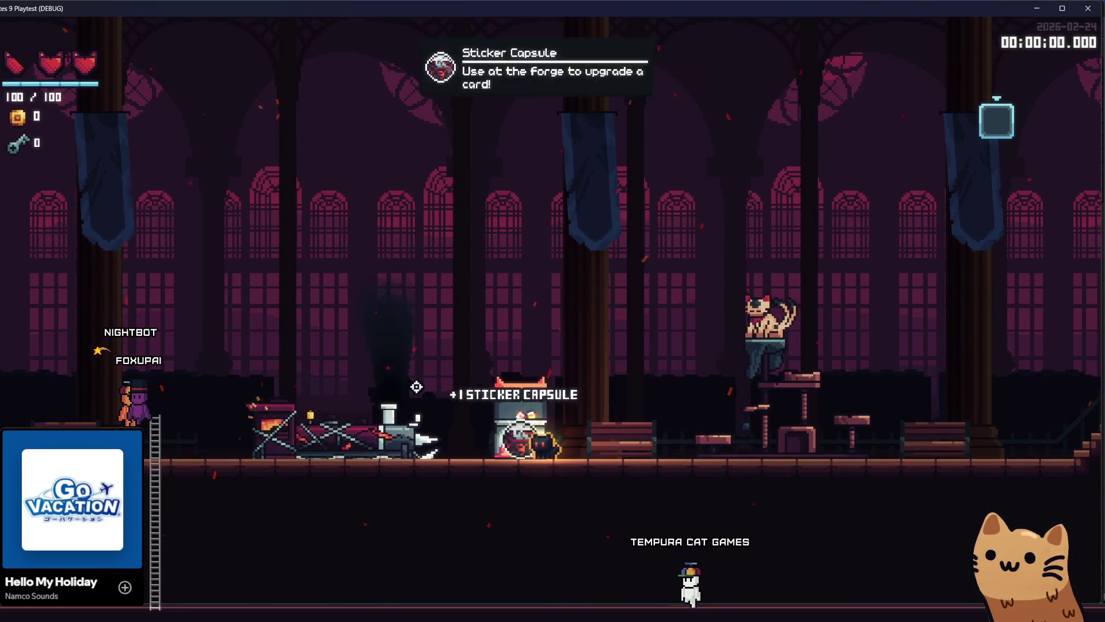
{"action": "key", "text": "d"}
{"action": "key", "text": "a"}
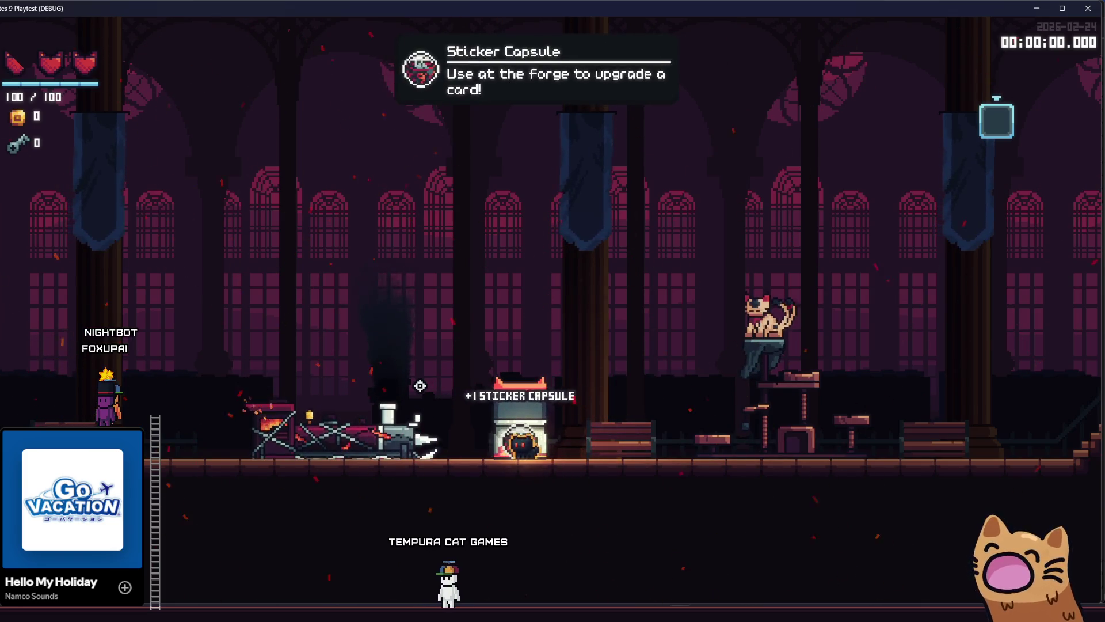
{"action": "key", "text": "e"}
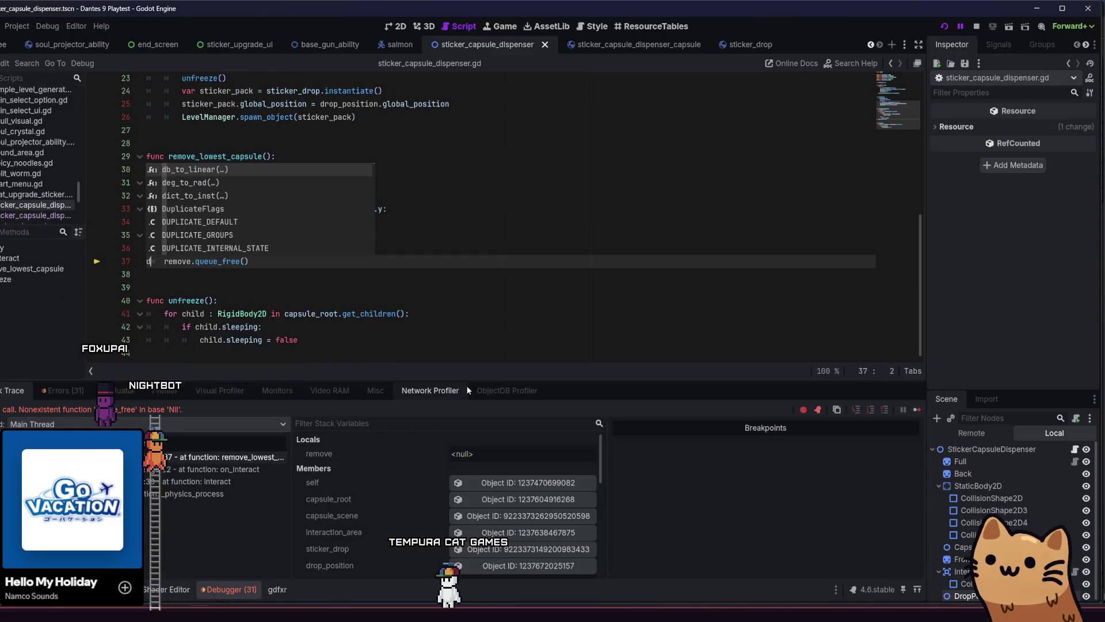
{"action": "key", "text": "BackSpace"}
{"action": "left_click", "coordinate": [288, 249]}
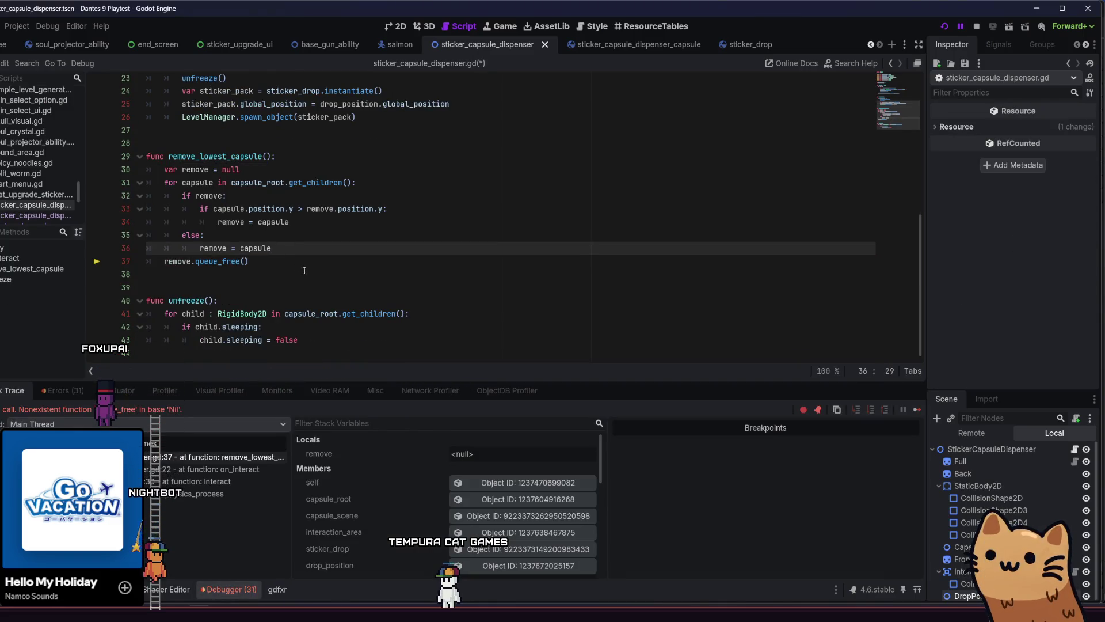
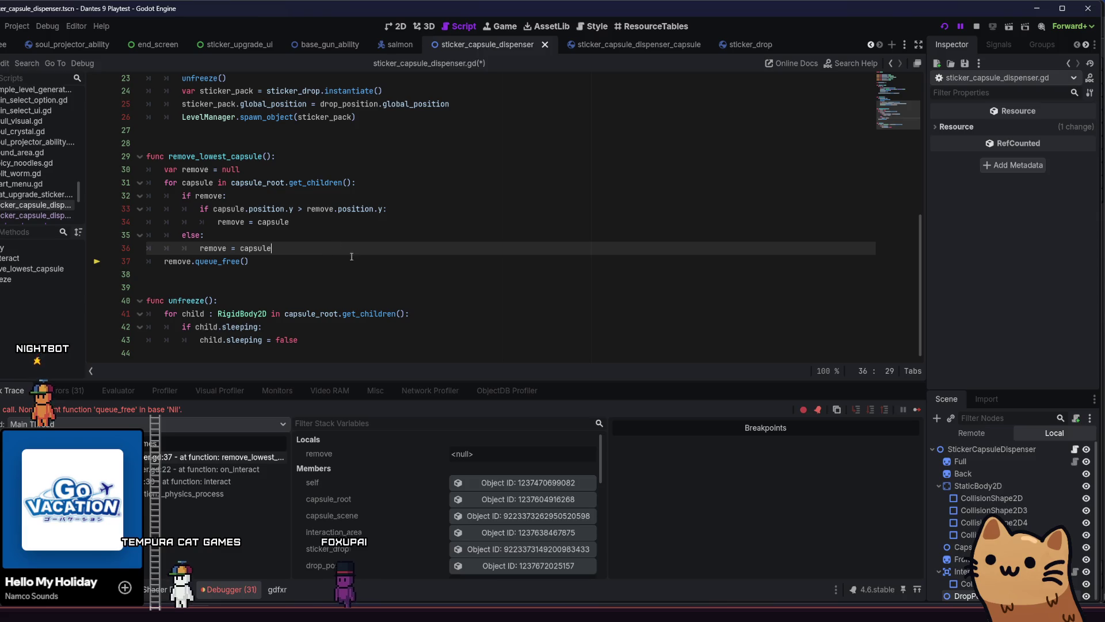
Resume the game and drop the negation from the 'if !remove' check, then save
{"action": "key", "text": "F12"}
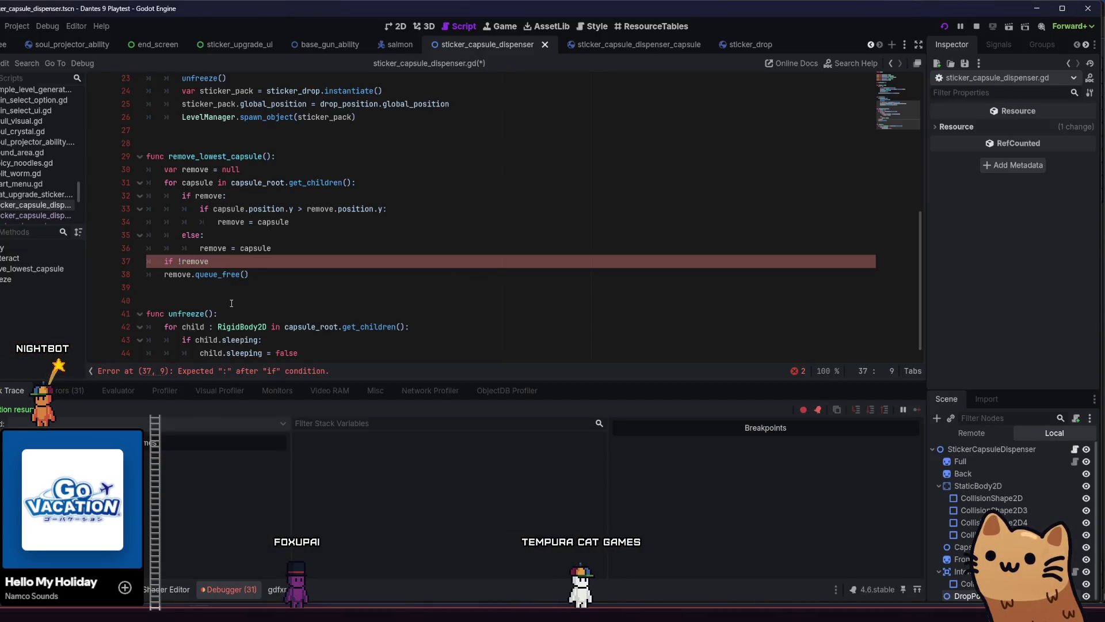
{"action": "key", "text": "BackSpace"}
{"action": "left_click", "coordinate": [274, 263]}
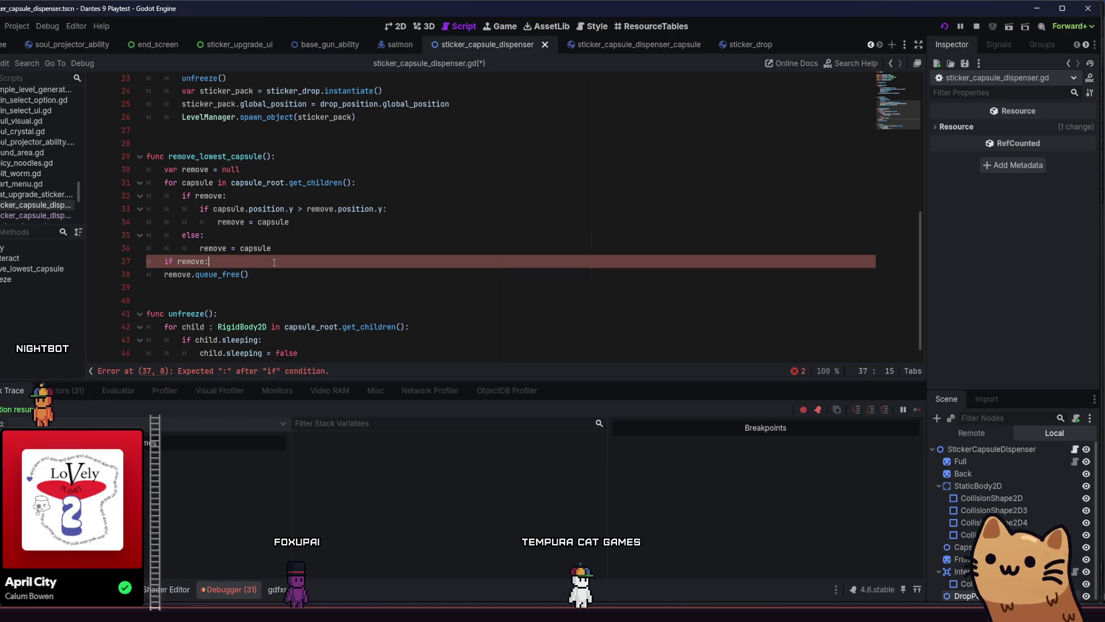
{"action": "left_click", "coordinate": [162, 274]}
{"action": "left_click", "coordinate": [332, 279]}
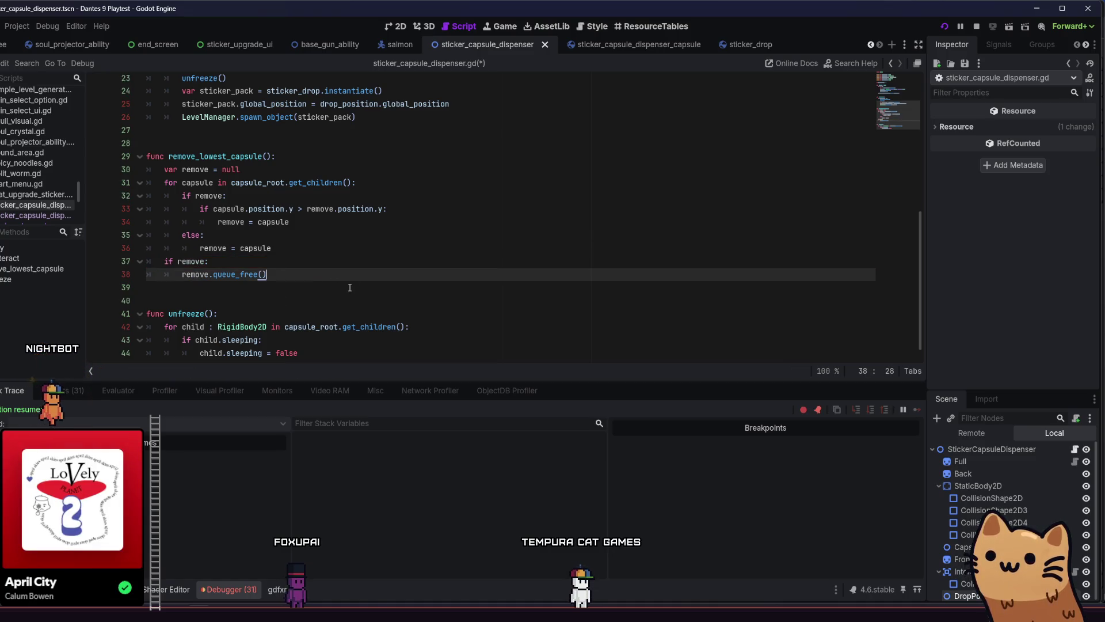
{"action": "key", "text": "ctrl+s"}
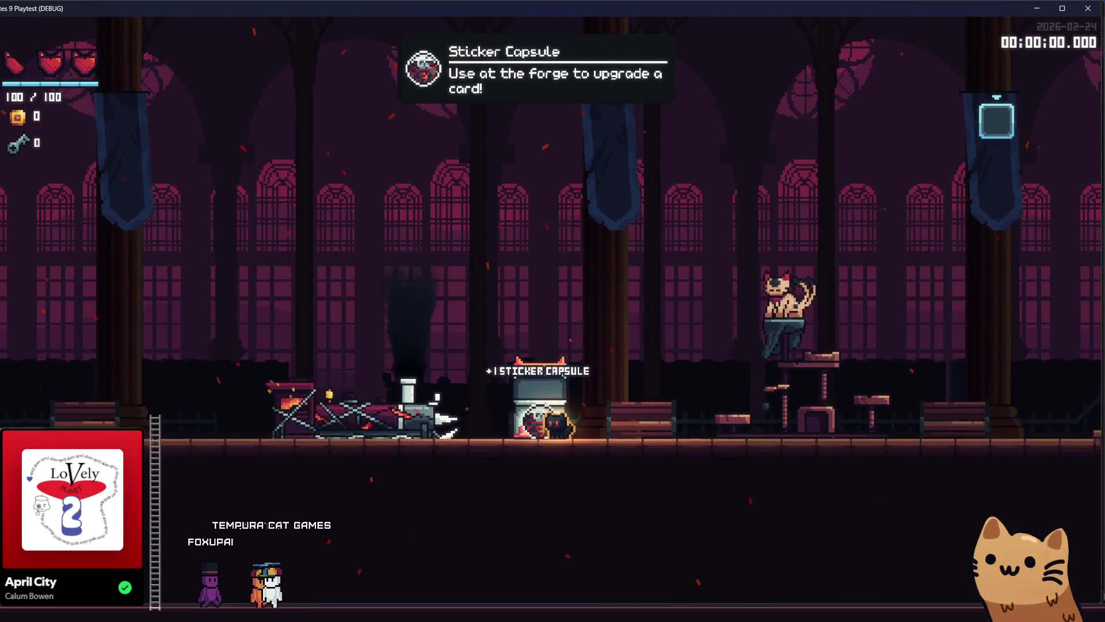
Back in the editor, review on_interact's capsules_left > 0 check and the remove_lowest_capsule code
{"action": "key", "text": "alt+Tab"}
{"action": "scroll", "coordinate": [298, 261], "scroll_direction": "up", "scroll_amount": 4}
{"action": "left_click", "coordinate": [369, 236]}
{"action": "left_click", "coordinate": [246, 210]}
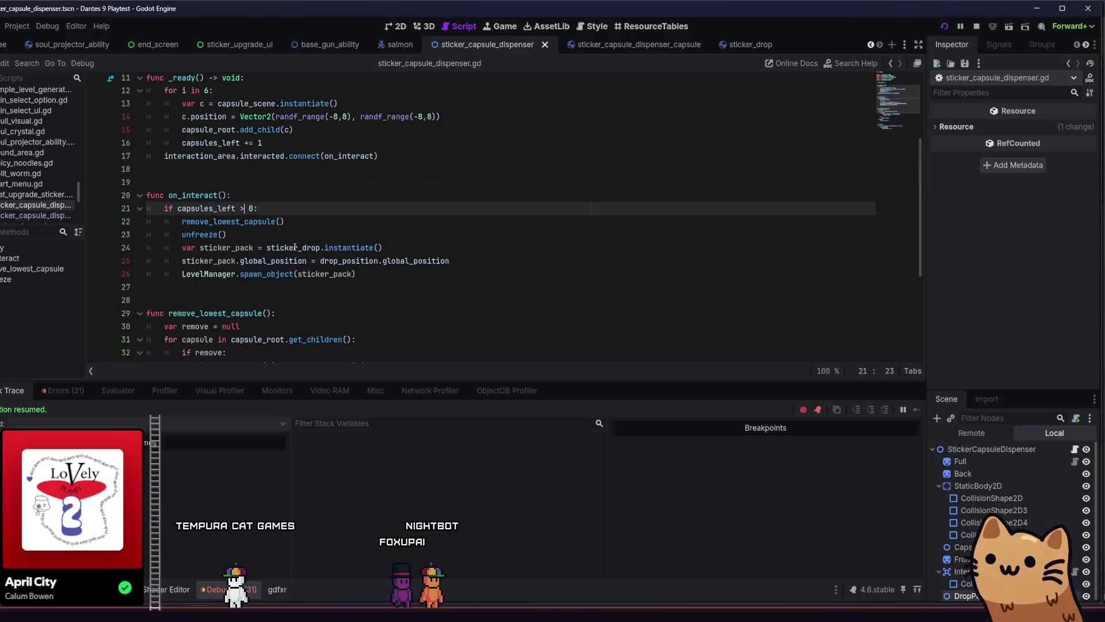
{"action": "mouse_move", "coordinate": [295, 247]}
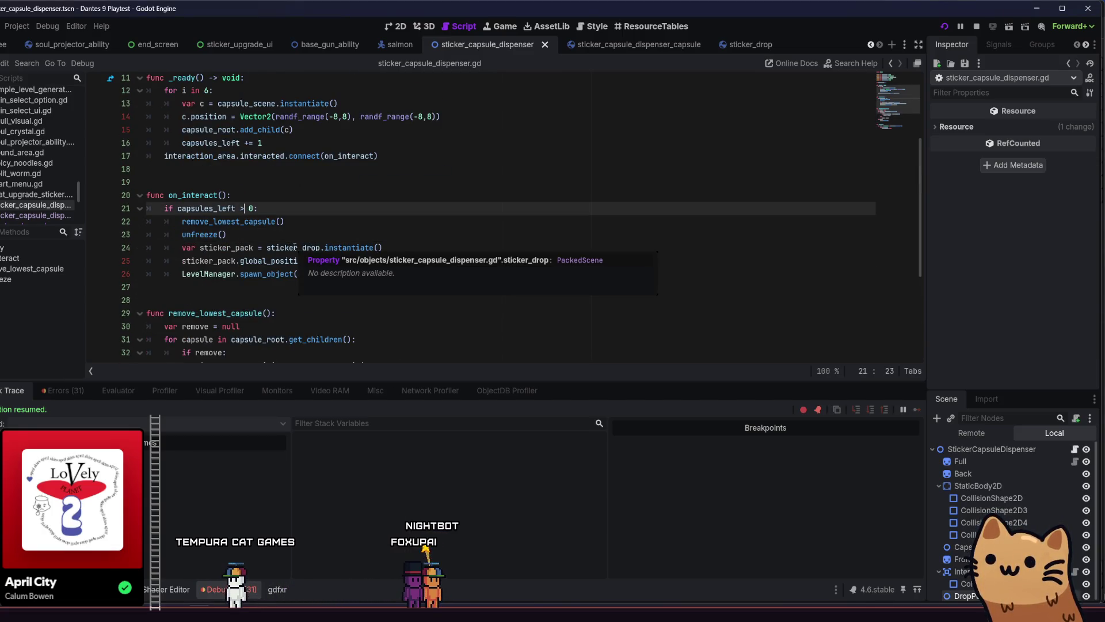
{"action": "scroll", "coordinate": [324, 210], "scroll_direction": "down", "scroll_amount": 3}
{"action": "left_click", "coordinate": [324, 211]}
{"action": "left_click", "coordinate": [313, 315]}
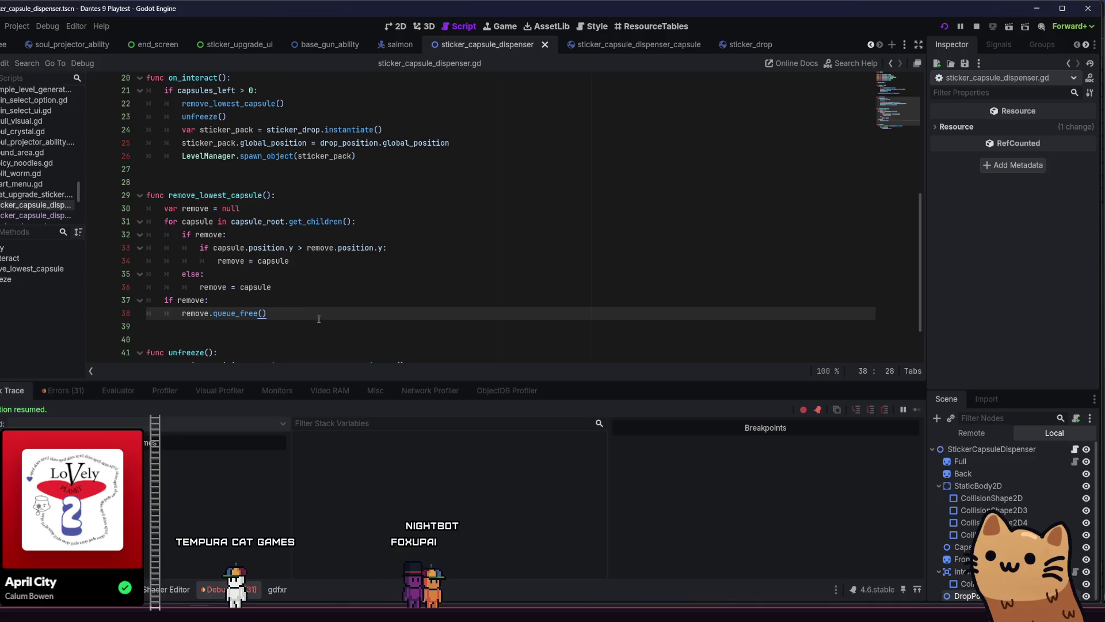
Delete the 'if remove' check line and add 'capsules_left -= 1' after remove.queue_free, then save
{"action": "left_click_drag", "start_coordinate": [265, 302], "coordinate": [159, 300]}
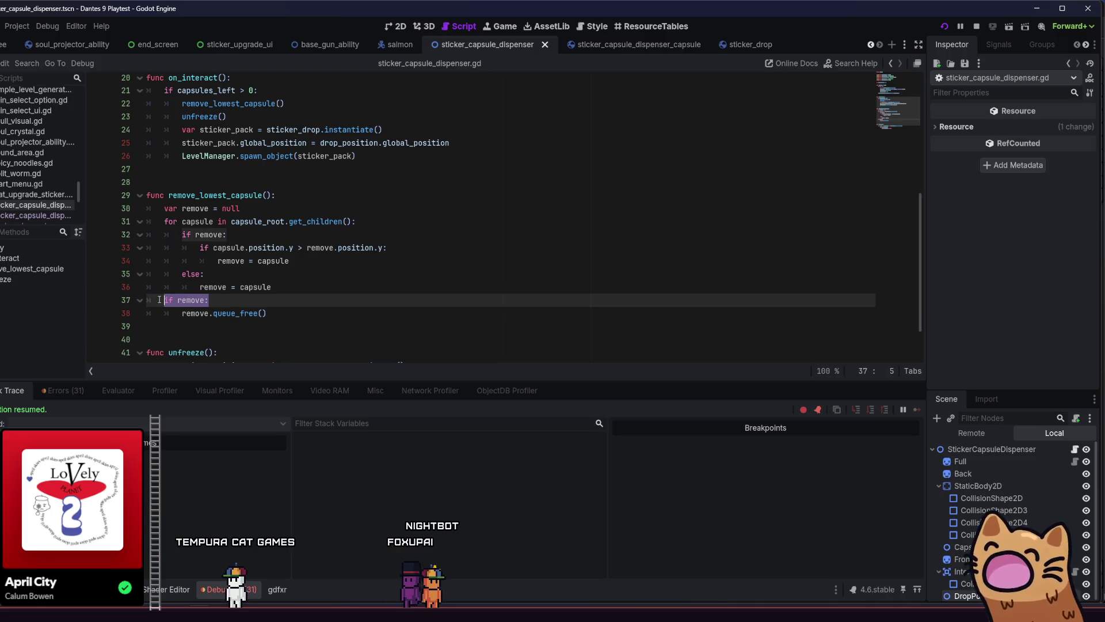
{"action": "key", "text": "BackSpace"}
{"action": "left_click", "coordinate": [185, 298]}
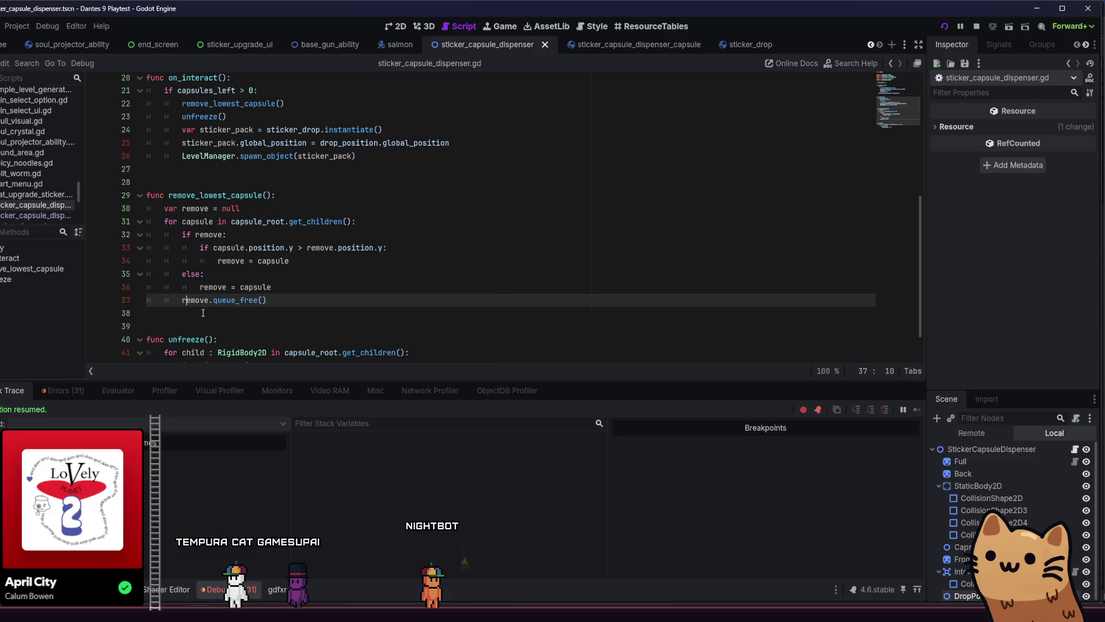
{"action": "key", "text": "Return"}
{"action": "type", "text": "capsules_left"}
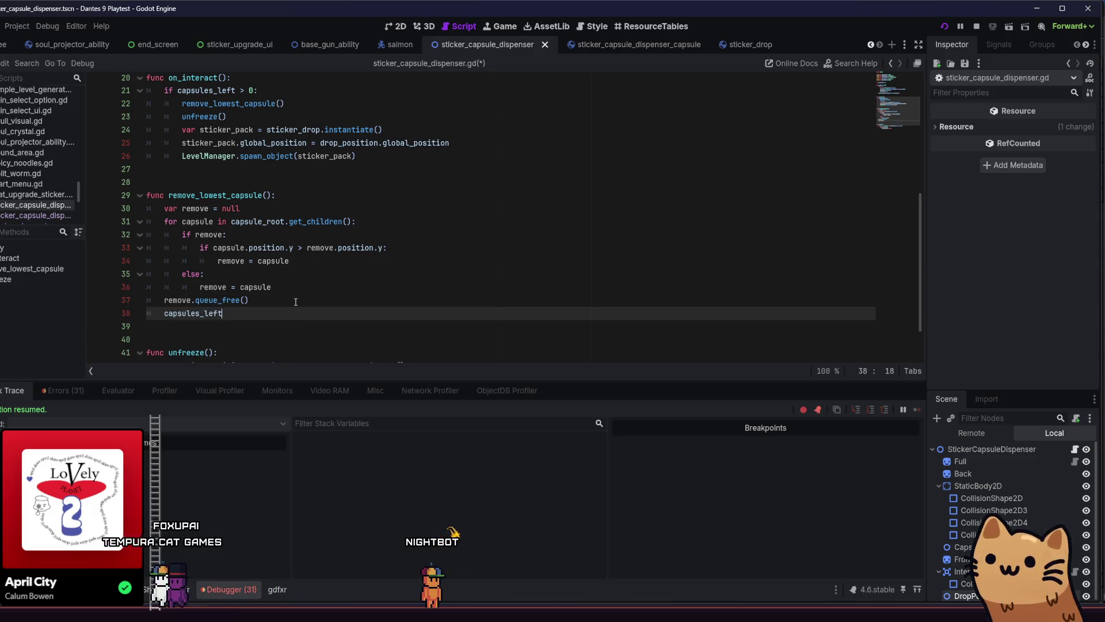
{"action": "type", "text": " -= 1"}
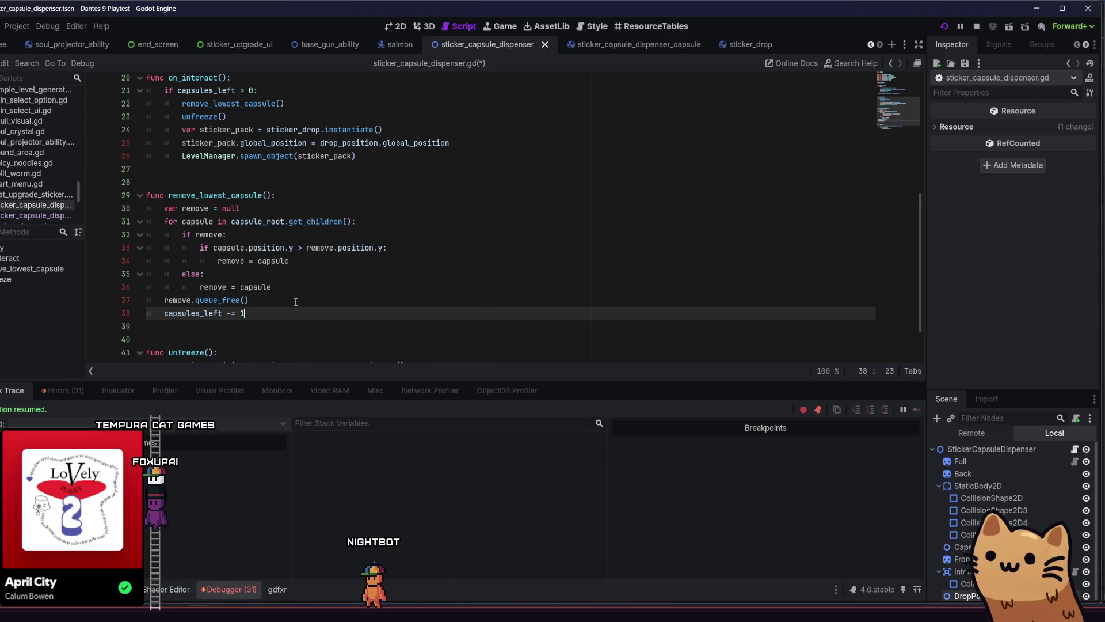
{"action": "left_click", "coordinate": [296, 300]}
{"action": "key", "text": "ctrl+s"}
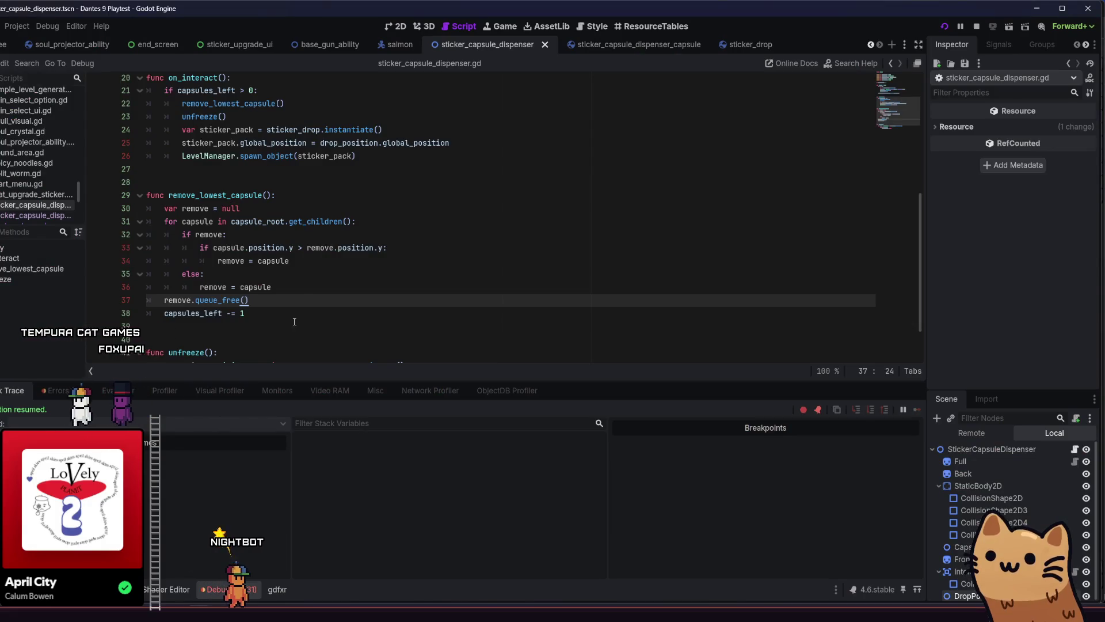
Move 'capsules_left -= 1' into on_interact's capsules_left > 0 block and run the playtest
{"action": "left_click", "coordinate": [300, 313]}
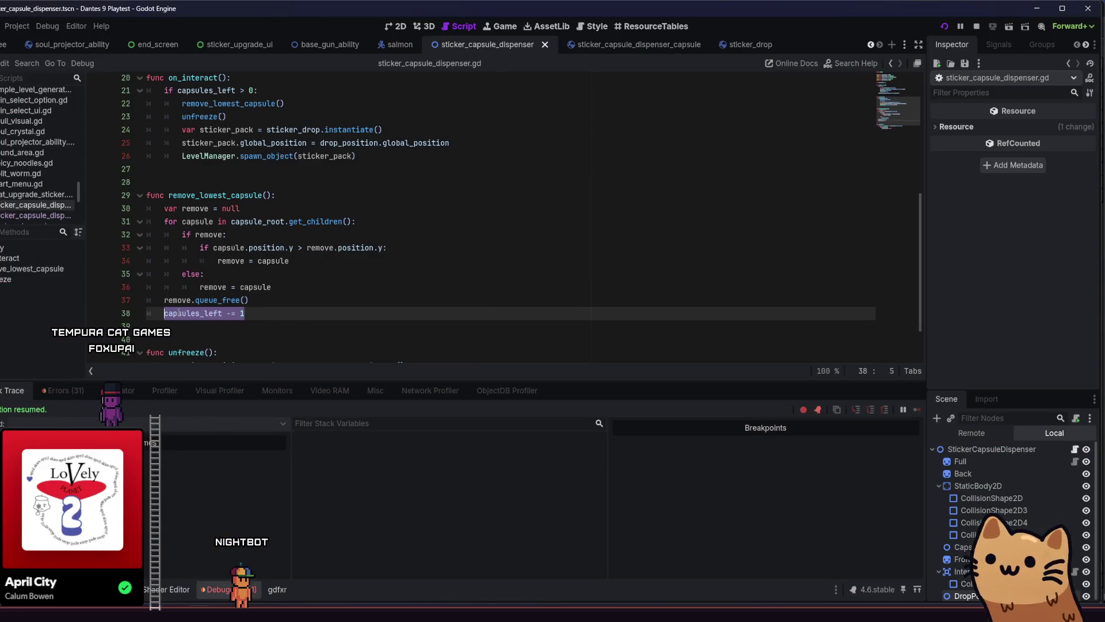
{"action": "key", "text": "BackSpace"}
{"action": "key", "text": "BackSpace"}
{"action": "left_click", "coordinate": [229, 140]}
{"action": "left_click", "coordinate": [283, 90]}
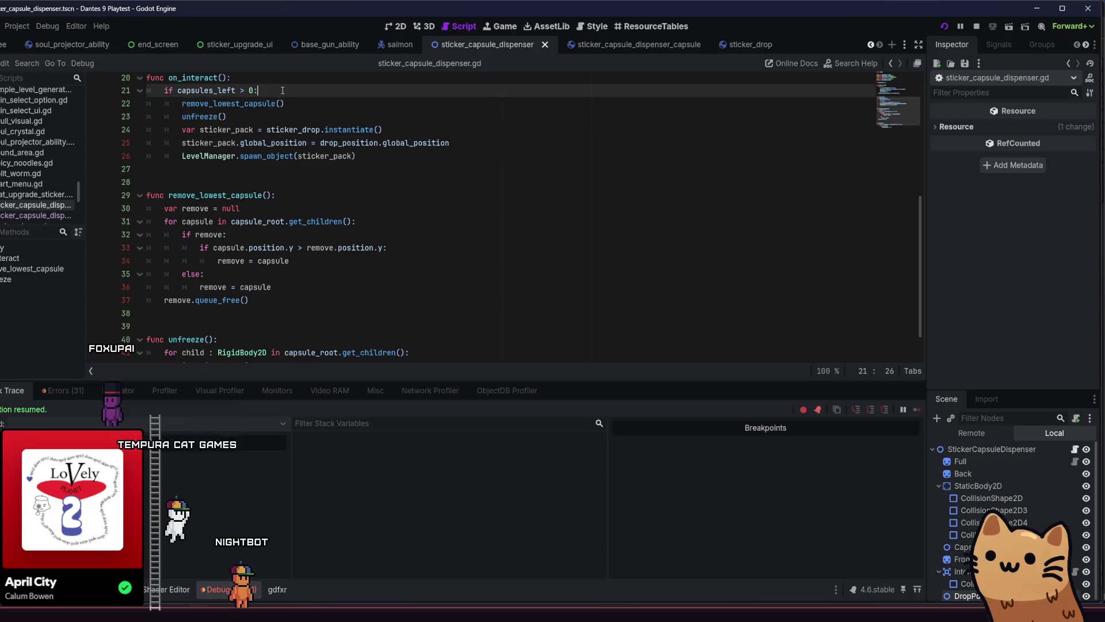
{"action": "key", "text": "Return"}
{"action": "type", "text": "capsules_left -= 1"}
{"action": "key", "text": "F5"}
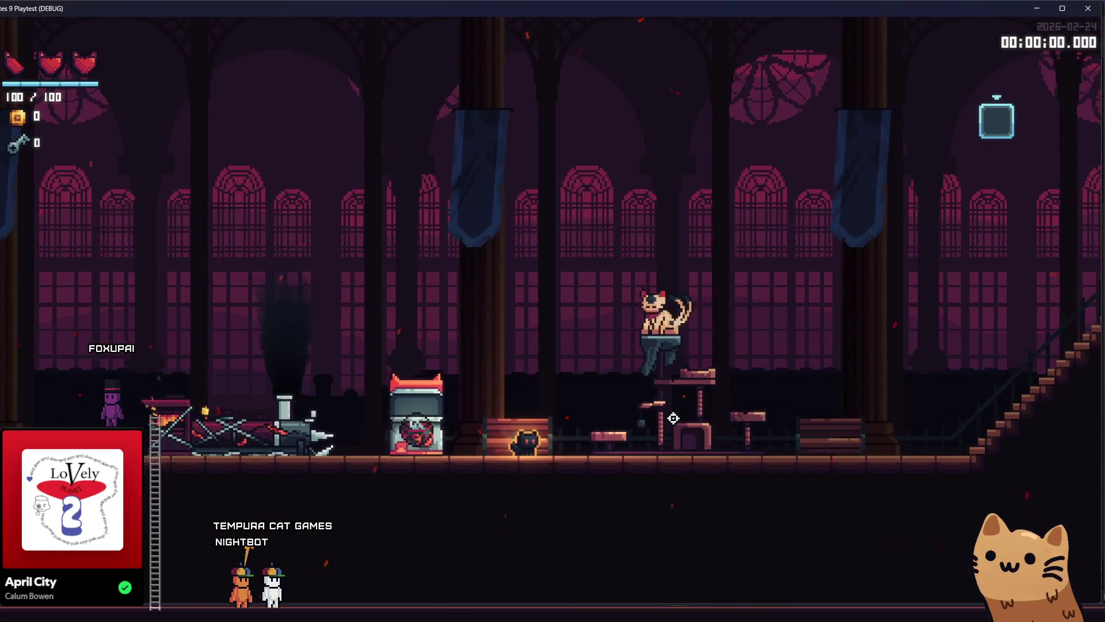
Bind sticker_capsule_dispenser.tscn to Debug 1, reload, spawn a dispenser and take a capsule
{"action": "key", "text": "F1"}
{"action": "type", "text": "stickerca"}
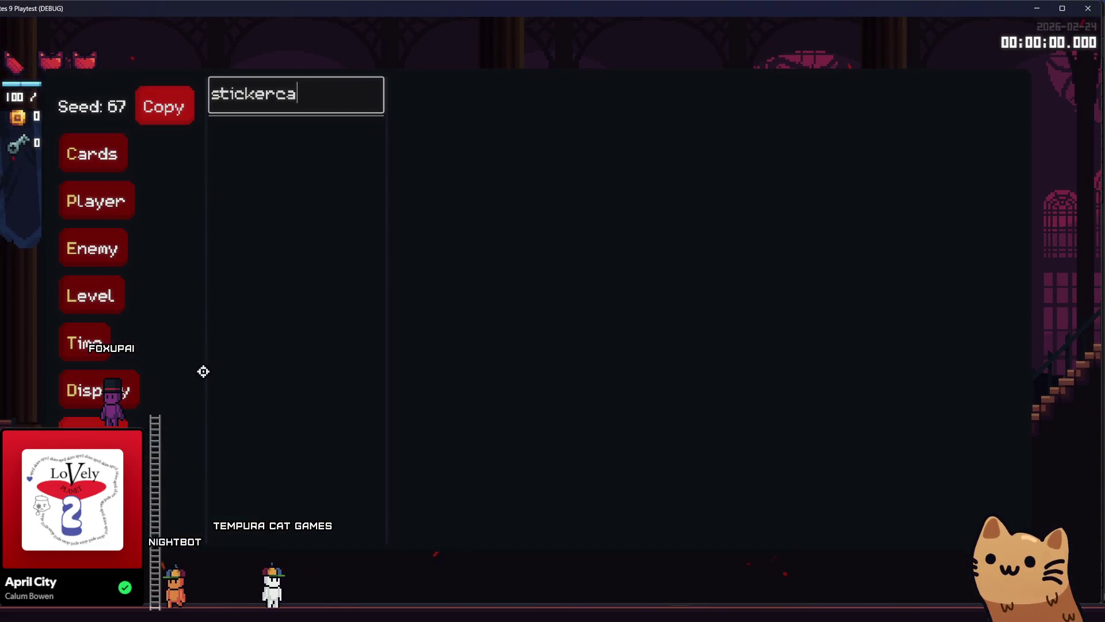
{"action": "key", "text": "BackSpace"}
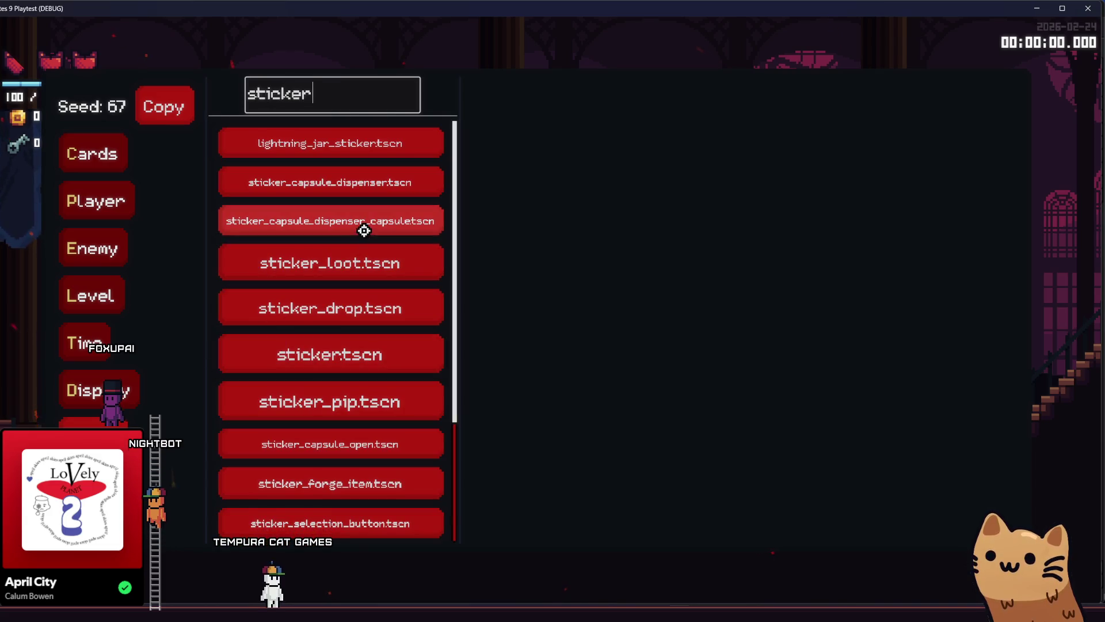
{"action": "left_click", "coordinate": [362, 225]}
{"action": "left_click", "coordinate": [392, 184]}
{"action": "left_click", "coordinate": [576, 137]}
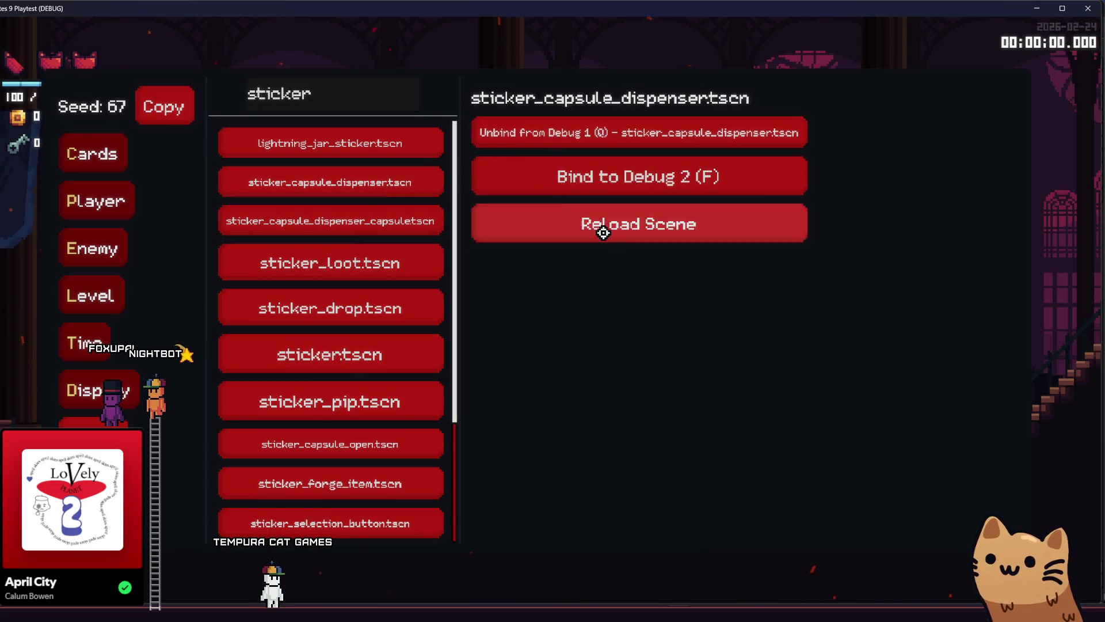
{"action": "left_click", "coordinate": [600, 230]}
{"action": "key", "text": "1"}
{"action": "key", "text": "d"}
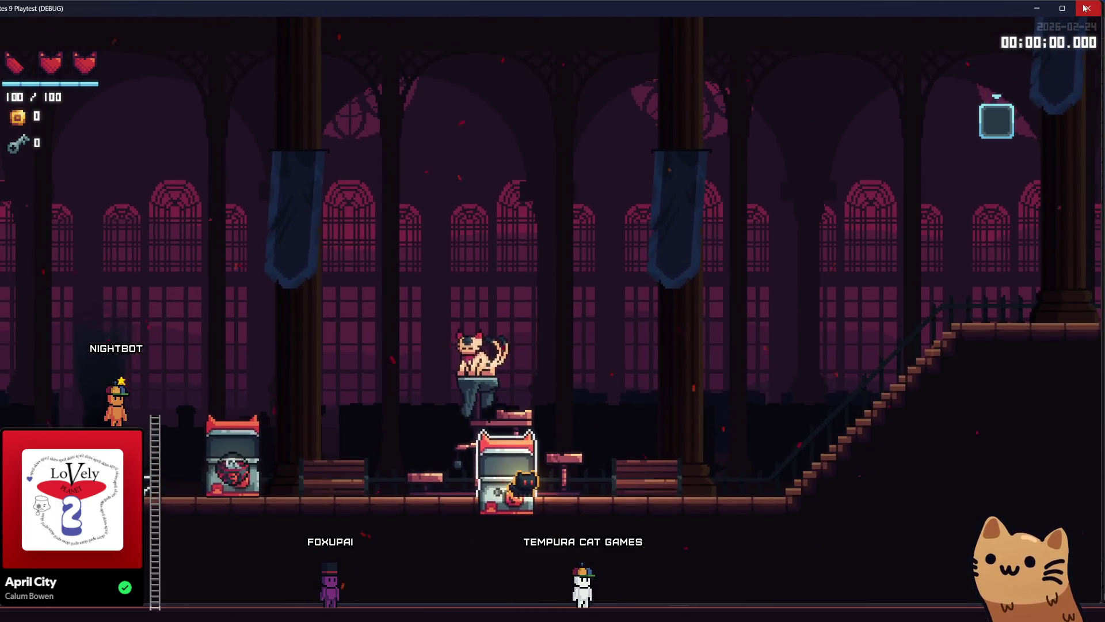
Close the playtest and inspect the existing random Vector2 offset code near line 14
{"action": "left_click", "coordinate": [1086, 8]}
{"action": "scroll", "coordinate": [330, 229], "scroll_direction": "up", "scroll_amount": 5}
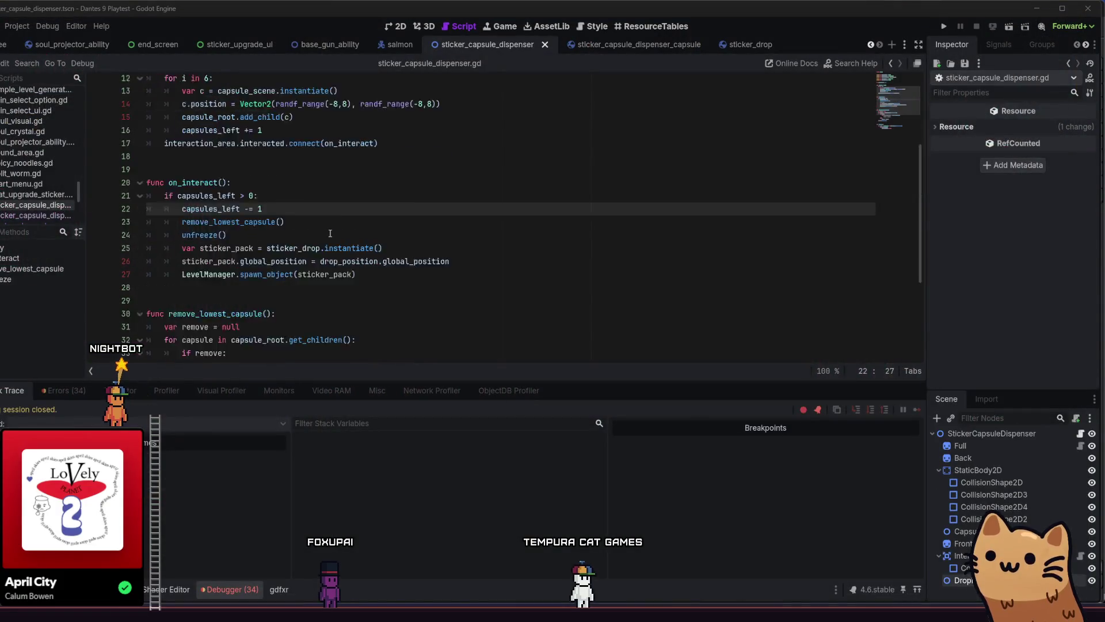
{"action": "left_click_drag", "start_coordinate": [380, 243], "coordinate": [251, 253]}
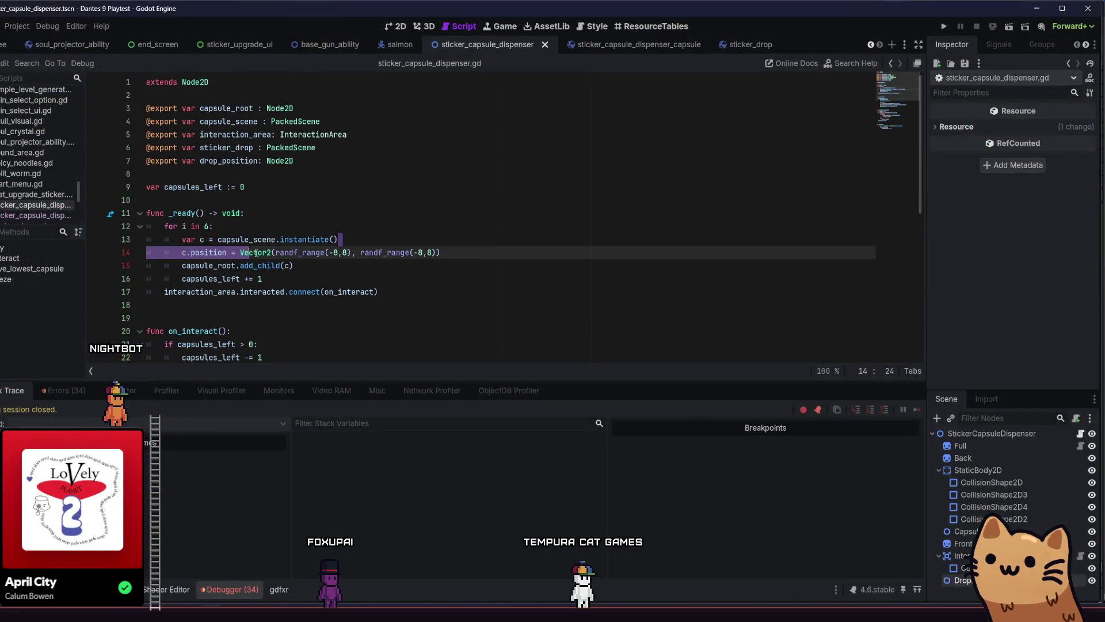
{"action": "left_click_drag", "start_coordinate": [415, 249], "coordinate": [471, 250]}
{"action": "left_click", "coordinate": [470, 265]}
{"action": "scroll", "coordinate": [455, 264], "scroll_direction": "down", "scroll_amount": 8}
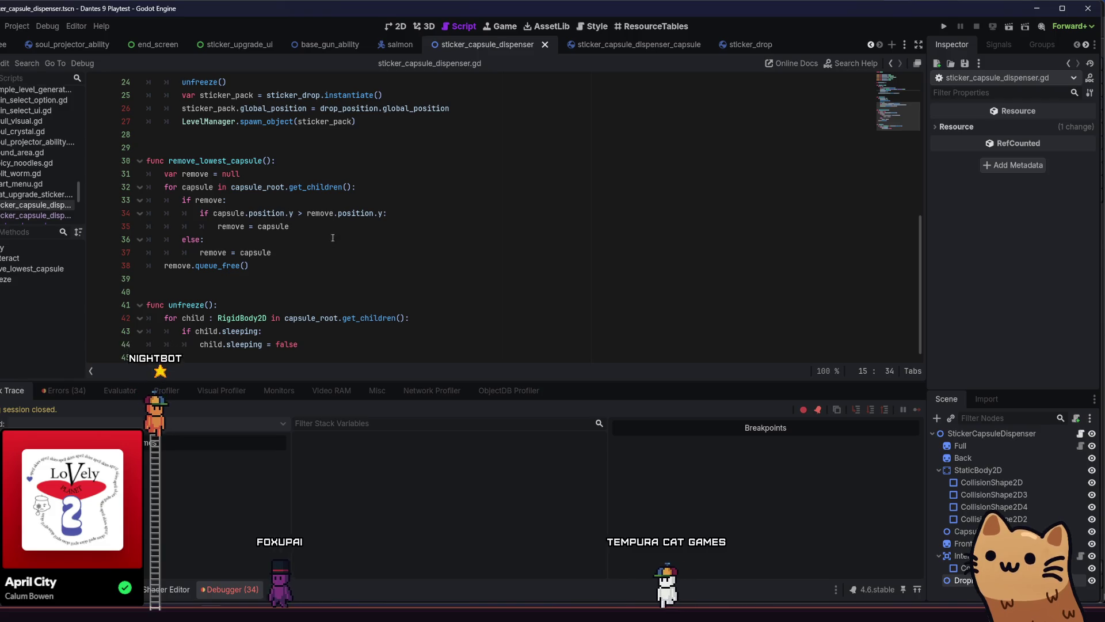
{"action": "scroll", "coordinate": [331, 231], "scroll_direction": "up", "scroll_amount": 1}
Offset sticker_pack.position by Vector2(randf_range(-8,8), randf_range(-8,8)), save, and run the project
{"action": "left_click", "coordinate": [468, 145]}
{"action": "key", "text": "Return"}
{"action": "type", "text": "st"}
{"action": "key", "text": "Down"}
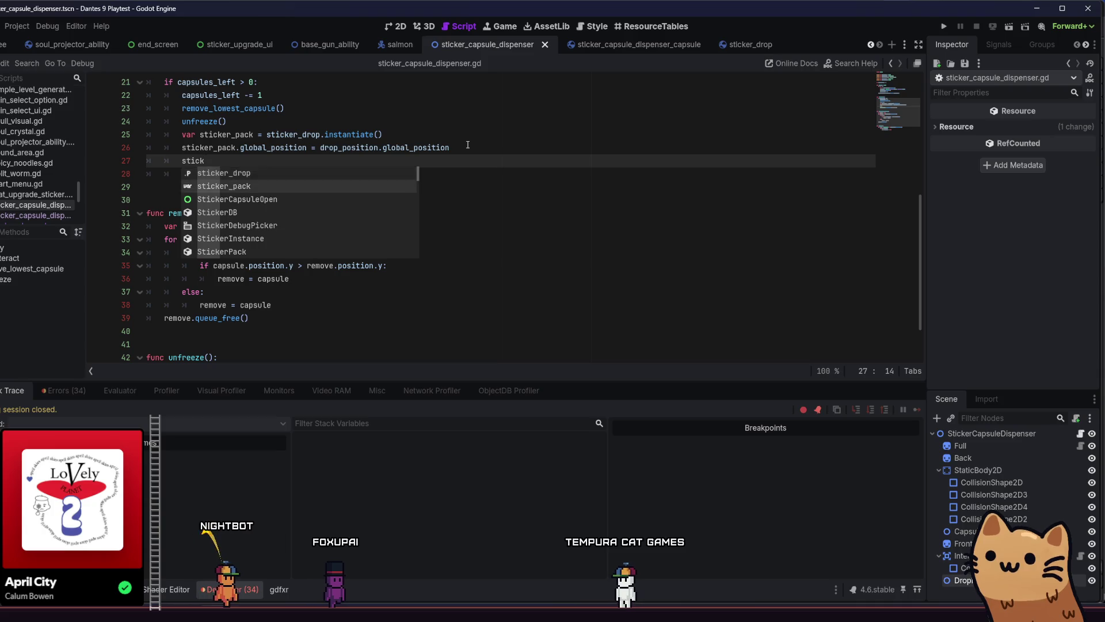
{"action": "key", "text": "Return"}
{"action": "type", "text": ".position = Vector2(randf_range(-8,8), randf_range(-8,8))"}
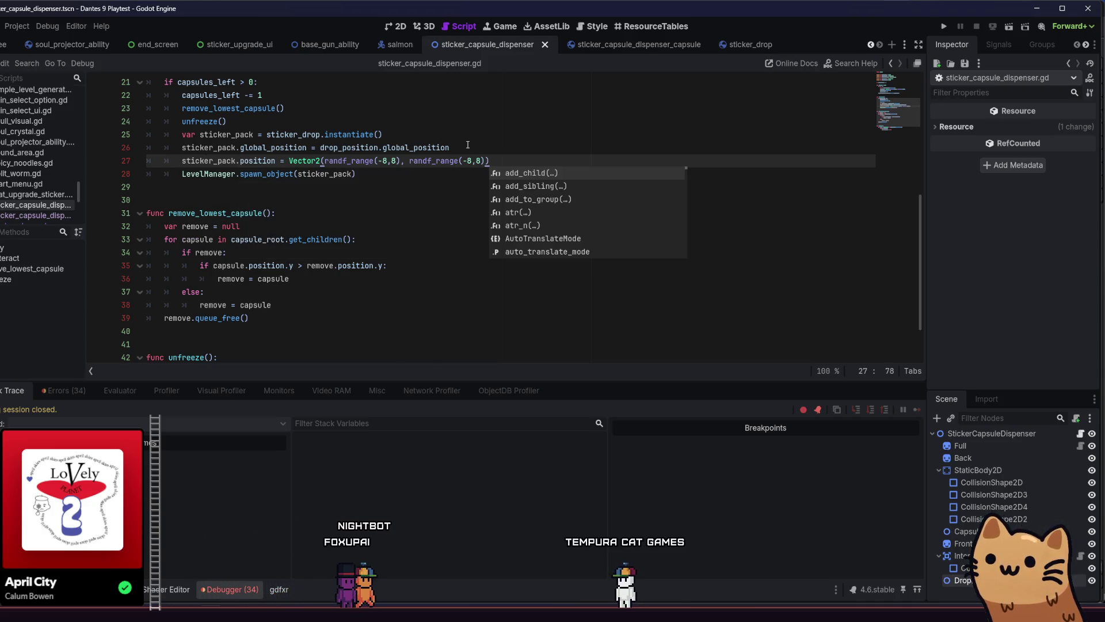
{"action": "key", "text": "Home"}
{"action": "key", "text": "ctrl+Right"}
{"action": "key", "text": "ctrl+Right"}
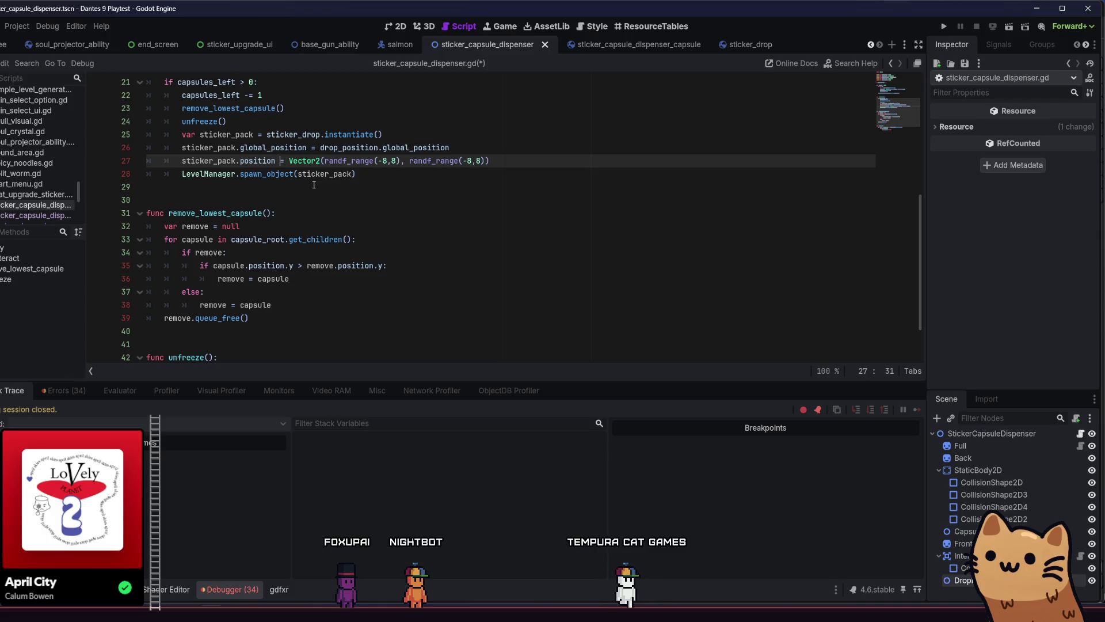
{"action": "key", "text": "ctrl+s"}
{"action": "left_click", "coordinate": [369, 174]}
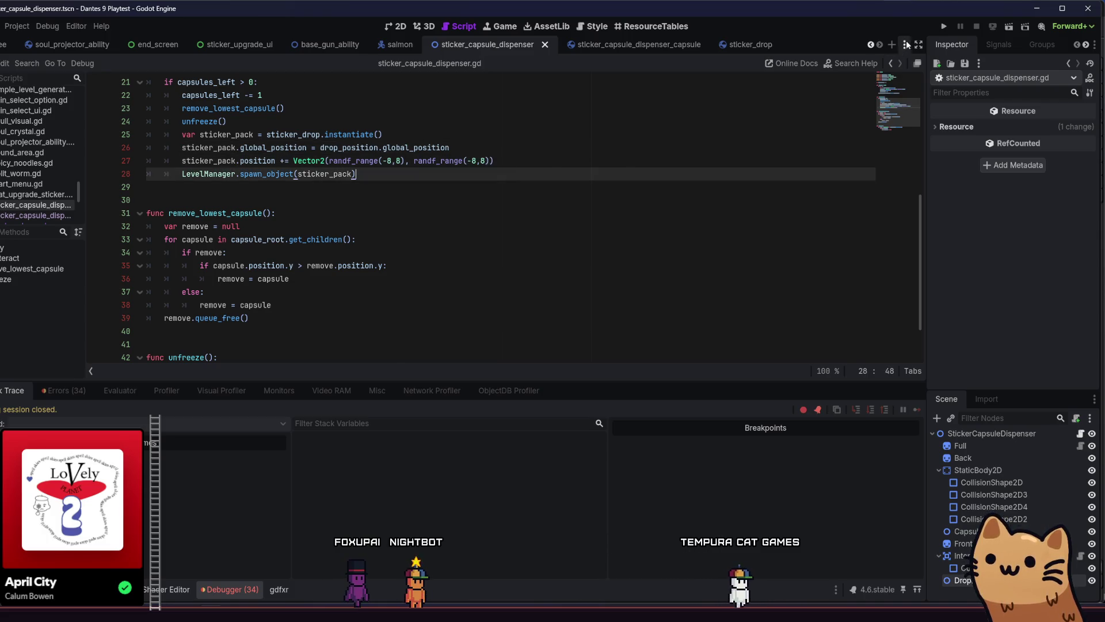
{"action": "left_click", "coordinate": [944, 26]}
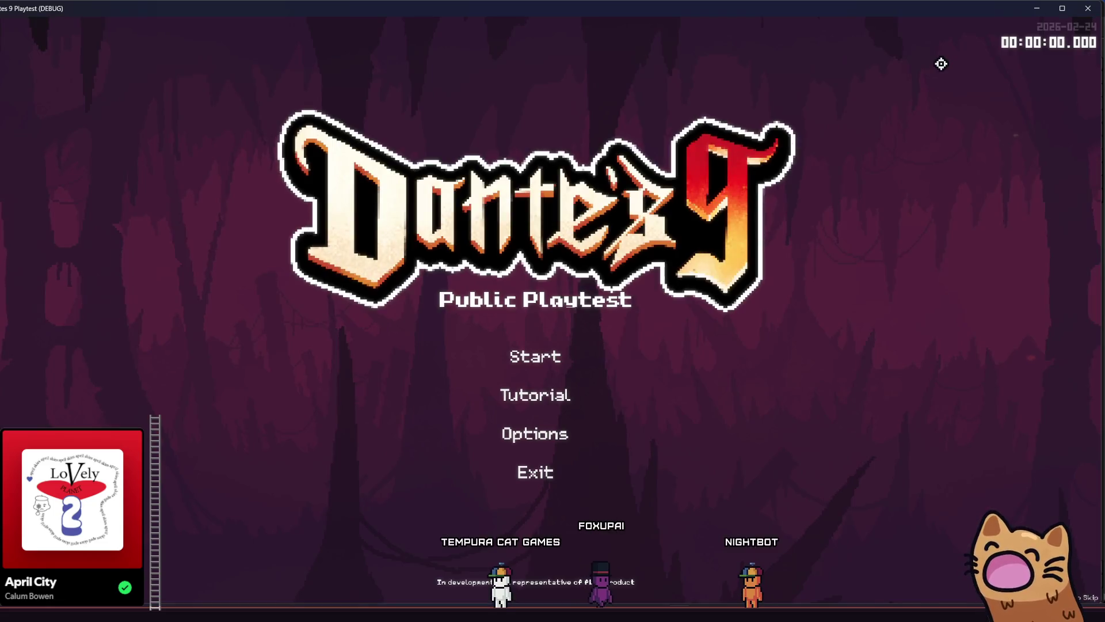
Start a new game and spawn sticker_capsule_dispenser.tscn from the debug menu's sticker_c search
{"action": "left_click", "coordinate": [552, 358]}
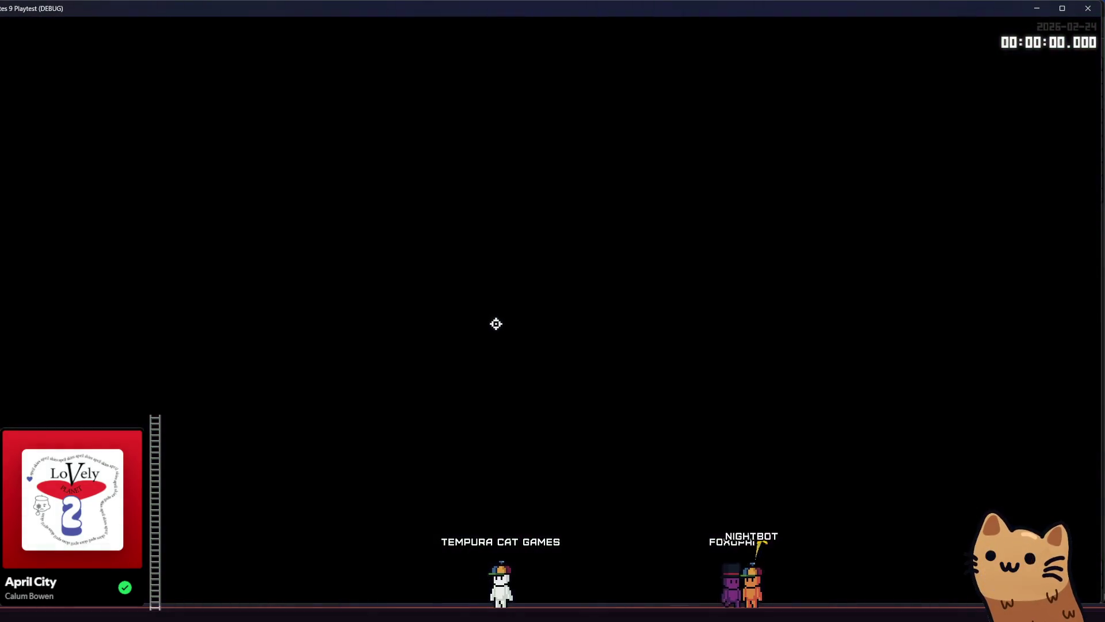
{"action": "key", "text": "F1"}
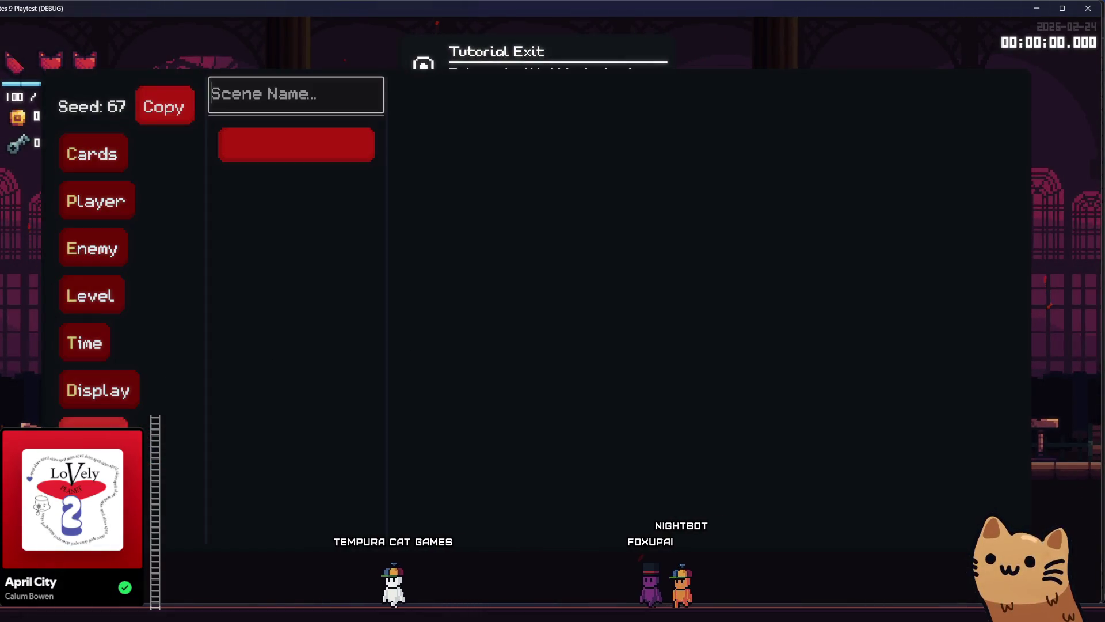
{"action": "type", "text": "sticker_c"}
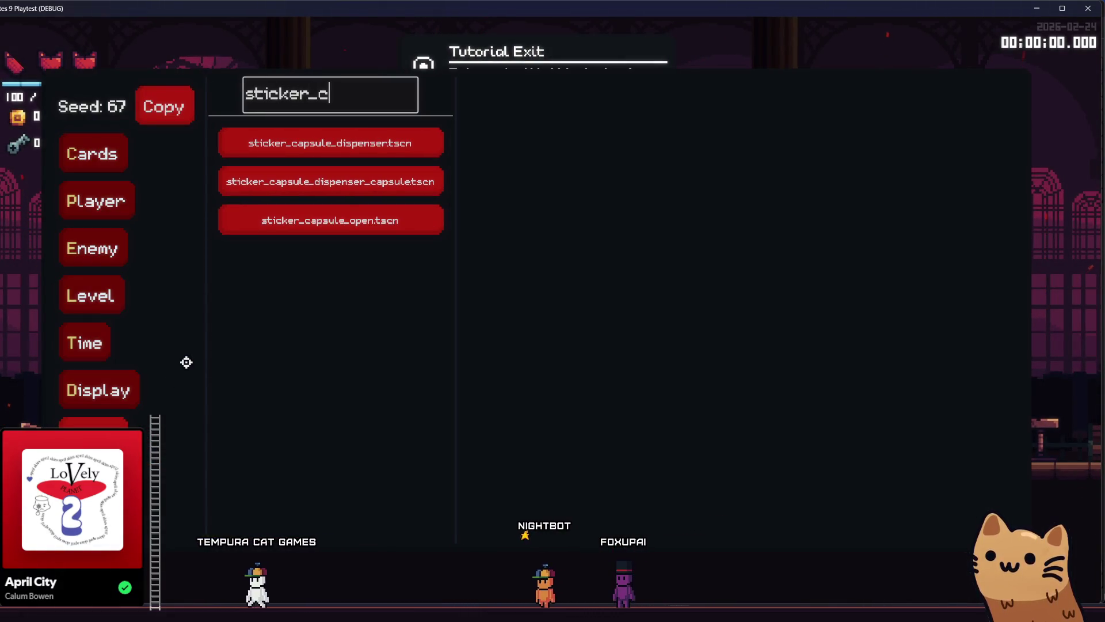
{"action": "left_click", "coordinate": [303, 180]}
{"action": "left_click", "coordinate": [314, 144]}
{"action": "left_click", "coordinate": [492, 145]}
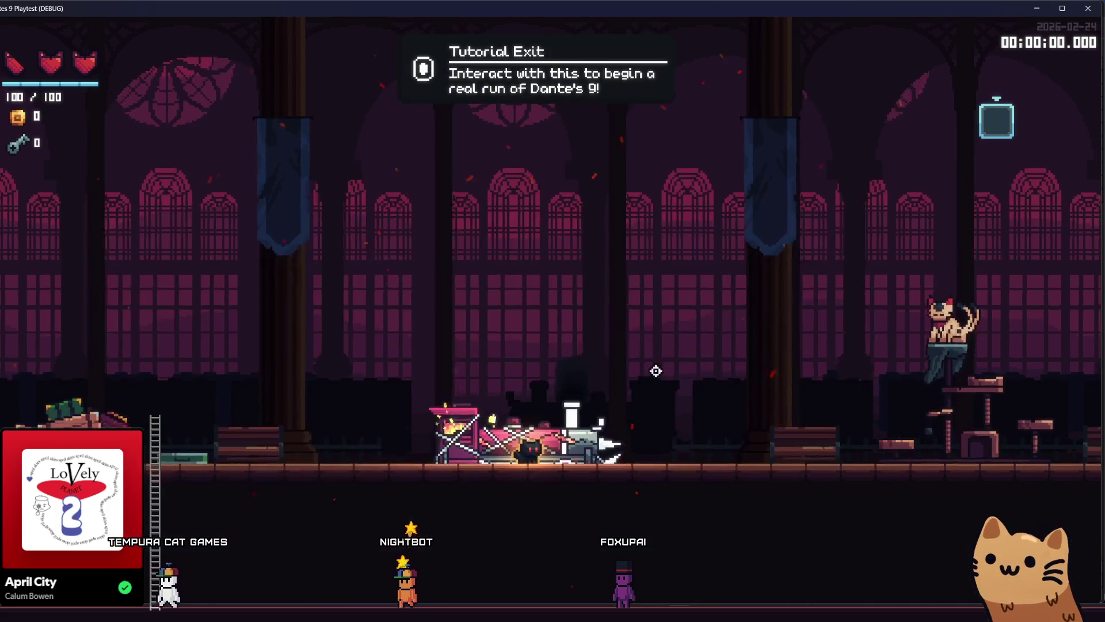
Walk the hub to both dispensers, collect several sticker capsules, then stop the playtest
{"action": "key", "text": "q"}
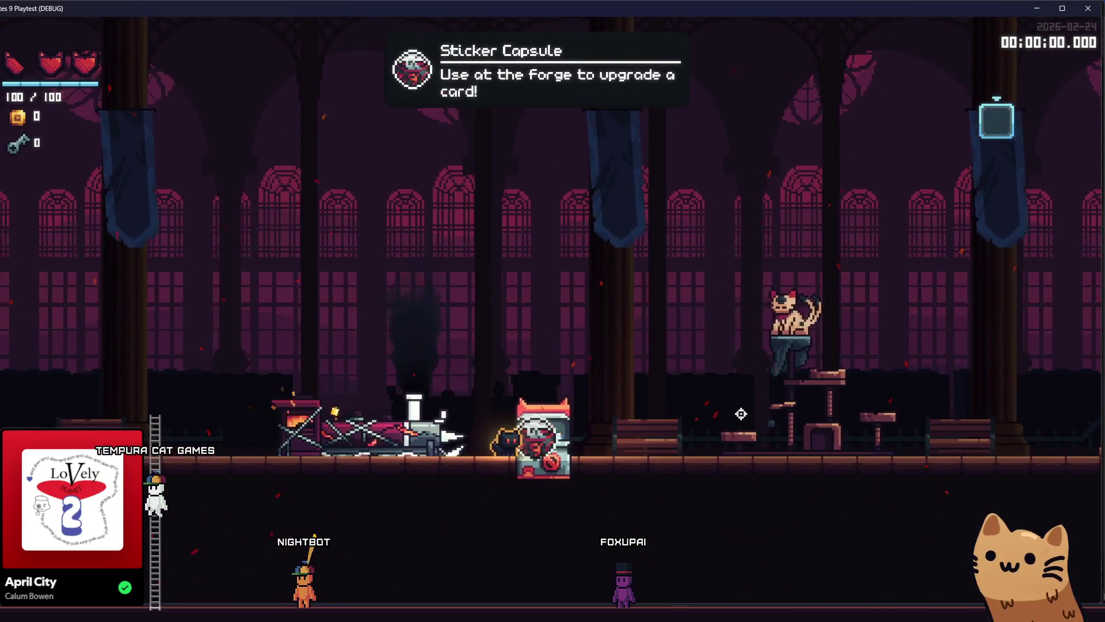
{"action": "key", "text": "a"}
{"action": "key", "text": "q"}
{"action": "key", "text": "a"}
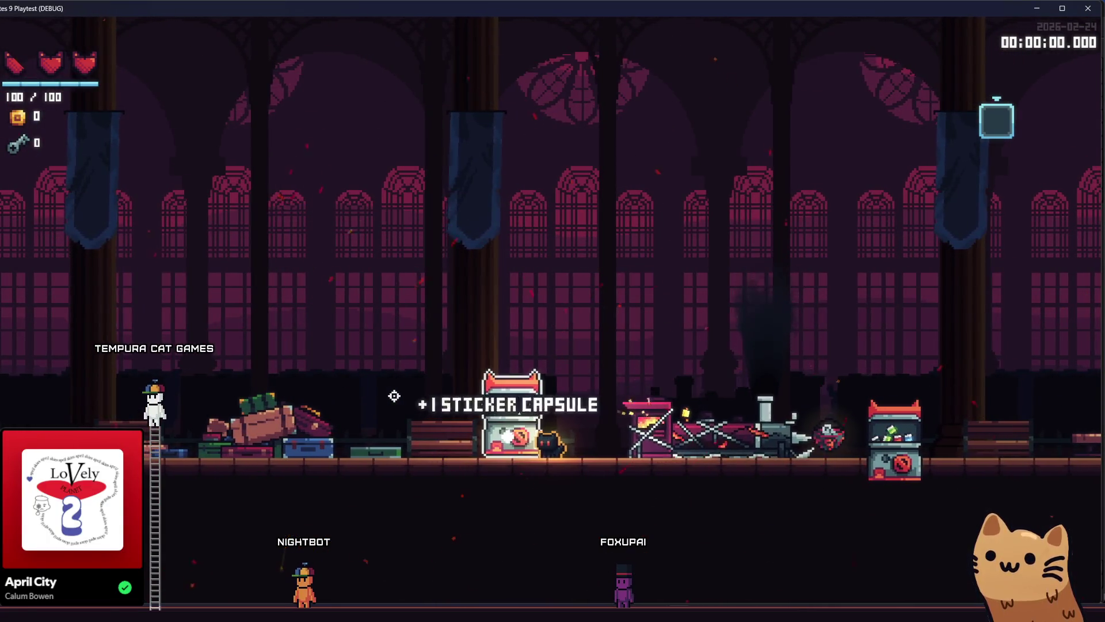
{"action": "key", "text": "a"}
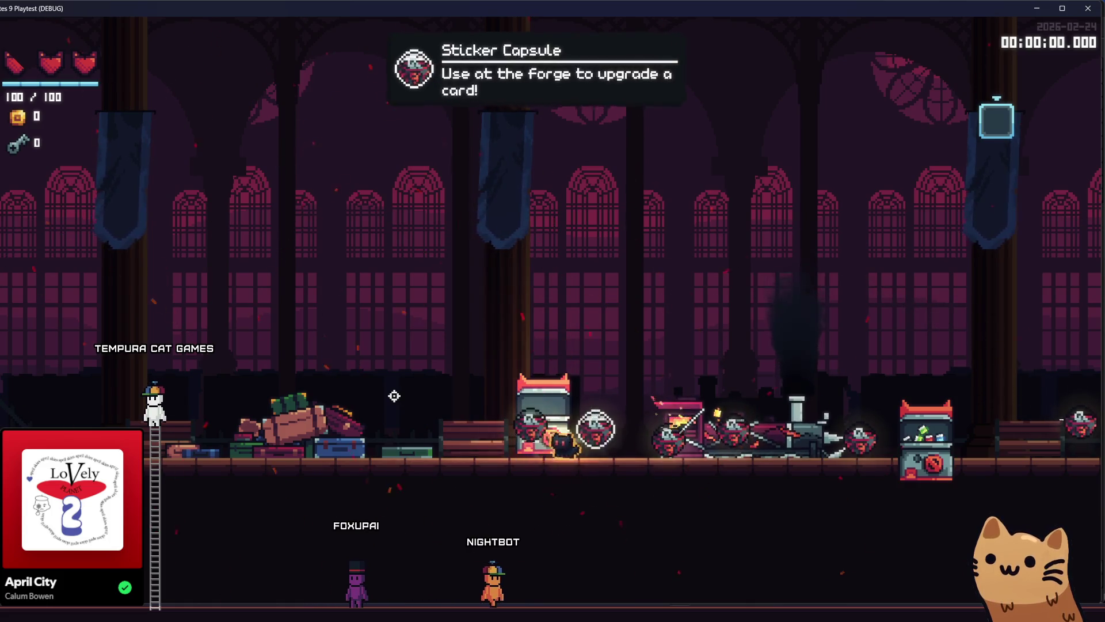
{"action": "key", "text": "d"}
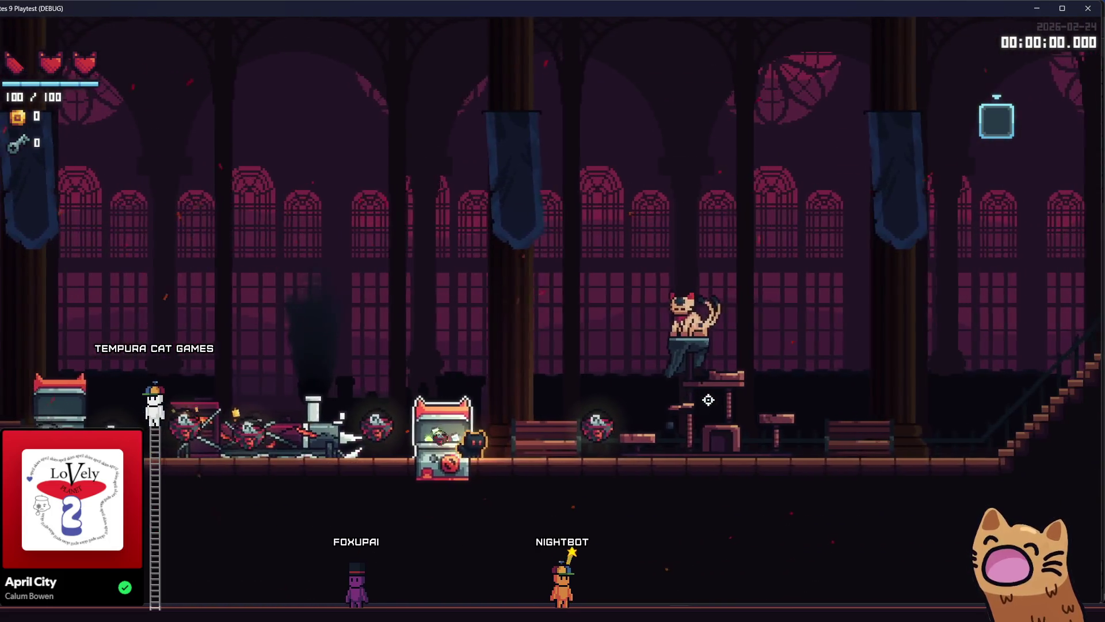
{"action": "key", "text": "space"}
{"action": "key", "text": "a"}
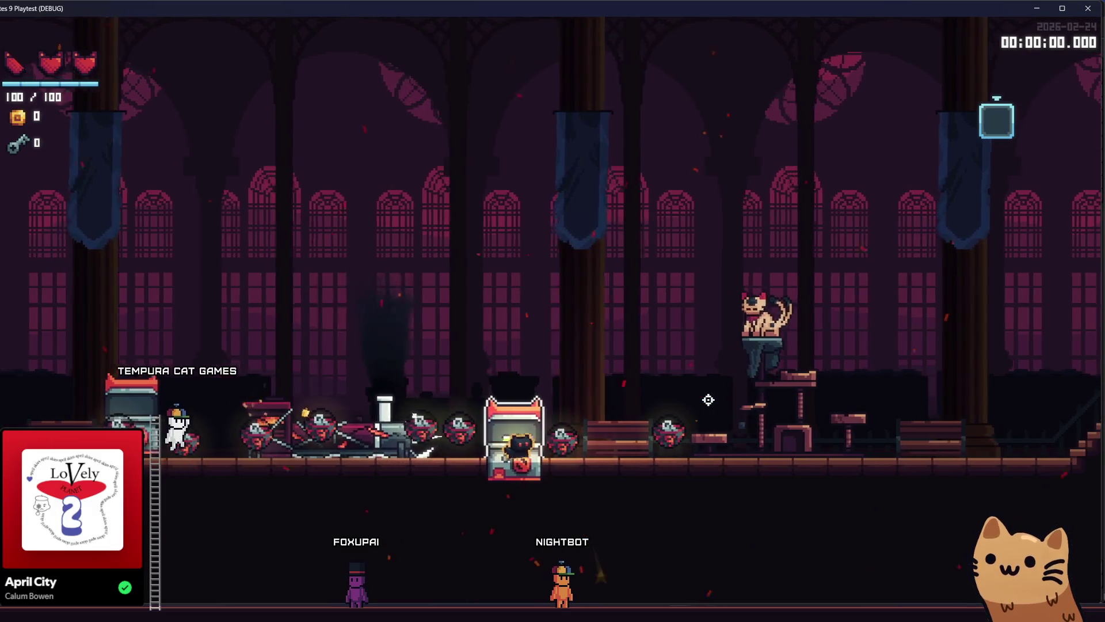
{"action": "key", "text": "a"}
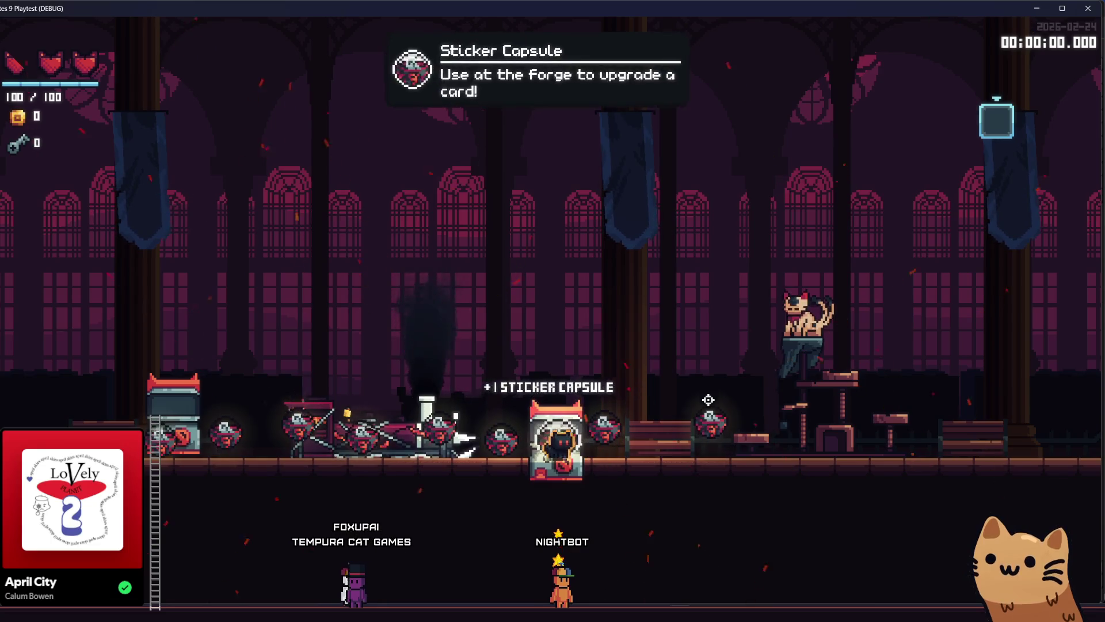
{"action": "key", "text": "a"}
{"action": "key", "text": "a"}
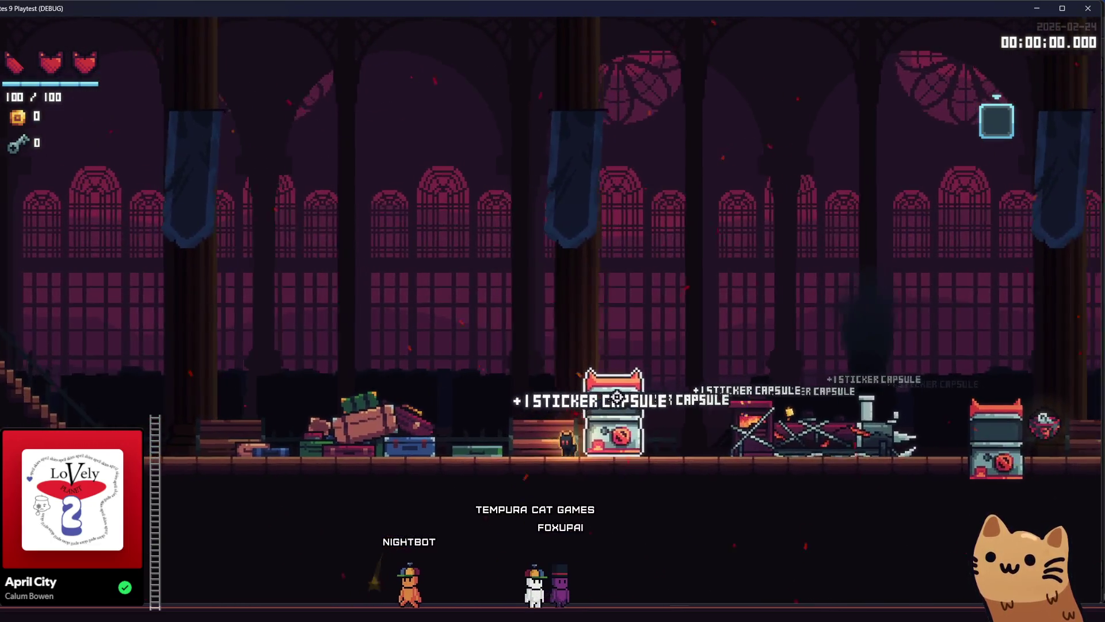
{"action": "key", "text": "d"}
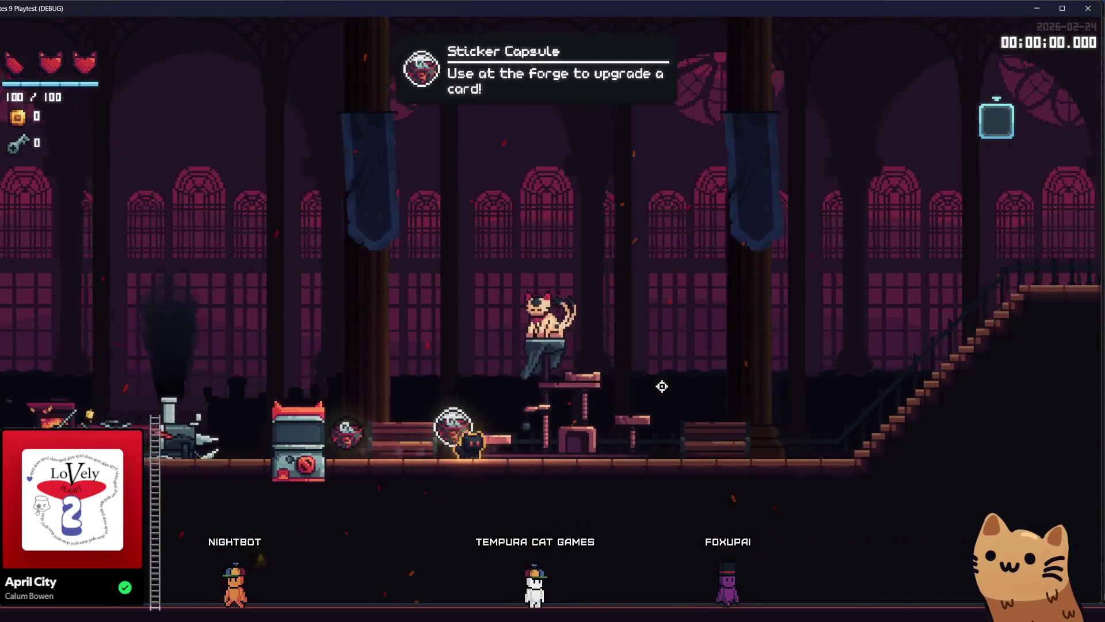
{"action": "key", "text": "F8"}
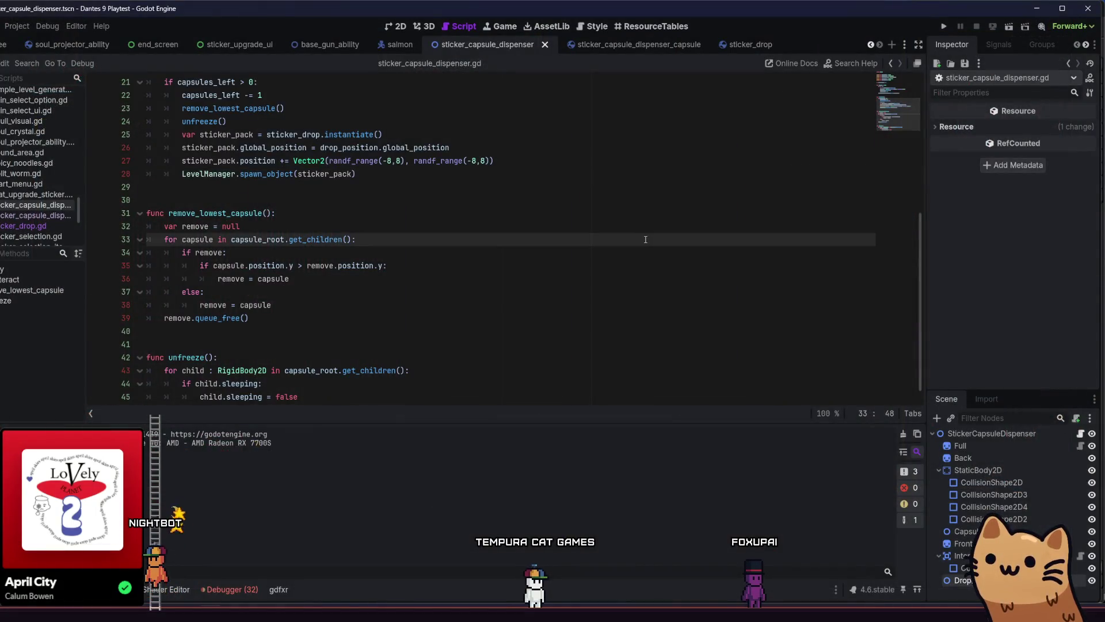
Quick-open chest.tscn and open its chest.gd script
{"action": "key", "text": "shift+alt+o"}
{"action": "type", "text": "ches"}
{"action": "key", "text": "Down"}
{"action": "key", "text": "Return"}
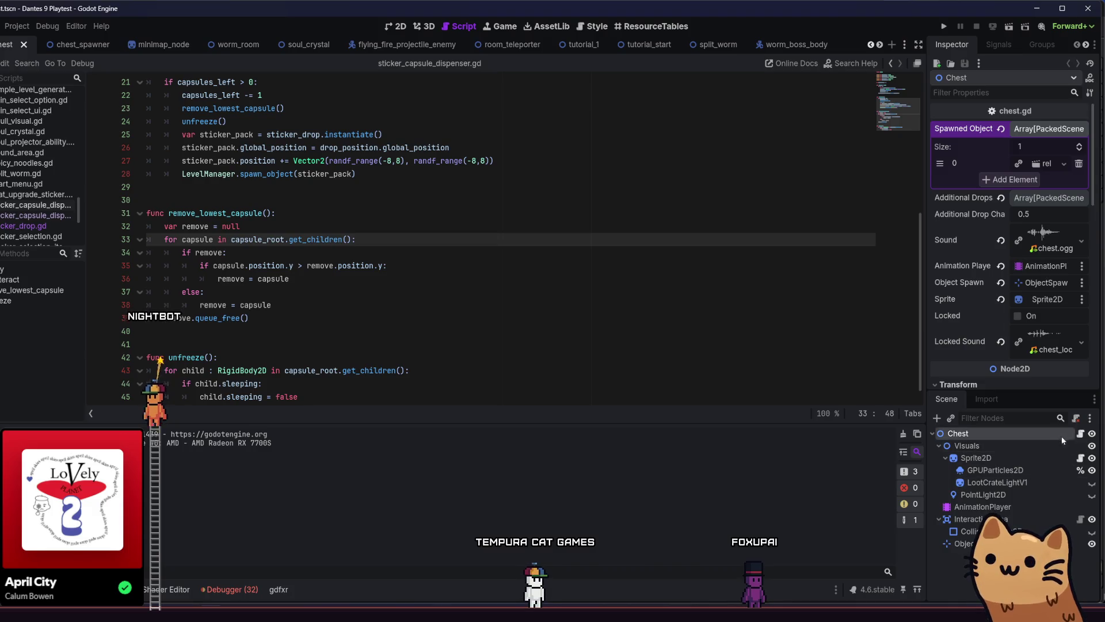
{"action": "left_click", "coordinate": [1081, 444]}
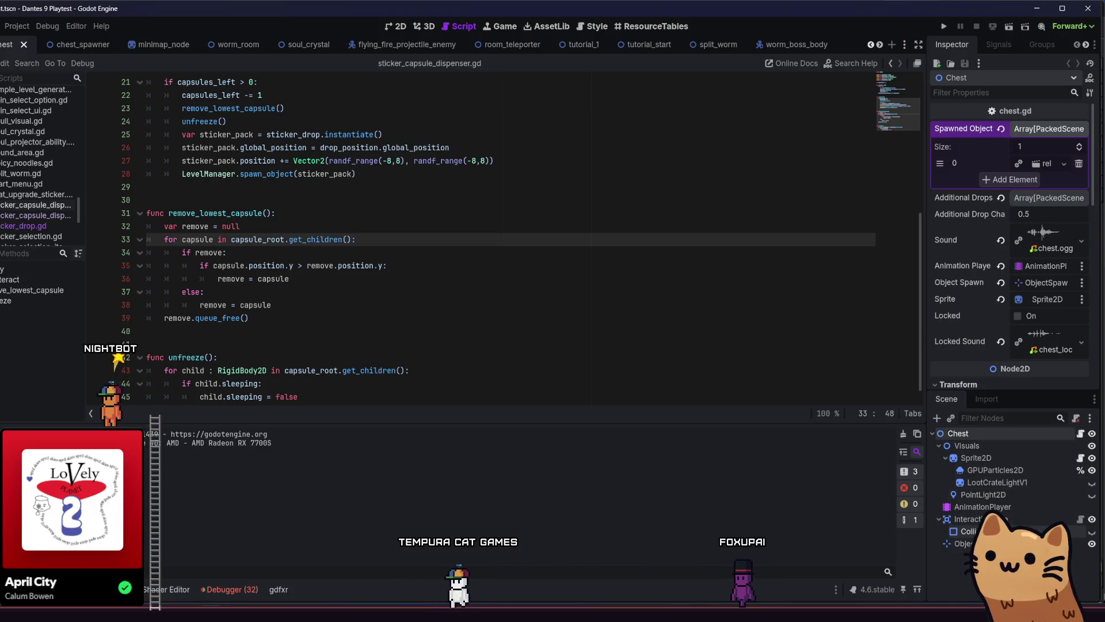
Find drop_to_ground() in chest.gd and select its lines 53–60
{"action": "scroll", "coordinate": [534, 289], "scroll_direction": "down", "scroll_amount": 3}
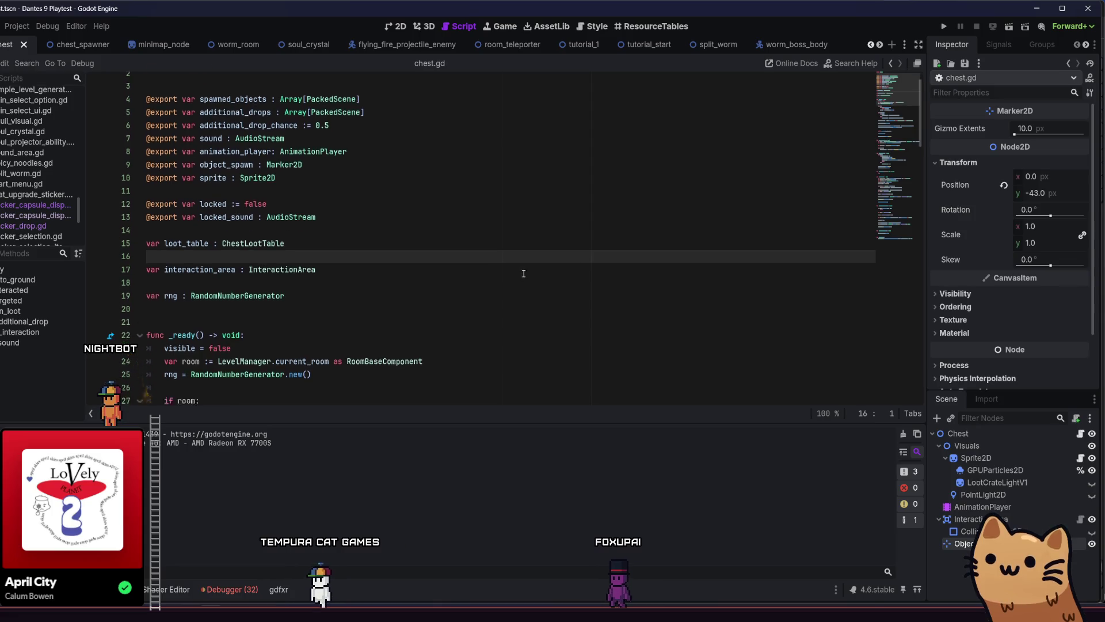
{"action": "scroll", "coordinate": [466, 267], "scroll_direction": "up", "scroll_amount": 2}
{"action": "scroll", "coordinate": [466, 266], "scroll_direction": "down", "scroll_amount": 6}
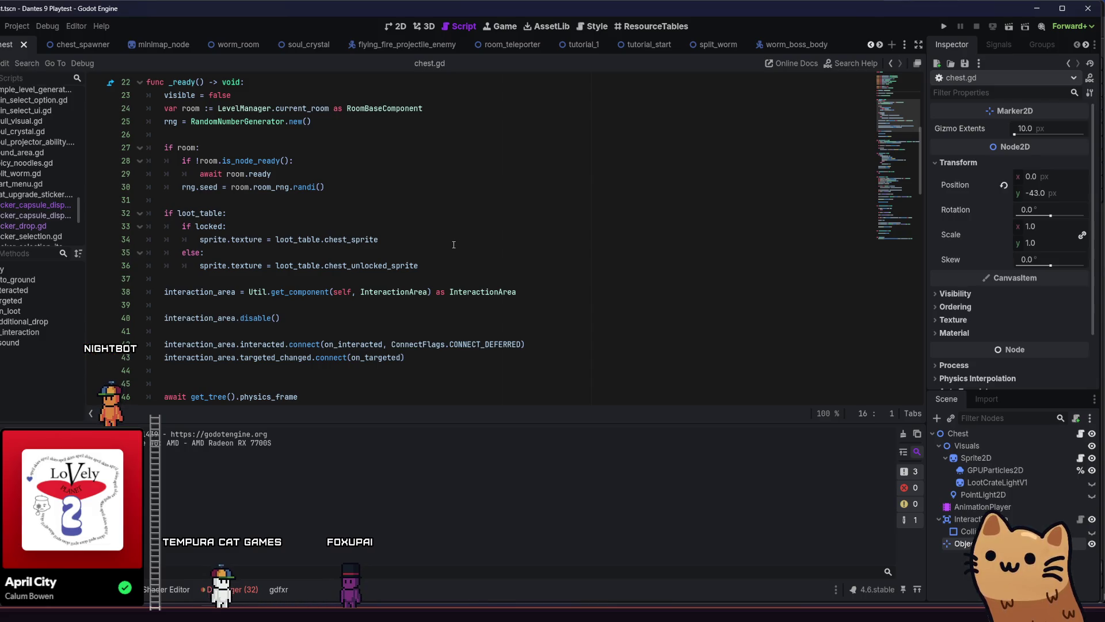
{"action": "scroll", "coordinate": [454, 244], "scroll_direction": "down", "scroll_amount": 2}
{"action": "scroll", "coordinate": [453, 244], "scroll_direction": "down", "scroll_amount": 8}
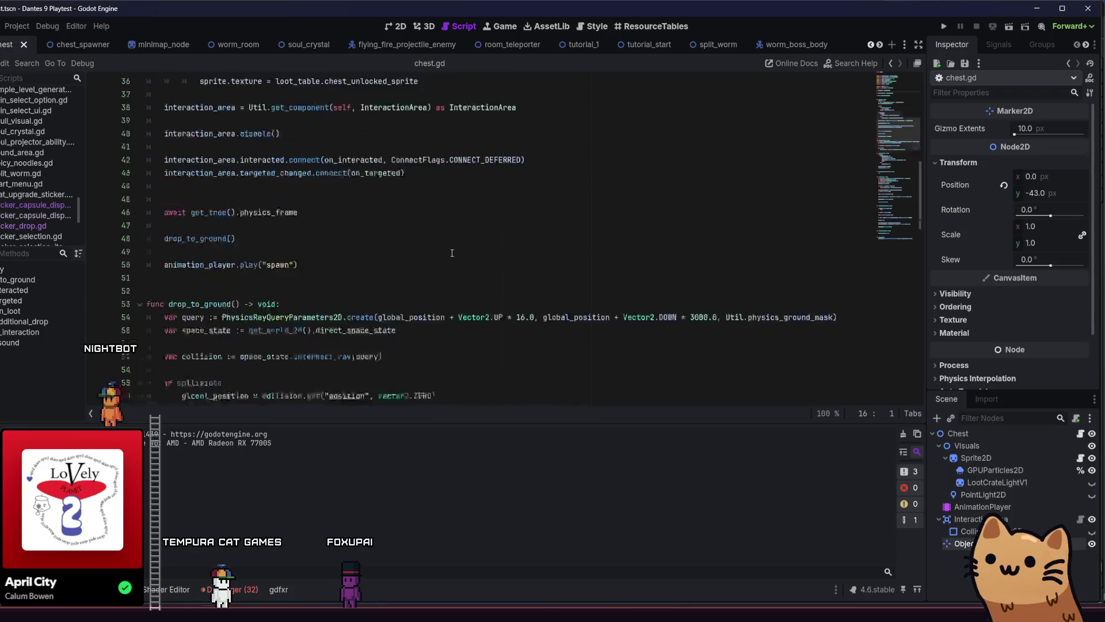
{"action": "left_click_drag", "start_coordinate": [437, 188], "coordinate": [404, 187]}
{"action": "left_click_drag", "start_coordinate": [293, 164], "coordinate": [121, 101]}
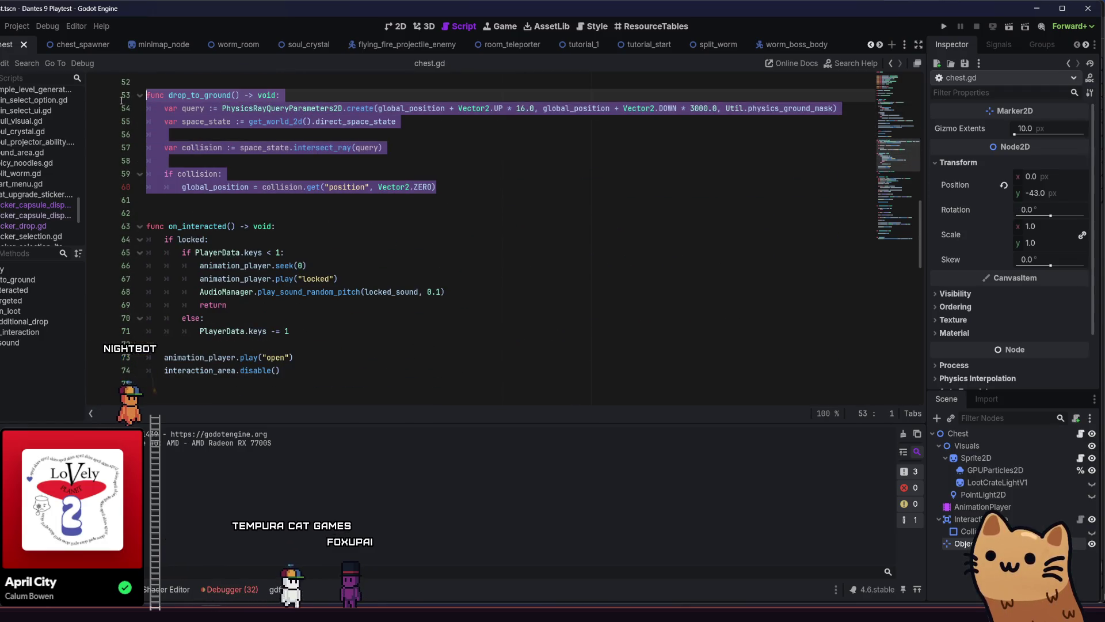
{"action": "left_click", "coordinate": [415, 163]}
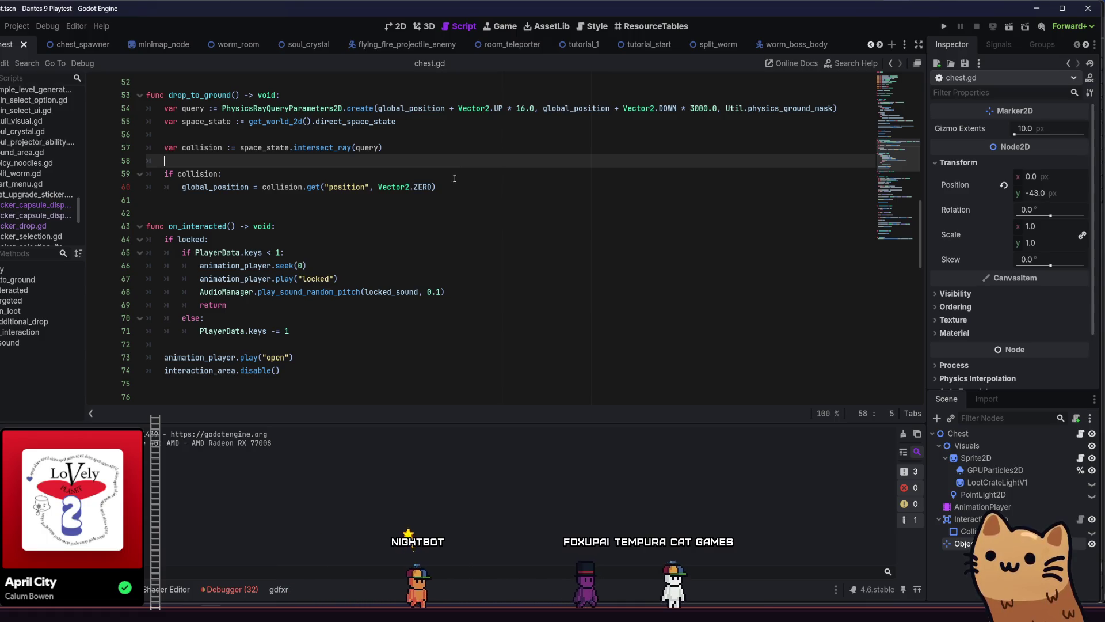
{"action": "left_click", "coordinate": [464, 191]}
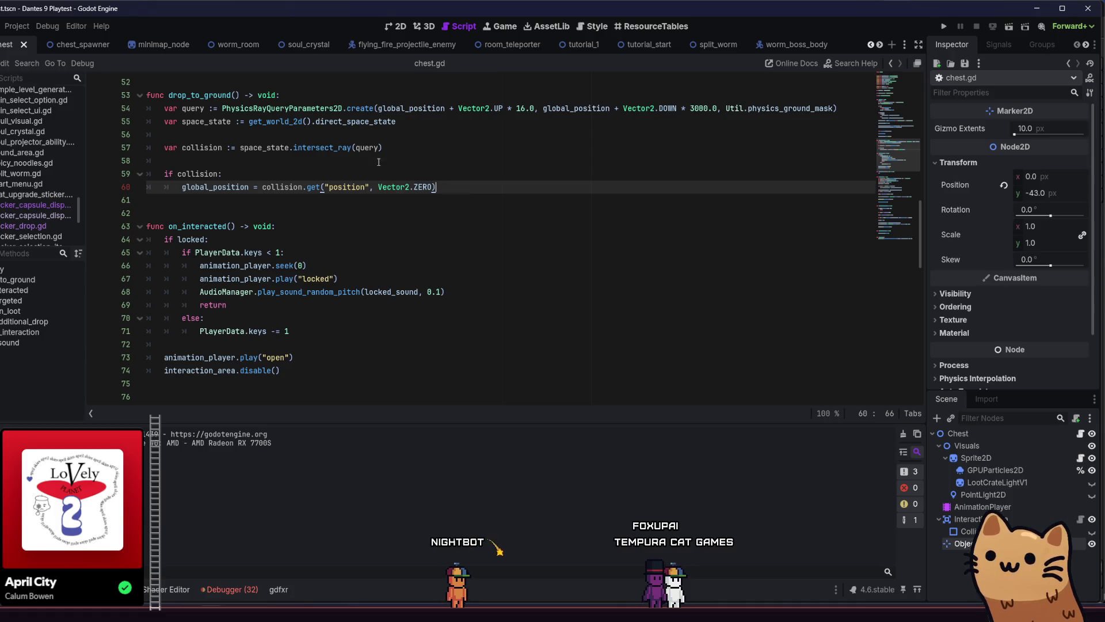
{"action": "left_click", "coordinate": [132, 99], "text": "shift"}
{"action": "left_click", "coordinate": [548, 177]}
Scroll through chest.gd, then switch to the sticker_capsule_dispenser_capsule scene
{"action": "scroll", "coordinate": [462, 228], "scroll_direction": "up", "scroll_amount": 8}
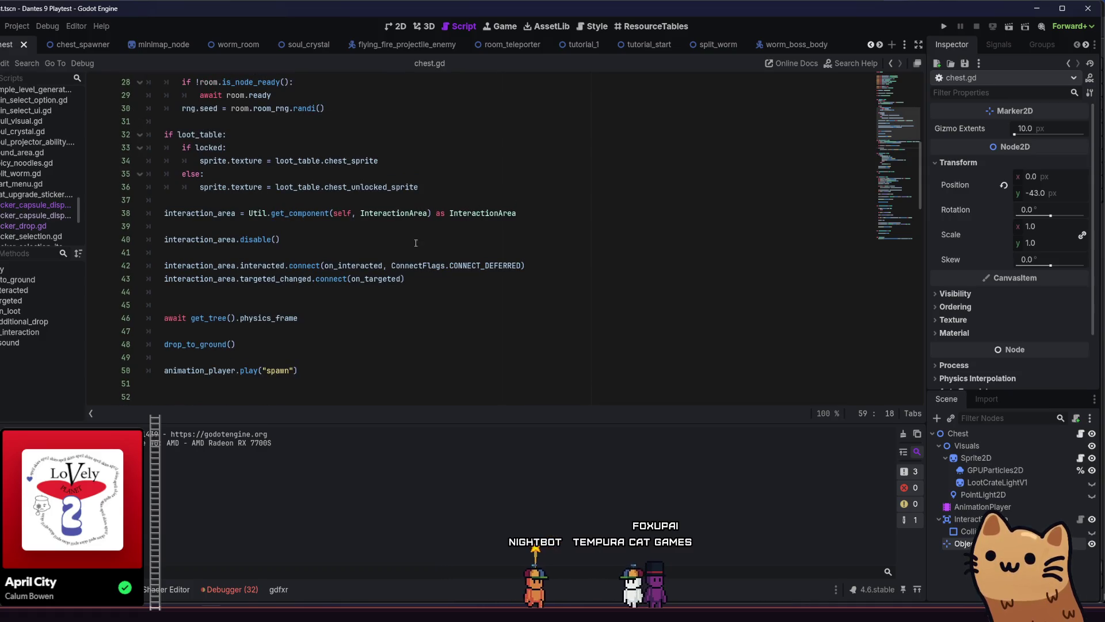
{"action": "scroll", "coordinate": [341, 247], "scroll_direction": "up", "scroll_amount": 4}
{"action": "scroll", "coordinate": [341, 247], "scroll_direction": "down", "scroll_amount": 5}
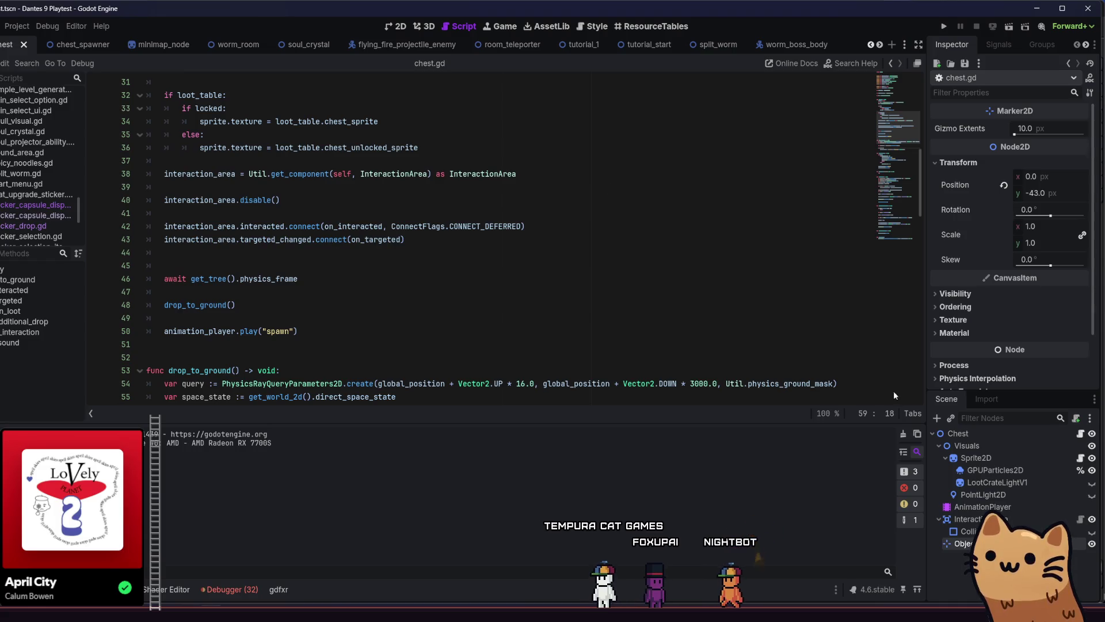
{"action": "scroll", "coordinate": [652, 47], "scroll_direction": "down", "scroll_amount": 5}
{"action": "scroll", "coordinate": [660, 47], "scroll_direction": "down", "scroll_amount": 3}
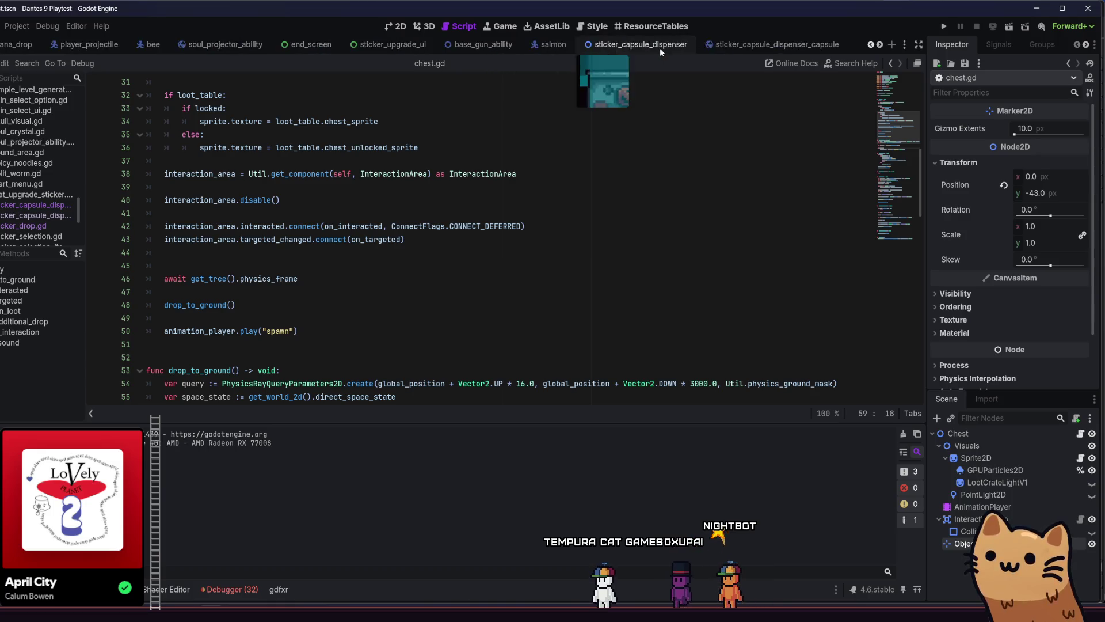
{"action": "left_click", "coordinate": [660, 47]}
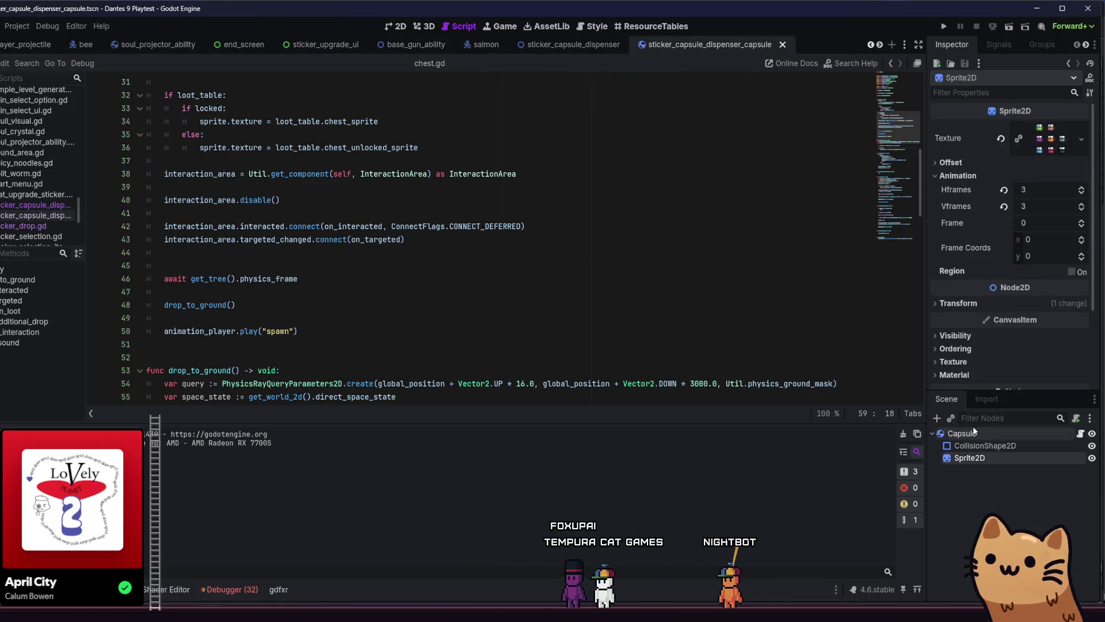
Paste the drop_to_ground function below unfreeze in the dispenser script
{"action": "left_click", "coordinate": [574, 46]}
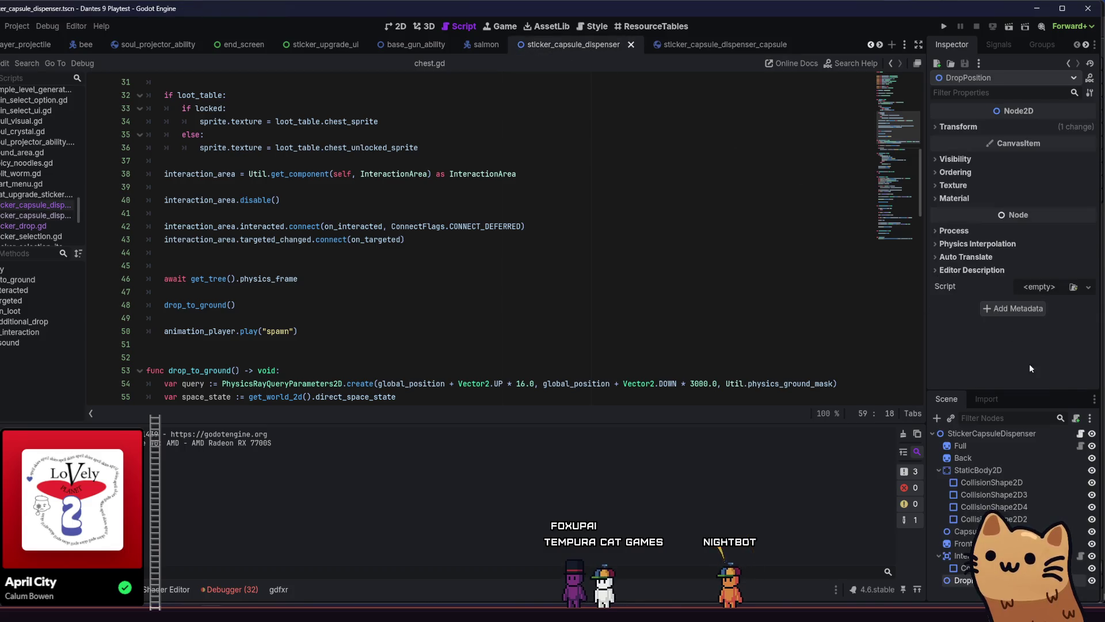
{"action": "left_click", "coordinate": [1080, 434]}
{"action": "scroll", "coordinate": [391, 288], "scroll_direction": "down", "scroll_amount": 2}
{"action": "left_click", "coordinate": [391, 384]}
{"action": "key", "text": "Return"}
{"action": "key", "text": "Tab"}
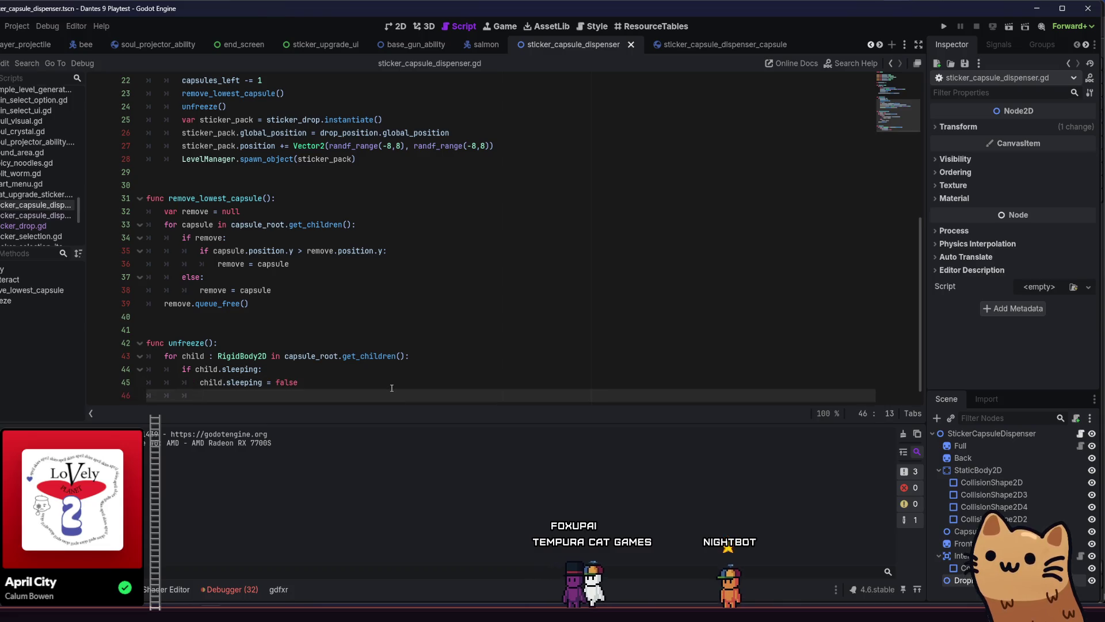
{"action": "key", "text": "ctrl+v"}
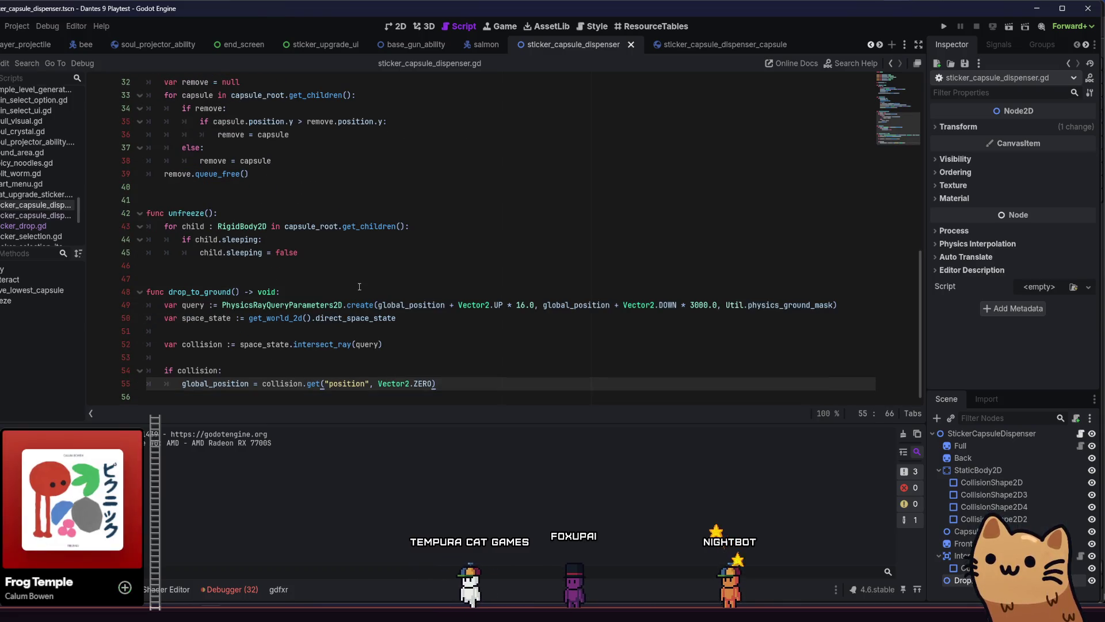
Add 'await get_tree().physics_frame' inside _ready
{"action": "scroll", "coordinate": [361, 287], "scroll_direction": "up", "scroll_amount": 6}
{"action": "left_click", "coordinate": [439, 262]}
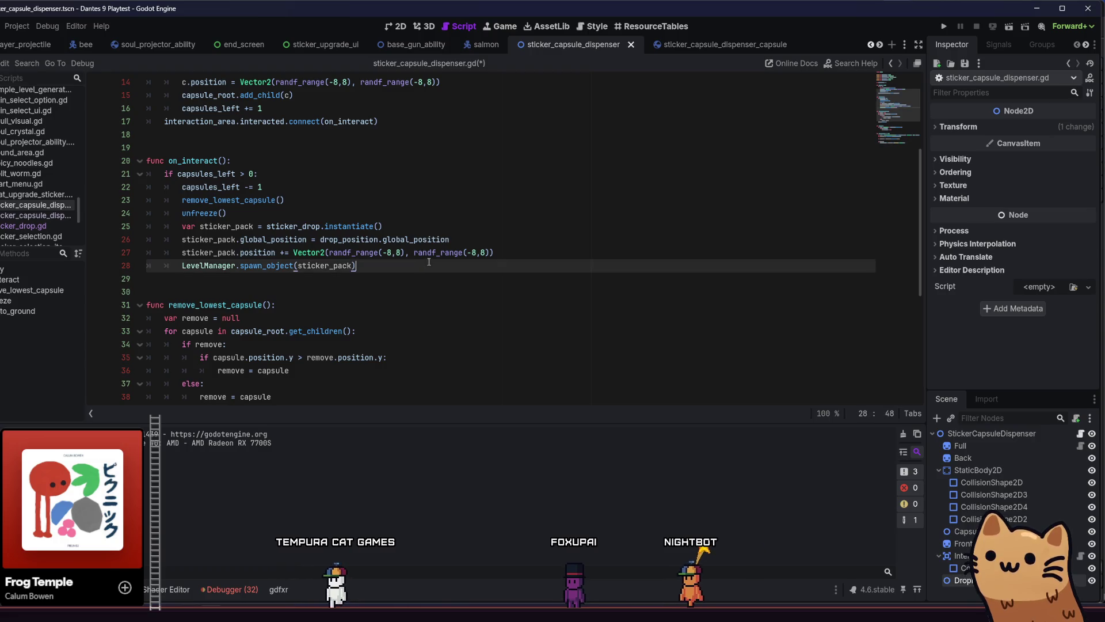
{"action": "scroll", "coordinate": [439, 230], "scroll_direction": "up", "scroll_amount": 3}
{"action": "left_click", "coordinate": [439, 218]}
{"action": "left_click", "coordinate": [446, 237]}
{"action": "key", "text": "Return"}
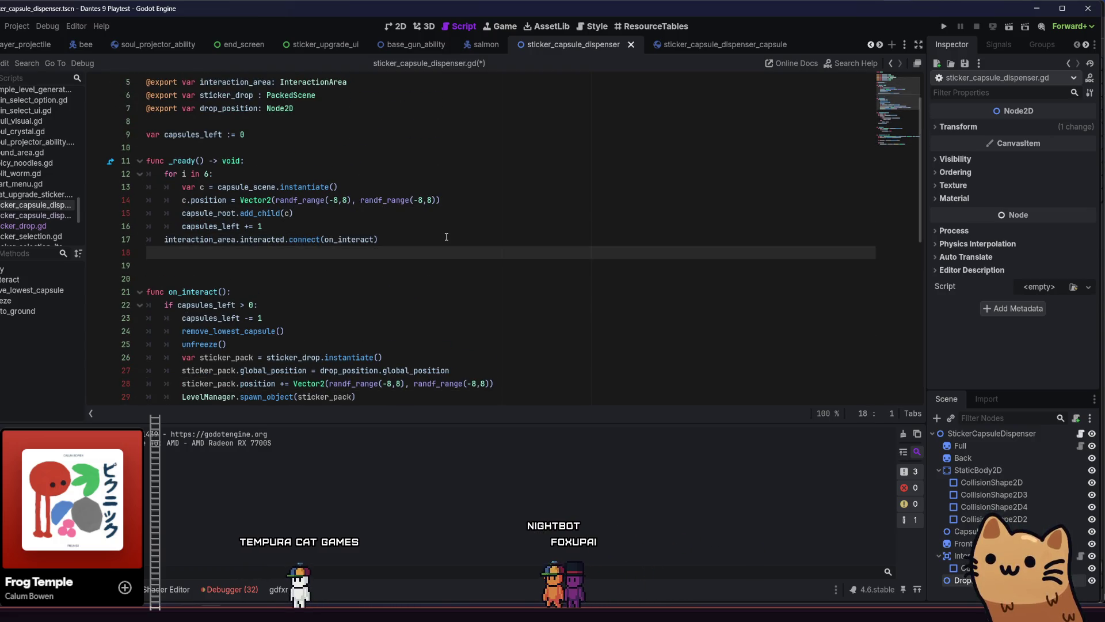
{"action": "key", "text": "Return"}
{"action": "type", "text": "ait"}
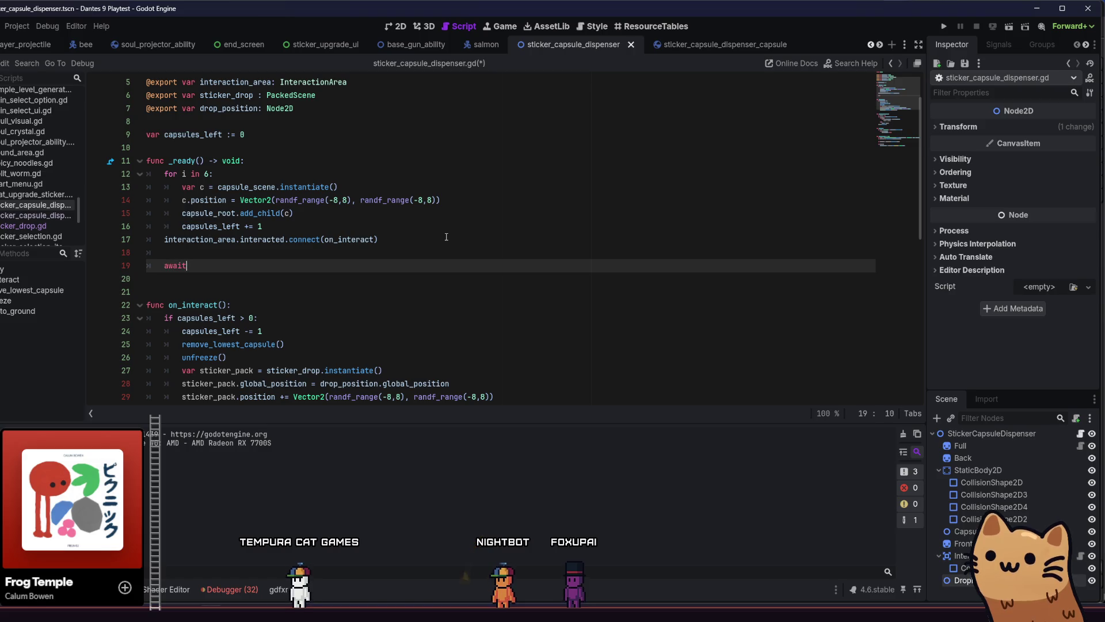
{"action": "type", "text": " get_tre"}
{"action": "key", "text": "Return"}
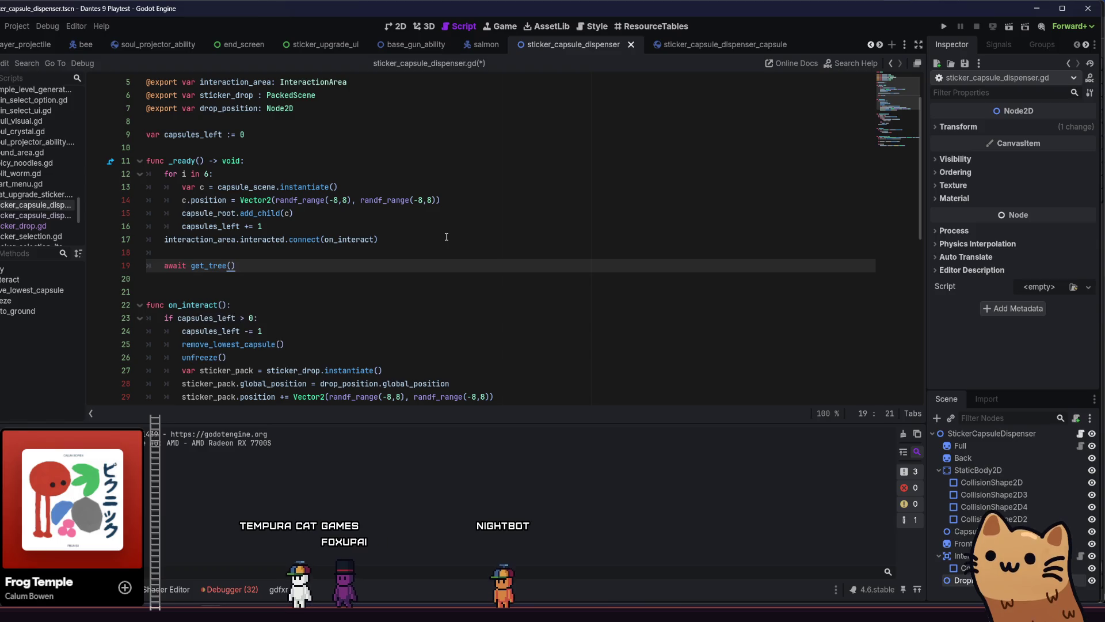
{"action": "key", "text": "Return"}
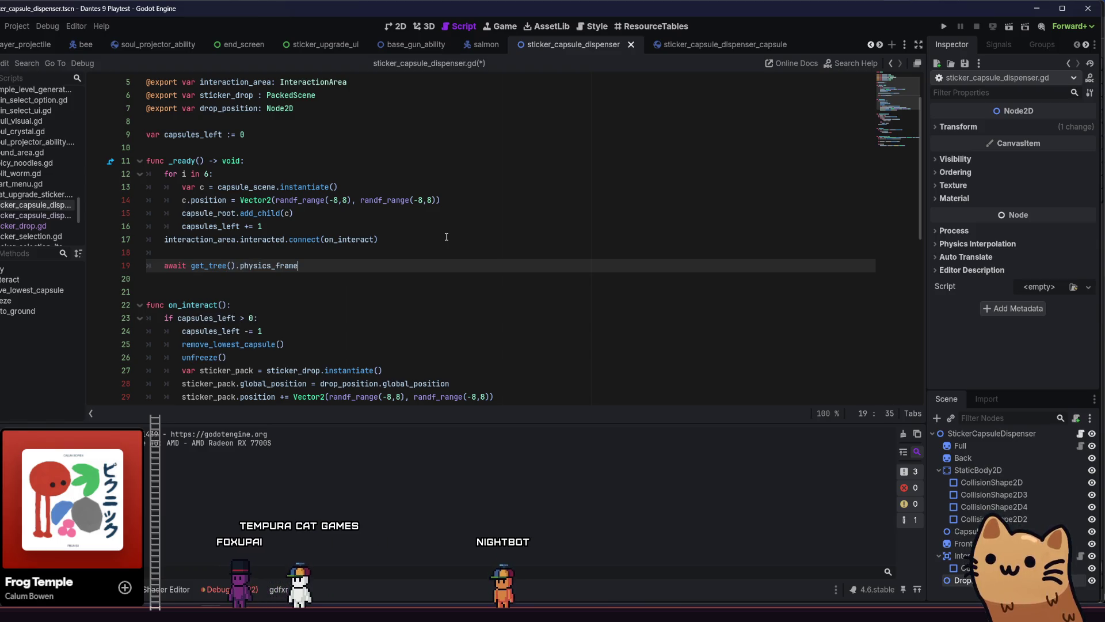
Call drop_to_ground() after the await and save the script
{"action": "key", "text": "Return"}
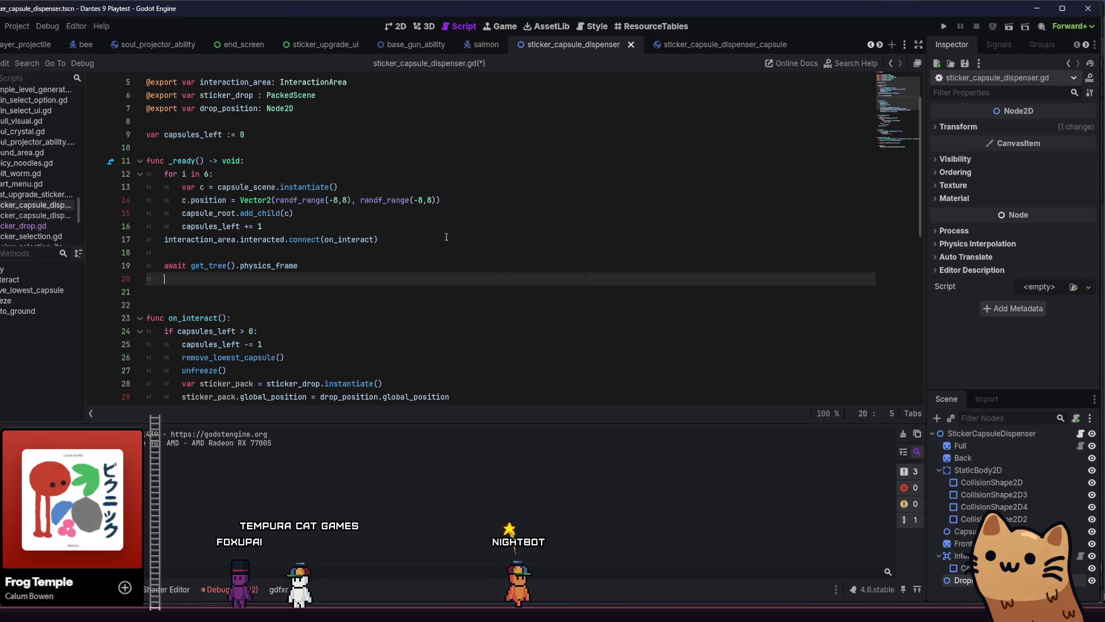
{"action": "key", "text": "Return"}
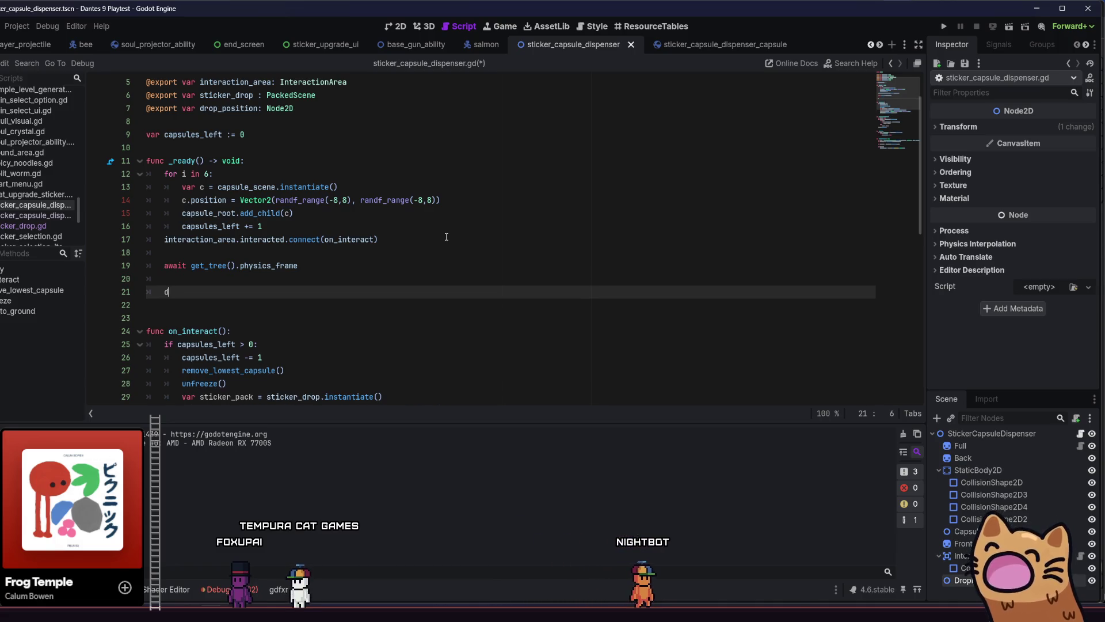
{"action": "key", "text": "Down"}
{"action": "key", "text": "Return"}
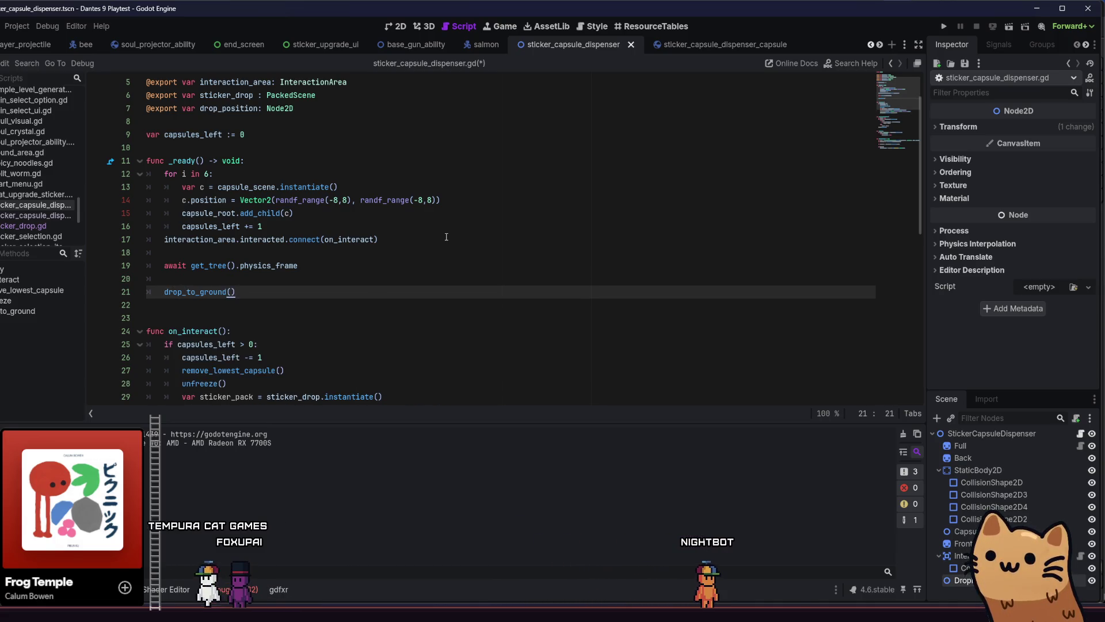
{"action": "left_click", "coordinate": [443, 249]}
{"action": "key", "text": "ctrl+s"}
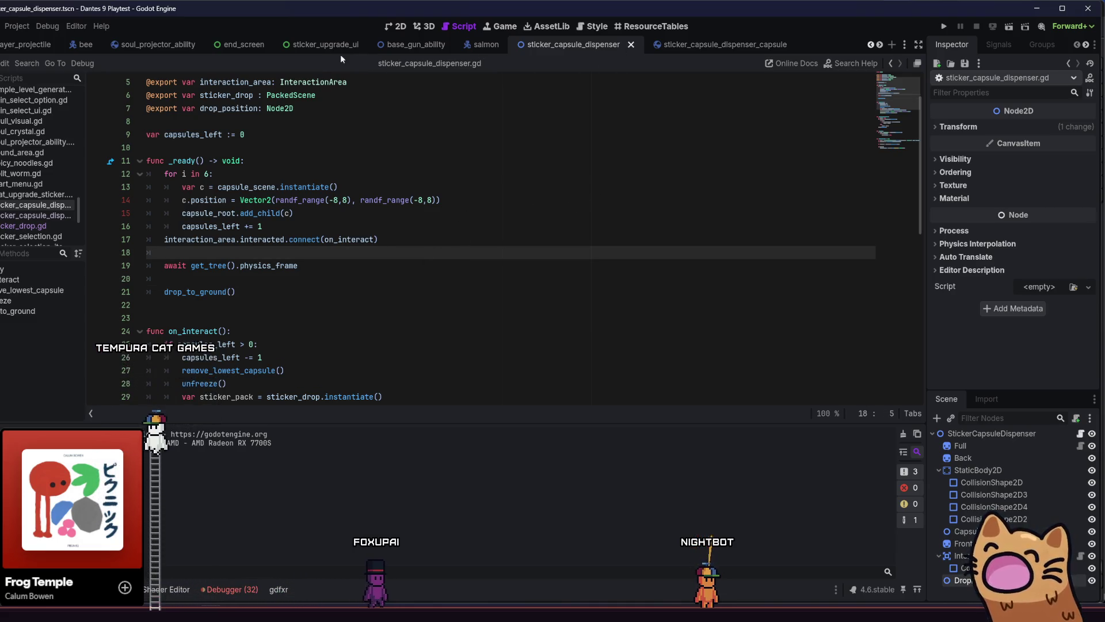
Open chest.tscn and copy its AnimationPlayer node
{"action": "scroll", "coordinate": [305, 43], "scroll_direction": "up", "scroll_amount": 10}
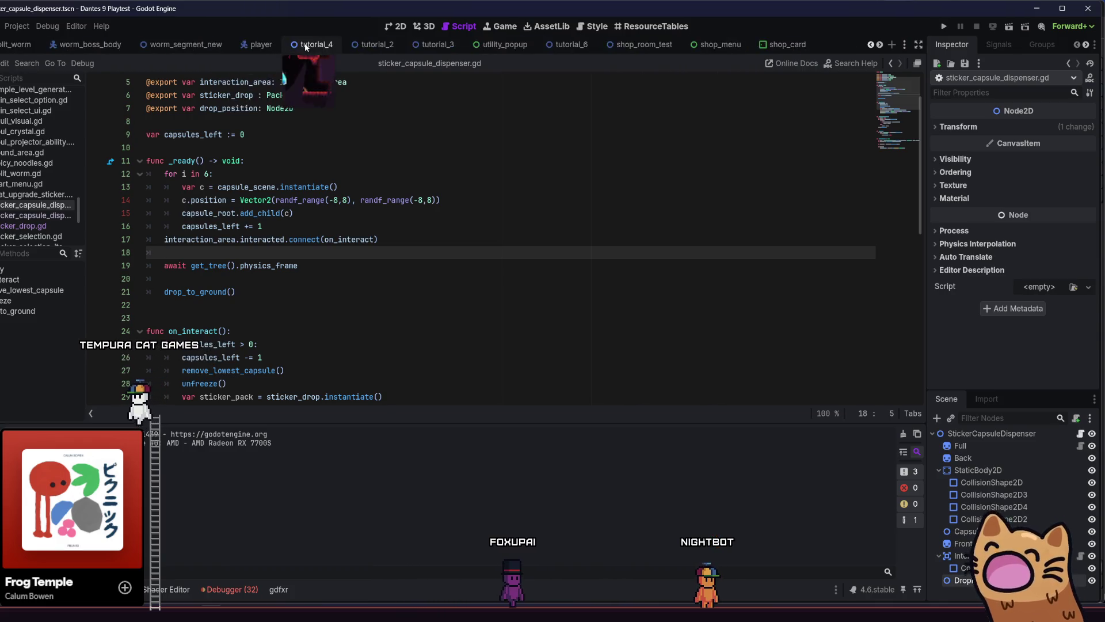
{"action": "scroll", "coordinate": [323, 49], "scroll_direction": "up", "scroll_amount": 5}
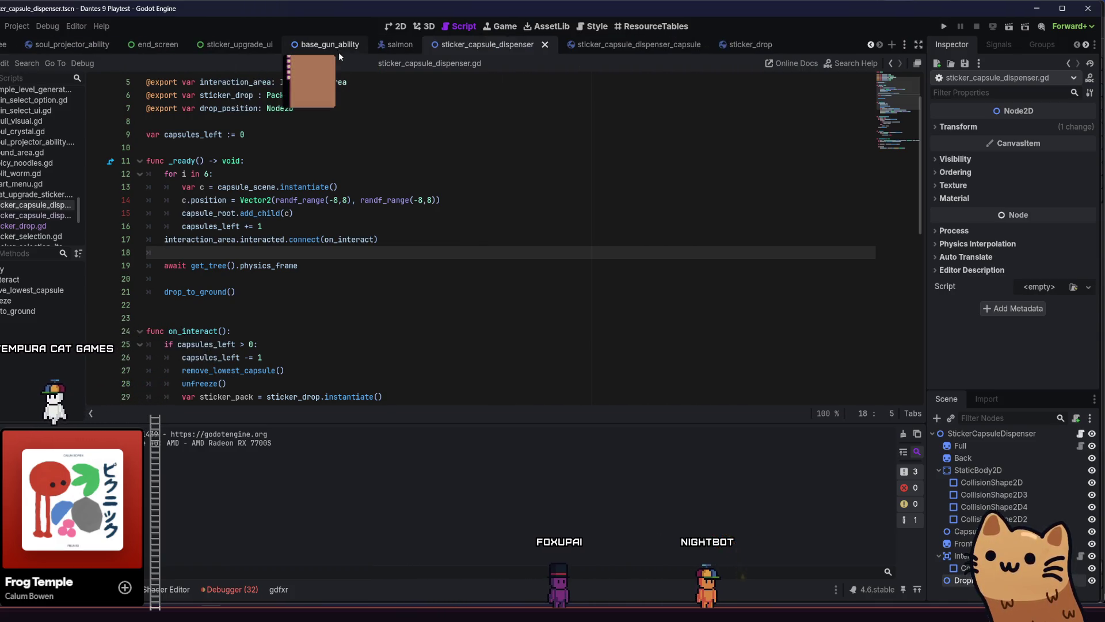
{"action": "key", "text": "shift+alt+o"}
{"action": "type", "text": "chest"}
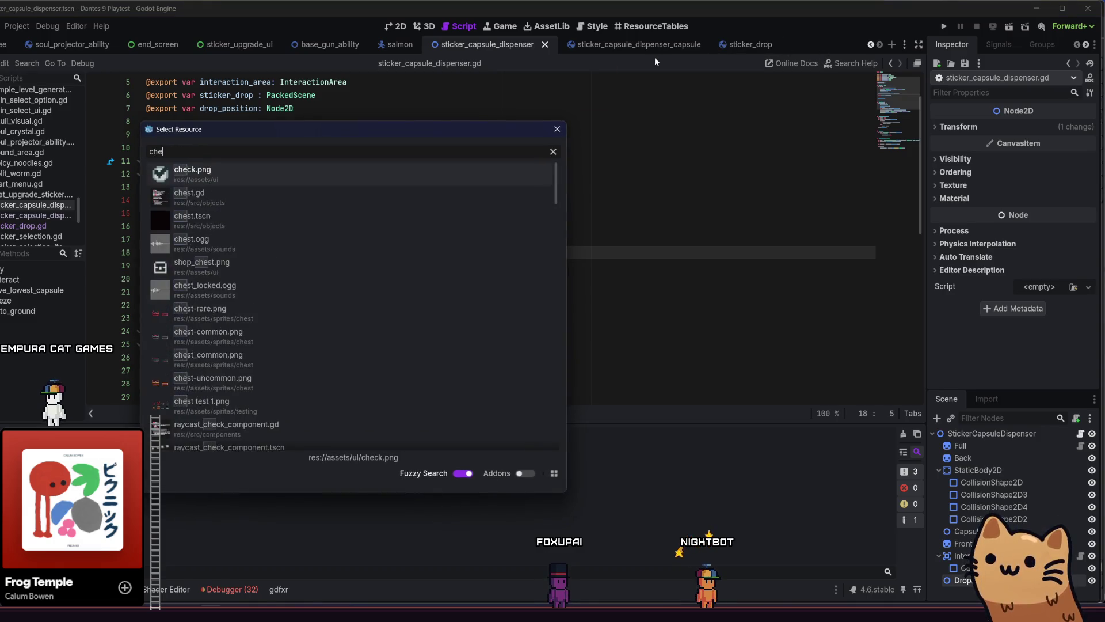
{"action": "double_click", "coordinate": [253, 198]}
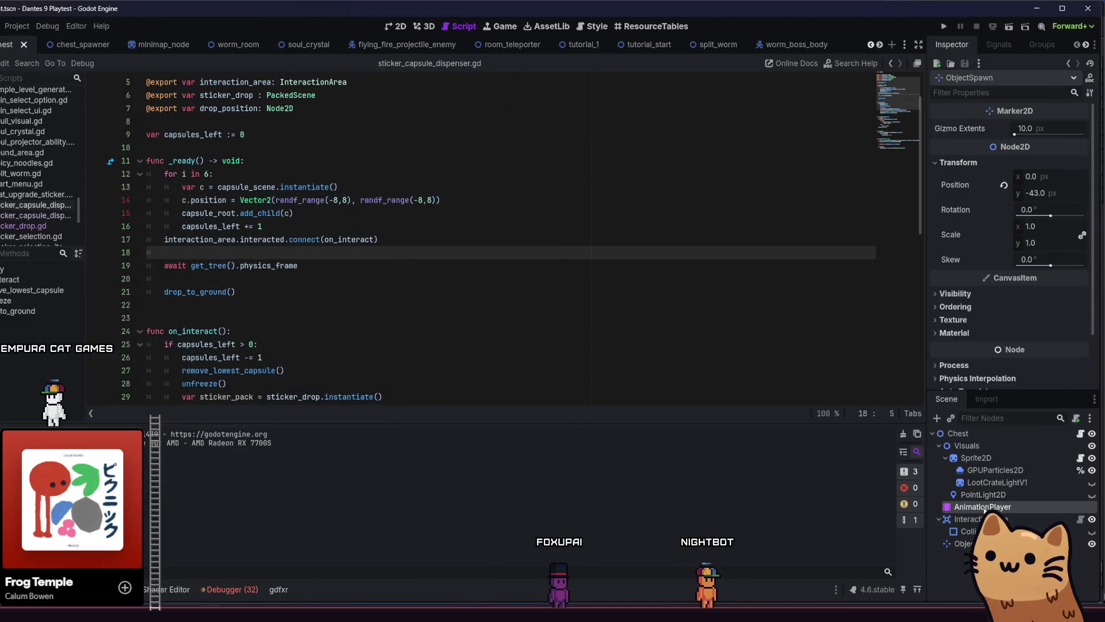
{"action": "right_click", "coordinate": [984, 509]}
{"action": "left_click", "coordinate": [973, 386]}
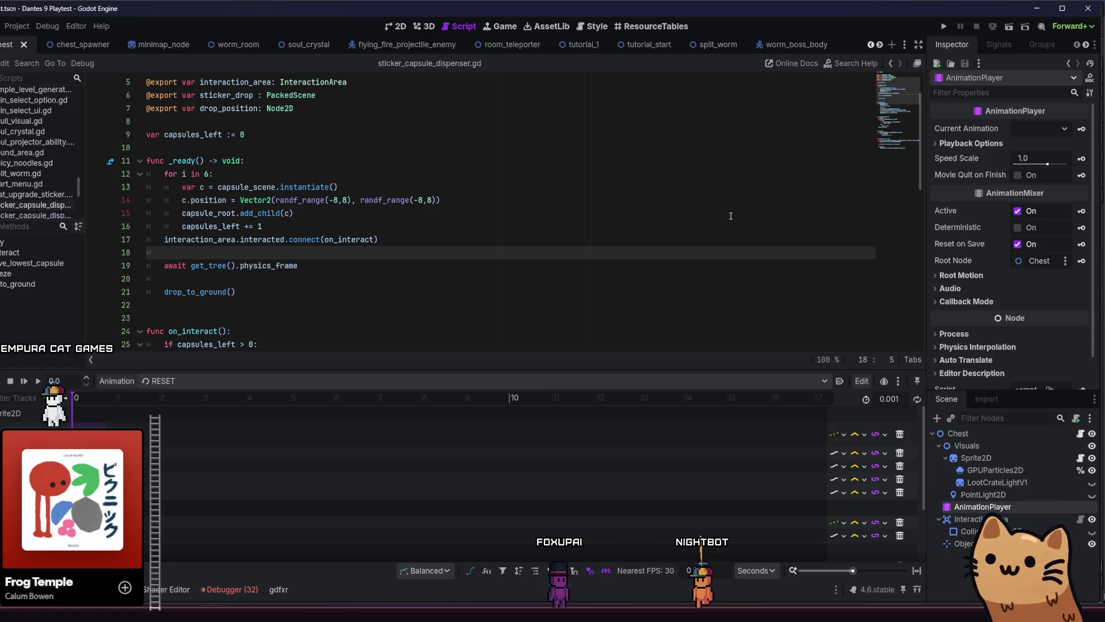
Paste the AnimationPlayer onto the sticker_capsule_dispenser root node
{"action": "scroll", "coordinate": [712, 53], "scroll_direction": "down", "scroll_amount": 2}
{"action": "scroll", "coordinate": [713, 52], "scroll_direction": "down", "scroll_amount": 5}
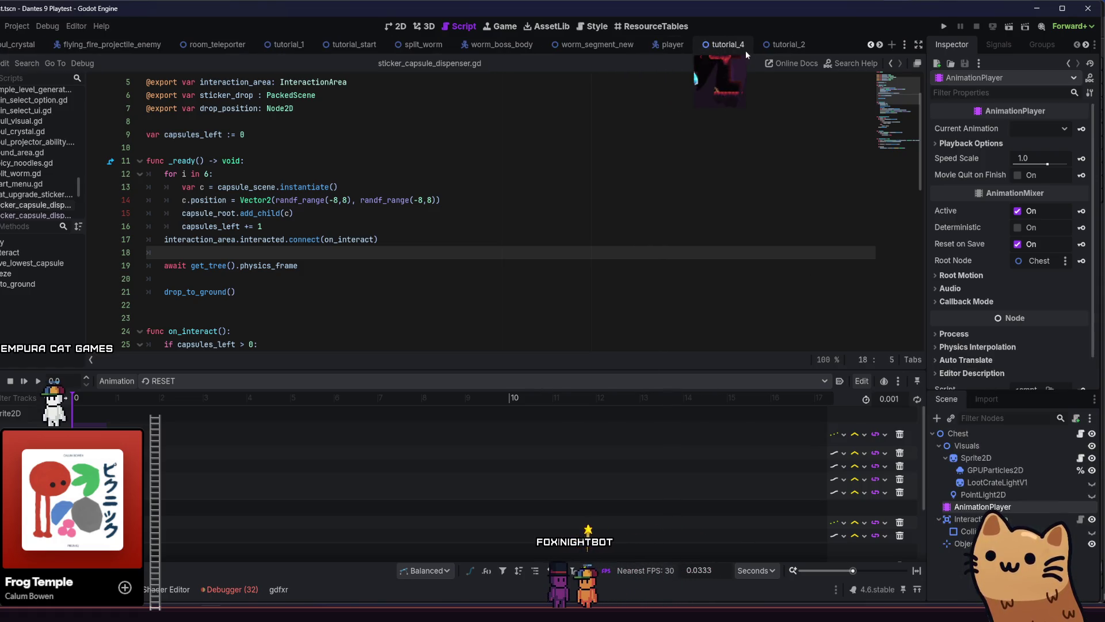
{"action": "scroll", "coordinate": [713, 47], "scroll_direction": "down", "scroll_amount": 3}
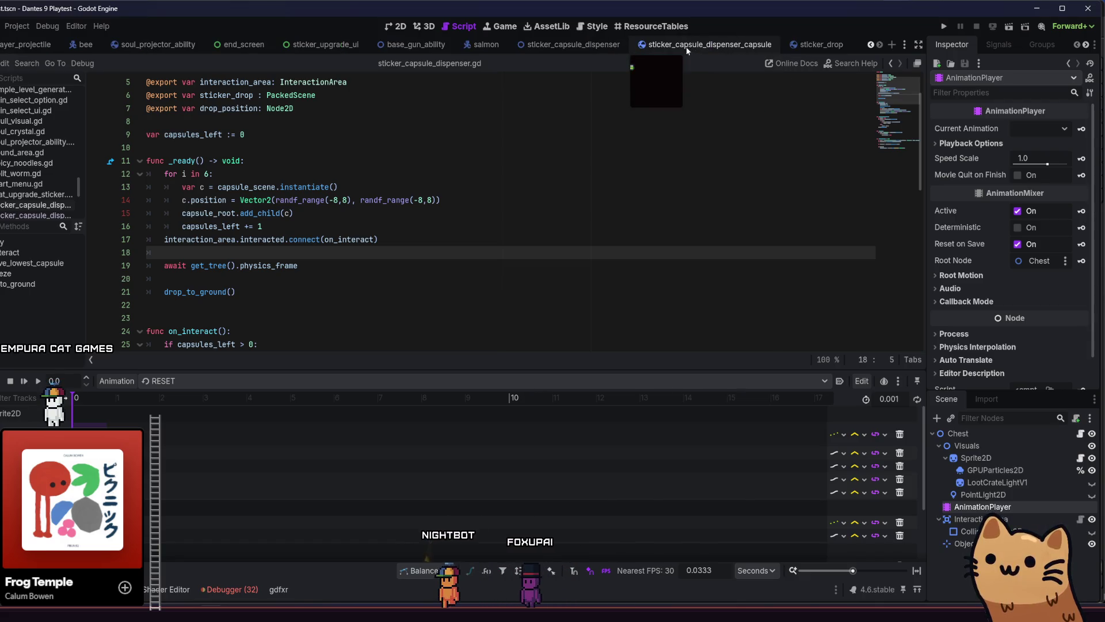
{"action": "left_click", "coordinate": [547, 45]}
{"action": "left_click", "coordinate": [949, 432]}
{"action": "right_click", "coordinate": [949, 431]}
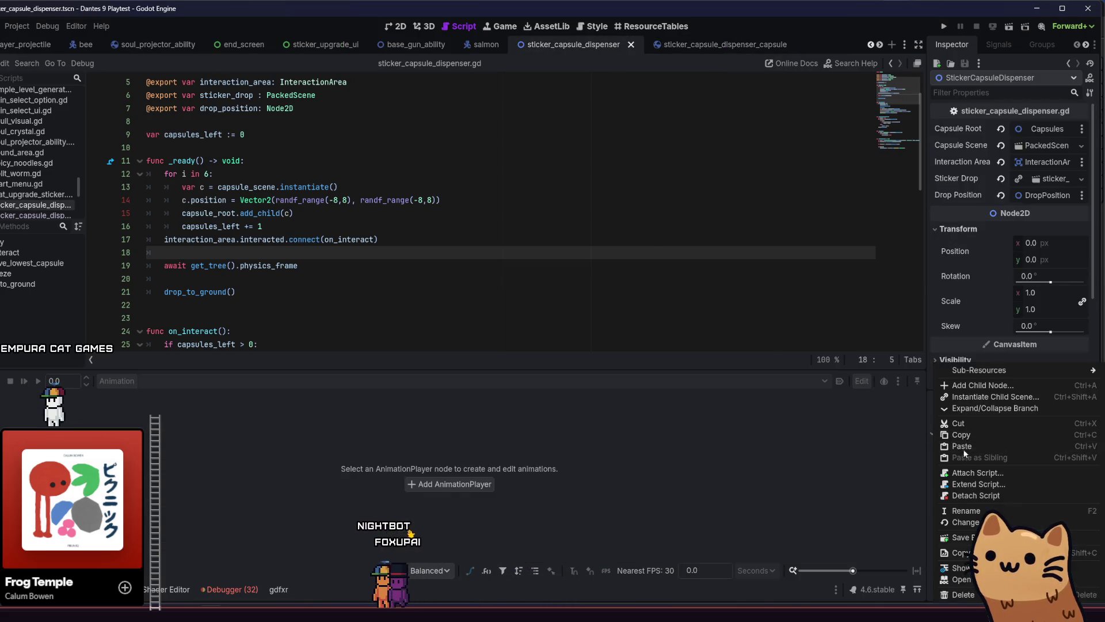
{"action": "left_click", "coordinate": [966, 445]}
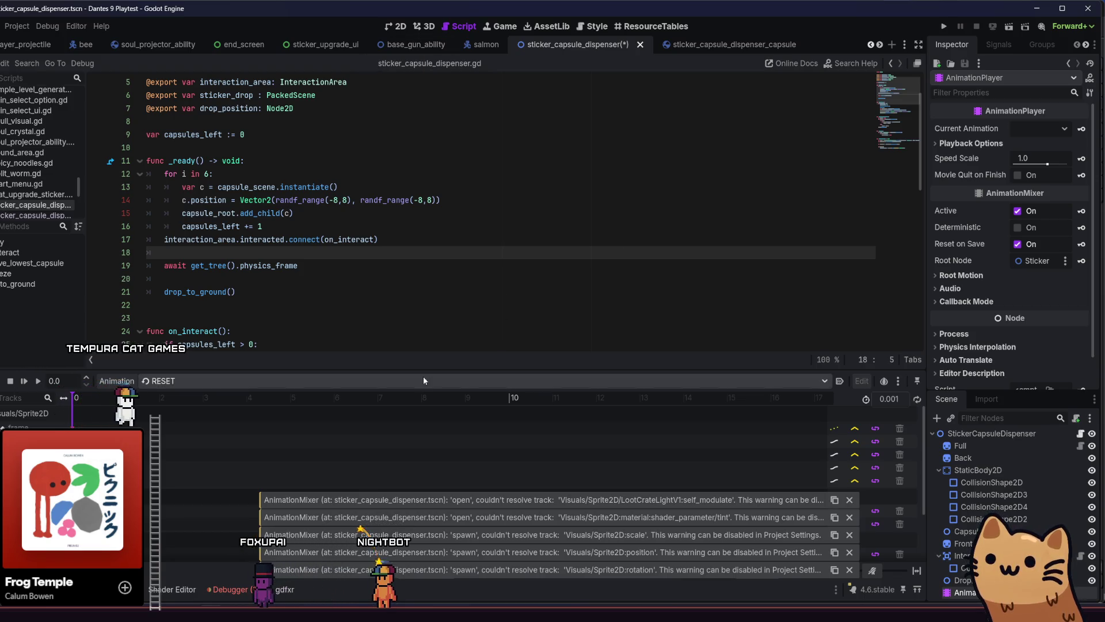
Pick the 'locked' animation, then remove the pasted AnimationPlayer and save the scene
{"action": "left_click", "coordinate": [220, 383]}
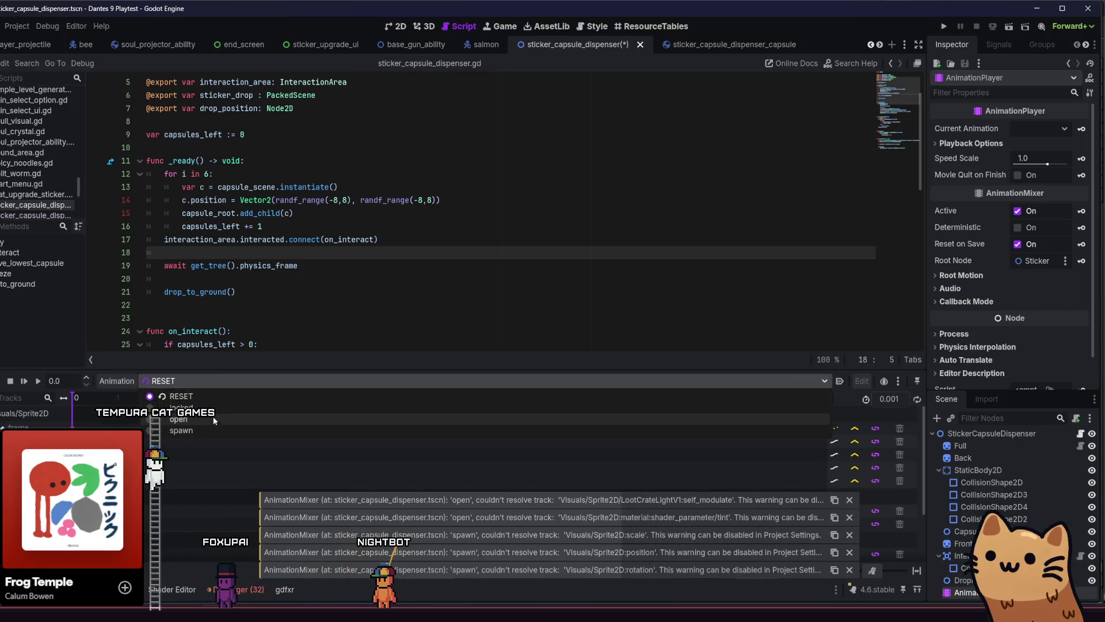
{"action": "left_click", "coordinate": [214, 409]}
{"action": "left_click", "coordinate": [212, 381]}
{"action": "left_click", "coordinate": [213, 377]}
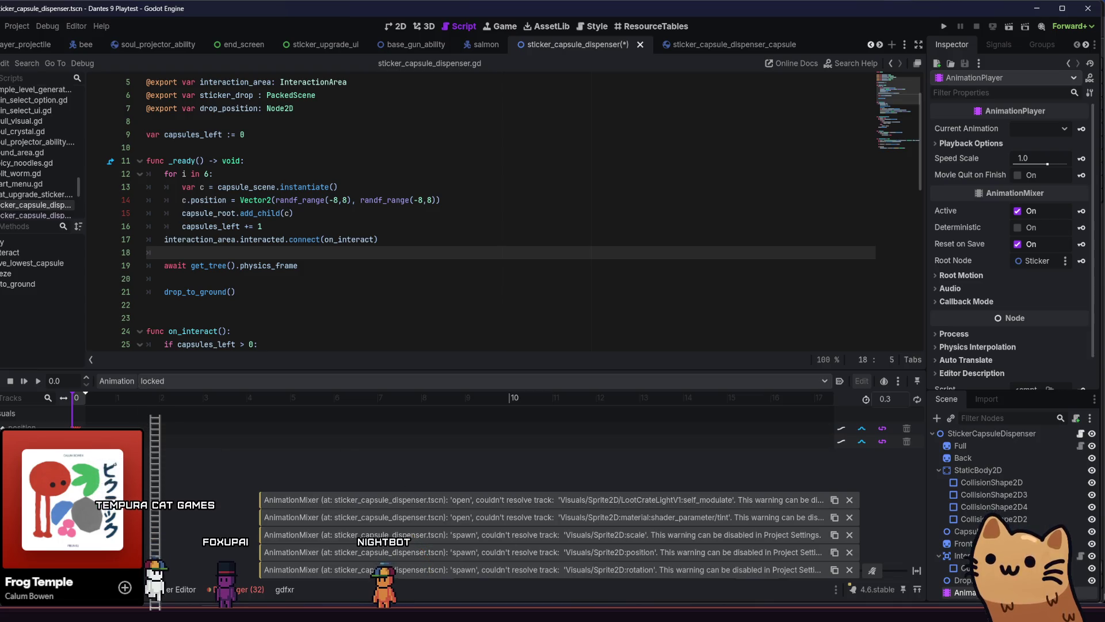
{"action": "key", "text": "Delete"}
{"action": "key", "text": "ctrl+s"}
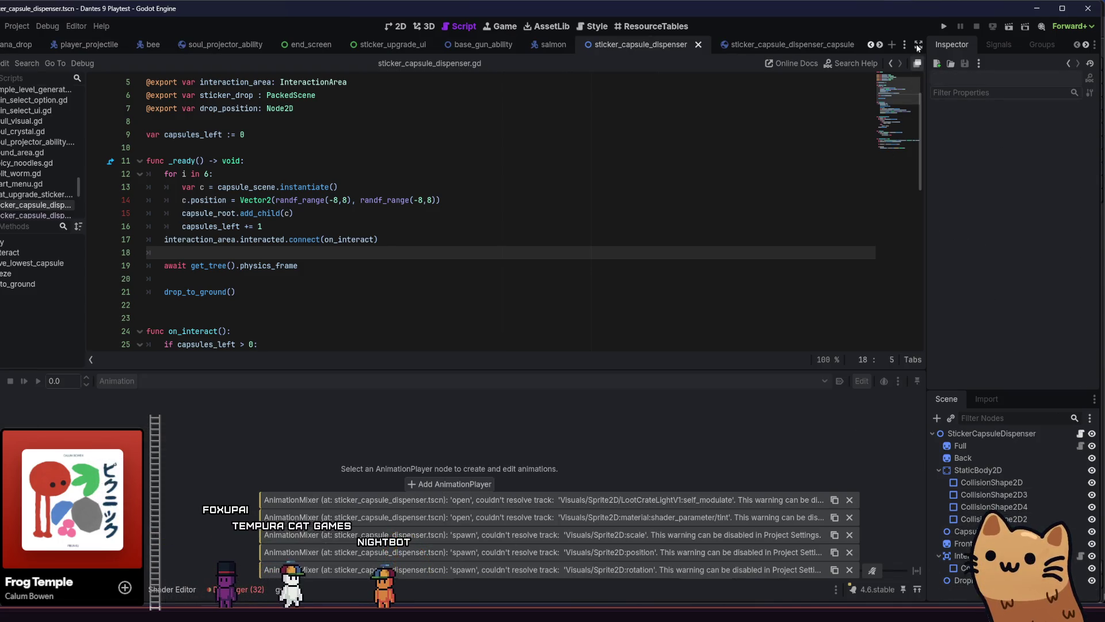
Try extending line 25's capsules_left check with a PlayerData member reference
{"action": "scroll", "coordinate": [534, 230], "scroll_direction": "up", "scroll_amount": 2}
{"action": "left_click", "coordinate": [535, 214]}
{"action": "scroll", "coordinate": [535, 231], "scroll_direction": "down", "scroll_amount": 2}
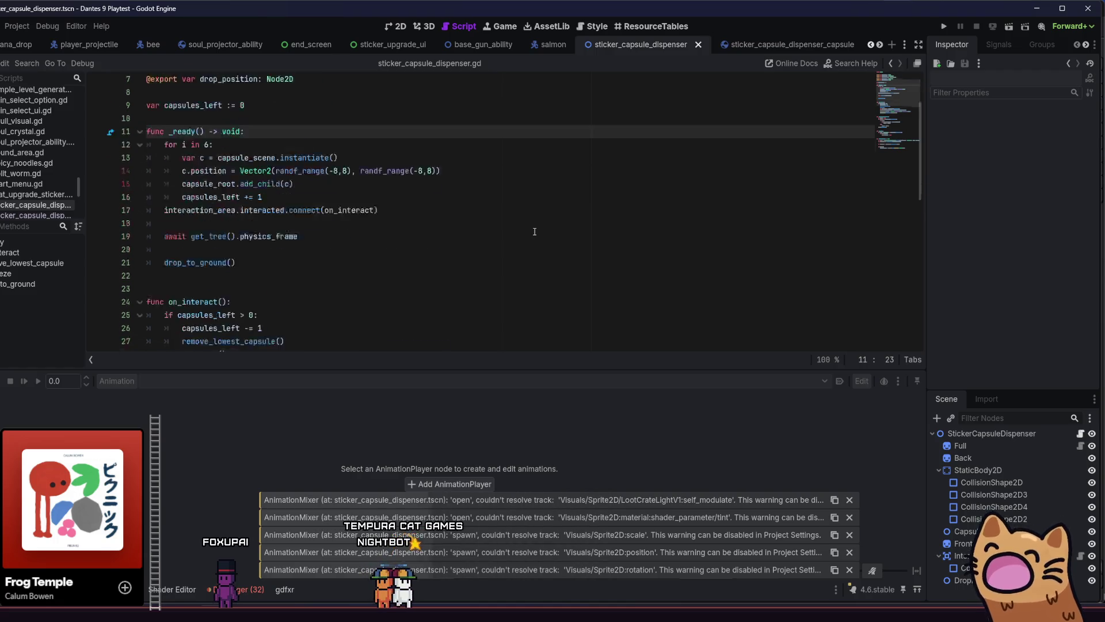
{"action": "scroll", "coordinate": [449, 239], "scroll_direction": "down", "scroll_amount": 3}
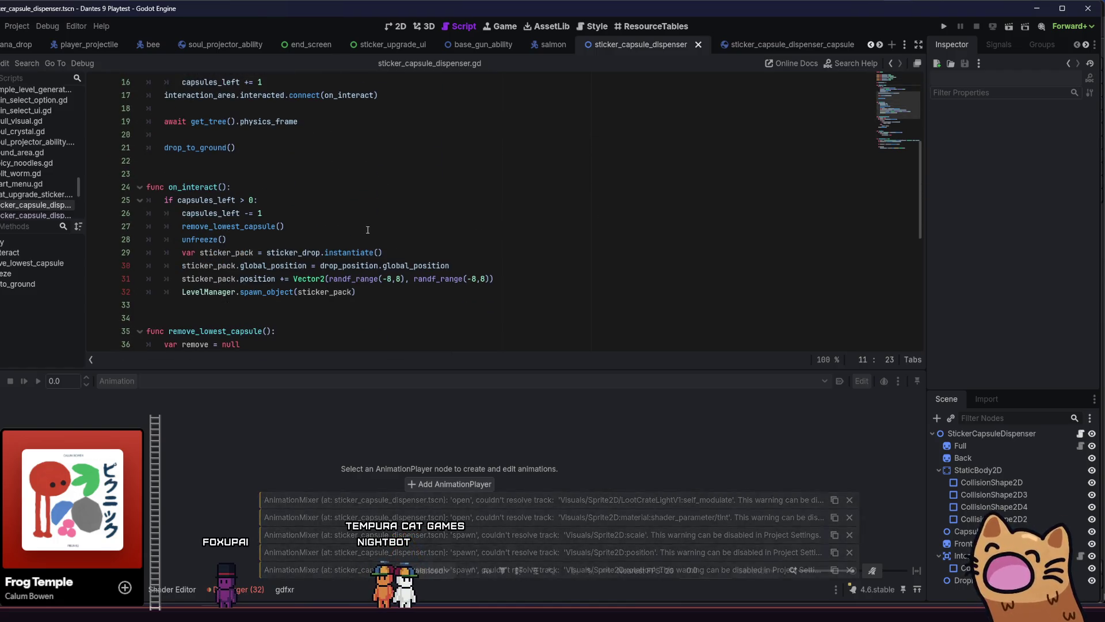
{"action": "left_click", "coordinate": [254, 202]}
{"action": "type", "text": "Play"}
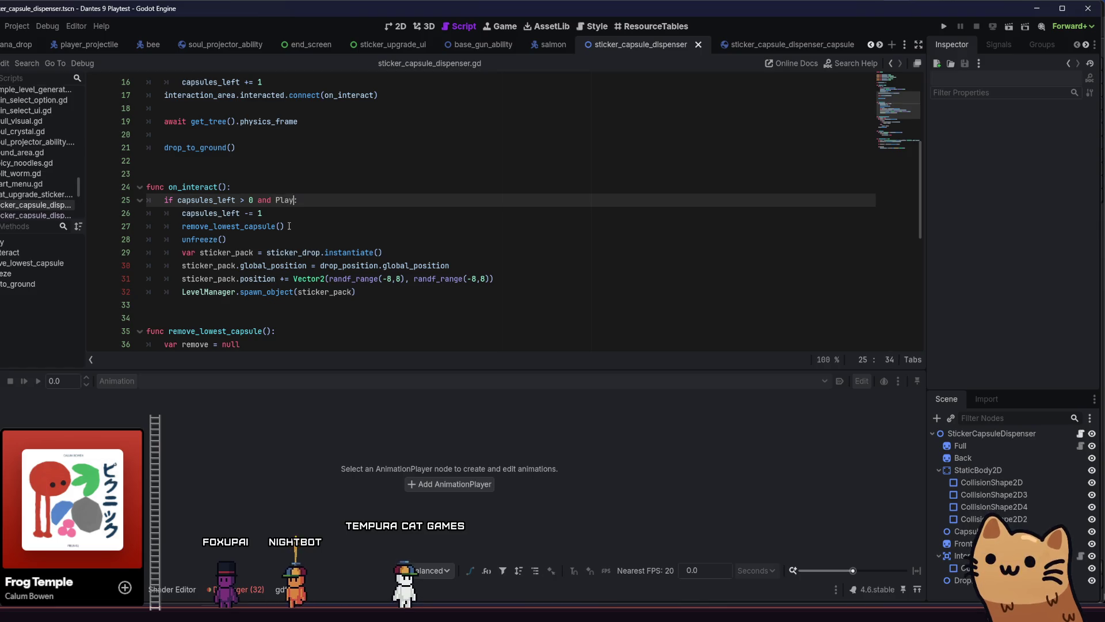
{"action": "type", "text": "play"}
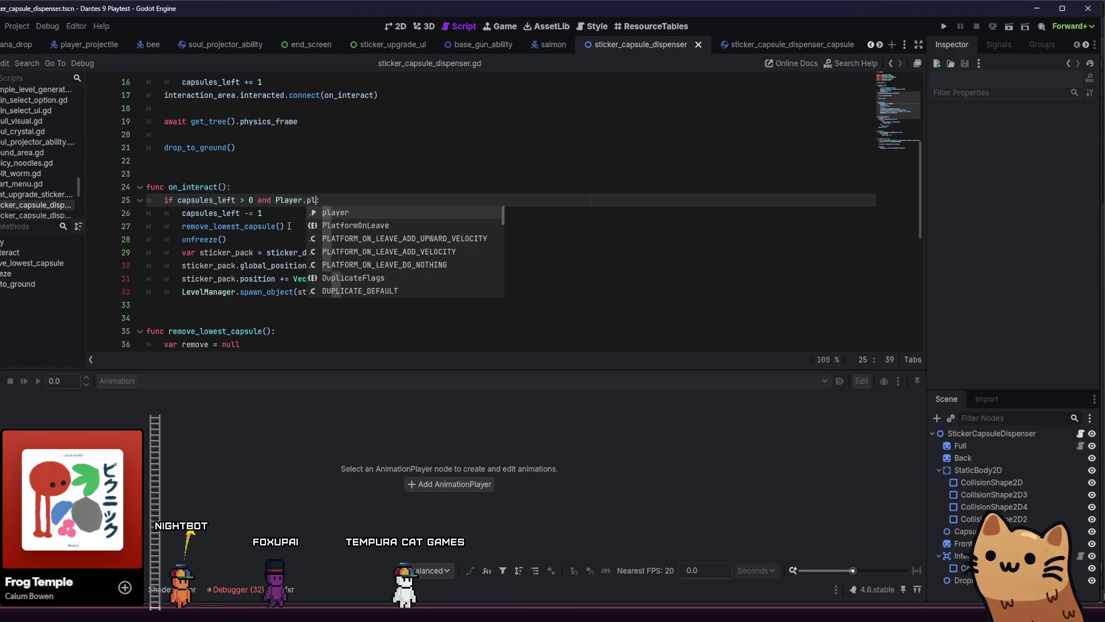
{"action": "key", "text": "BackSpace"}
{"action": "key", "text": "BackSpace"}
{"action": "key", "text": "BackSpace"}
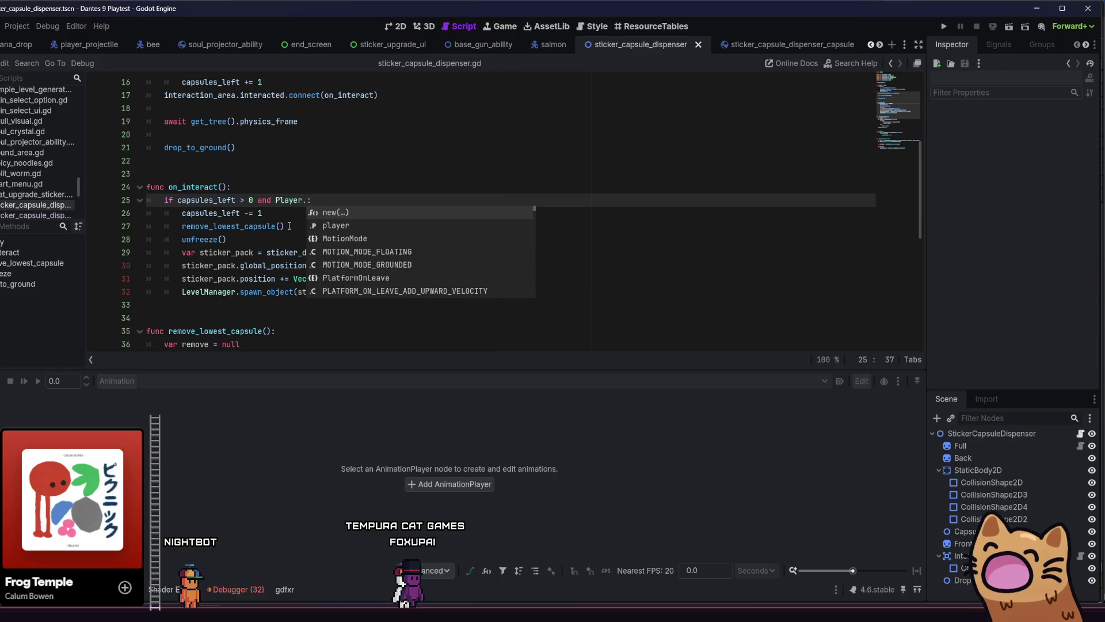
{"action": "type", "text": "Data."}
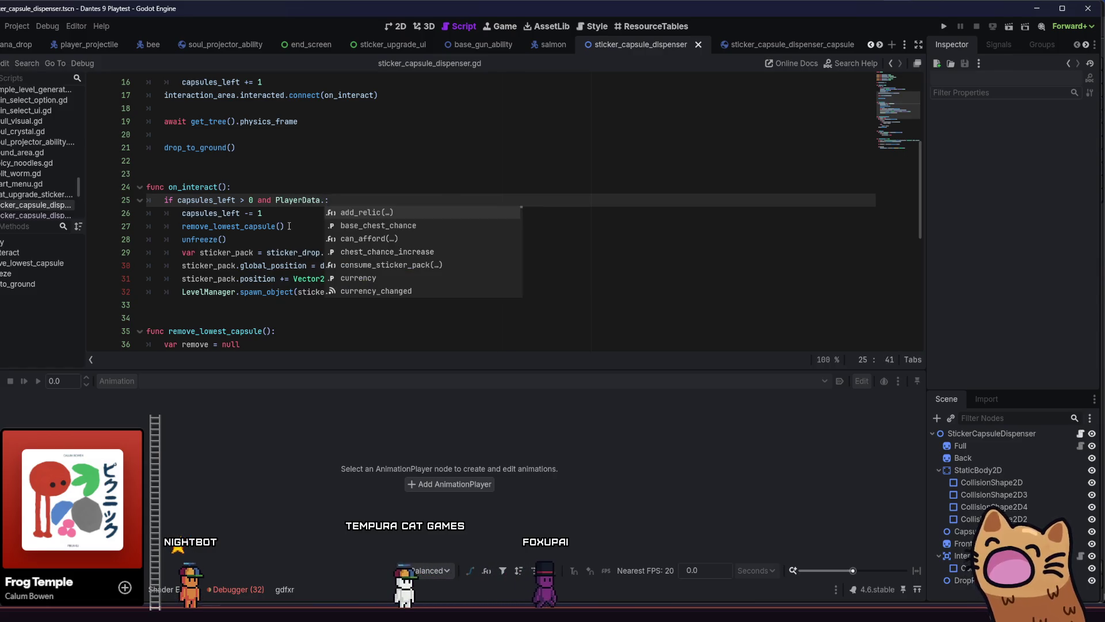
{"action": "type", "text": "o"}
{"action": "key", "text": "BackSpace"}
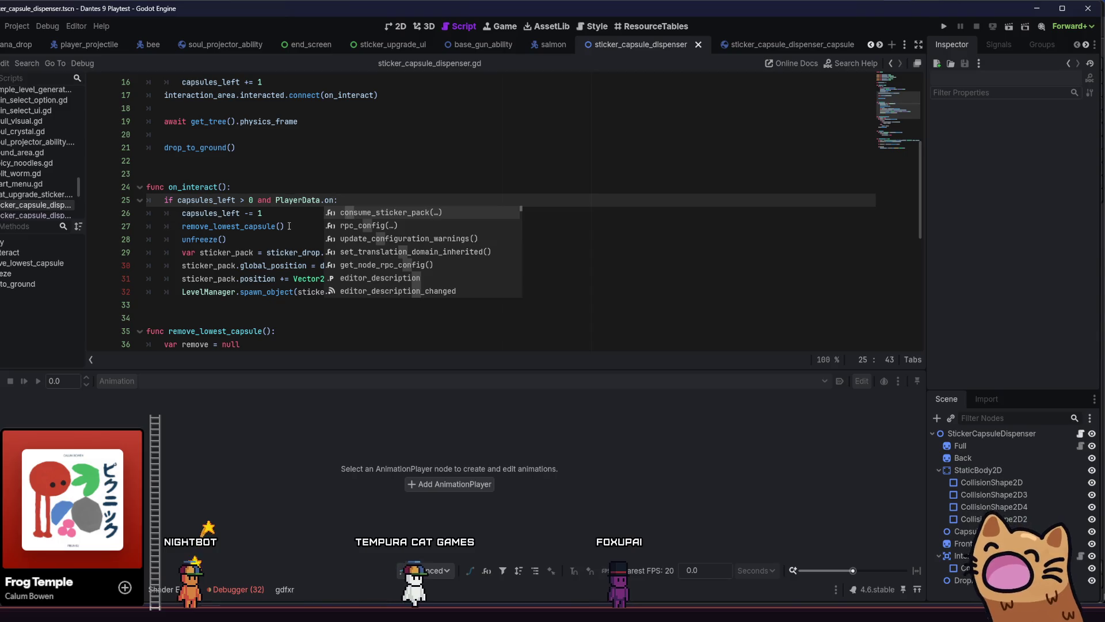
{"action": "type", "text": "mo"}
{"action": "key", "text": "BackSpace"}
{"action": "key", "text": "BackSpace"}
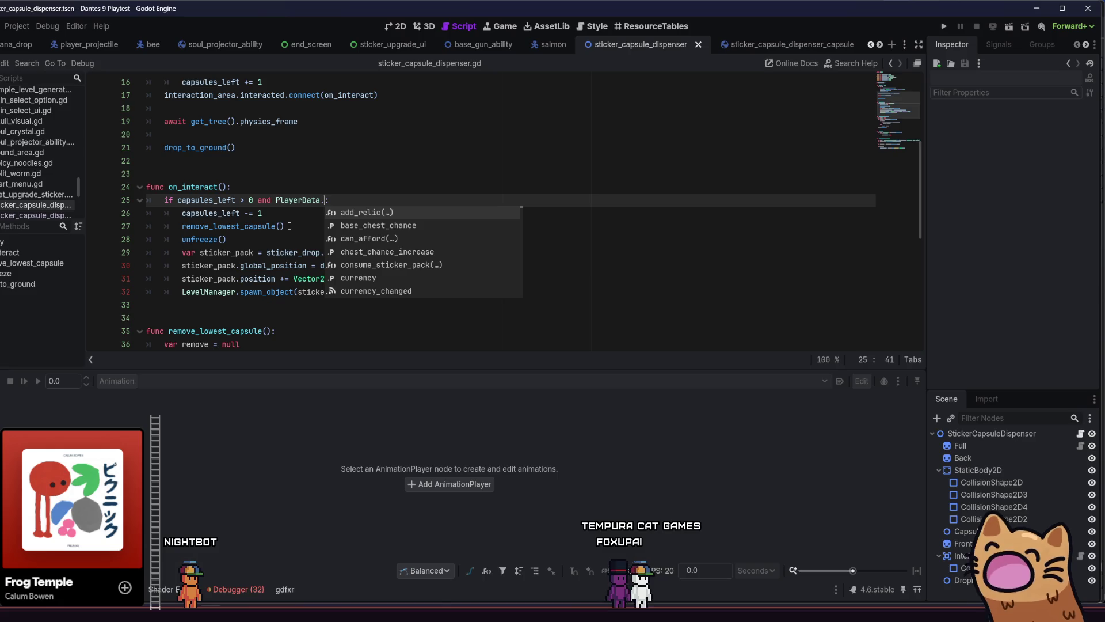
{"action": "key", "text": "BackSpace"}
{"action": "key", "text": "BackSpace"}
{"action": "key", "text": "BackSpace"}
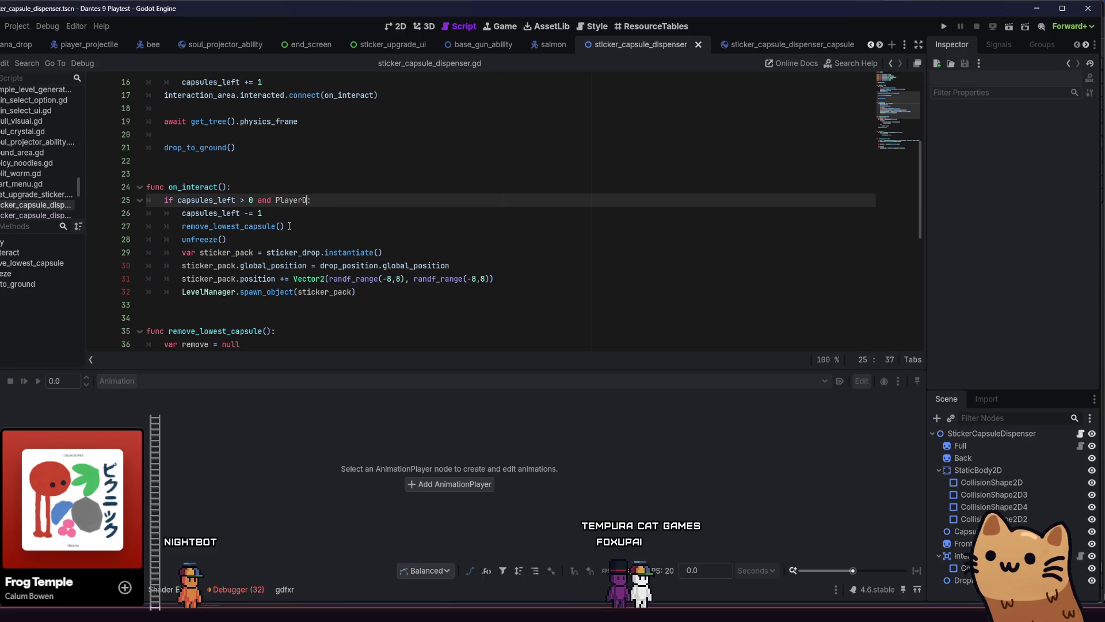
{"action": "type", "text": "t"}
{"action": "type", "text": "Data.st"}
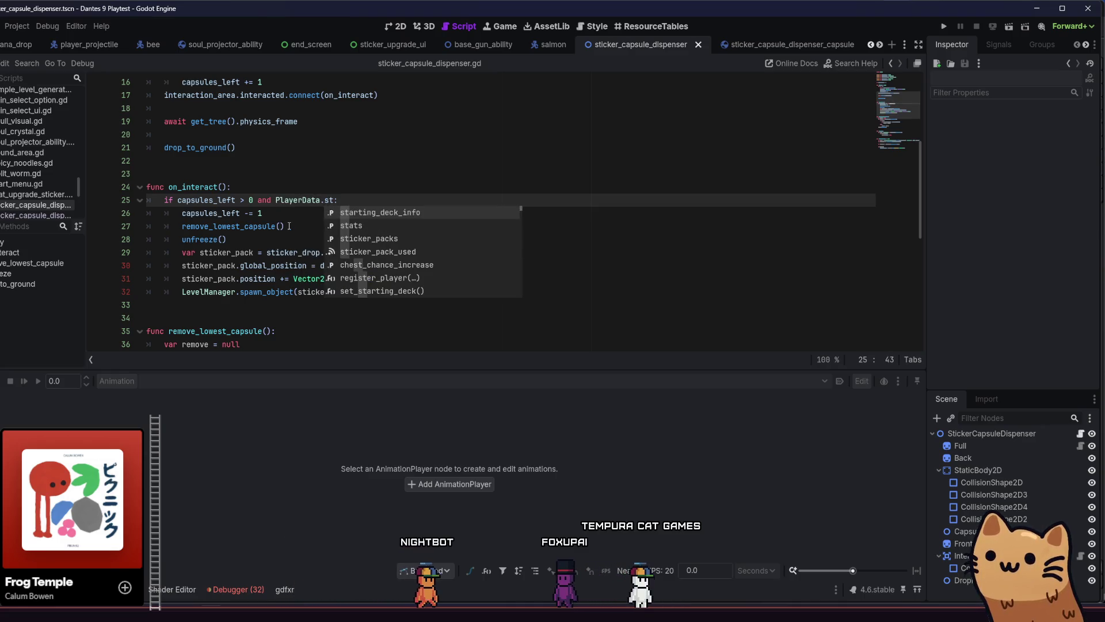
{"action": "key", "text": "Return"}
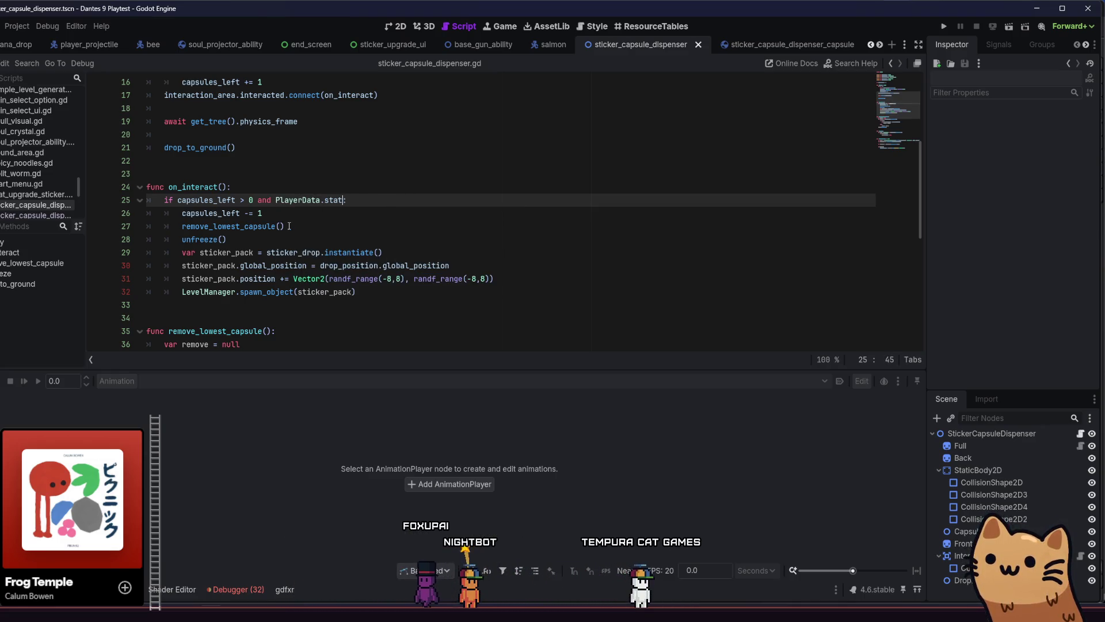
Delete the unfinished PlayerData clause so line 25 checks only capsules_left > 0
{"action": "type", "text": ".mon"}
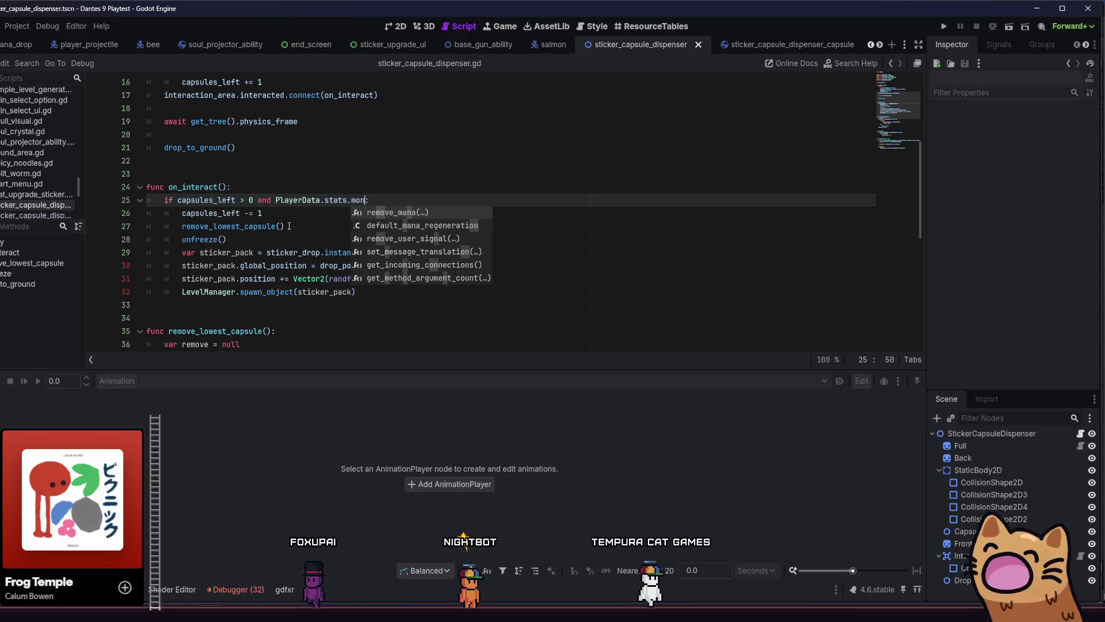
{"action": "key", "text": "BackSpace"}
{"action": "key", "text": "BackSpace"}
{"action": "key", "text": "BackSpace"}
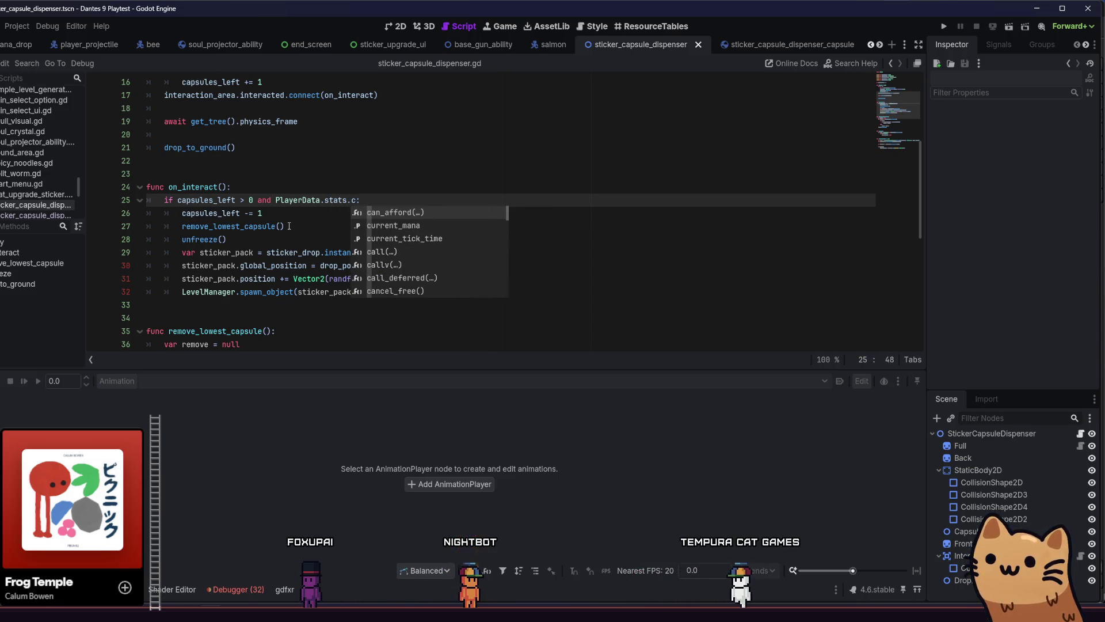
{"action": "key", "text": "BackSpace"}
{"action": "key", "text": "BackSpace"}
{"action": "key", "text": "BackSpace"}
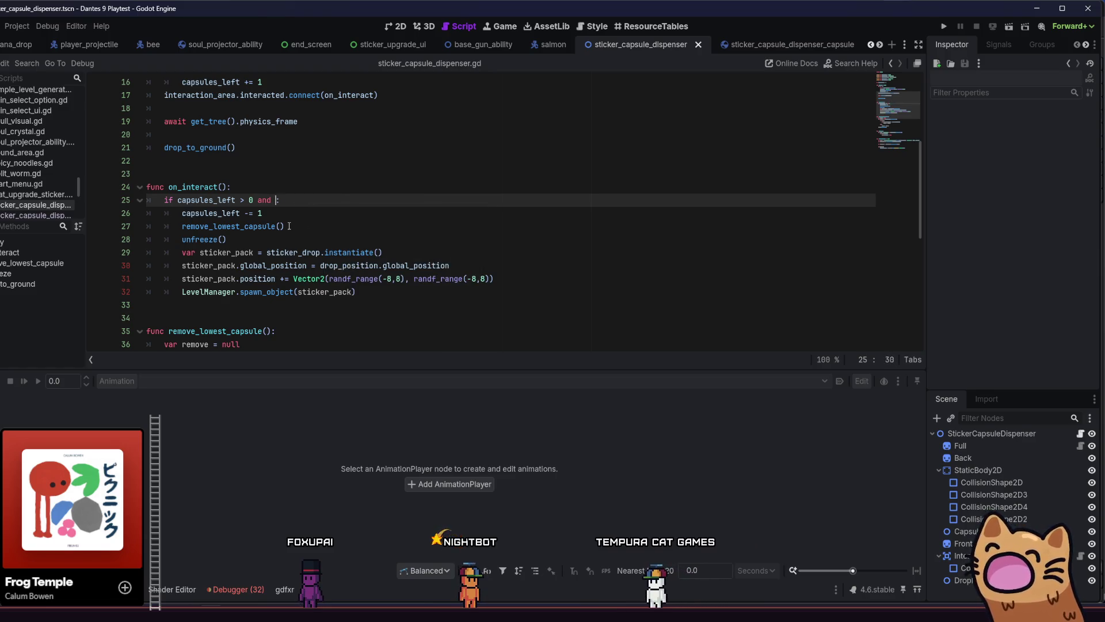
{"action": "type", "text": "Moon"}
{"action": "key", "text": "BackSpace"}
{"action": "key", "text": "BackSpace"}
{"action": "key", "text": "BackSpace"}
{"action": "type", "text": "Player."}
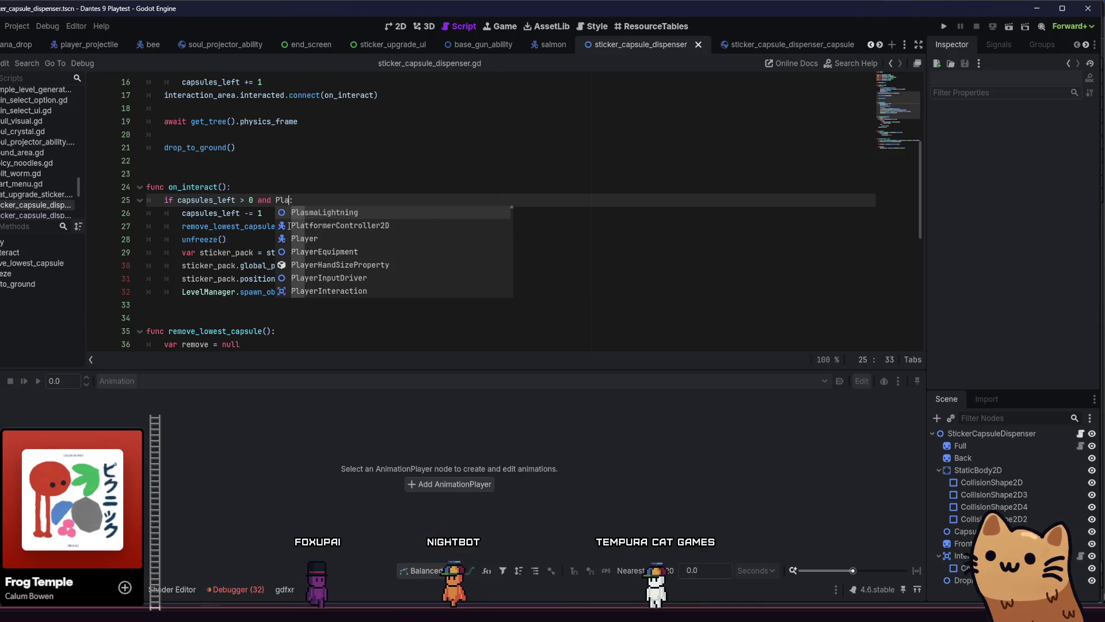
{"action": "key", "text": "BackSpace"}
{"action": "key", "text": "BackSpace"}
{"action": "key", "text": "BackSpace"}
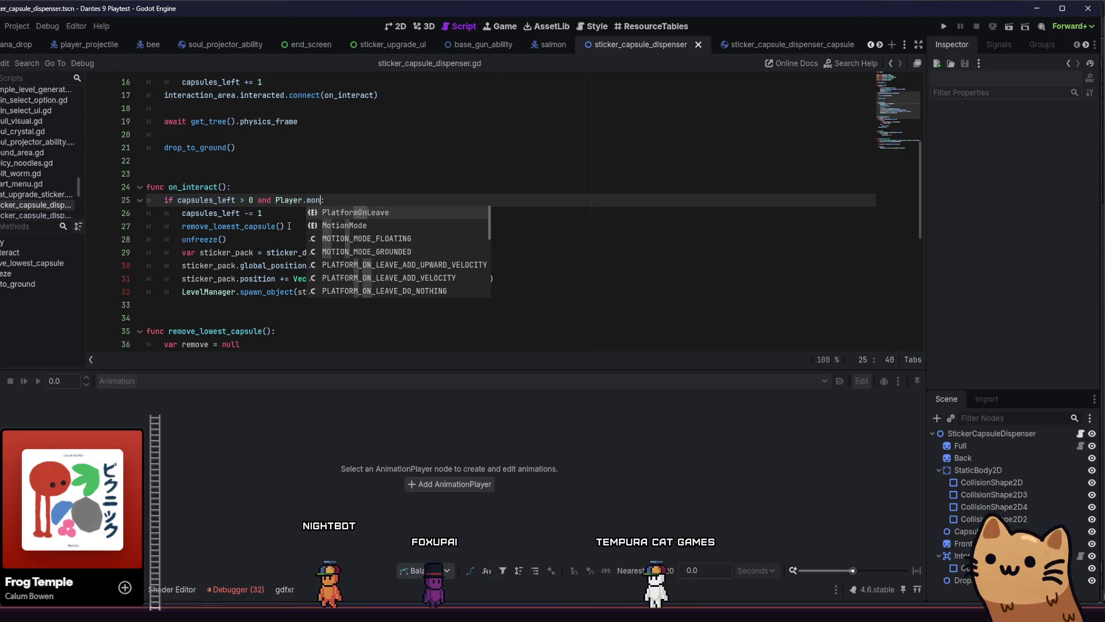
{"action": "key", "text": "BackSpace"}
{"action": "key", "text": "BackSpace"}
{"action": "key", "text": "BackSpace"}
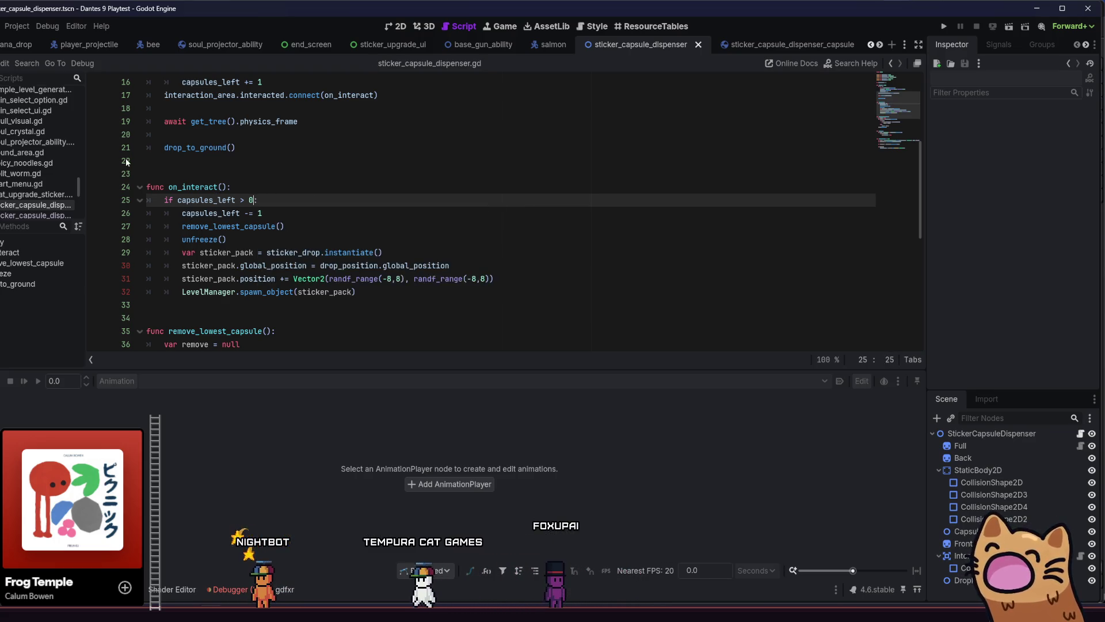
Search the quick resource finder for 'money' to locate the money scripts
{"action": "key", "text": "shift+alt+o"}
{"action": "type", "text": "c"}
{"action": "key", "text": "BackSpace"}
{"action": "type", "text": "money"}
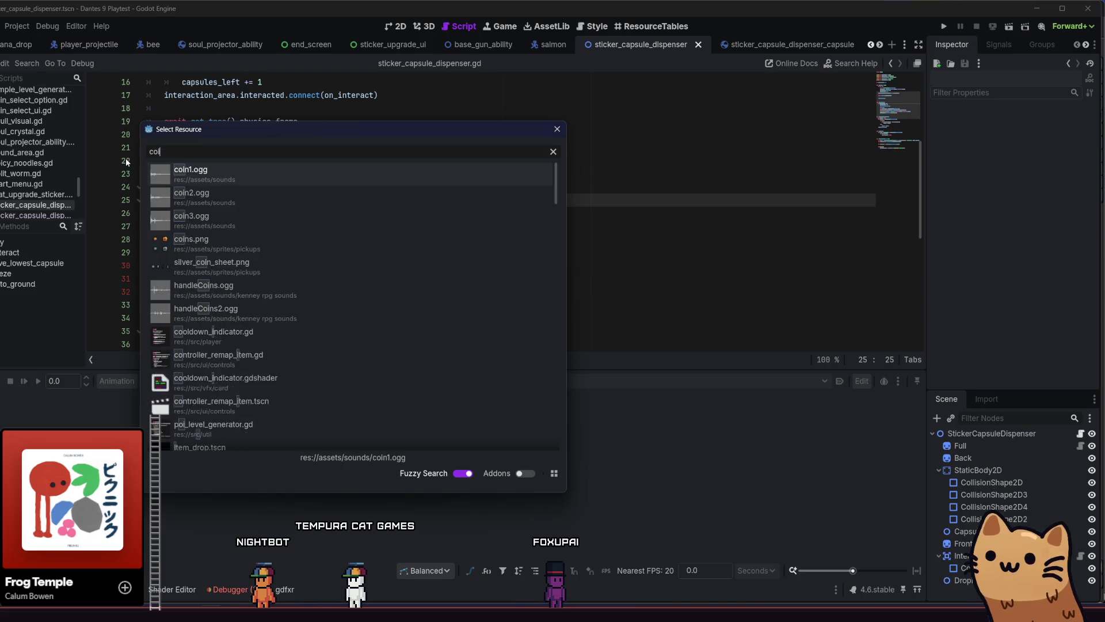
{"action": "type", "text": "-"}
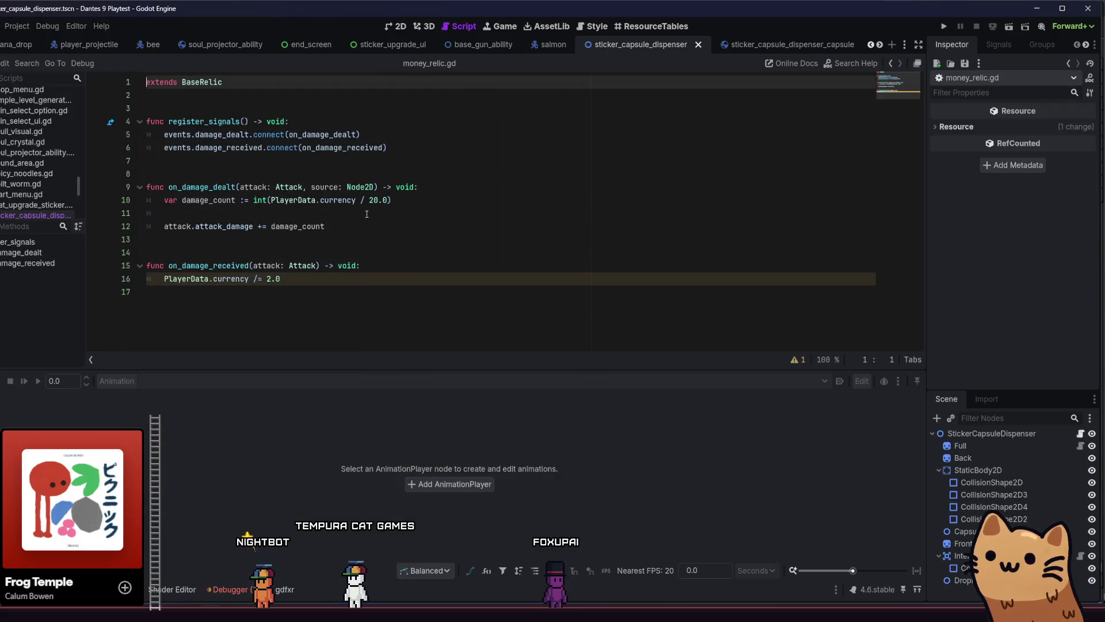
Check the PlayerData.currency line in money_relic, then return to the dispenser's script
{"action": "left_click", "coordinate": [380, 280]}
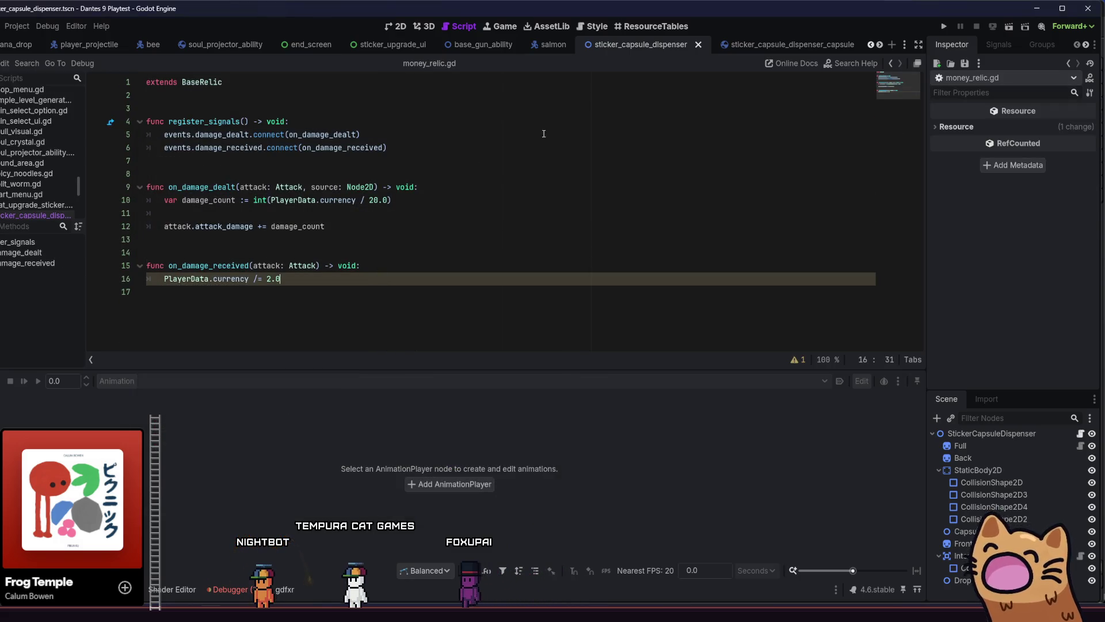
{"action": "left_click", "coordinate": [740, 49]}
{"action": "left_click", "coordinate": [647, 43]}
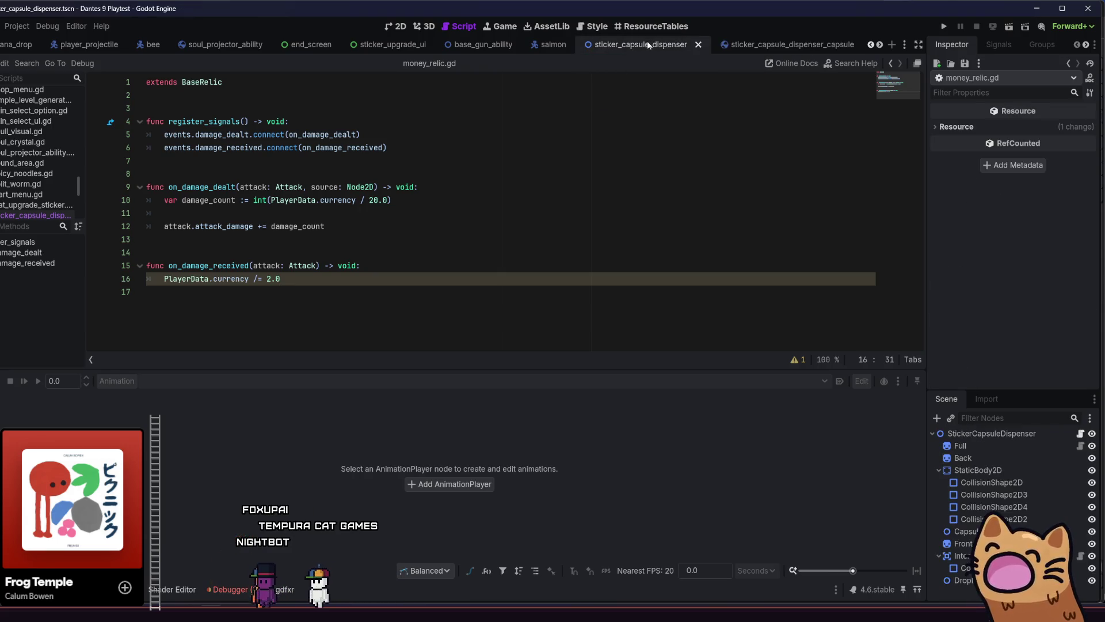
{"action": "left_click", "coordinate": [1074, 436]}
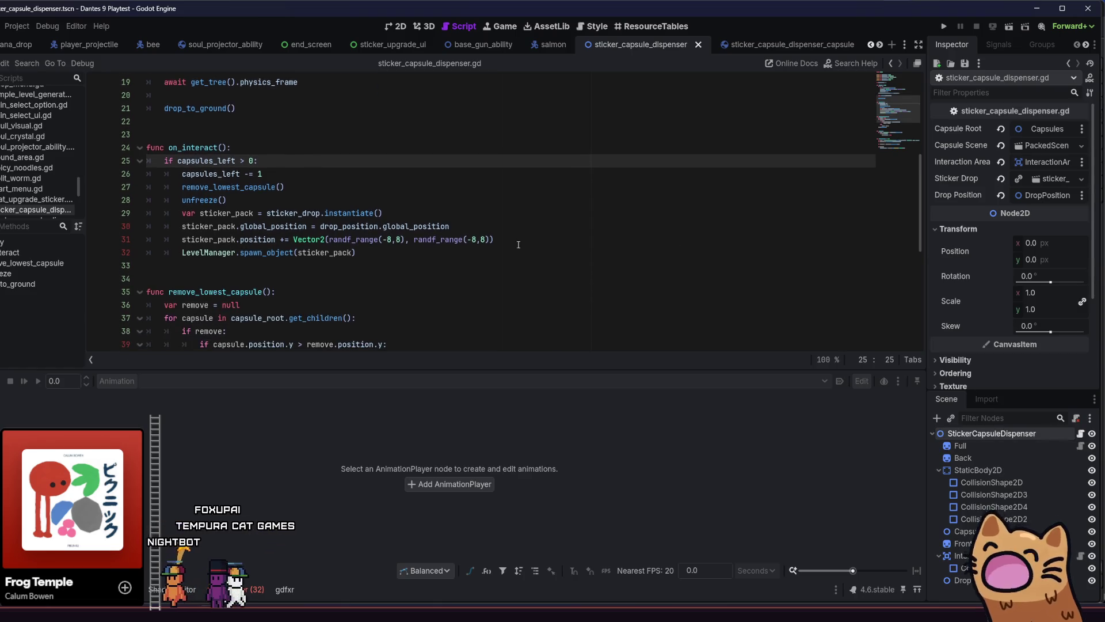
{"action": "left_click", "coordinate": [287, 187]}
Change line 25 to require PlayerData.currency > 20 alongside capsules_left > 0, and save
{"action": "left_click", "coordinate": [255, 161]}
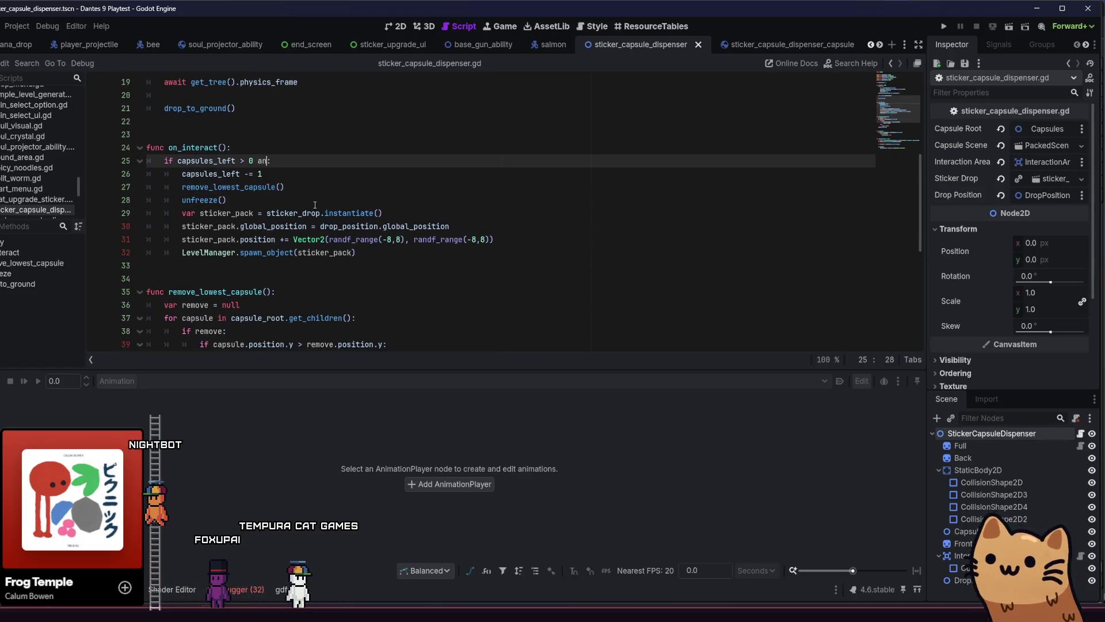
{"action": "key", "text": "BackSpace"}
{"action": "type", "text": "layerDA"}
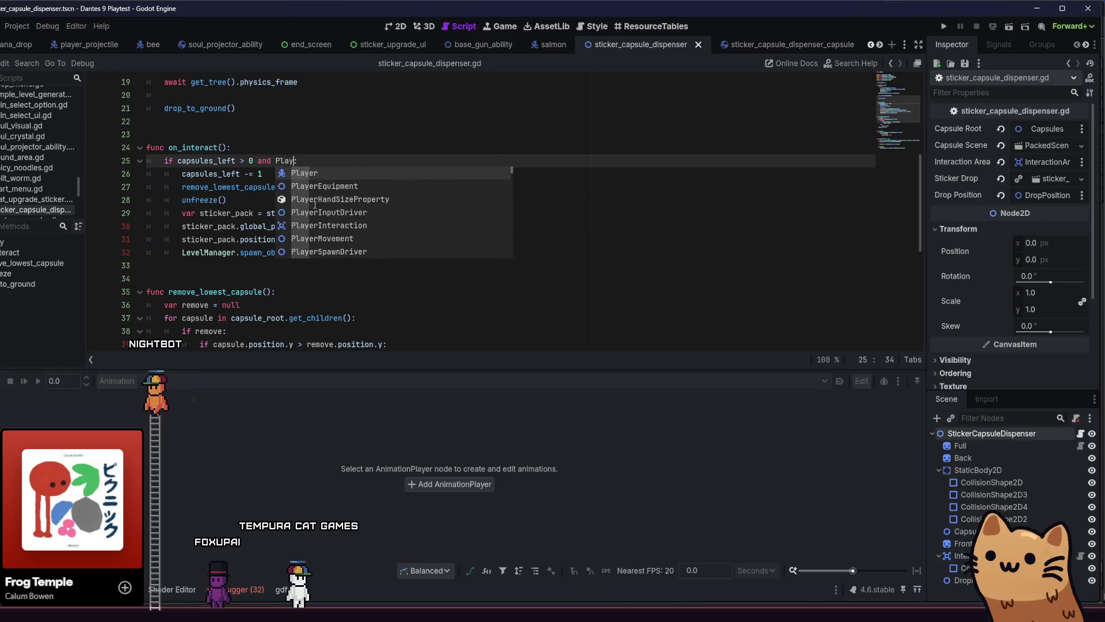
{"action": "key", "text": "Return"}
{"action": "type", "text": ".cu"}
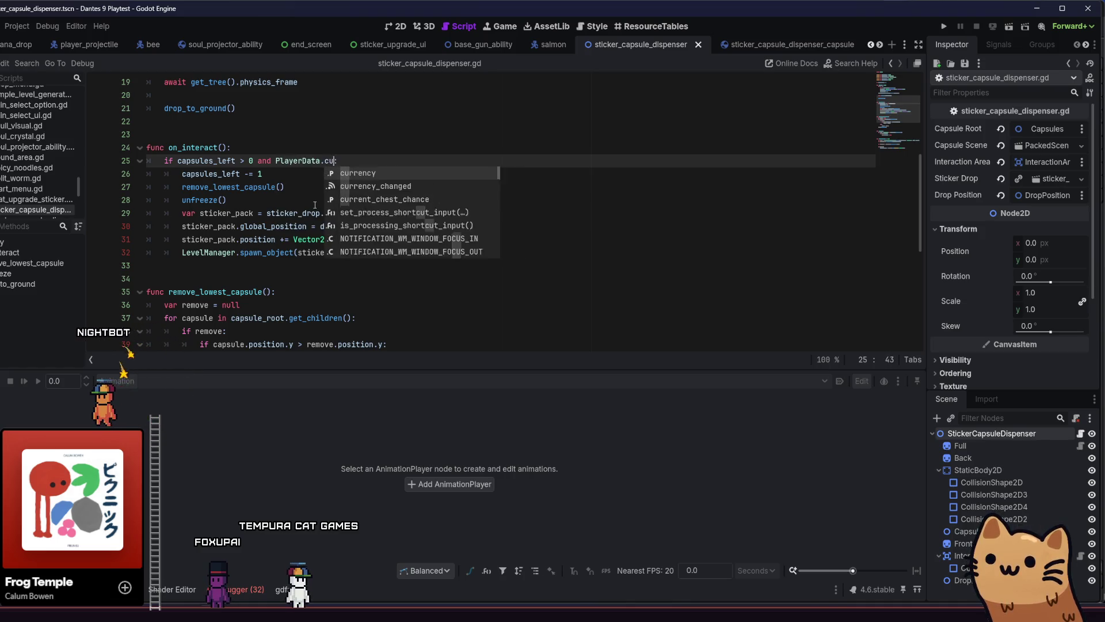
{"action": "key", "text": "Return"}
{"action": "type", "text": "> 10:"}
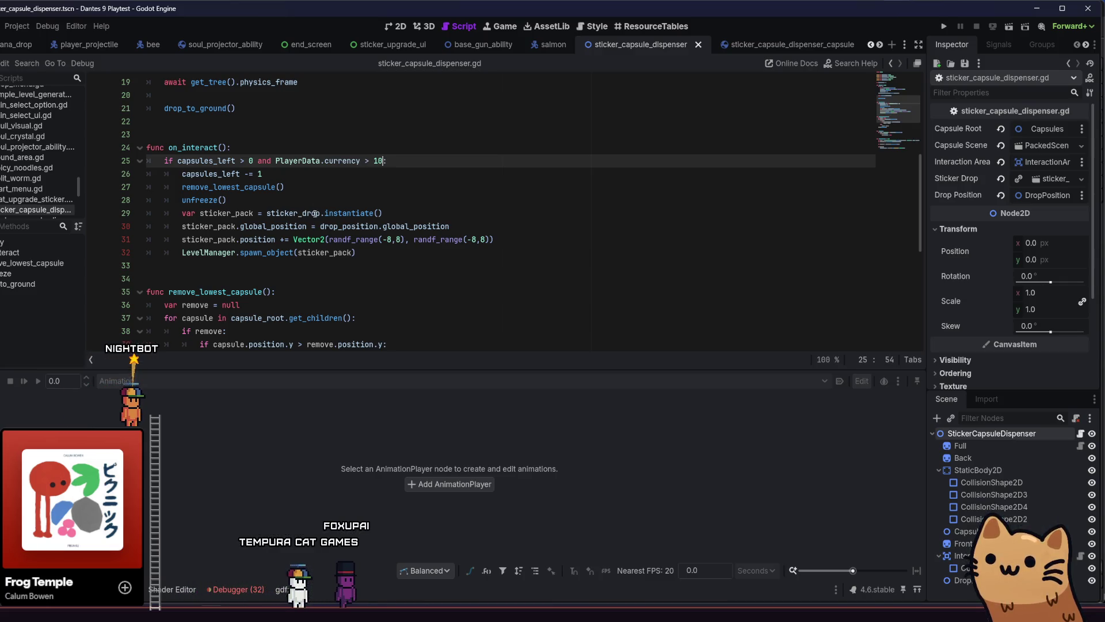
{"action": "left_click", "coordinate": [308, 202]}
{"action": "left_click", "coordinate": [398, 176]}
{"action": "key", "text": "ctrl+z"}
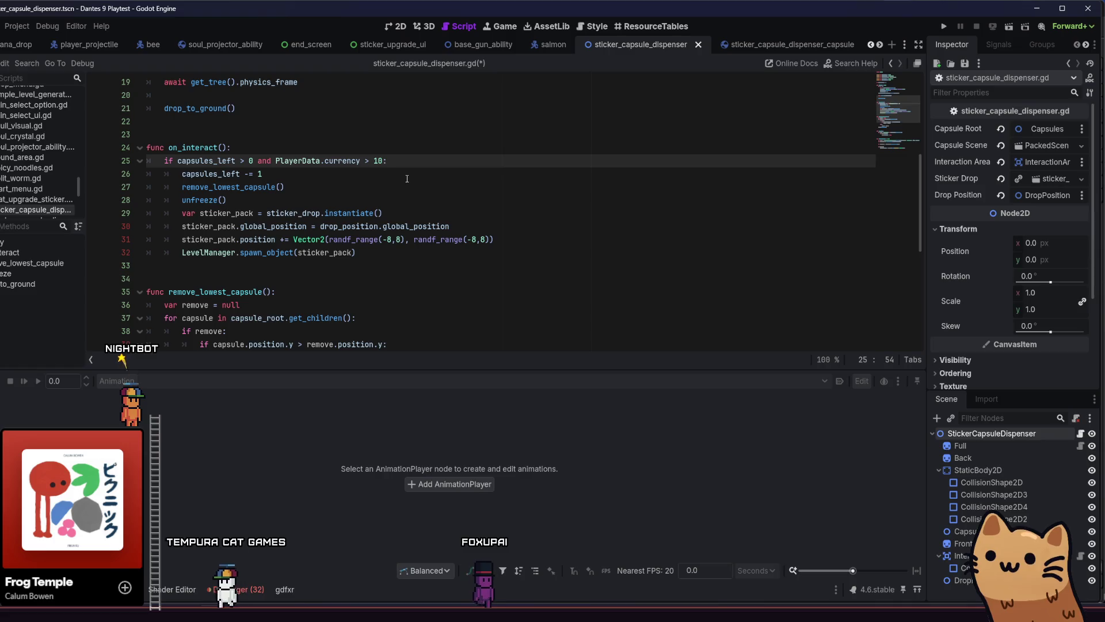
{"action": "left_click", "coordinate": [407, 179]}
{"action": "left_click", "coordinate": [424, 166]}
{"action": "key", "text": "ctrl+s"}
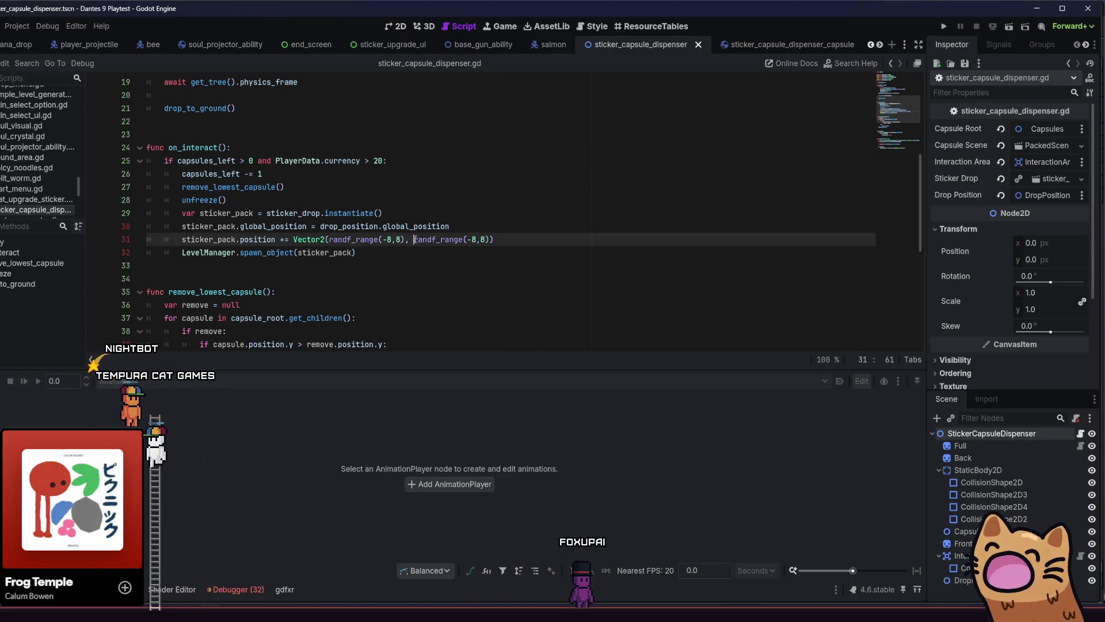
Add a PlayerData.currency deduction line inside the if block, save, and launch the playtest
{"action": "key", "text": "Return"}
{"action": "type", "text": "la"}
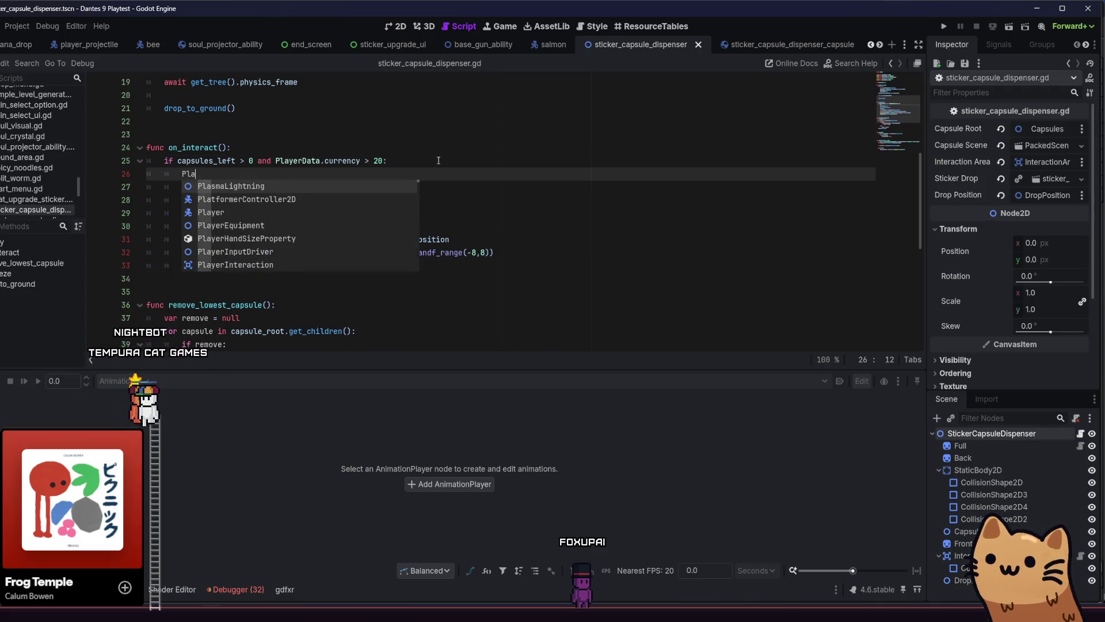
{"action": "type", "text": "yerData."}
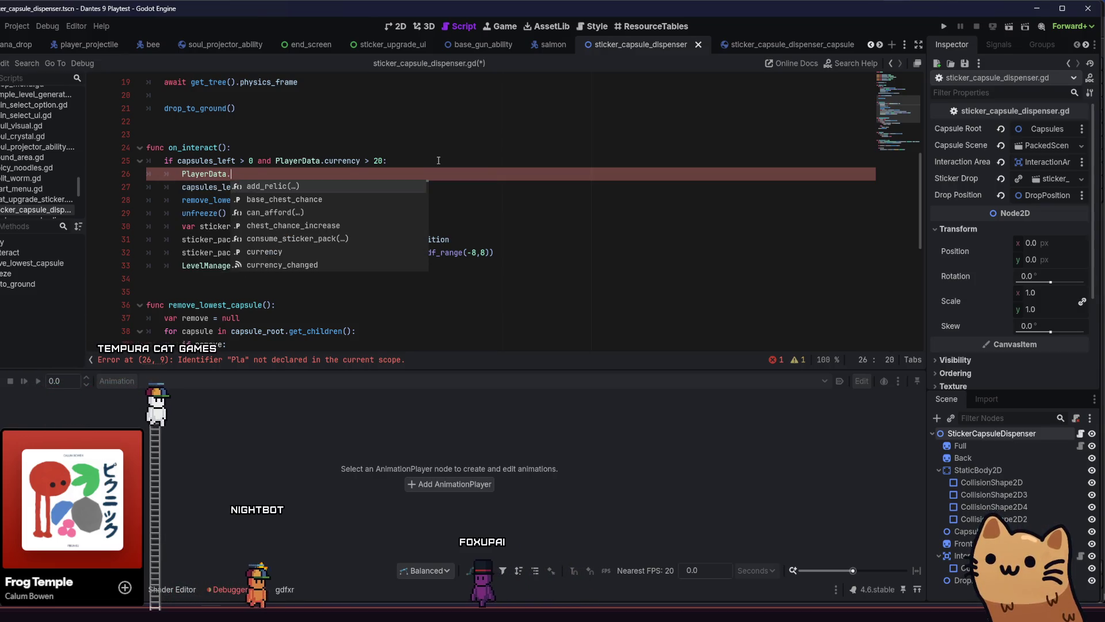
{"action": "type", "text": "currency -= 20"}
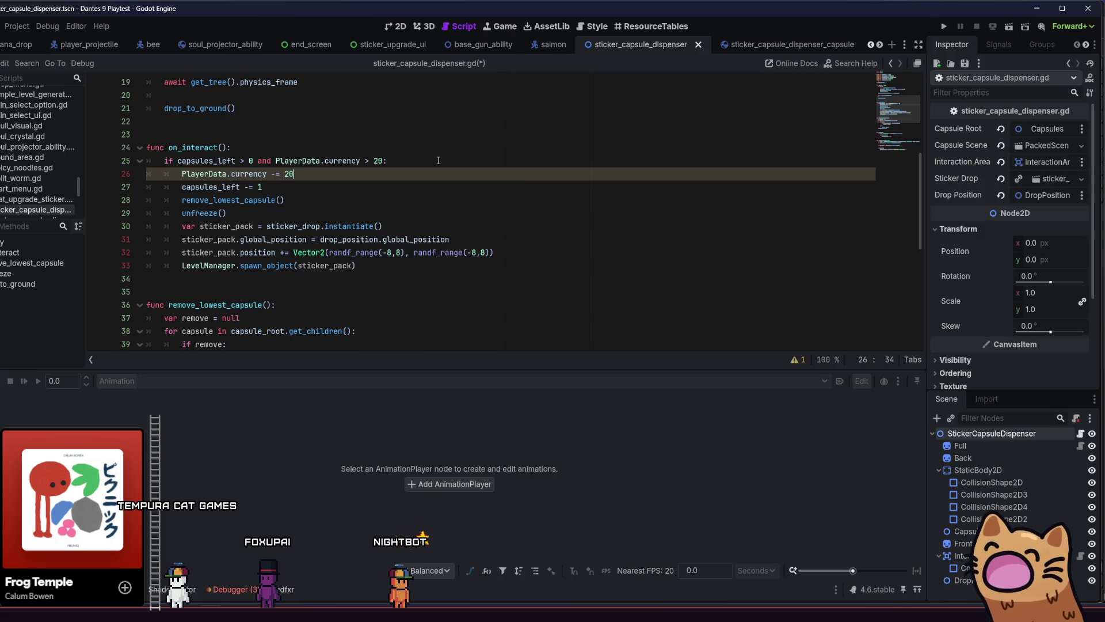
{"action": "key", "text": "ctrl+s"}
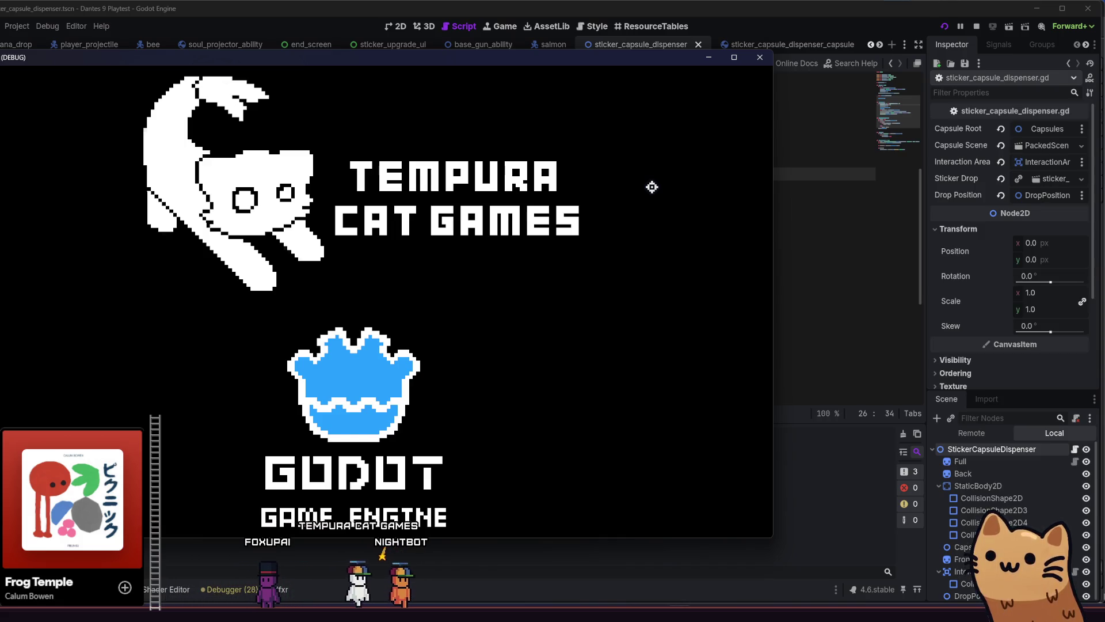
Start a new game and select the sticker capsule dispenser scene in the debug spawn panel
{"action": "key", "text": "super+Up"}
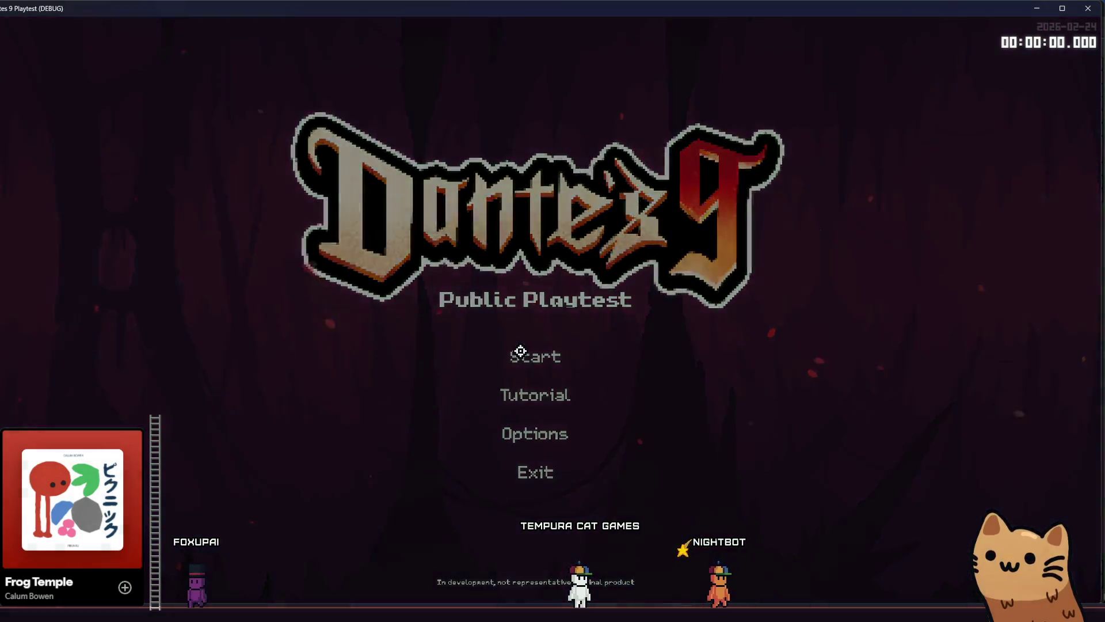
{"action": "left_click", "coordinate": [520, 351]}
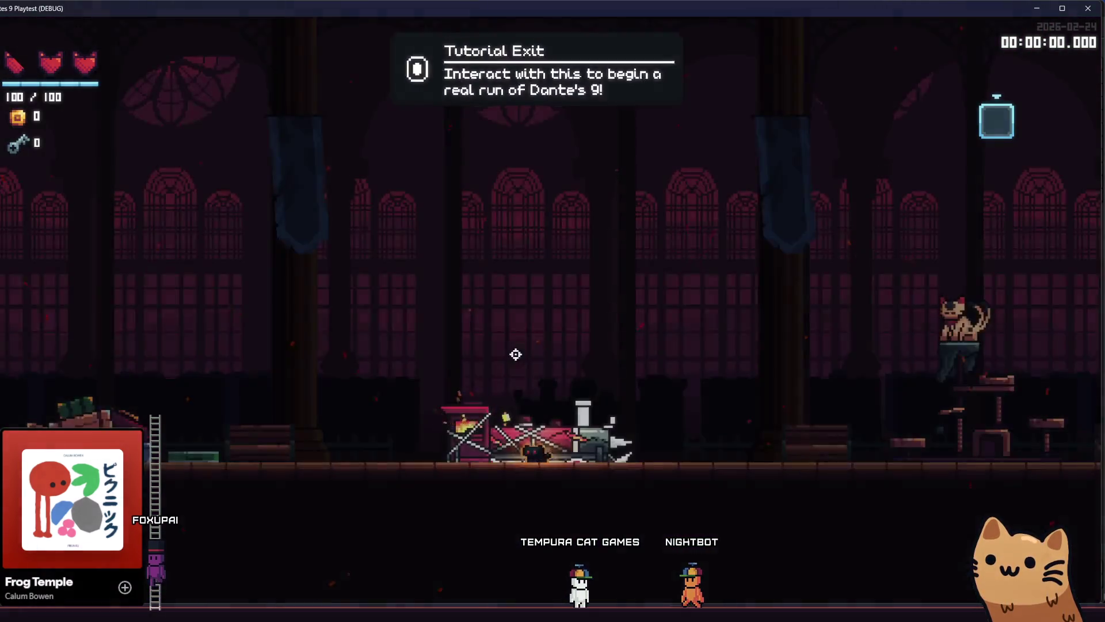
{"action": "key", "text": "F1"}
{"action": "left_click", "coordinate": [92, 436]}
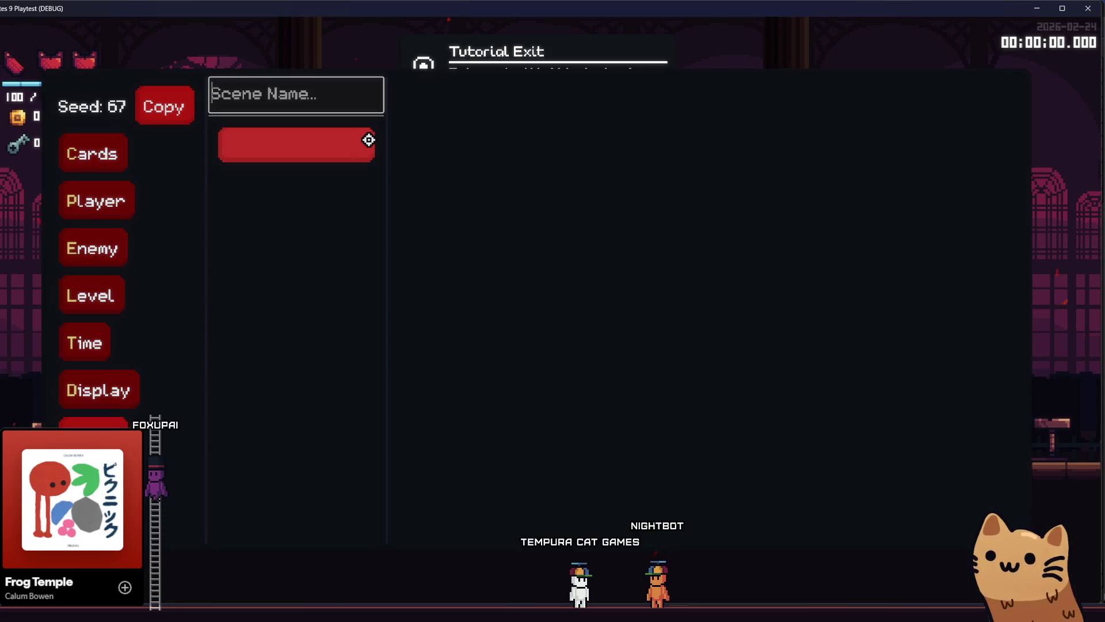
{"action": "type", "text": "sticker"}
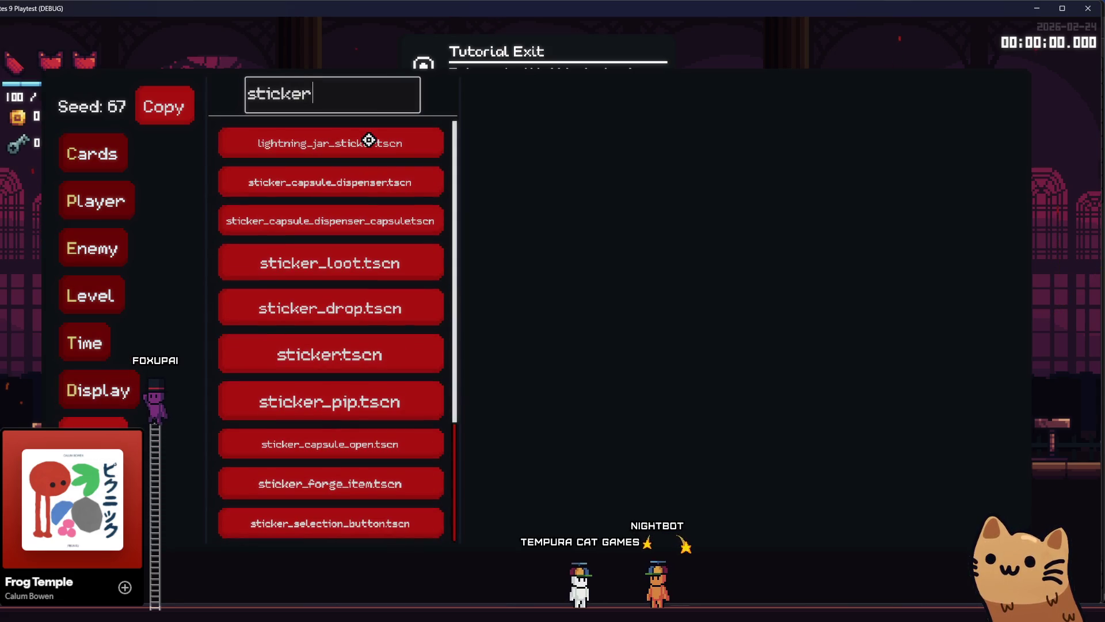
{"action": "left_click", "coordinate": [357, 194]}
{"action": "left_click", "coordinate": [537, 139]}
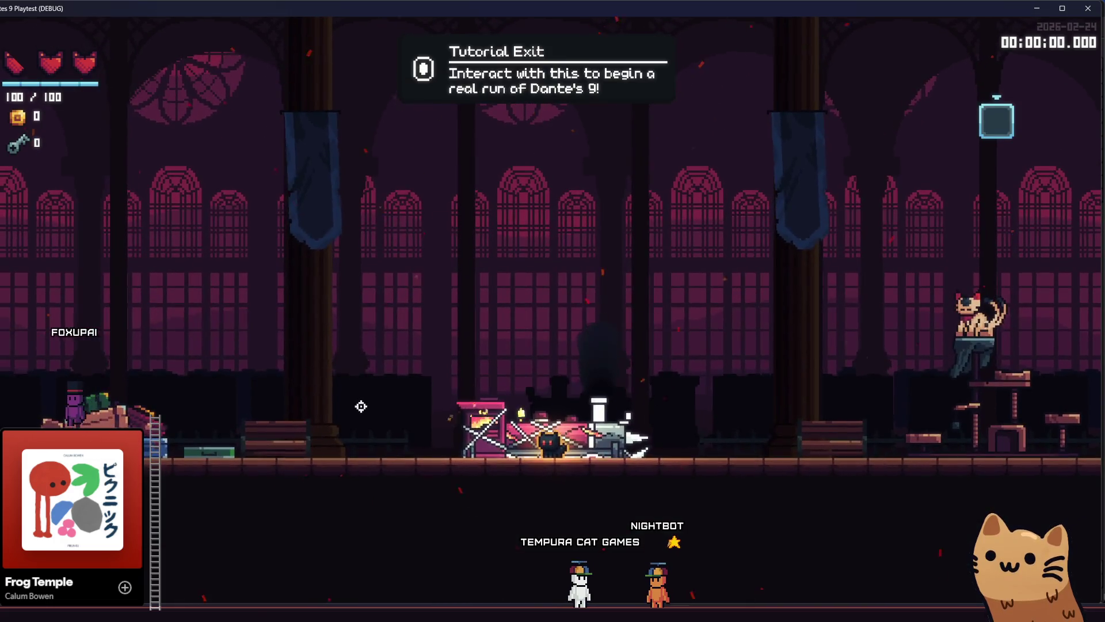
Spawn eleven sticker dispensers across the hub floor, then stop the playtest
{"action": "left_click", "coordinate": [372, 394]}
{"action": "left_click", "coordinate": [681, 366]}
{"action": "left_click", "coordinate": [735, 349]}
{"action": "left_click", "coordinate": [845, 360]}
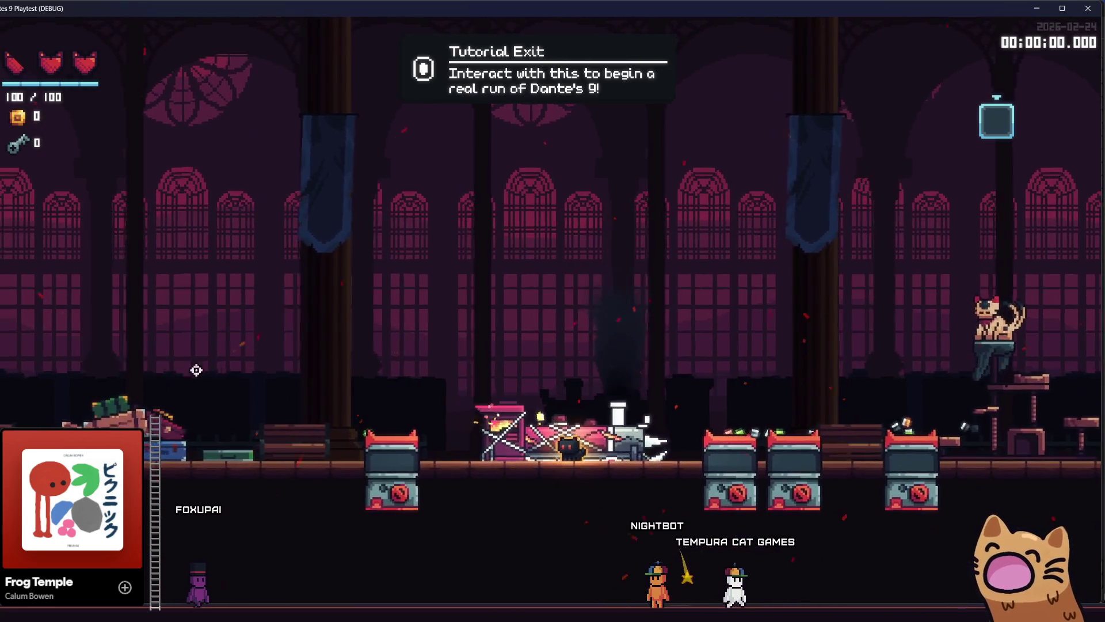
{"action": "left_click", "coordinate": [243, 369]}
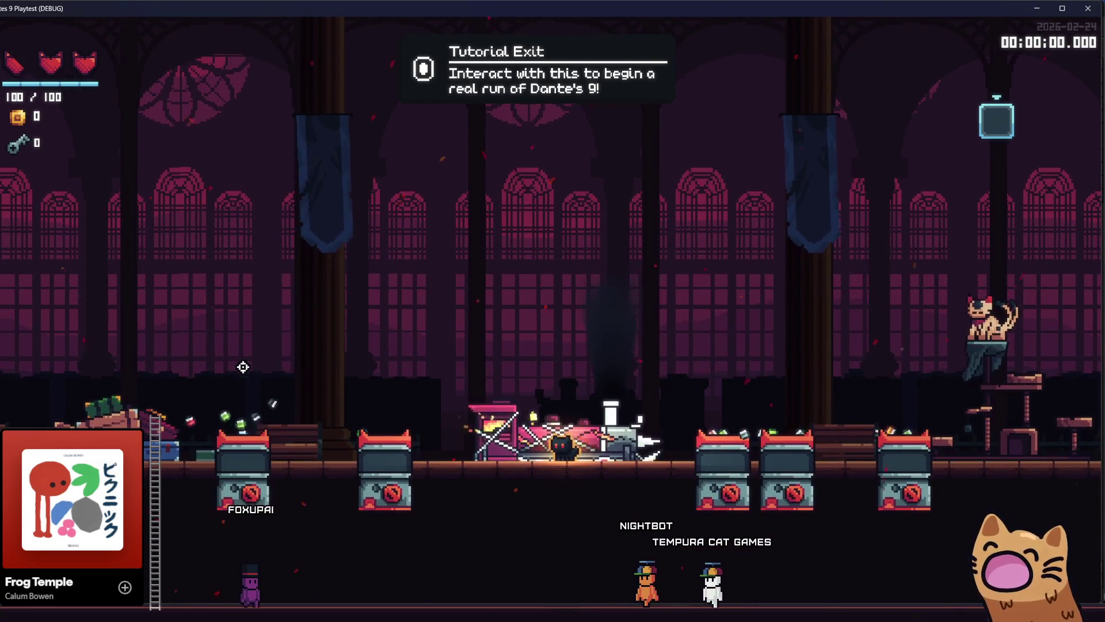
{"action": "left_click", "coordinate": [177, 357]}
{"action": "left_click", "coordinate": [511, 365]}
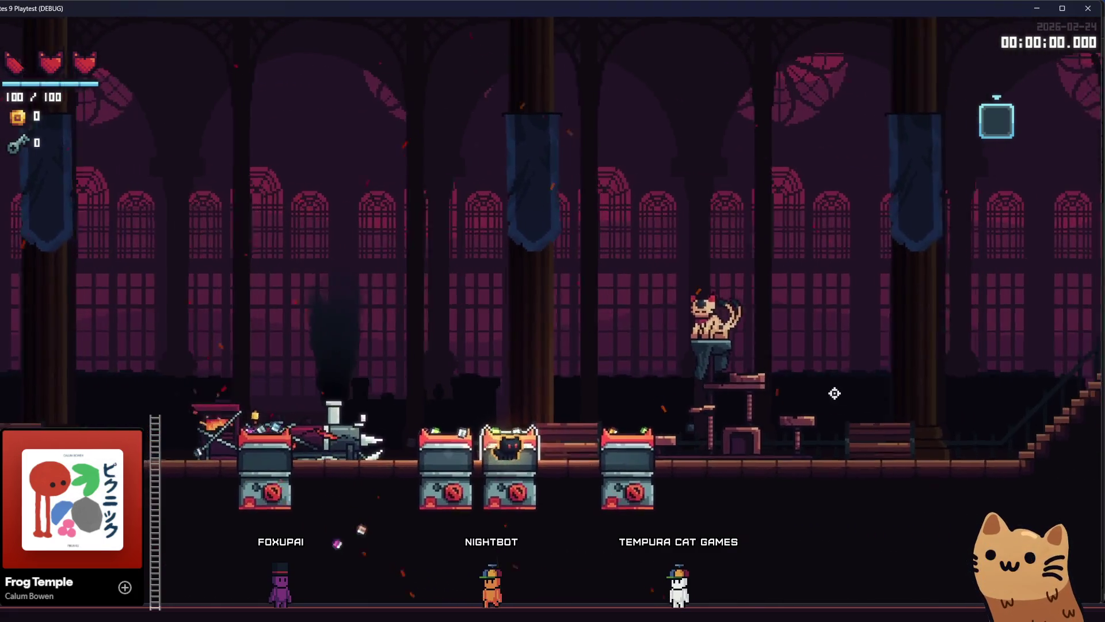
{"action": "left_click", "coordinate": [835, 393]}
{"action": "left_click", "coordinate": [789, 374]}
{"action": "left_click", "coordinate": [160, 403]}
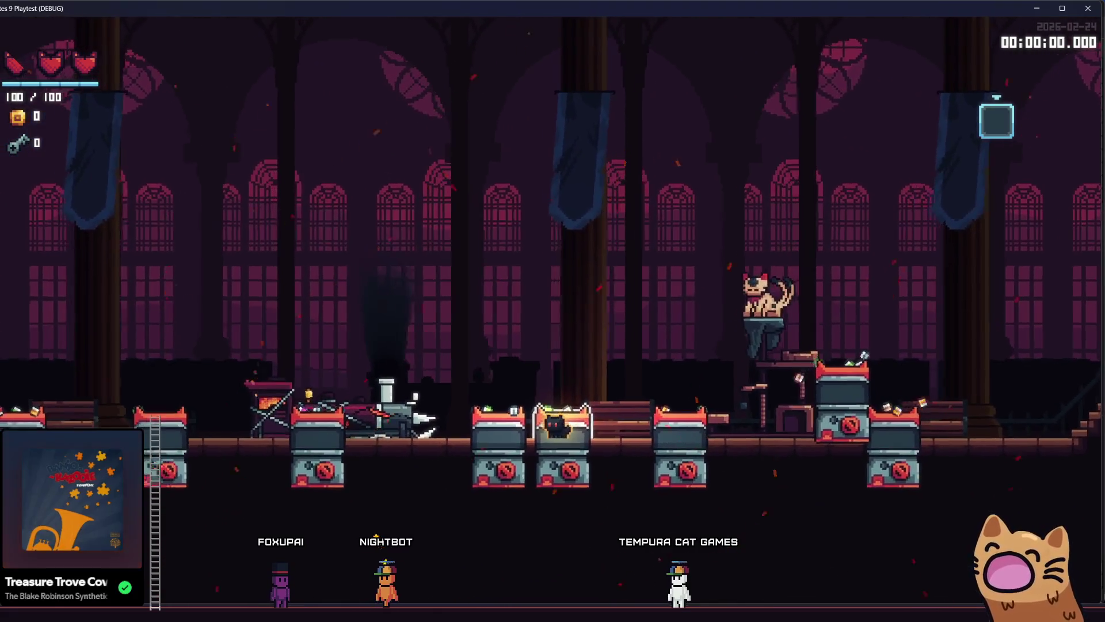
{"action": "left_click", "coordinate": [29, 403]}
{"action": "key", "text": "F8"}
Select all the dispenser's child nodes in the 2D view, move them up 86 px, and save
{"action": "left_click", "coordinate": [390, 32]}
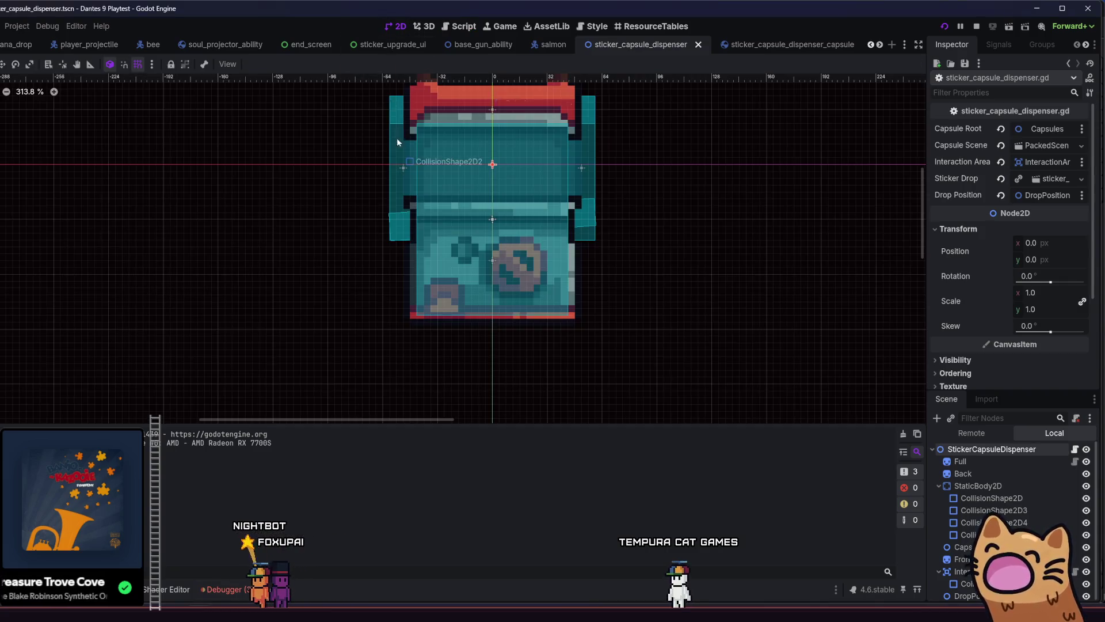
{"action": "scroll", "coordinate": [711, 361], "scroll_direction": "down", "scroll_amount": 4}
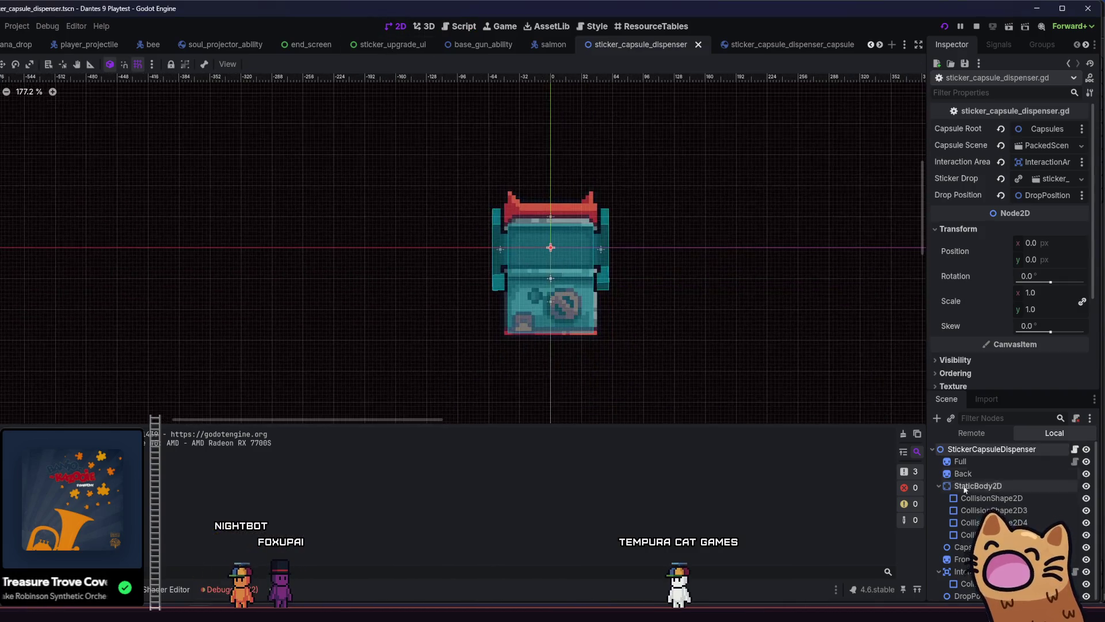
{"action": "left_click", "coordinate": [979, 462]}
{"action": "left_click", "coordinate": [964, 595], "text": "shift"}
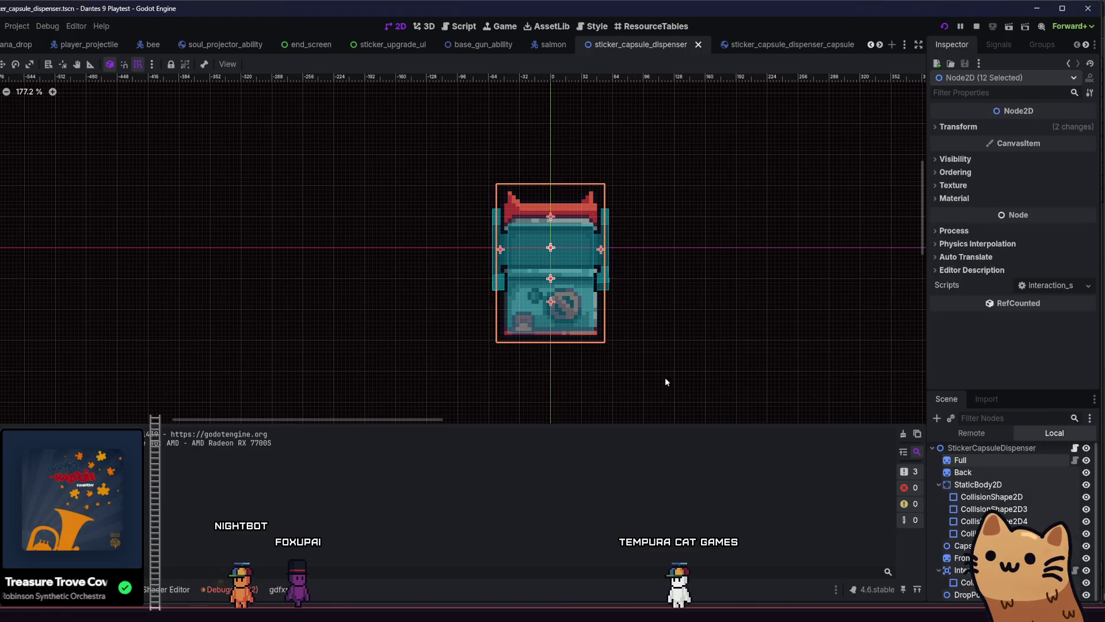
{"action": "scroll", "coordinate": [539, 289], "scroll_direction": "up", "scroll_amount": 3}
{"action": "scroll", "coordinate": [432, 296], "scroll_direction": "up", "scroll_amount": 2}
{"action": "left_click_drag", "start_coordinate": [431, 296], "coordinate": [464, 120]}
{"action": "scroll", "coordinate": [581, 153], "scroll_direction": "up", "scroll_amount": 2}
{"action": "key", "text": "ctrl+s"}
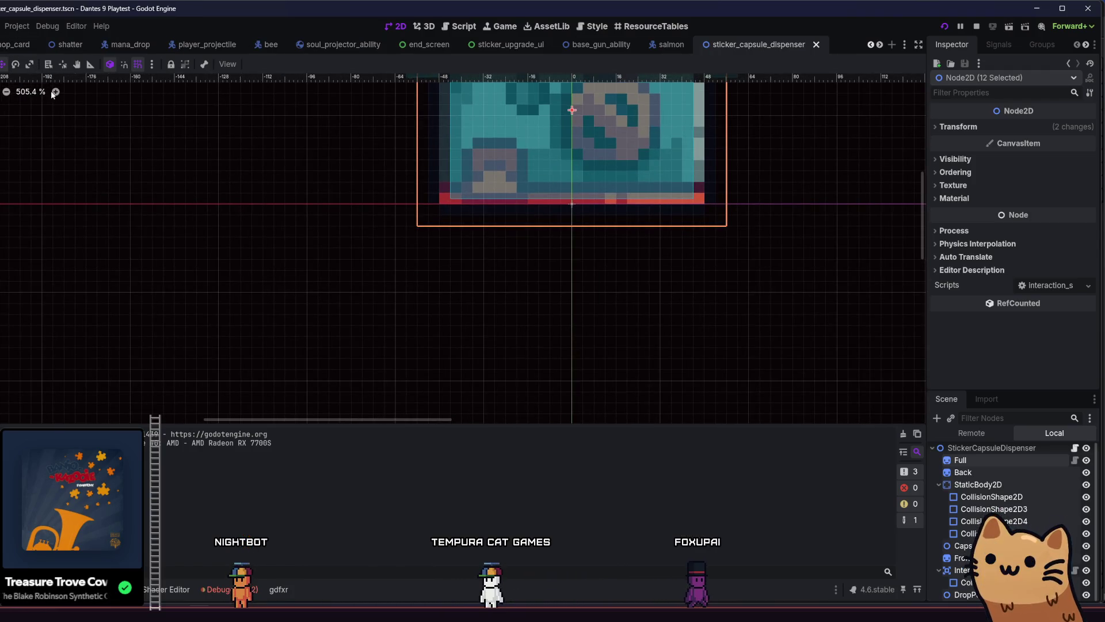
Nudge the parts up another 4 px so the base sits at the origin, then save
{"action": "scroll", "coordinate": [495, 189], "scroll_direction": "up", "scroll_amount": 1}
{"action": "left_click_drag", "start_coordinate": [505, 189], "coordinate": [505, 174]}
{"action": "scroll", "coordinate": [499, 196], "scroll_direction": "down", "scroll_amount": 1}
{"action": "key", "text": "ctrl+s"}
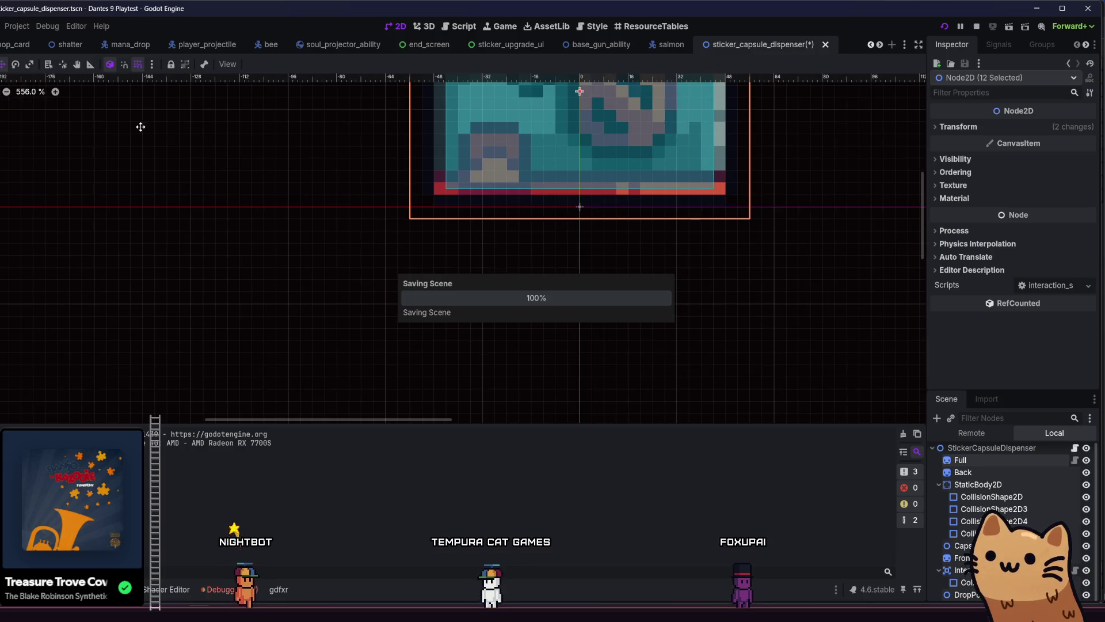
{"action": "scroll", "coordinate": [239, 257], "scroll_direction": "down", "scroll_amount": 9}
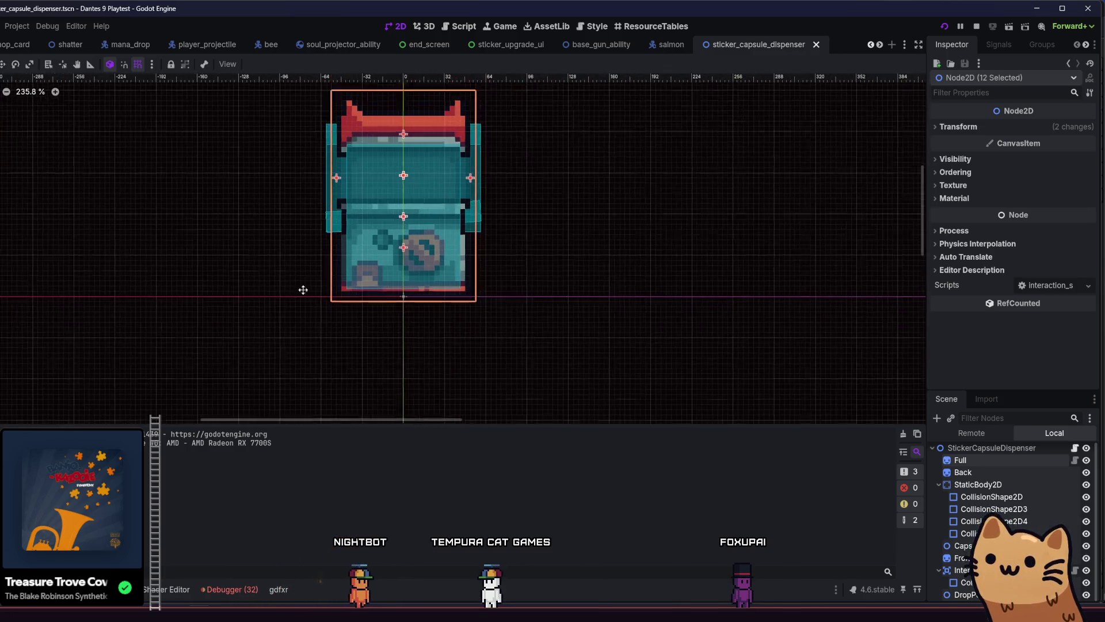
{"action": "left_click", "coordinate": [289, 288]}
{"action": "key", "text": "ctrl+s"}
{"action": "key", "text": "ctrl+F3"}
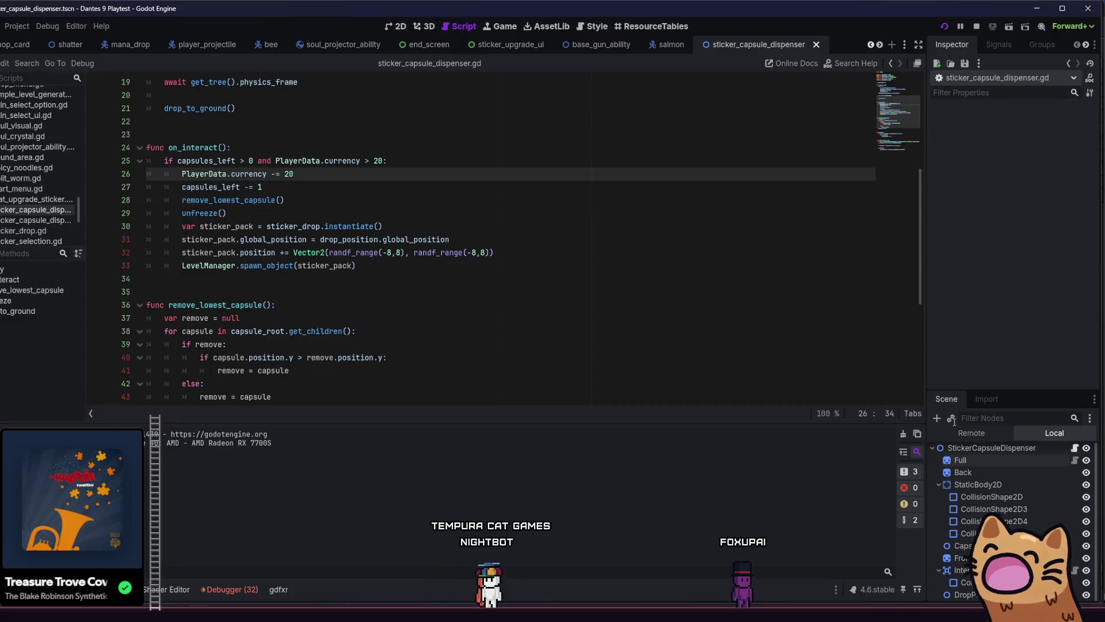
Cut the capsule-creating for loop out of _ready
{"action": "left_click", "coordinate": [251, 226]}
{"action": "scroll", "coordinate": [345, 227], "scroll_direction": "down", "scroll_amount": 2}
{"action": "scroll", "coordinate": [382, 227], "scroll_direction": "up", "scroll_amount": 1}
{"action": "left_click", "coordinate": [382, 227]}
{"action": "left_click_drag", "start_coordinate": [381, 228], "coordinate": [246, 188]}
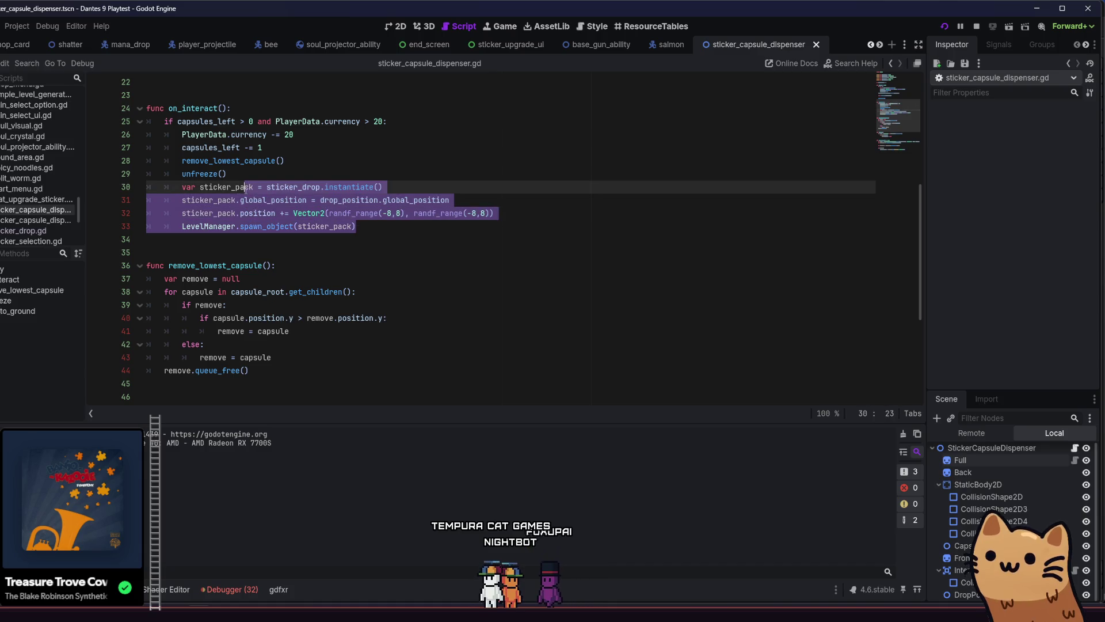
{"action": "left_click", "coordinate": [253, 187]}
{"action": "scroll", "coordinate": [271, 193], "scroll_direction": "up", "scroll_amount": 7}
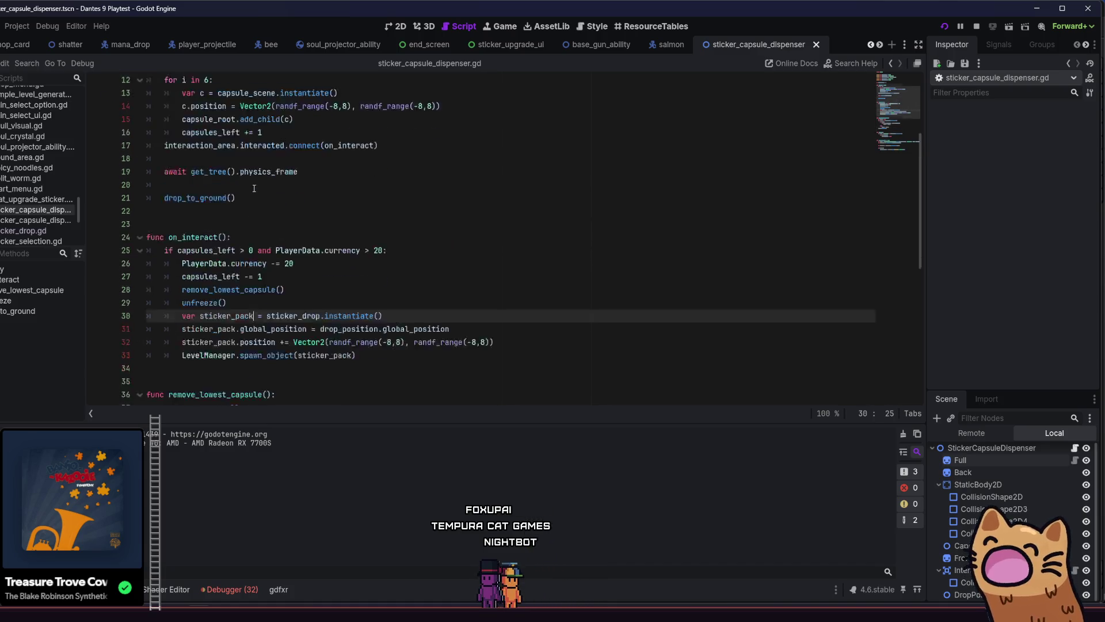
{"action": "mouse_move", "coordinate": [418, 295]}
{"action": "left_mouse_down"}
{"action": "mouse_move", "coordinate": [190, 252]}
{"action": "mouse_move", "coordinate": [170, 213]}
{"action": "mouse_move", "coordinate": [167, 223]}
{"action": "left_mouse_up"}
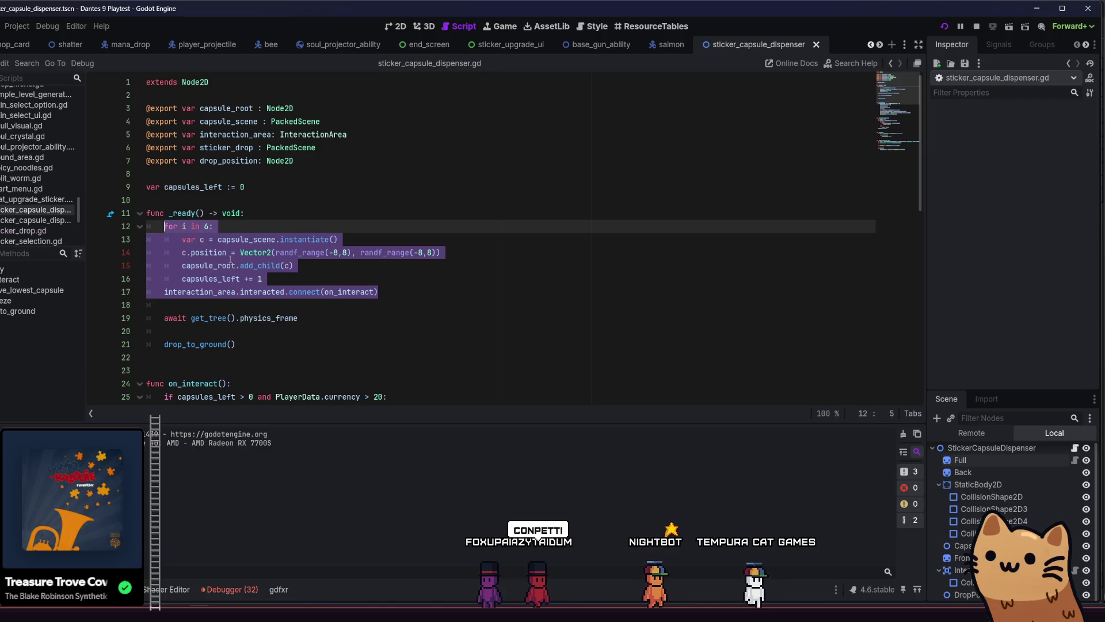
{"action": "left_click", "coordinate": [279, 278]}
{"action": "left_click_drag", "start_coordinate": [279, 278], "coordinate": [160, 227]}
{"action": "key", "text": "BackSpace"}
{"action": "key", "text": "BackSpace"}
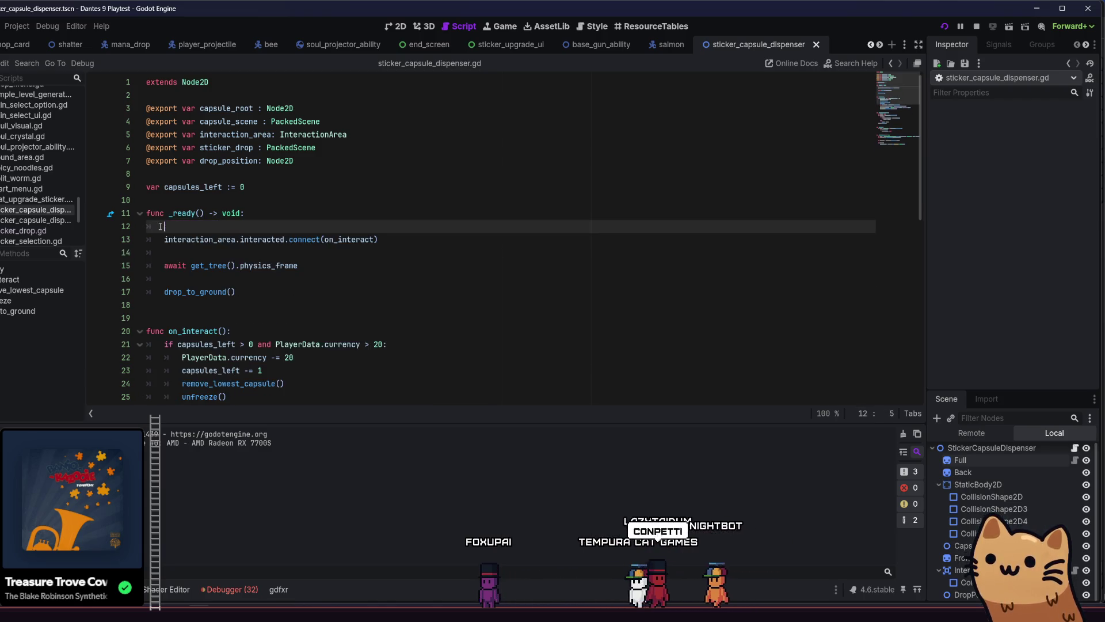
Paste the capsule loop after drop_to_ground(), save, and launch the playtest
{"action": "left_click", "coordinate": [279, 278]}
{"action": "key", "text": "Return"}
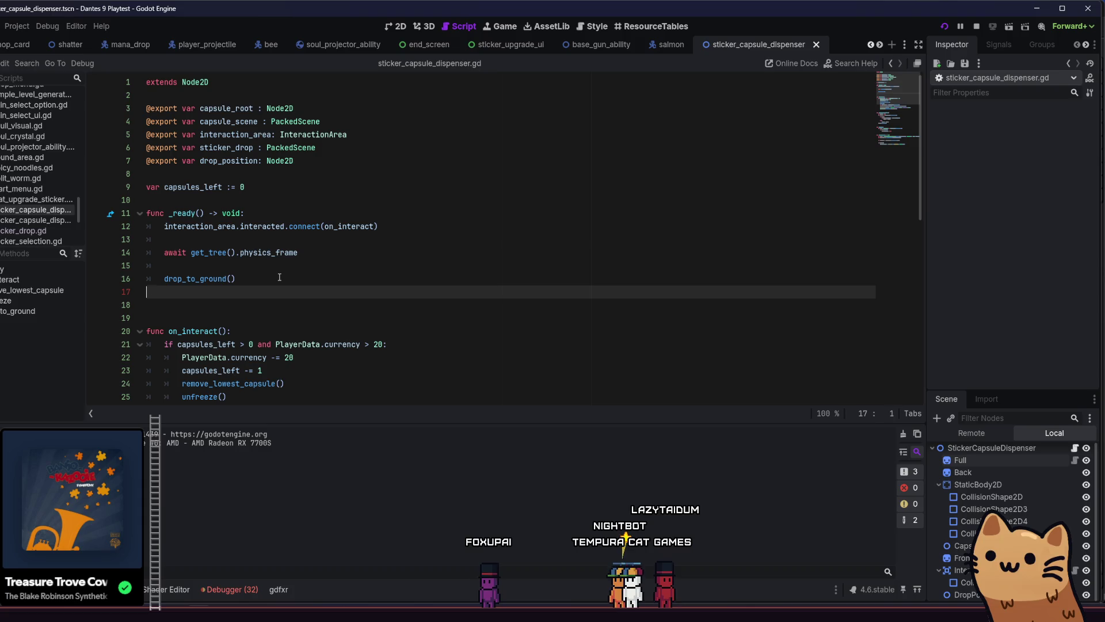
{"action": "key", "text": "Return"}
{"action": "type", "text": "for i in 6: \t\tvar c = capsule_scene.instantiate() \t\tc.position = Vector2(randf_range(-8,8), randf_range(-8,8)) \t\tcapsule_root.add_child(c) \t\tcapsules_left += 1"}
{"action": "key", "text": "ctrl+s"}
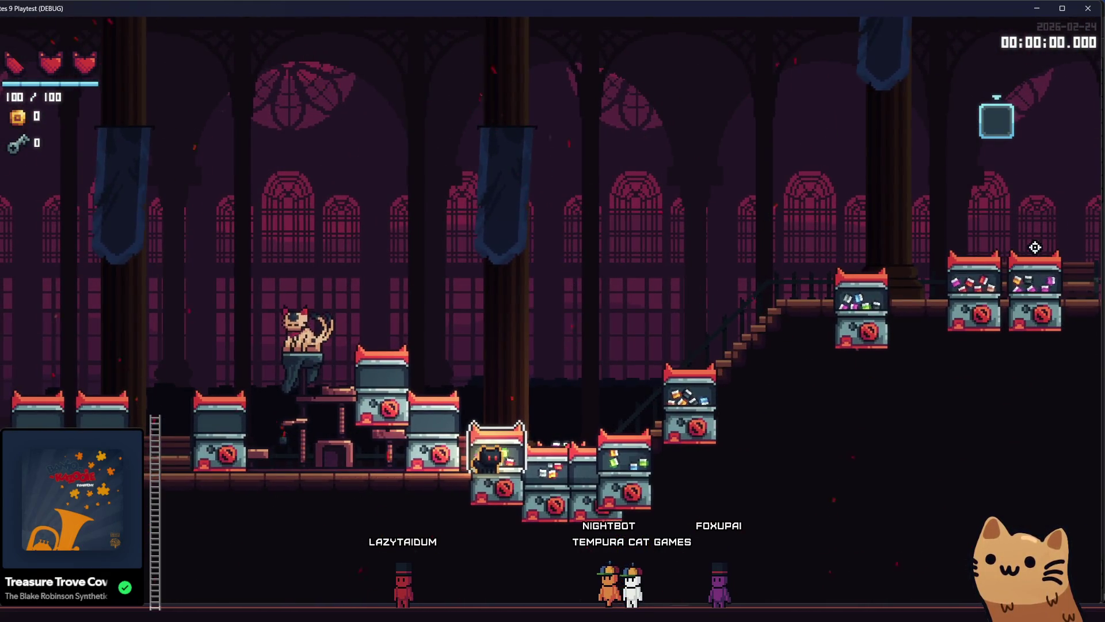
Walk the cat right up the stairs and back left past the dispensers, then close the playtest
{"action": "key", "text": "d"}
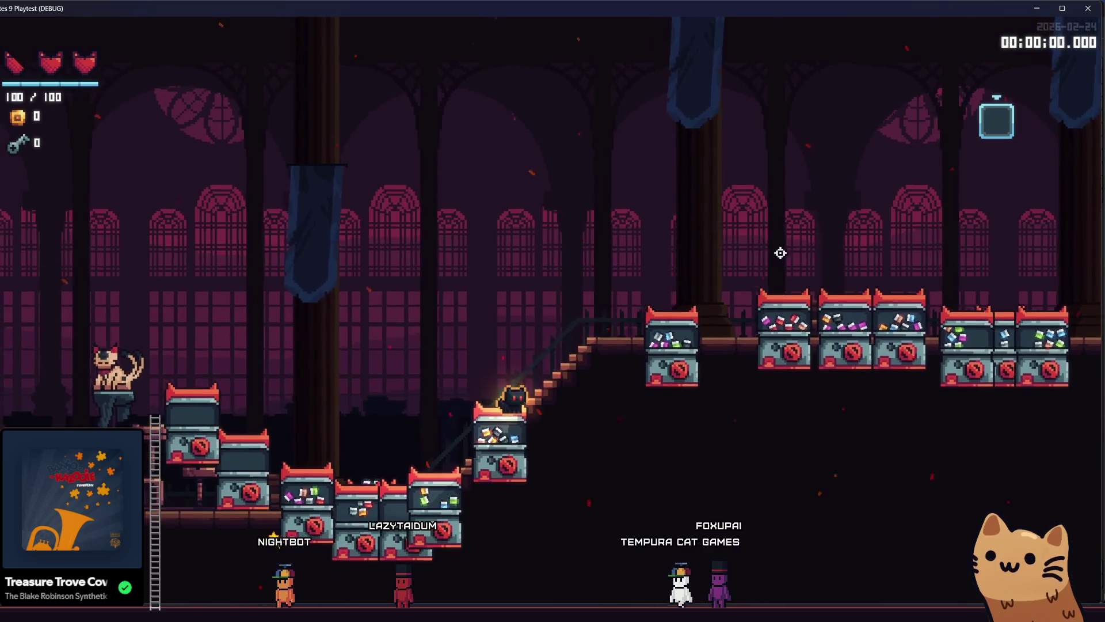
{"action": "key", "text": "a"}
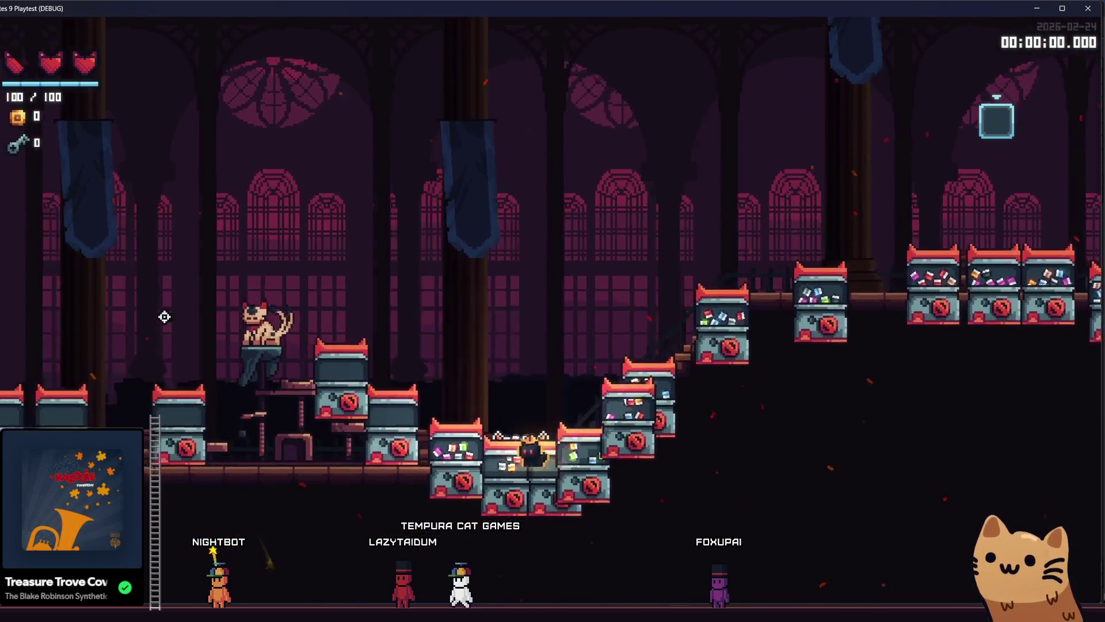
{"action": "key", "text": "a"}
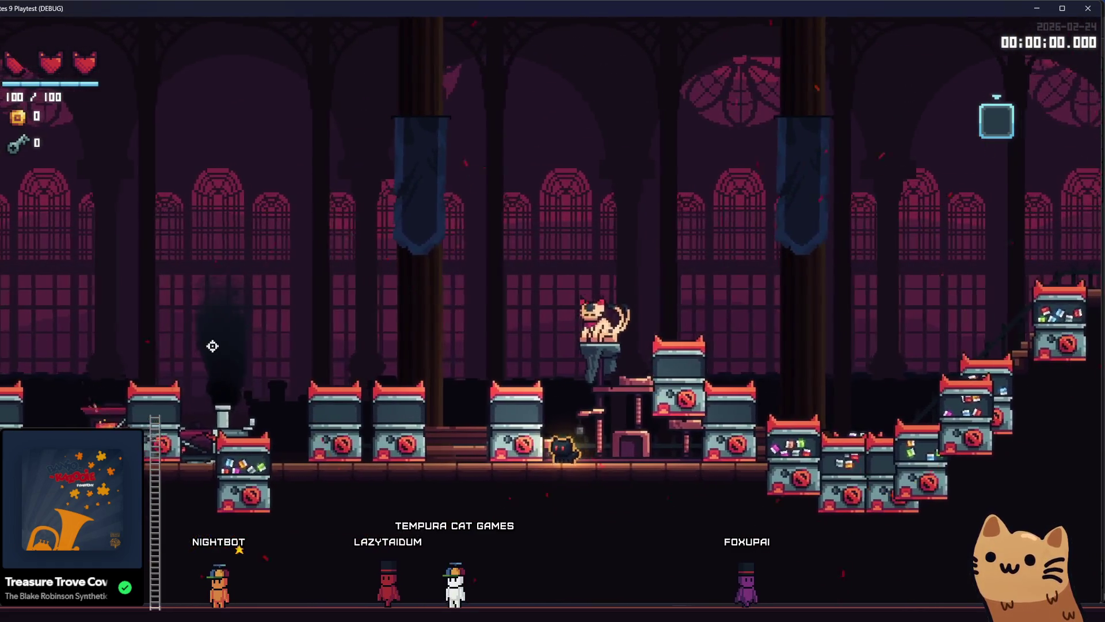
{"action": "key", "text": "a"}
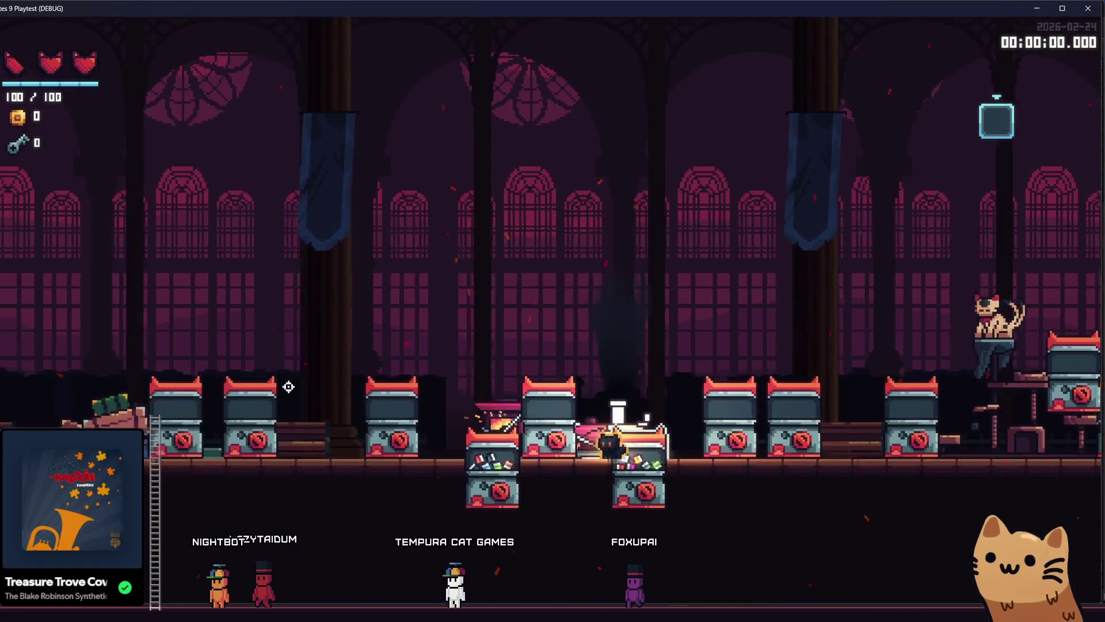
{"action": "key", "text": "a"}
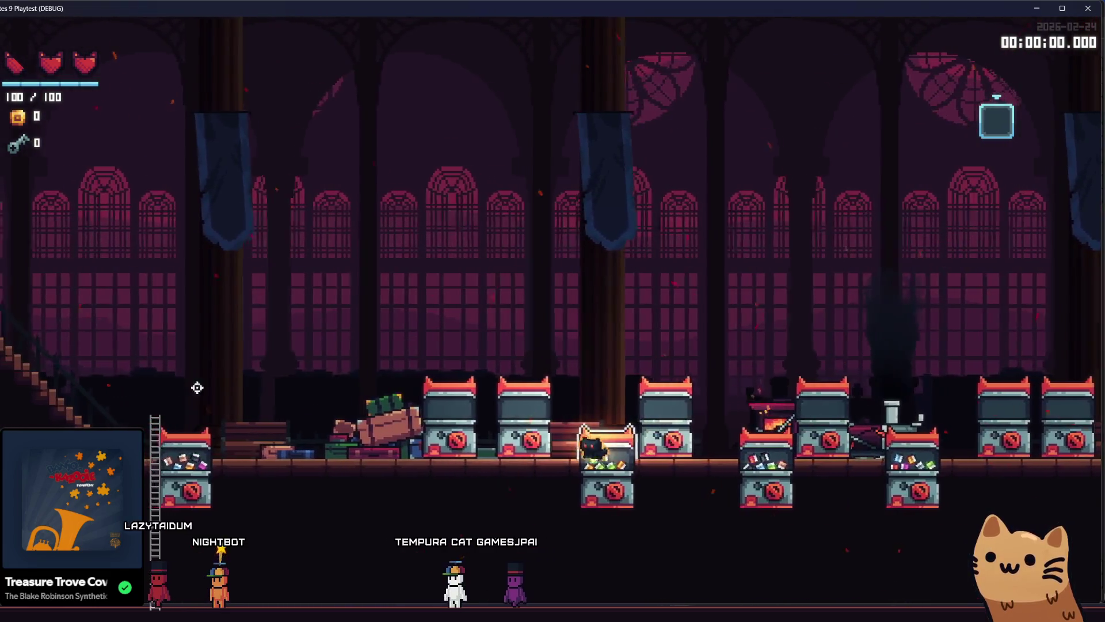
{"action": "key", "text": "a"}
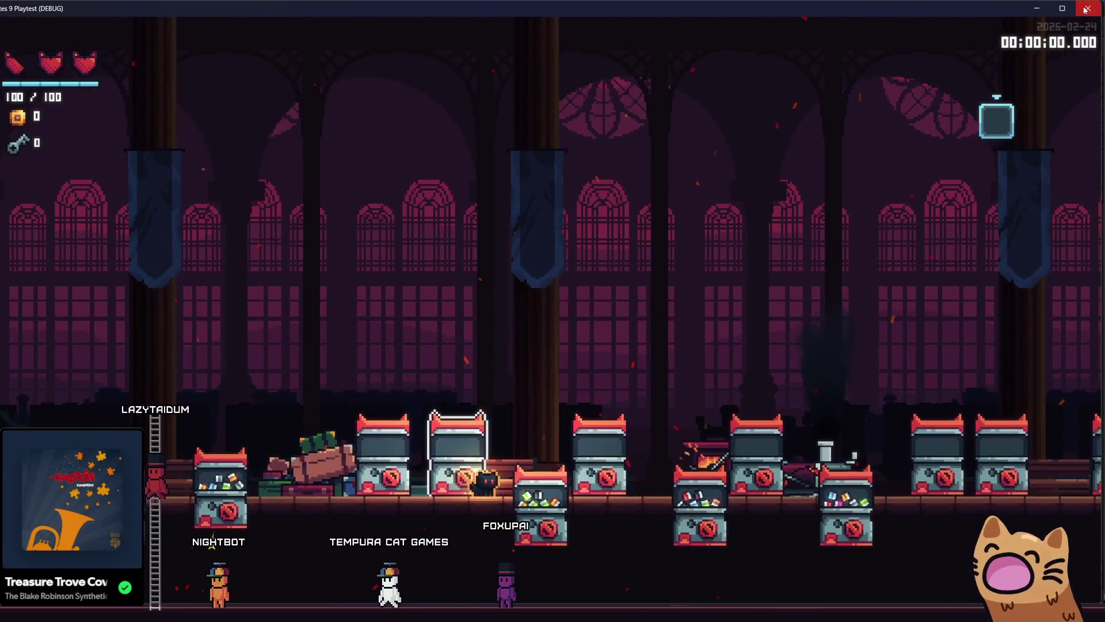
{"action": "left_click", "coordinate": [1085, 10]}
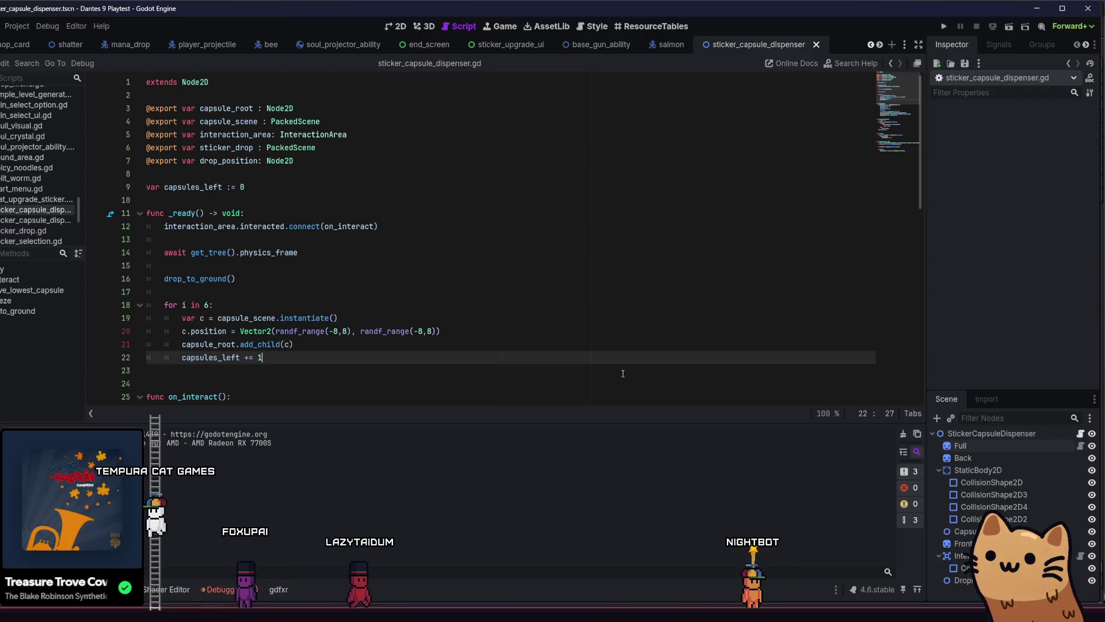
Relaunch the project and start the game from the Dante's 9 main menu
{"action": "left_click", "coordinate": [944, 27]}
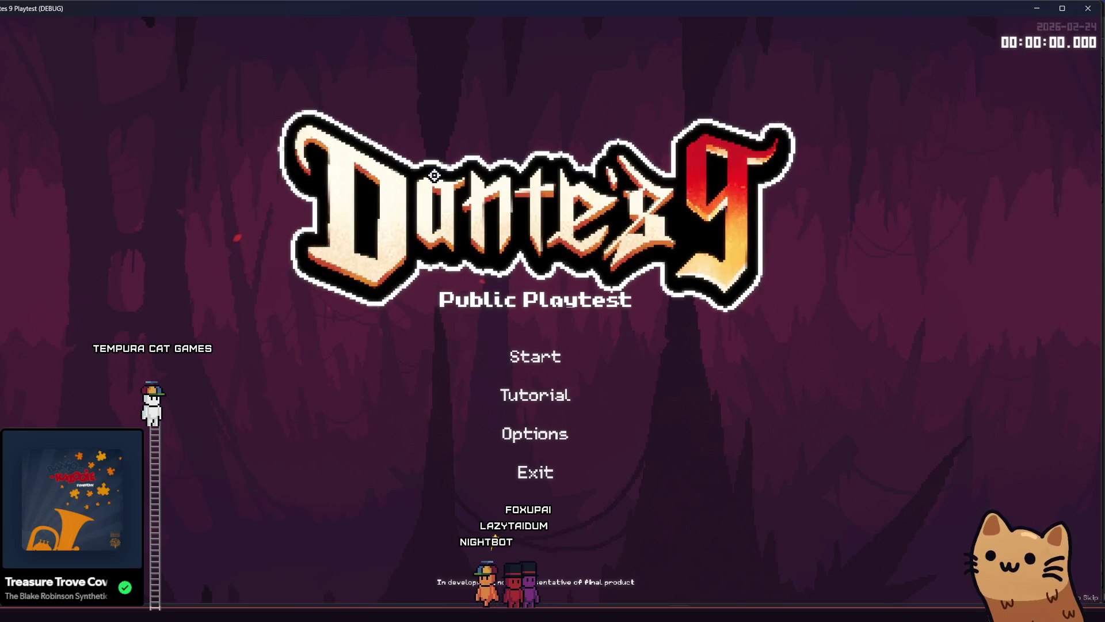
{"action": "left_click", "coordinate": [454, 368]}
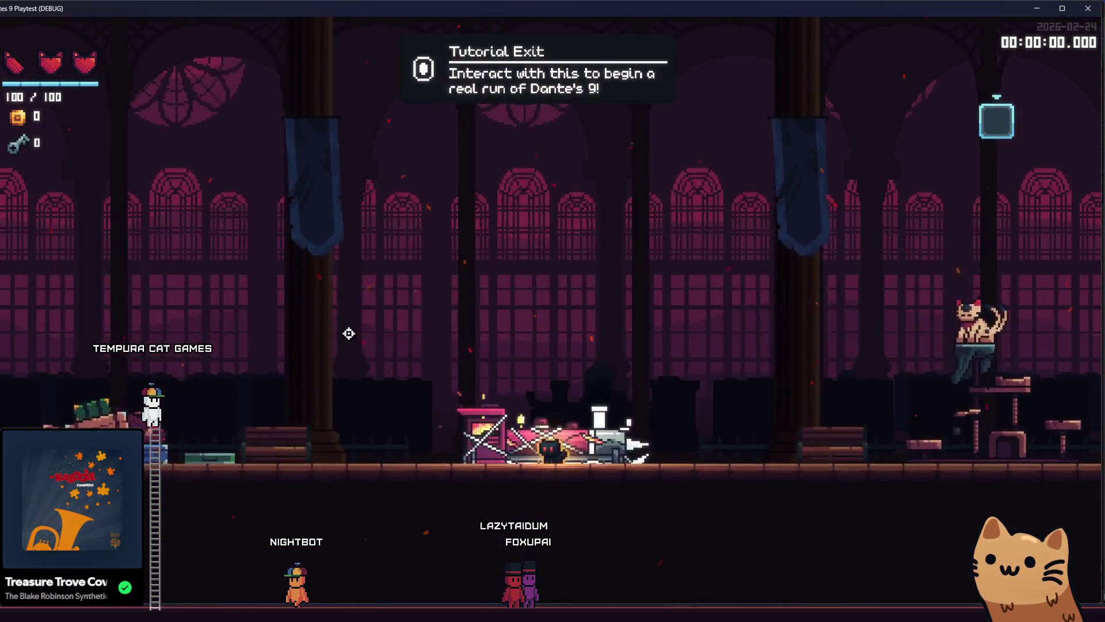
Find sticker_capsule_dispenser.tscn by searching 'capsu' in the debug menu and bind it to Debug 1
{"action": "key", "text": "grave"}
{"action": "left_click", "coordinate": [89, 165]}
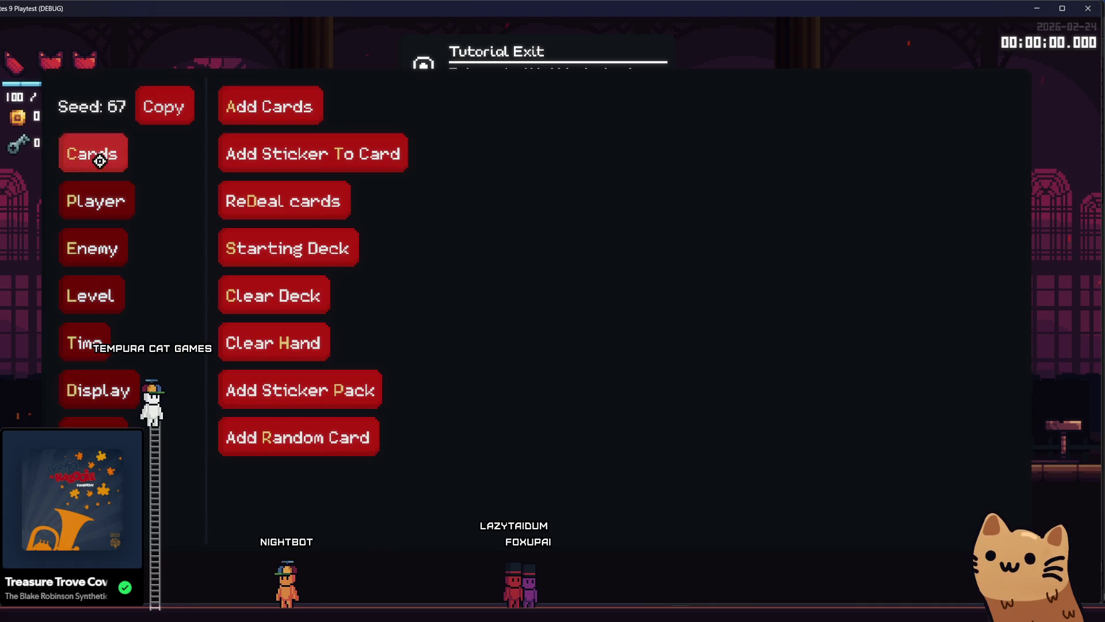
{"action": "left_click", "coordinate": [271, 106]}
{"action": "left_click", "coordinate": [72, 195]}
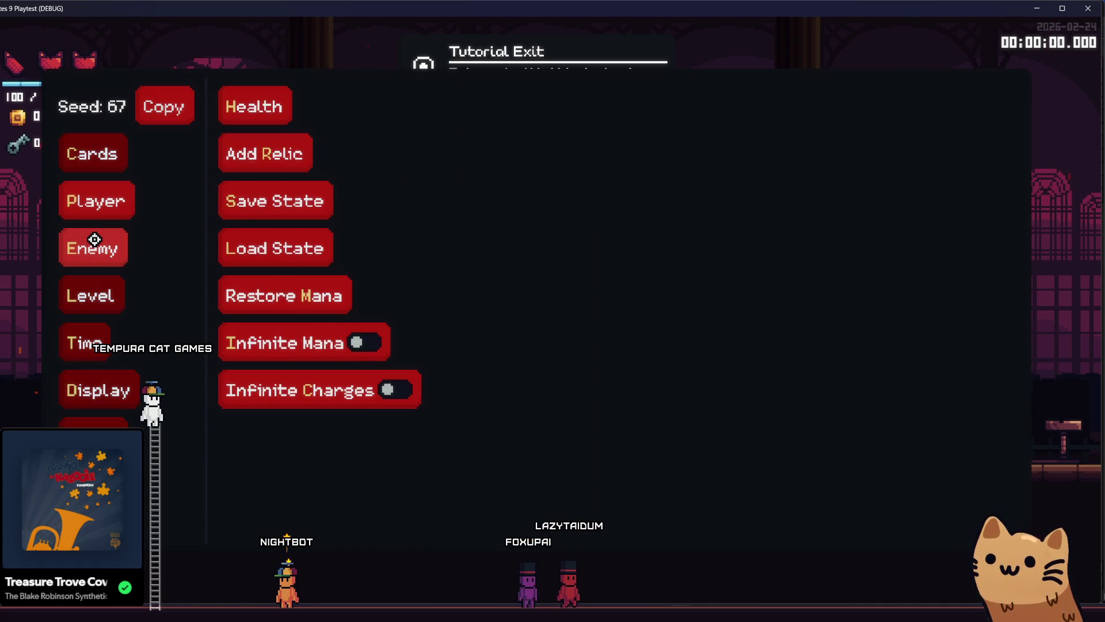
{"action": "left_click", "coordinate": [97, 163]}
{"action": "type", "text": "ca"}
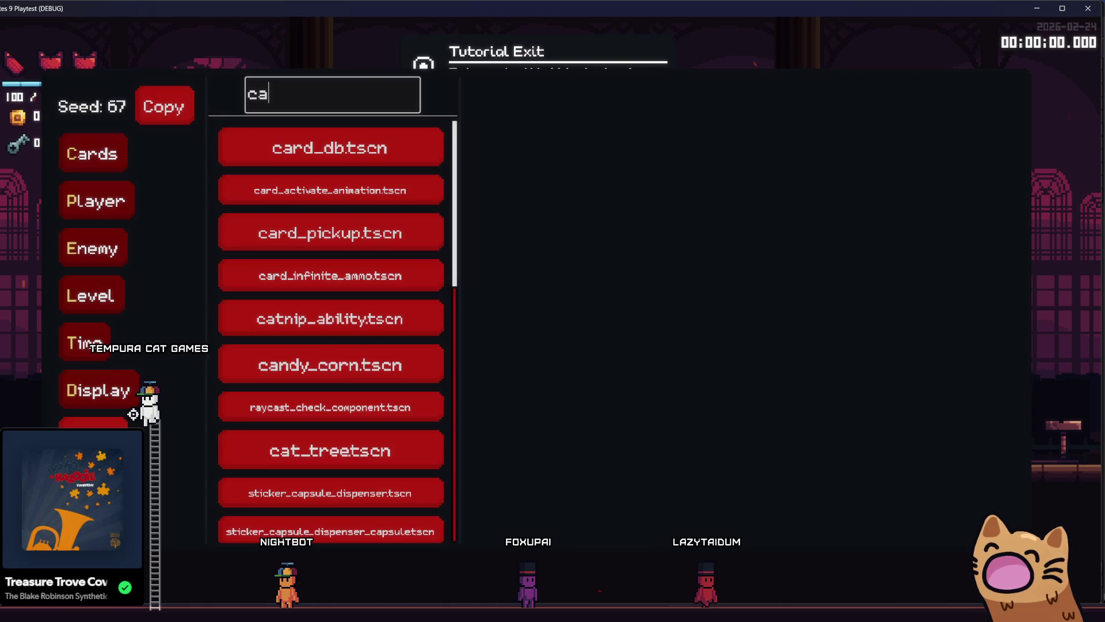
{"action": "type", "text": "psu"}
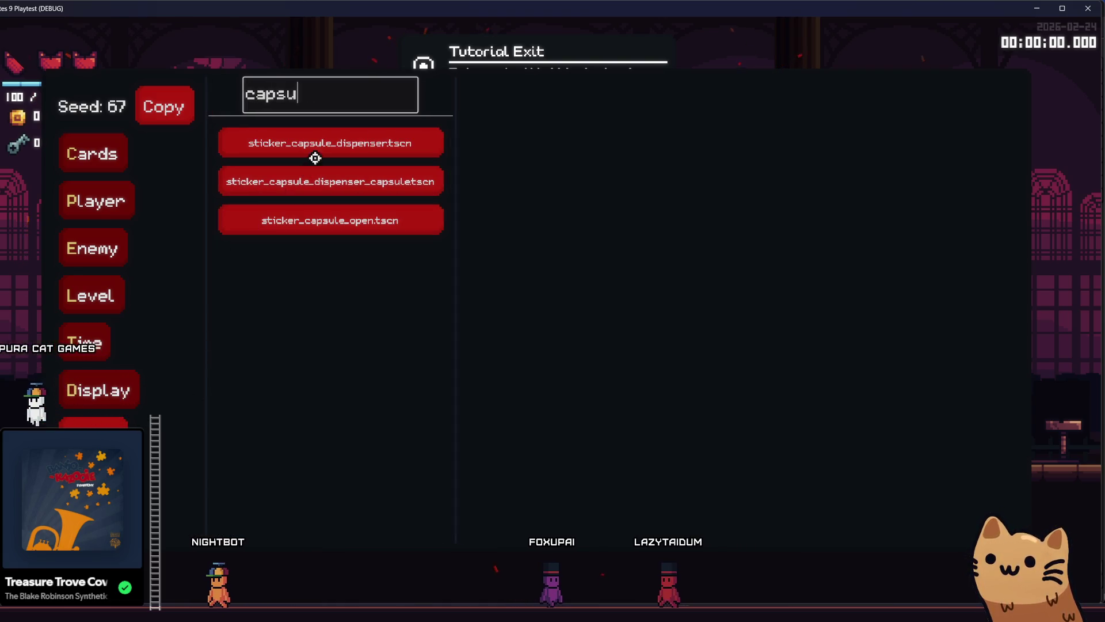
{"action": "left_click", "coordinate": [322, 153]}
{"action": "left_click", "coordinate": [501, 131]}
{"action": "key", "text": "Escape"}
Walk along the floor and up the stairs, spawning capsule dispensers with the Debug 1 key
{"action": "key", "text": "1"}
{"action": "key", "text": "a"}
{"action": "key", "text": "s"}
{"action": "key", "text": "1"}
{"action": "key", "text": "1"}
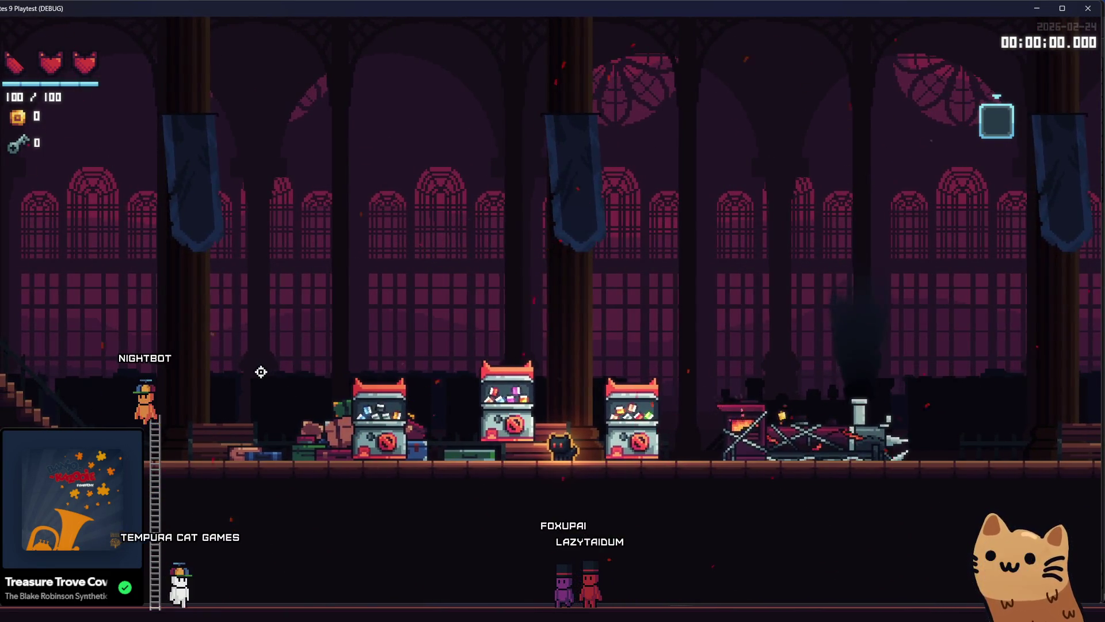
{"action": "key", "text": "1"}
{"action": "key", "text": "d"}
{"action": "key", "text": "1"}
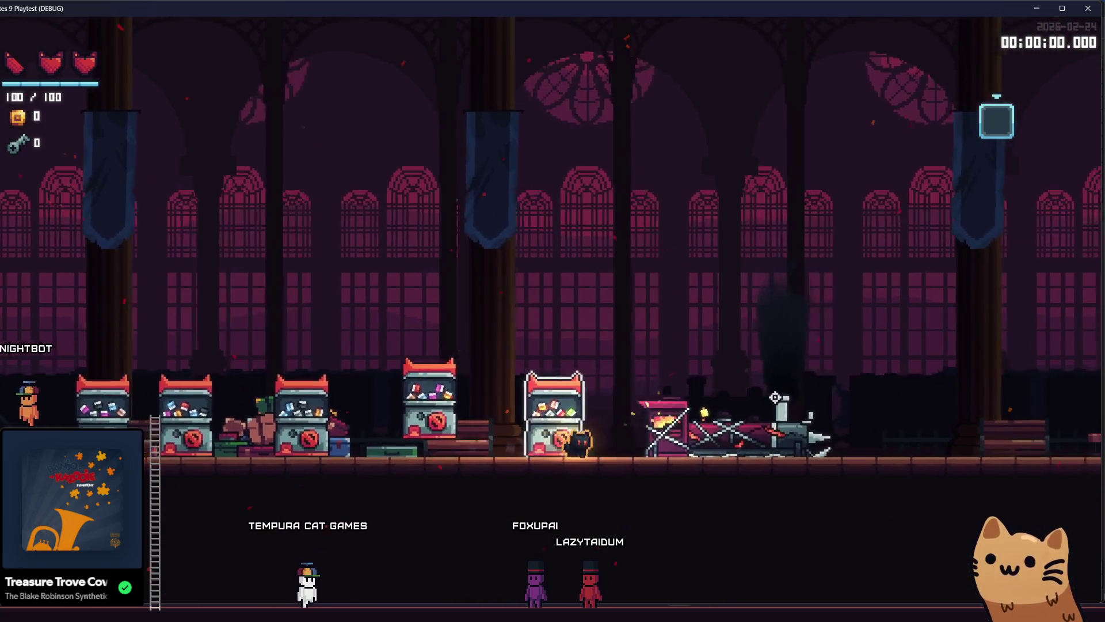
{"action": "key", "text": "d"}
{"action": "key", "text": "1"}
{"action": "key", "text": "1"}
{"action": "key", "text": "1"}
{"action": "key", "text": "1"}
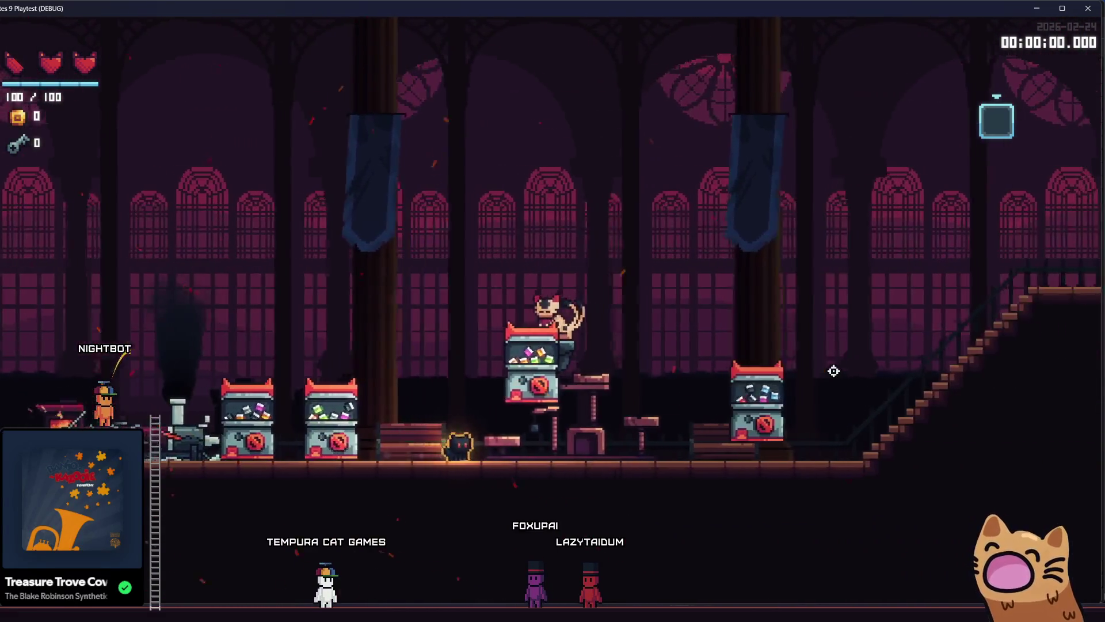
{"action": "key", "text": "d"}
{"action": "key", "text": "1"}
{"action": "key", "text": "1"}
{"action": "key", "text": "1"}
{"action": "key", "text": "1"}
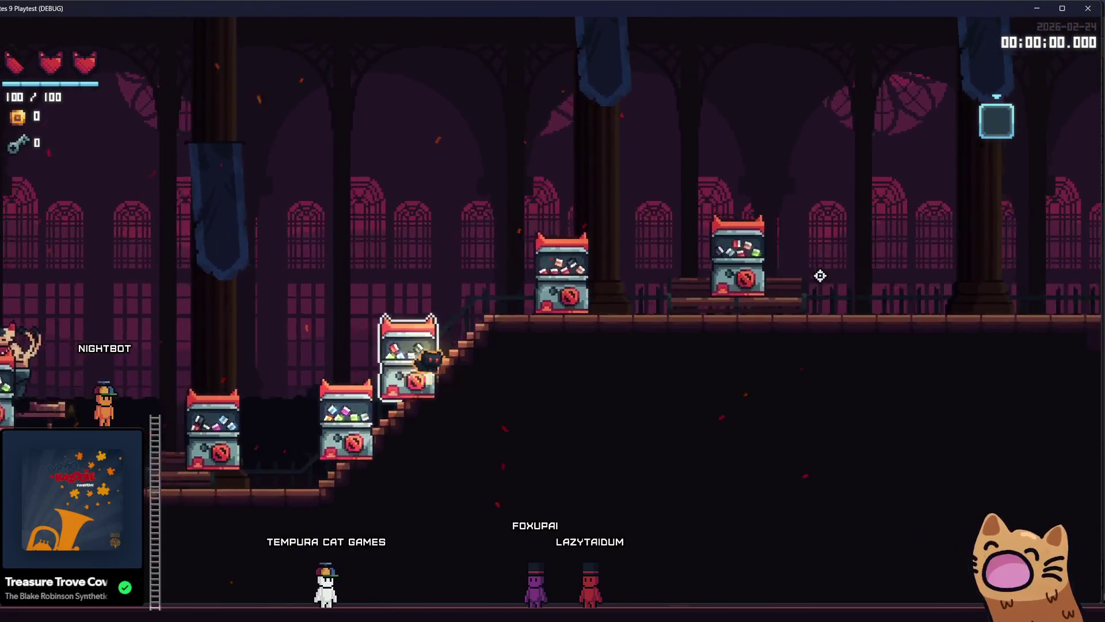
{"action": "key", "text": "d"}
{"action": "key", "text": "1"}
{"action": "key", "text": "1"}
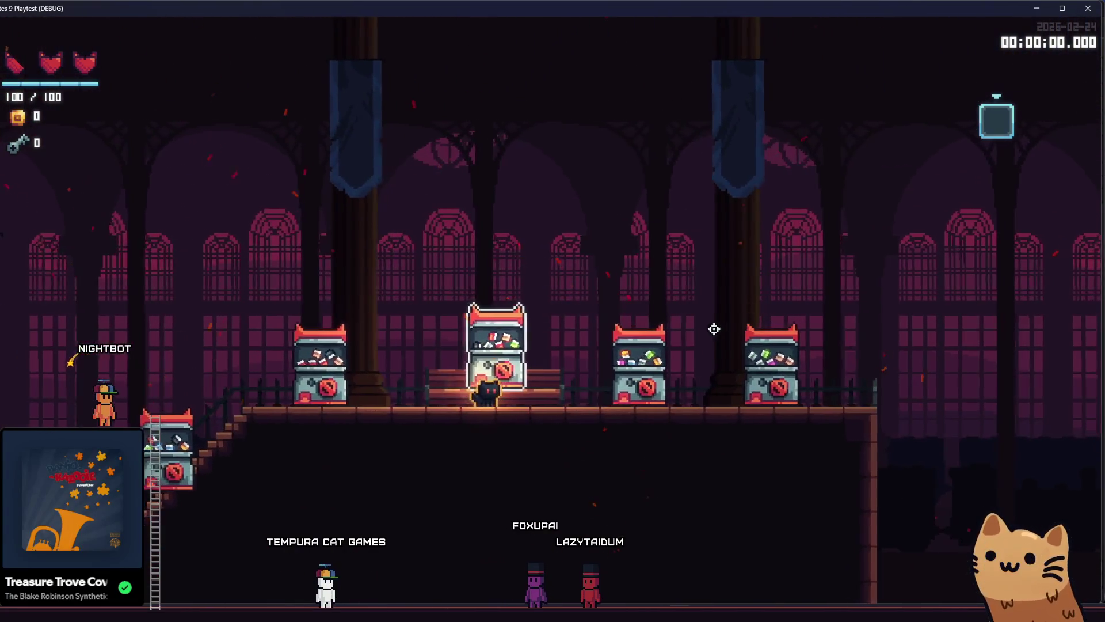
{"action": "key", "text": "1"}
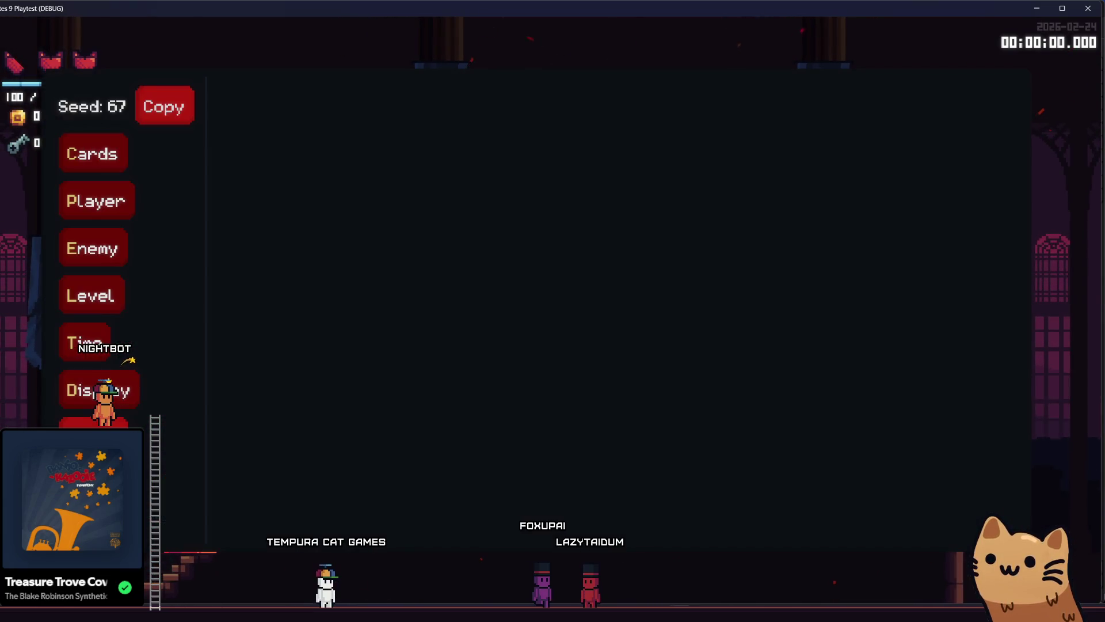
Switch the debug spawn to the 'mone' money drop and spray out coins, raising the count to 510
{"action": "key", "text": "BackSpace"}
{"action": "key", "text": "BackSpace"}
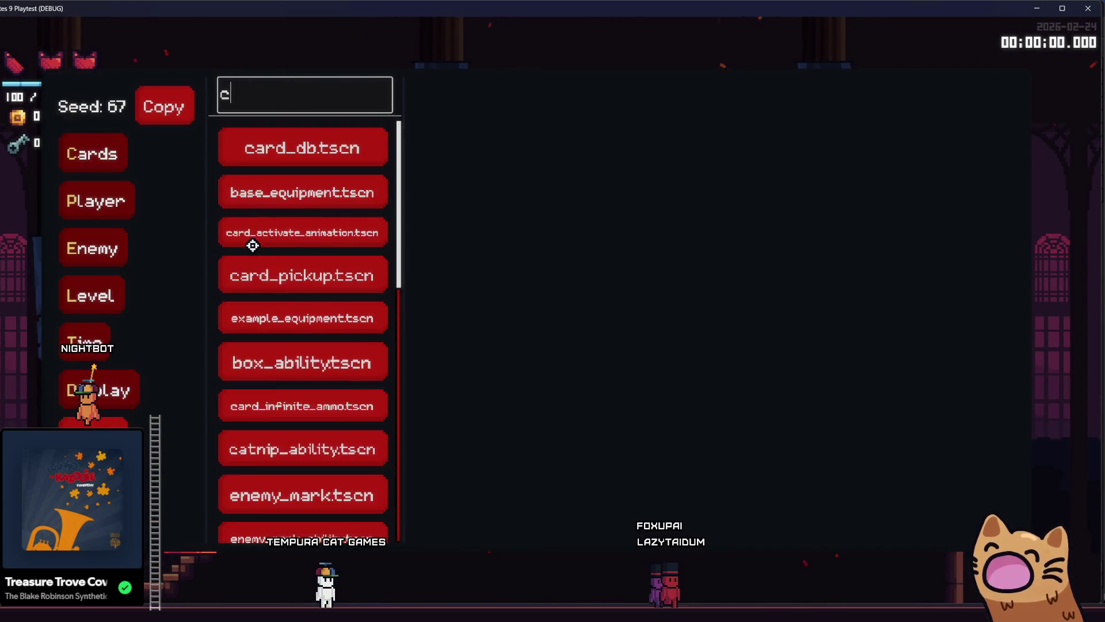
{"action": "key", "text": "BackSpace"}
{"action": "type", "text": "mone"}
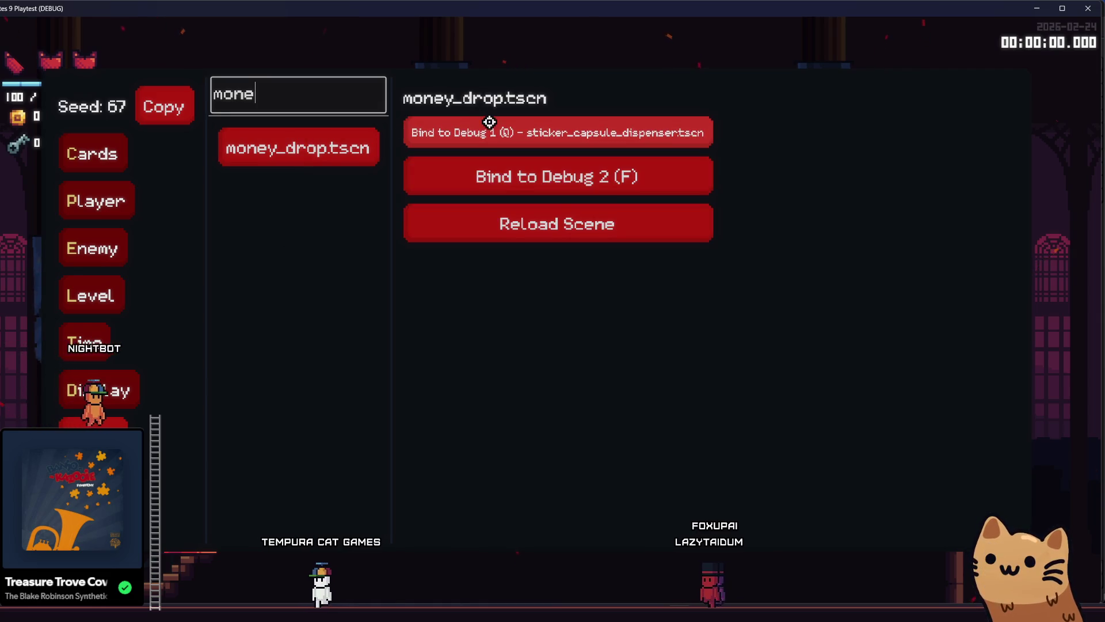
{"action": "key", "text": "Escape"}
{"action": "key", "text": "f"}
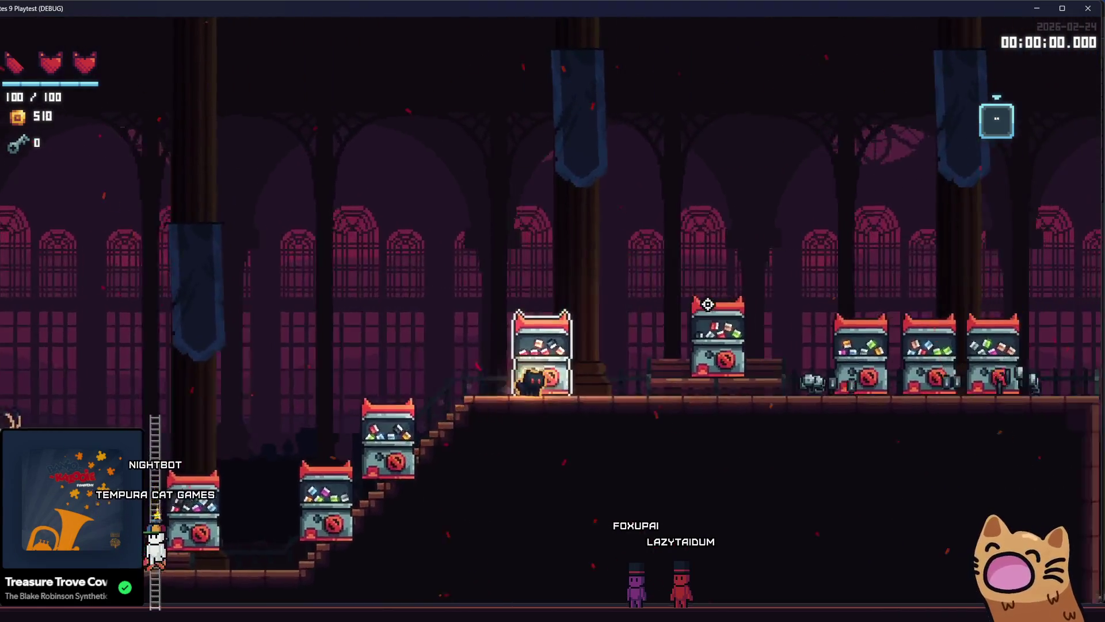
Walk right along the platform and buy sticker capsules from the first dispensers, including the raised one
{"action": "key", "text": "d"}
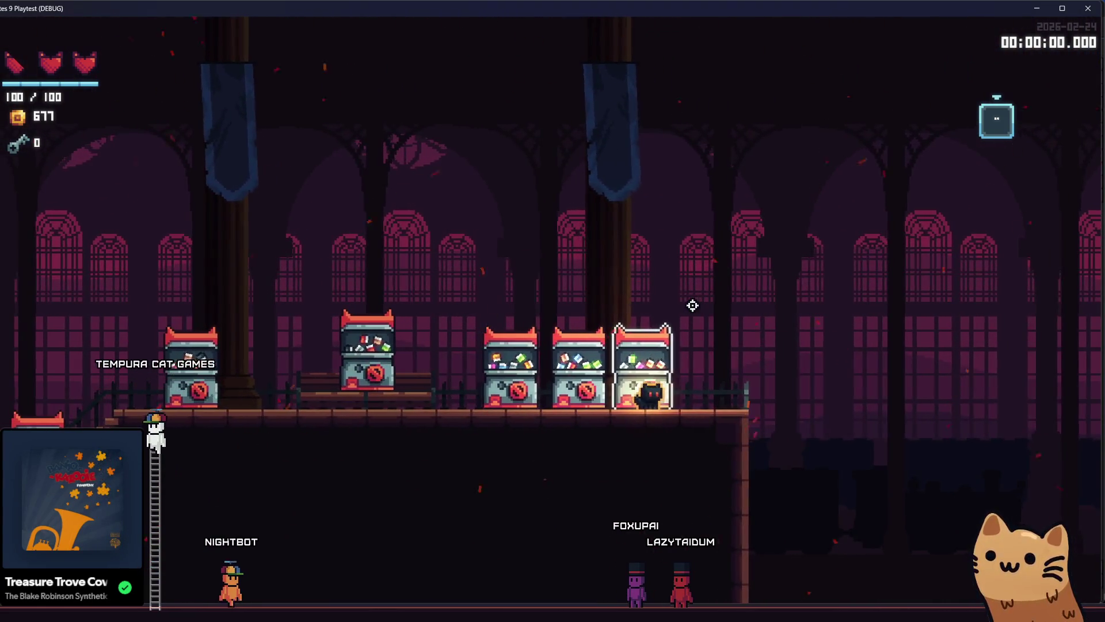
{"action": "key", "text": "f"}
{"action": "key", "text": "a"}
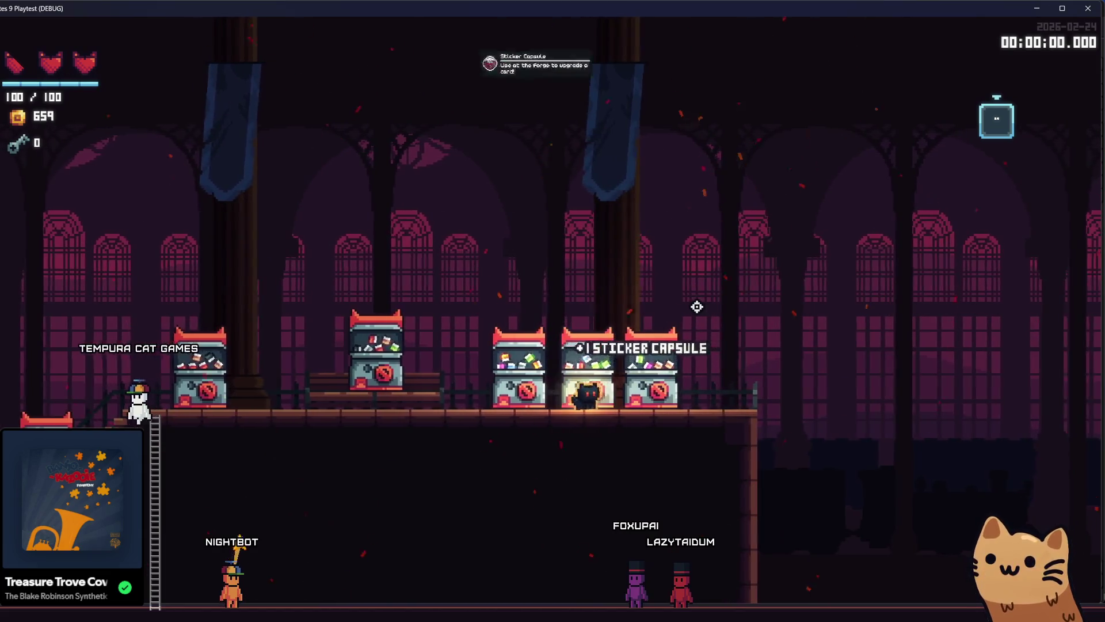
{"action": "key", "text": "d"}
{"action": "key", "text": "f"}
{"action": "key", "text": "a"}
{"action": "key", "text": "e"}
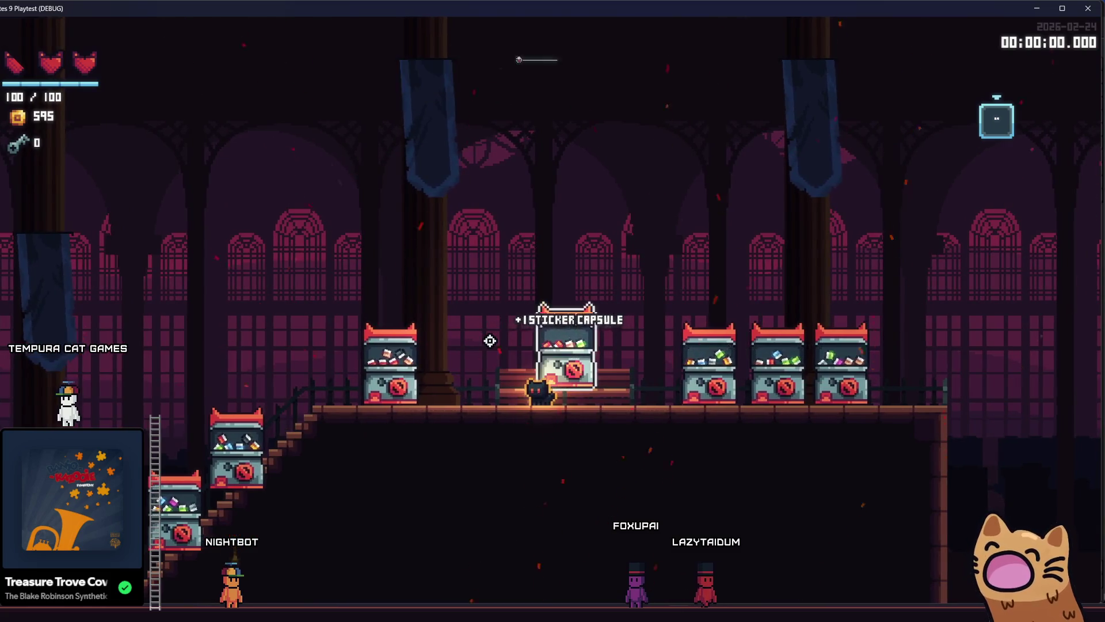
{"action": "key", "text": "e"}
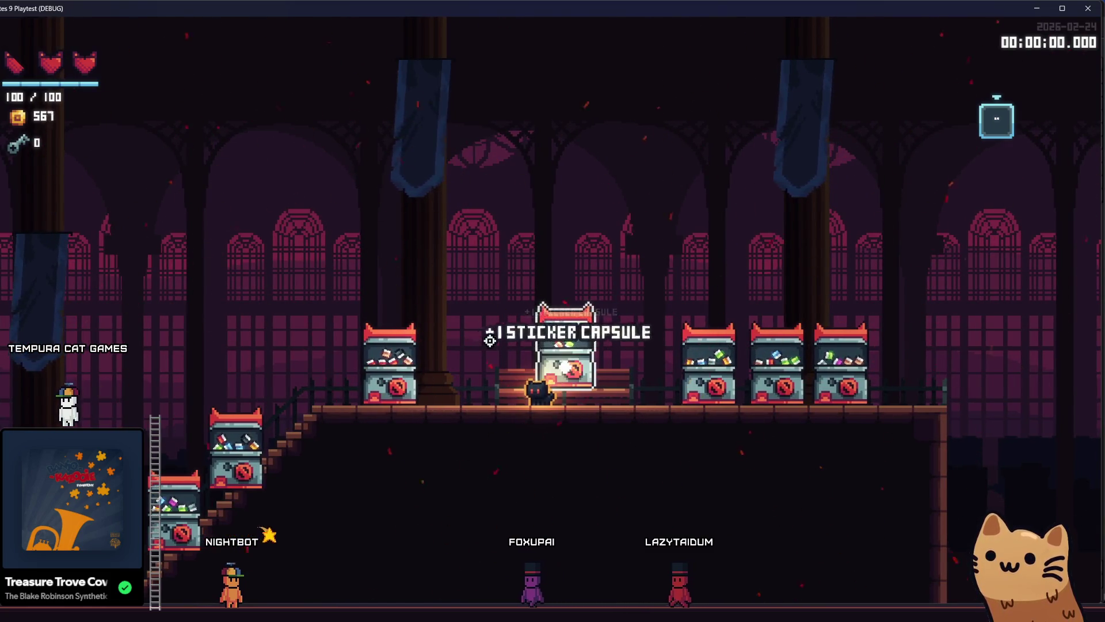
Head left to the next dispenser, then climb the stairs, buying capsules at each
{"action": "key", "text": "a"}
{"action": "key", "text": "e"}
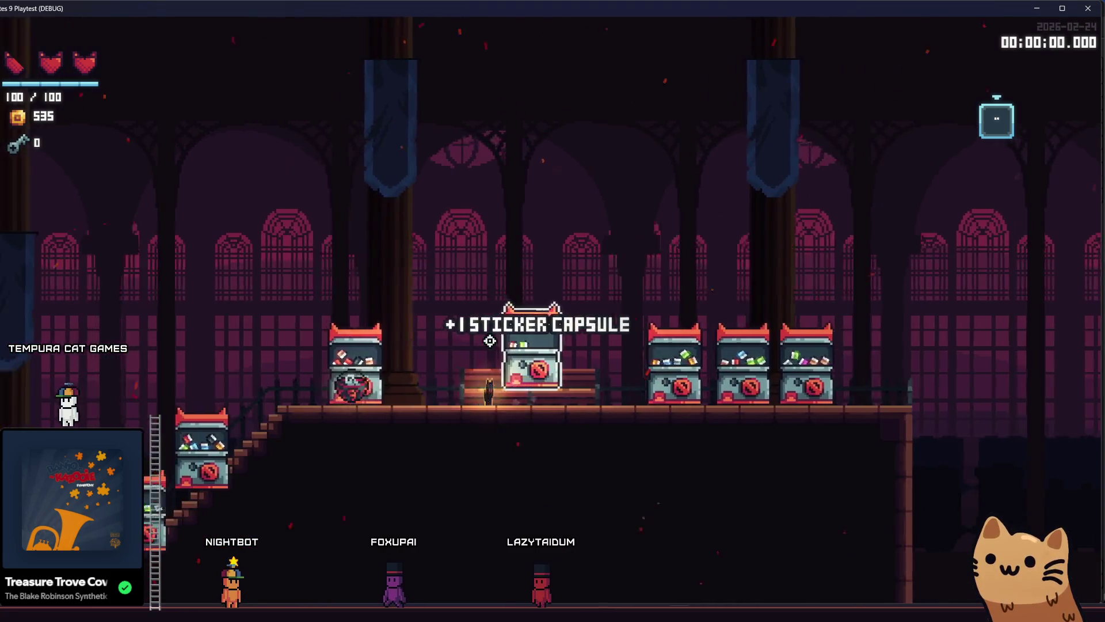
{"action": "key", "text": "a"}
{"action": "key", "text": "d"}
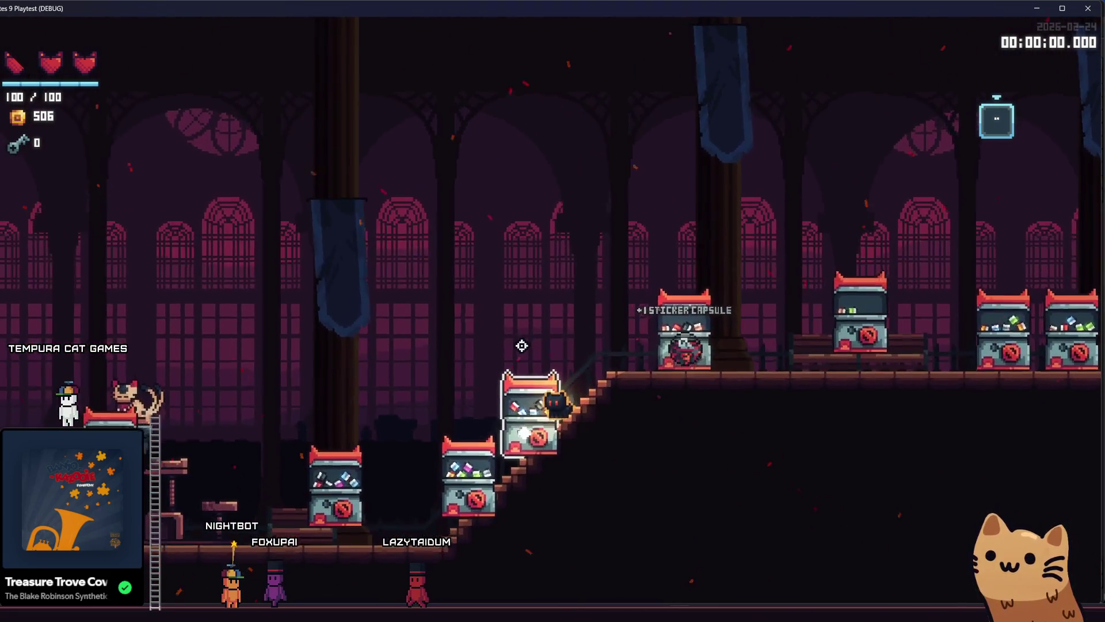
{"action": "key", "text": "e"}
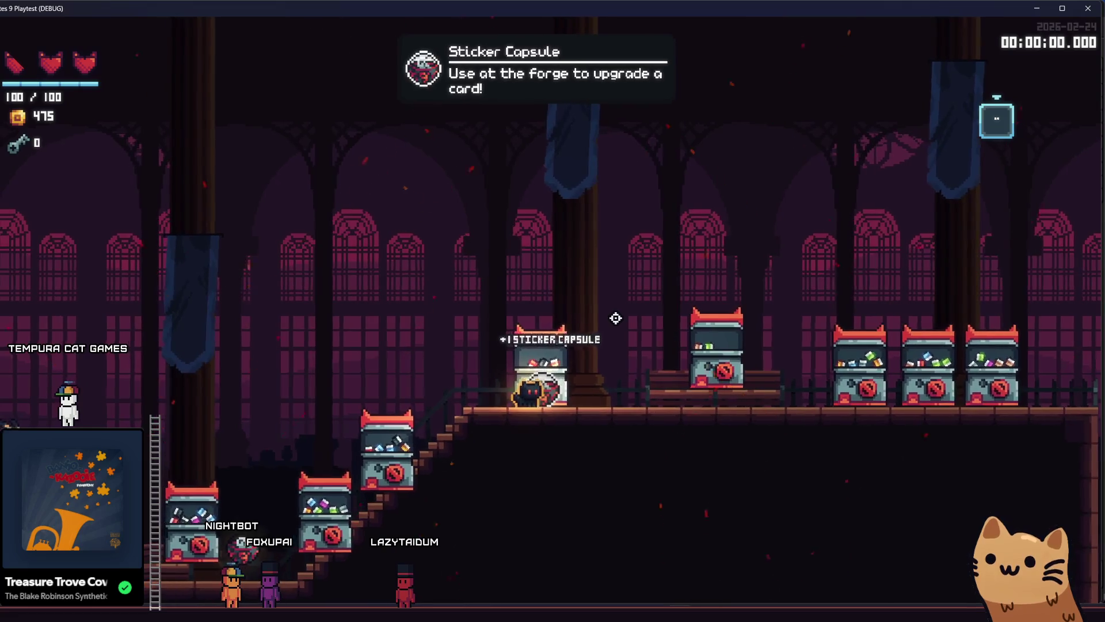
{"action": "key", "text": "e"}
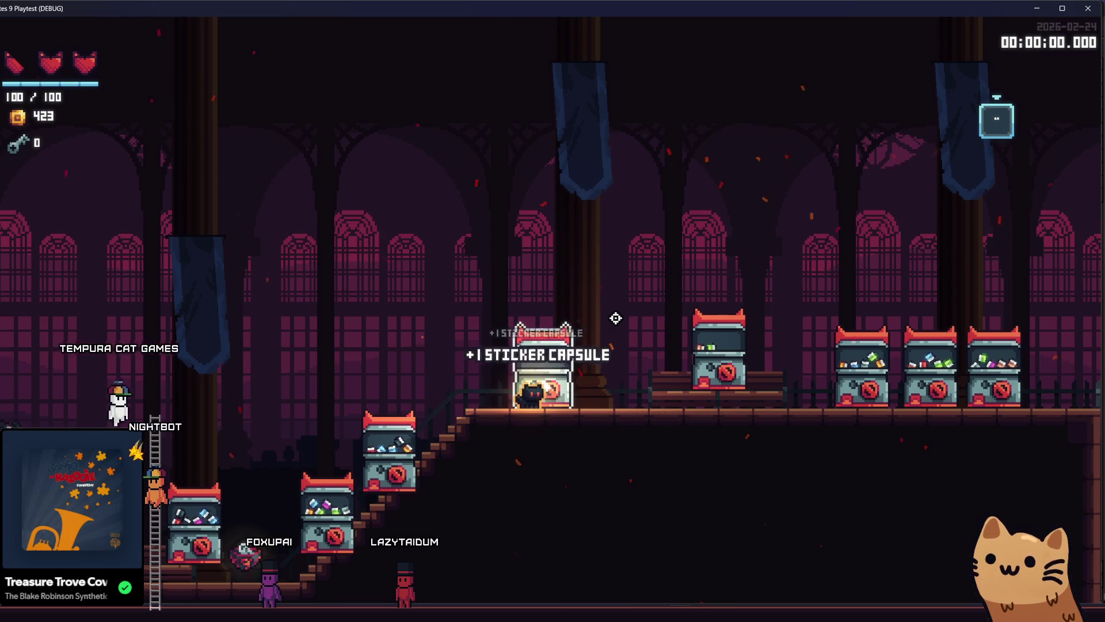
Go back down the stairs, buying several more sticker capsules on the way
{"action": "key", "text": "a"}
{"action": "key", "text": "e"}
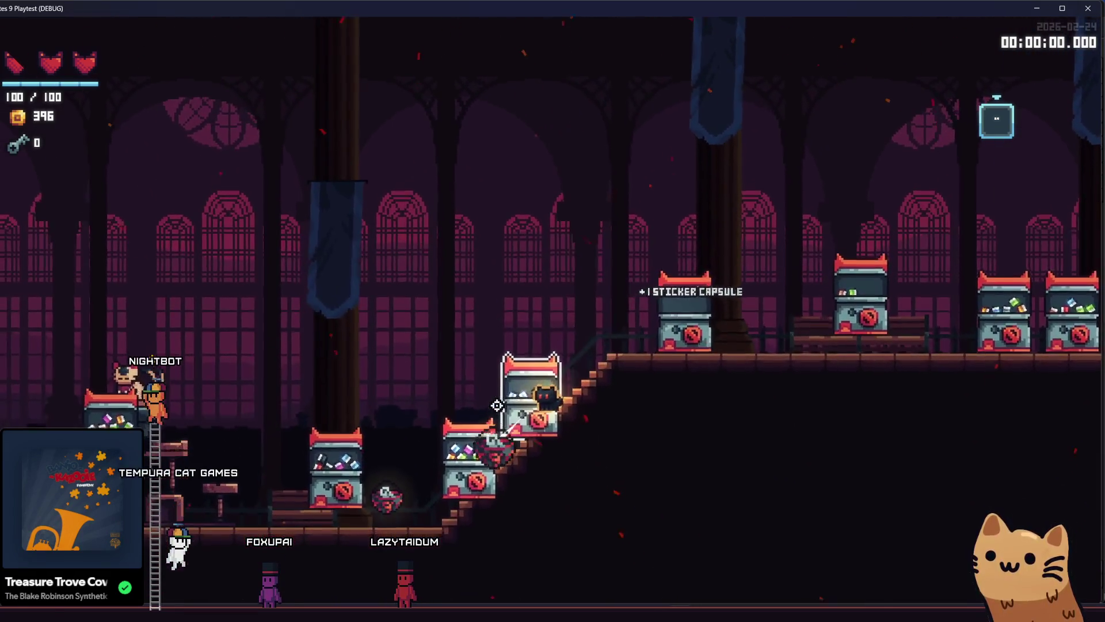
{"action": "key", "text": "a"}
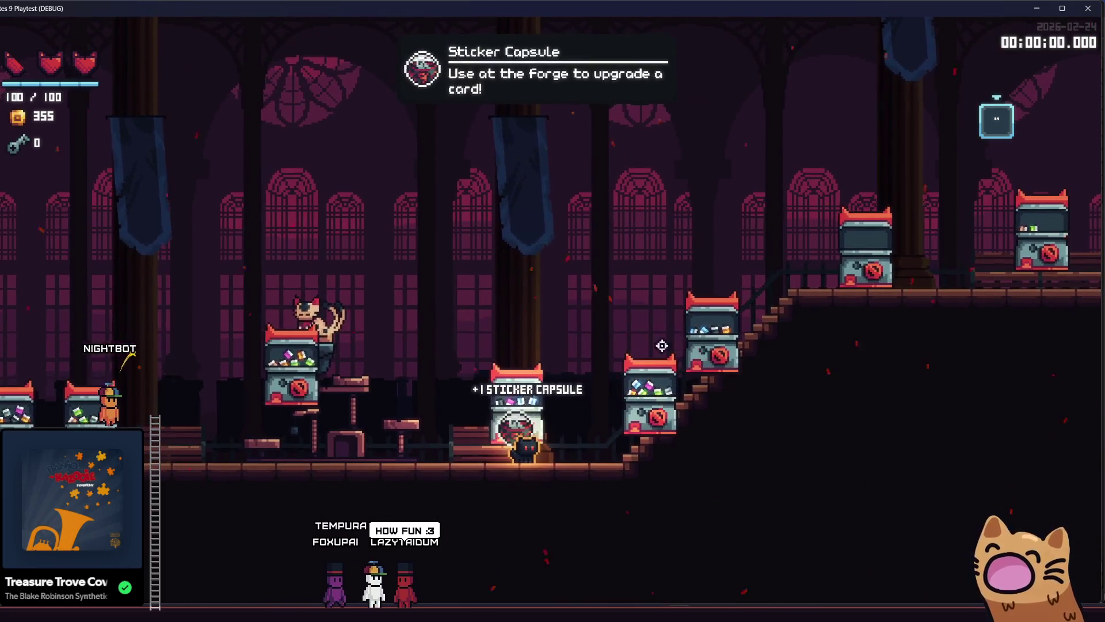
{"action": "key", "text": "e"}
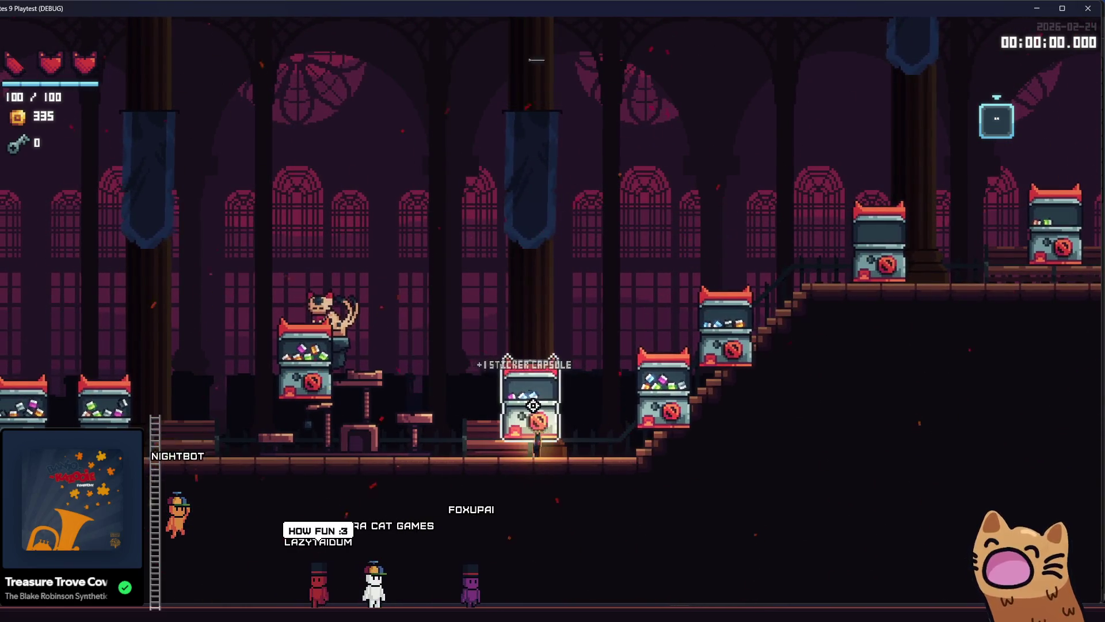
{"action": "key", "text": "e"}
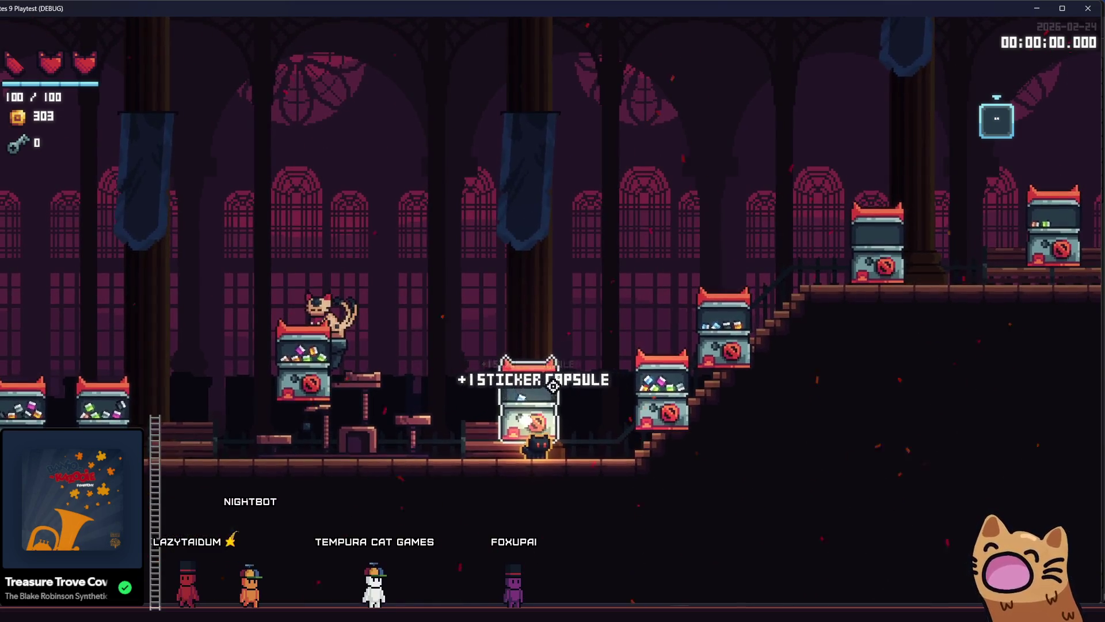
{"action": "key", "text": "e"}
{"action": "key", "text": "a"}
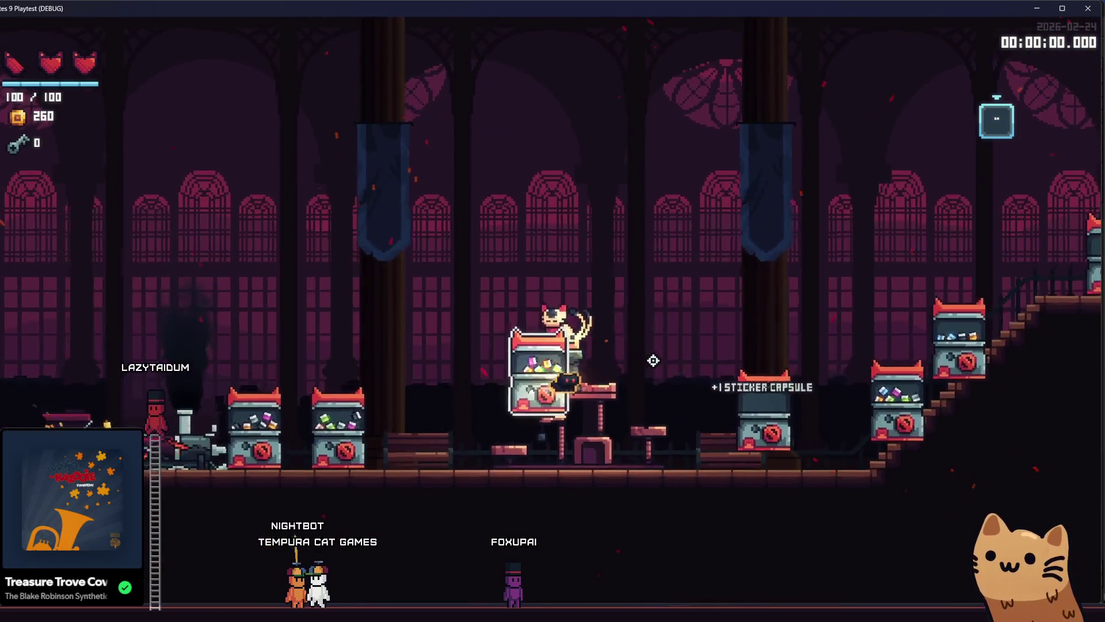
Buy capsules from several dispensers in a row until only 15 coins remain
{"action": "key", "text": "e"}
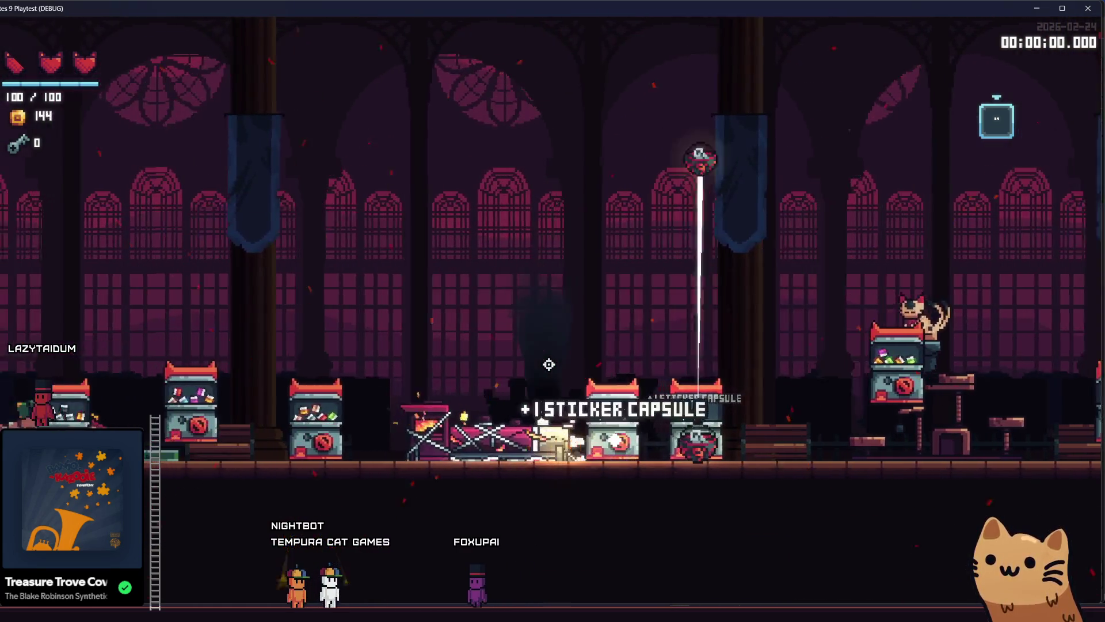
{"action": "key", "text": "e"}
{"action": "key", "text": "e"}
{"action": "key", "text": "e"}
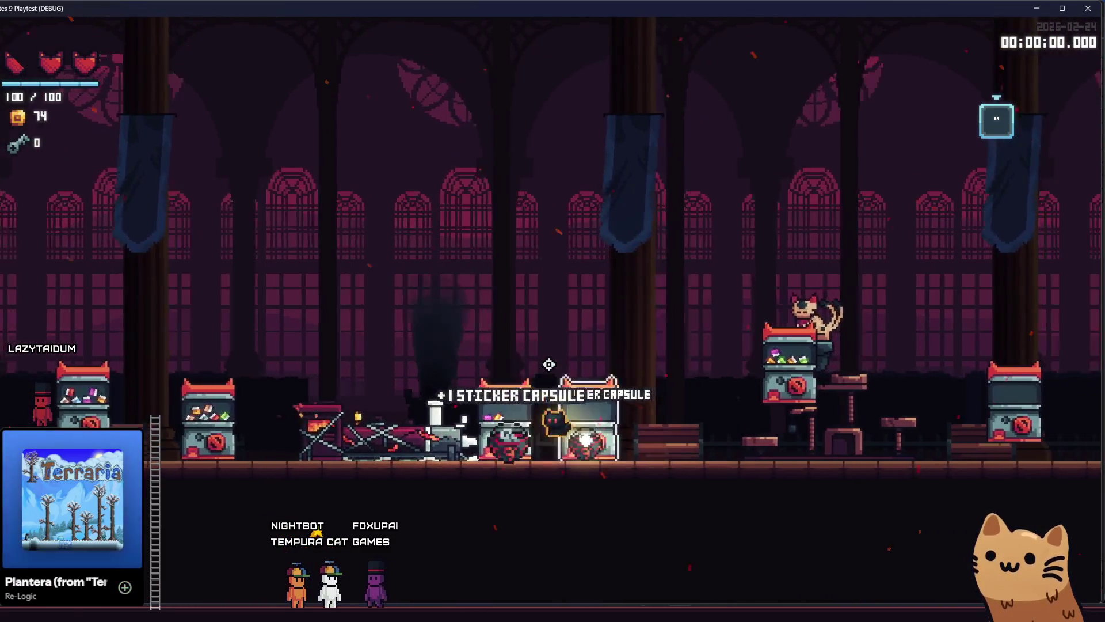
{"action": "key", "text": "e"}
{"action": "key", "text": "e"}
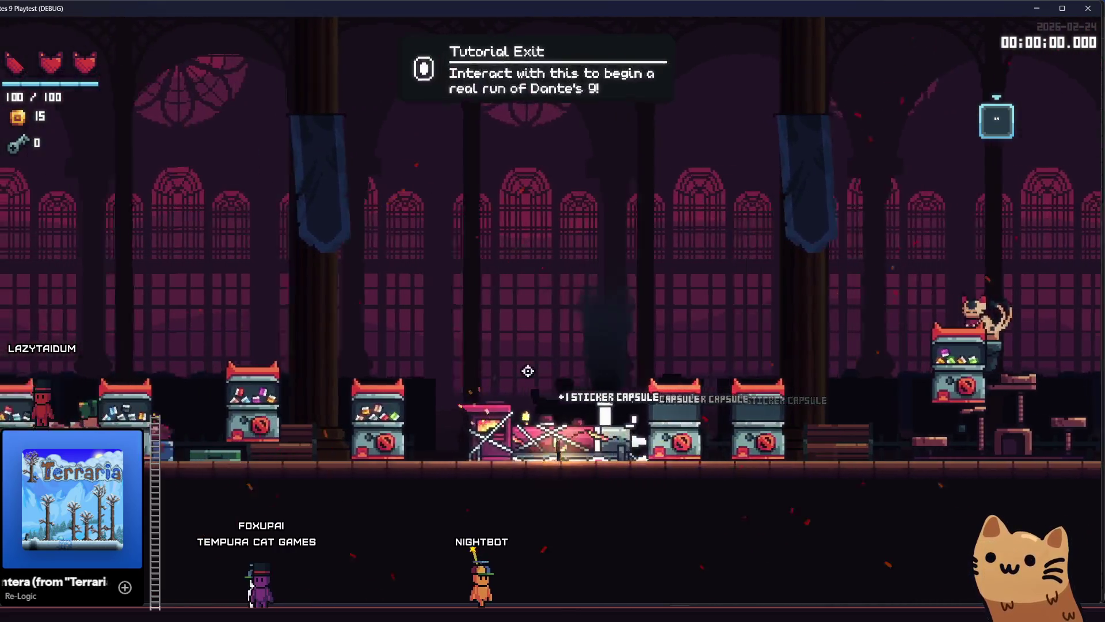
Open, close and reopen the cat-skin picker, scrolling the carousel right from Alien to White
{"action": "key", "text": "a"}
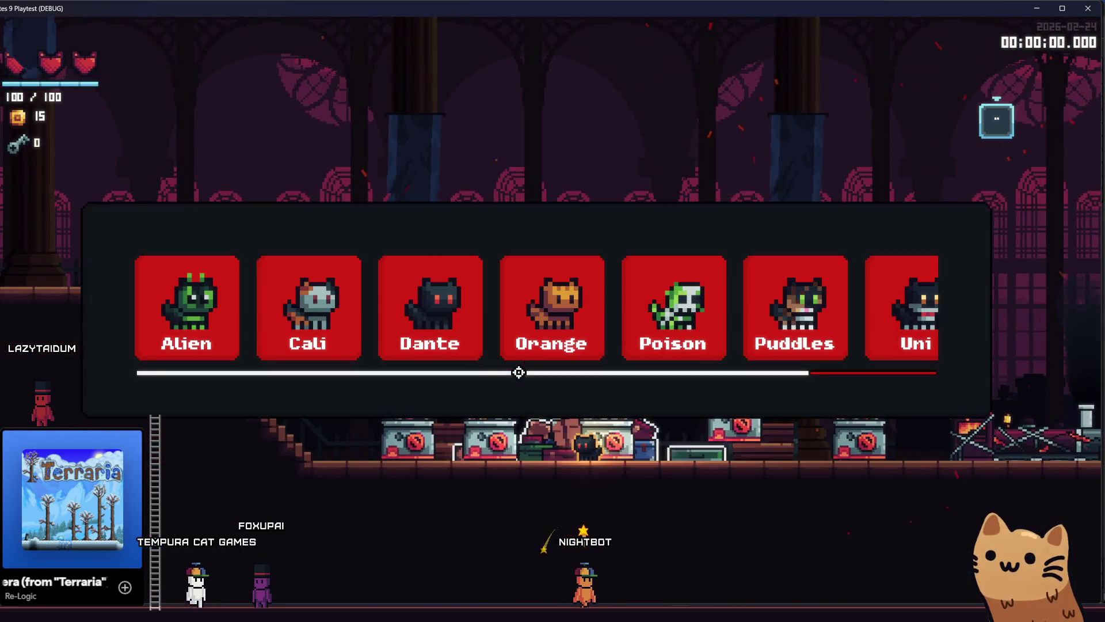
{"action": "key", "text": "e"}
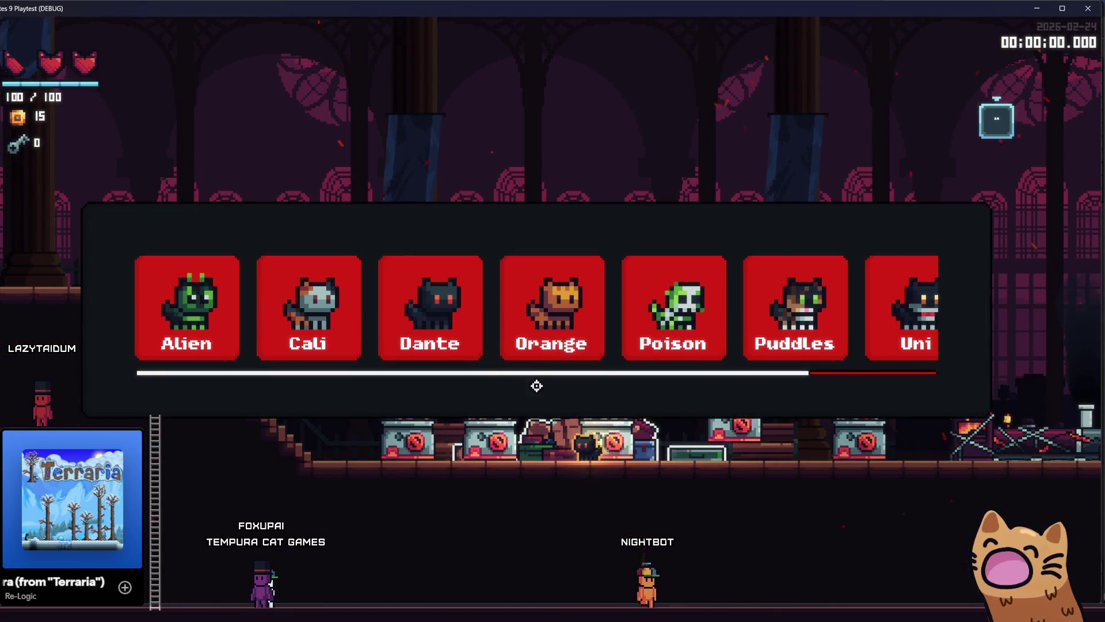
{"action": "key", "text": "Escape"}
{"action": "key", "text": "a"}
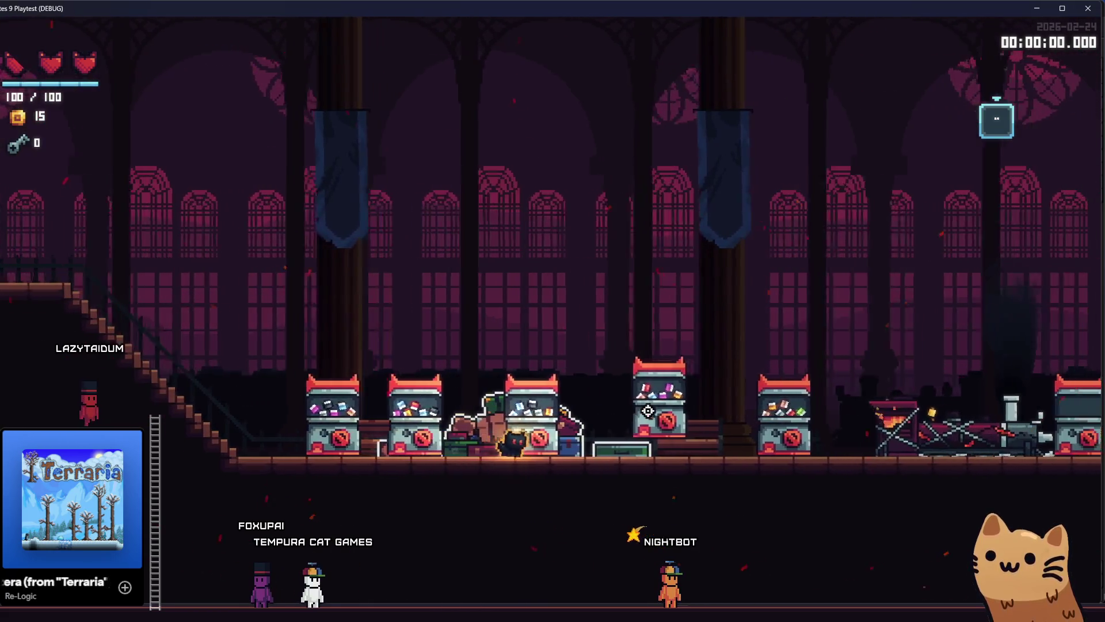
{"action": "key", "text": "e"}
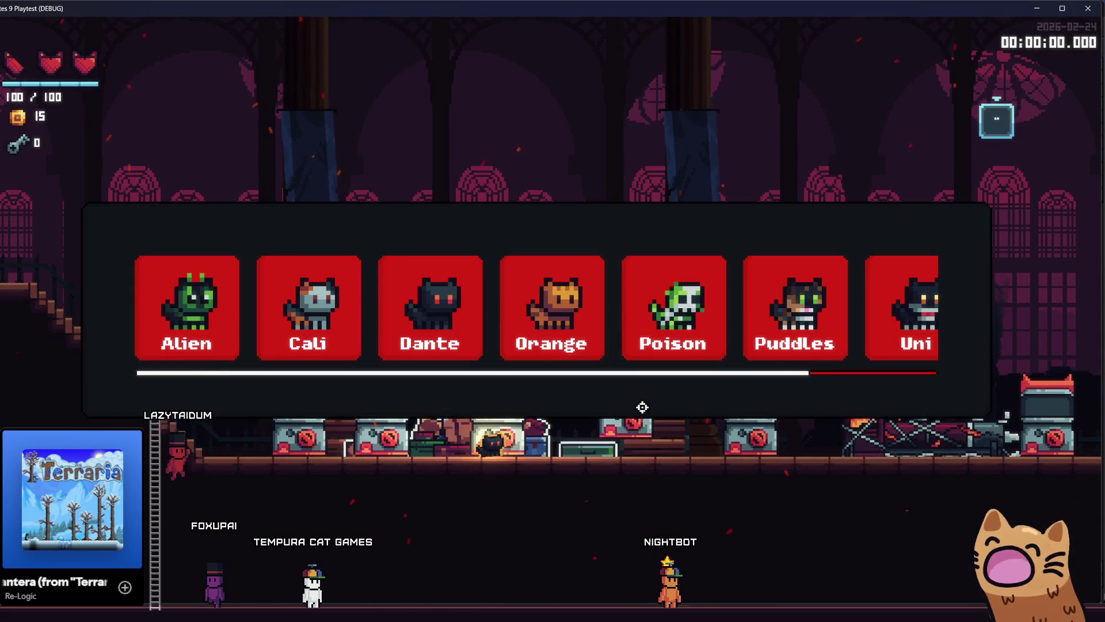
{"action": "scroll", "coordinate": [356, 344], "scroll_direction": "down", "scroll_amount": 2}
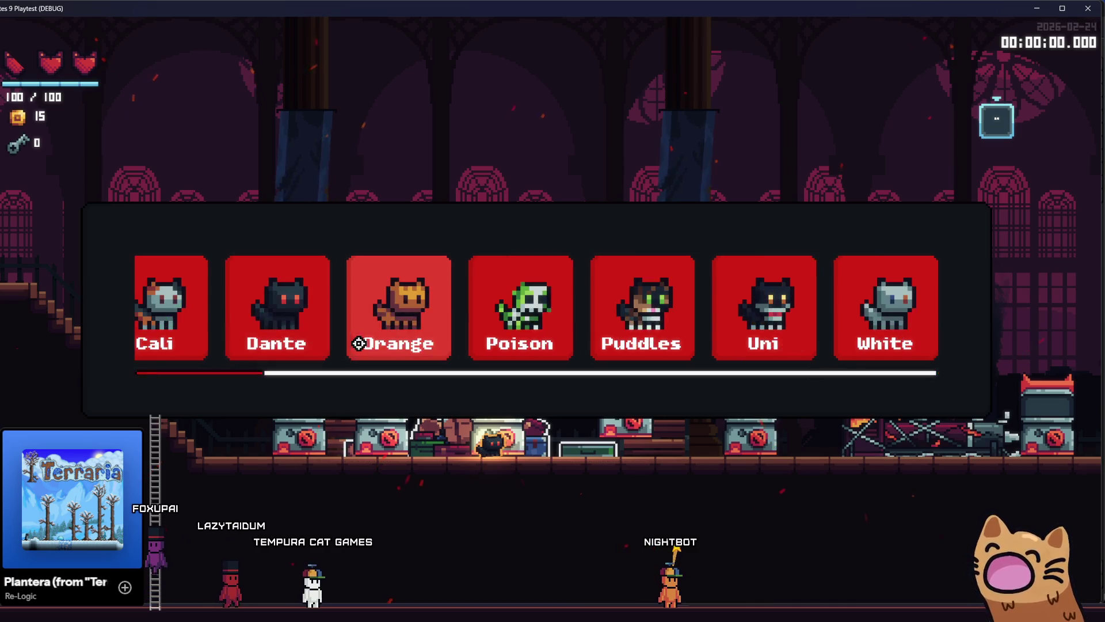